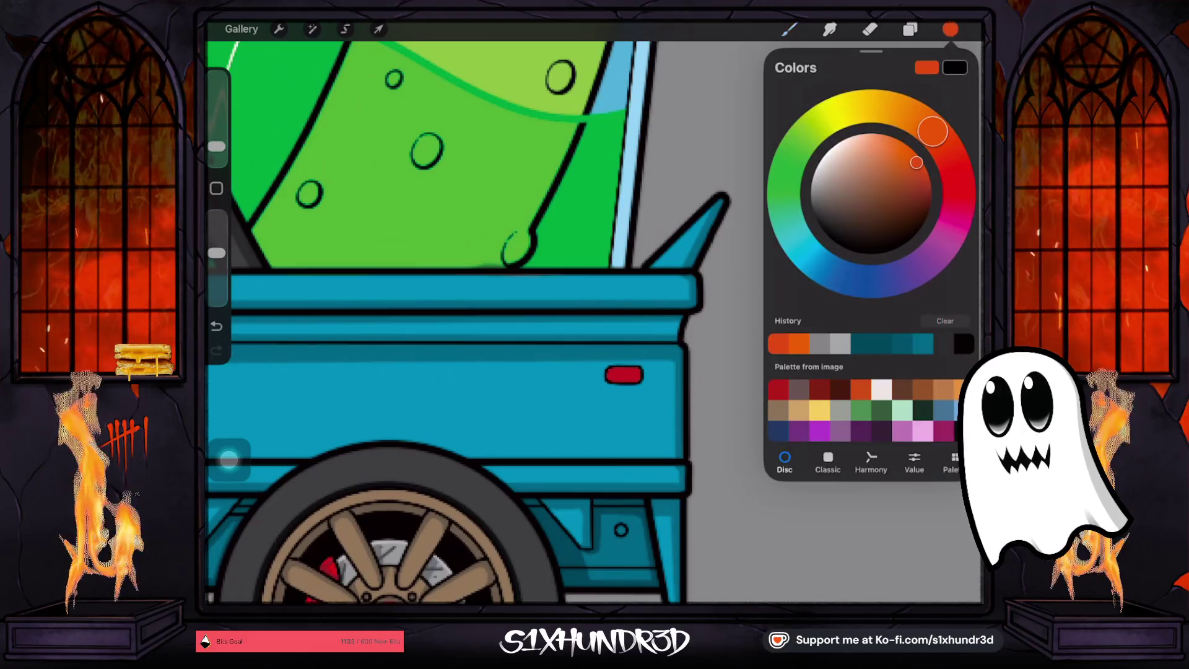
Sample the tail-light red, darken it to a deep red, undo a test dab and slightly enlarge the brush
{"action": "left_click", "coordinate": [790, 29]}
{"action": "mouse_move", "coordinate": [619, 365]}
{"action": "left_mouse_down"}
{"action": "mouse_move", "coordinate": [622, 347]}
{"action": "mouse_move", "coordinate": [623, 371]}
{"action": "left_mouse_up"}
{"action": "left_click", "coordinate": [950, 30]}
{"action": "mouse_move", "coordinate": [930, 192]}
{"action": "left_mouse_down"}
{"action": "mouse_move", "coordinate": [929, 180]}
{"action": "mouse_move", "coordinate": [930, 197]}
{"action": "left_mouse_up"}
{"action": "left_click_drag", "start_coordinate": [619, 372], "coordinate": [665, 349]}
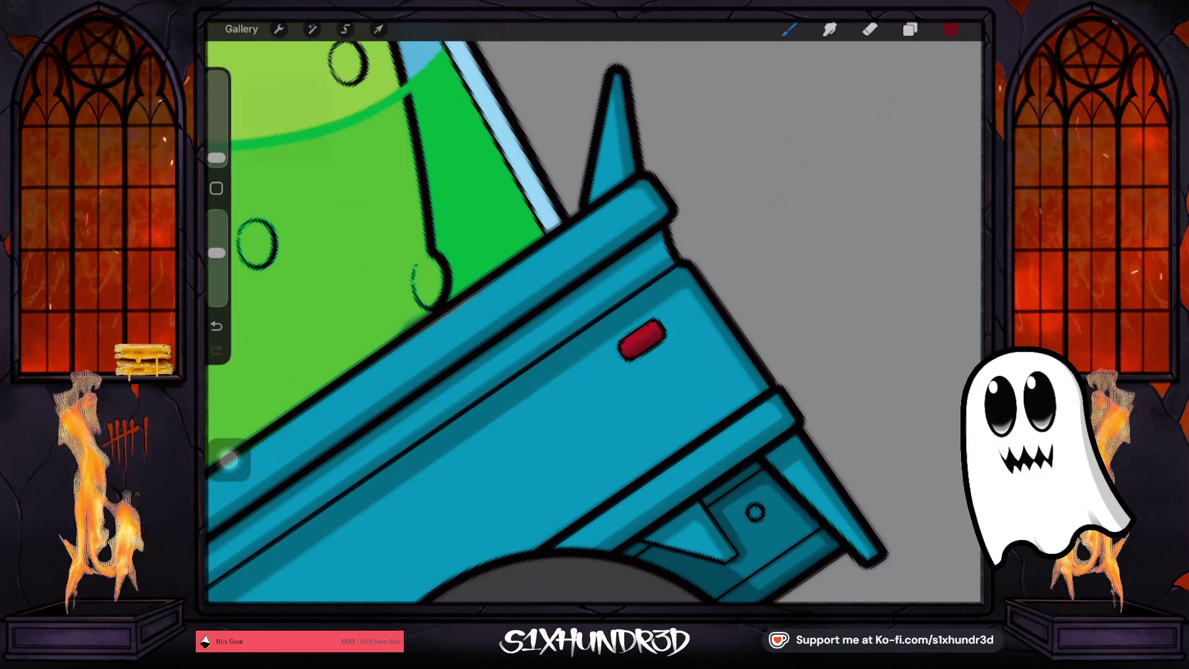
{"action": "key", "text": "ctrl+z"}
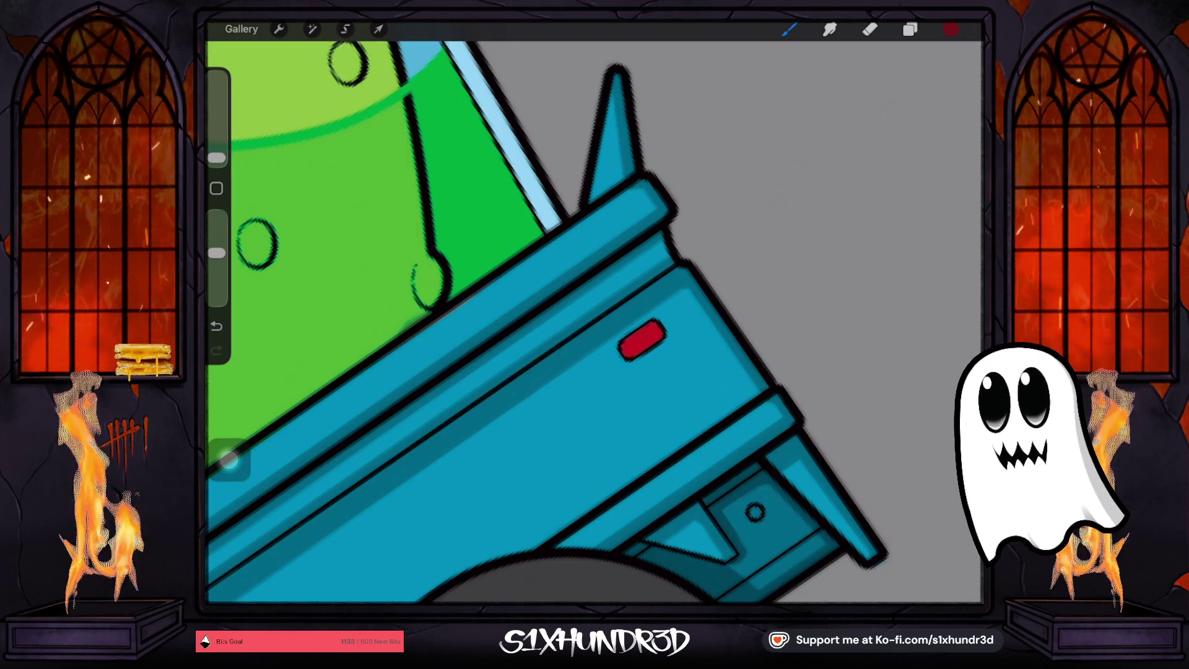
{"action": "left_click_drag", "start_coordinate": [217, 156], "coordinate": [217, 155]}
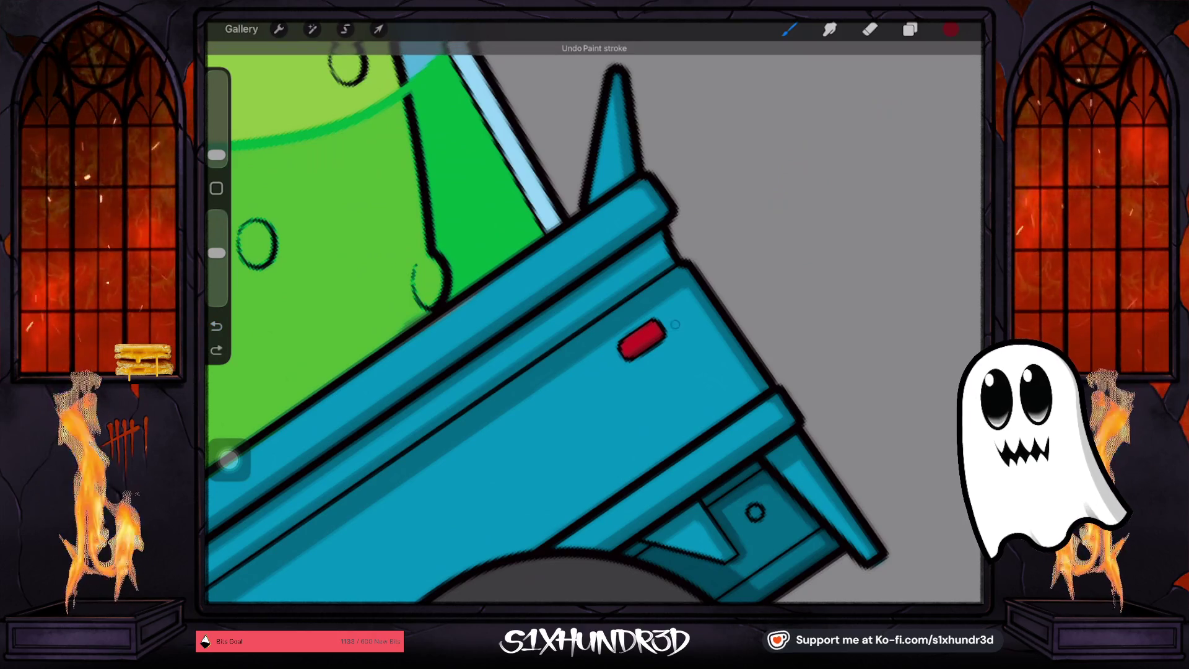
{"action": "scroll", "coordinate": [594, 322], "scroll_direction": "down", "scroll_amount": 5}
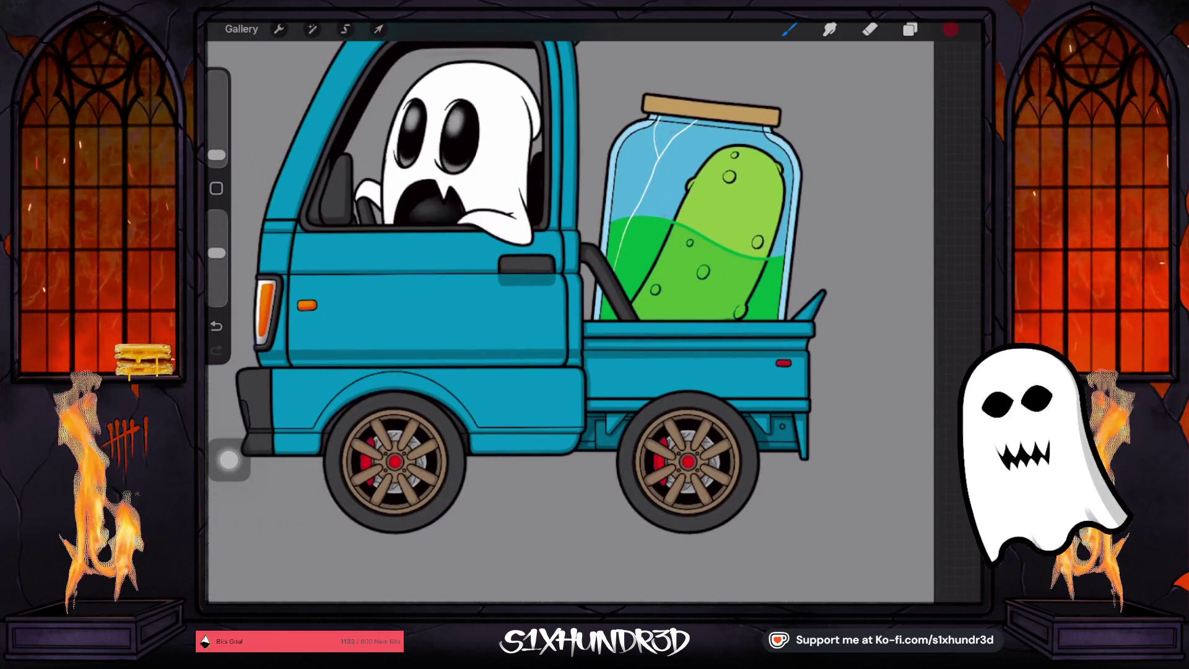
Eyedrop the orange side light and shift it to a light peach in Colors
{"action": "left_click_drag", "start_coordinate": [267, 312], "coordinate": [306, 305]}
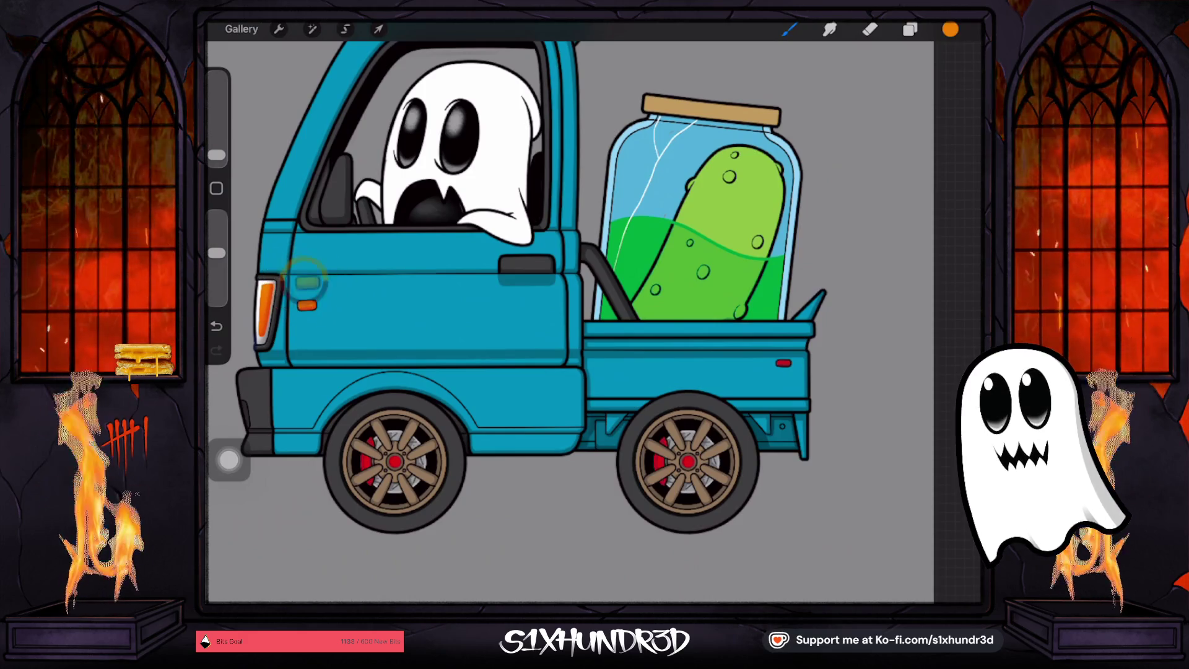
{"action": "left_click", "coordinate": [949, 29]}
{"action": "left_click_drag", "start_coordinate": [885, 146], "coordinate": [865, 135]}
{"action": "left_click", "coordinate": [949, 29]}
Zoom around the truck and eyedrop the red of the tail light
{"action": "scroll", "coordinate": [594, 322], "scroll_direction": "up", "scroll_amount": 5}
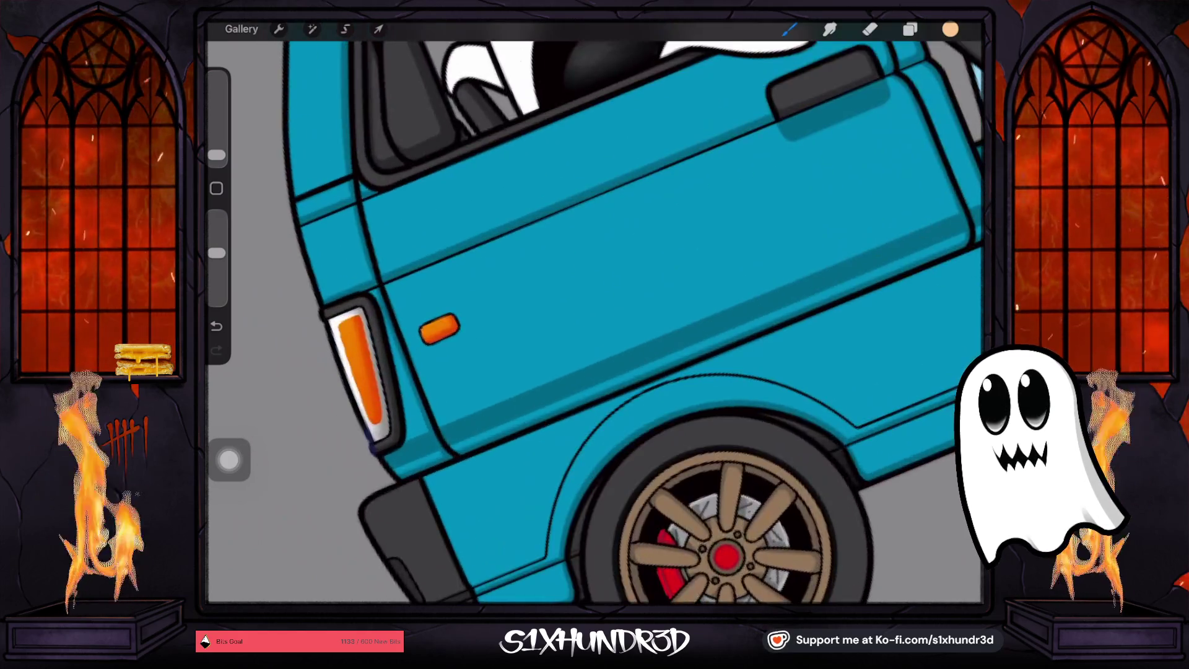
{"action": "scroll", "coordinate": [594, 322], "scroll_direction": "up", "scroll_amount": 3}
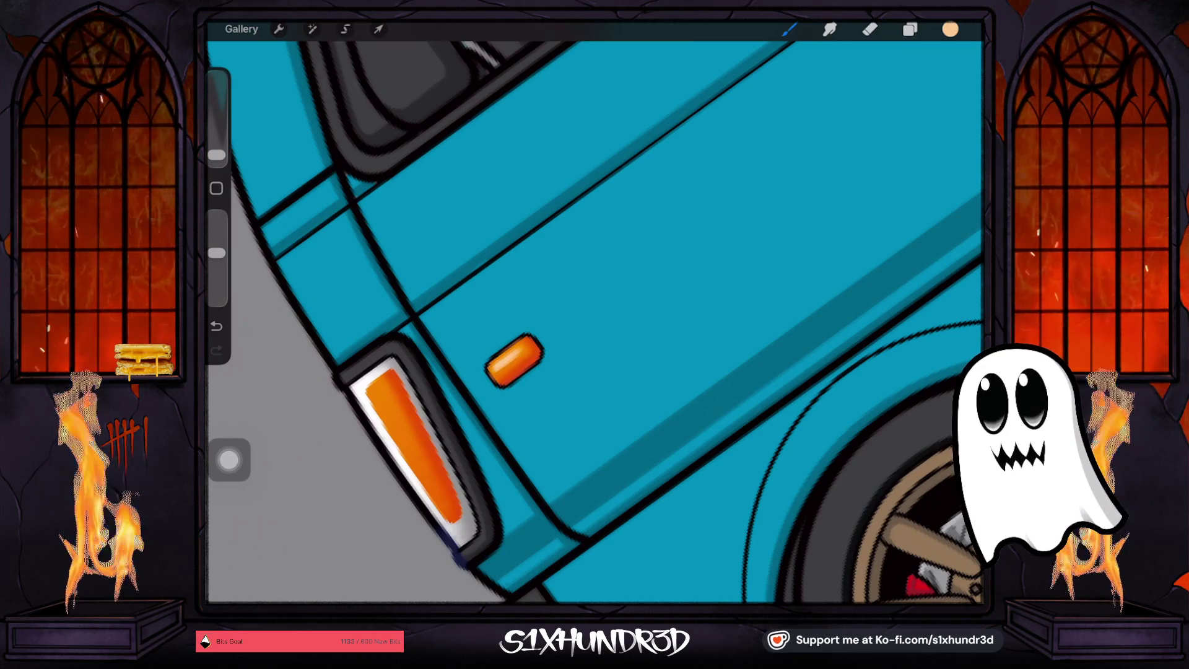
{"action": "scroll", "coordinate": [595, 322], "scroll_direction": "down", "scroll_amount": 8}
{"action": "scroll", "coordinate": [774, 346], "scroll_direction": "up", "scroll_amount": 8}
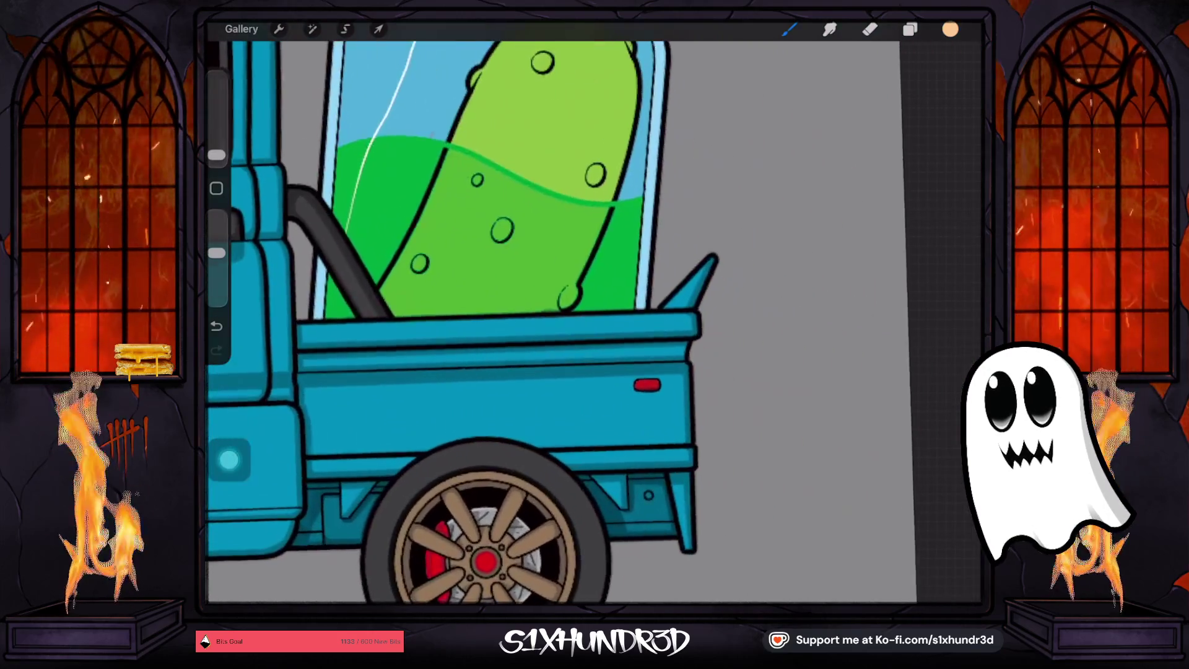
{"action": "left_click", "coordinate": [517, 387]}
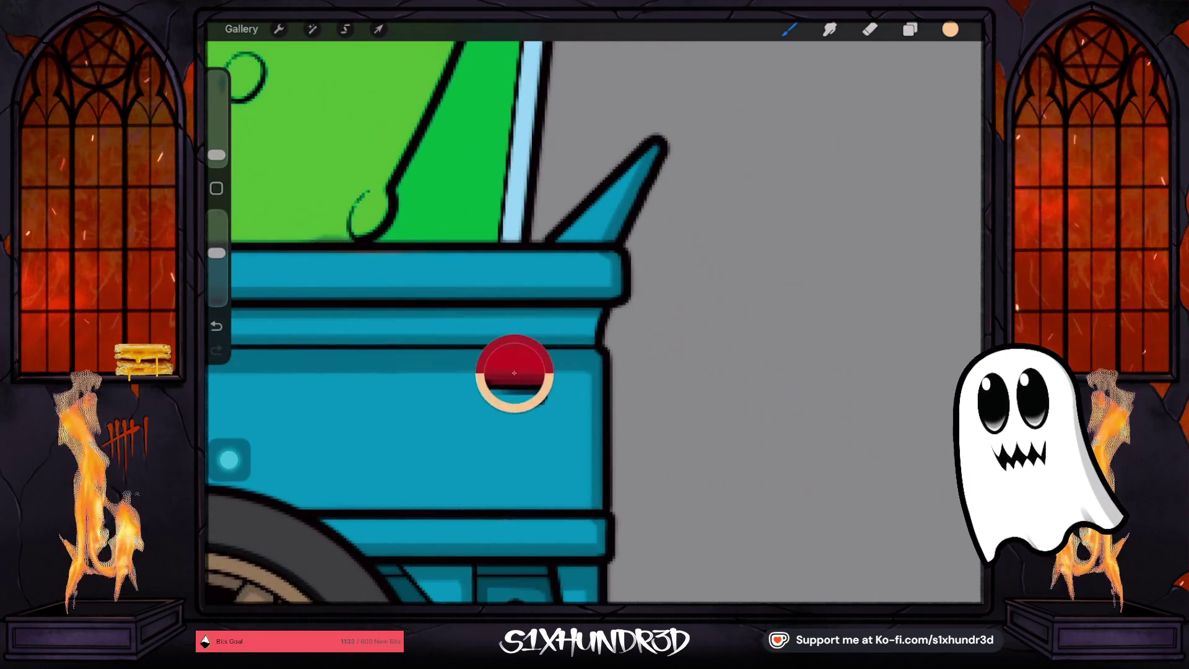
Check the sampled red in Colors and brush a brighter highlight onto the tail light
{"action": "left_click", "coordinate": [950, 29]}
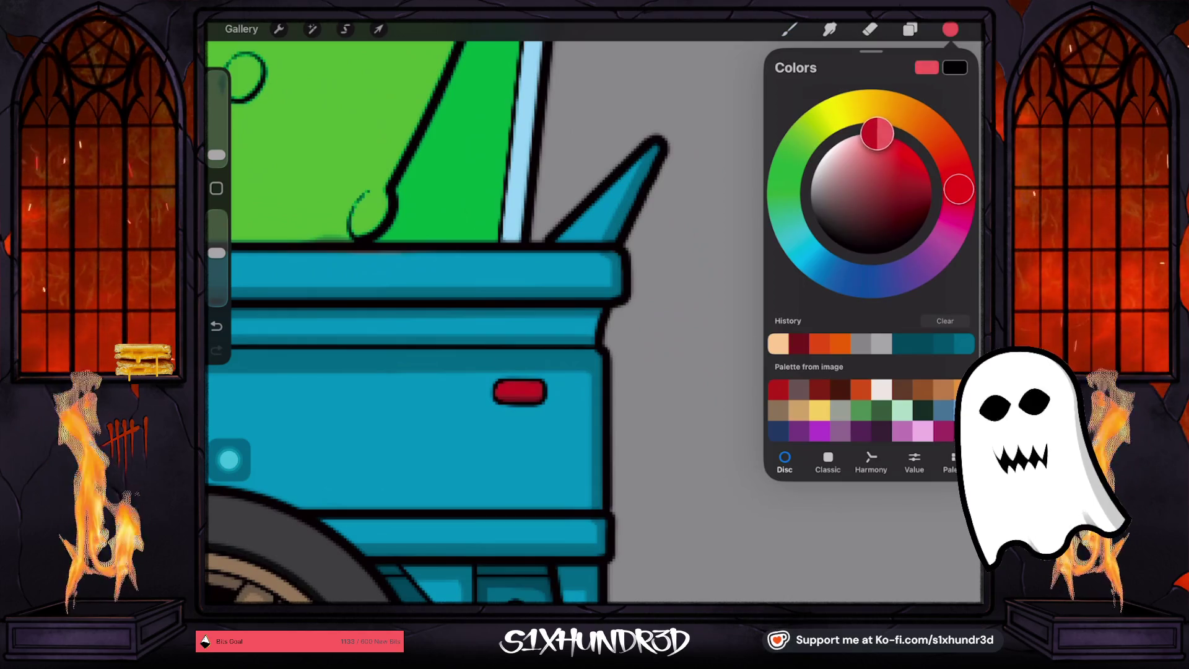
{"action": "scroll", "coordinate": [452, 322], "scroll_direction": "up", "scroll_amount": 3}
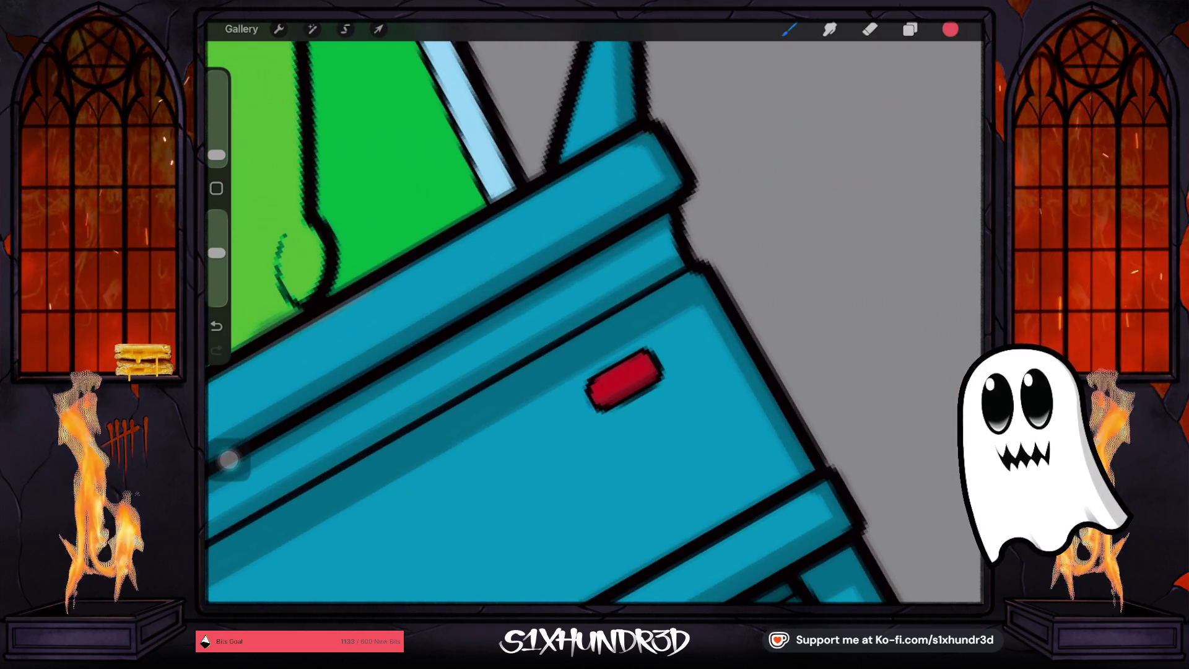
{"action": "left_click_drag", "start_coordinate": [599, 385], "coordinate": [594, 387]}
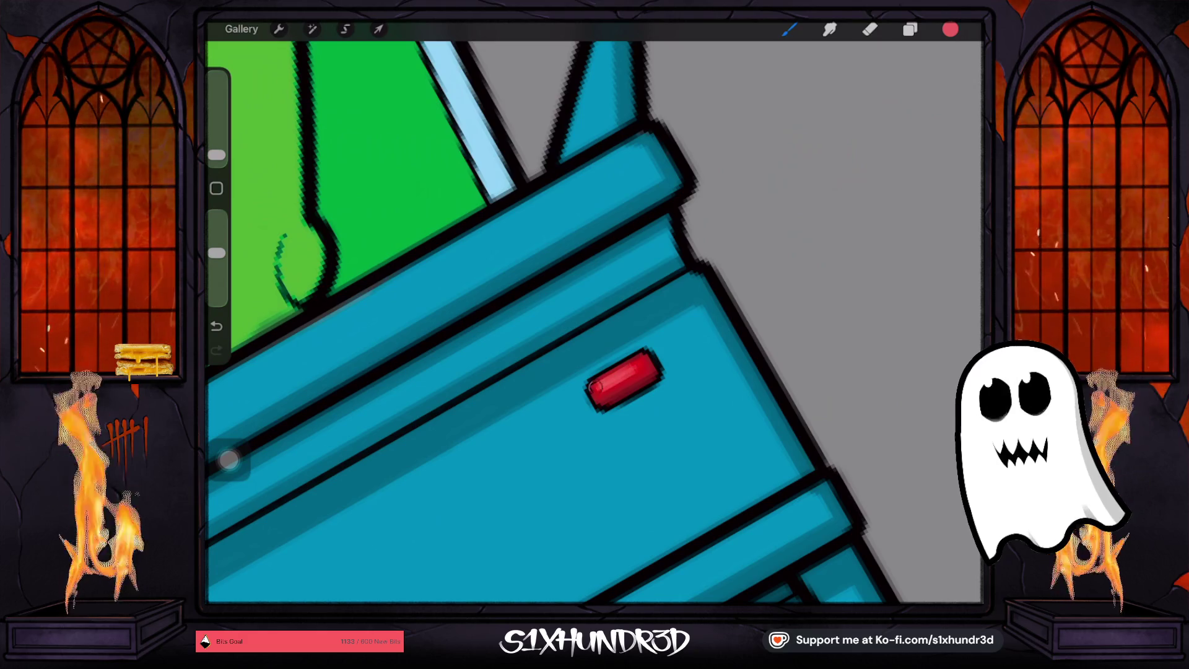
{"action": "scroll", "coordinate": [545, 322], "scroll_direction": "down", "scroll_amount": 5}
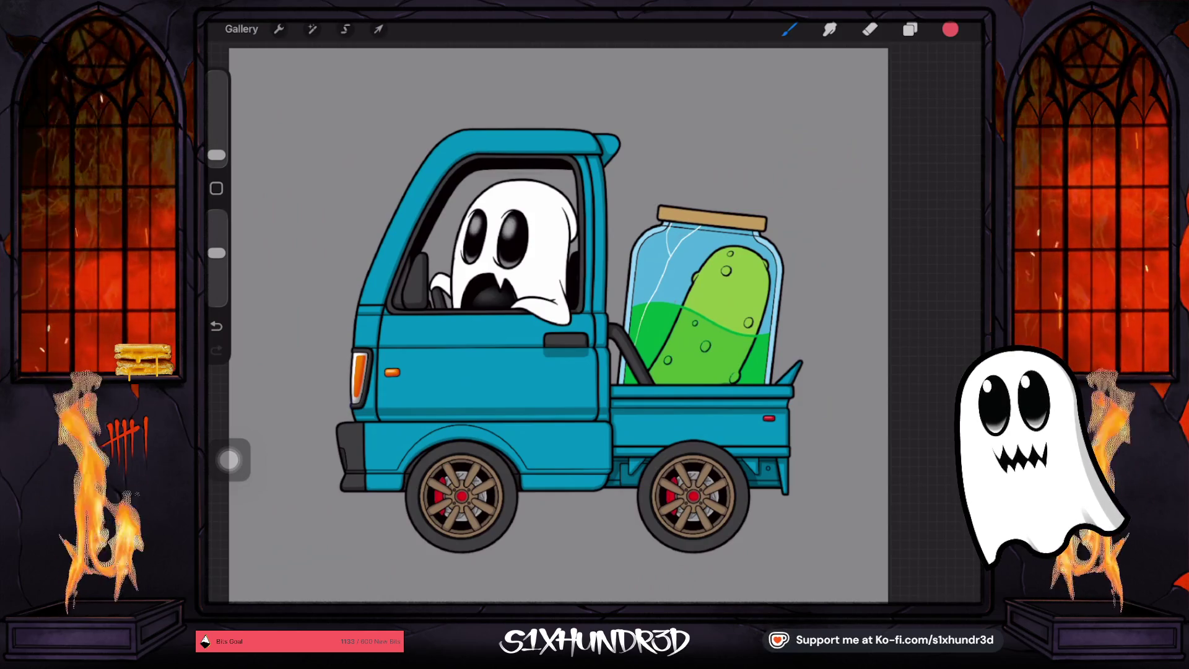
Eyedrop the truck door's teal and make it lighter and more cyan
{"action": "left_click_drag", "start_coordinate": [413, 347], "coordinate": [489, 347]}
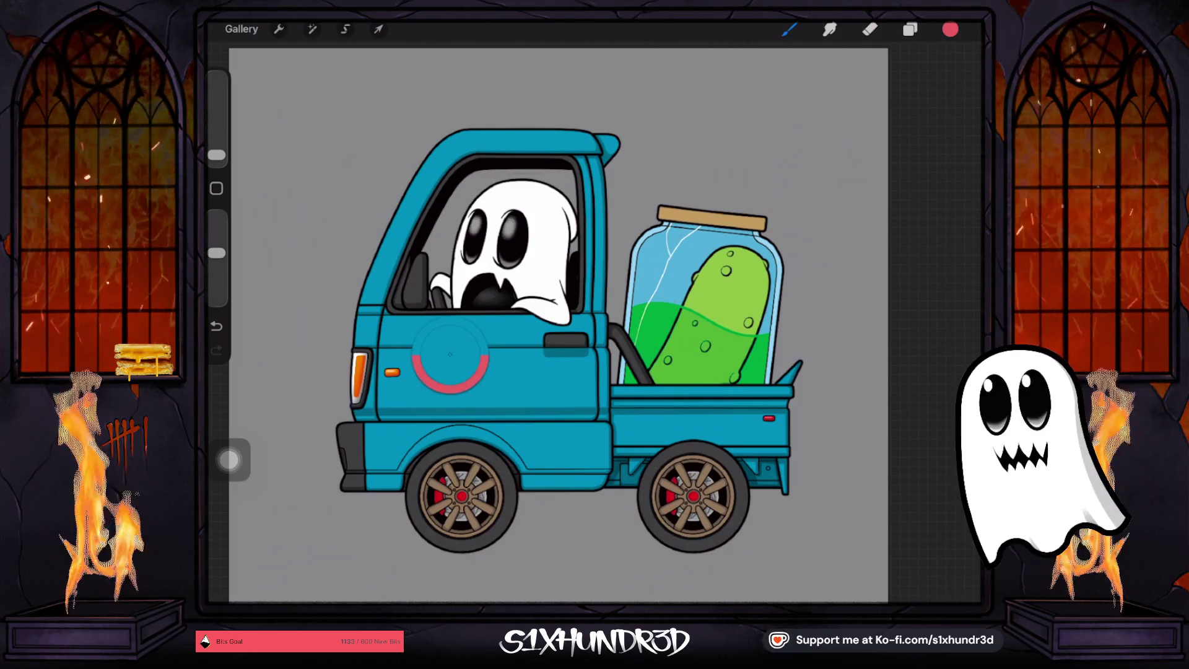
{"action": "key", "text": "ctrl+z"}
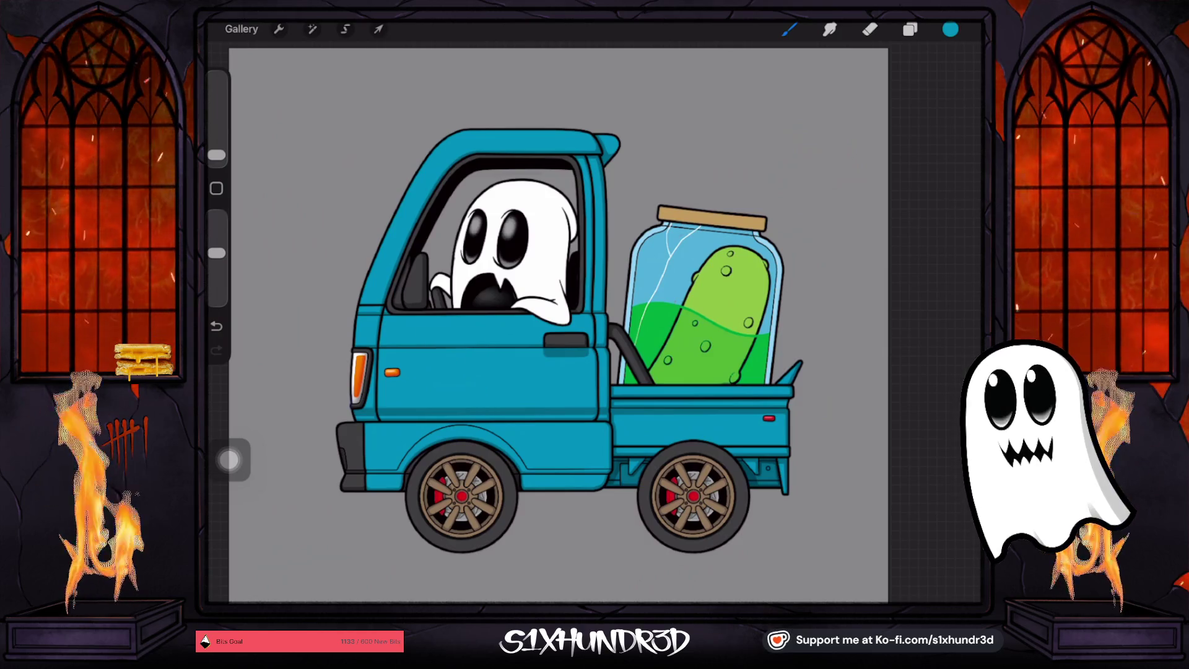
{"action": "left_click", "coordinate": [950, 29]}
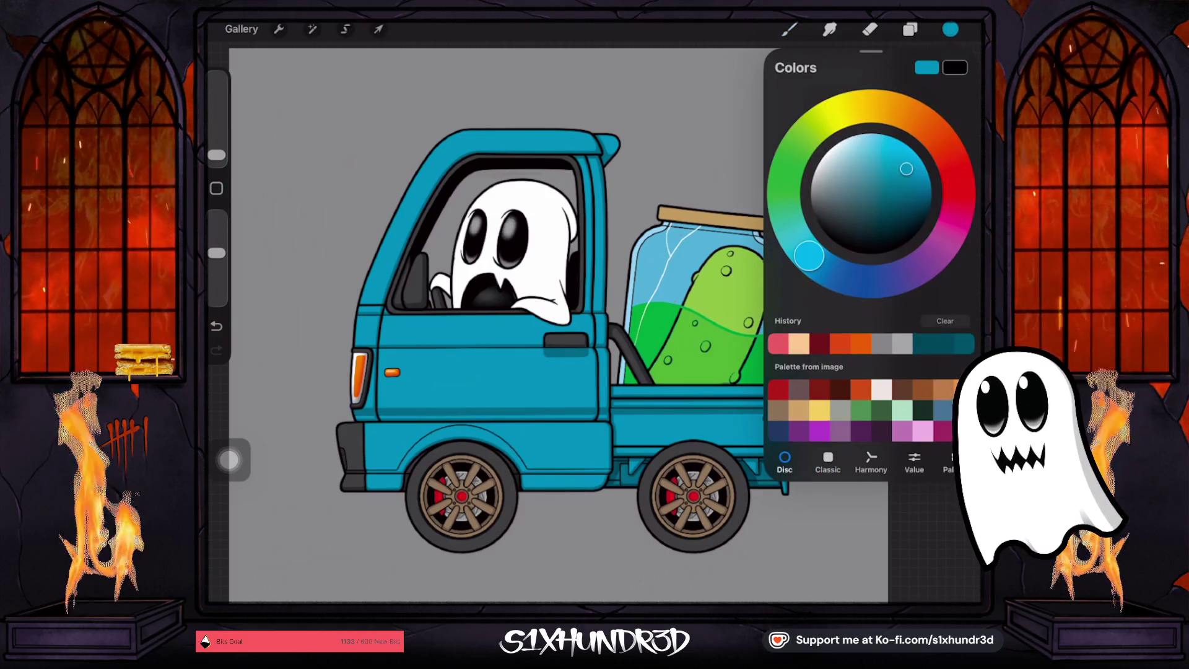
{"action": "left_click_drag", "start_coordinate": [809, 255], "coordinate": [802, 249]}
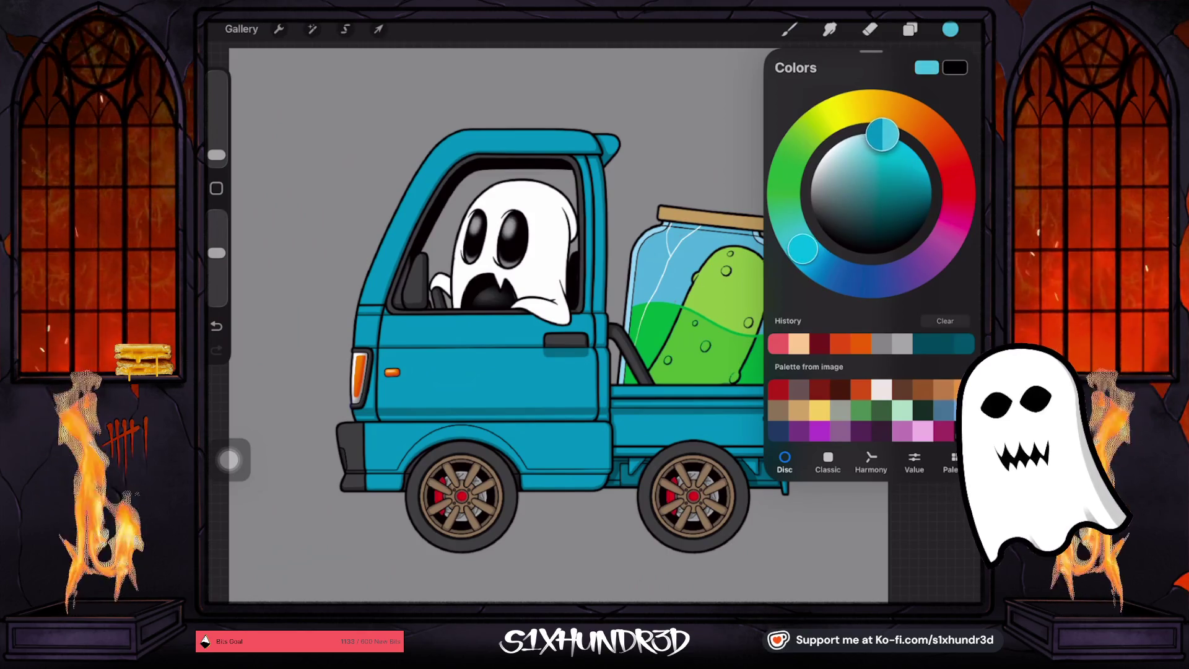
Add a new layer above Layer 69 (truck body) and set it as a Clipping Mask
{"action": "left_click", "coordinate": [909, 29]}
{"action": "scroll", "coordinate": [867, 335], "scroll_direction": "down", "scroll_amount": 15}
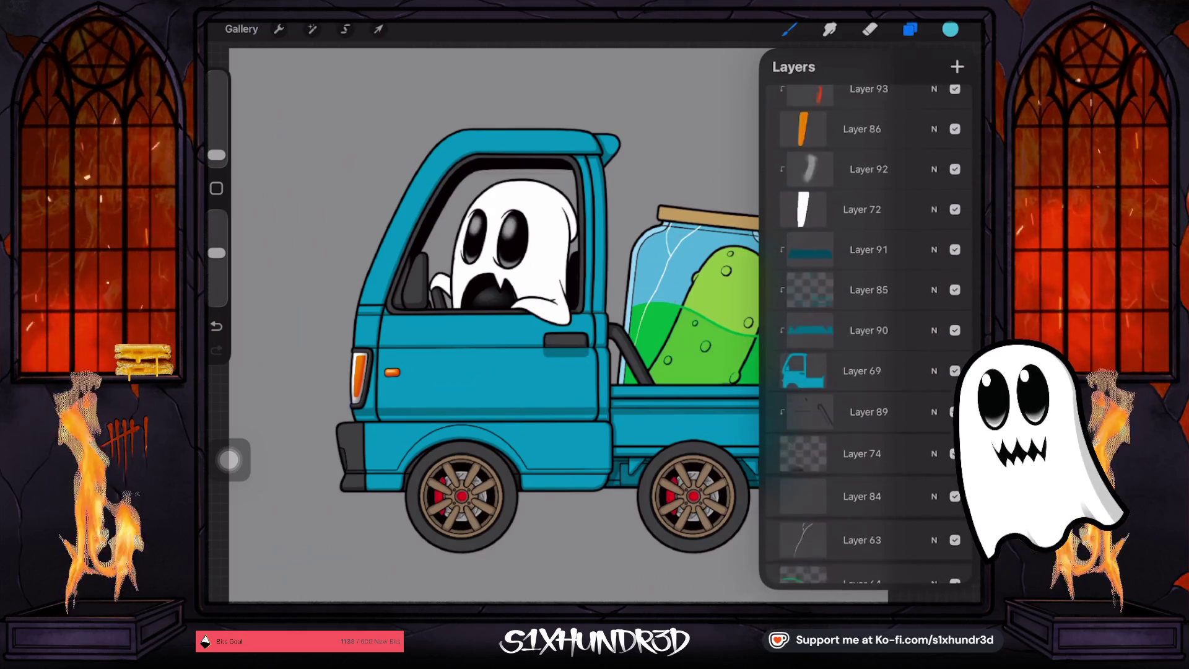
{"action": "left_click", "coordinate": [860, 289]}
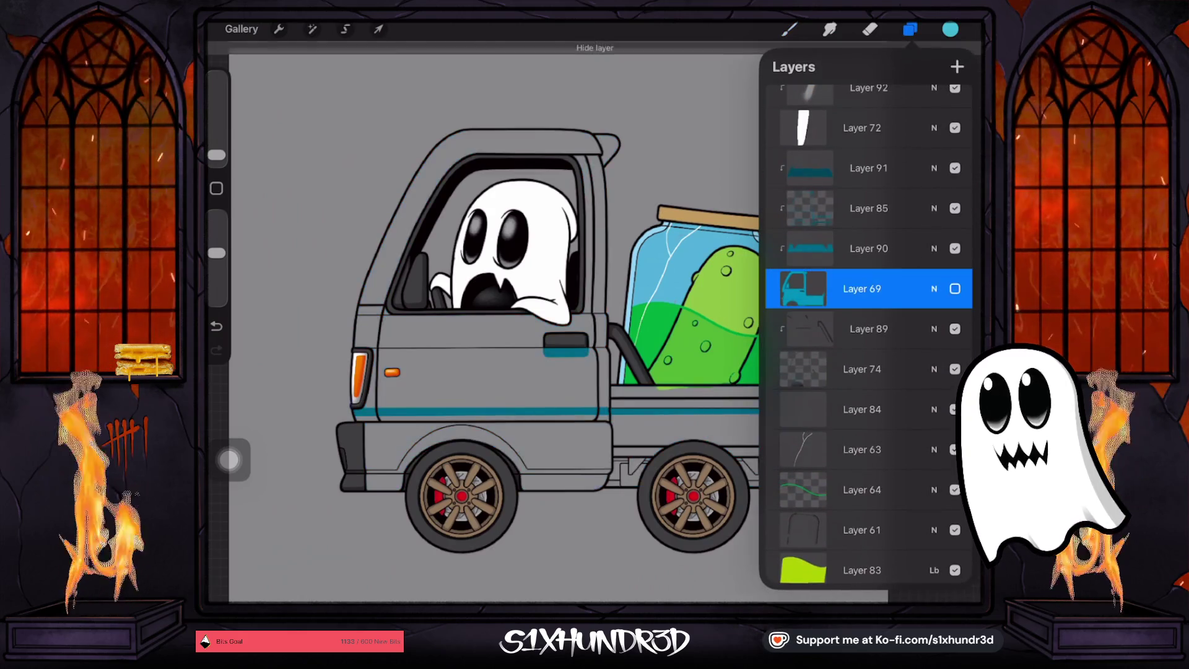
{"action": "left_click", "coordinate": [958, 66]}
{"action": "left_click", "coordinate": [867, 289]}
{"action": "left_click", "coordinate": [692, 311]}
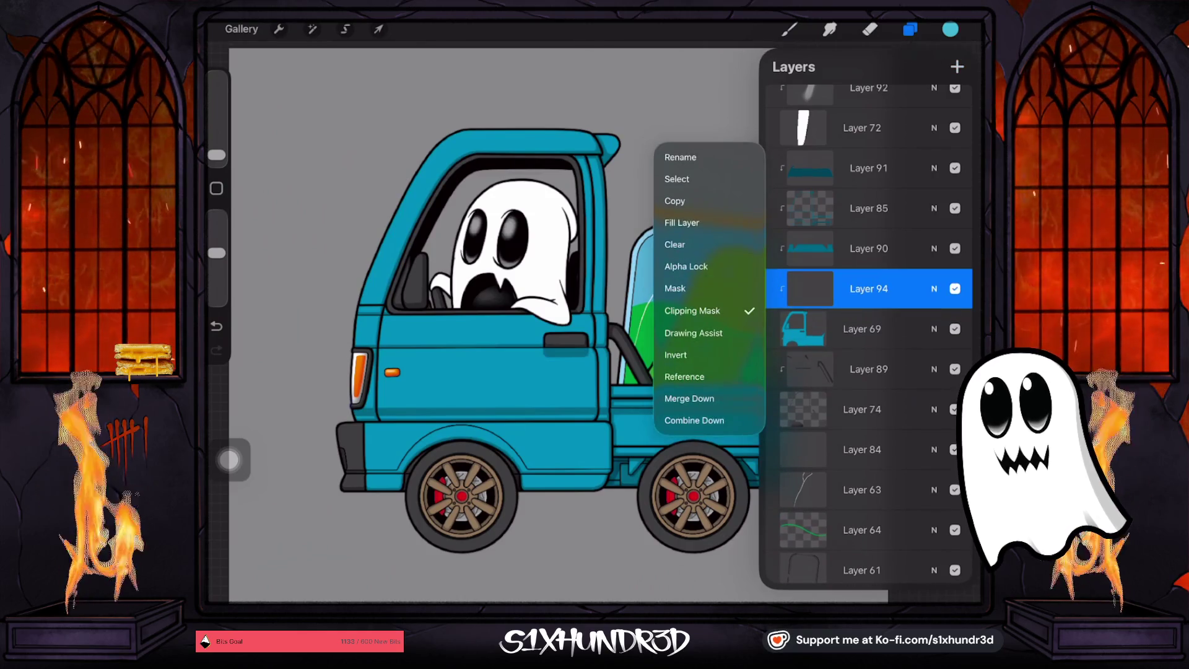
{"action": "left_click", "coordinate": [867, 289]}
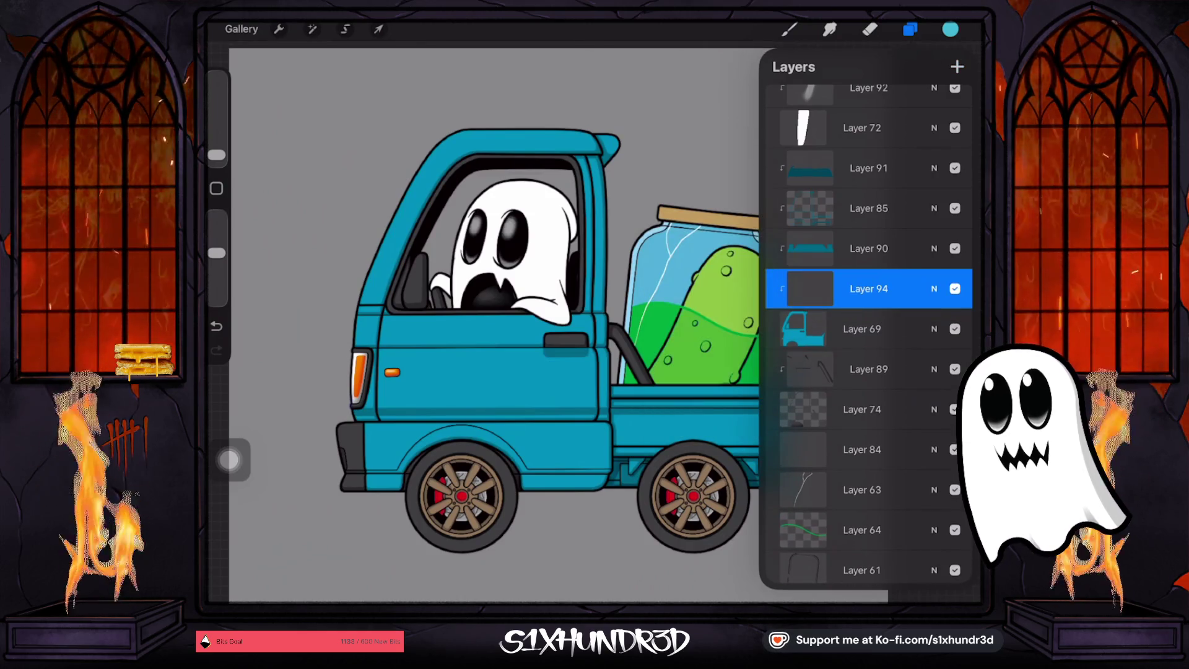
{"action": "left_click", "coordinate": [789, 29]}
Set the brush to 4%, try a cab highlight stroke, undo it and lower brush opacity
{"action": "left_click_drag", "start_coordinate": [216, 155], "coordinate": [216, 144]}
{"action": "left_click_drag", "start_coordinate": [681, 433], "coordinate": [743, 298]}
{"action": "left_click_drag", "start_coordinate": [443, 276], "coordinate": [539, 198]}
{"action": "left_click", "coordinate": [216, 326]}
{"action": "left_click_drag", "start_coordinate": [216, 252], "coordinate": [216, 262]}
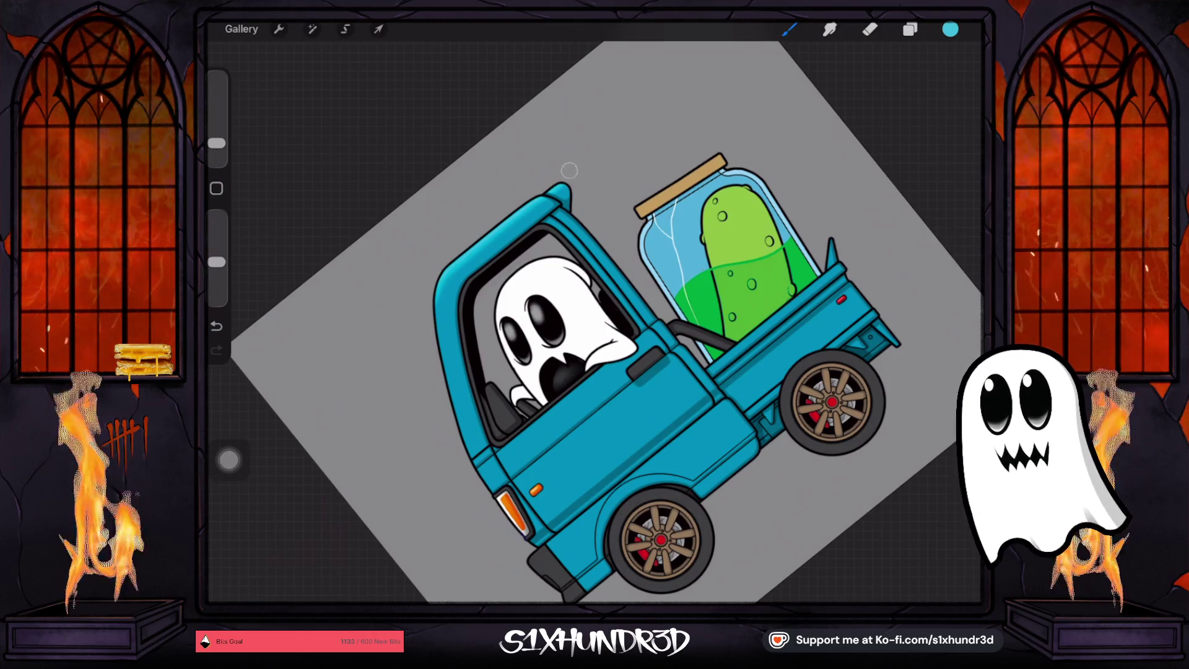
Trim the cab-edge highlight with a larger, more opaque eraser, undo the last erase, and return to the brush
{"action": "scroll", "coordinate": [595, 309], "scroll_direction": "up", "scroll_amount": 5}
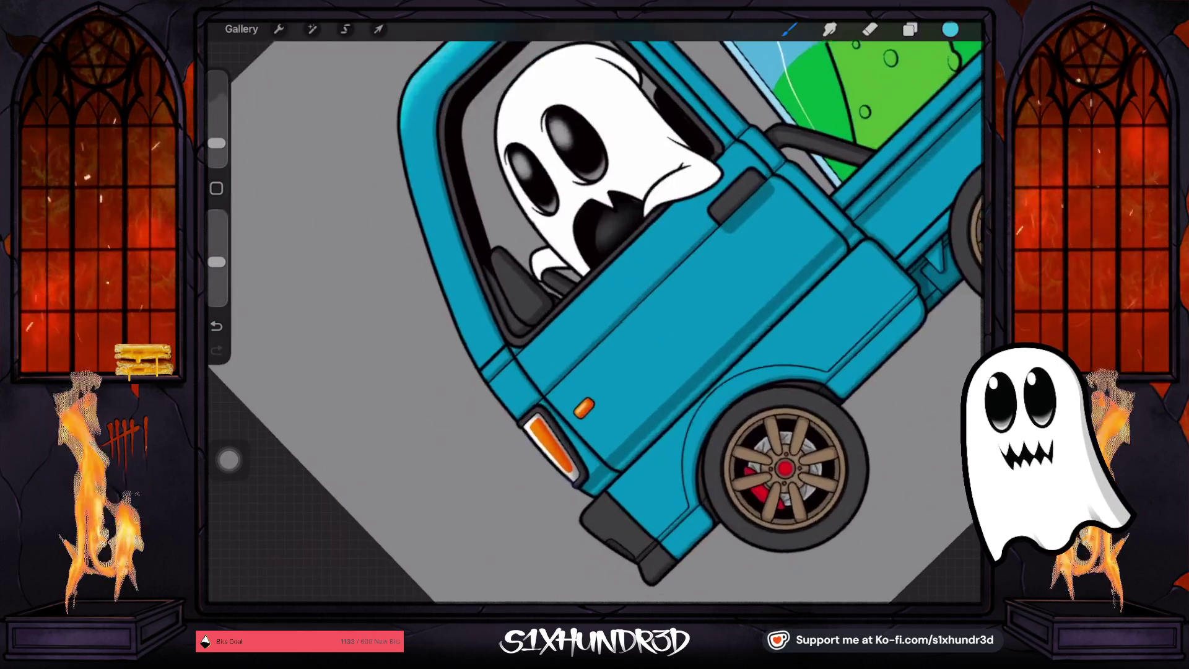
{"action": "left_click_drag", "start_coordinate": [217, 143], "coordinate": [216, 149]}
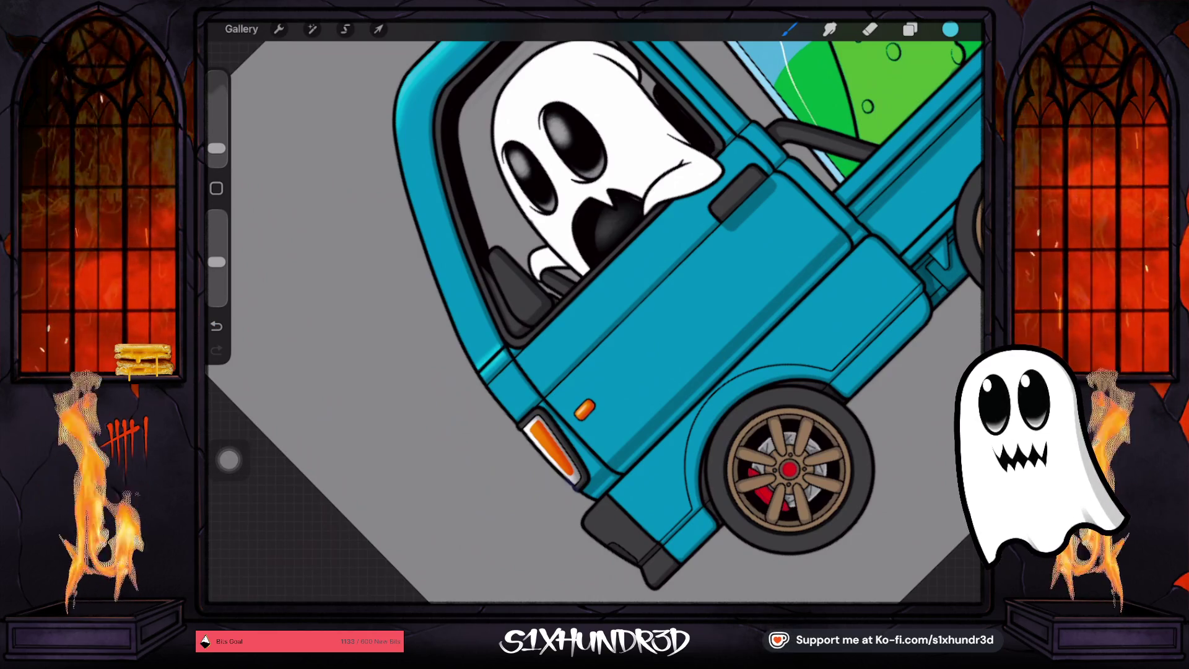
{"action": "key", "text": "e"}
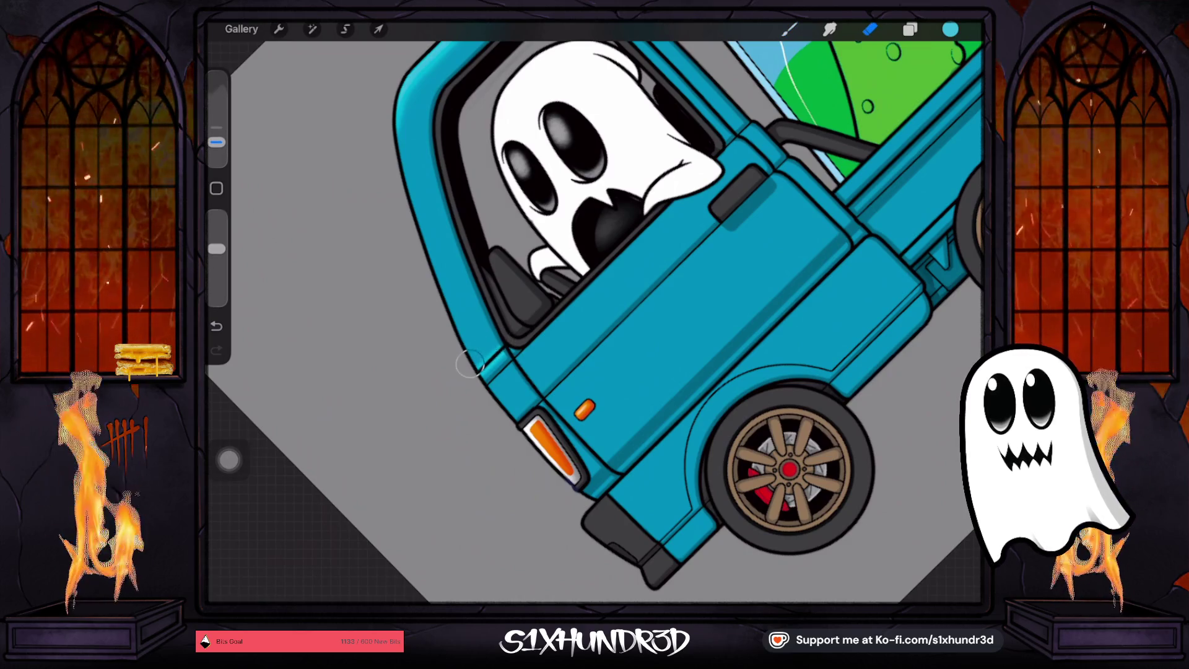
{"action": "left_click_drag", "start_coordinate": [216, 141], "coordinate": [217, 154]}
{"action": "left_click_drag", "start_coordinate": [216, 248], "coordinate": [217, 216]}
{"action": "key", "text": "ctrl+z"}
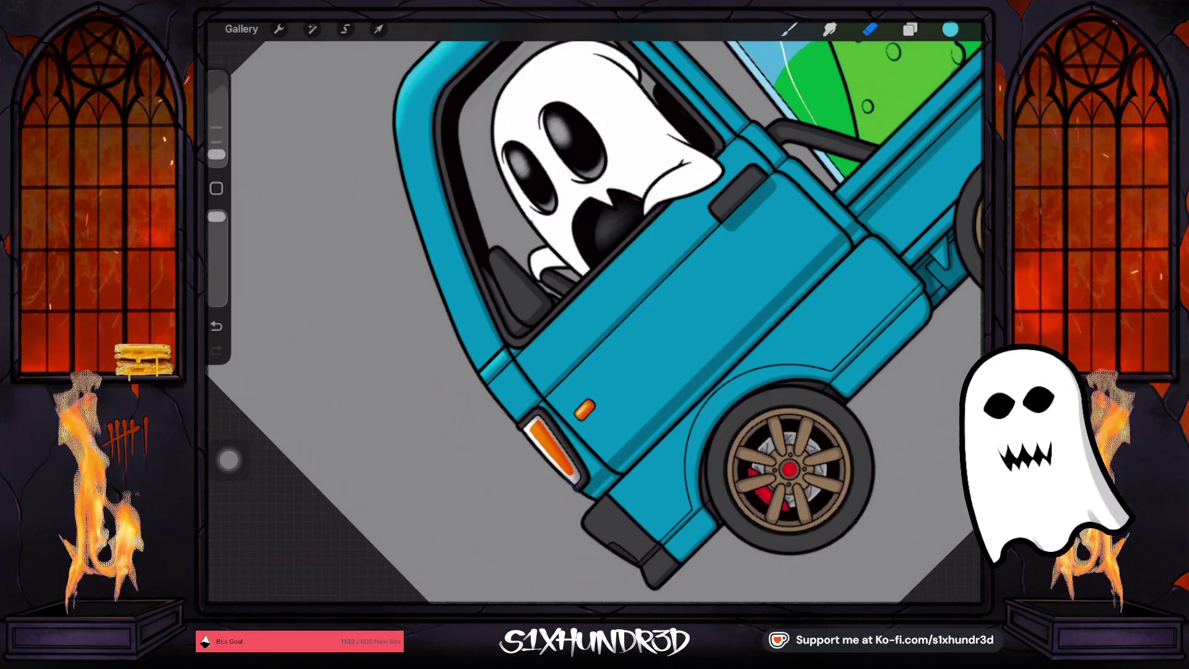
{"action": "left_click", "coordinate": [788, 29]}
{"action": "scroll", "coordinate": [620, 310], "scroll_direction": "down", "scroll_amount": 3}
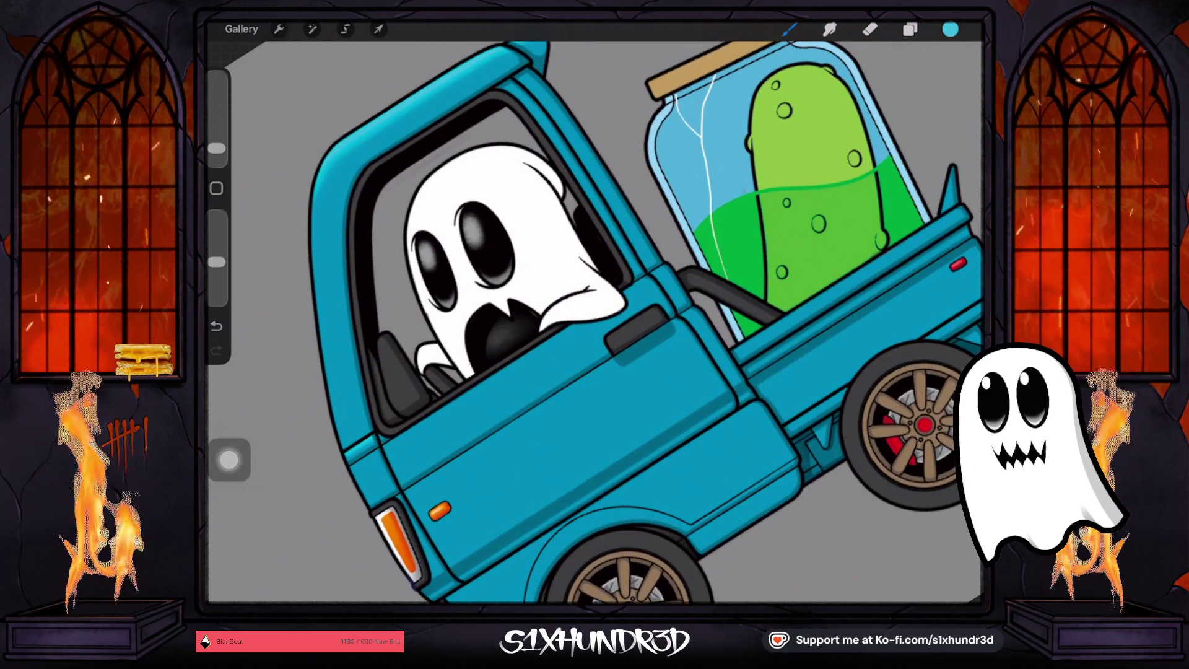
{"action": "left_click", "coordinate": [909, 29]}
Add a new layer above Layer 69 and draw a 4% straight line along the door's window edge
{"action": "left_click", "coordinate": [867, 374]}
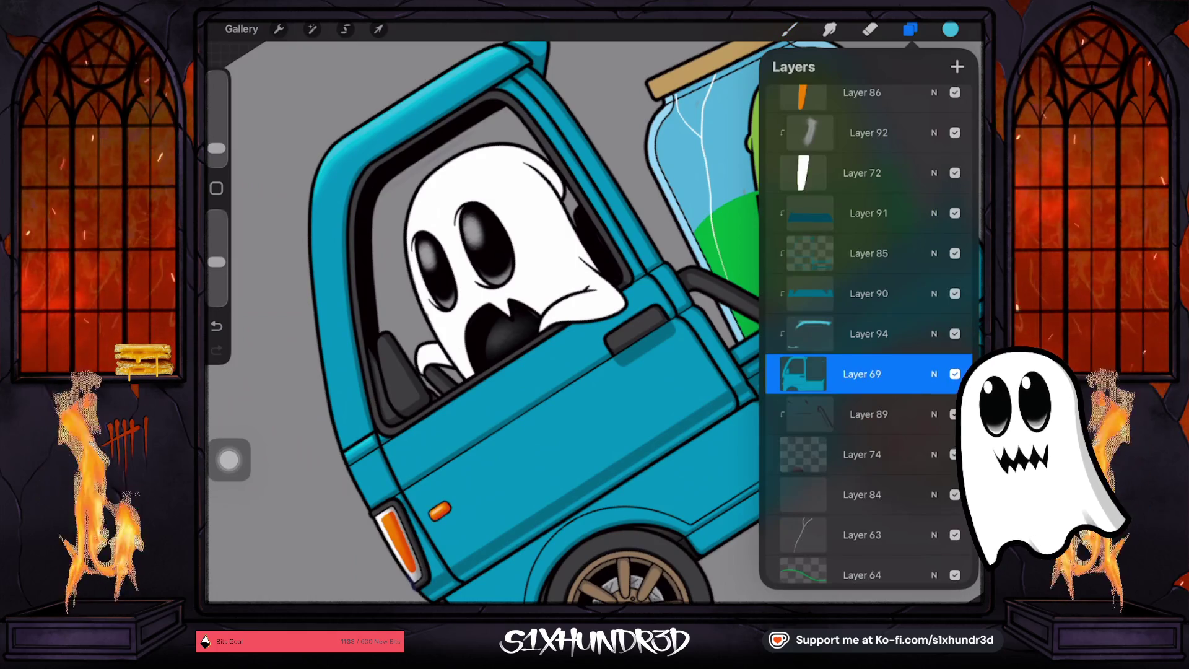
{"action": "left_click", "coordinate": [957, 67]}
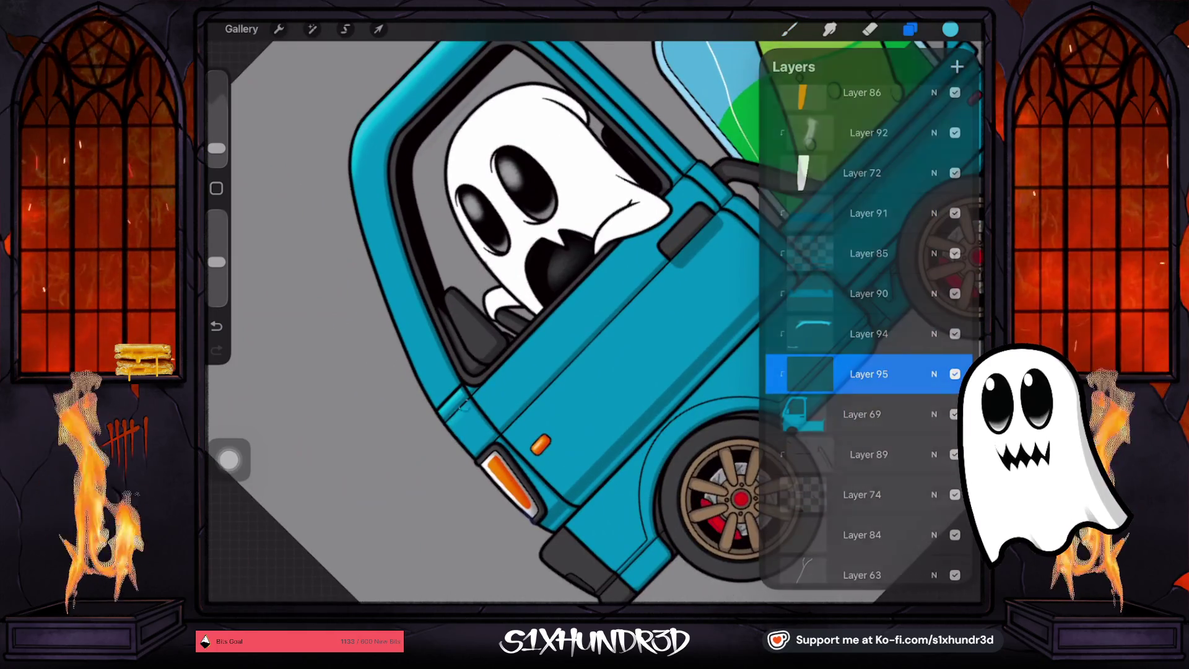
{"action": "left_click", "coordinate": [790, 30]}
{"action": "left_click_drag", "start_coordinate": [216, 148], "coordinate": [217, 142]}
{"action": "left_click", "coordinate": [216, 327]}
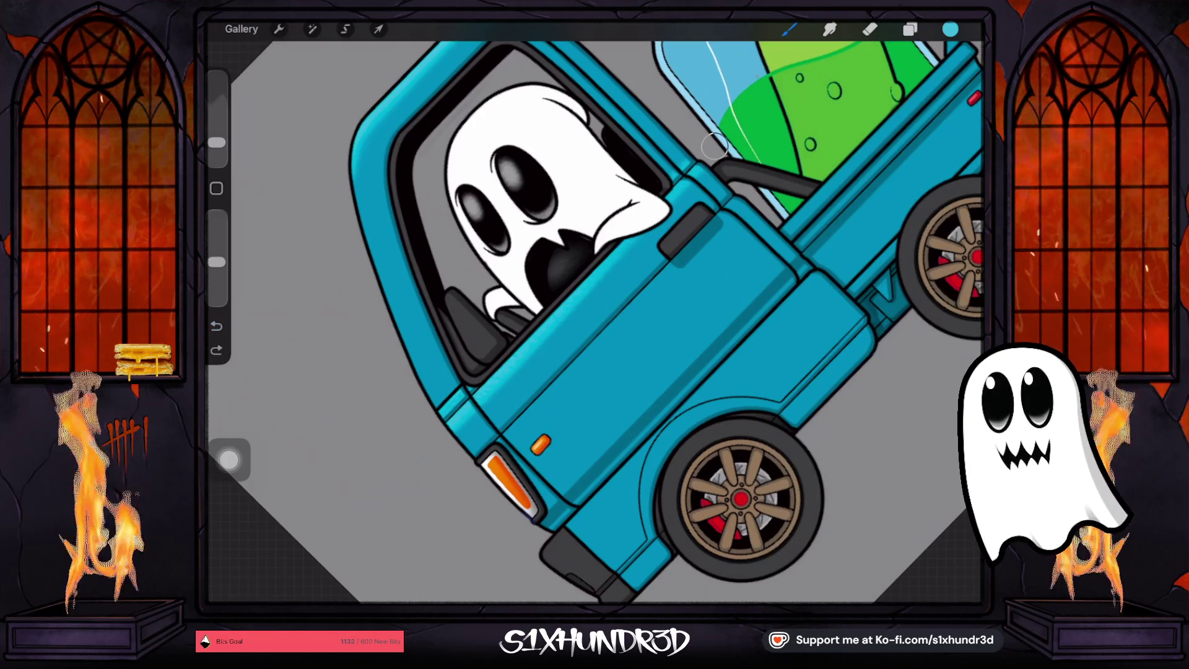
{"action": "key", "text": "ctrl+z"}
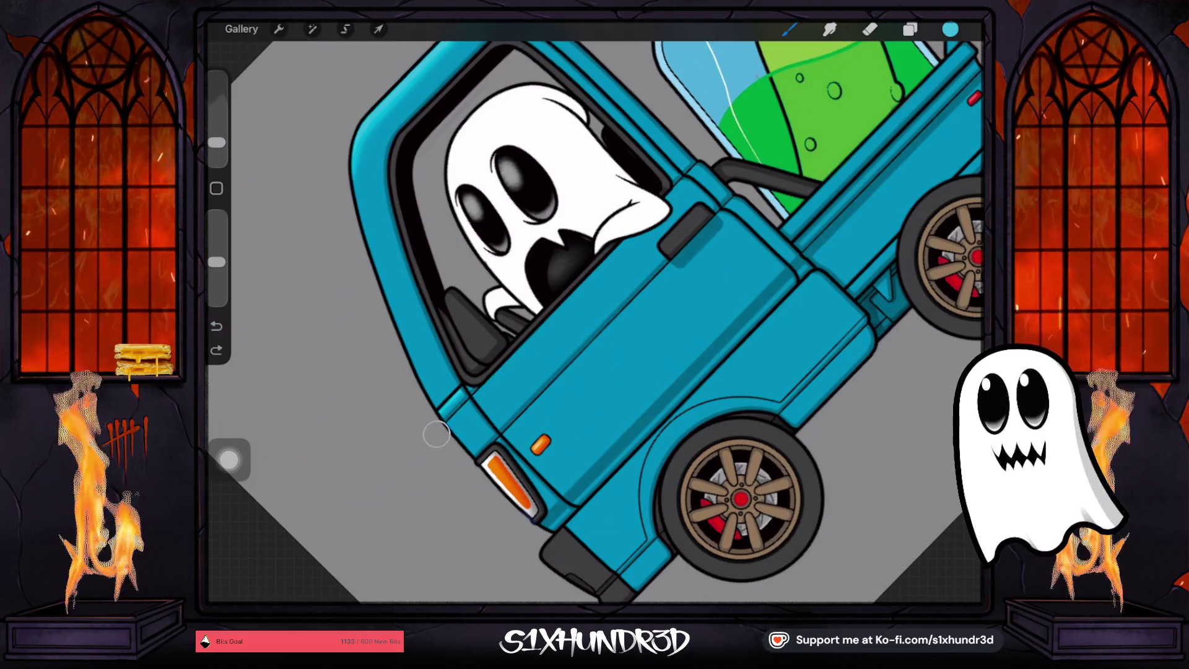
{"action": "left_click_drag", "start_coordinate": [539, 321], "coordinate": [722, 149]}
Switch to the eraser, then eyedrop the darker teal from the truck body
{"action": "key", "text": "e"}
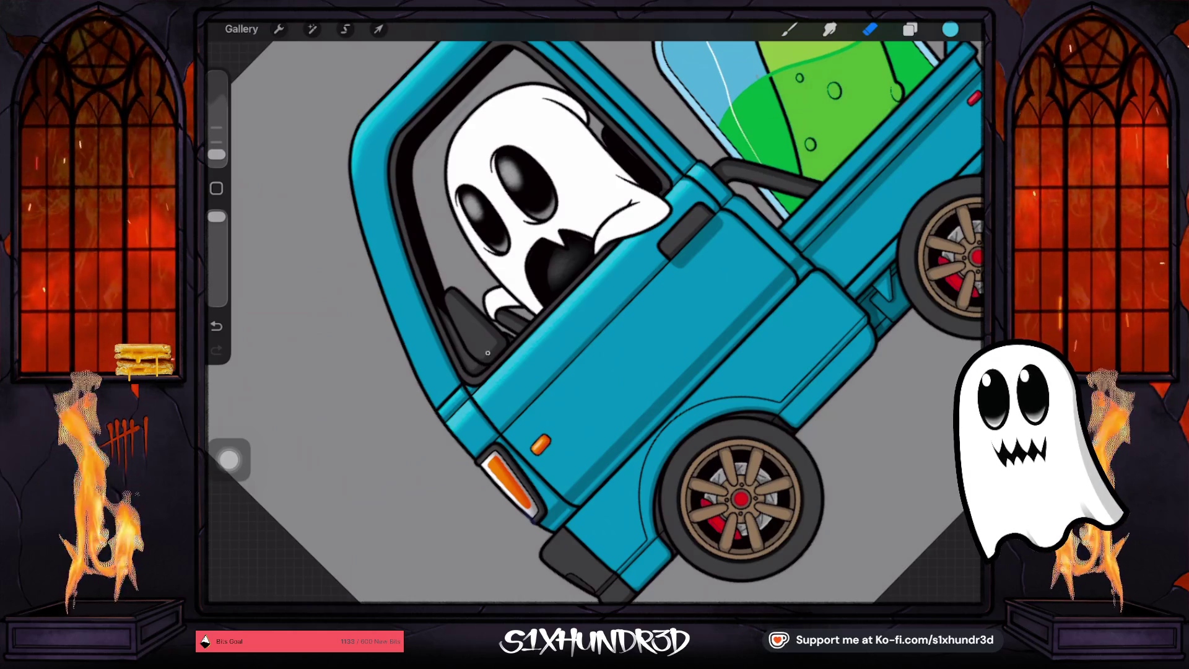
{"action": "scroll", "coordinate": [595, 309], "scroll_direction": "up", "scroll_amount": 2}
{"action": "left_click", "coordinate": [557, 478]}
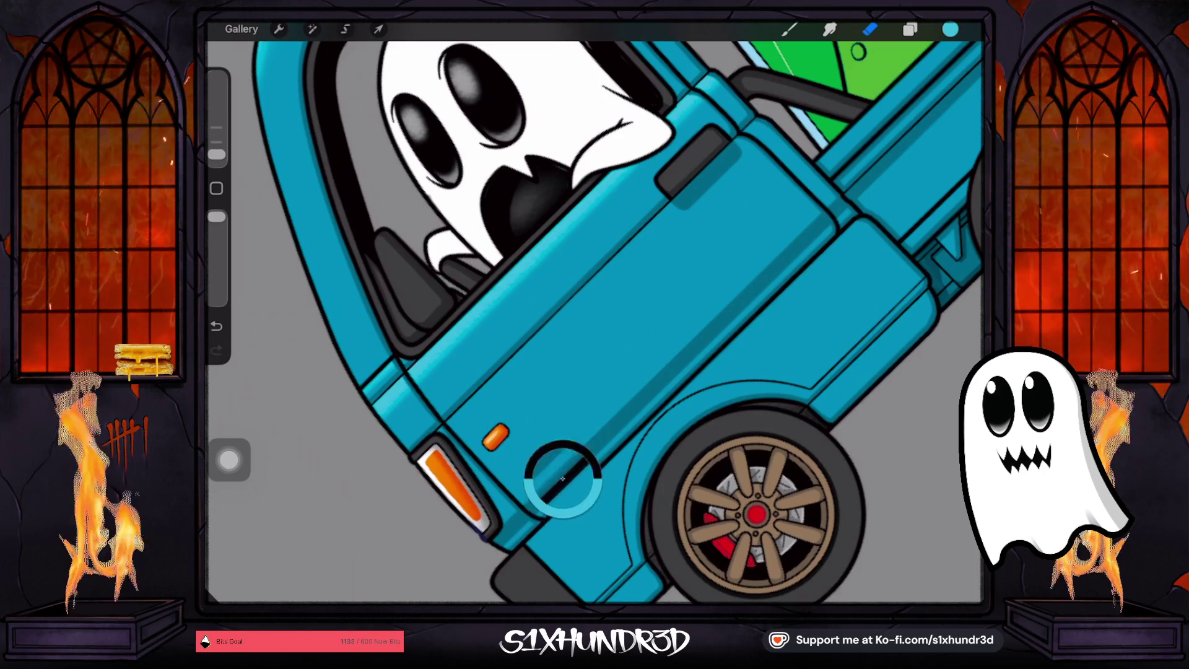
{"action": "left_click", "coordinate": [788, 29]}
{"action": "scroll", "coordinate": [595, 310], "scroll_direction": "down", "scroll_amount": 3}
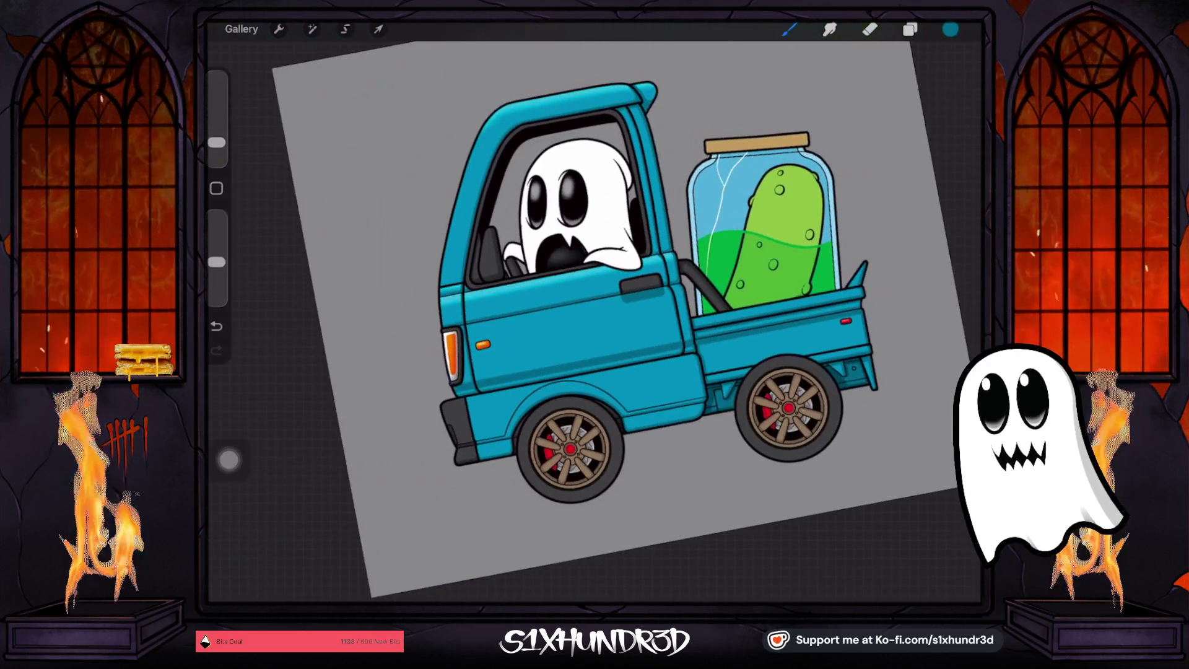
On Layer 85, thicken the truck outline beside the front light with Ghosty Tech Pen 2
{"action": "left_click", "coordinate": [909, 29]}
{"action": "scroll", "coordinate": [869, 334], "scroll_direction": "down", "scroll_amount": 1}
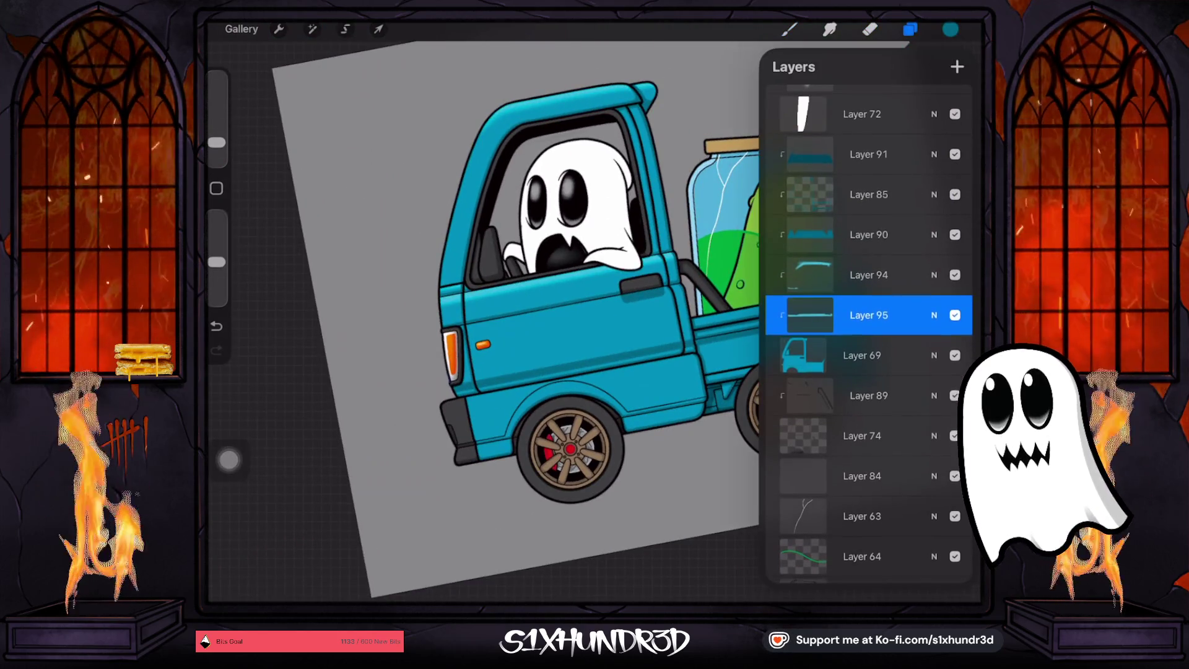
{"action": "scroll", "coordinate": [868, 335], "scroll_direction": "up", "scroll_amount": 1}
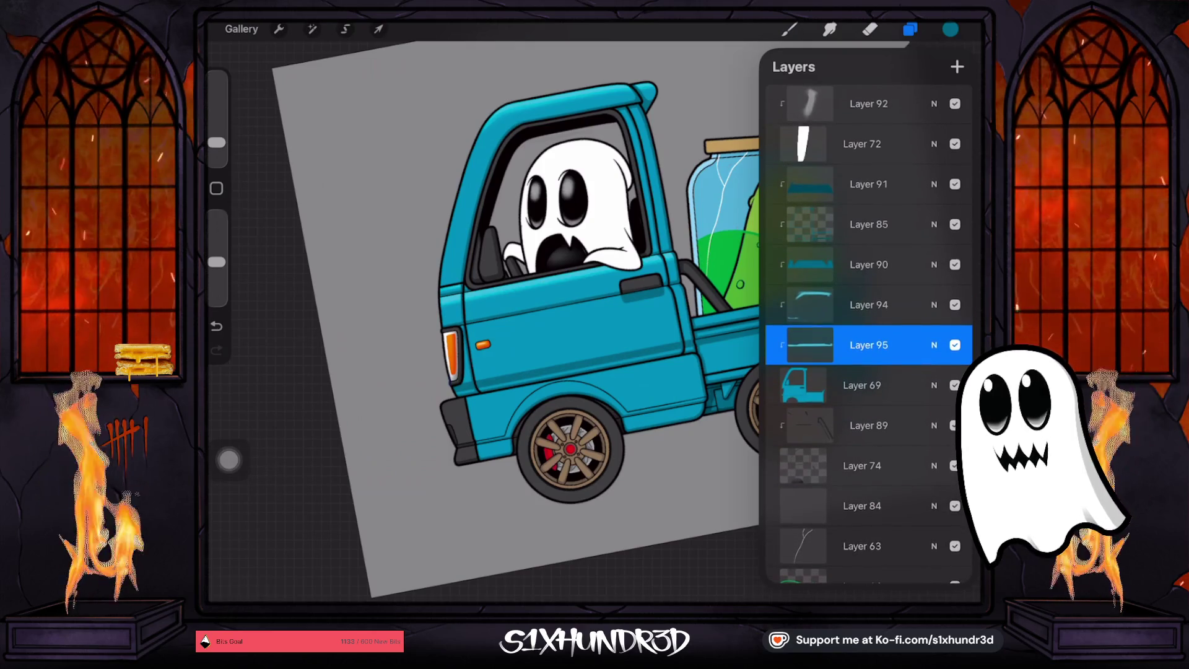
{"action": "left_click", "coordinate": [869, 224]}
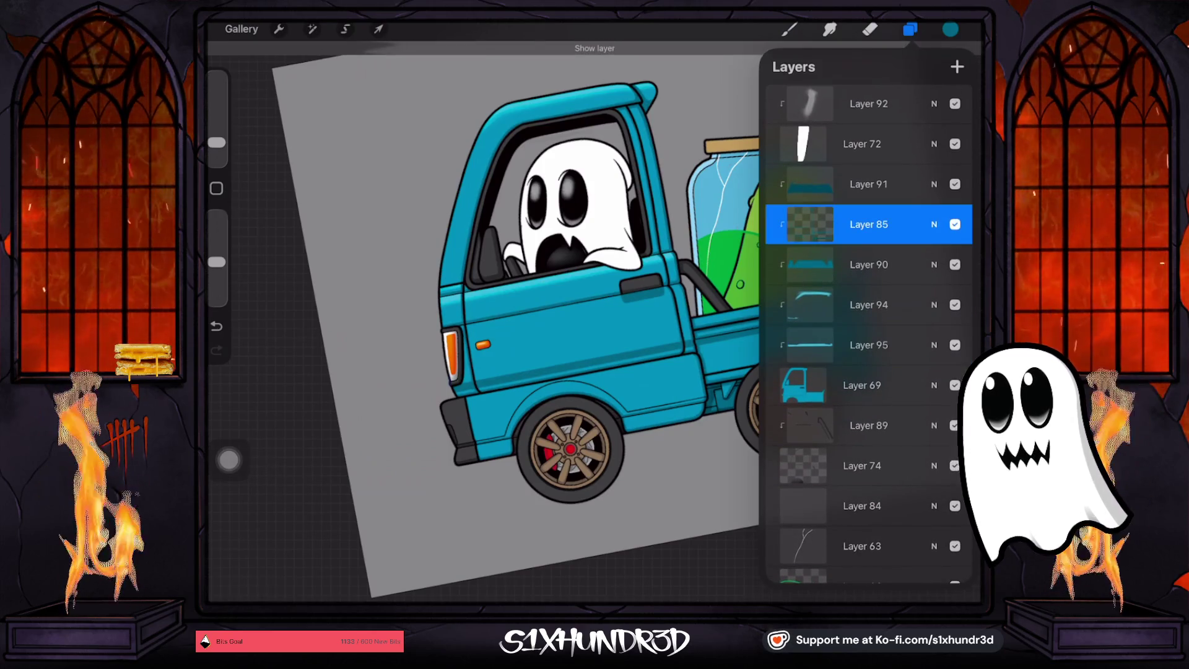
{"action": "left_click", "coordinate": [809, 224]}
{"action": "left_click", "coordinate": [789, 29]}
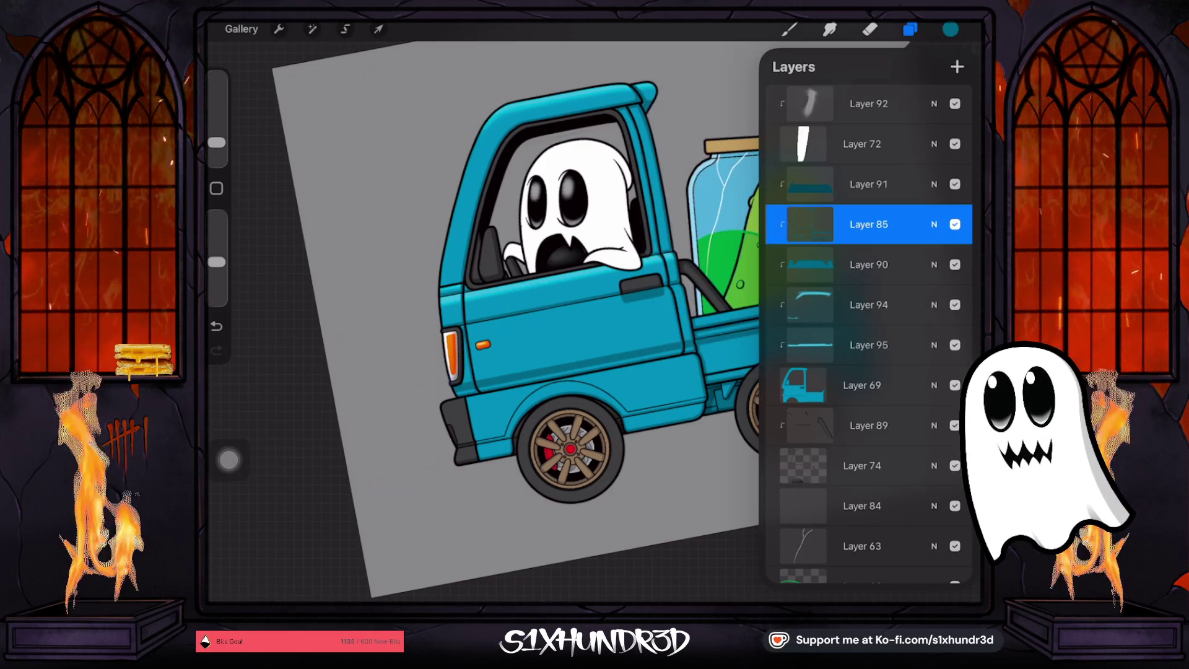
{"action": "left_click", "coordinate": [789, 30]}
{"action": "scroll", "coordinate": [835, 334], "scroll_direction": "up", "scroll_amount": 2}
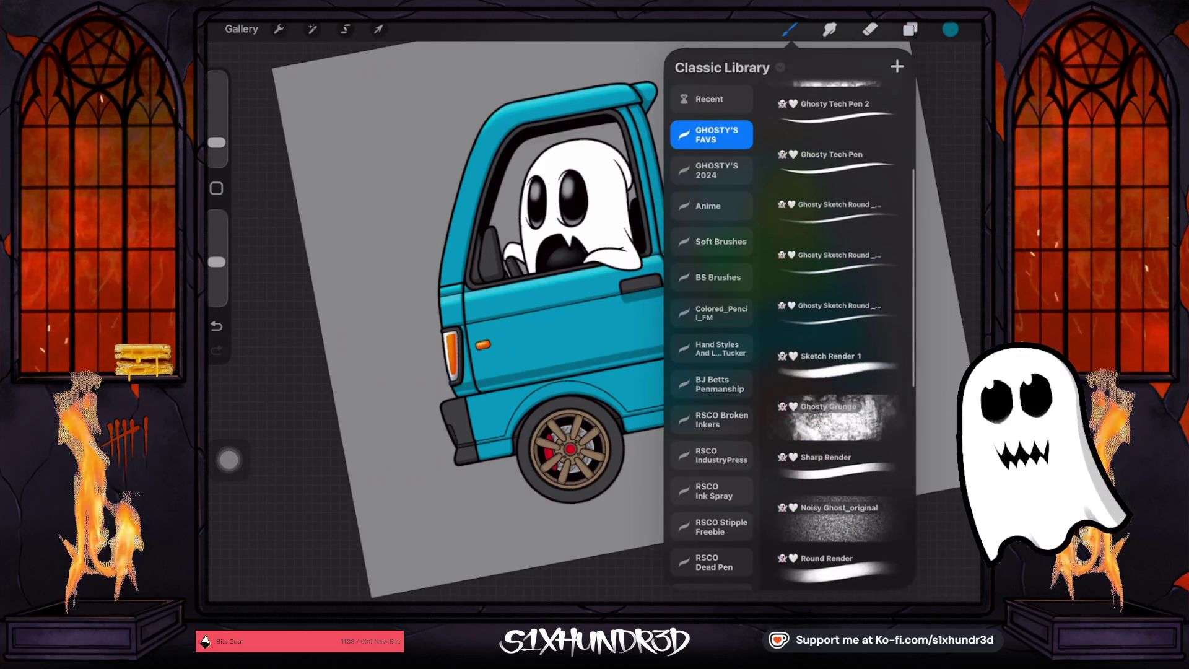
{"action": "left_click", "coordinate": [835, 104]}
{"action": "left_click", "coordinate": [789, 29]}
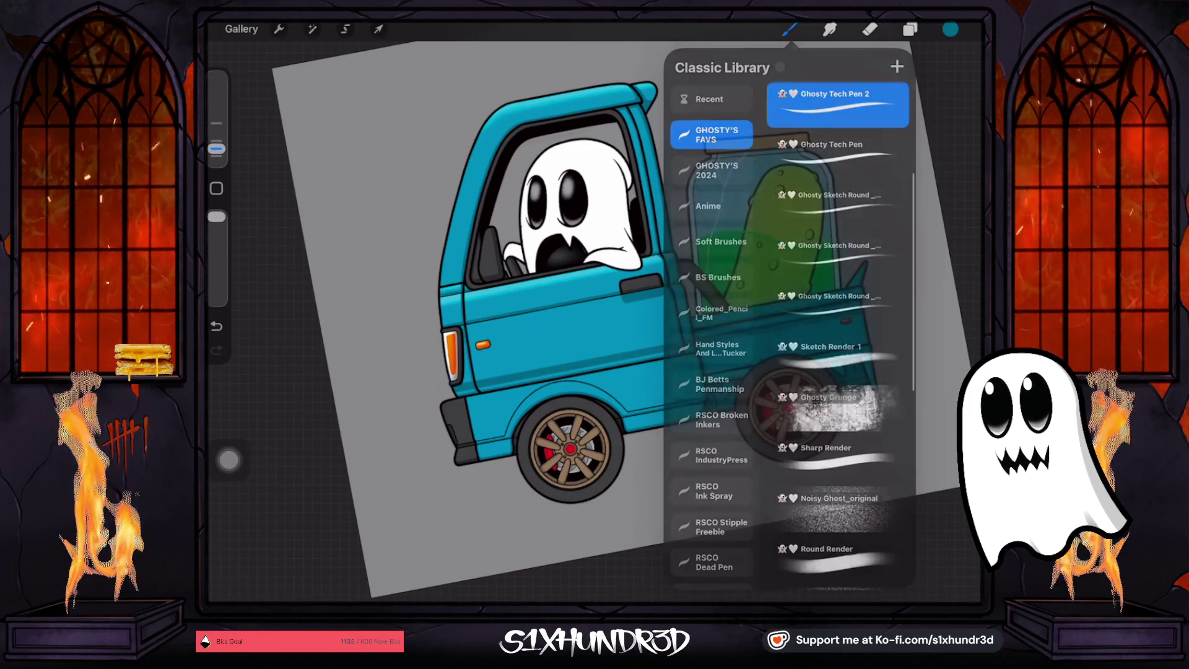
{"action": "scroll", "coordinate": [526, 347], "scroll_direction": "up", "scroll_amount": 5}
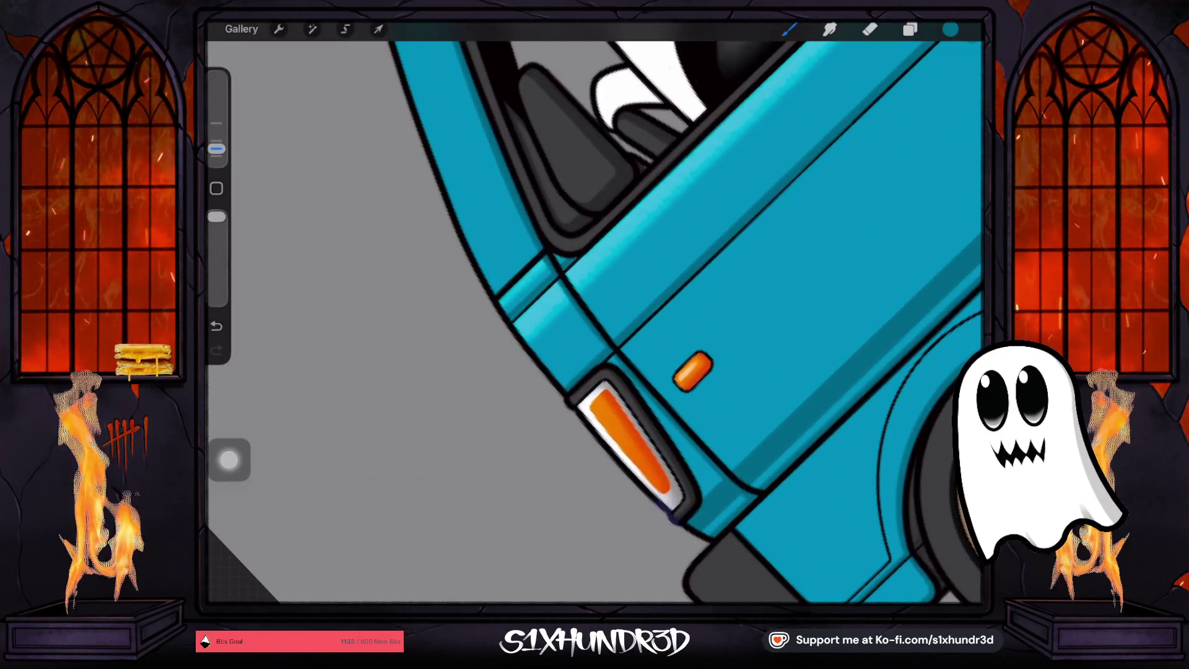
{"action": "left_click_drag", "start_coordinate": [537, 252], "coordinate": [491, 297]}
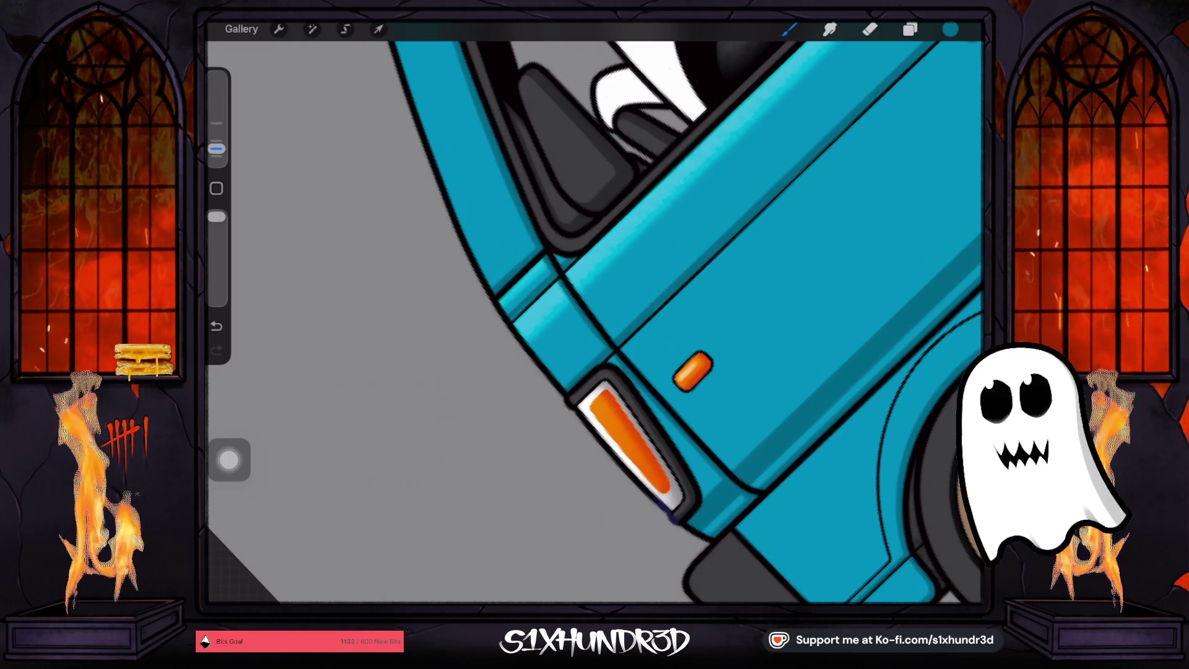
Eyedrop the lighter cyan from the cab roof
{"action": "scroll", "coordinate": [594, 322], "scroll_direction": "down", "scroll_amount": 10}
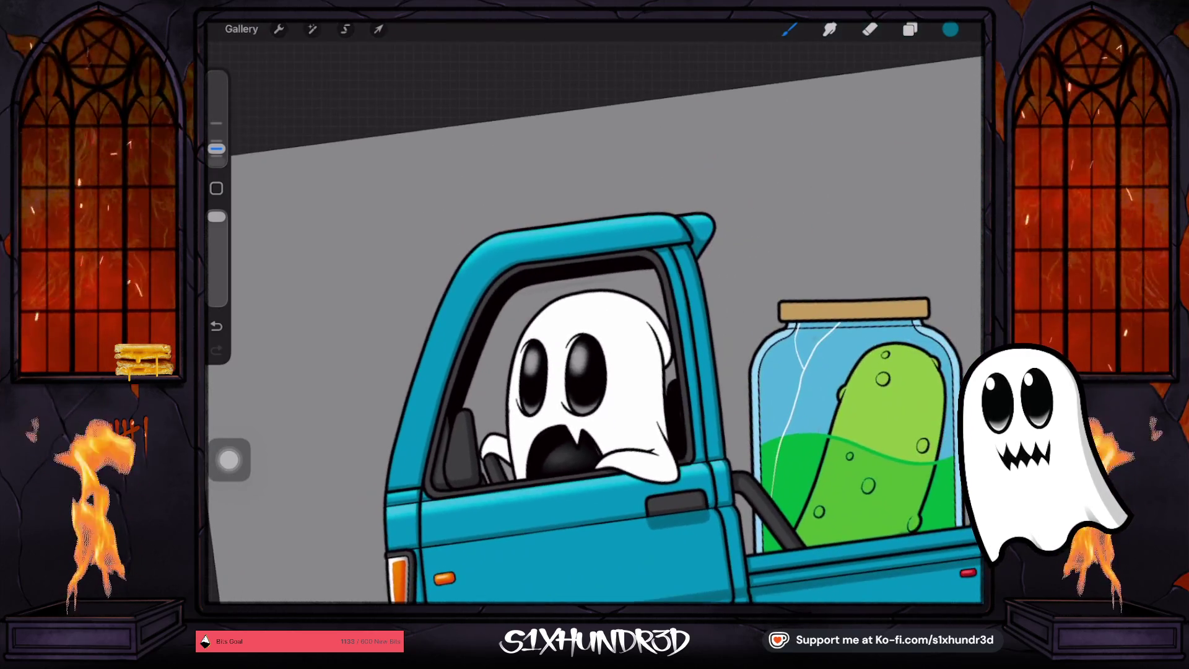
{"action": "scroll", "coordinate": [594, 322], "scroll_direction": "up", "scroll_amount": 10}
{"action": "left_click", "coordinate": [489, 283]}
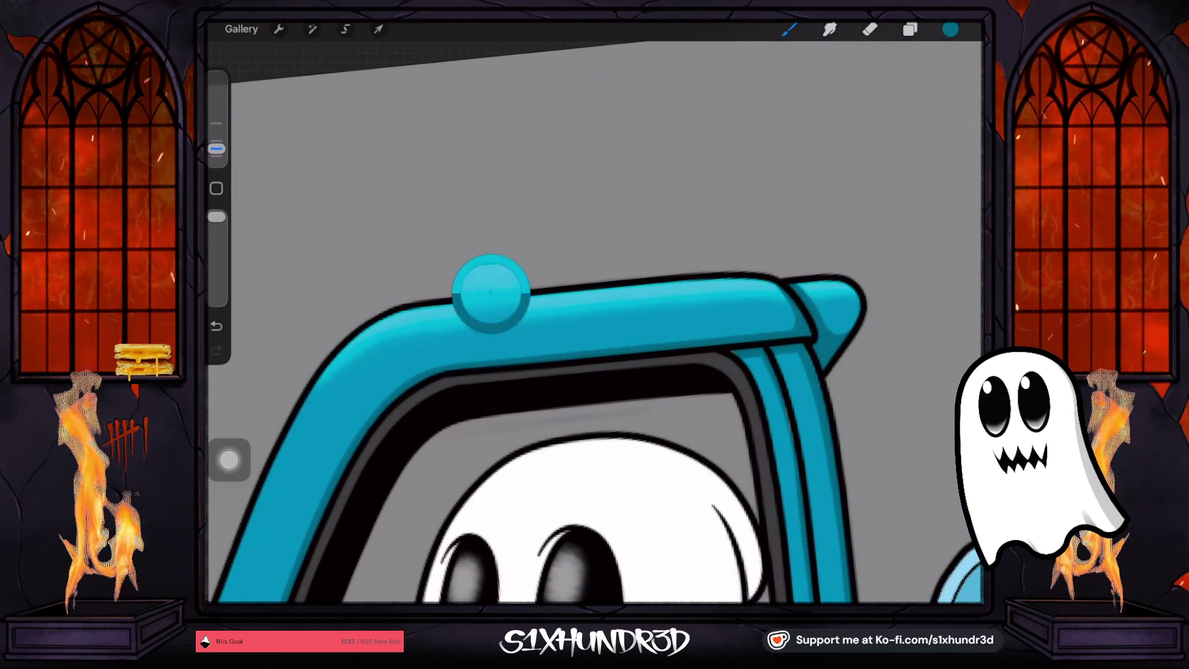
{"action": "left_click_drag", "start_coordinate": [489, 284], "coordinate": [489, 282]}
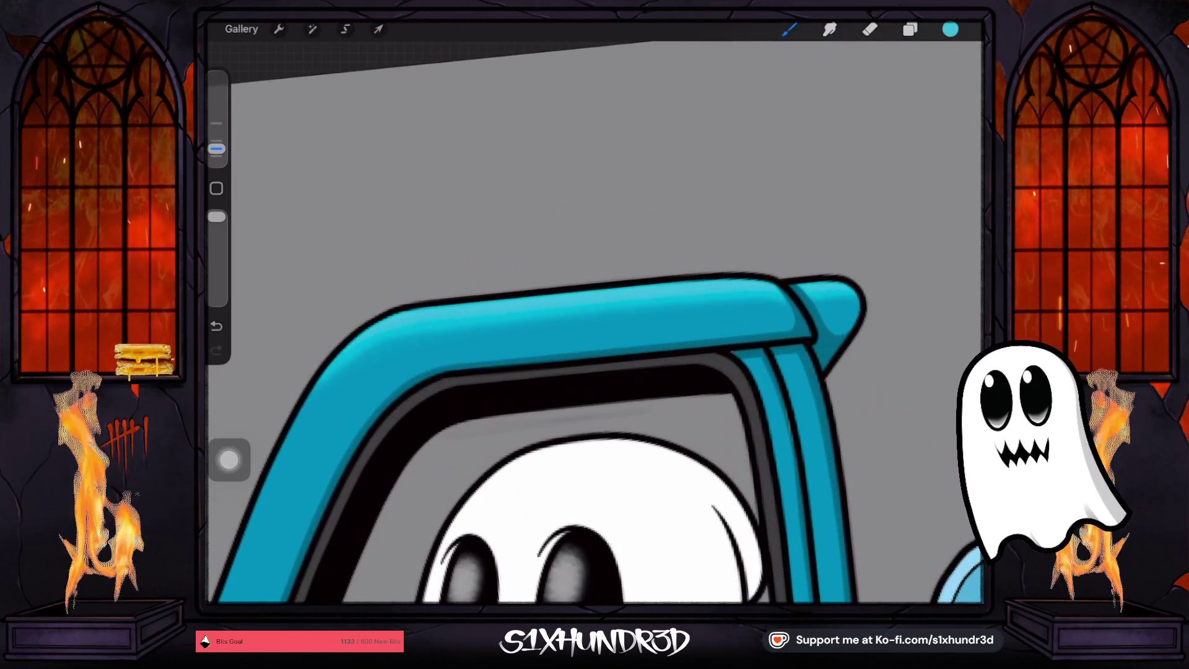
{"action": "scroll", "coordinate": [594, 322], "scroll_direction": "down", "scroll_amount": 8}
Switch to Layer 95 and choose the Textured Coloring Tool brush
{"action": "left_click", "coordinate": [909, 29]}
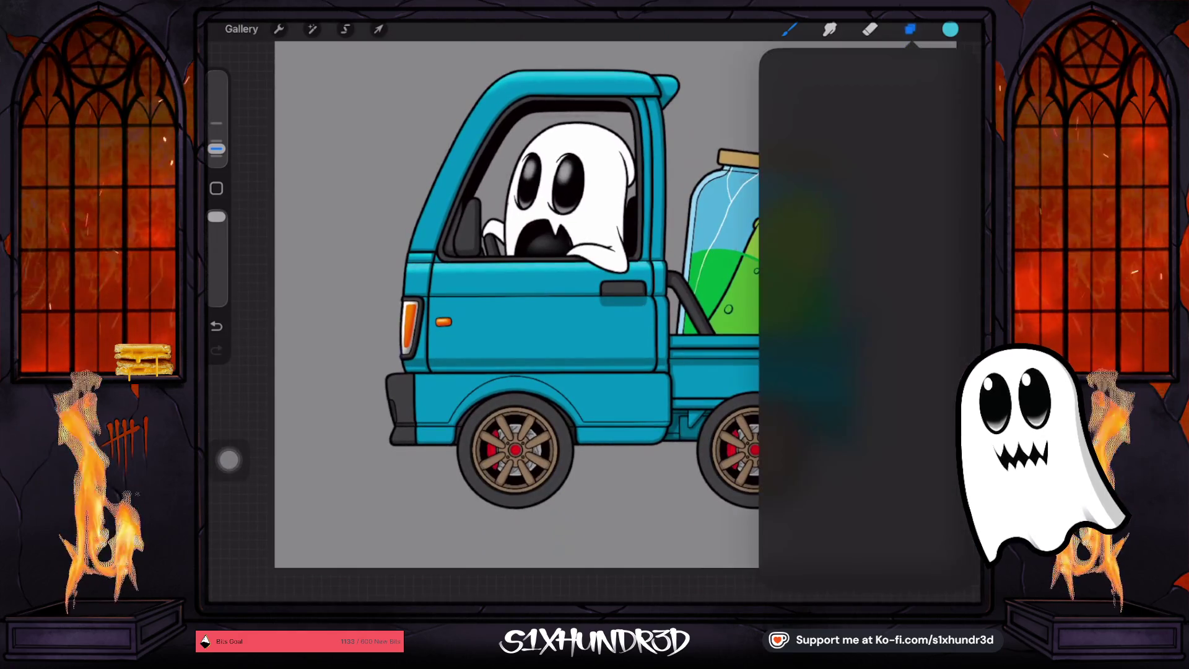
{"action": "scroll", "coordinate": [867, 328], "scroll_direction": "up", "scroll_amount": 5}
{"action": "scroll", "coordinate": [867, 328], "scroll_direction": "up", "scroll_amount": 4}
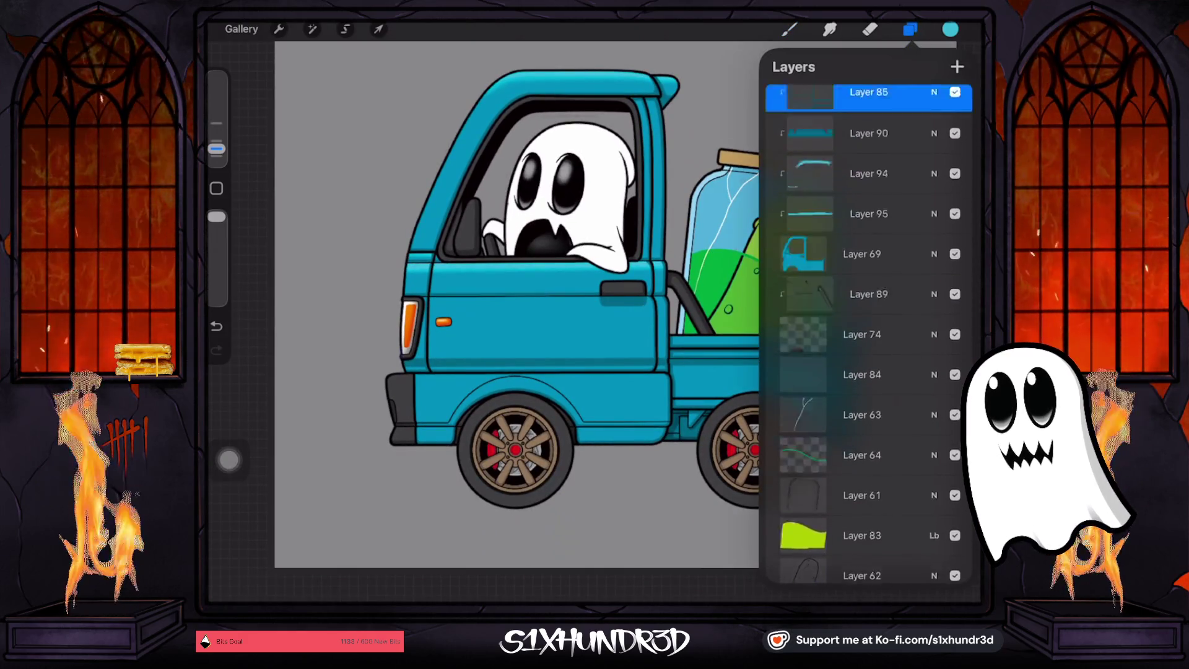
{"action": "left_click", "coordinate": [868, 347]}
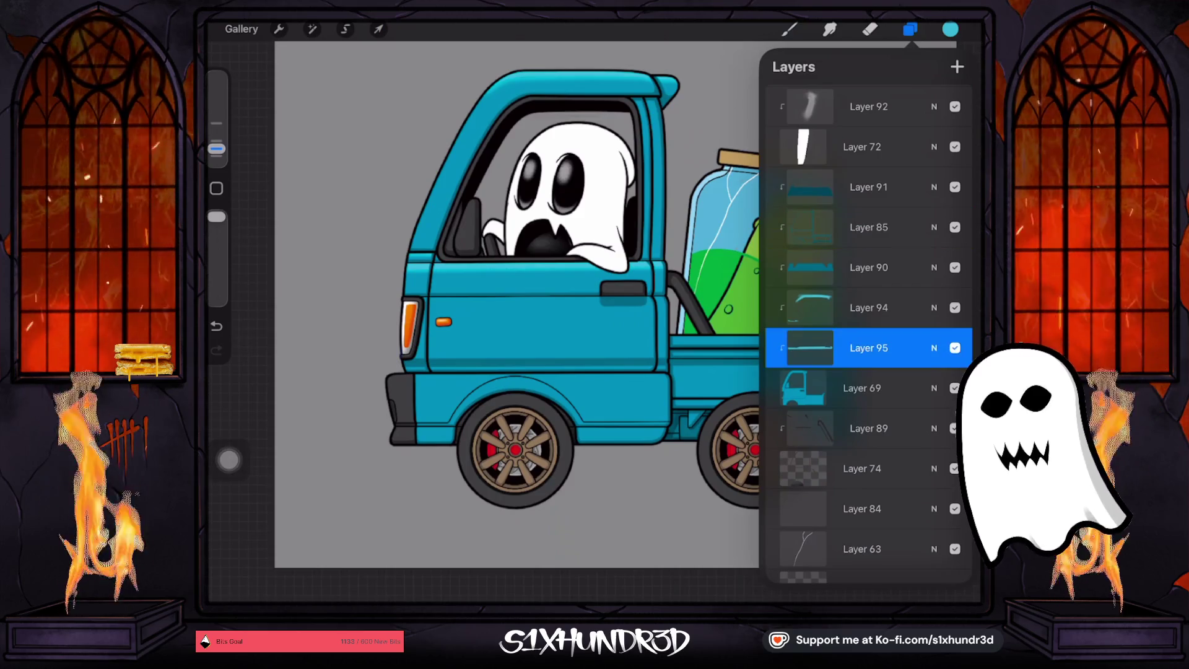
{"action": "left_click", "coordinate": [789, 29]}
{"action": "scroll", "coordinate": [836, 328], "scroll_direction": "down", "scroll_amount": 10}
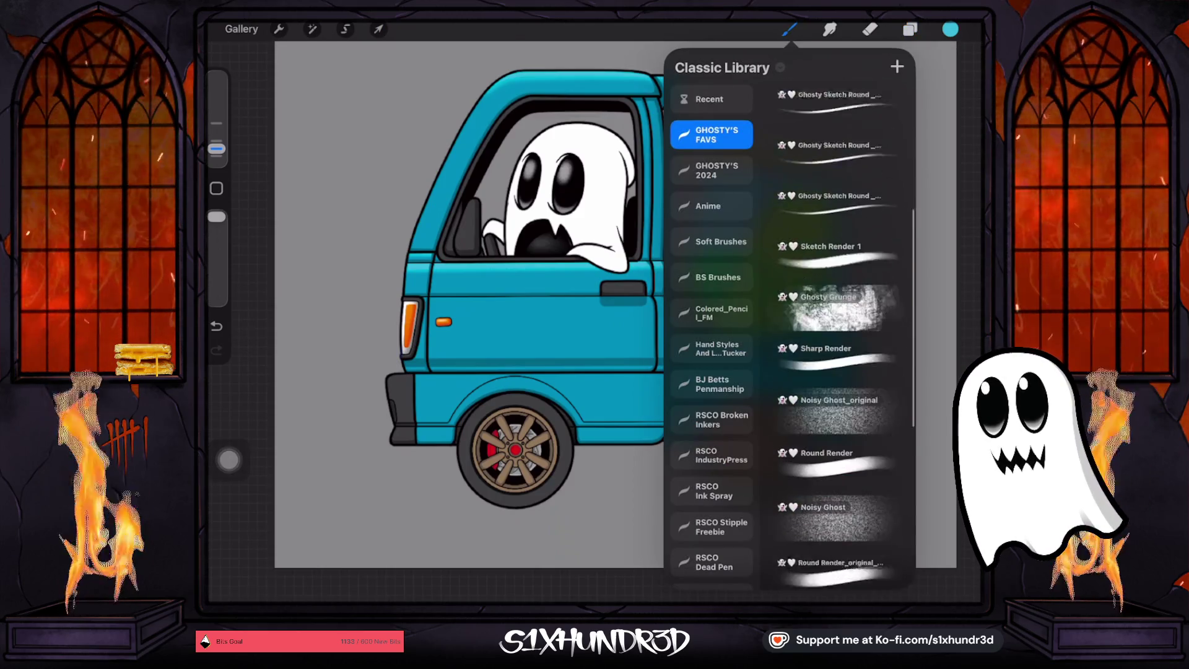
{"action": "left_click", "coordinate": [837, 475]}
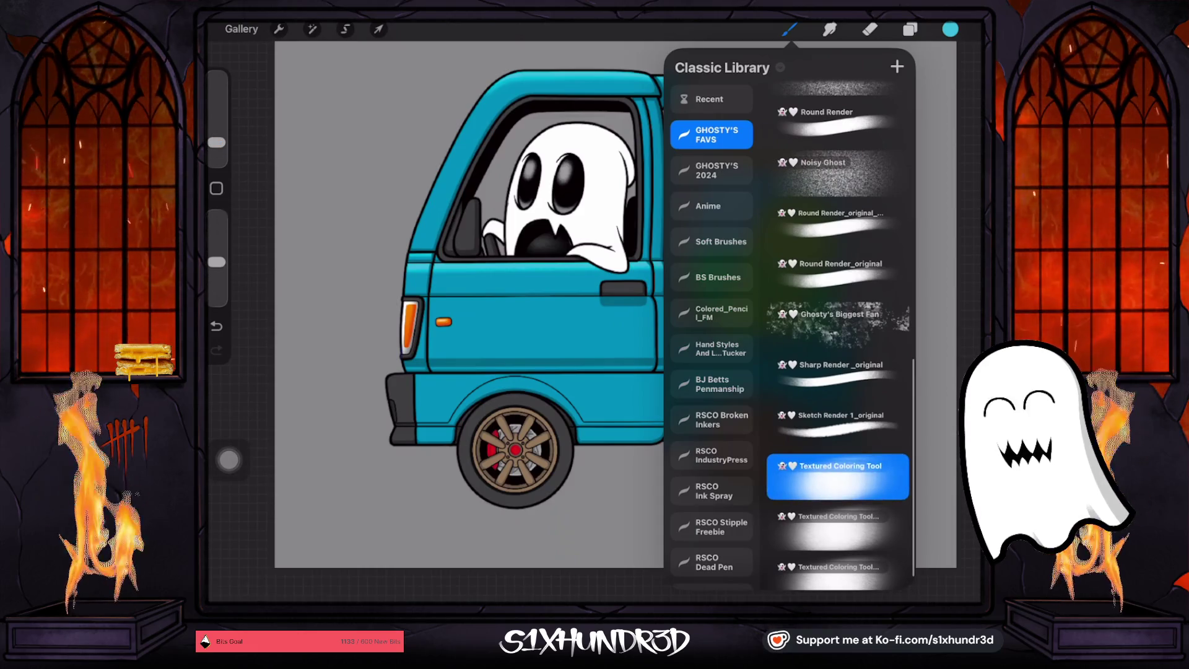
{"action": "mouse_move", "coordinate": [515, 450]}
{"action": "left_mouse_down"}
{"action": "mouse_move", "coordinate": [520, 438]}
{"action": "mouse_move", "coordinate": [545, 474]}
{"action": "mouse_move", "coordinate": [613, 495]}
{"action": "left_mouse_up"}
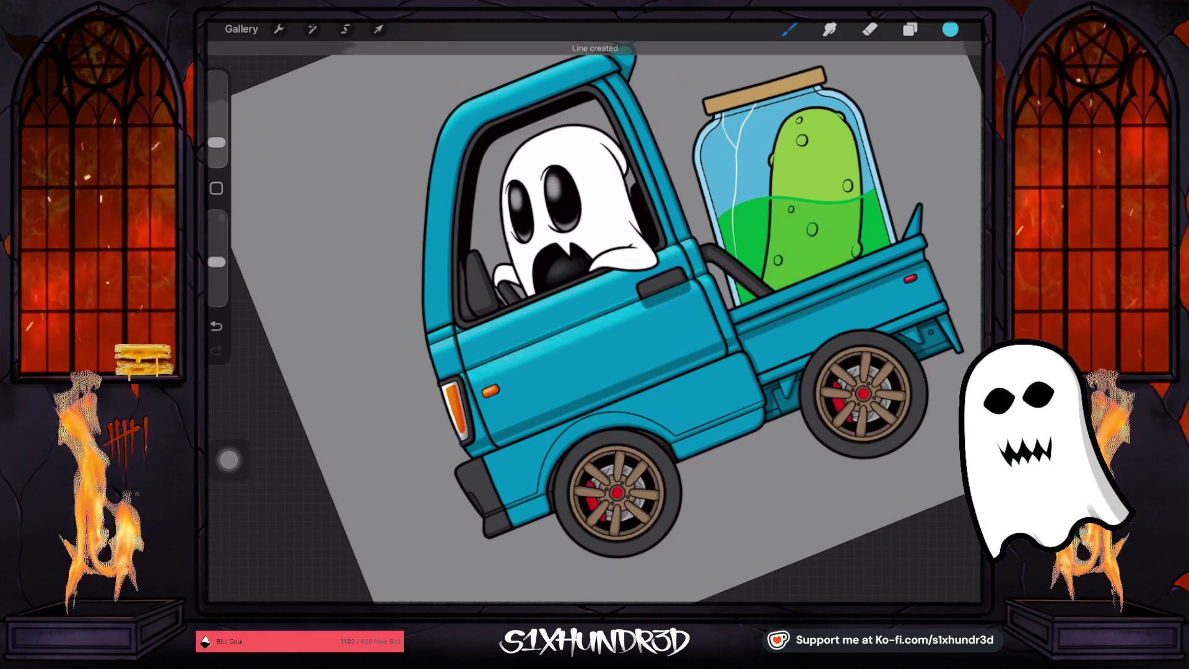
After trying straight lines across the door, paint a light cyan highlight stroke along it
{"action": "left_click_drag", "start_coordinate": [711, 270], "coordinate": [702, 248]}
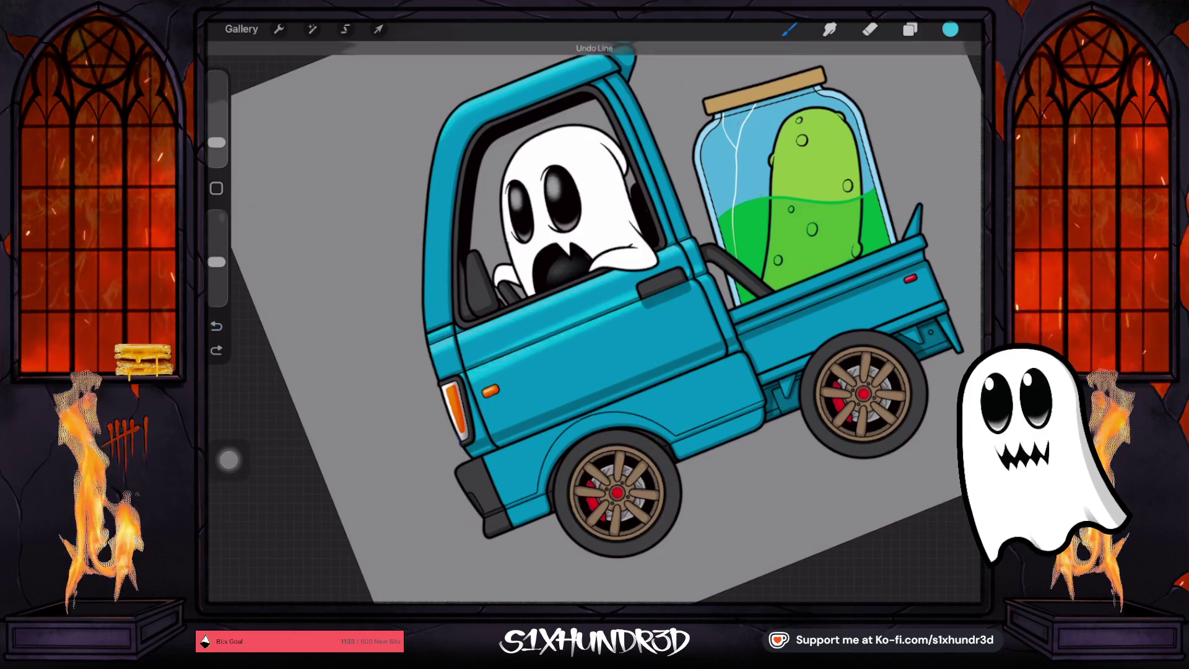
{"action": "left_click", "coordinate": [216, 325]}
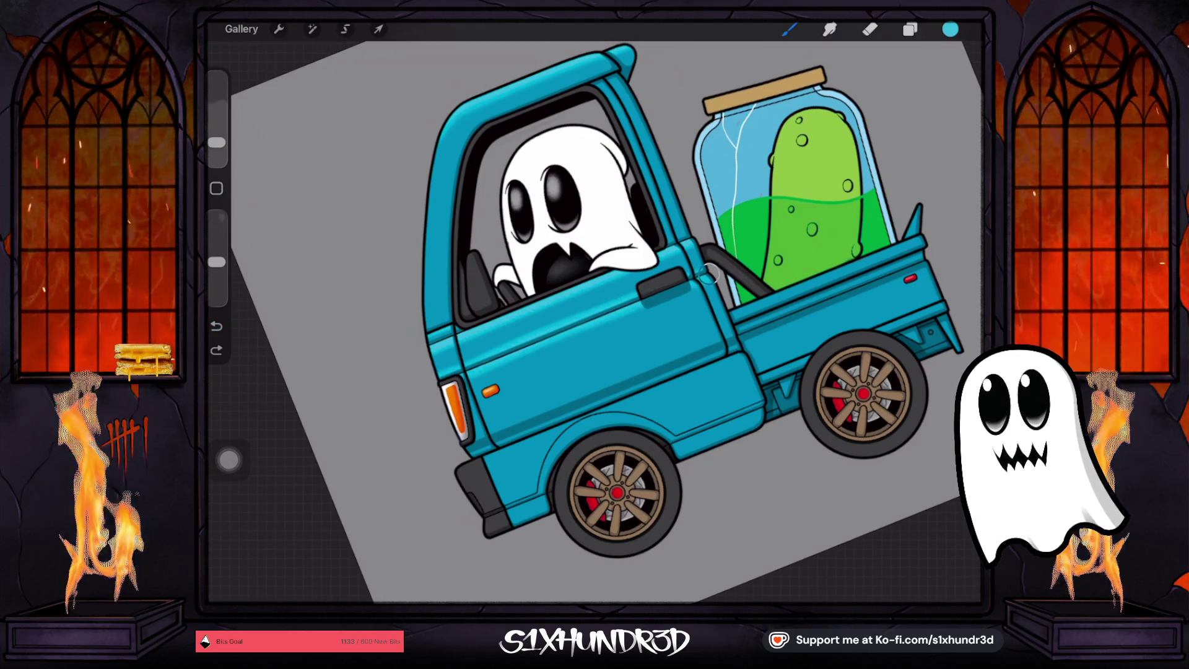
{"action": "key", "text": "ctrl+shift+z"}
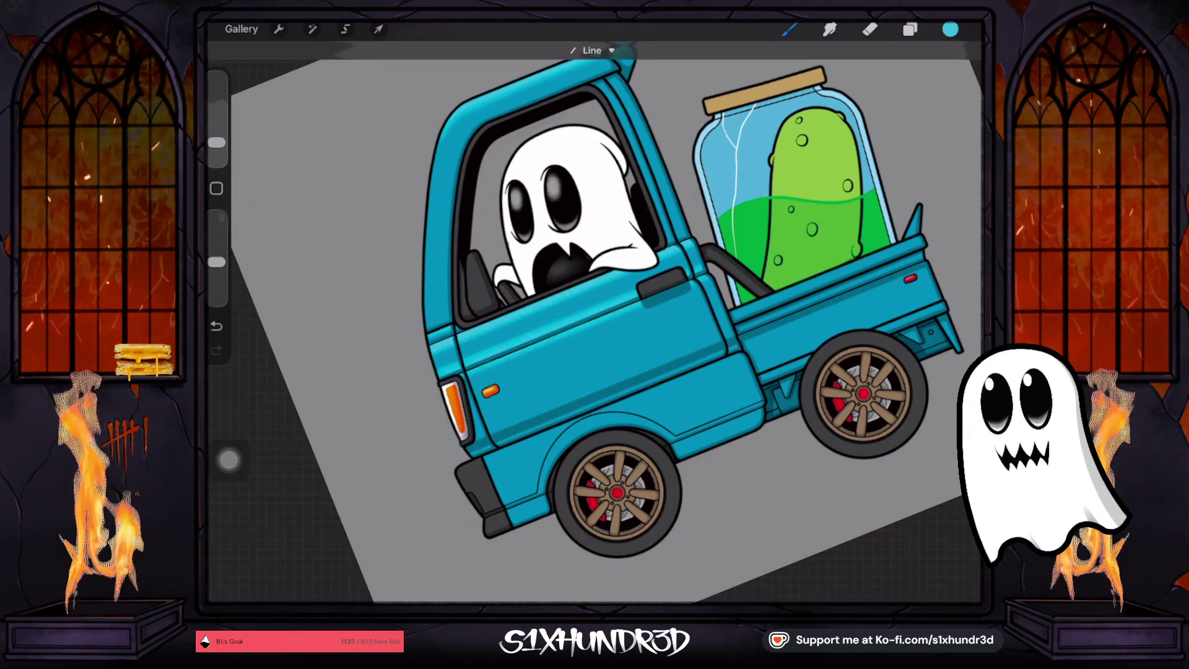
{"action": "key", "text": "ctrl+z"}
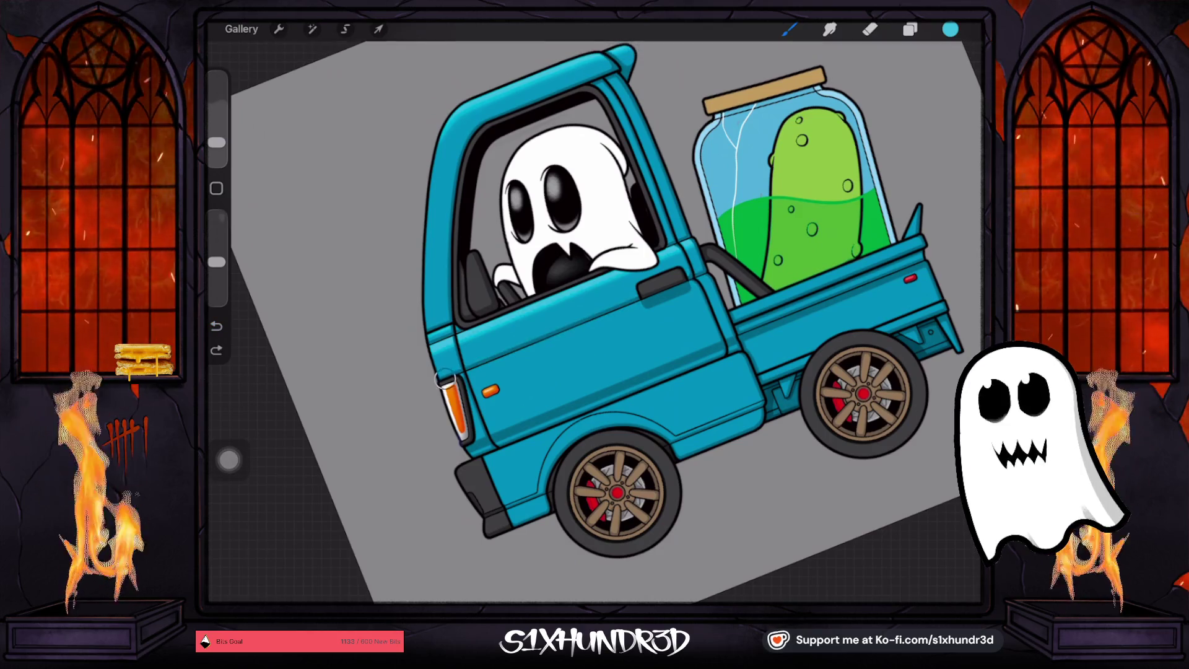
{"action": "left_click_drag", "start_coordinate": [464, 372], "coordinate": [638, 284]}
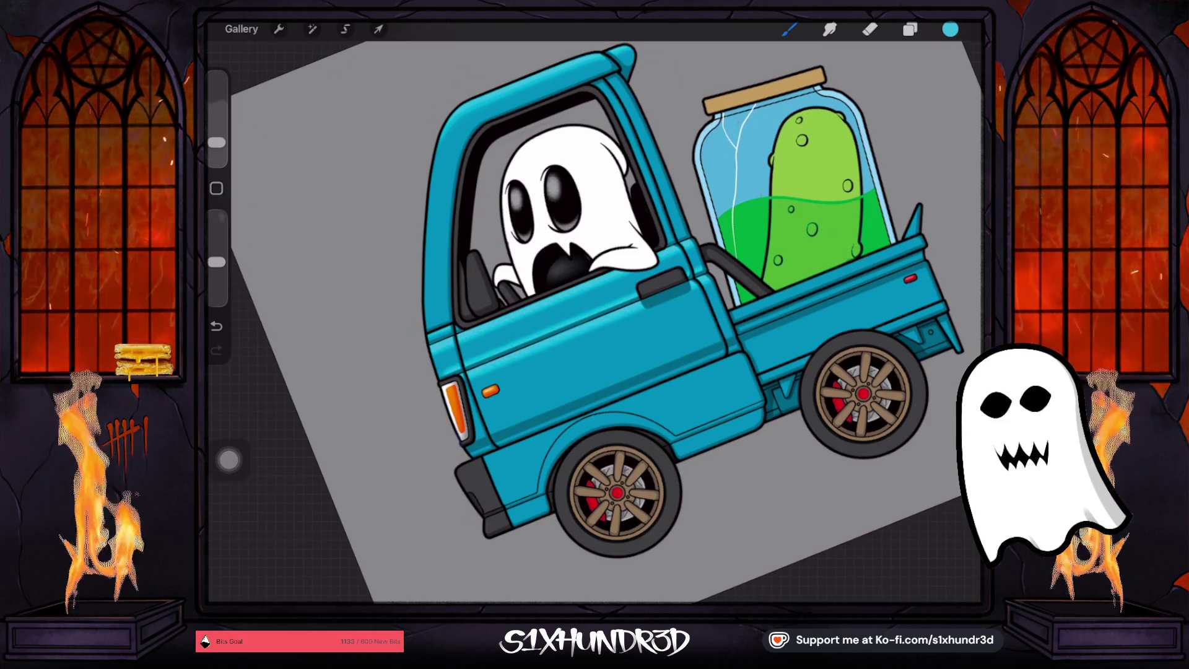
{"action": "key", "text": "ctrl+z"}
{"action": "key", "text": "ctrl+z"}
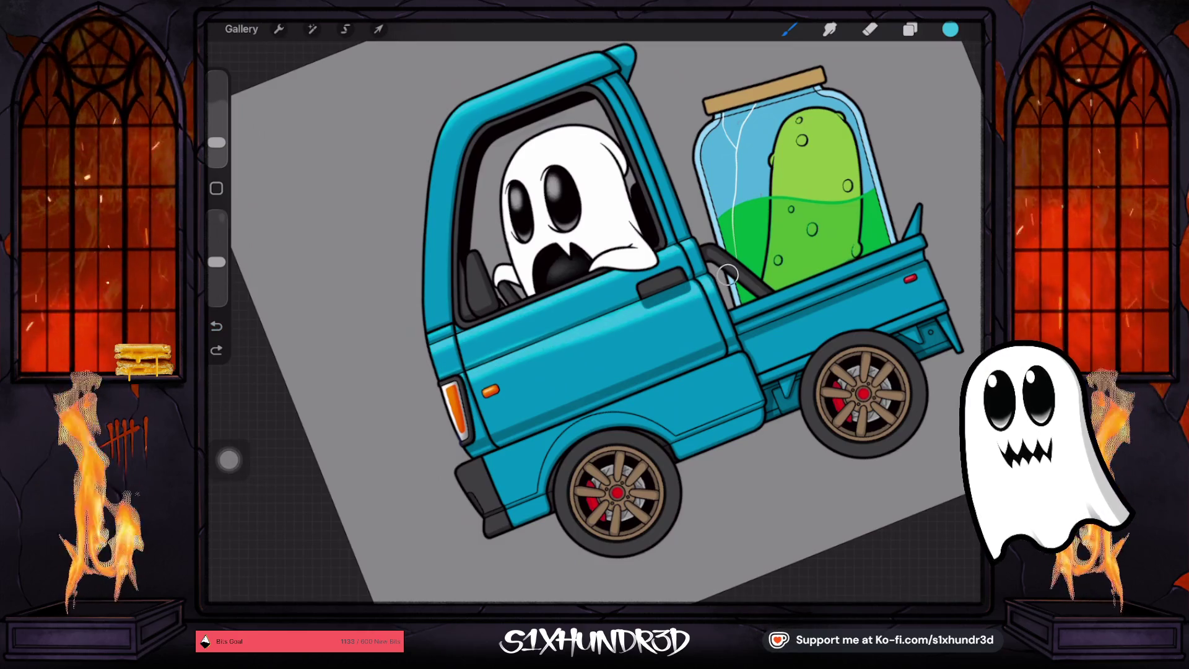
{"action": "left_click_drag", "start_coordinate": [700, 296], "coordinate": [576, 342]}
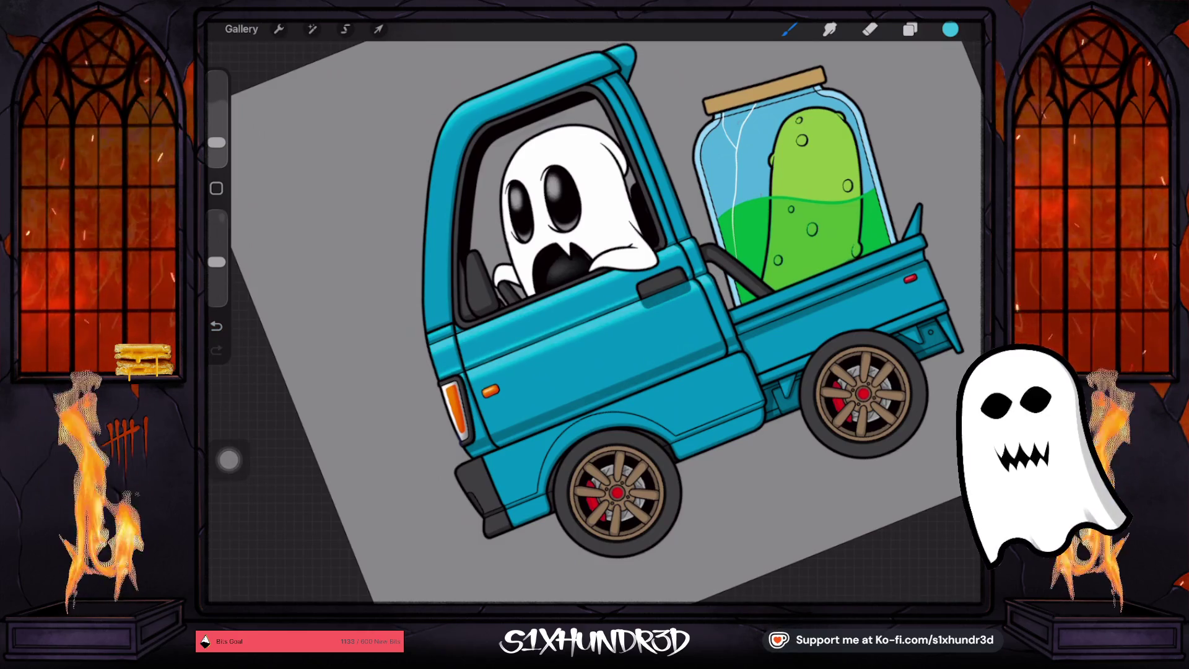
Switch to the eraser and make it slightly larger
{"action": "key", "text": "e"}
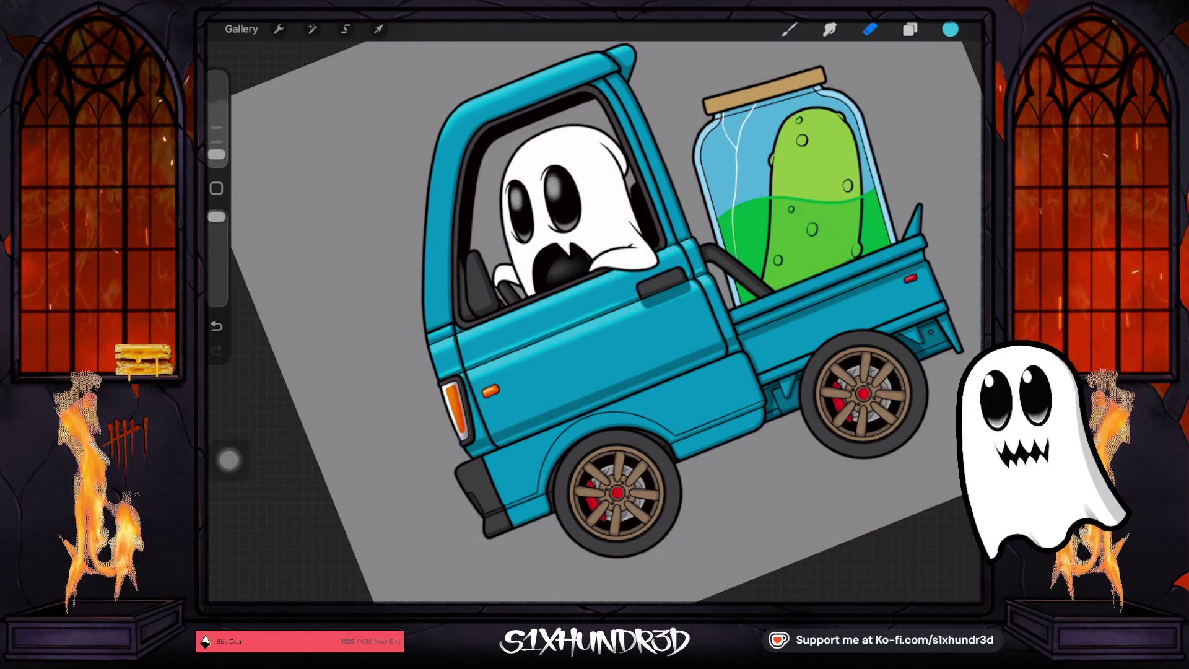
{"action": "left_click_drag", "start_coordinate": [217, 154], "coordinate": [217, 149]}
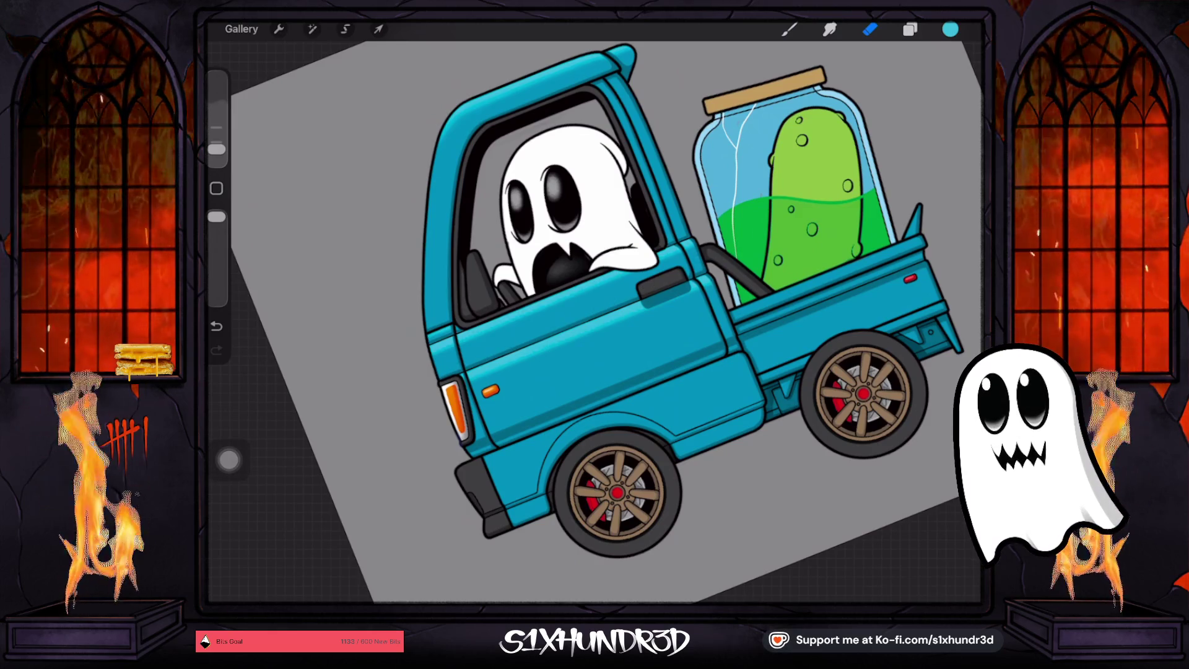
{"action": "scroll", "coordinate": [594, 322], "scroll_direction": "down", "scroll_amount": 2}
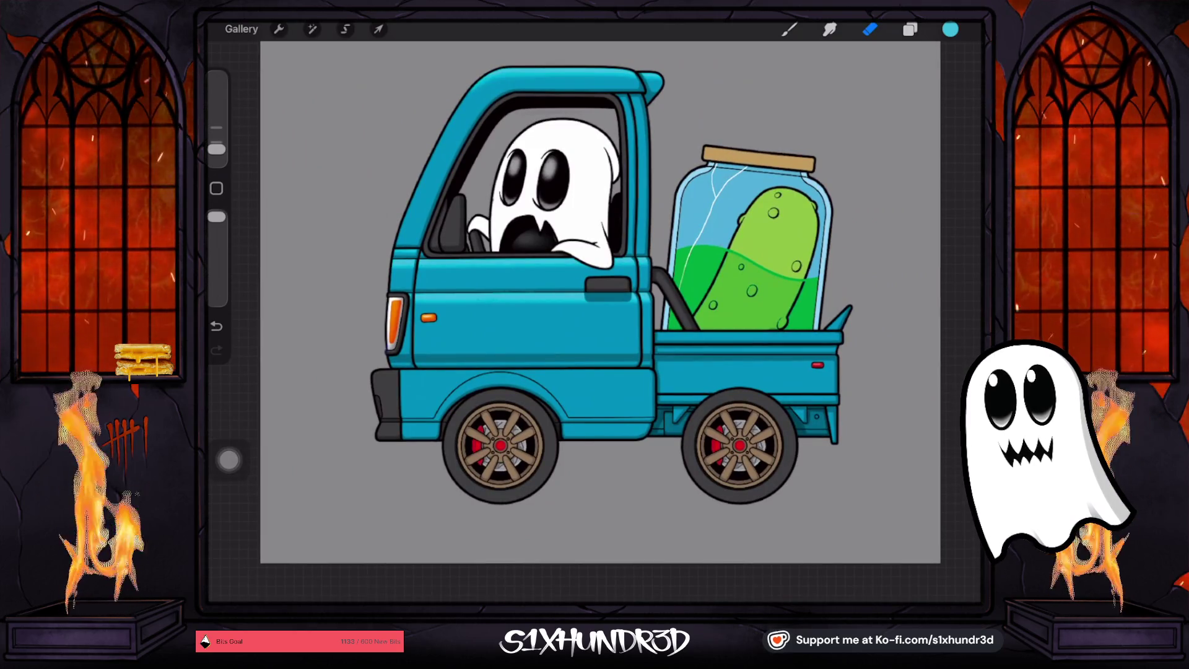
Set the brush to about 3% and draw a straight line along the truck's lower body
{"action": "left_click_drag", "start_coordinate": [216, 149], "coordinate": [216, 142]}
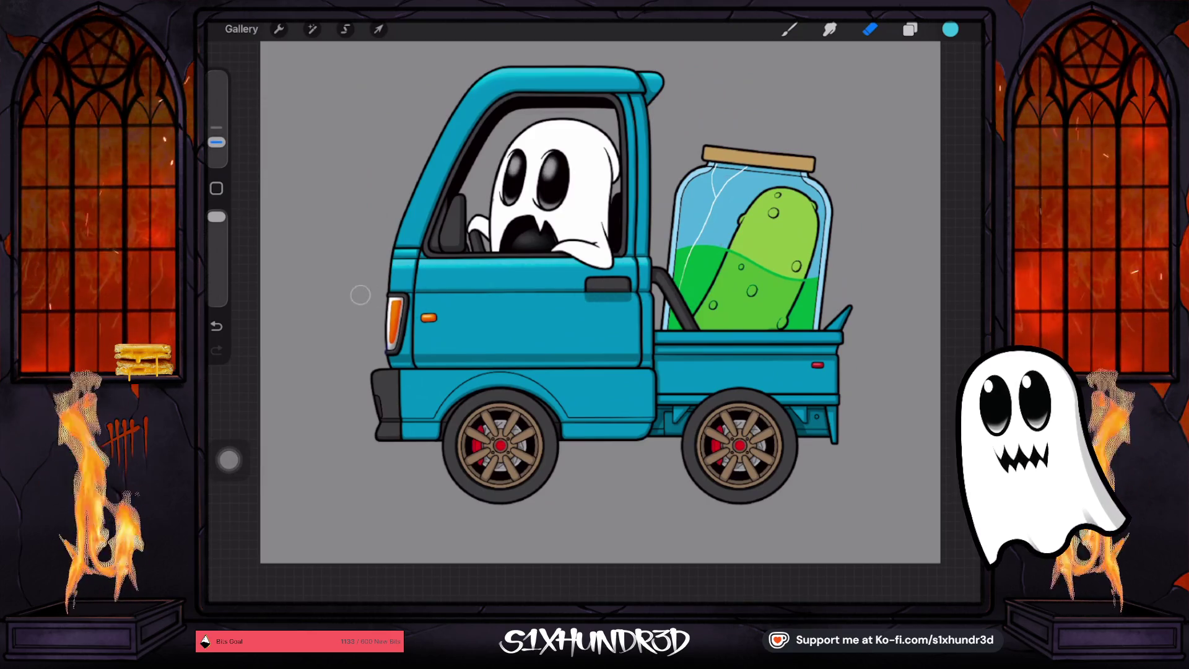
{"action": "key", "text": "b"}
{"action": "left_click_drag", "start_coordinate": [216, 142], "coordinate": [216, 151]}
{"action": "scroll", "coordinate": [594, 314], "scroll_direction": "up", "scroll_amount": 3}
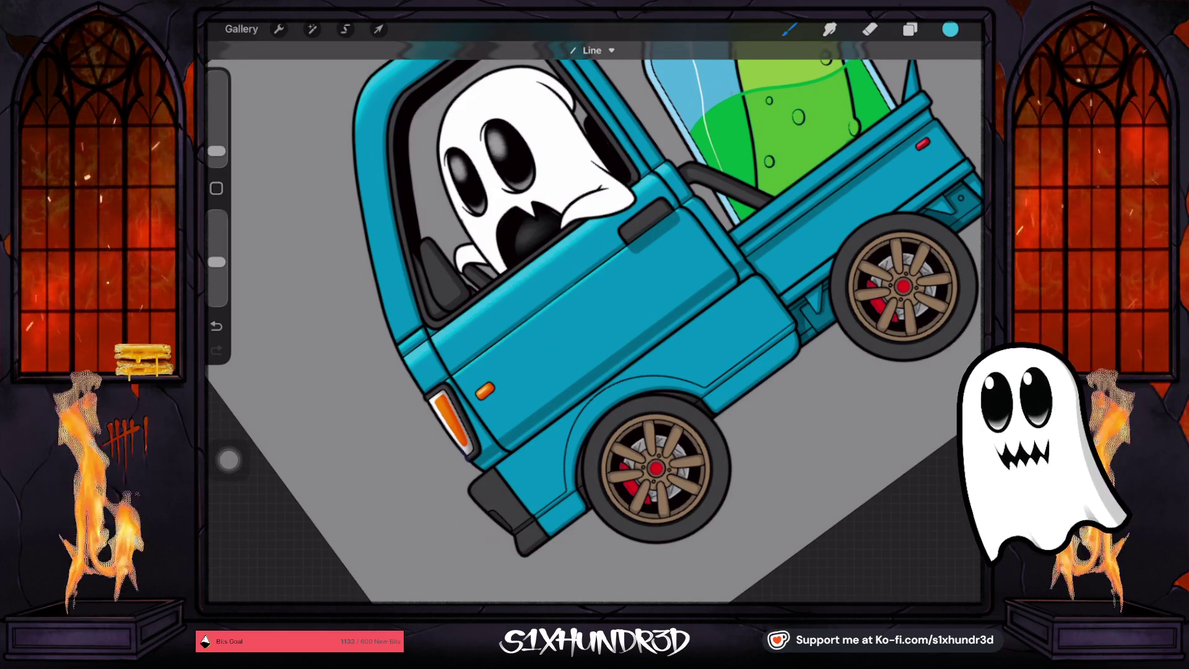
{"action": "scroll", "coordinate": [656, 284], "scroll_direction": "up", "scroll_amount": 2}
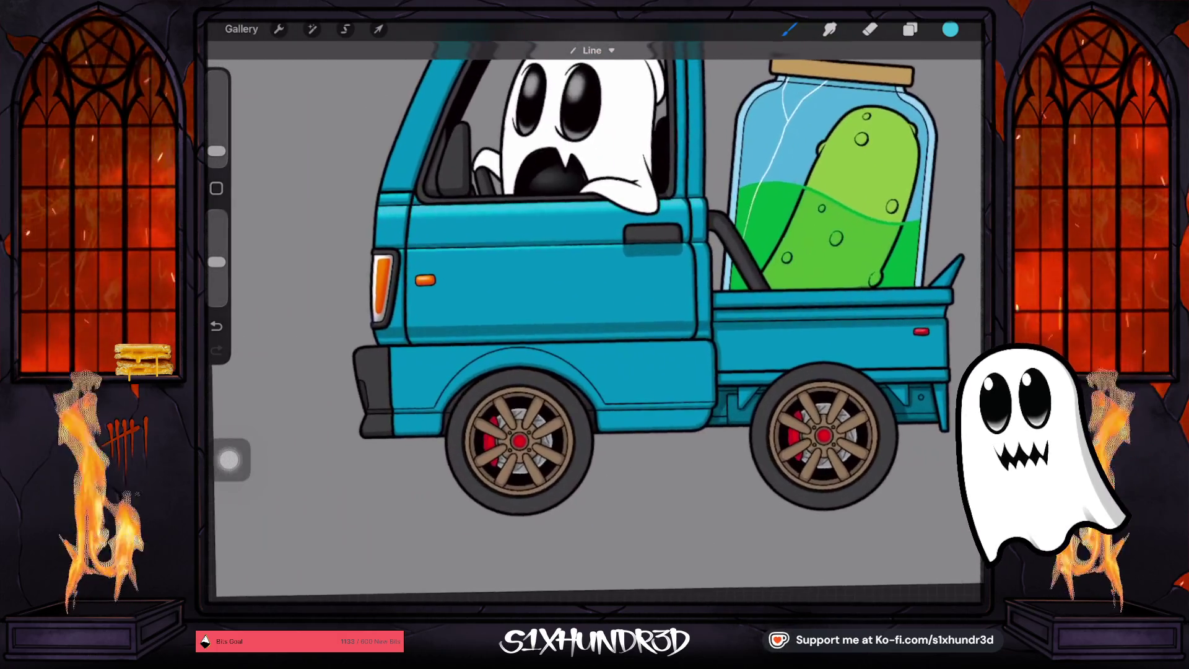
{"action": "left_click_drag", "start_coordinate": [217, 150], "coordinate": [217, 145]}
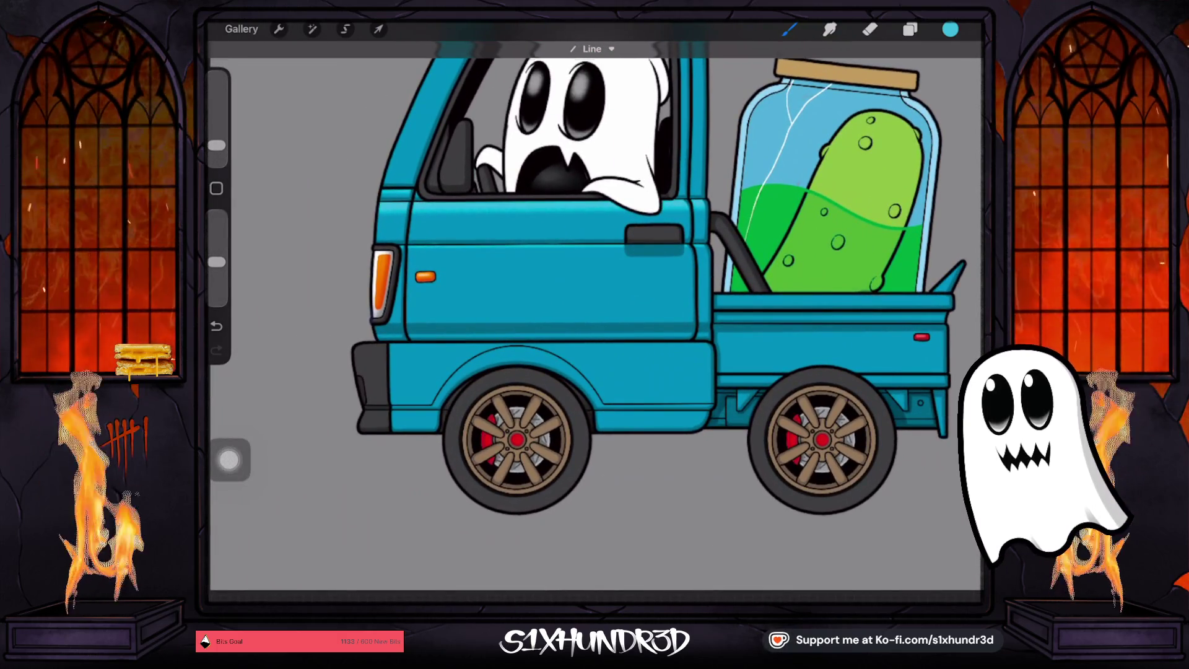
{"action": "left_click_drag", "start_coordinate": [439, 342], "coordinate": [721, 342]}
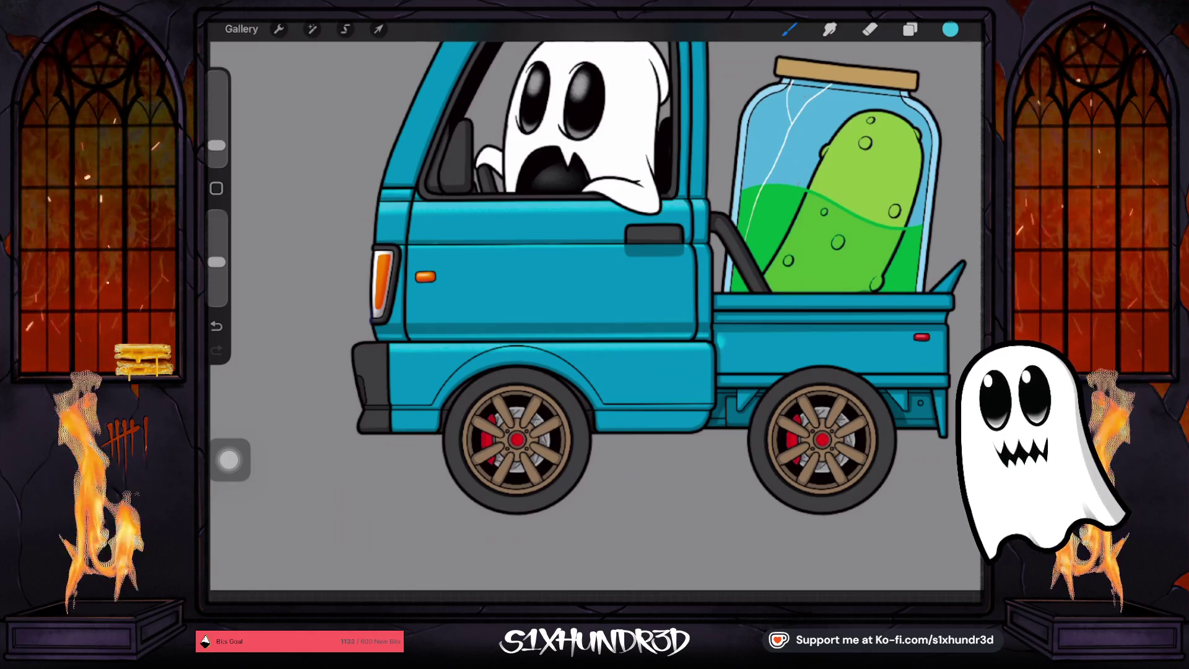
Reduce the brush size a little and select Layer 96
{"action": "left_click_drag", "start_coordinate": [216, 145], "coordinate": [217, 149]}
{"action": "scroll", "coordinate": [619, 372], "scroll_direction": "up", "scroll_amount": 3}
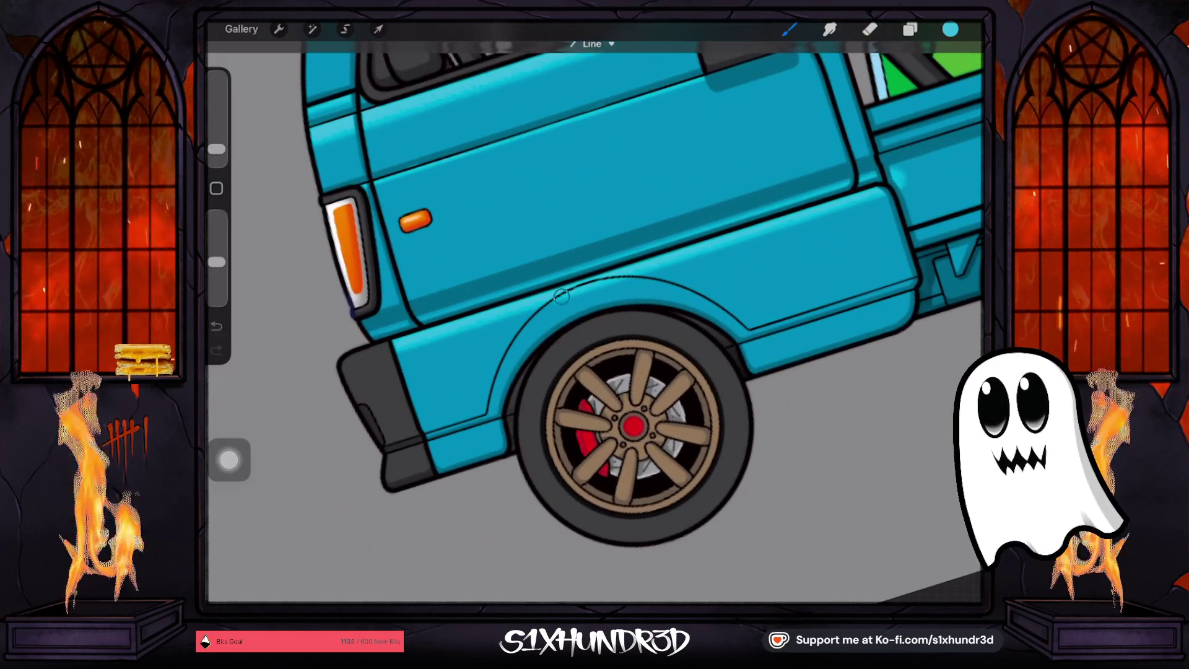
{"action": "left_click_drag", "start_coordinate": [217, 149], "coordinate": [217, 153]}
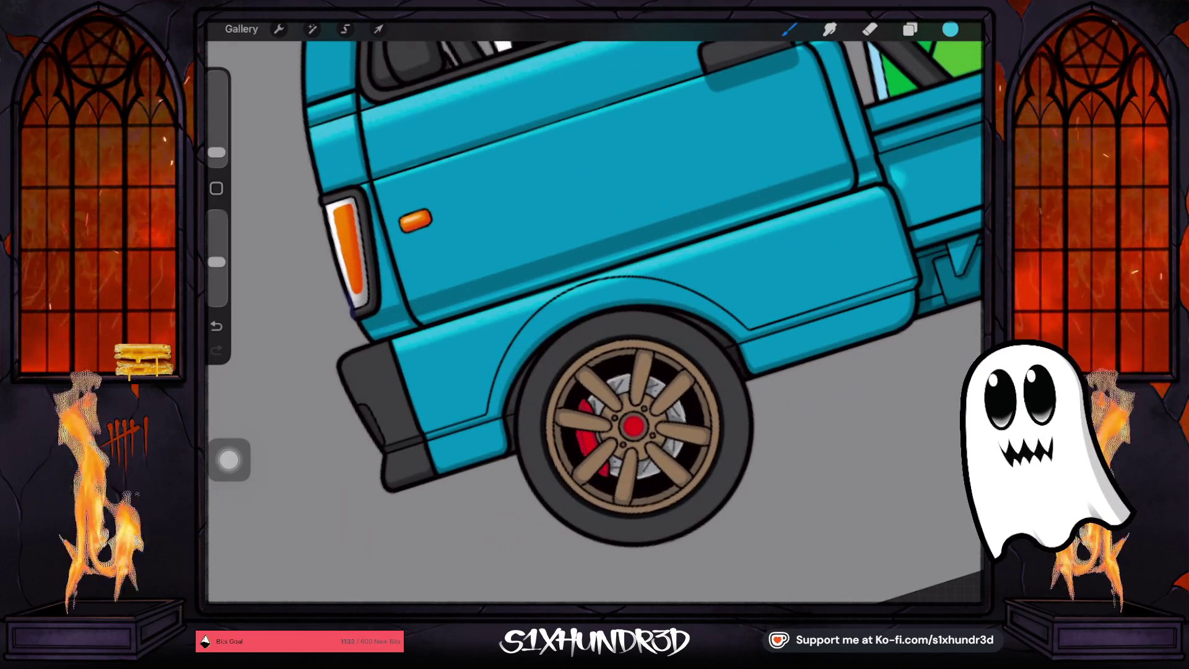
{"action": "left_click", "coordinate": [910, 29]}
{"action": "left_click", "coordinate": [868, 374]}
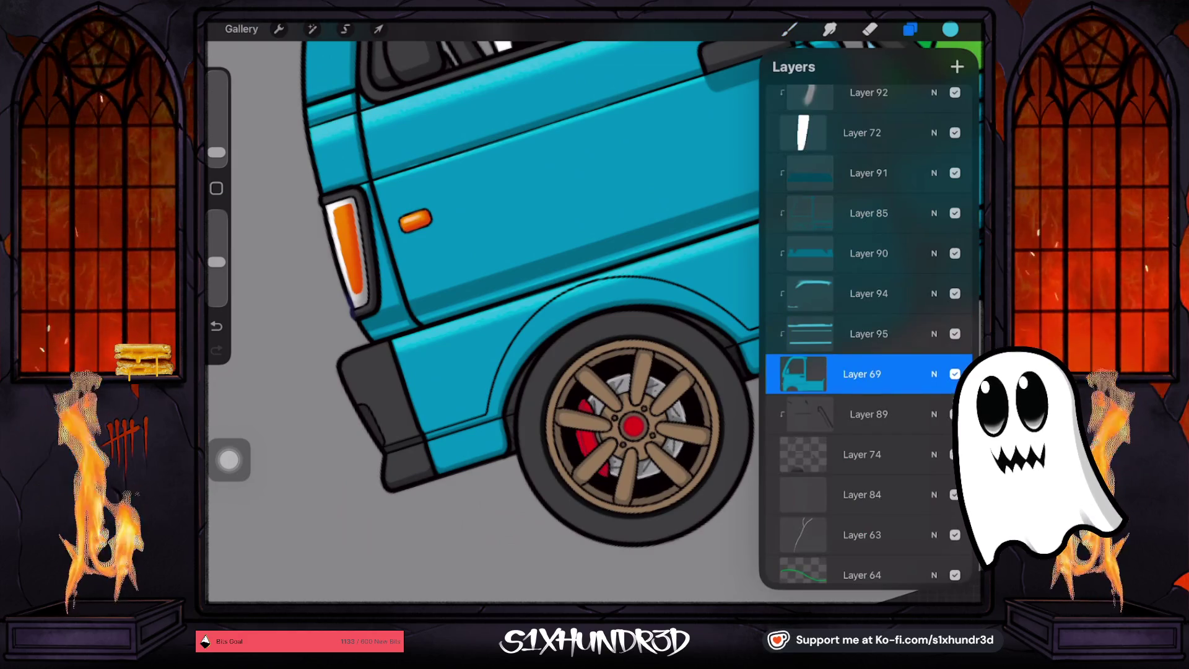
Switch to a smaller eraser, undo the last stroke near the front fender, and reopen the layer list
{"action": "left_click", "coordinate": [910, 29]}
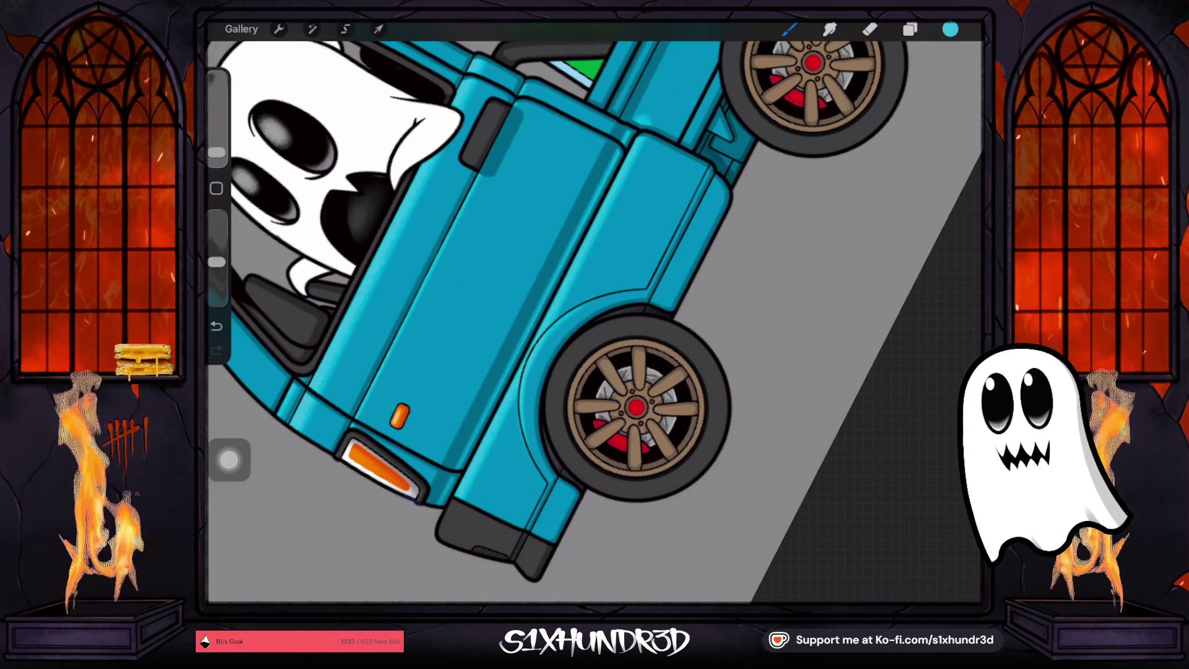
{"action": "key", "text": "e"}
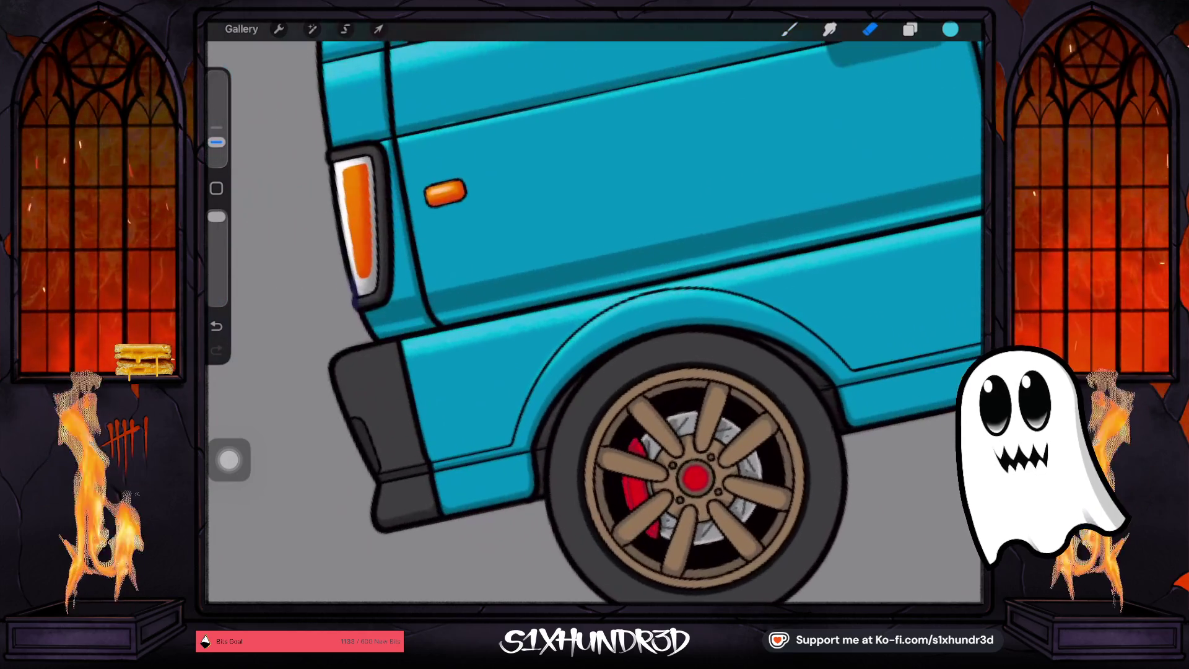
{"action": "left_click_drag", "start_coordinate": [216, 141], "coordinate": [216, 156]}
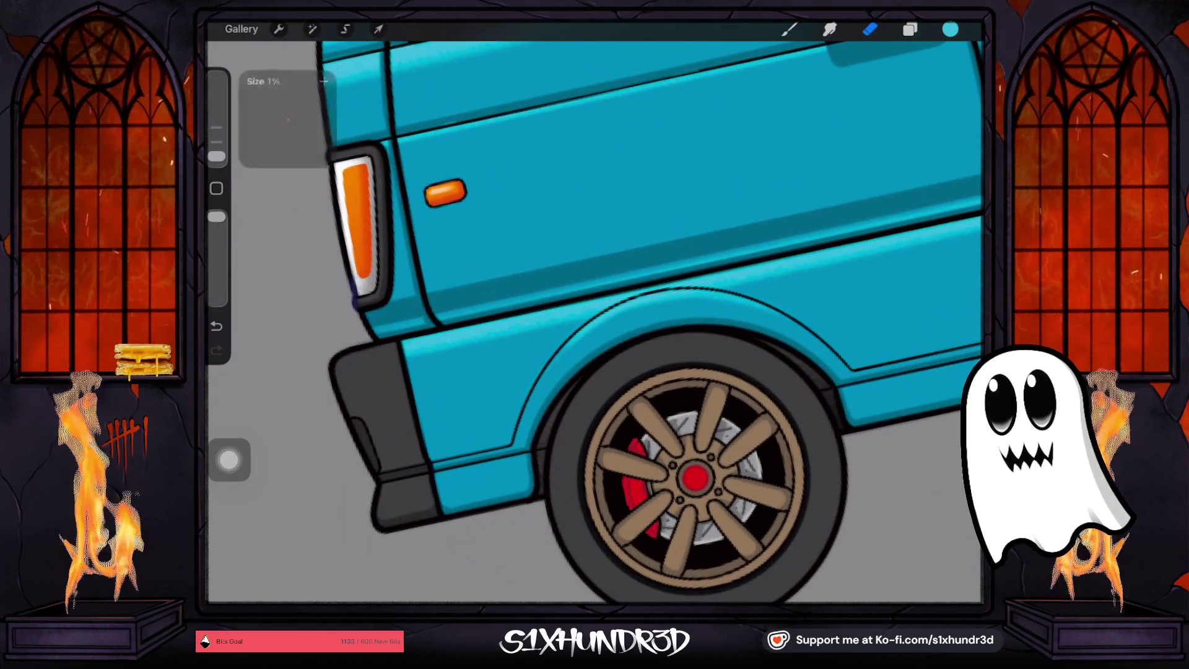
{"action": "key", "text": "ctrl+z"}
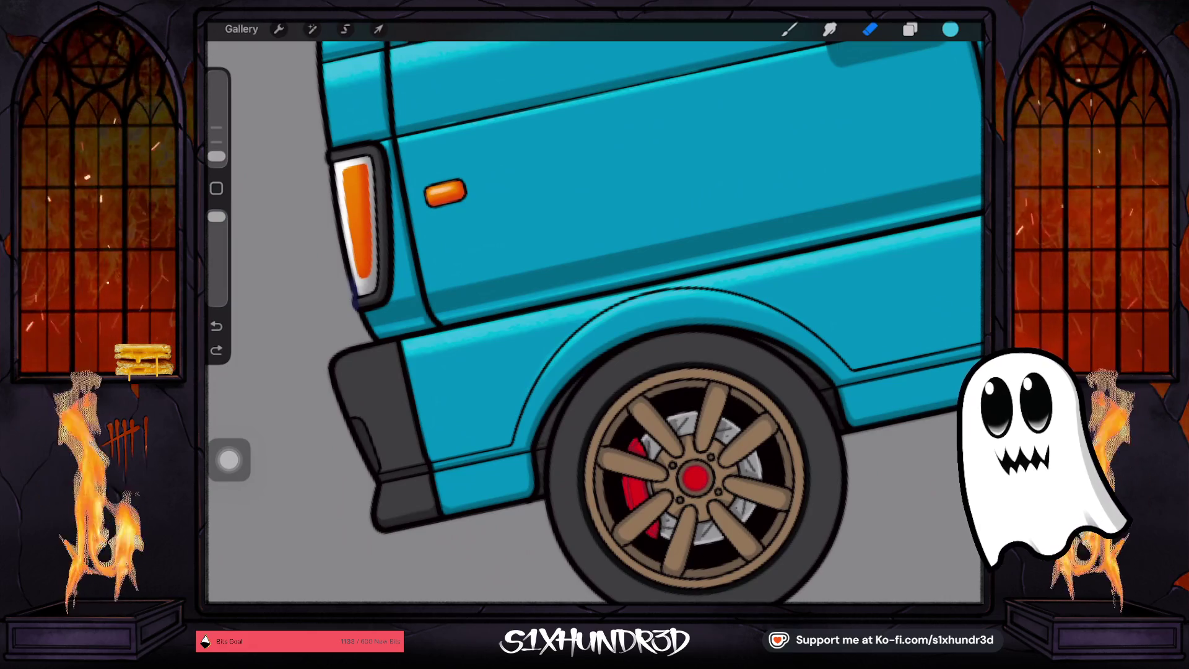
{"action": "scroll", "coordinate": [594, 310], "scroll_direction": "down", "scroll_amount": 3}
{"action": "left_click", "coordinate": [910, 29]}
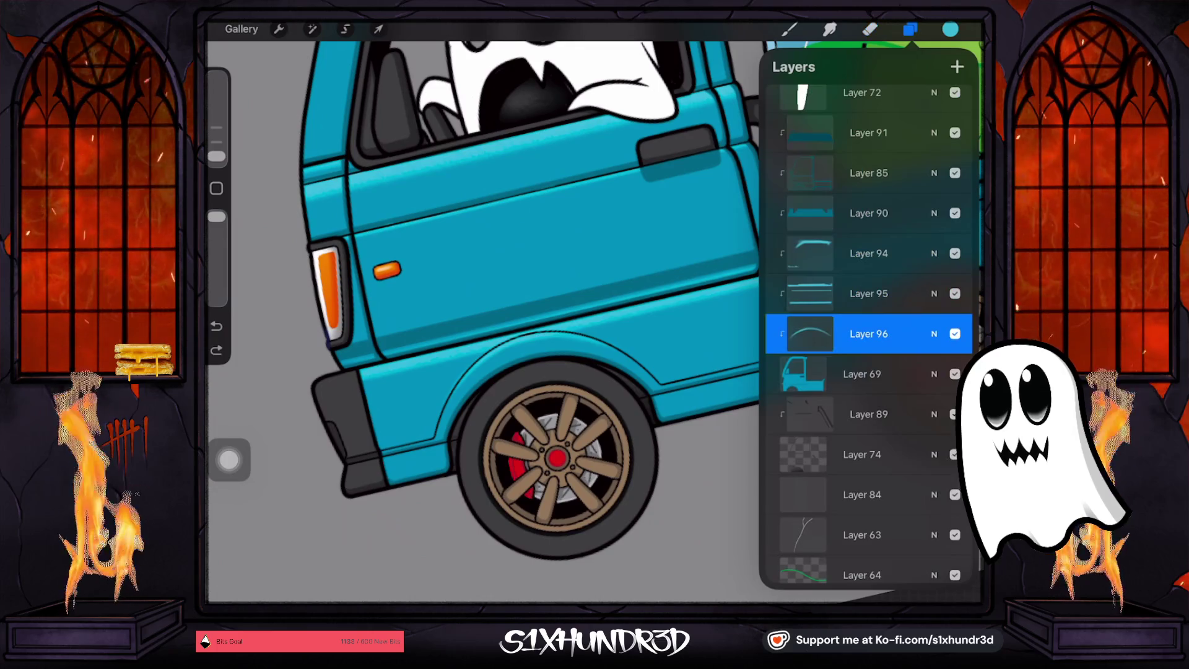
On Layer 95, erase the lower-body line ends with a 2% eraser
{"action": "left_click", "coordinate": [869, 294]}
{"action": "left_click", "coordinate": [955, 293]}
{"action": "left_click", "coordinate": [954, 293]}
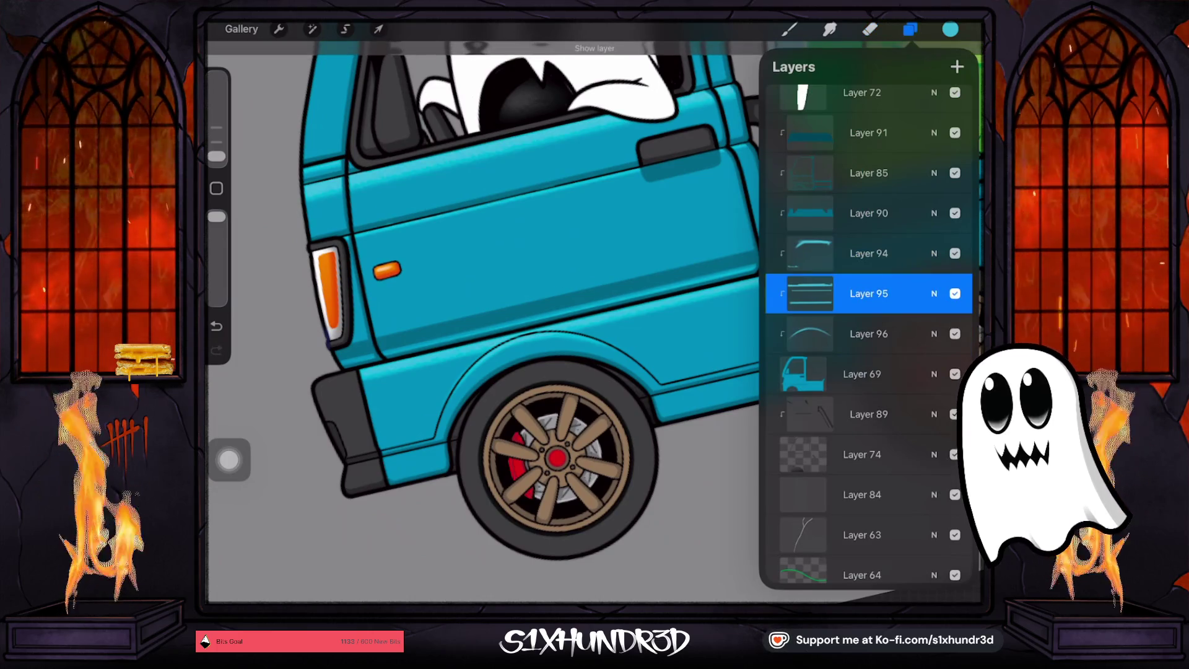
{"action": "left_click", "coordinate": [869, 29]}
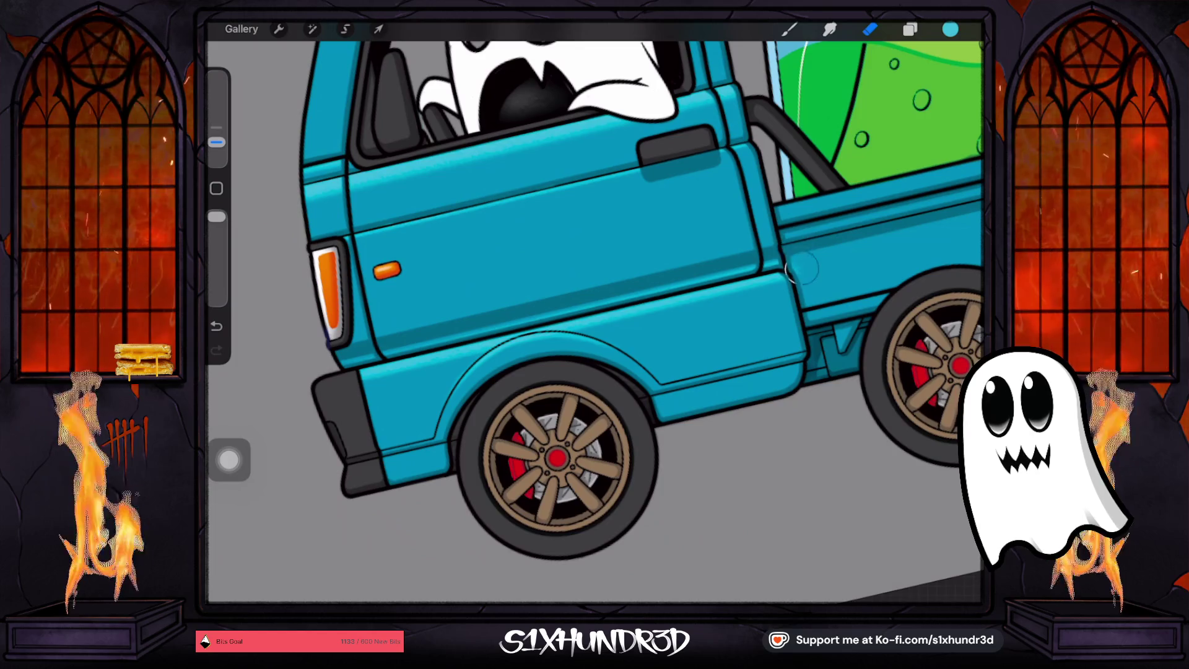
{"action": "left_click_drag", "start_coordinate": [216, 142], "coordinate": [216, 152]}
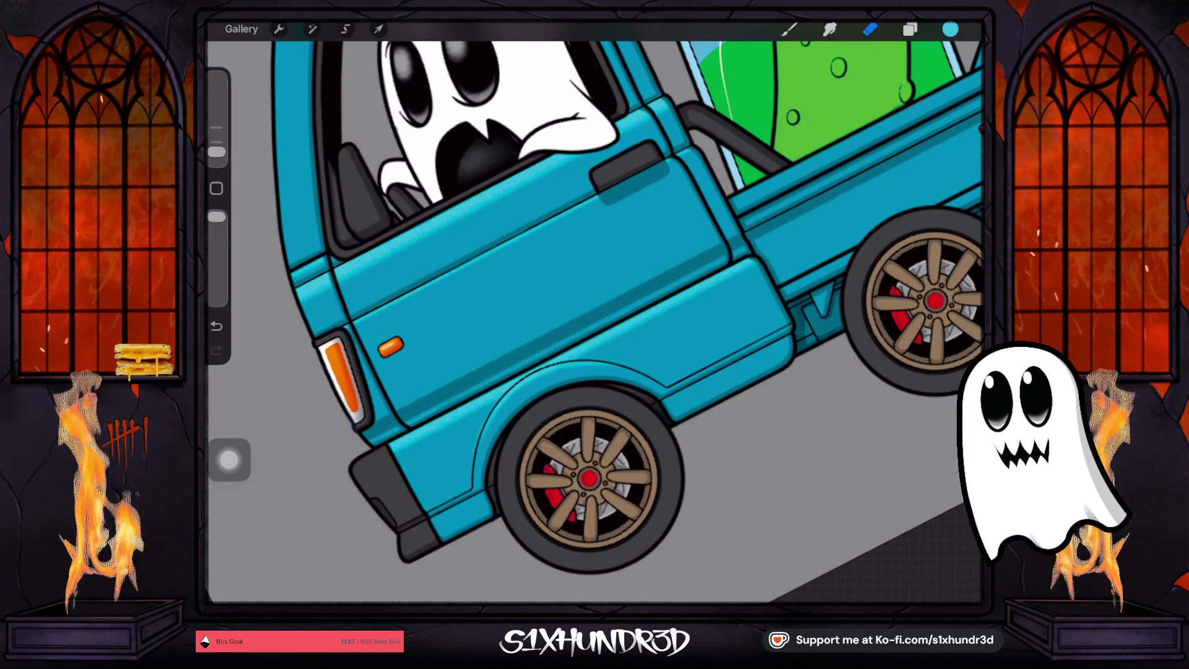
{"action": "scroll", "coordinate": [595, 310], "scroll_direction": "down", "scroll_amount": 5}
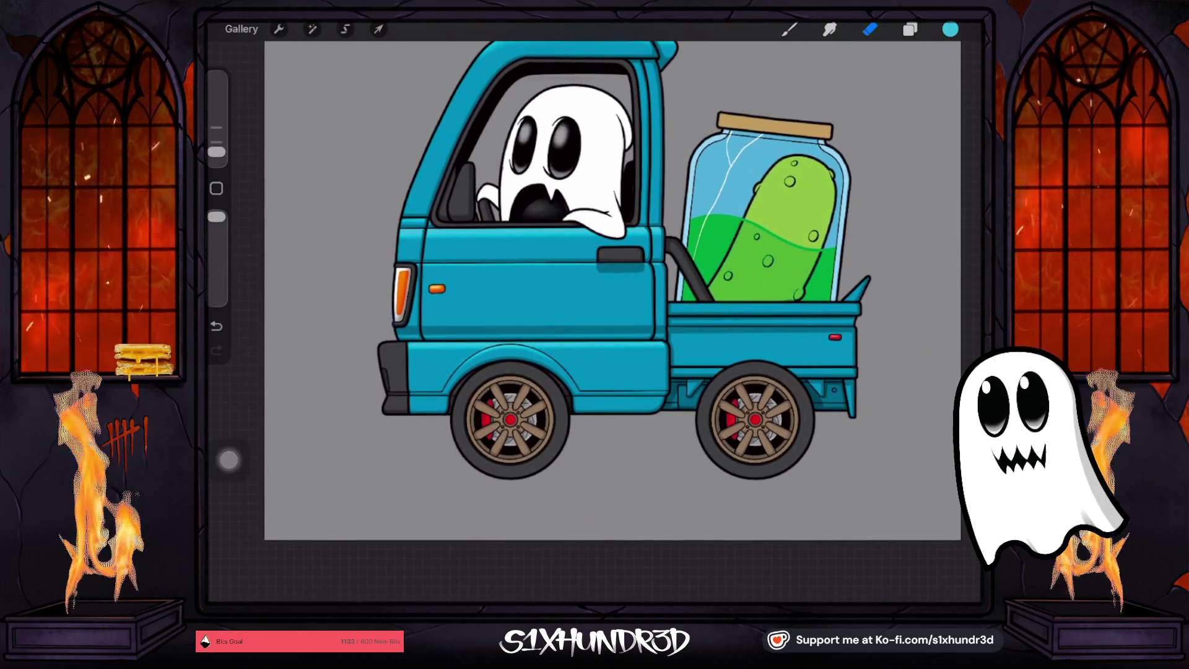
Return to the current brush, nudge its size and zoom to the front wheel
{"action": "left_click", "coordinate": [789, 29]}
{"action": "left_click", "coordinate": [789, 29]}
{"action": "left_click", "coordinate": [789, 29]}
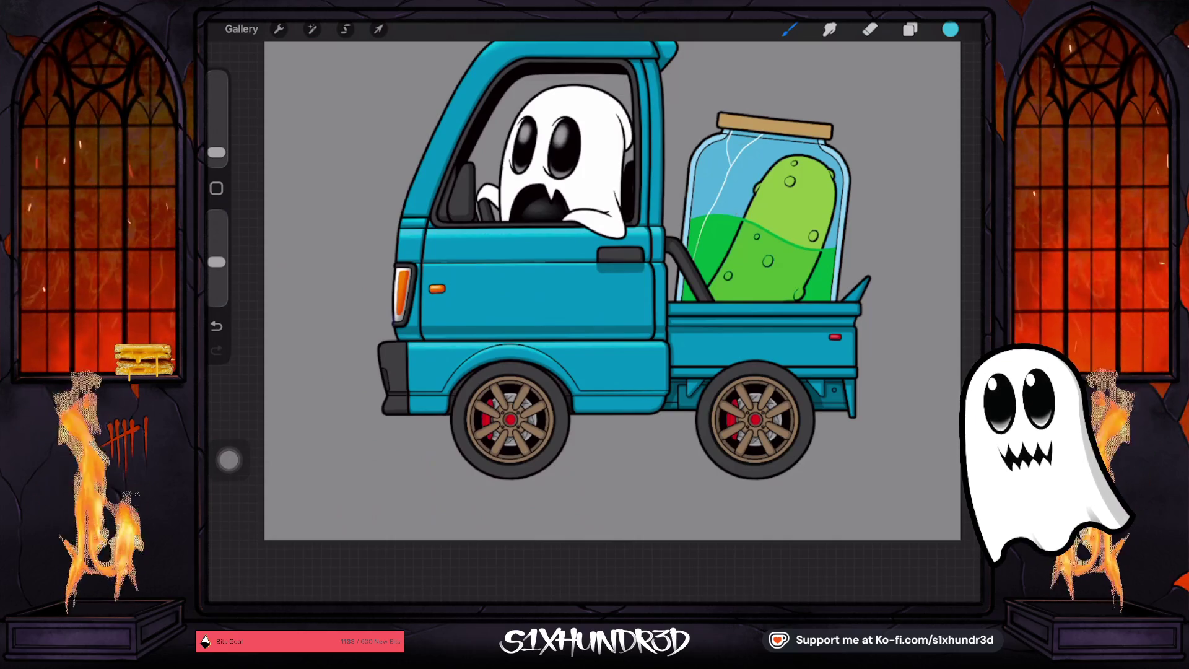
{"action": "left_click_drag", "start_coordinate": [216, 153], "coordinate": [217, 156]}
{"action": "scroll", "coordinate": [508, 371], "scroll_direction": "up", "scroll_amount": 5}
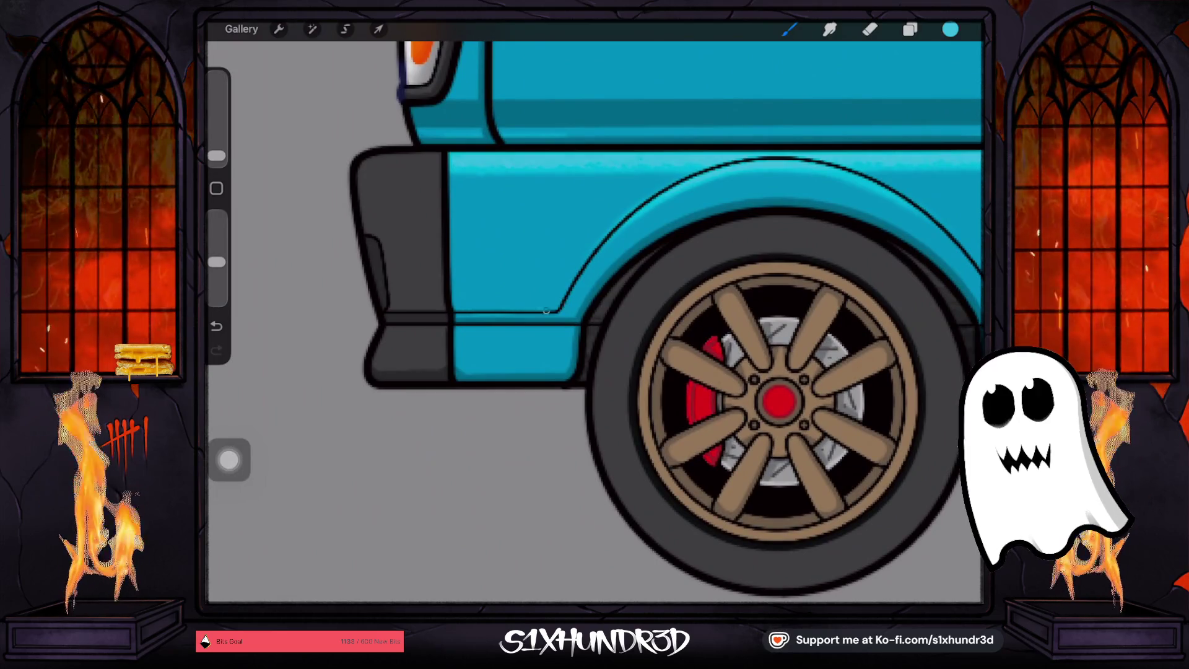
{"action": "left_click", "coordinate": [909, 29]}
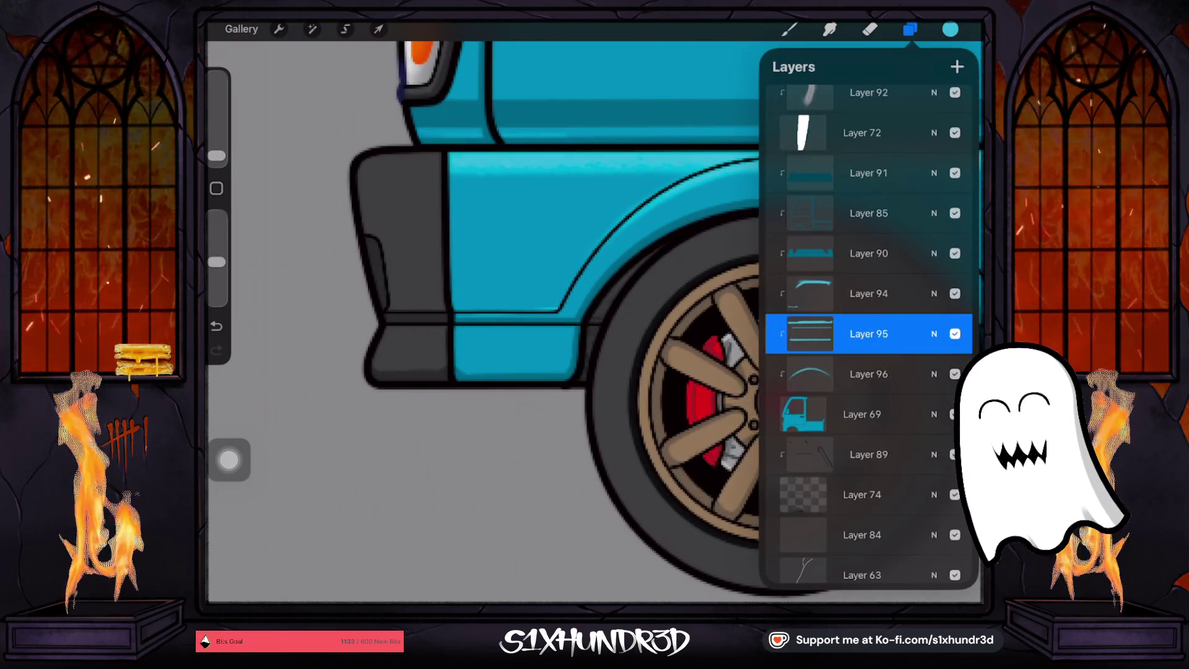
Check Layer 95 by hiding and showing it, then undo and redraw the thin lower-body line
{"action": "left_click", "coordinate": [955, 334]}
{"action": "left_click", "coordinate": [954, 334]}
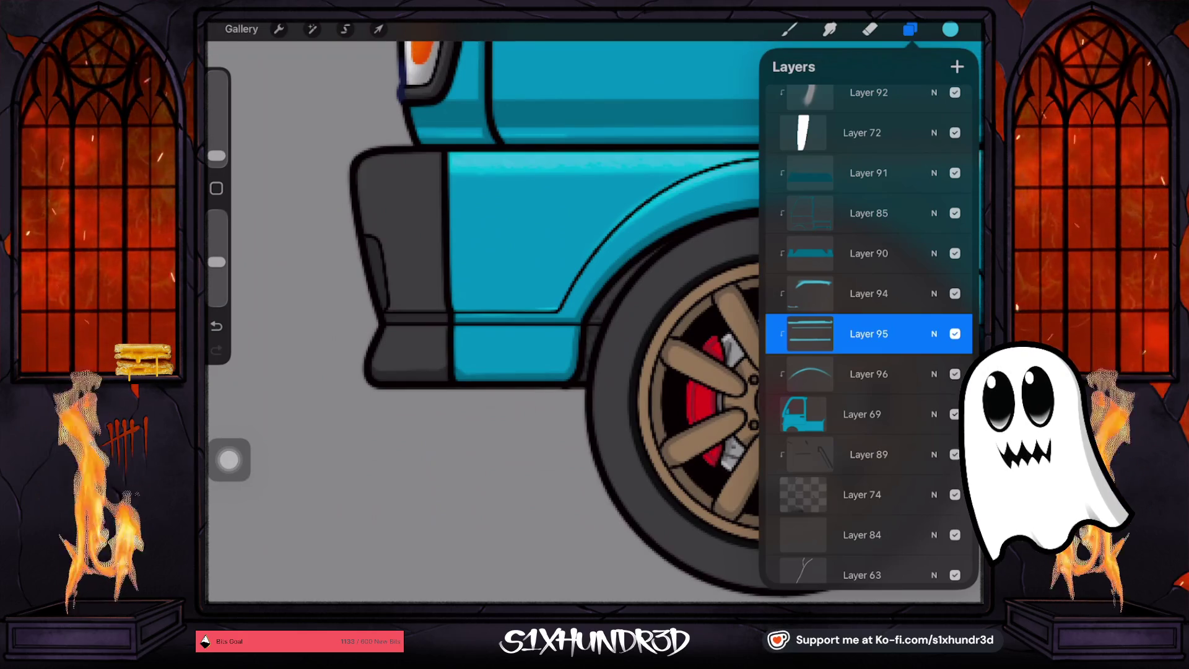
{"action": "key", "text": "ctrl+z"}
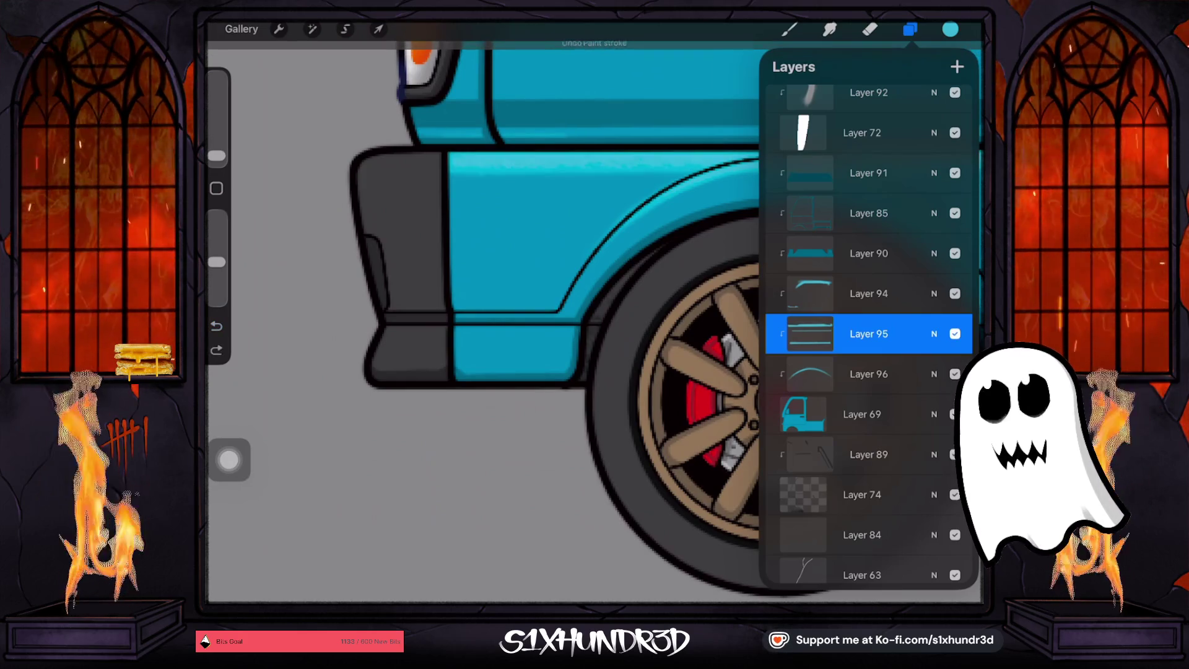
{"action": "left_click_drag", "start_coordinate": [458, 312], "coordinate": [556, 313]}
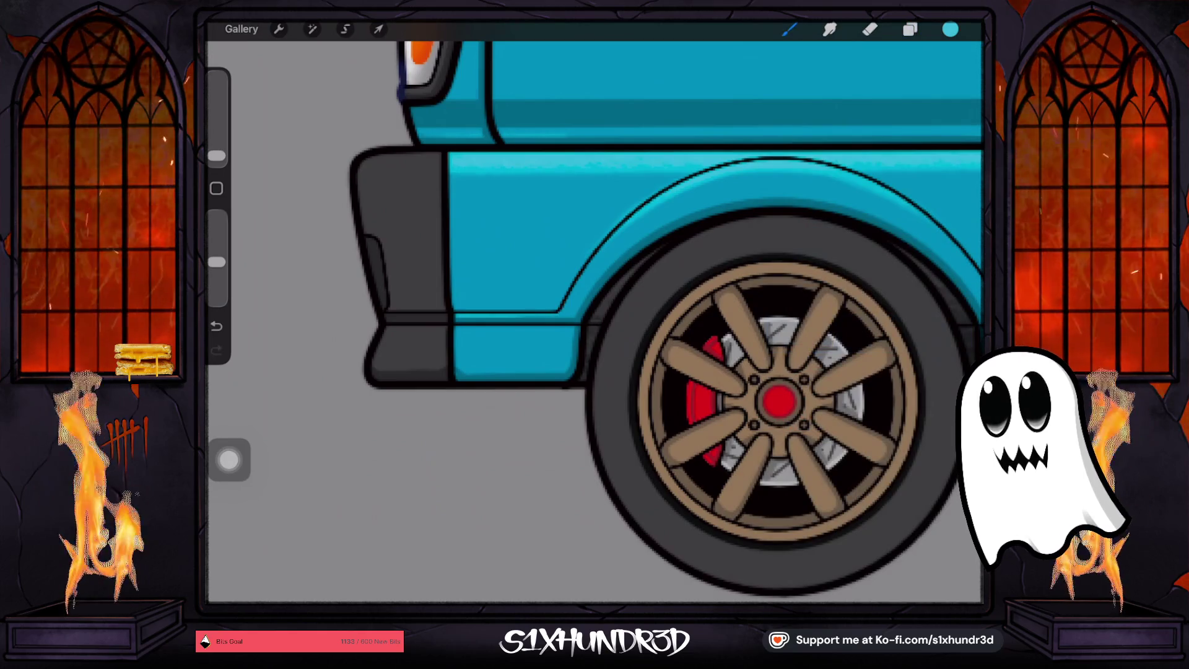
Rotate and zoom the canvas onto the front wheel, switch to the Eraser, and reopen Layers
{"action": "left_click_drag", "start_coordinate": [595, 372], "coordinate": [681, 279]}
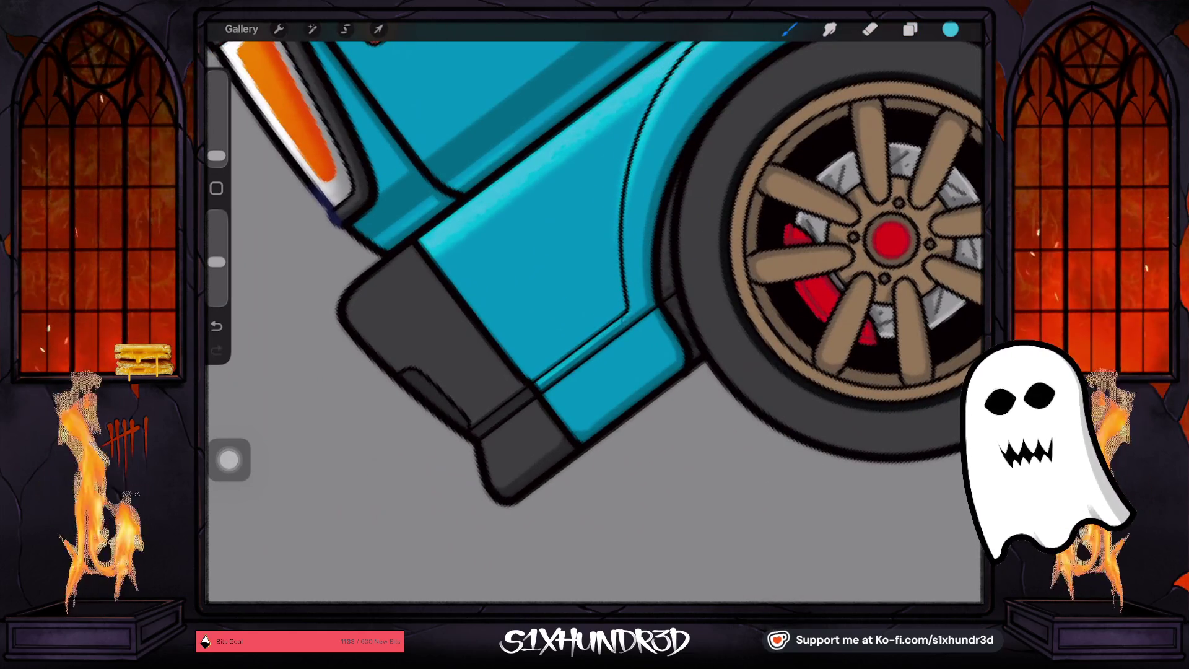
{"action": "left_click_drag", "start_coordinate": [594, 310], "coordinate": [626, 275]}
{"action": "left_click", "coordinate": [870, 29]}
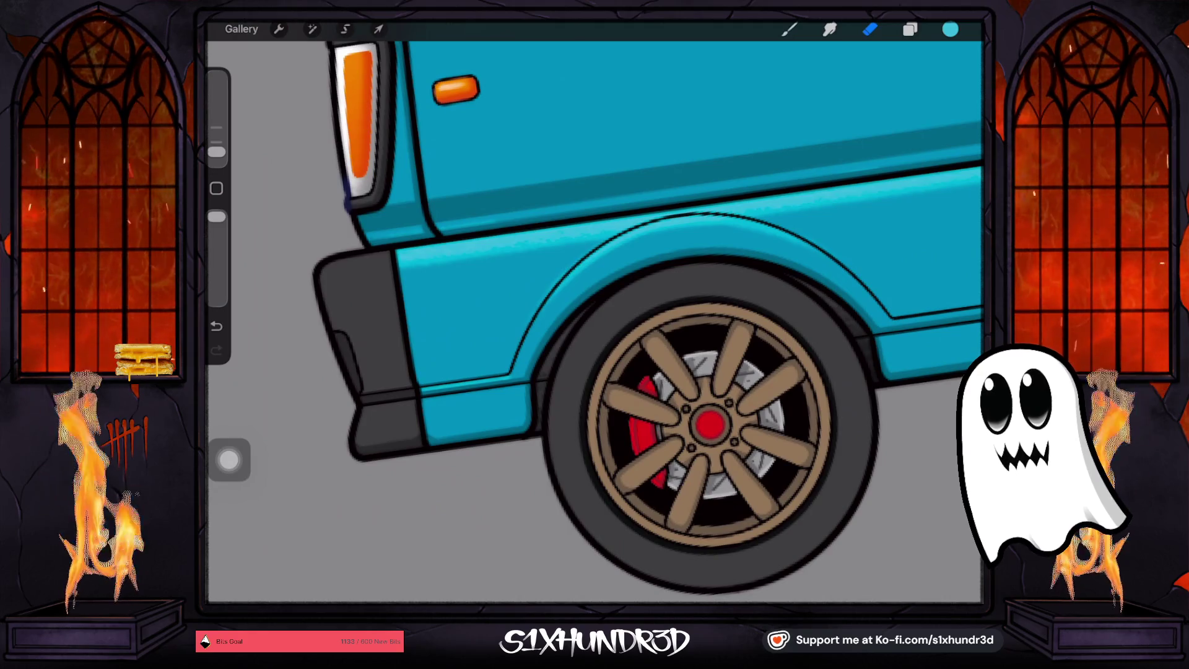
{"action": "left_click", "coordinate": [910, 29]}
{"action": "left_click", "coordinate": [546, 291]}
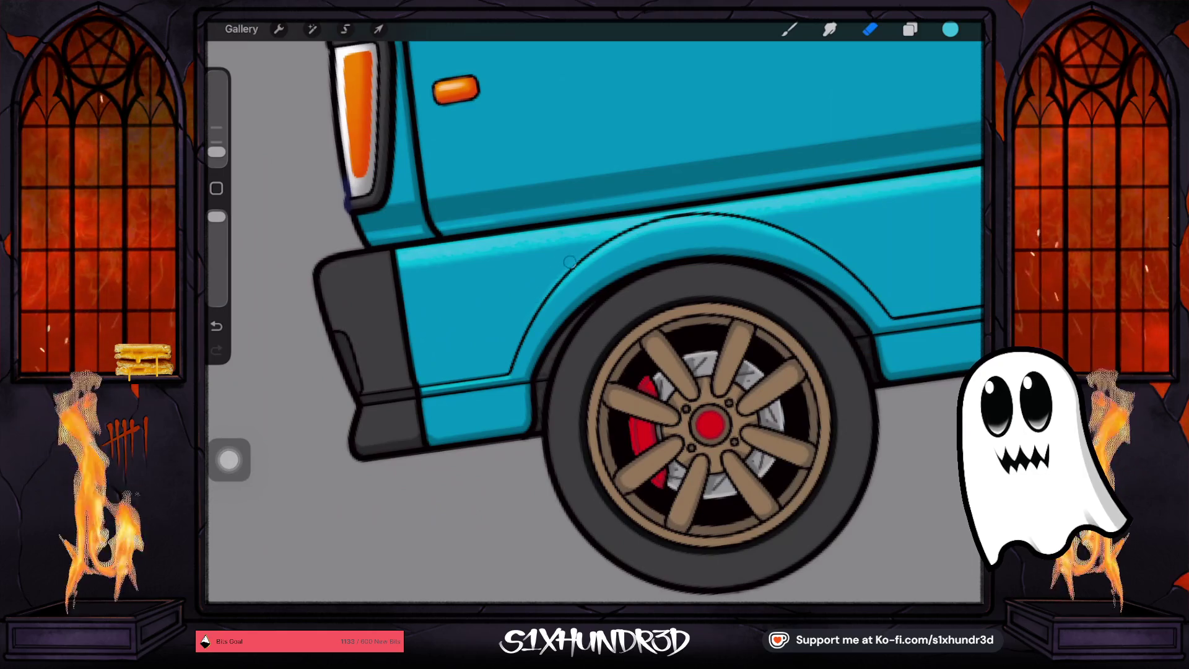
{"action": "left_click", "coordinate": [910, 30]}
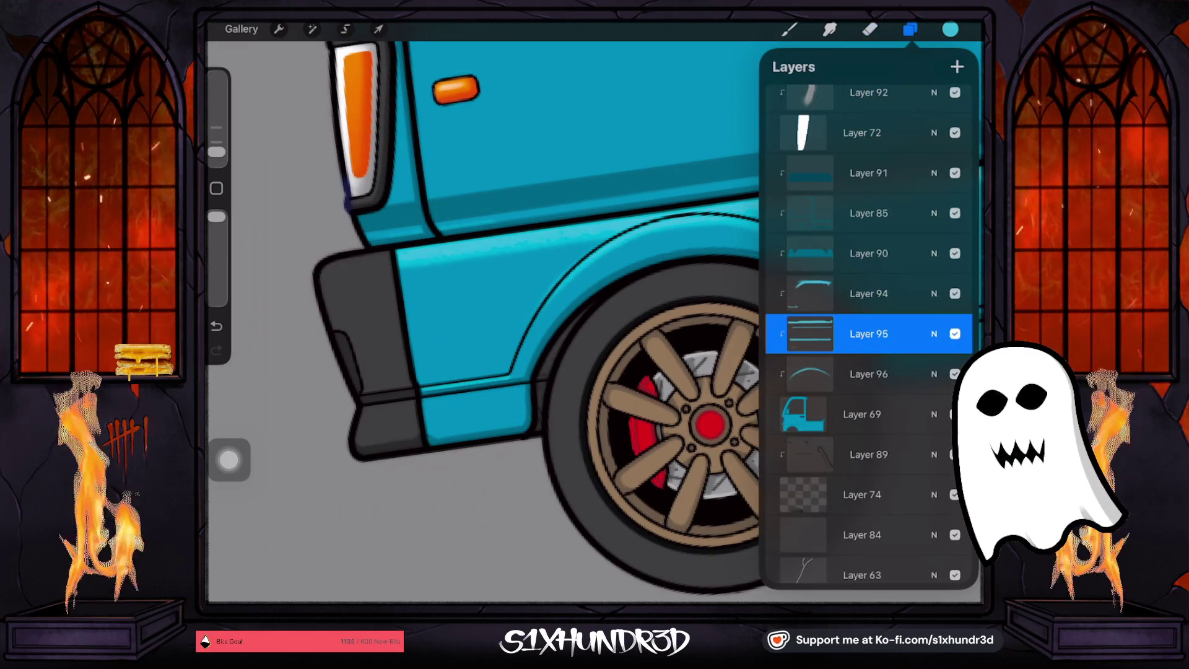
On Layer 96, erase a stray bit along the wheel-arch outline
{"action": "left_click", "coordinate": [869, 374]}
{"action": "left_click", "coordinate": [548, 287]}
{"action": "left_click", "coordinate": [870, 29]}
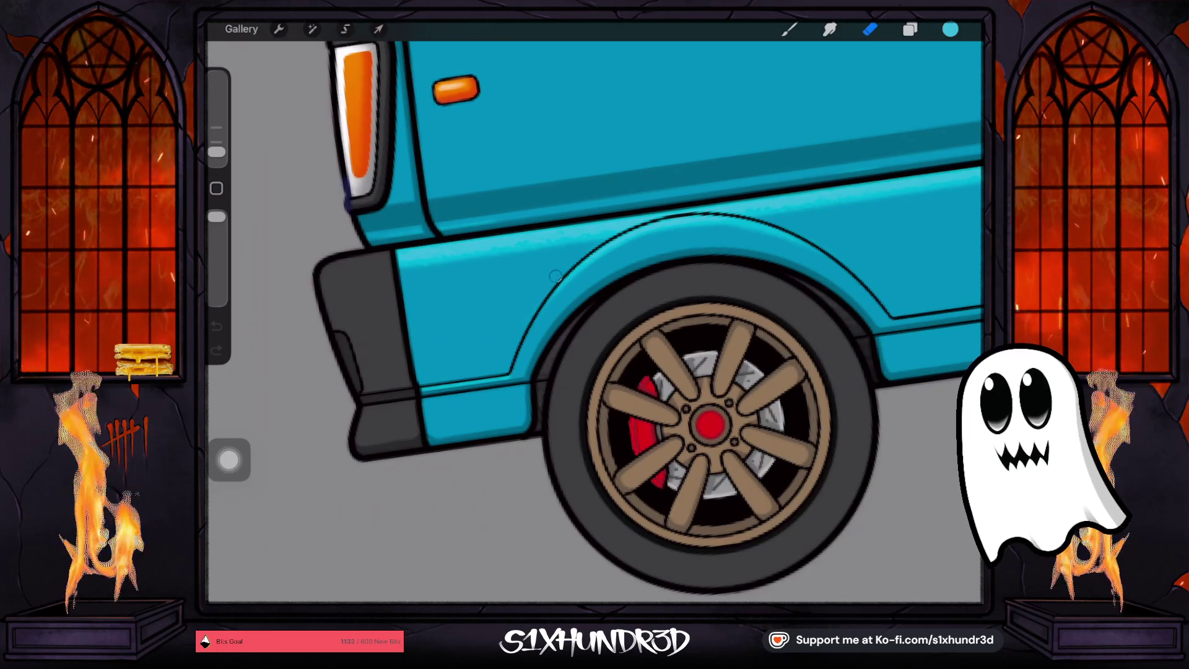
{"action": "left_click_drag", "start_coordinate": [589, 246], "coordinate": [606, 236]}
{"action": "scroll", "coordinate": [619, 310], "scroll_direction": "down", "scroll_amount": 2}
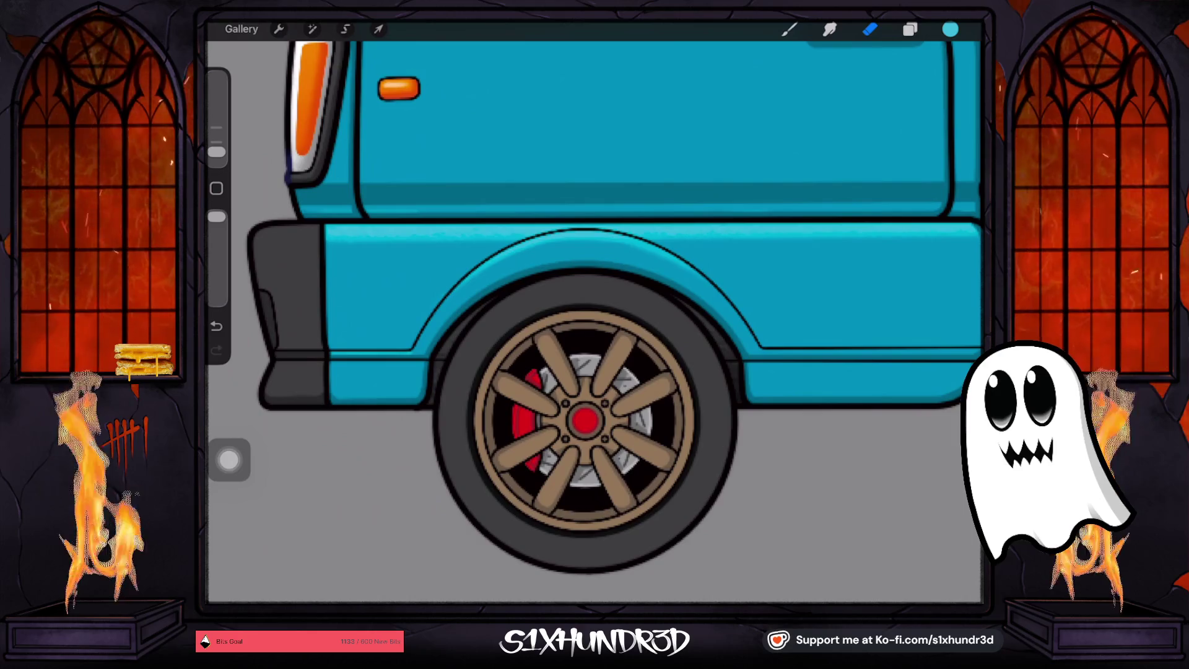
{"action": "scroll", "coordinate": [594, 309], "scroll_direction": "down", "scroll_amount": 2}
{"action": "left_click_drag", "start_coordinate": [216, 217], "coordinate": [216, 262]}
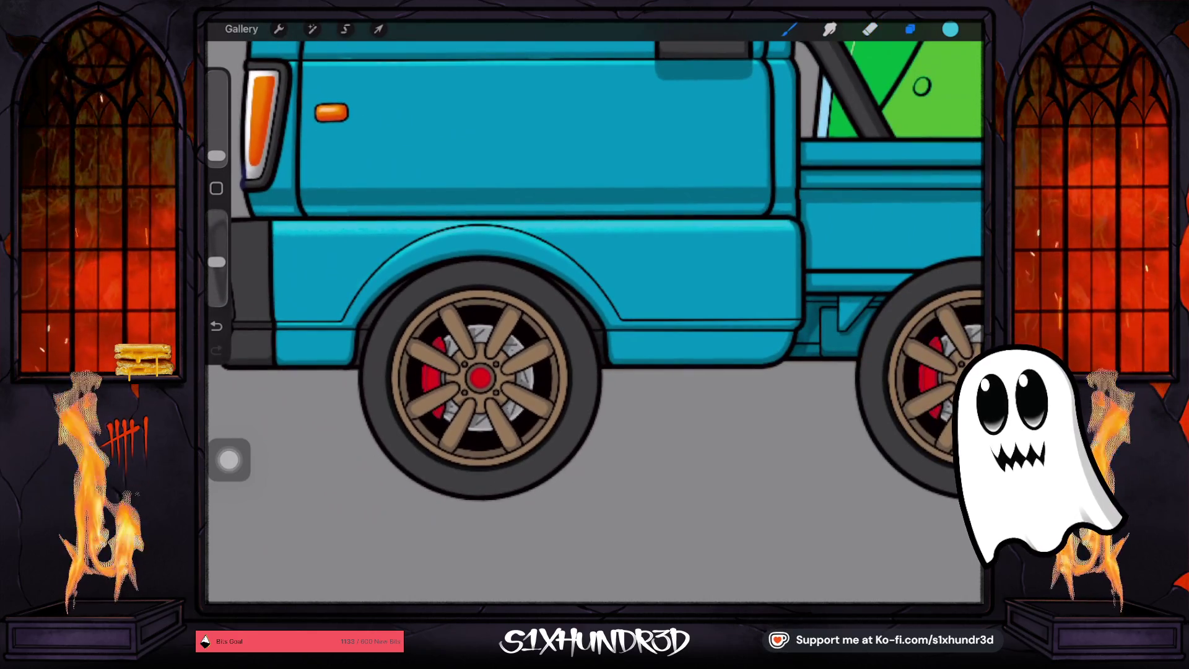
On the layer one row up, draw a thin light line along the lower body edge
{"action": "left_click", "coordinate": [909, 29]}
{"action": "left_click", "coordinate": [861, 286]}
{"action": "left_click", "coordinate": [910, 29]}
{"action": "scroll", "coordinate": [594, 310], "scroll_direction": "up", "scroll_amount": 1}
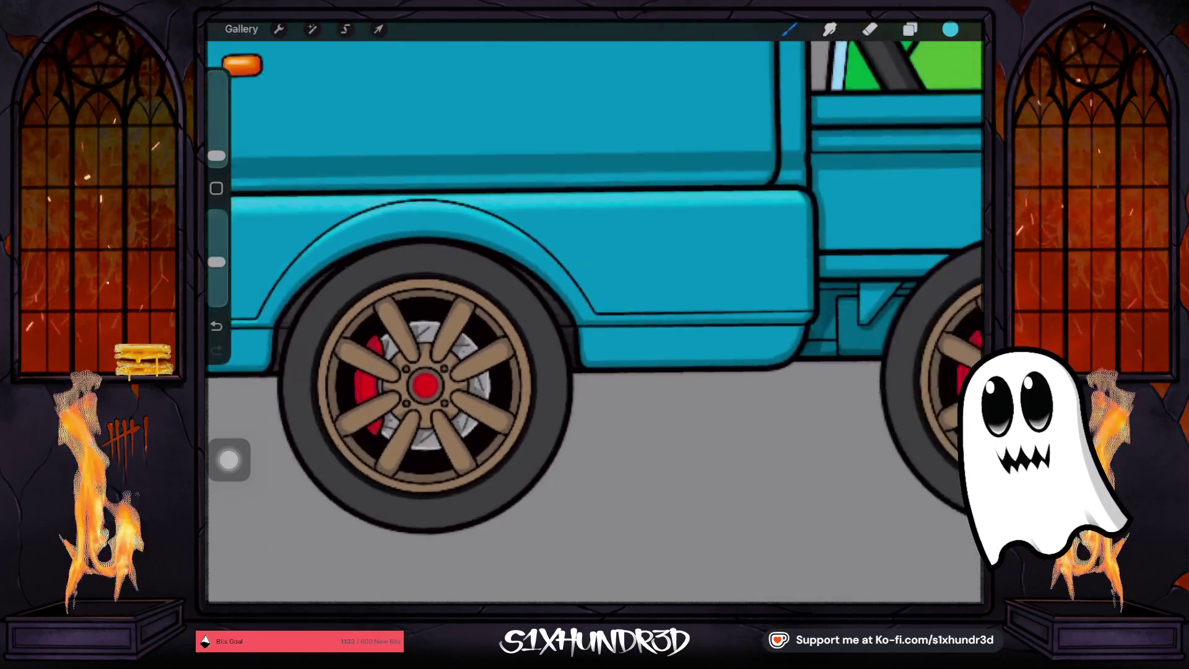
{"action": "scroll", "coordinate": [595, 310], "scroll_direction": "up", "scroll_amount": 1}
{"action": "left_click_drag", "start_coordinate": [566, 307], "coordinate": [807, 308]}
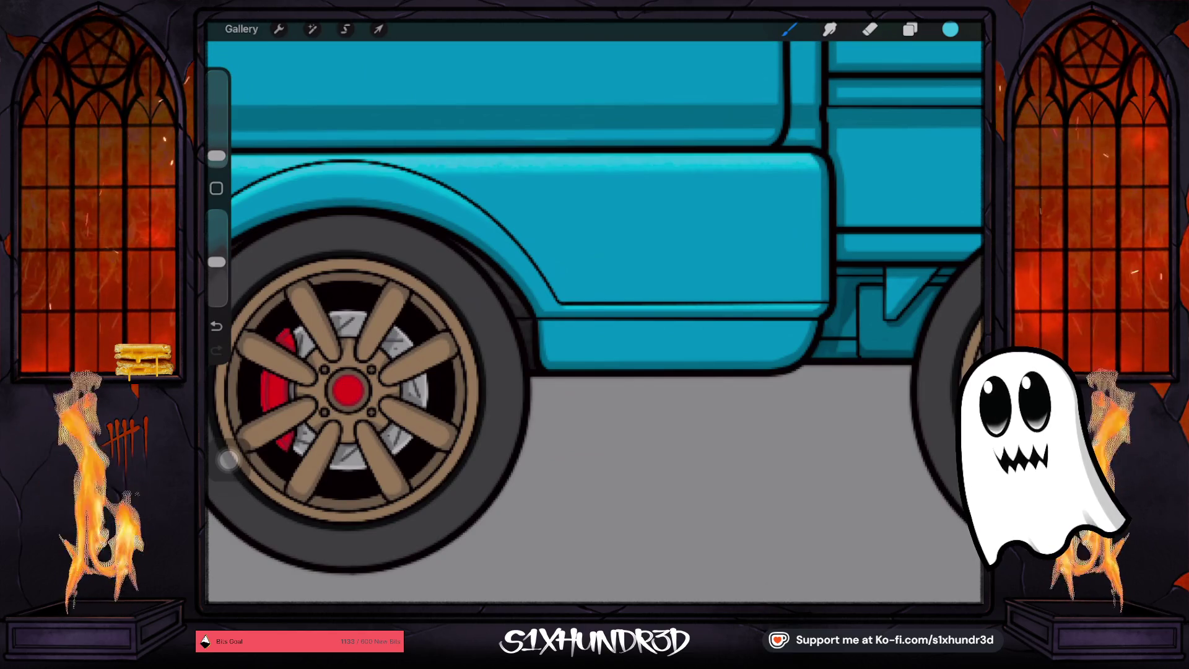
With a slightly bigger brush, try highlight strokes along the truck bed's top edge, then undo them
{"action": "scroll", "coordinate": [595, 310], "scroll_direction": "down", "scroll_amount": 5}
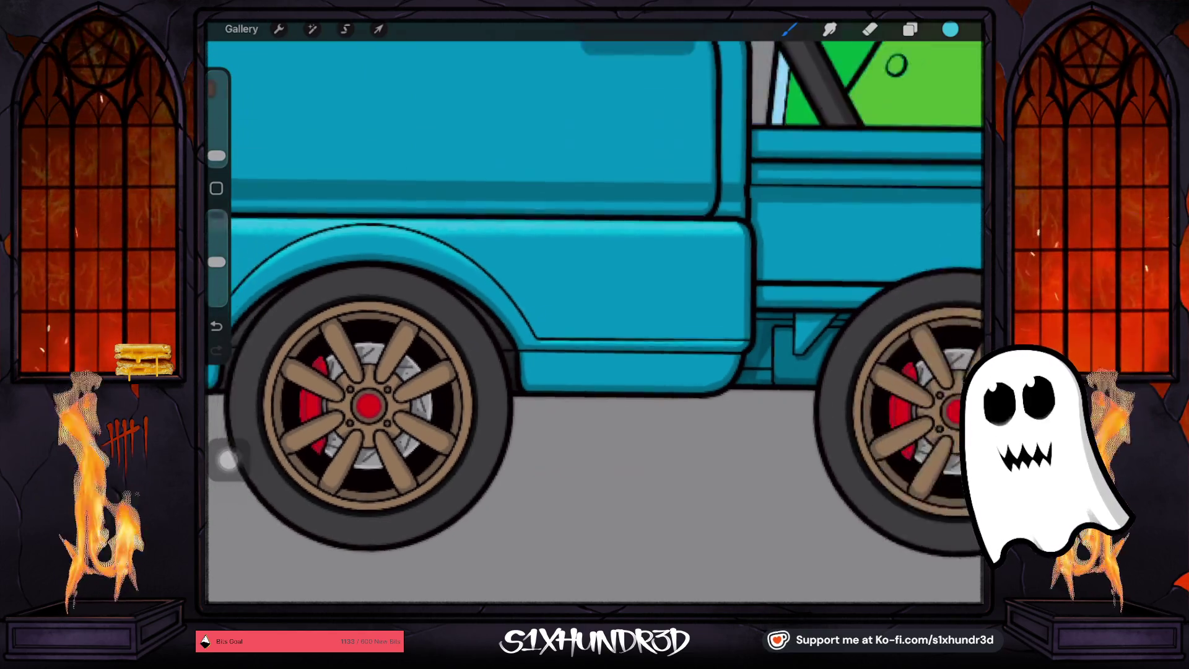
{"action": "scroll", "coordinate": [594, 284], "scroll_direction": "down", "scroll_amount": 3}
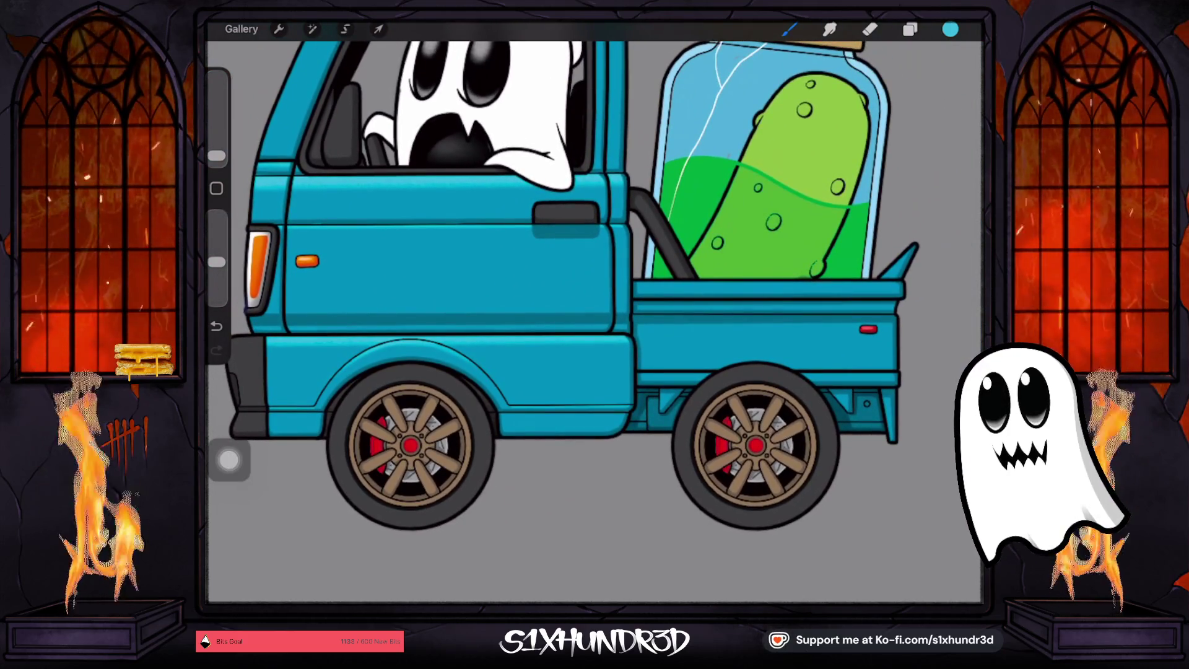
{"action": "left_click_drag", "start_coordinate": [216, 156], "coordinate": [216, 150]}
{"action": "scroll", "coordinate": [595, 297], "scroll_direction": "down", "scroll_amount": 3}
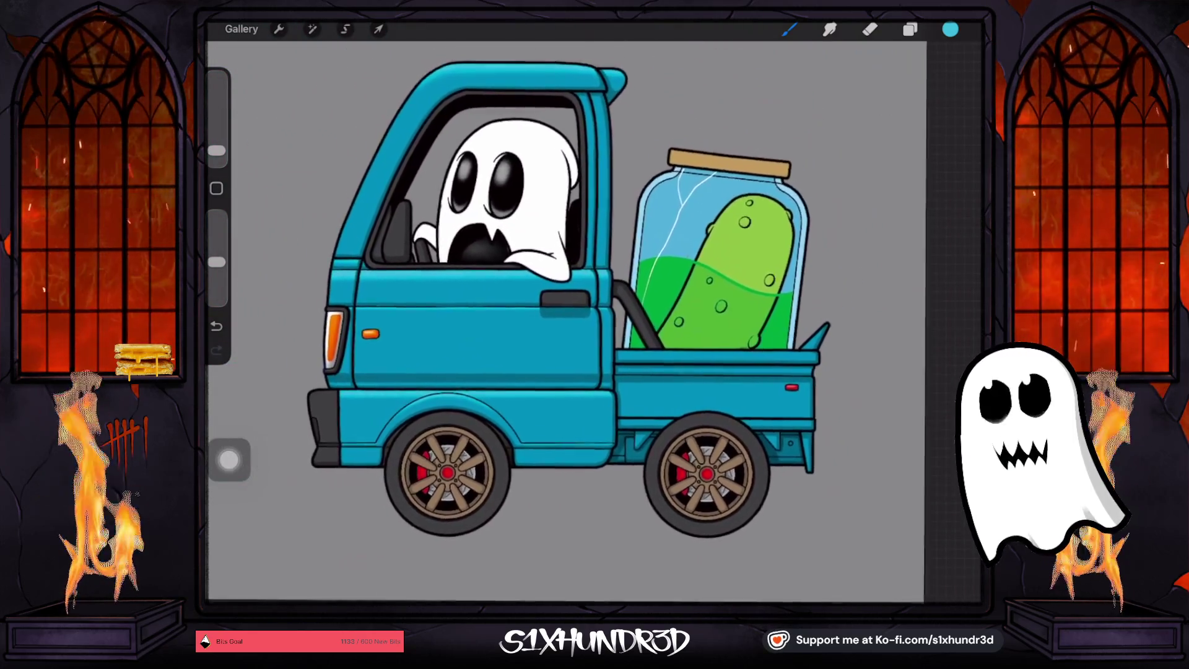
{"action": "scroll", "coordinate": [557, 310], "scroll_direction": "up", "scroll_amount": 3}
{"action": "left_click_drag", "start_coordinate": [542, 326], "coordinate": [822, 320]}
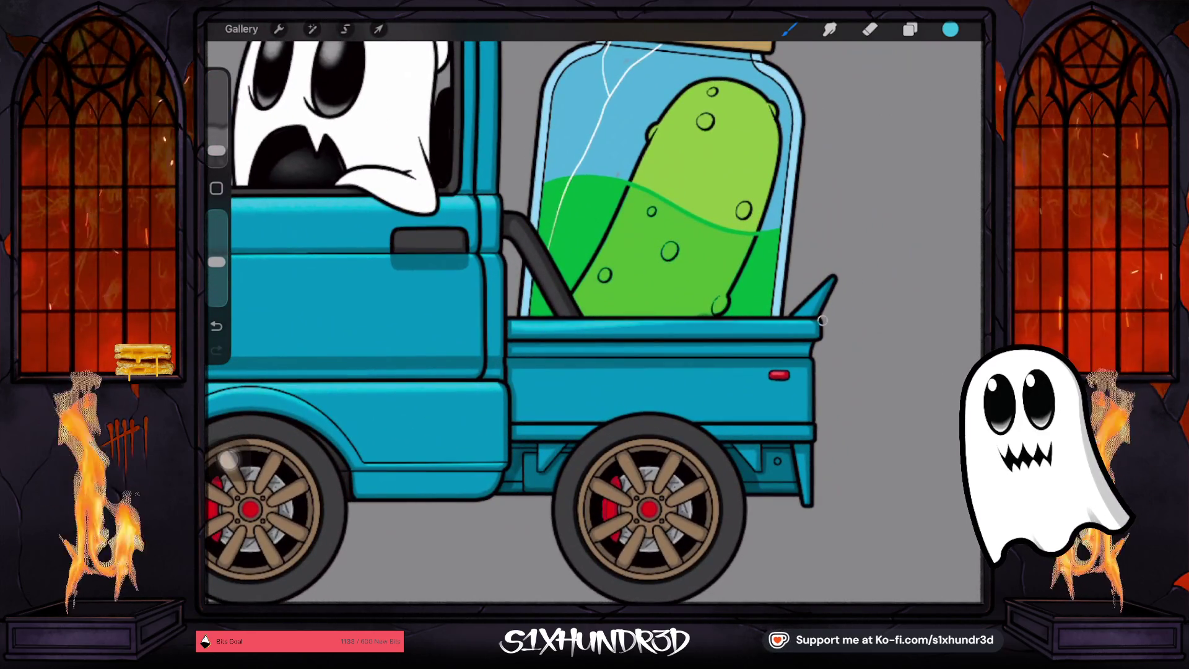
{"action": "key", "text": "ctrl+z"}
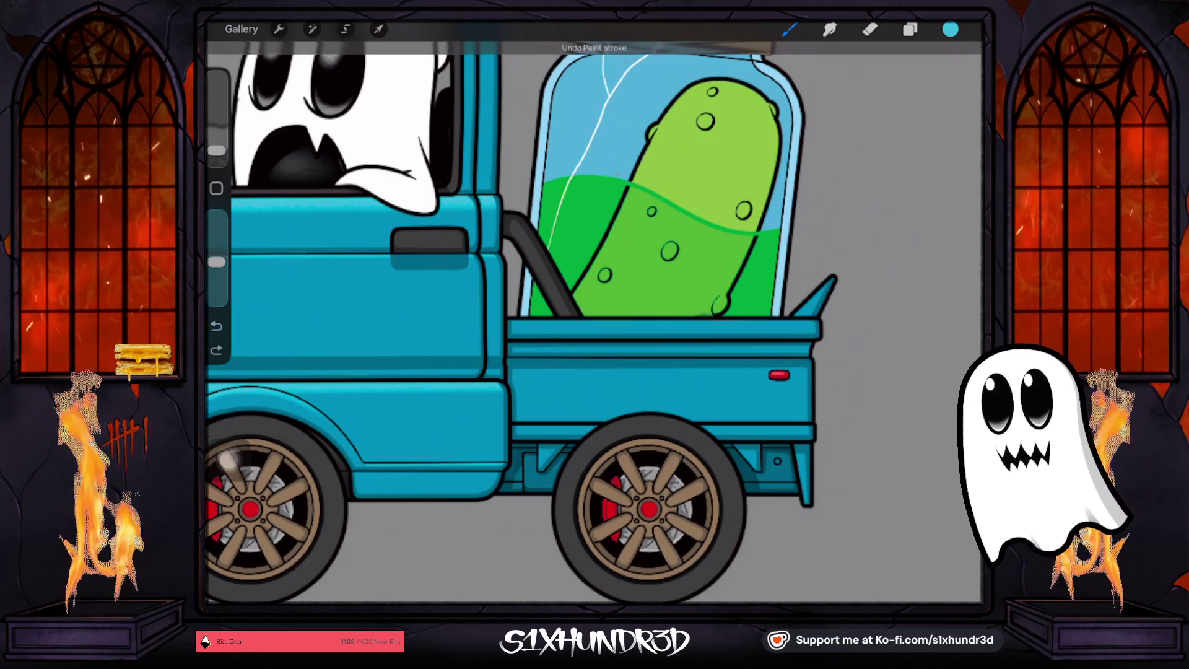
{"action": "left_click_drag", "start_coordinate": [505, 323], "coordinate": [816, 324]}
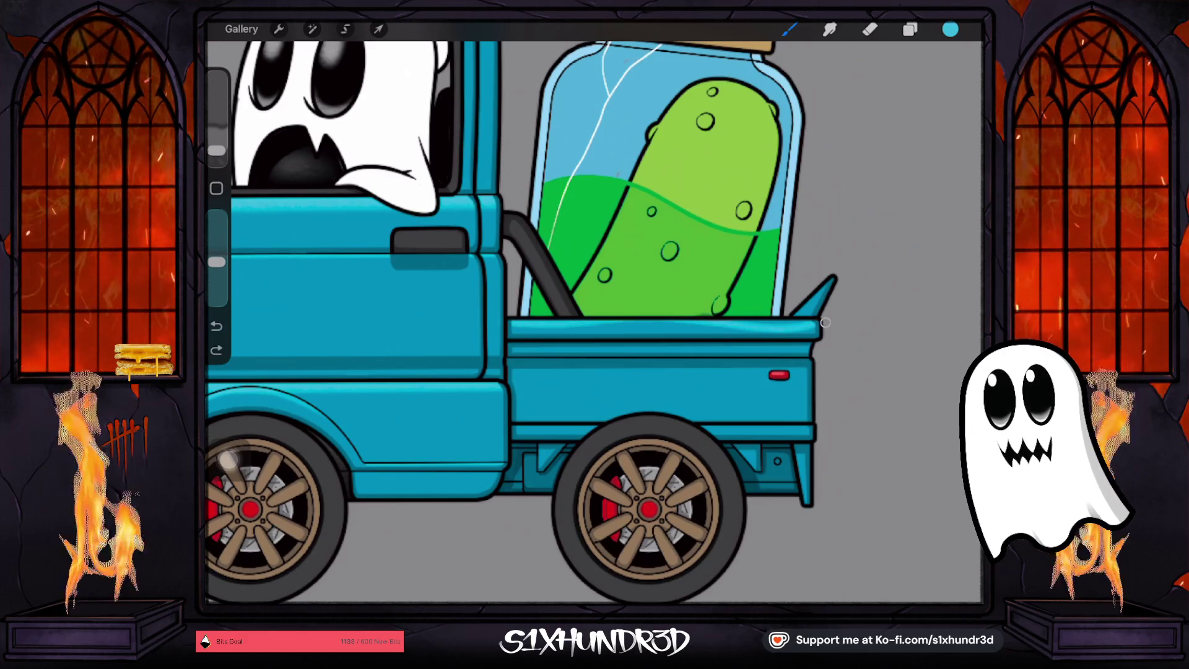
{"action": "key", "text": "ctrl+z"}
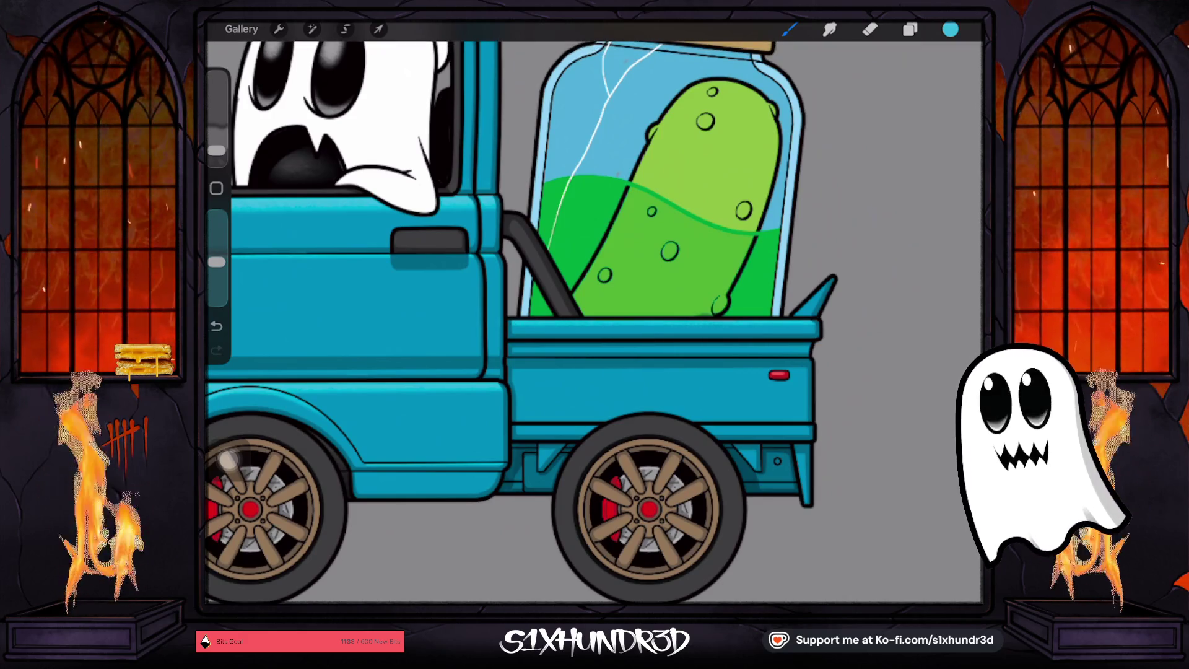
{"action": "key", "text": "ctrl+z"}
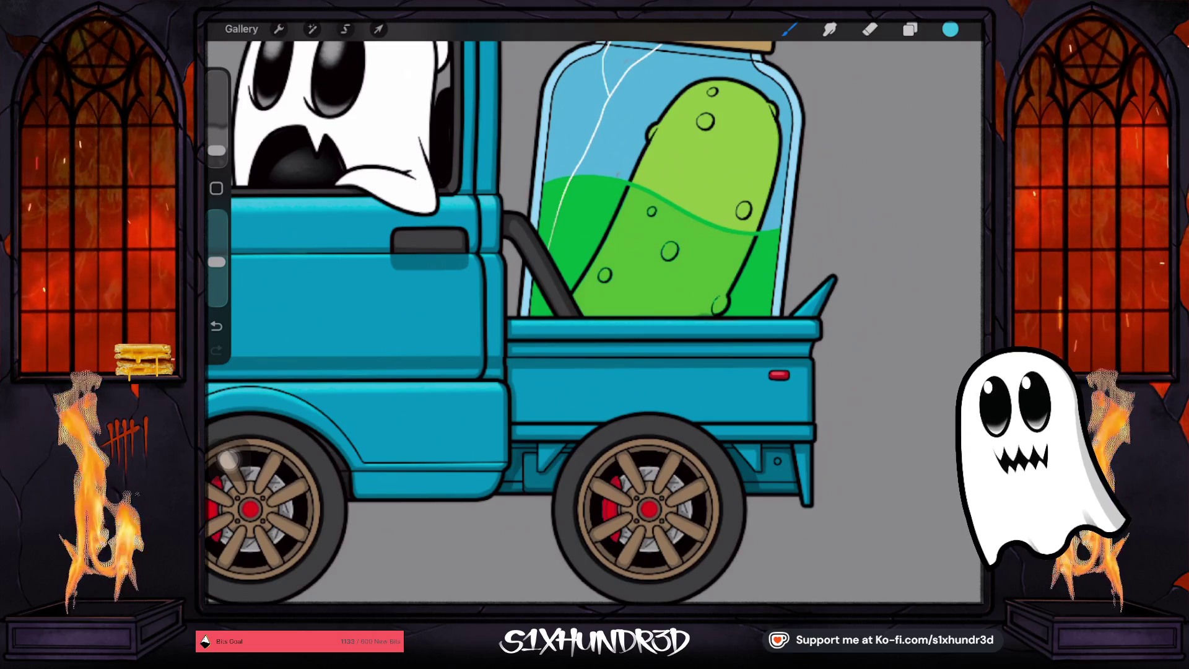
Draw a light cyan line along the bed's lower edge and sample the darker body teal
{"action": "left_click_drag", "start_coordinate": [510, 424], "coordinate": [820, 419]}
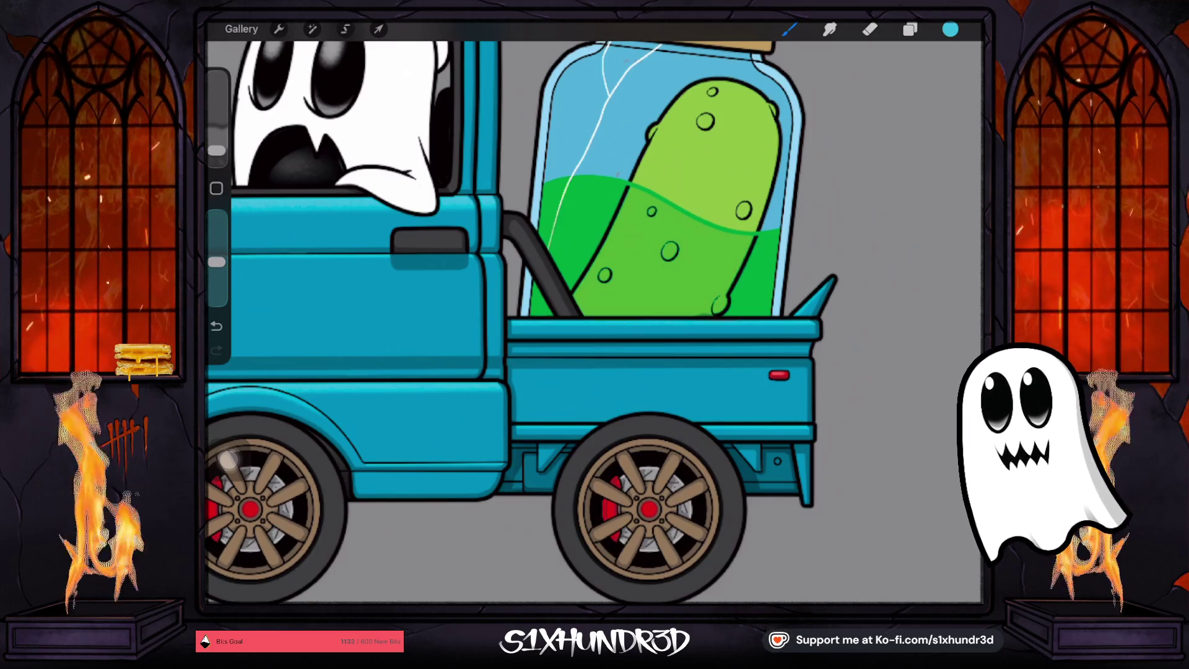
{"action": "left_click", "coordinate": [870, 29]}
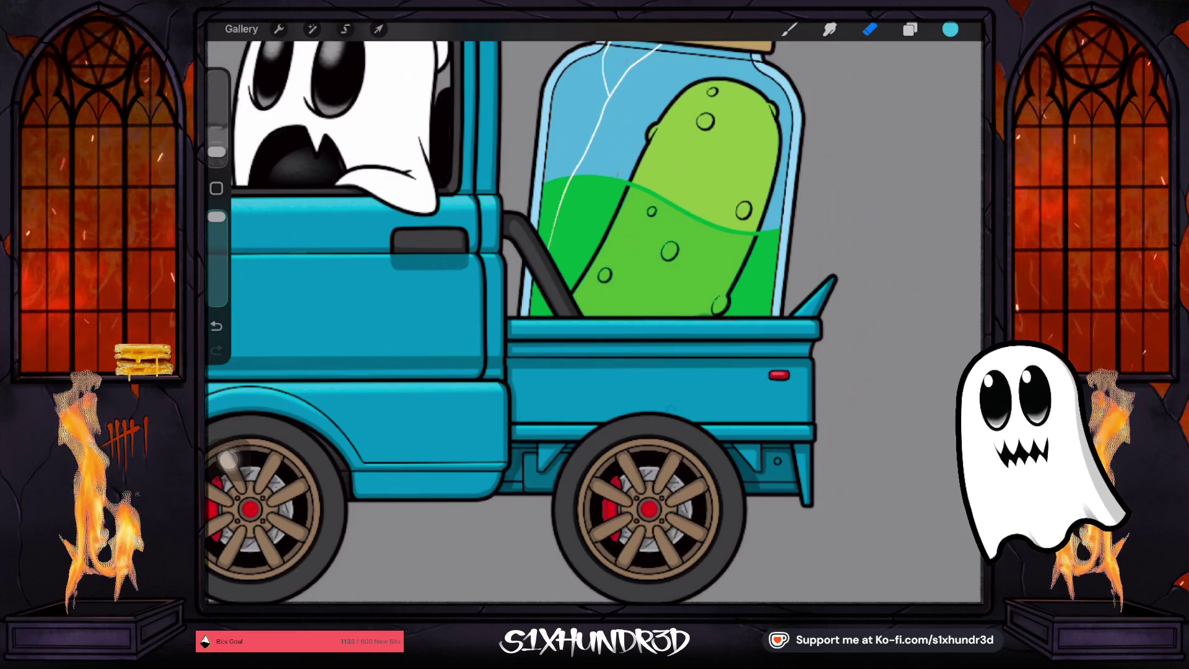
{"action": "scroll", "coordinate": [558, 310], "scroll_direction": "down", "scroll_amount": 3}
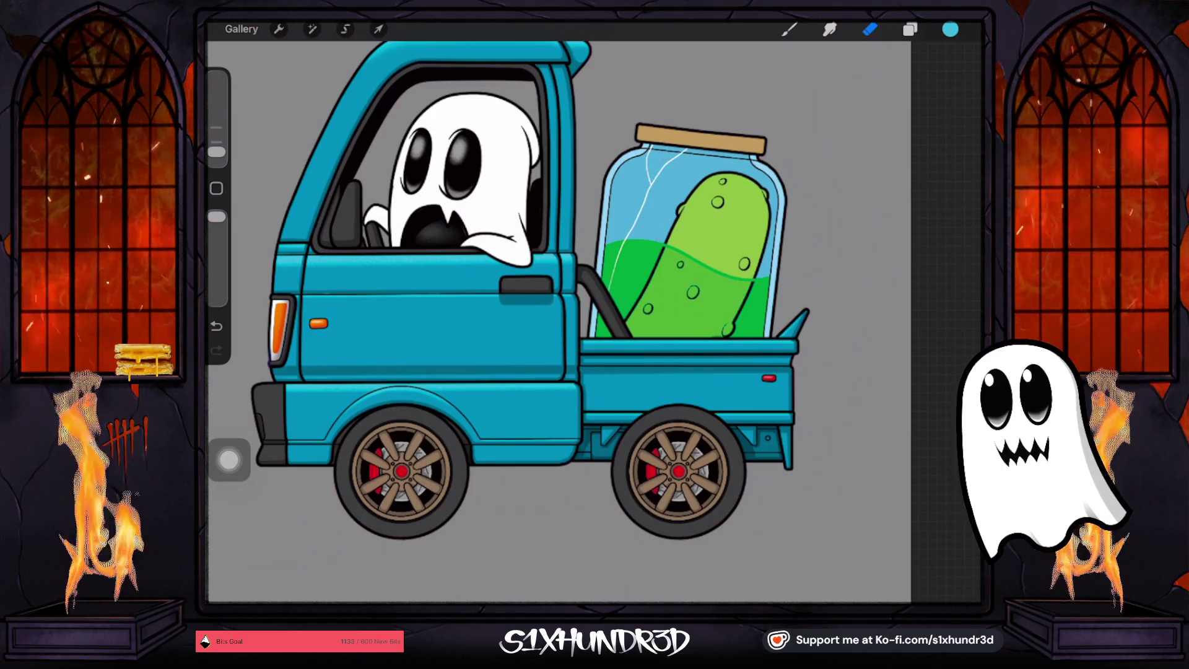
{"action": "left_click", "coordinate": [370, 351]}
Select Layer 85 and choose the Ghosty Tech Pen 2 brush
{"action": "left_click", "coordinate": [788, 29]}
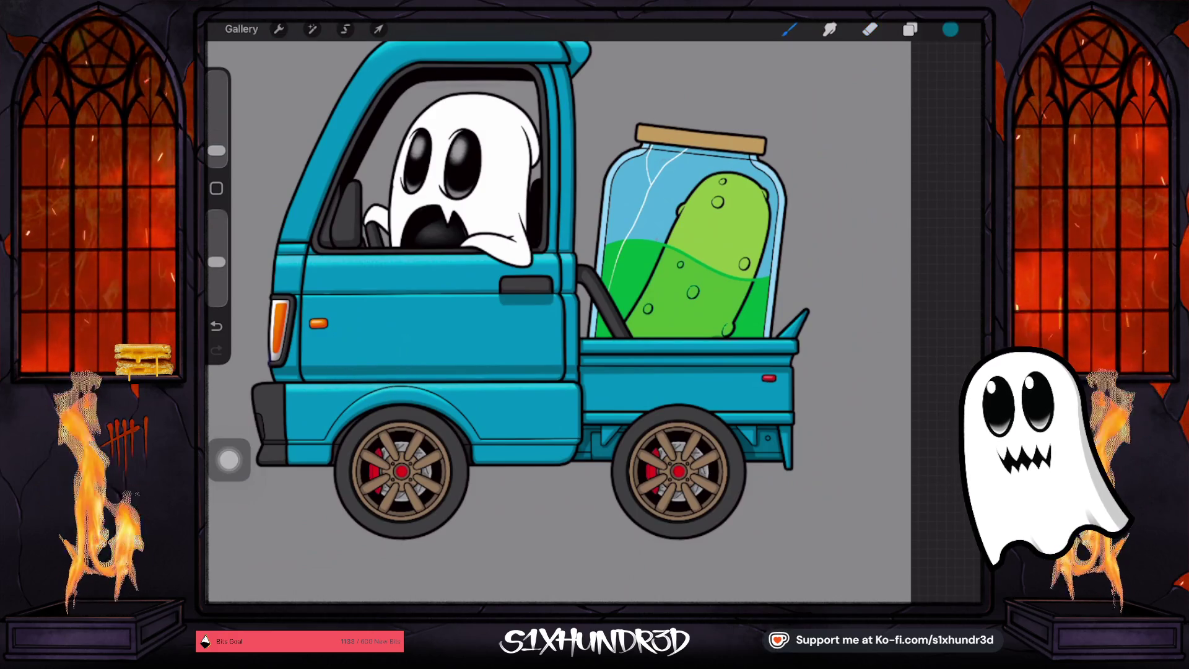
{"action": "left_click", "coordinate": [910, 29]}
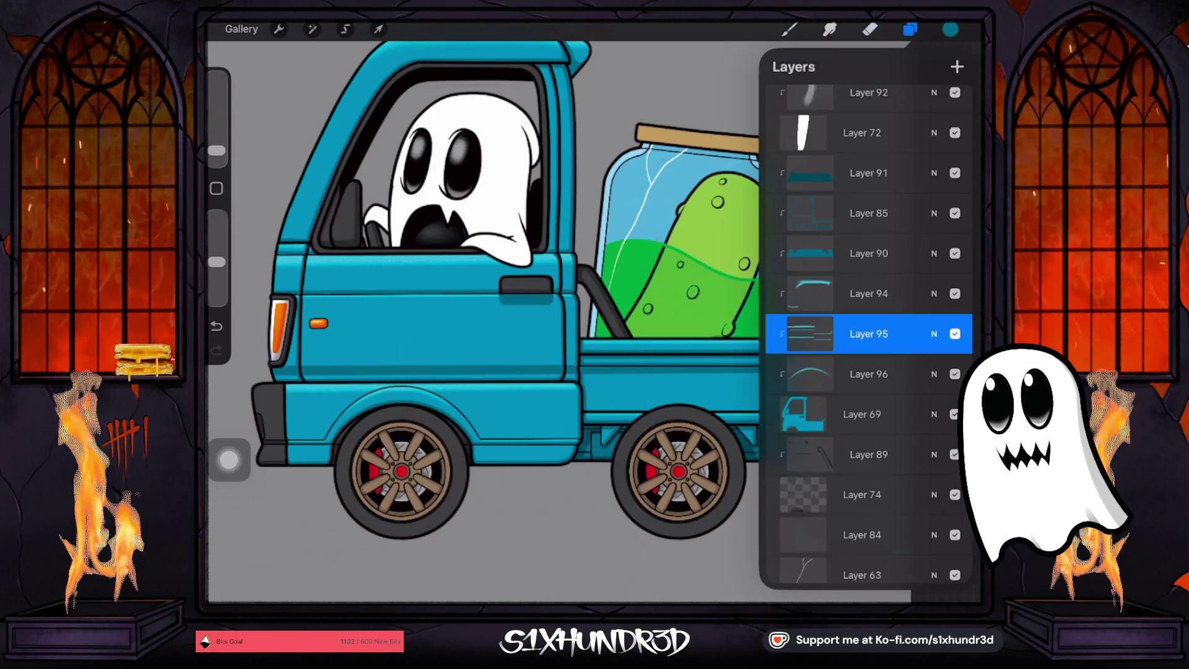
{"action": "left_click", "coordinate": [868, 213]}
{"action": "left_click", "coordinate": [955, 213]}
{"action": "left_click", "coordinate": [955, 213]}
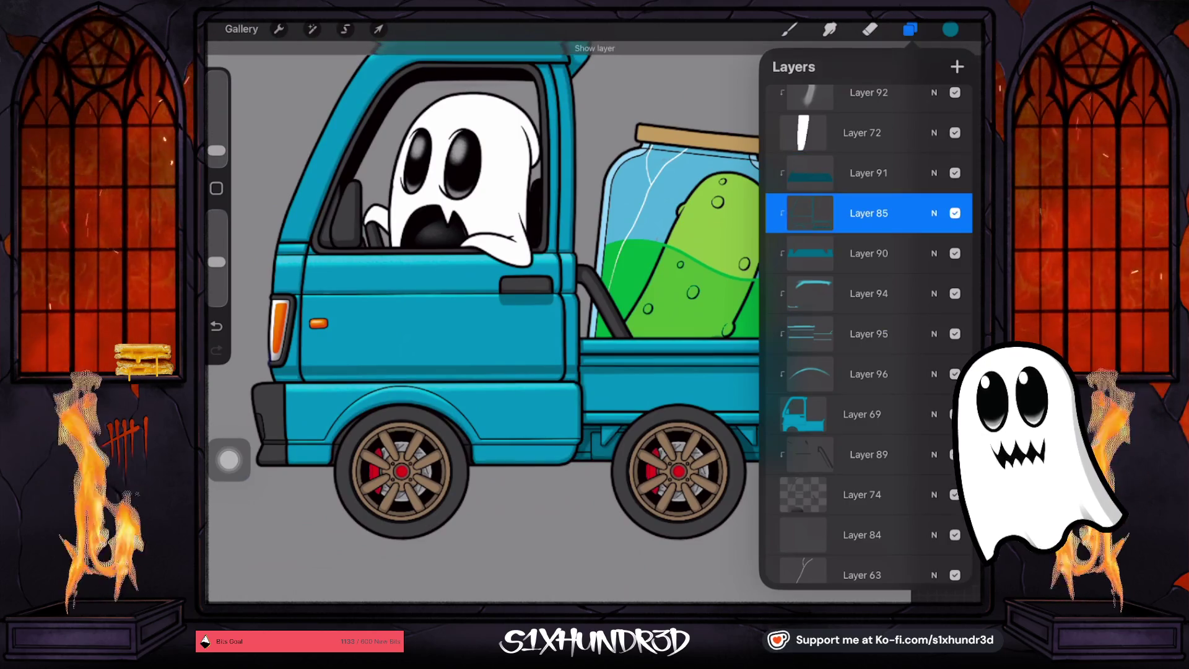
{"action": "left_click", "coordinate": [788, 30]}
{"action": "scroll", "coordinate": [836, 335], "scroll_direction": "up", "scroll_amount": 10}
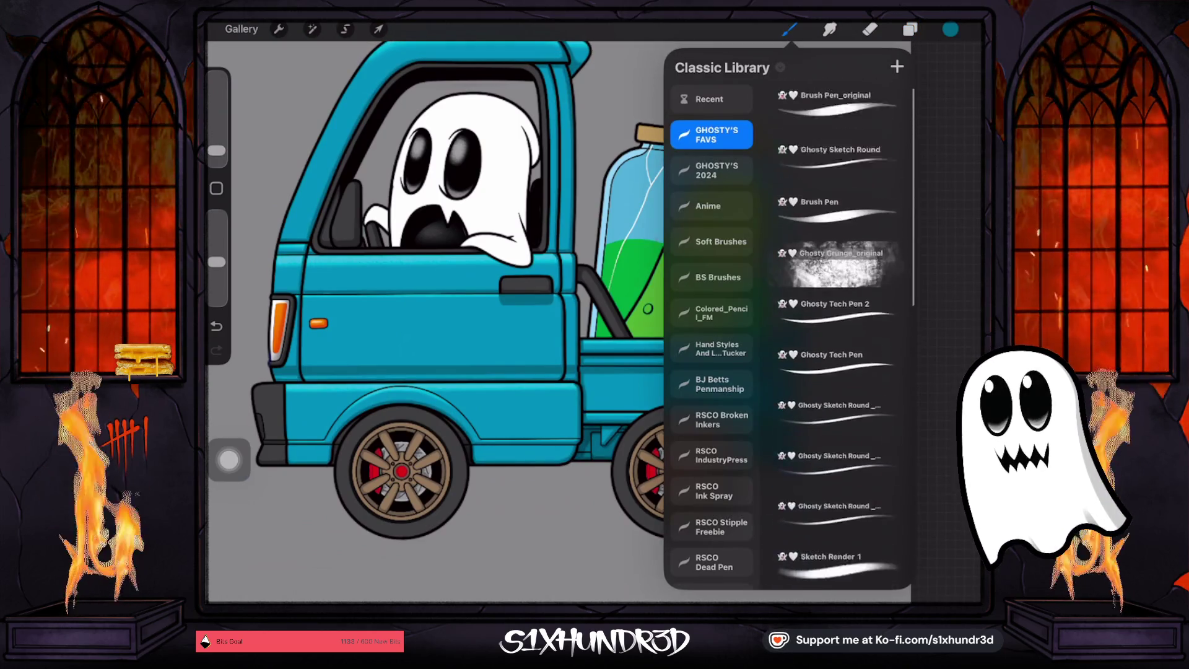
{"action": "left_click", "coordinate": [836, 308]}
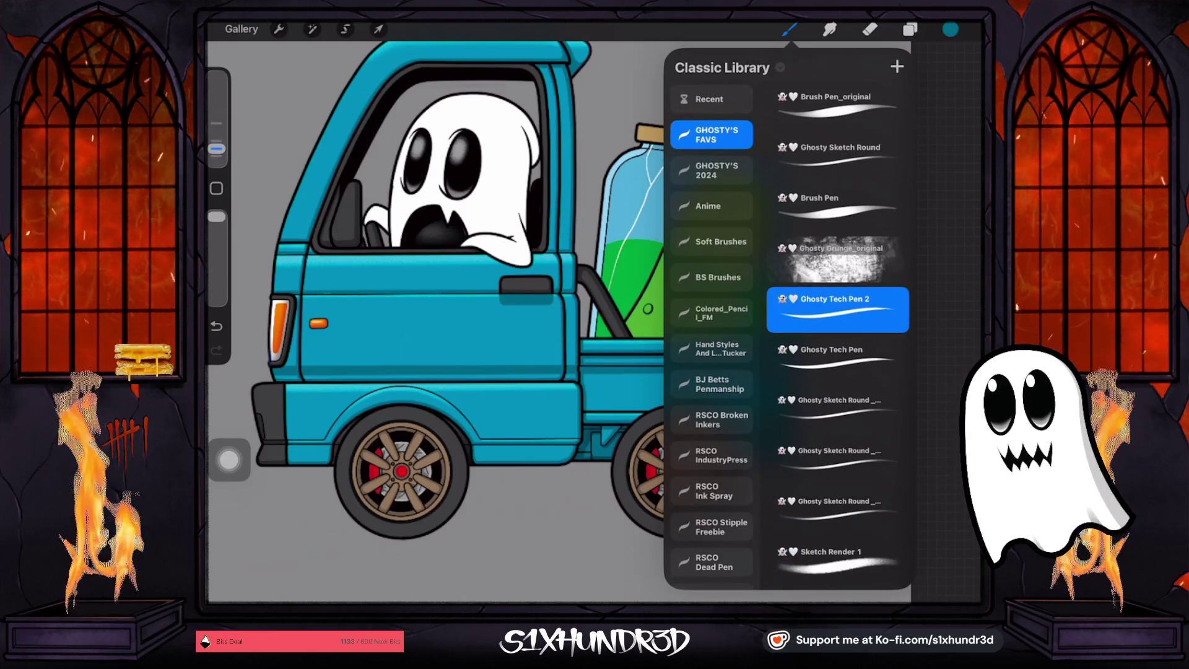
Paint a darker teal shadow beneath the orange side marker light
{"action": "scroll", "coordinate": [372, 310], "scroll_direction": "up", "scroll_amount": 5}
{"action": "scroll", "coordinate": [594, 310], "scroll_direction": "up", "scroll_amount": 1}
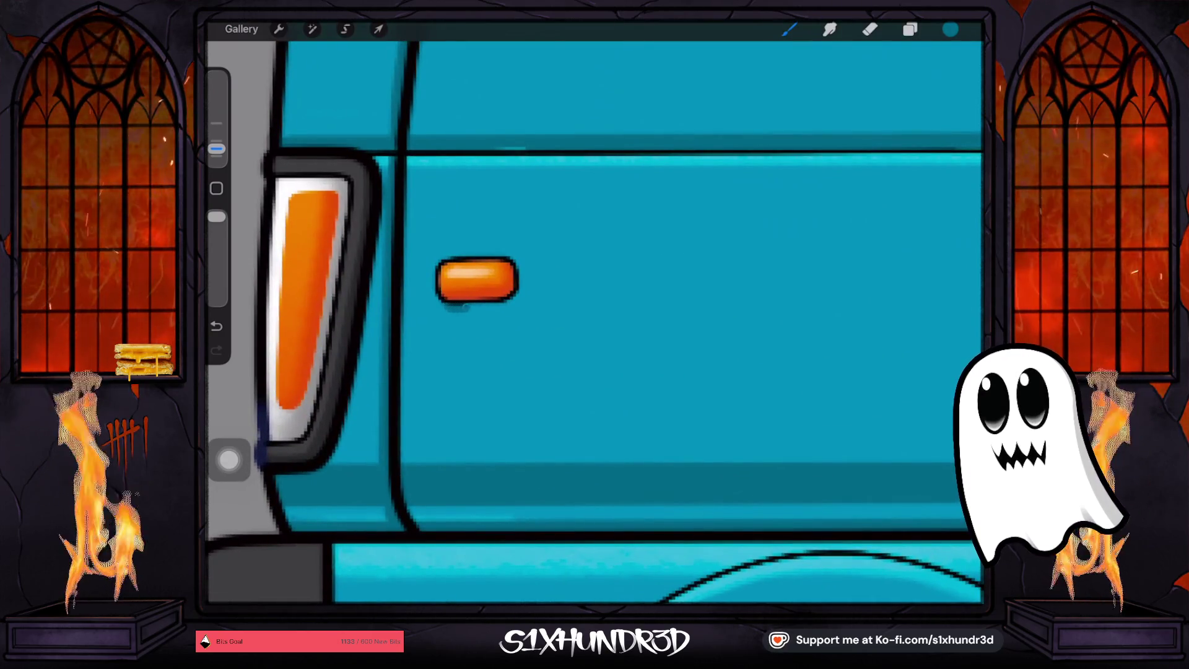
{"action": "mouse_move", "coordinate": [491, 310]}
{"action": "left_mouse_down"}
{"action": "mouse_move", "coordinate": [516, 303]}
{"action": "mouse_move", "coordinate": [515, 270]}
{"action": "left_mouse_up"}
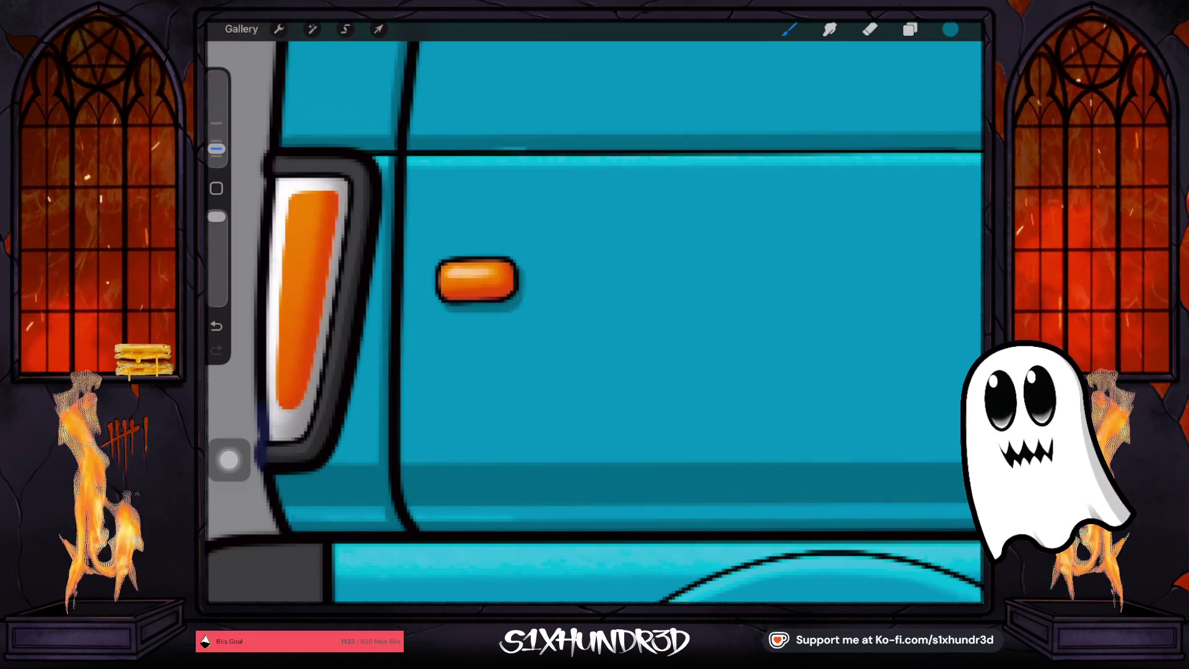
{"action": "scroll", "coordinate": [595, 310], "scroll_direction": "down", "scroll_amount": 5}
{"action": "scroll", "coordinate": [619, 310], "scroll_direction": "up", "scroll_amount": 5}
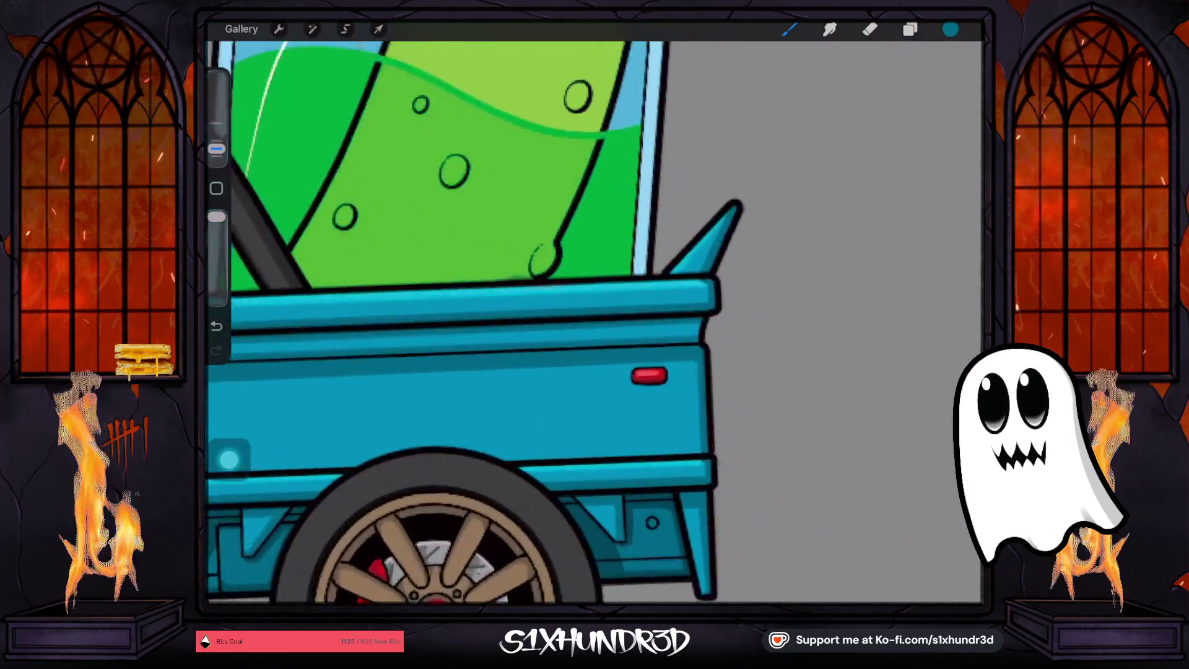
{"action": "scroll", "coordinate": [594, 322], "scroll_direction": "down", "scroll_amount": 1}
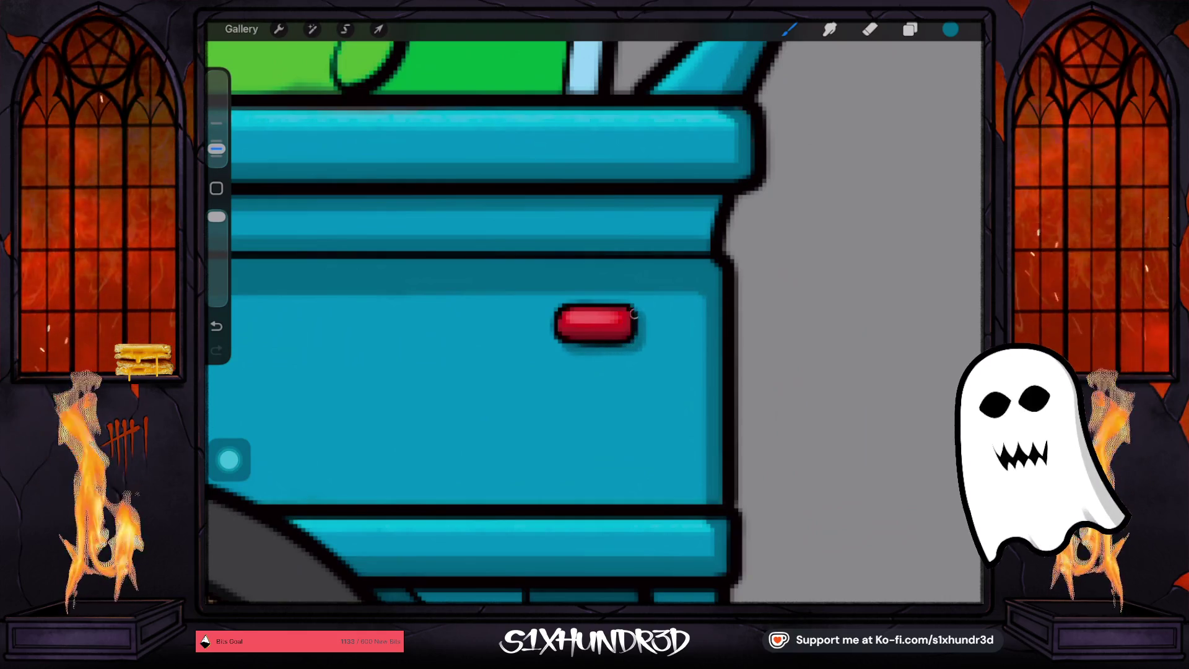
{"action": "scroll", "coordinate": [514, 322], "scroll_direction": "down", "scroll_amount": 5}
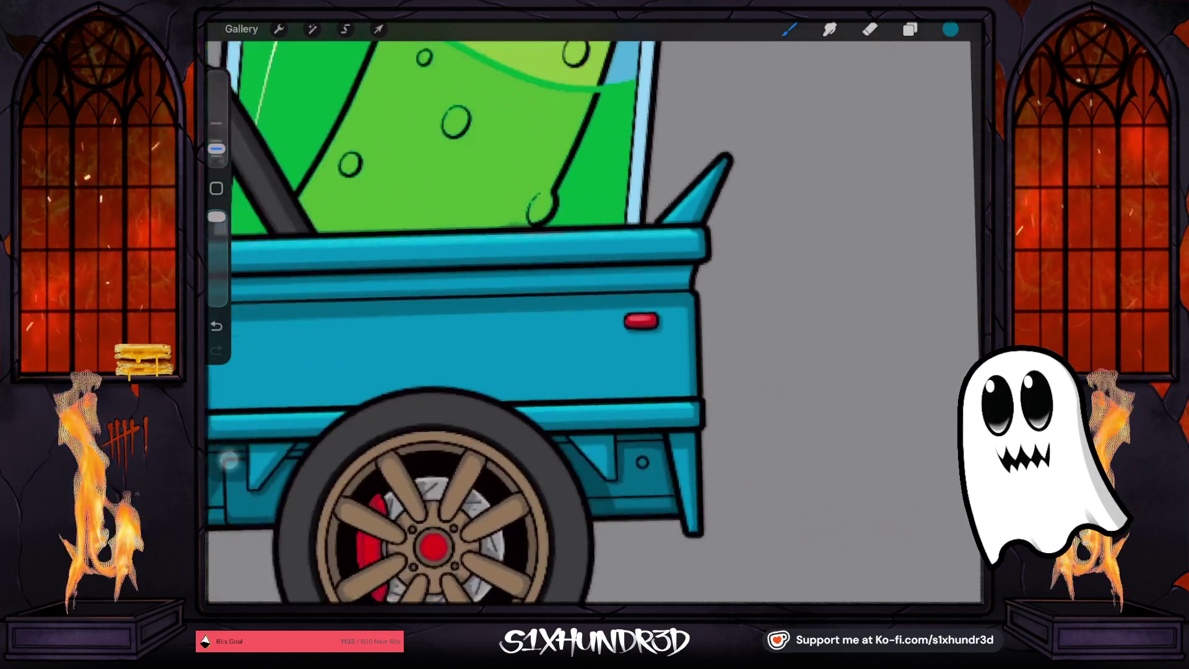
{"action": "scroll", "coordinate": [514, 309], "scroll_direction": "down", "scroll_amount": 5}
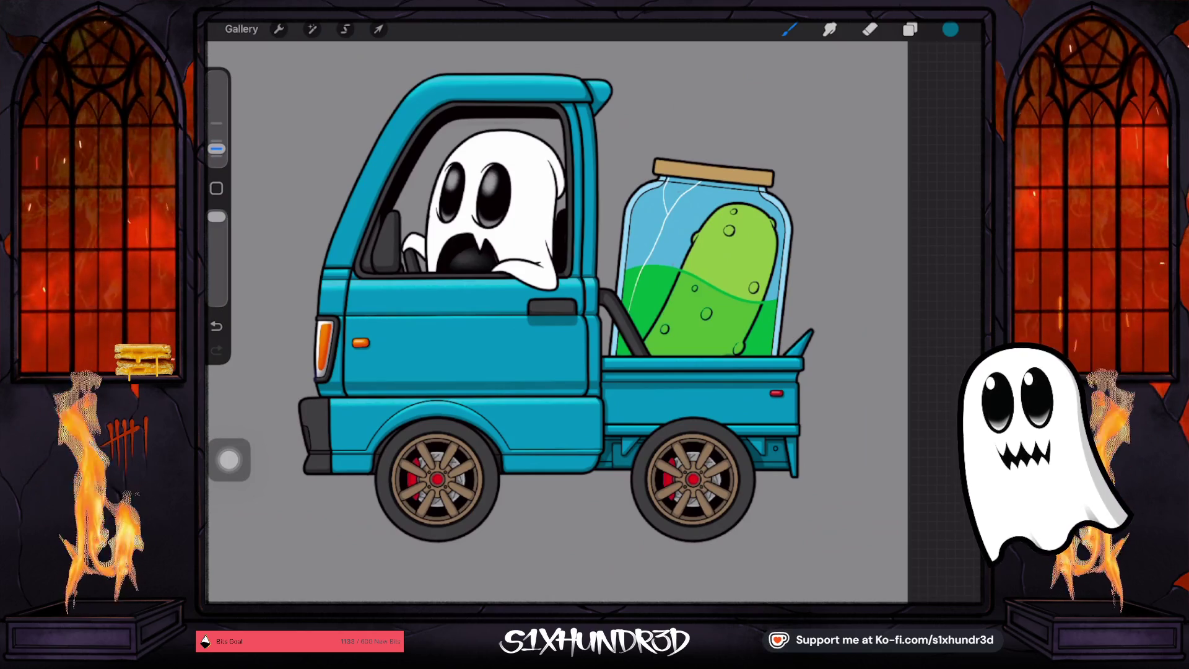
Sample white and add Layer 97 above Layer 75 as a clipping mask
{"action": "left_click", "coordinate": [511, 229]}
{"action": "left_click", "coordinate": [950, 29]}
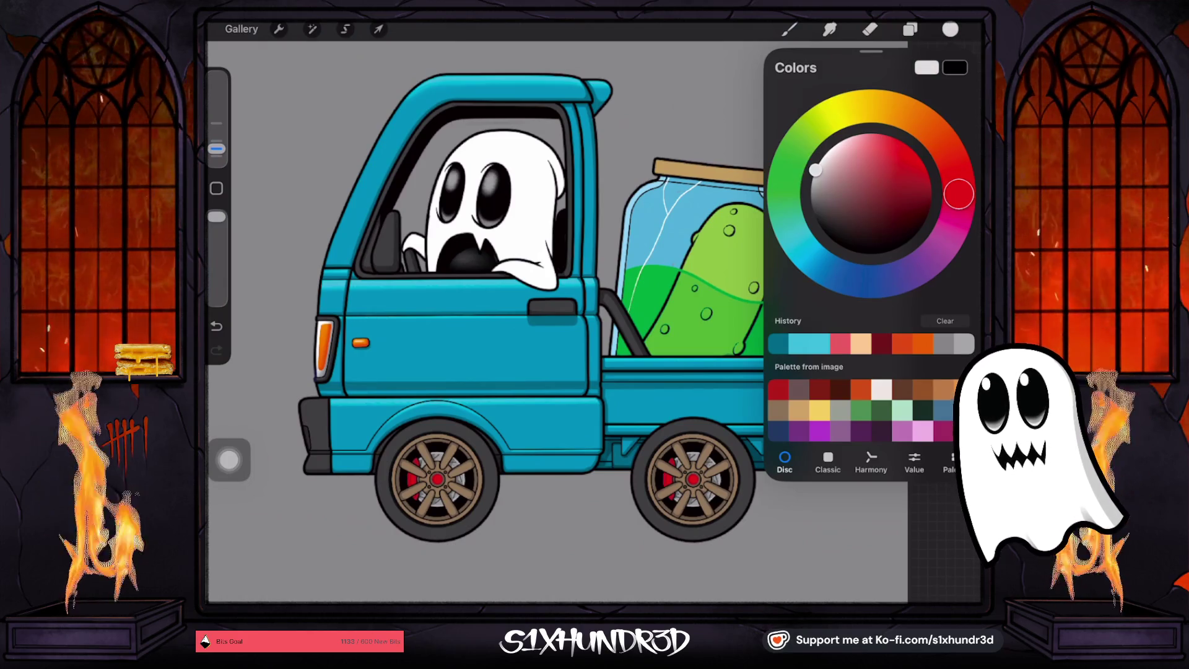
{"action": "left_click", "coordinate": [910, 30]}
{"action": "scroll", "coordinate": [866, 334], "scroll_direction": "up", "scroll_amount": 10}
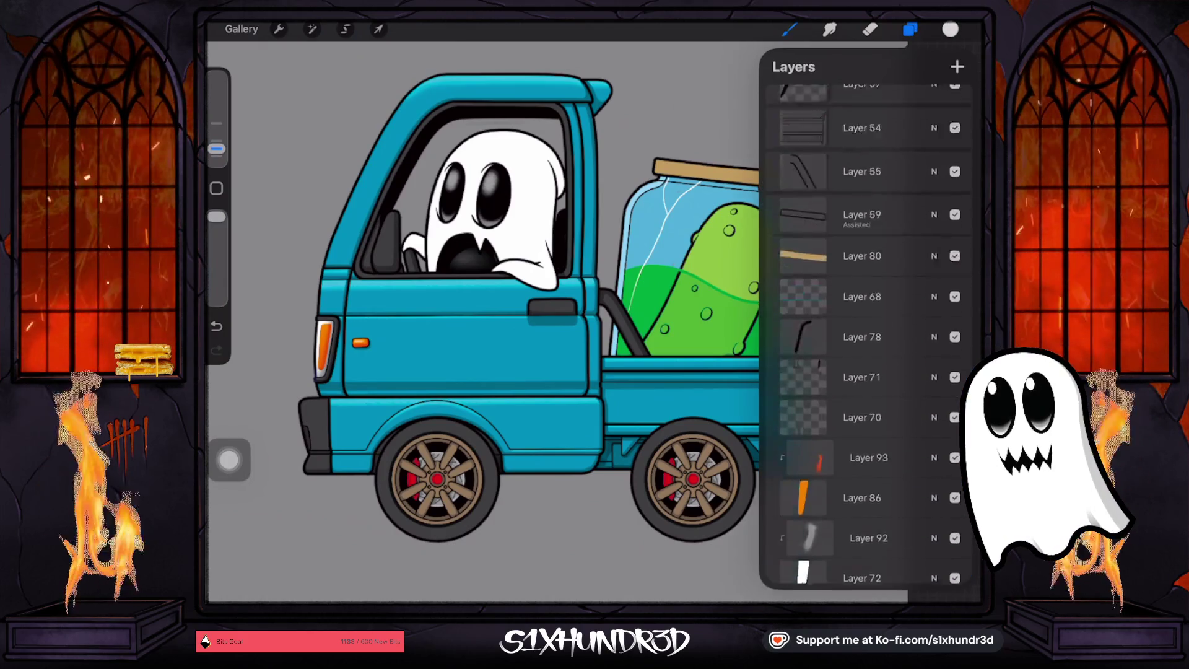
{"action": "left_click", "coordinate": [860, 386]}
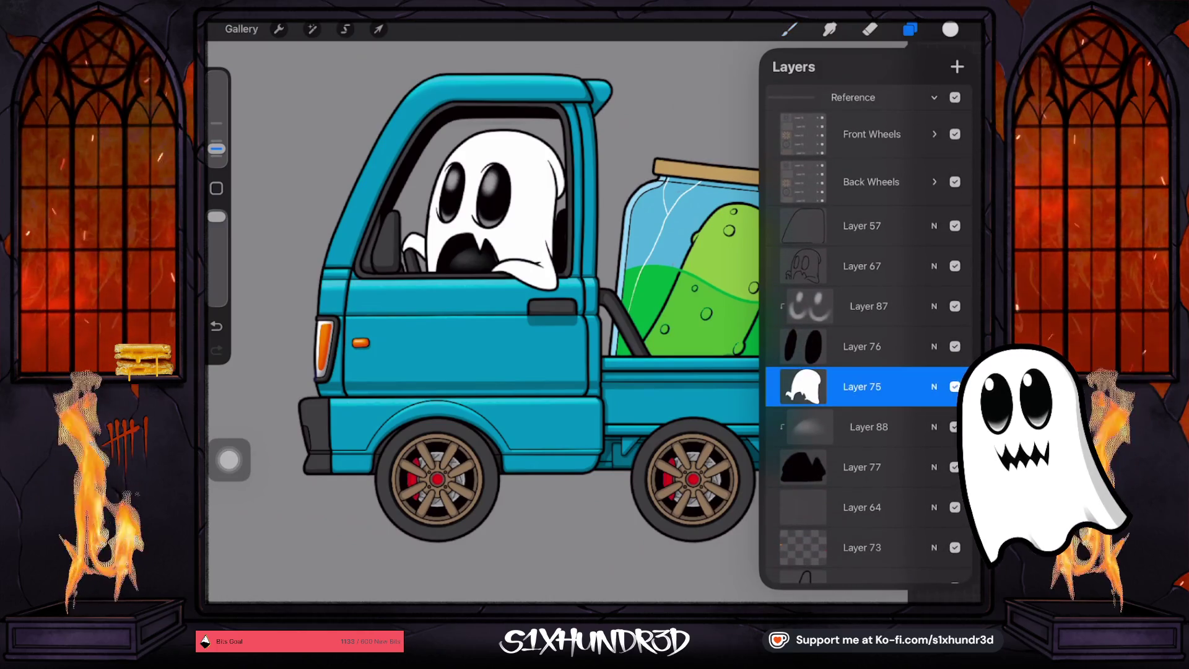
{"action": "left_click", "coordinate": [957, 67]}
{"action": "left_click", "coordinate": [860, 386]}
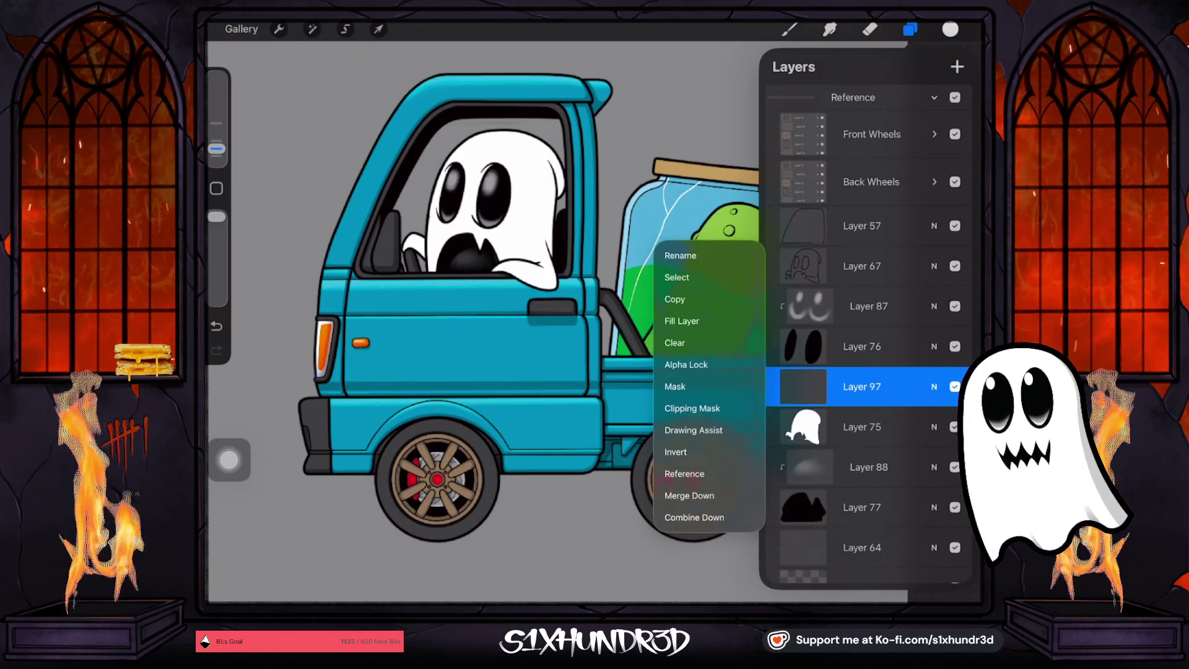
{"action": "left_click", "coordinate": [692, 408]}
Shade the top of the ghost's head, then raise the brush stabilization to 88%
{"action": "left_click", "coordinate": [789, 29]}
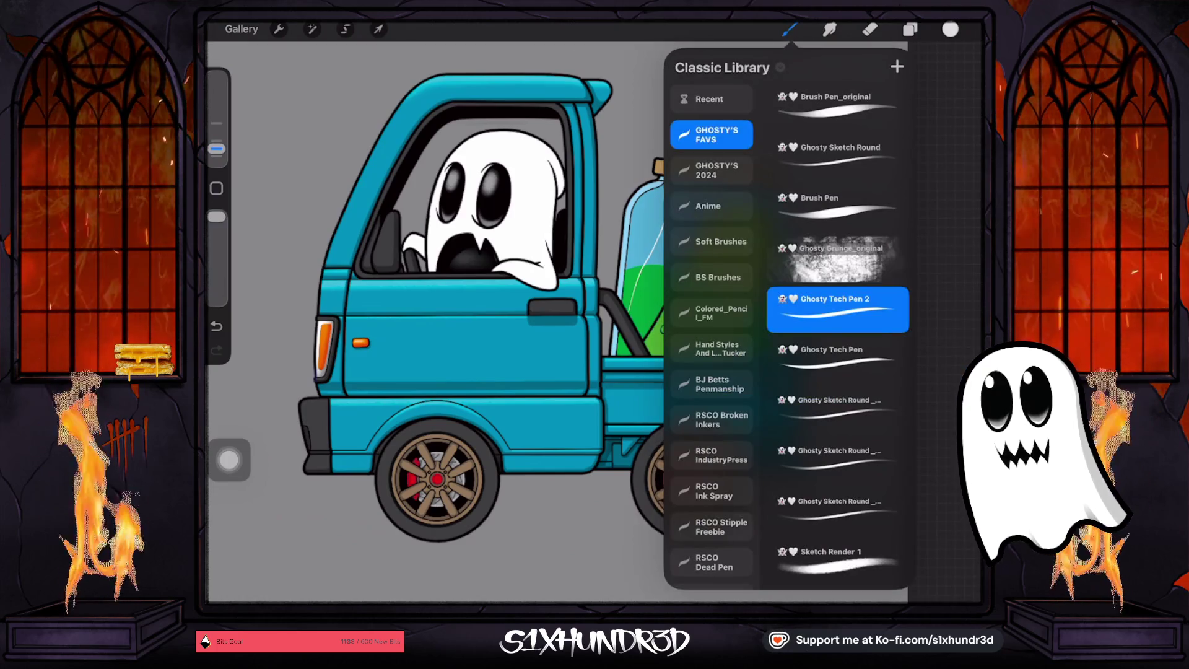
{"action": "scroll", "coordinate": [473, 188], "scroll_direction": "up", "scroll_amount": 5}
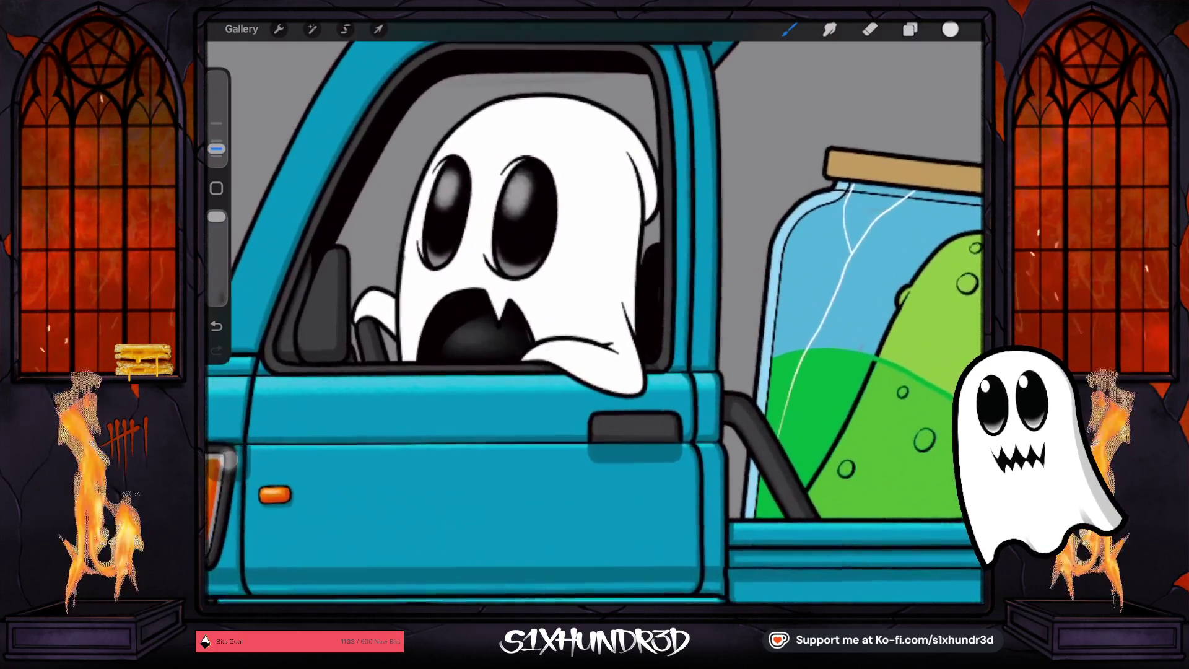
{"action": "left_click_drag", "start_coordinate": [492, 103], "coordinate": [556, 102]}
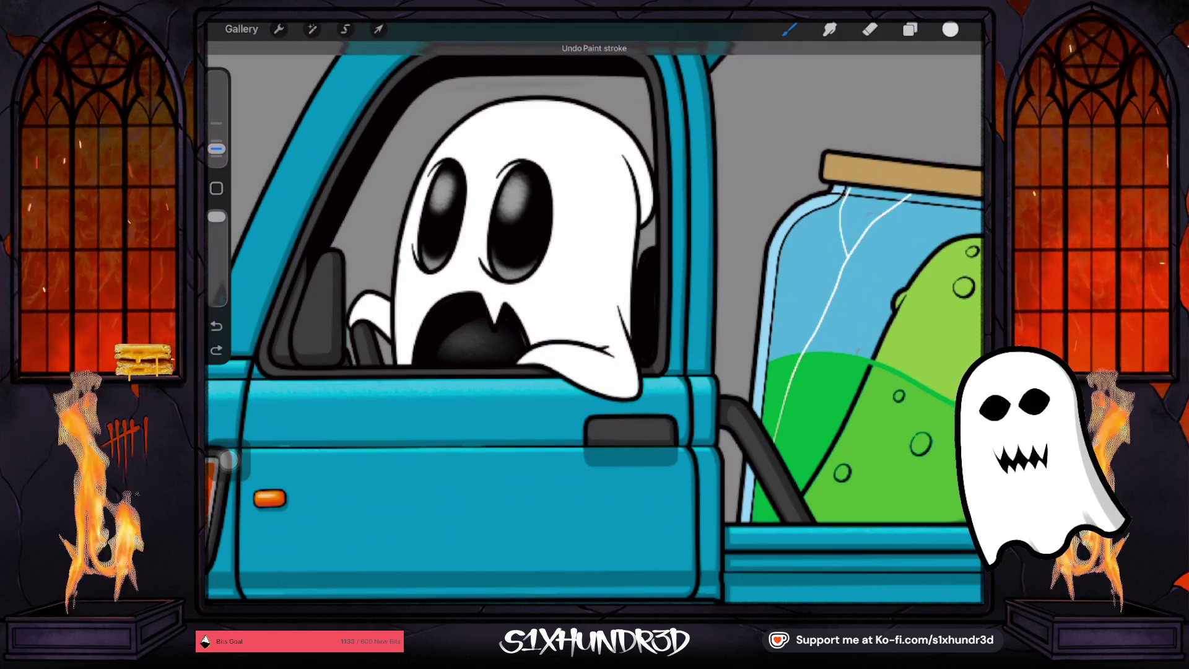
{"action": "left_click", "coordinate": [789, 29]}
{"action": "left_click", "coordinate": [823, 306]}
{"action": "left_click_drag", "start_coordinate": [743, 360], "coordinate": [892, 148]}
{"action": "left_click_drag", "start_coordinate": [411, 194], "coordinate": [600, 194]}
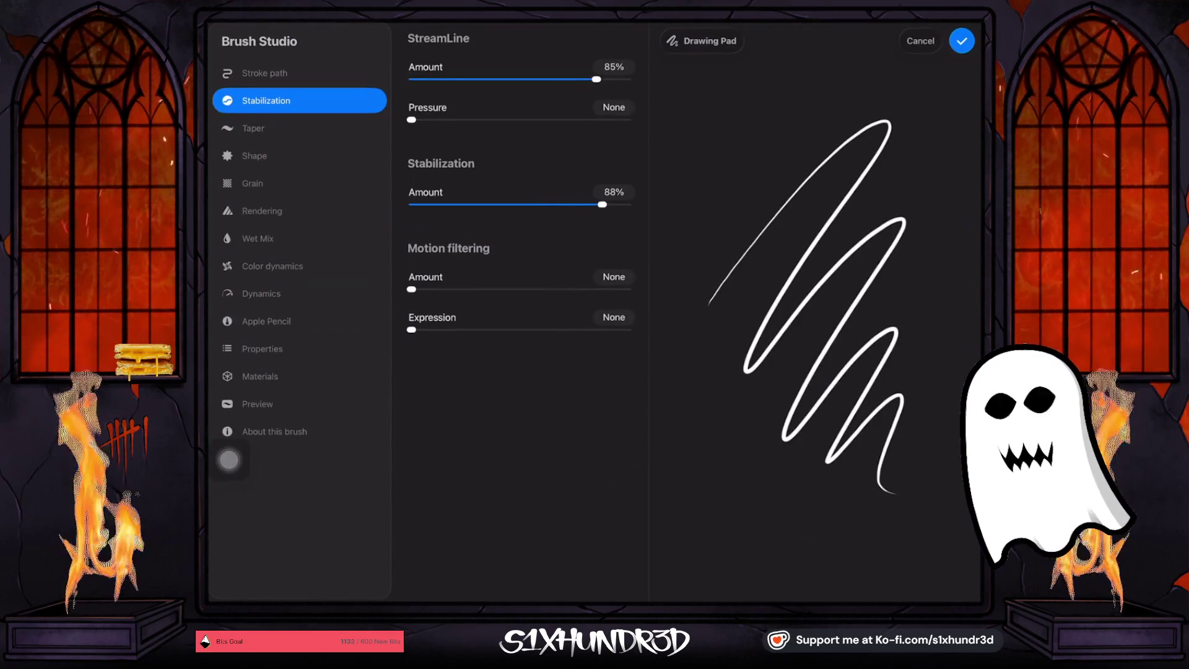
Shade along the ghost's head outline, undoing a faint extra stroke
{"action": "left_click", "coordinate": [960, 40]}
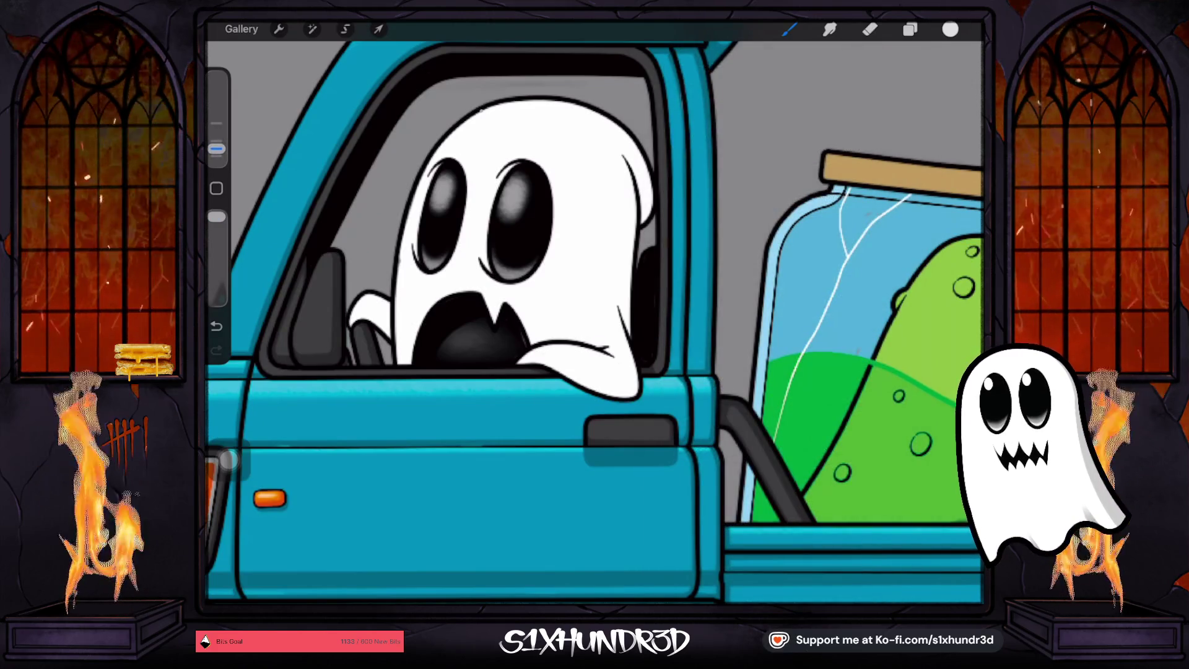
{"action": "mouse_move", "coordinate": [505, 102]}
{"action": "left_mouse_down"}
{"action": "mouse_move", "coordinate": [569, 112]}
{"action": "mouse_move", "coordinate": [621, 178]}
{"action": "left_mouse_up"}
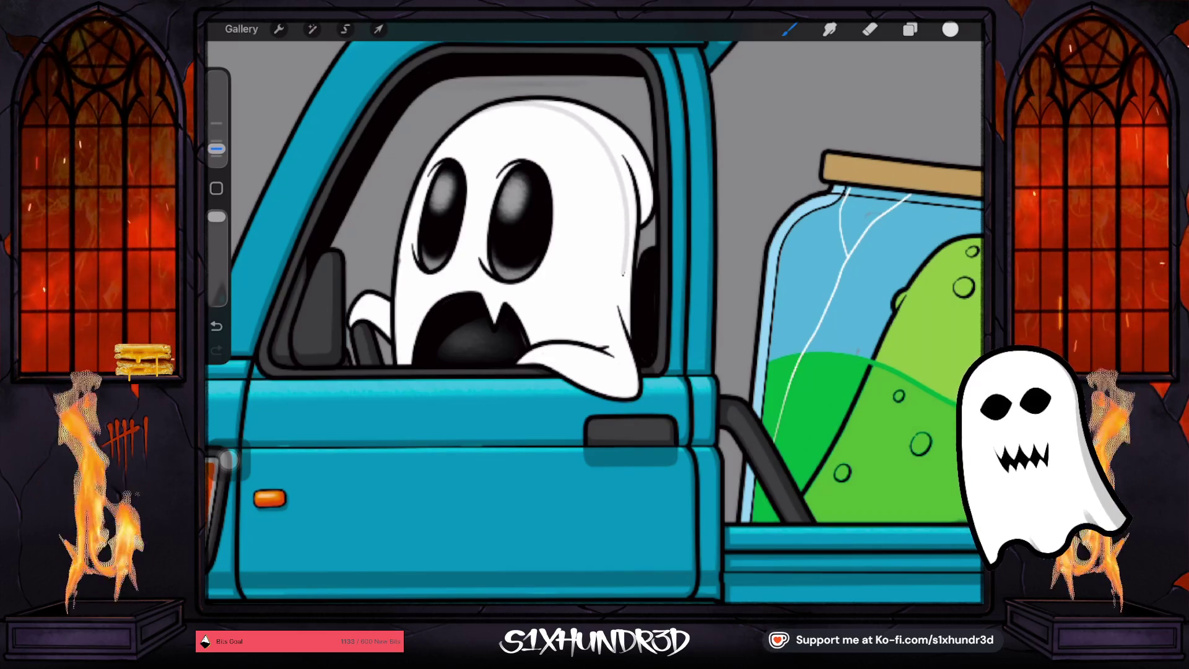
{"action": "left_click_drag", "start_coordinate": [216, 149], "coordinate": [216, 142]}
{"action": "mouse_move", "coordinate": [501, 102]}
{"action": "left_mouse_down"}
{"action": "mouse_move", "coordinate": [556, 103]}
{"action": "mouse_move", "coordinate": [591, 126]}
{"action": "left_mouse_up"}
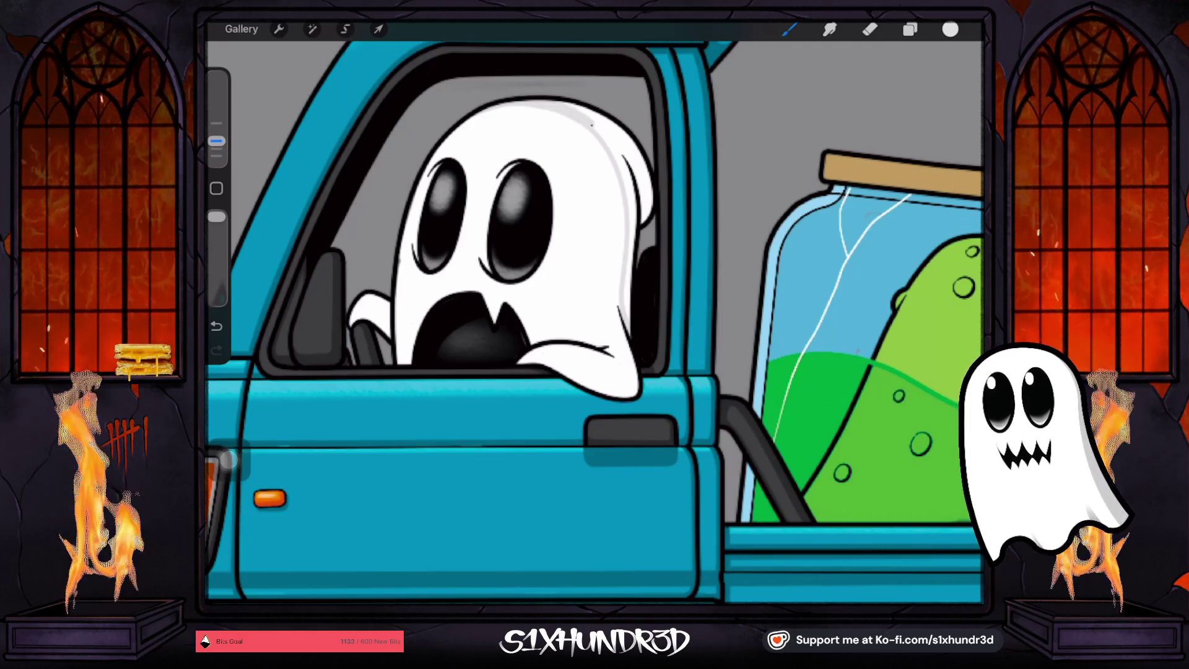
{"action": "key", "text": "ctrl+z"}
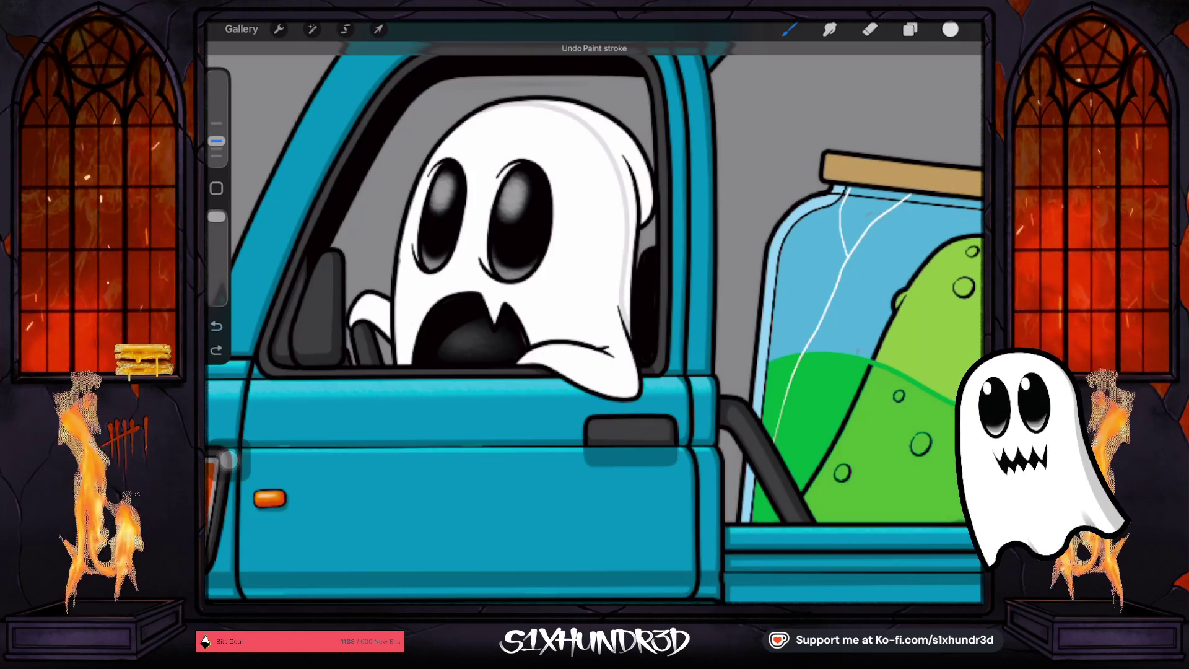
{"action": "left_click", "coordinate": [216, 326]}
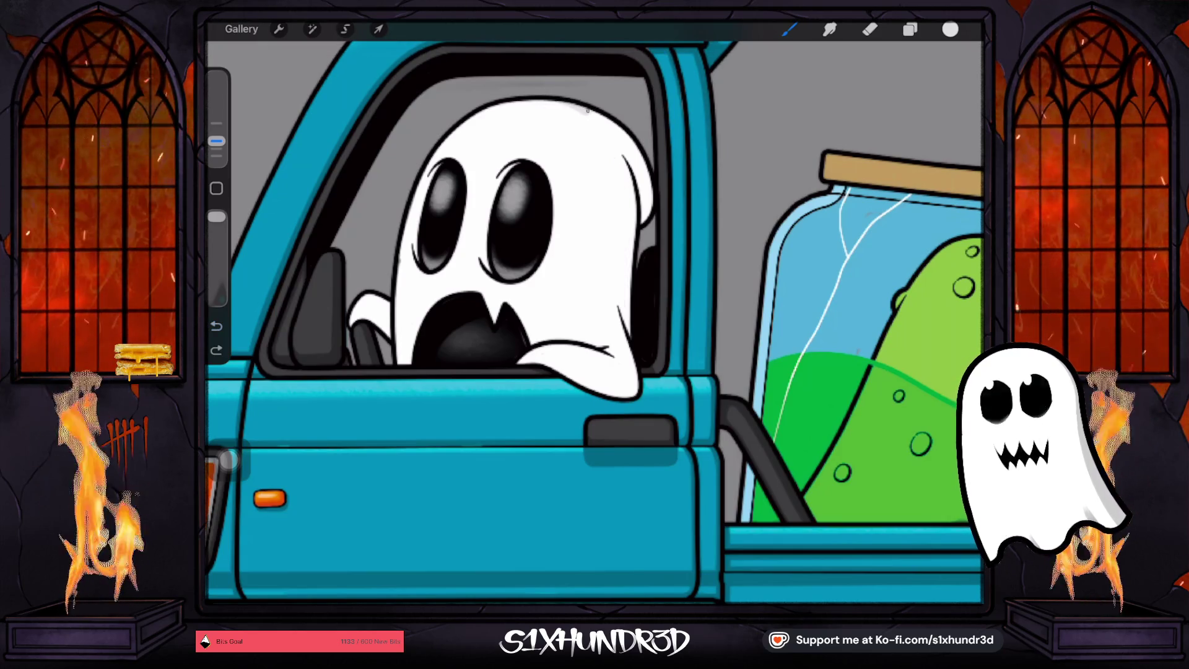
Build up grey shading down the ghost's right edge to its lower edge with a smaller brush
{"action": "mouse_move", "coordinate": [602, 126]}
{"action": "left_mouse_down"}
{"action": "mouse_move", "coordinate": [629, 197]}
{"action": "mouse_move", "coordinate": [621, 280]}
{"action": "left_mouse_up"}
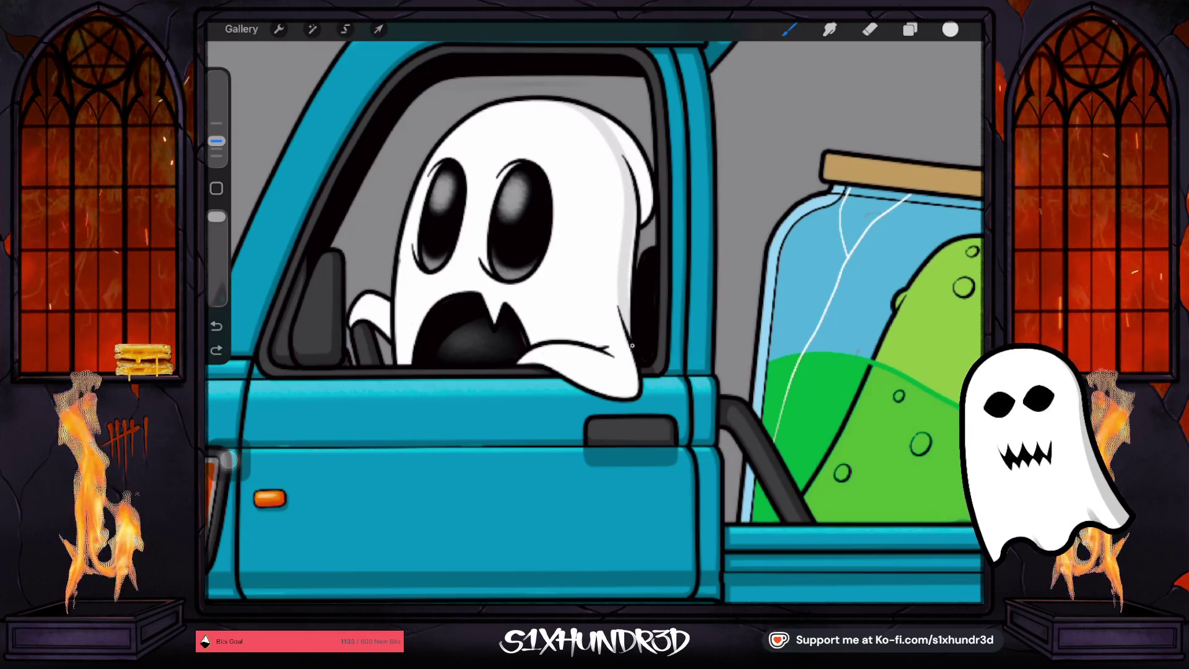
{"action": "left_click_drag", "start_coordinate": [618, 127], "coordinate": [647, 223]}
{"action": "mouse_move", "coordinate": [625, 131]}
{"action": "left_mouse_down"}
{"action": "mouse_move", "coordinate": [647, 170]}
{"action": "mouse_move", "coordinate": [648, 217]}
{"action": "left_mouse_up"}
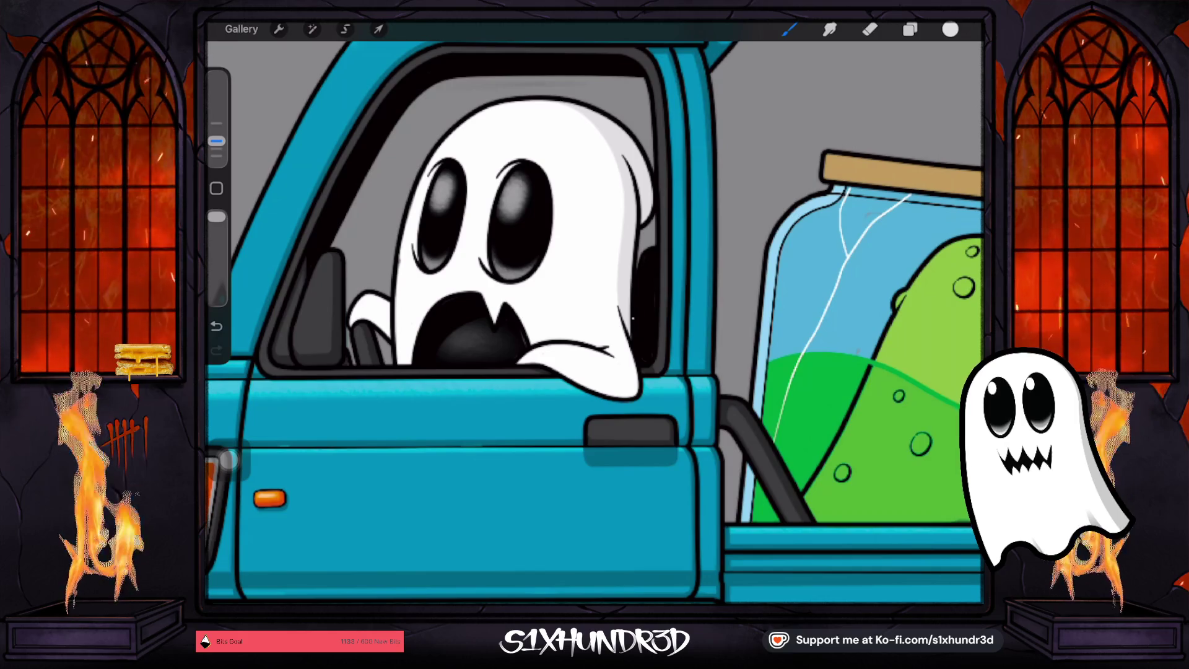
{"action": "left_click_drag", "start_coordinate": [216, 141], "coordinate": [216, 149]}
{"action": "scroll", "coordinate": [619, 433], "scroll_direction": "up", "scroll_amount": 2}
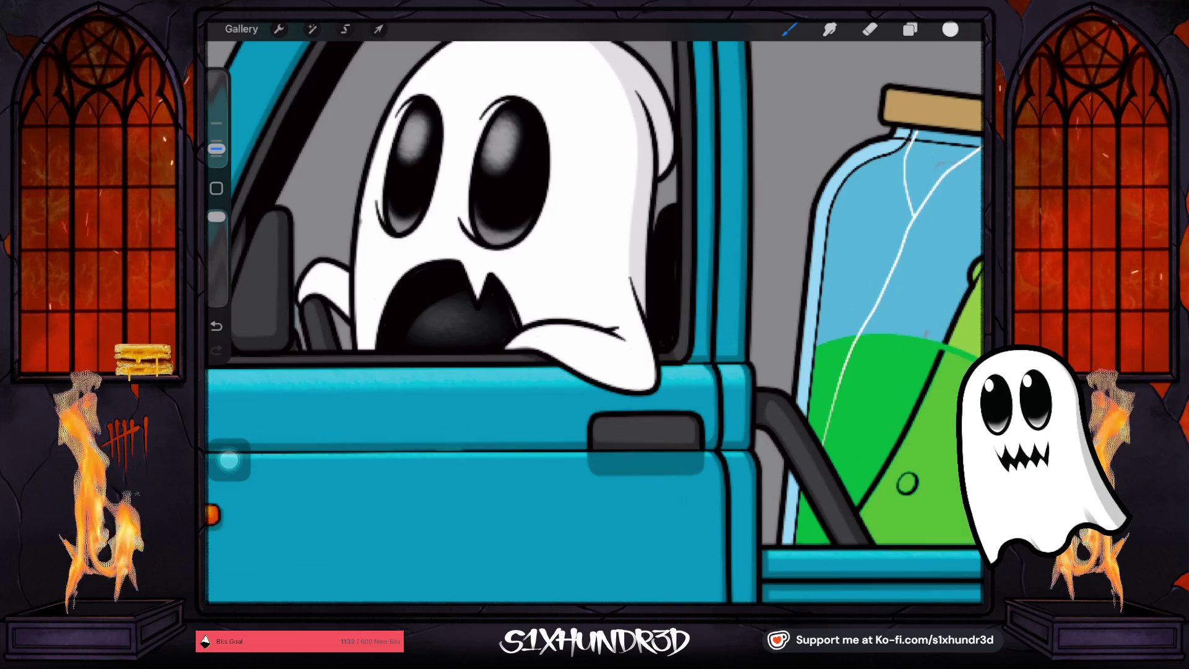
{"action": "left_click_drag", "start_coordinate": [633, 297], "coordinate": [641, 327]}
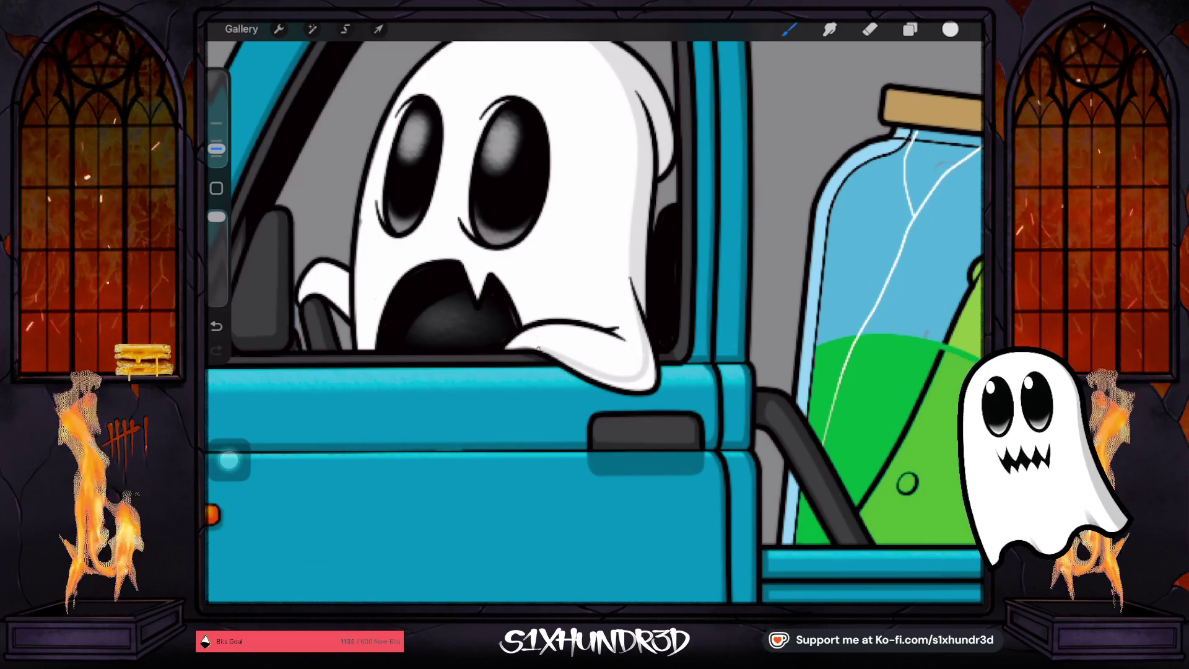
{"action": "mouse_move", "coordinate": [575, 366]}
{"action": "left_mouse_down"}
{"action": "mouse_move", "coordinate": [647, 384]}
{"action": "mouse_move", "coordinate": [650, 346]}
{"action": "left_mouse_up"}
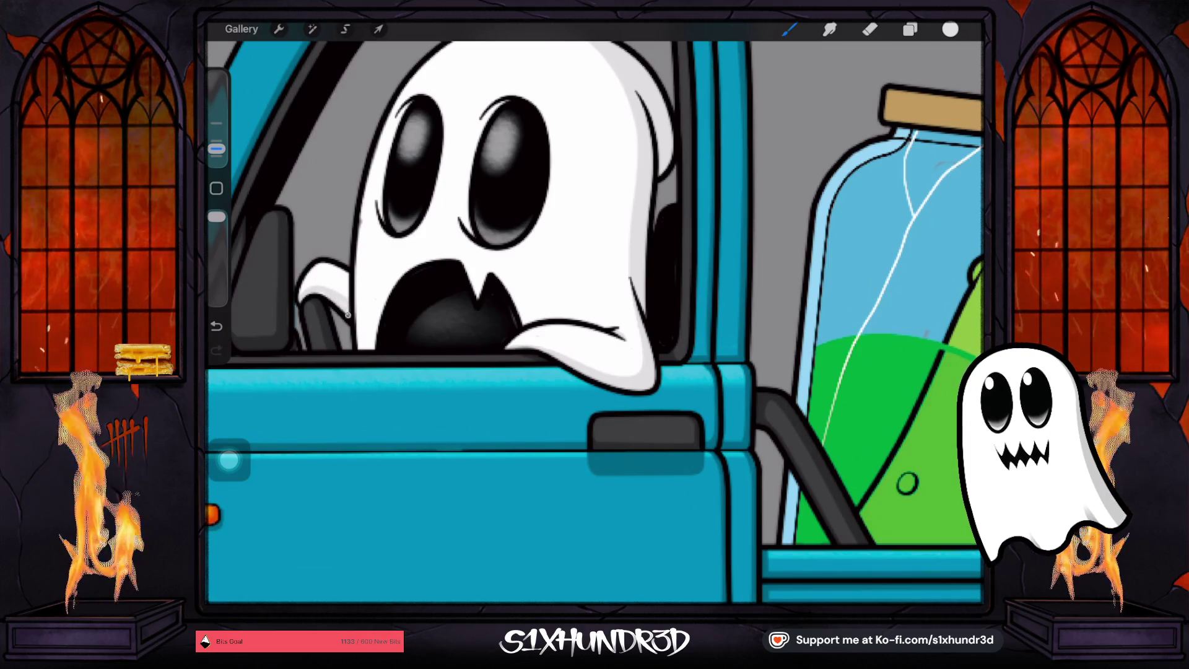
Draw thin dark lines down the ghost's left side and beside its right eye
{"action": "scroll", "coordinate": [594, 310], "scroll_direction": "up", "scroll_amount": 2}
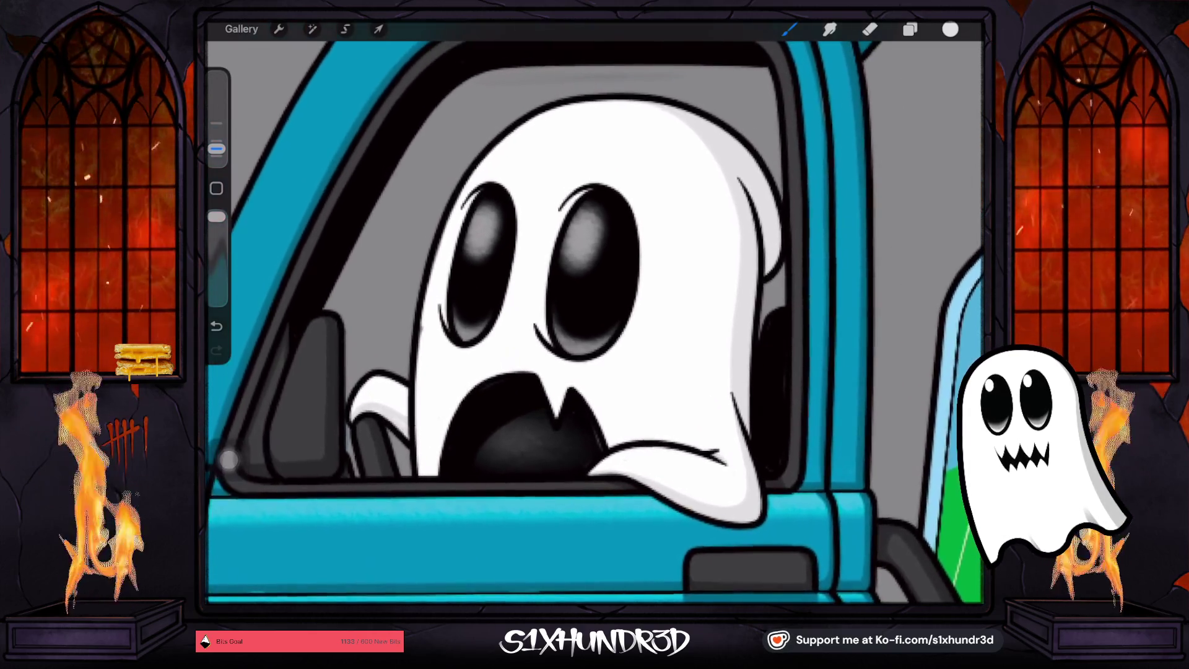
{"action": "left_click_drag", "start_coordinate": [216, 149], "coordinate": [216, 141]}
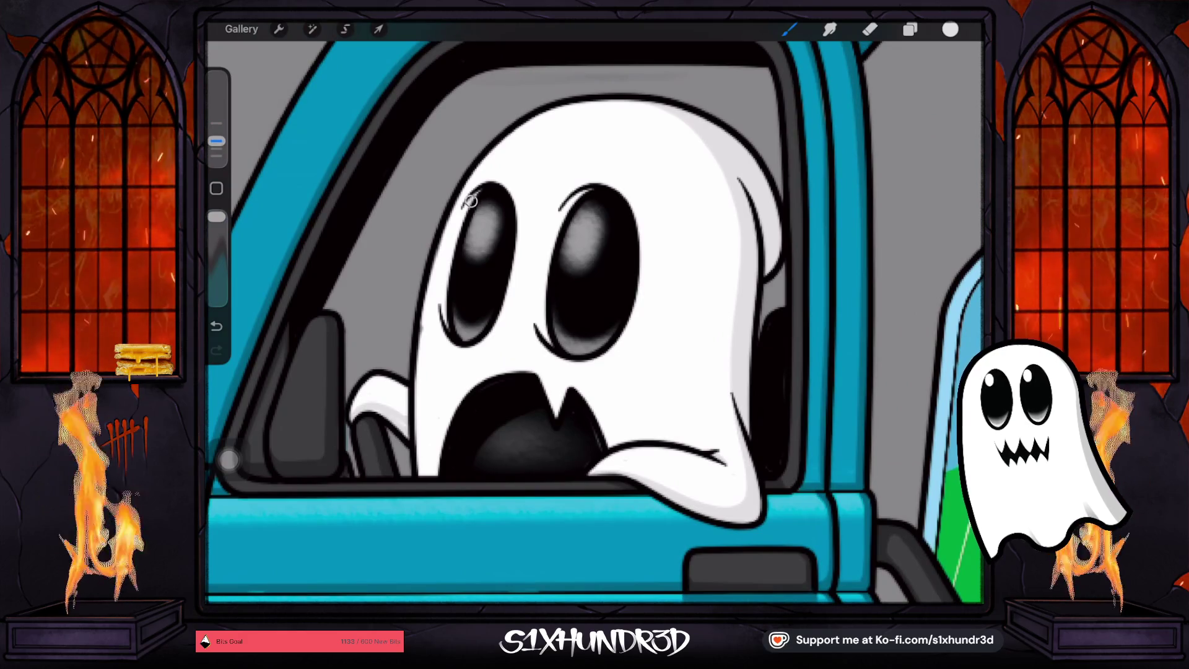
{"action": "left_click_drag", "start_coordinate": [468, 209], "coordinate": [441, 295]}
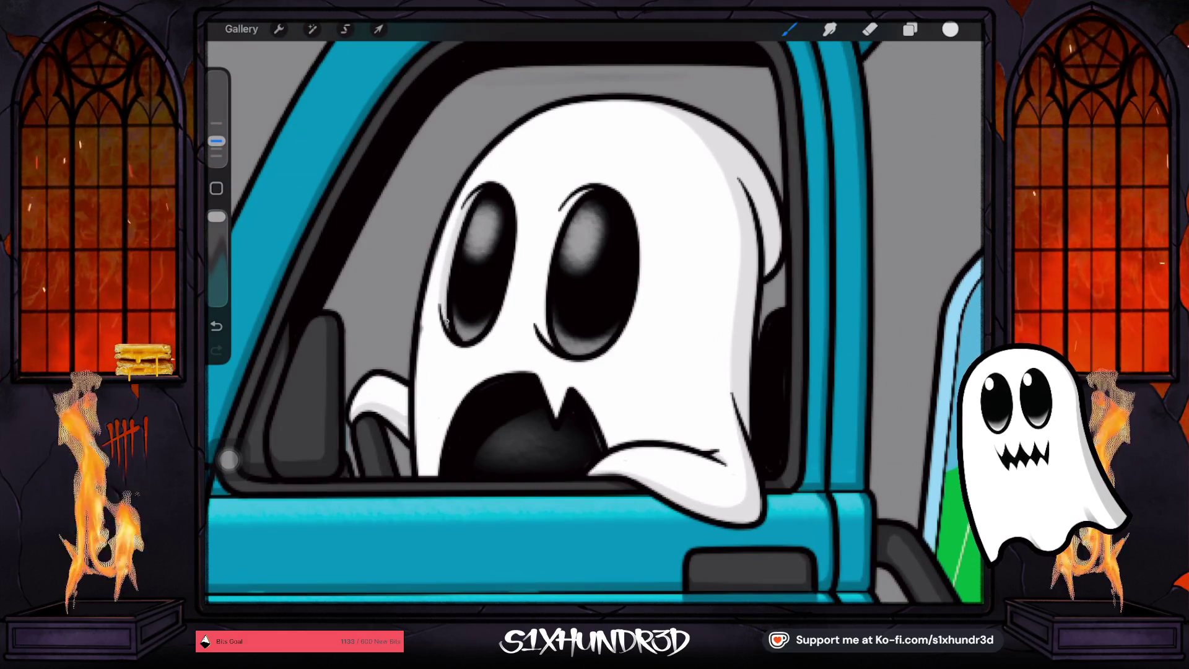
{"action": "mouse_move", "coordinate": [598, 185]}
{"action": "left_mouse_down"}
{"action": "mouse_move", "coordinate": [553, 221]}
{"action": "mouse_move", "coordinate": [536, 306]}
{"action": "mouse_move", "coordinate": [543, 332]}
{"action": "left_mouse_up"}
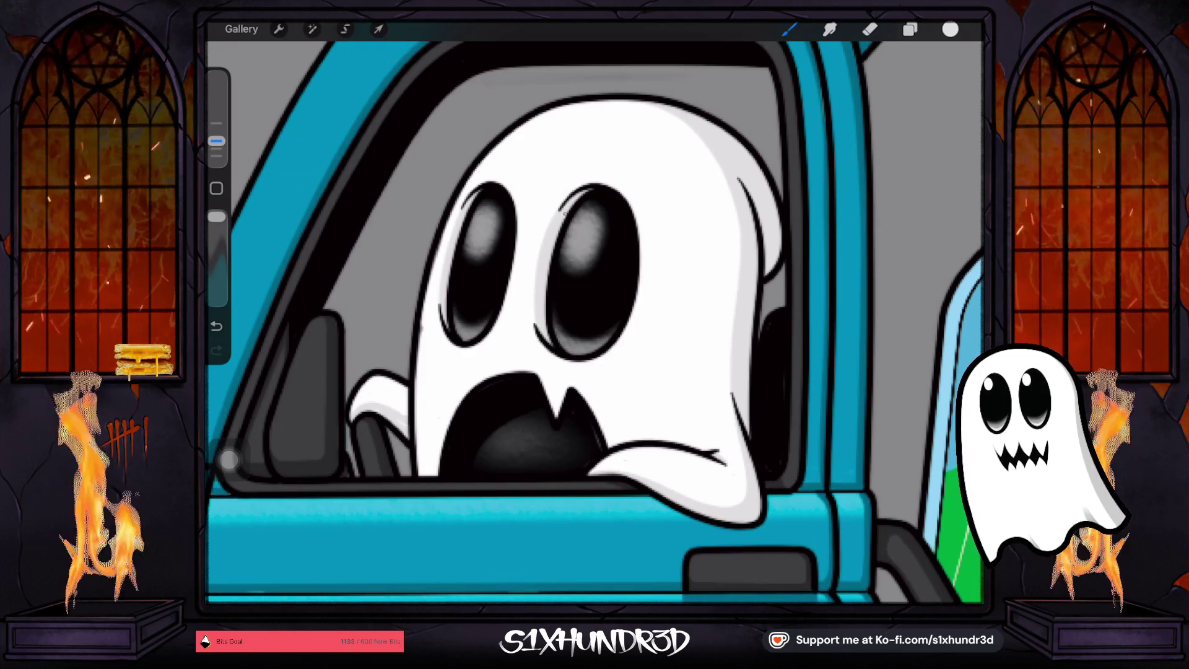
{"action": "scroll", "coordinate": [594, 322], "scroll_direction": "down", "scroll_amount": 5}
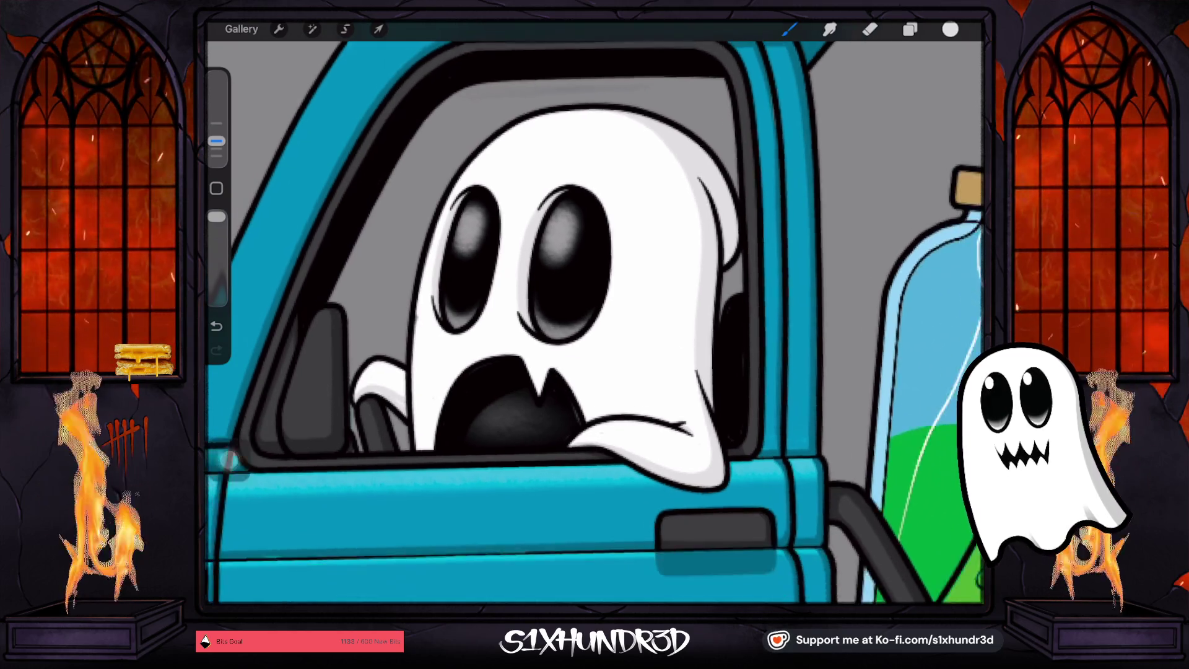
{"action": "scroll", "coordinate": [650, 334], "scroll_direction": "up", "scroll_amount": 3}
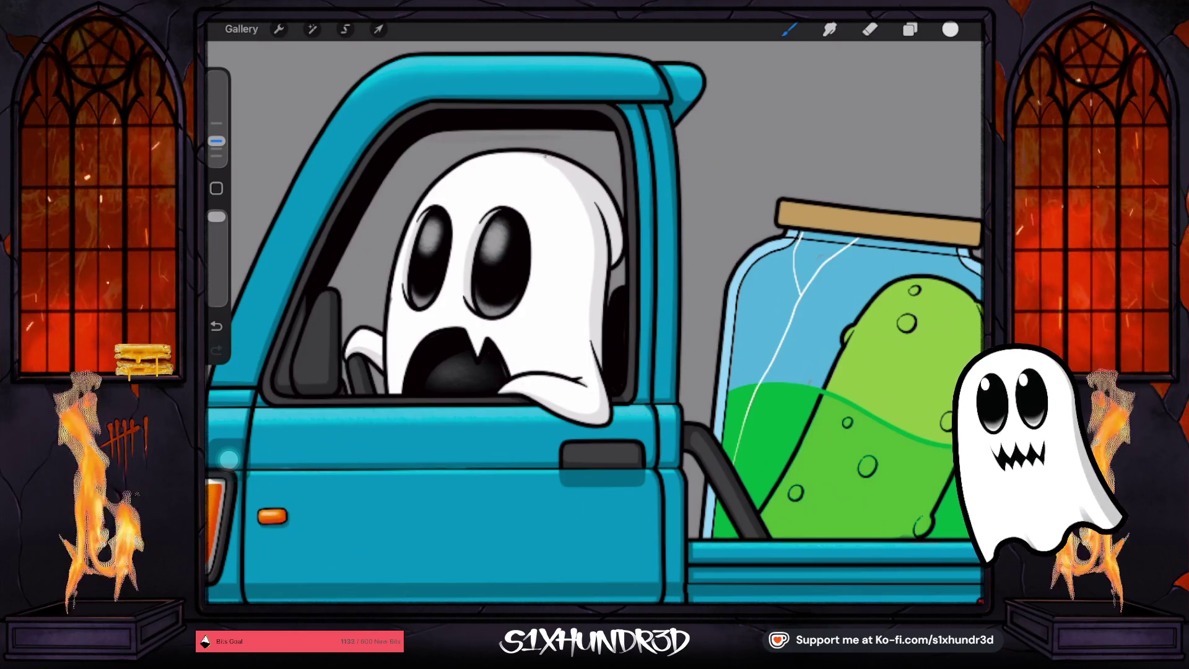
{"action": "scroll", "coordinate": [594, 322], "scroll_direction": "down", "scroll_amount": 3}
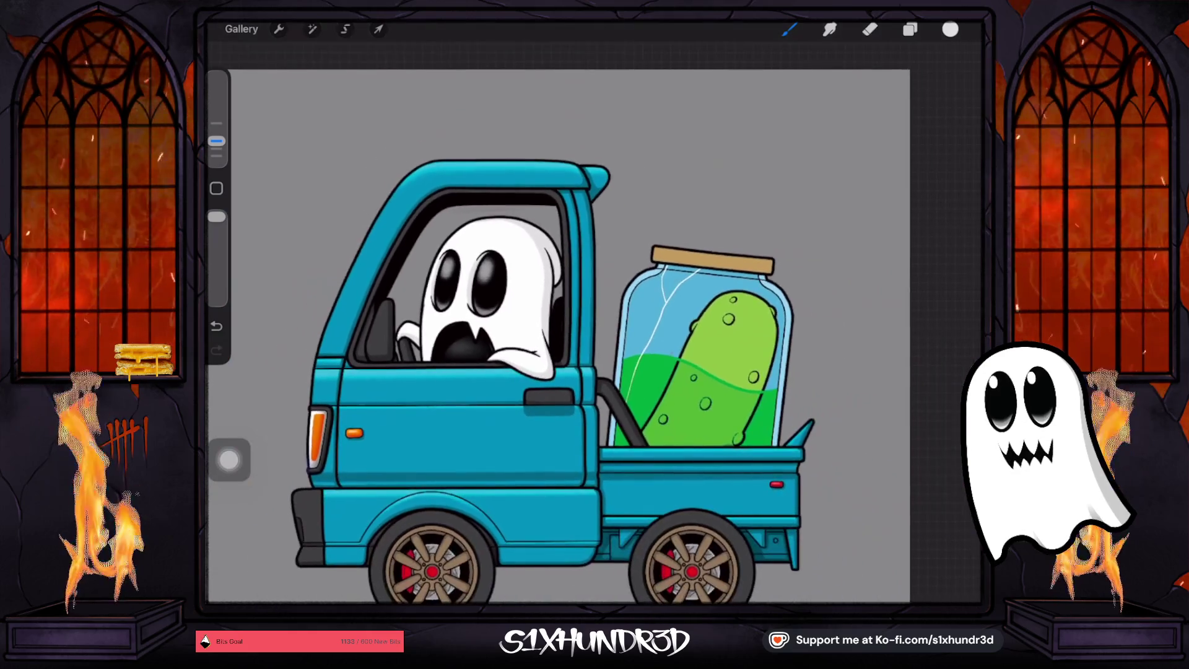
{"action": "scroll", "coordinate": [595, 322], "scroll_direction": "up", "scroll_amount": 4}
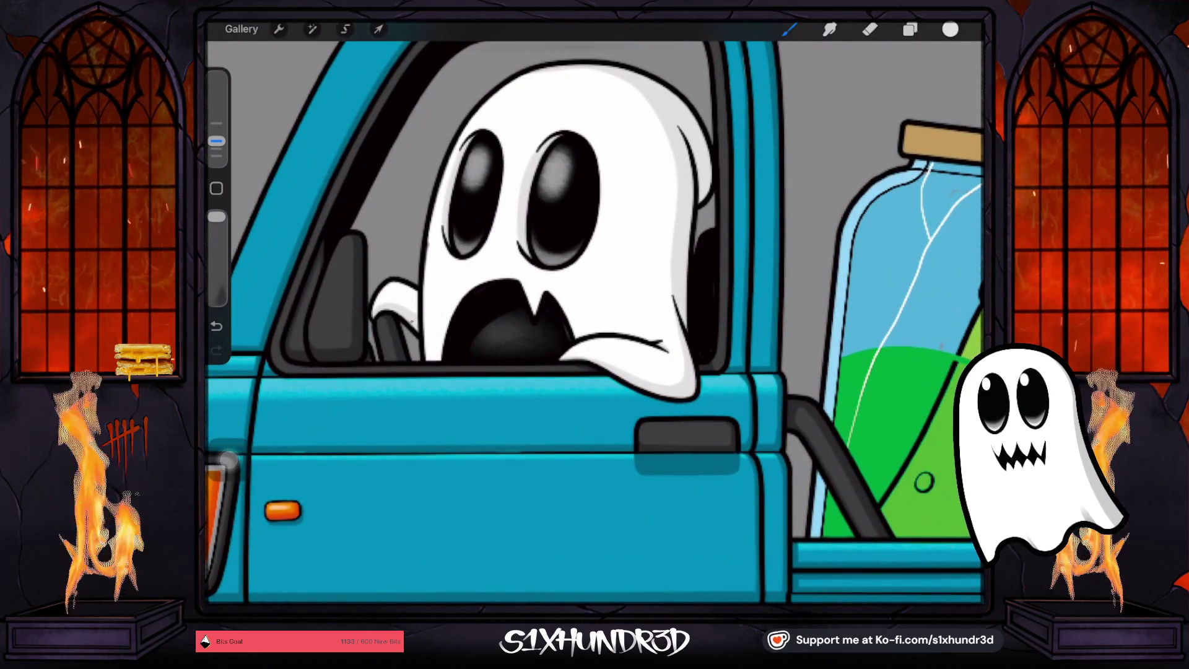
{"action": "scroll", "coordinate": [421, 279], "scroll_direction": "up", "scroll_amount": 2}
{"action": "scroll", "coordinate": [594, 322], "scroll_direction": "down", "scroll_amount": 4}
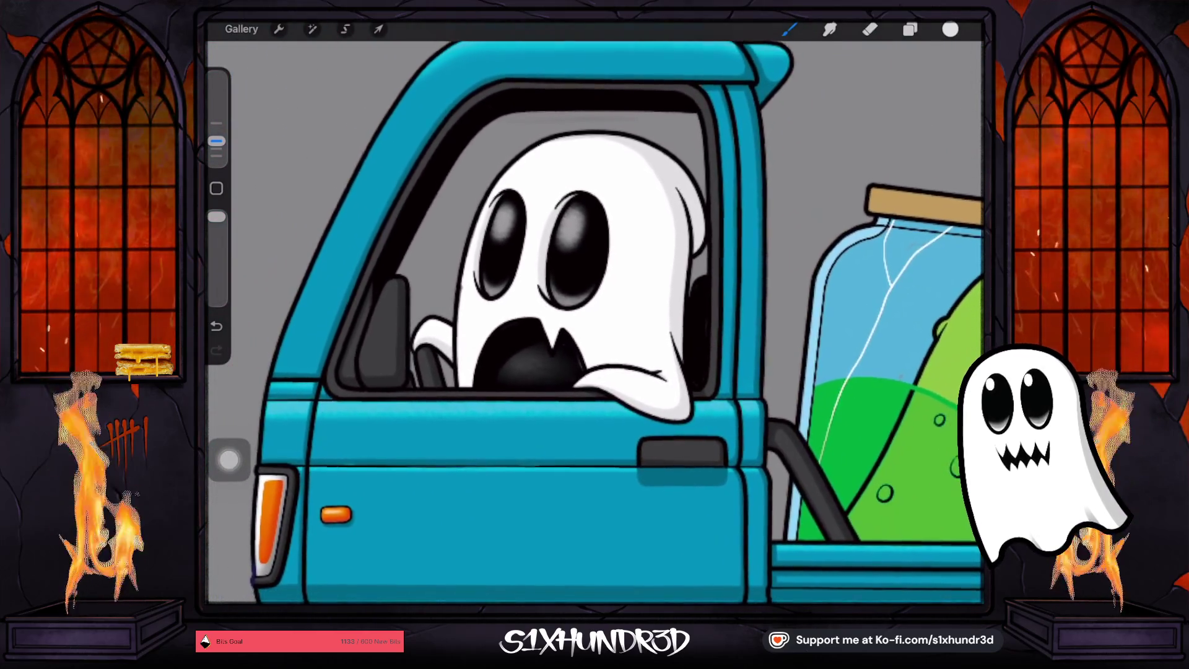
{"action": "scroll", "coordinate": [595, 322], "scroll_direction": "up", "scroll_amount": 3}
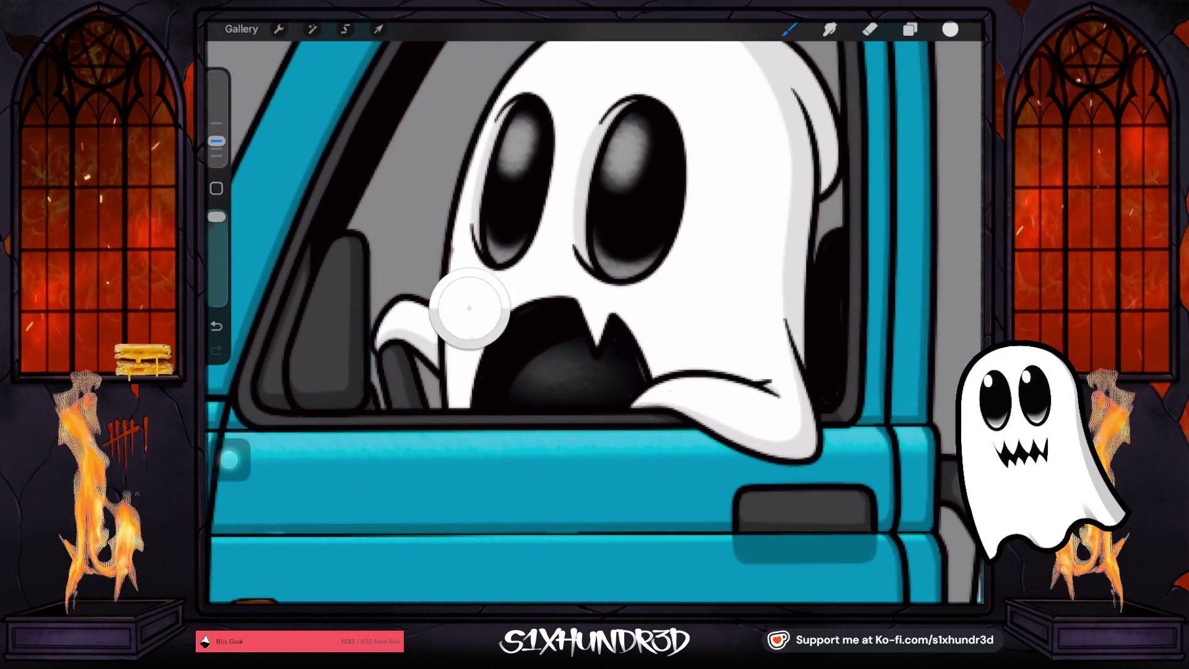
Show Layer 75, select Layer 97, and pick the Textured Coloring Tool brush
{"action": "left_click", "coordinate": [910, 29]}
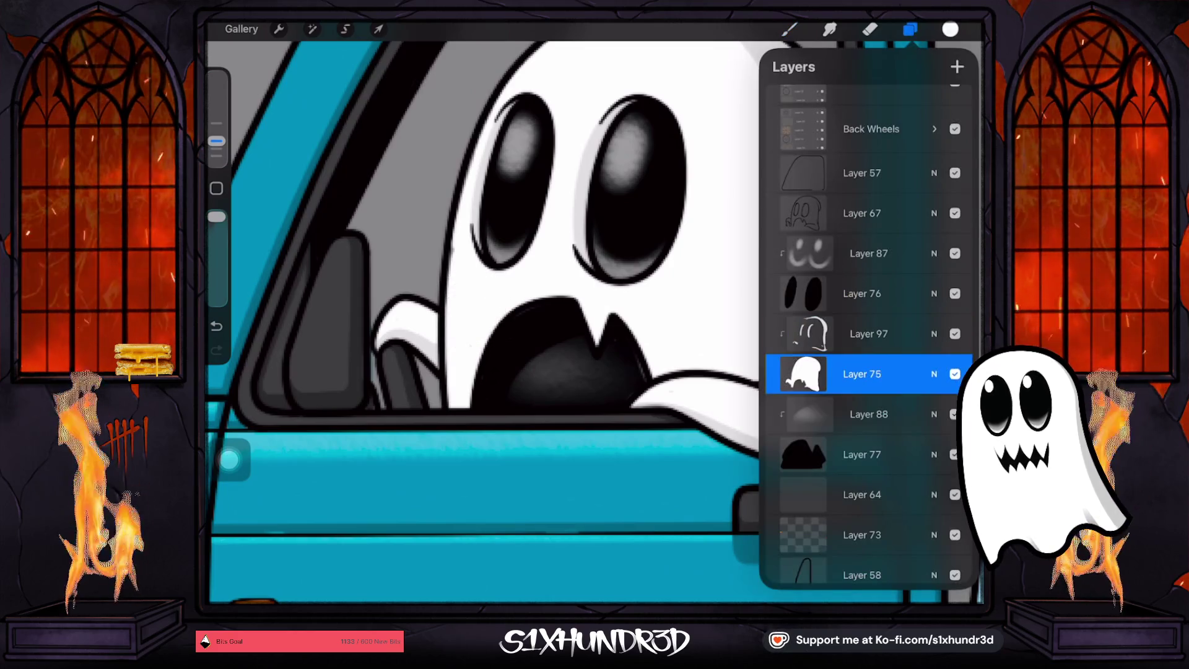
{"action": "left_click", "coordinate": [955, 374]}
{"action": "left_click", "coordinate": [790, 29]}
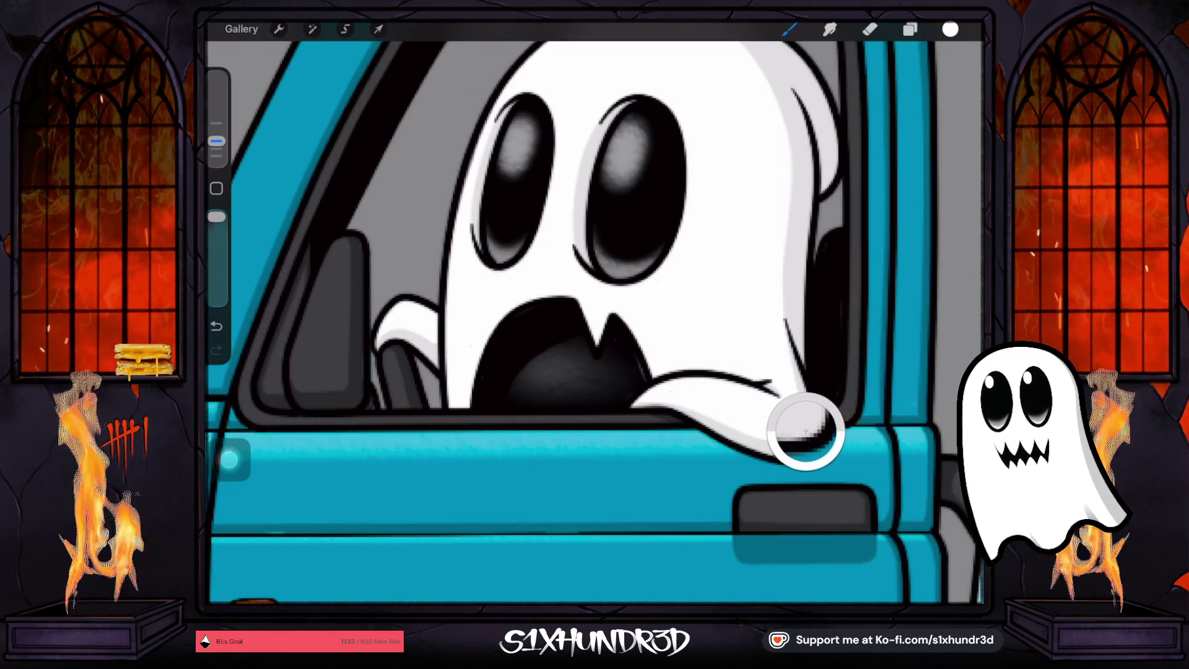
{"action": "left_click", "coordinate": [950, 29]}
{"action": "left_click_drag", "start_coordinate": [826, 161], "coordinate": [811, 176]}
{"action": "left_click", "coordinate": [910, 29]}
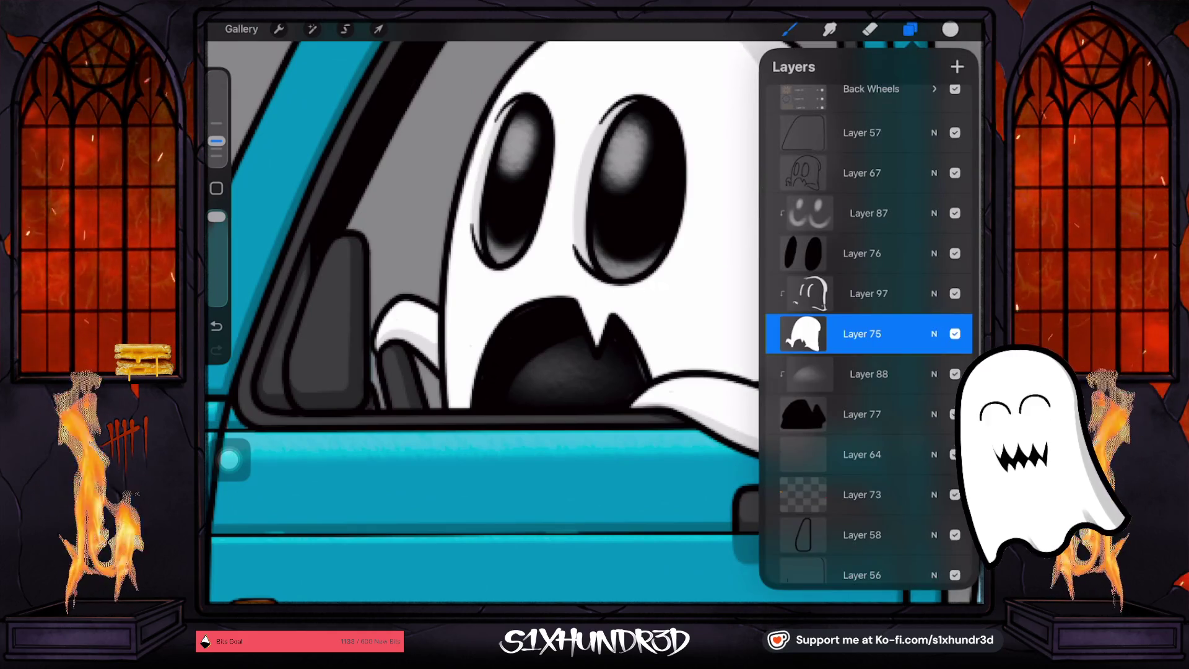
{"action": "left_click", "coordinate": [860, 294]}
{"action": "left_click", "coordinate": [861, 294]}
{"action": "left_click", "coordinate": [860, 293]}
{"action": "left_click", "coordinate": [789, 29]}
{"action": "scroll", "coordinate": [837, 322], "scroll_direction": "down", "scroll_amount": 10}
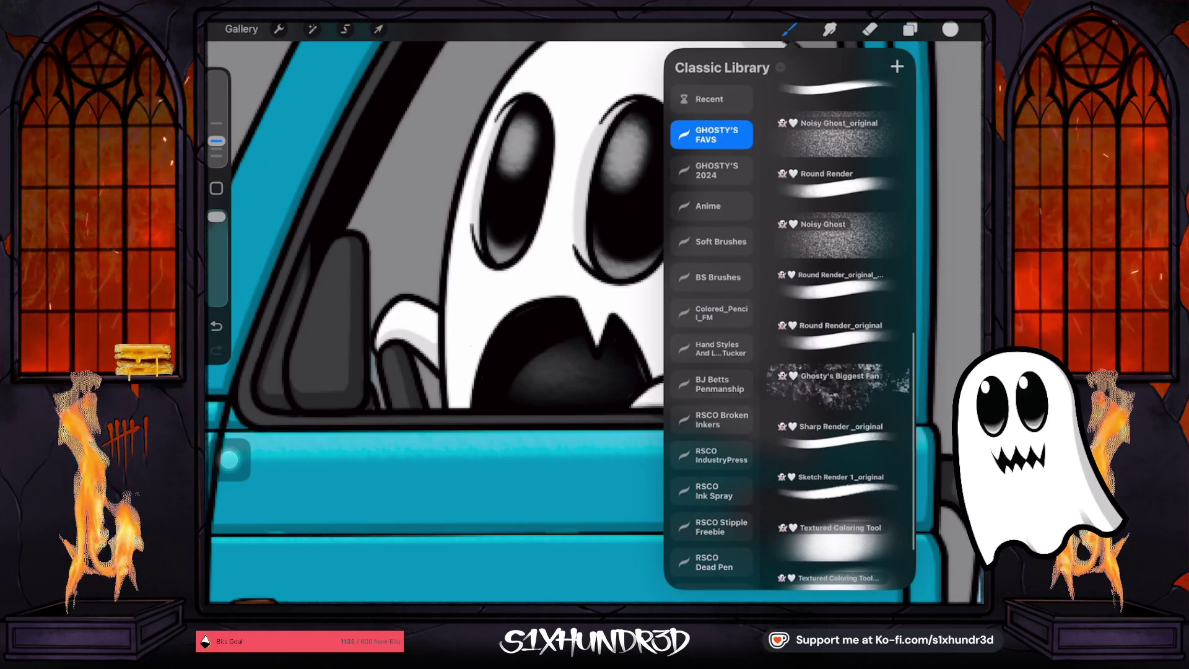
{"action": "left_click", "coordinate": [835, 535]}
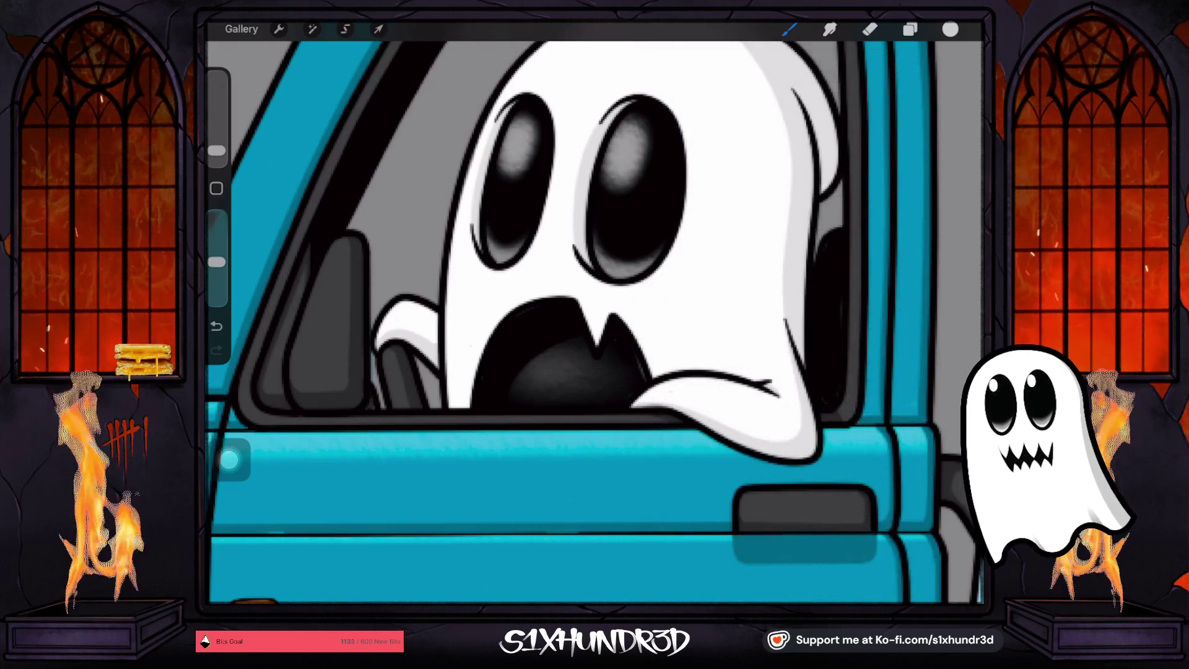
With a larger, more opaque brush in mid grey, shade around both eyes and the ghost's right side
{"action": "left_click_drag", "start_coordinate": [216, 151], "coordinate": [217, 142]}
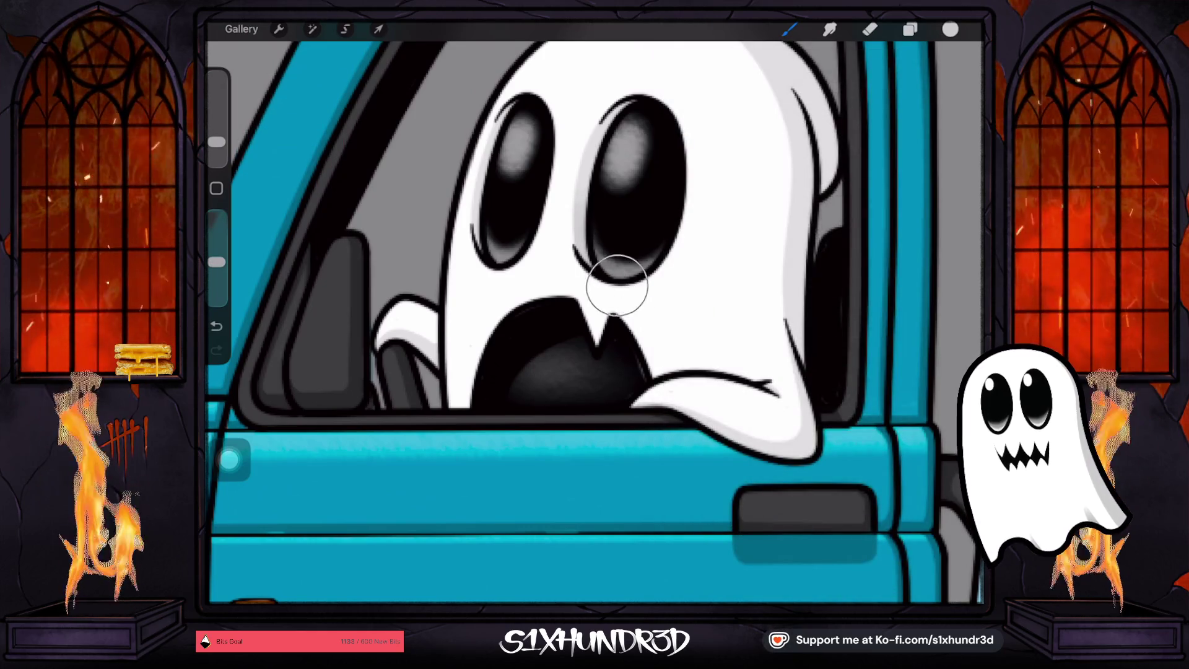
{"action": "left_click_drag", "start_coordinate": [216, 262], "coordinate": [216, 230]}
{"action": "left_click", "coordinate": [950, 29]}
{"action": "left_click_drag", "start_coordinate": [813, 176], "coordinate": [811, 192]}
{"action": "left_click", "coordinate": [629, 279]}
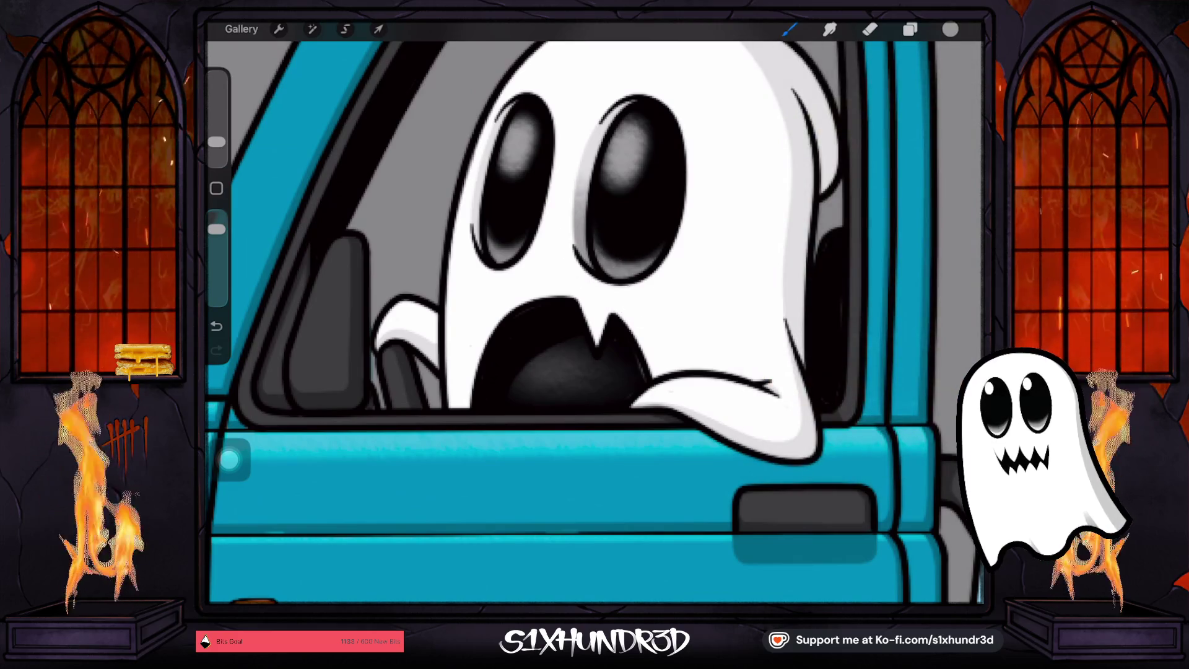
{"action": "mouse_move", "coordinate": [530, 277]}
{"action": "left_mouse_down"}
{"action": "mouse_move", "coordinate": [504, 286]}
{"action": "mouse_move", "coordinate": [465, 221]}
{"action": "mouse_move", "coordinate": [466, 179]}
{"action": "left_mouse_up"}
{"action": "mouse_move", "coordinate": [532, 93]}
{"action": "left_mouse_down"}
{"action": "mouse_move", "coordinate": [522, 124]}
{"action": "mouse_move", "coordinate": [518, 99]}
{"action": "left_mouse_up"}
{"action": "left_click_drag", "start_coordinate": [625, 102], "coordinate": [597, 151]}
{"action": "left_click_drag", "start_coordinate": [820, 366], "coordinate": [816, 267]}
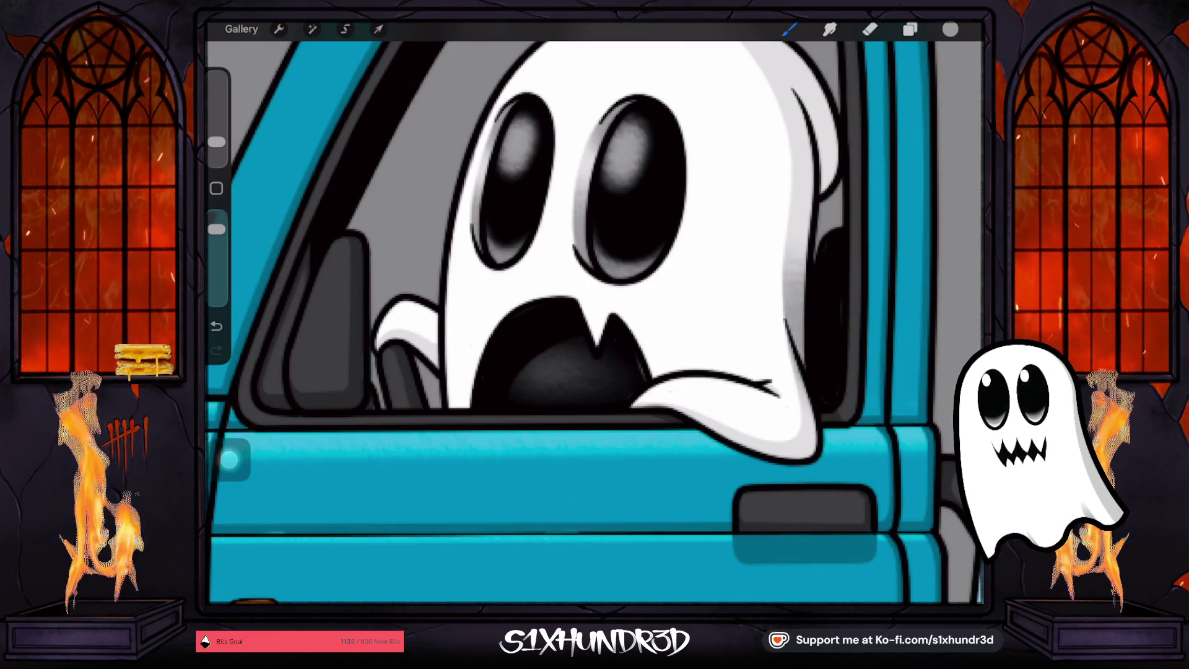
{"action": "left_click_drag", "start_coordinate": [217, 229], "coordinate": [216, 256]}
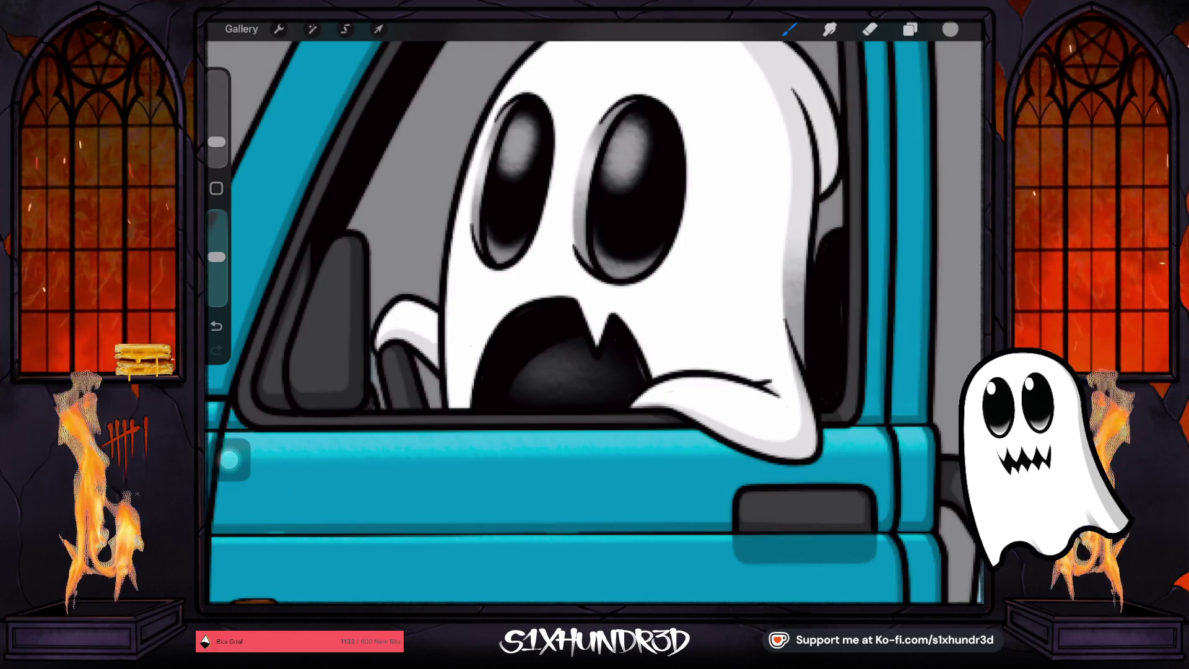
{"action": "left_click", "coordinate": [910, 29]}
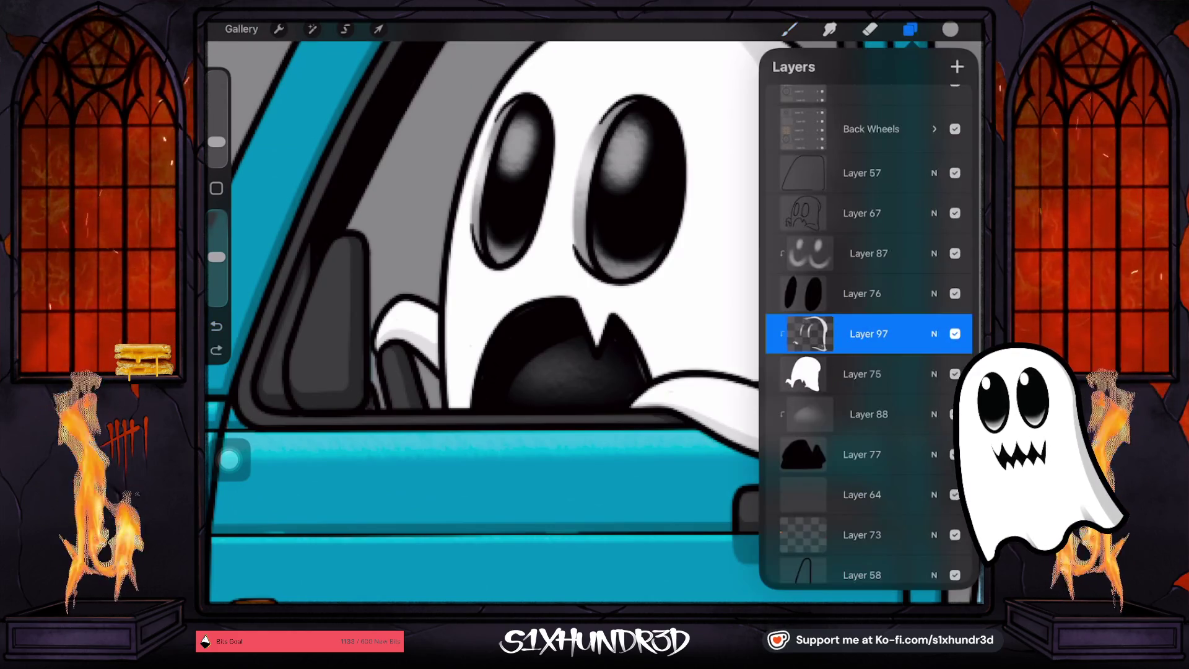
Add a new layer above Layer 97 and shrink the brush to about 3%
{"action": "left_click", "coordinate": [957, 66]}
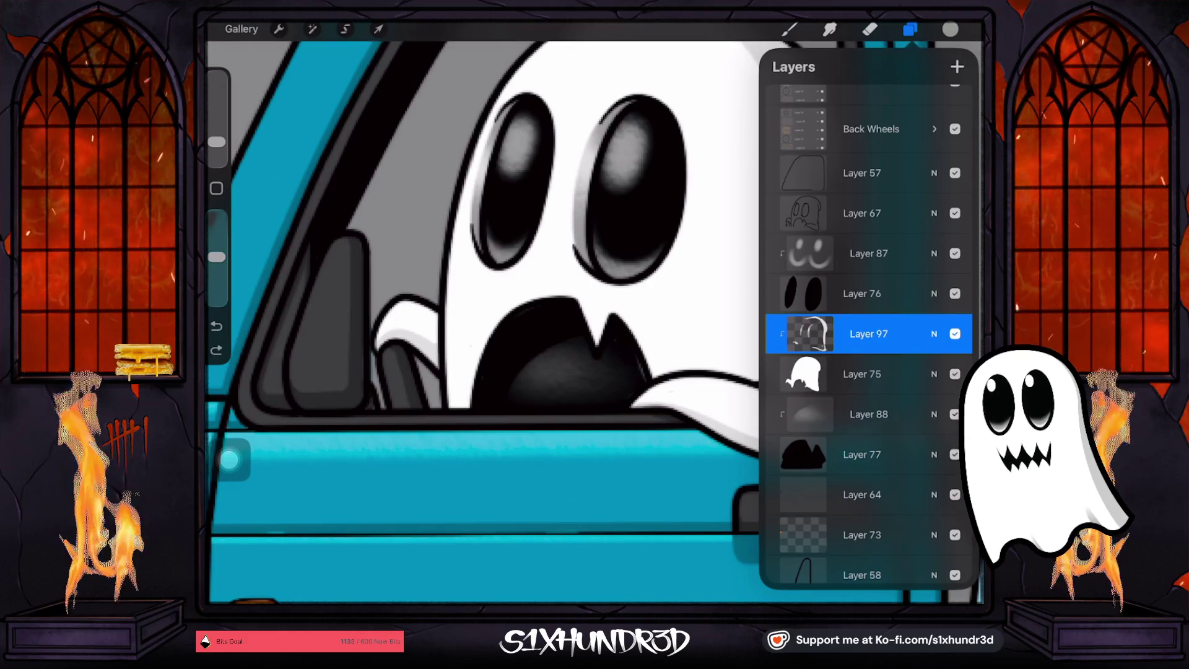
{"action": "left_click", "coordinate": [789, 29]}
{"action": "left_click_drag", "start_coordinate": [217, 141], "coordinate": [217, 145]}
{"action": "left_click_drag", "start_coordinate": [805, 348], "coordinate": [811, 365]}
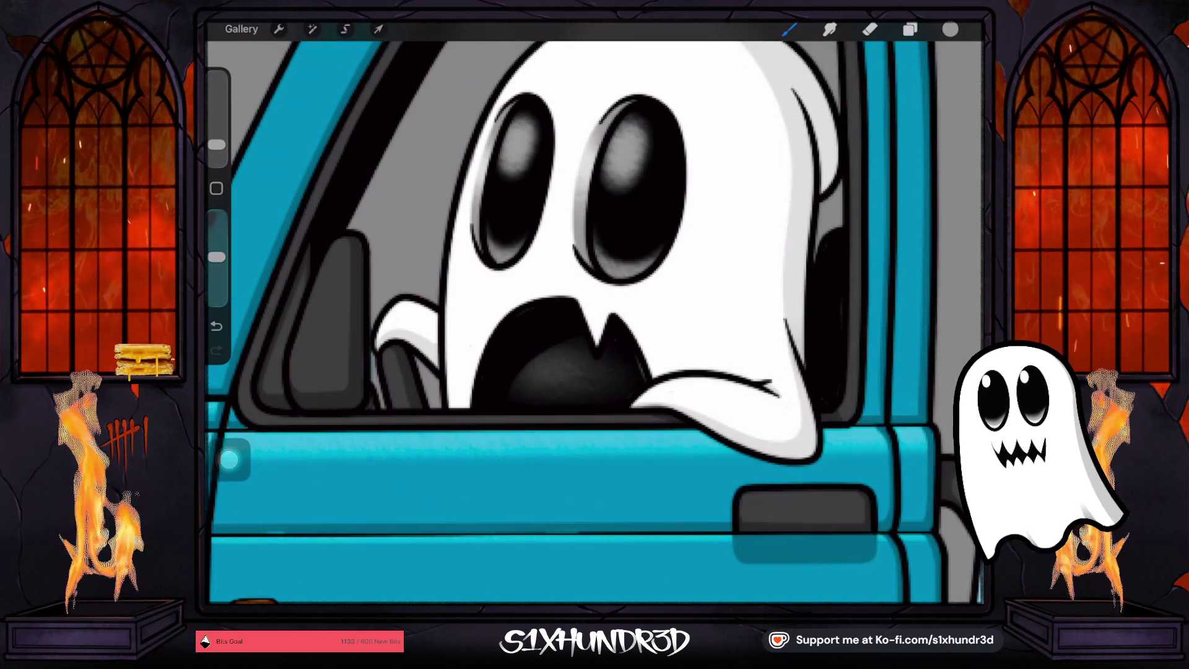
{"action": "left_click_drag", "start_coordinate": [217, 145], "coordinate": [216, 153]}
{"action": "mouse_move", "coordinate": [788, 323]}
{"action": "left_mouse_down"}
{"action": "mouse_move", "coordinate": [800, 338]}
{"action": "mouse_move", "coordinate": [784, 305]}
{"action": "left_mouse_up"}
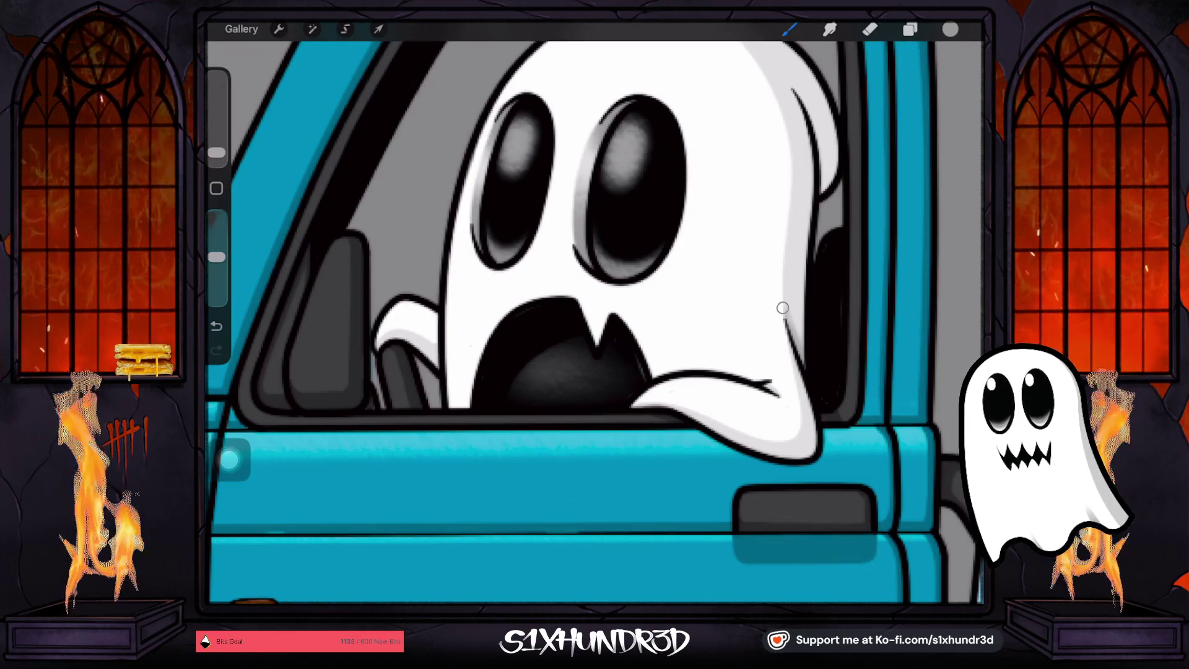
Darken the ghost's right outline, then undo a trial stroke along its bottom outline
{"action": "left_click_drag", "start_coordinate": [799, 346], "coordinate": [785, 300]}
{"action": "left_click_drag", "start_coordinate": [827, 195], "coordinate": [821, 162]}
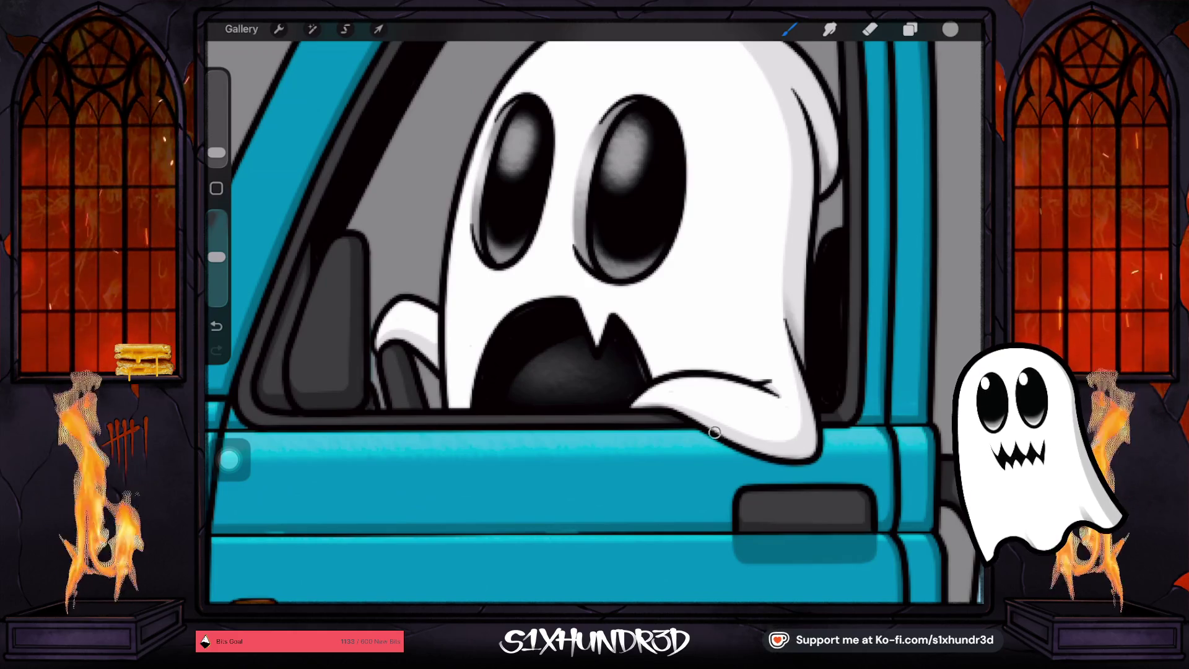
{"action": "left_click_drag", "start_coordinate": [714, 432], "coordinate": [826, 446]}
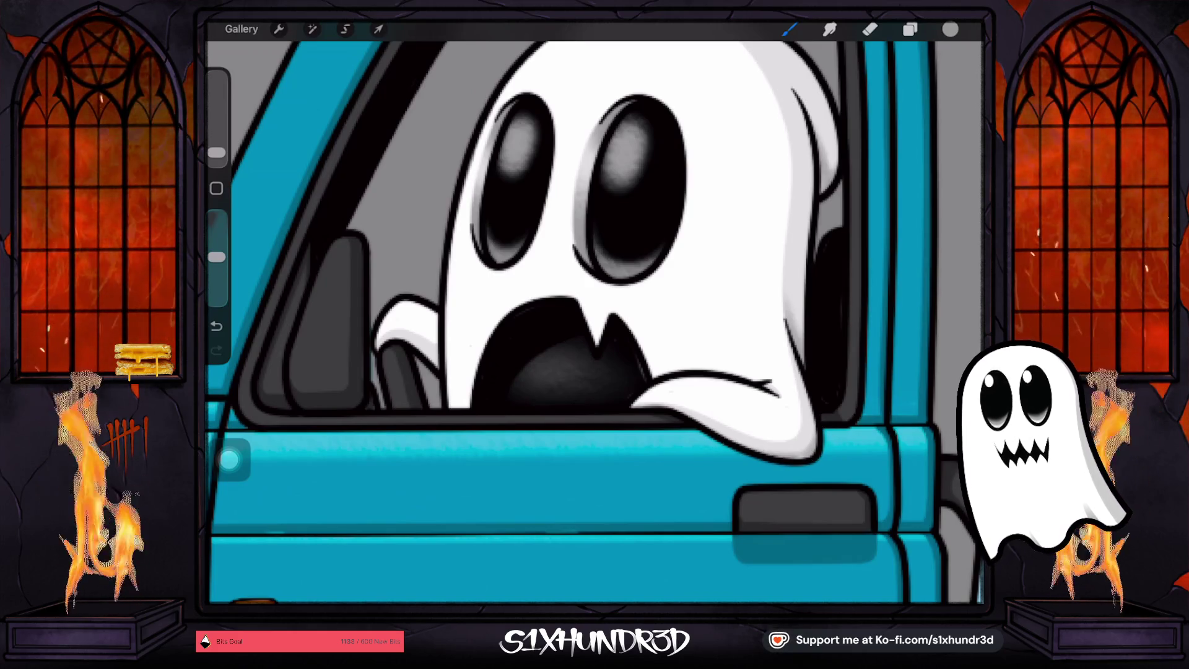
{"action": "key", "text": "ctrl+z"}
{"action": "key", "text": "ctrl+shift+z"}
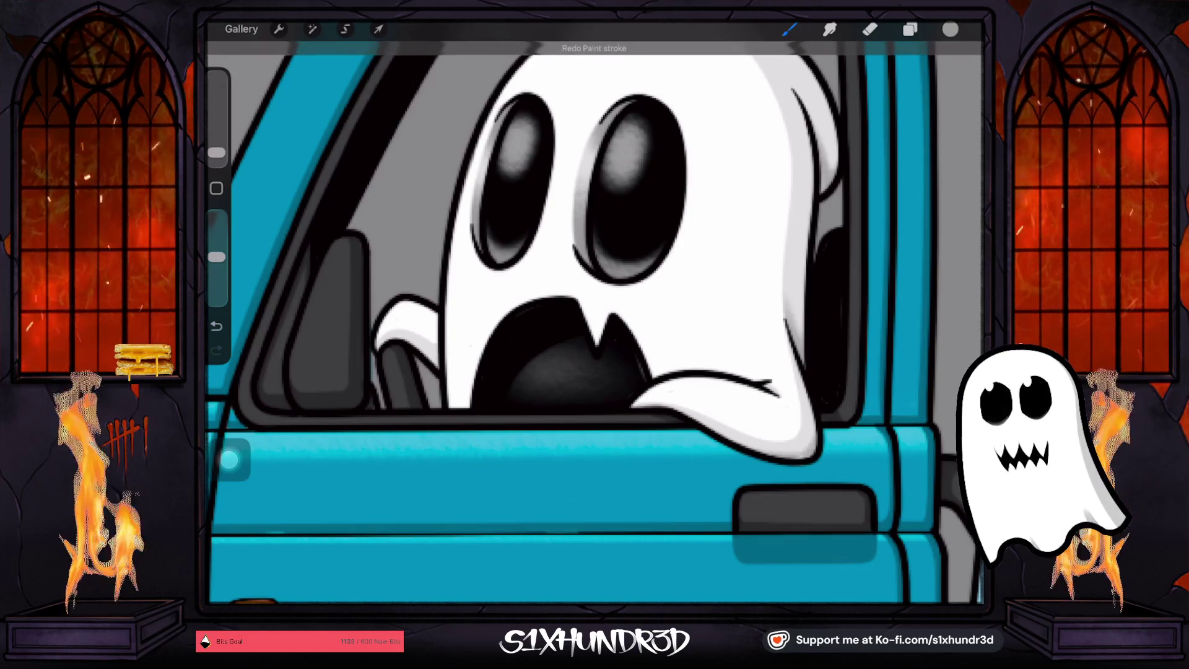
{"action": "left_click", "coordinate": [216, 325]}
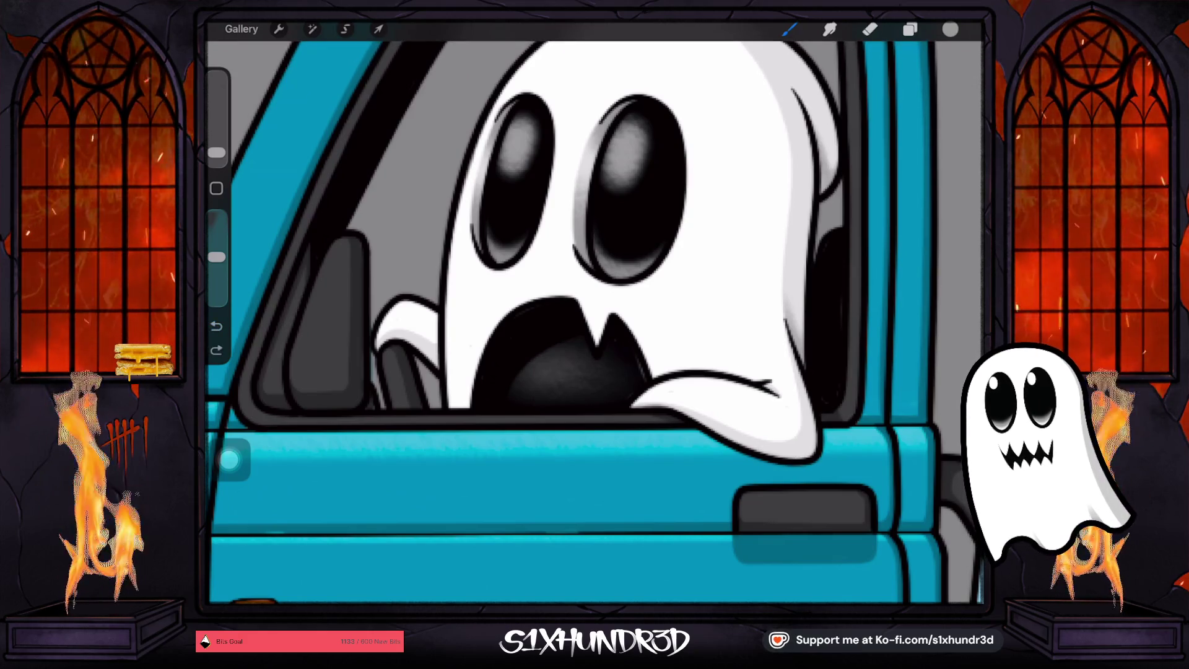
{"action": "scroll", "coordinate": [595, 322], "scroll_direction": "down", "scroll_amount": 5}
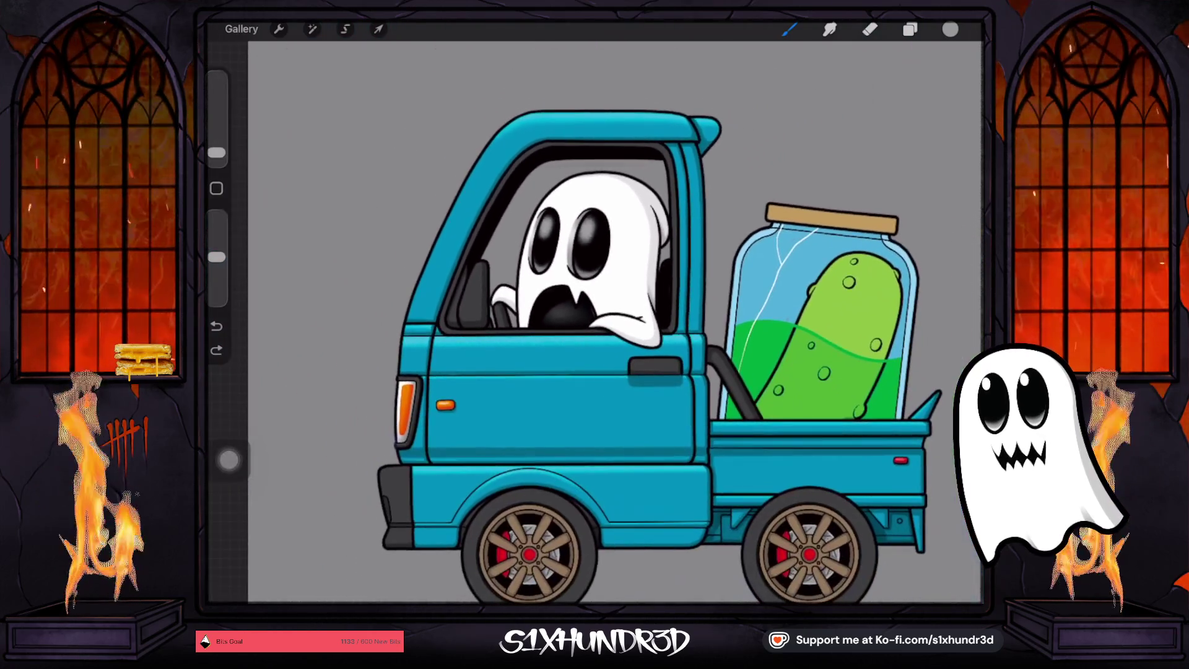
Undo the stray stroke and switch back to the Brush
{"action": "left_click_drag", "start_coordinate": [216, 257], "coordinate": [216, 216]}
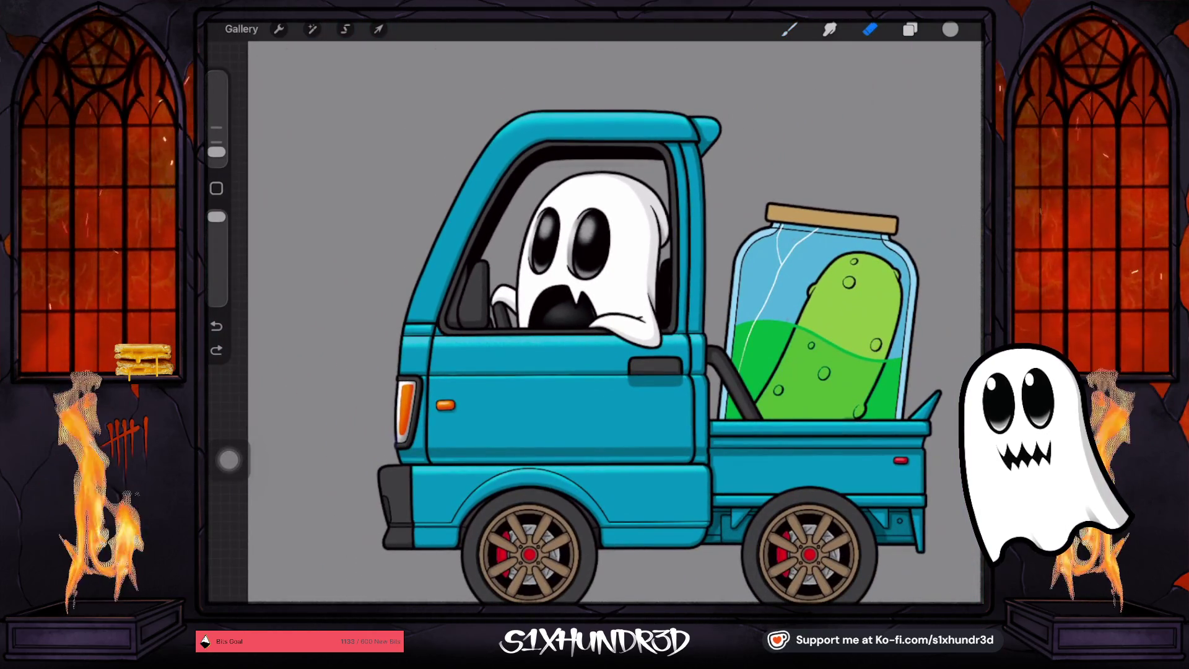
{"action": "left_click", "coordinate": [216, 325]}
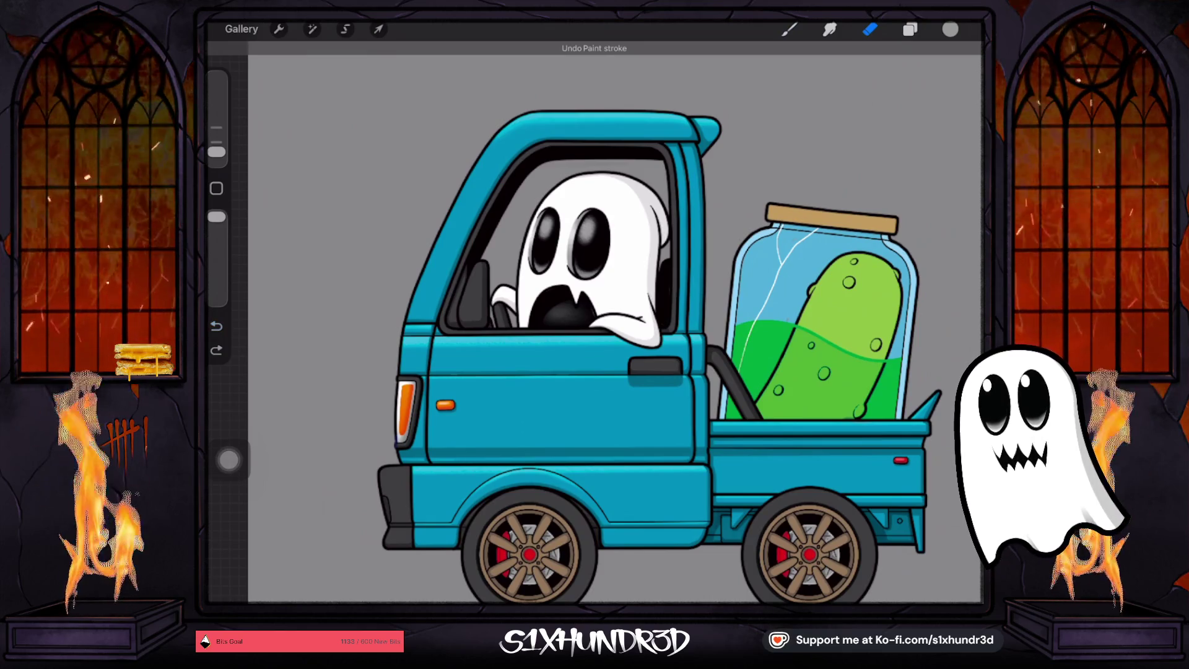
{"action": "scroll", "coordinate": [625, 322], "scroll_direction": "down", "scroll_amount": 2}
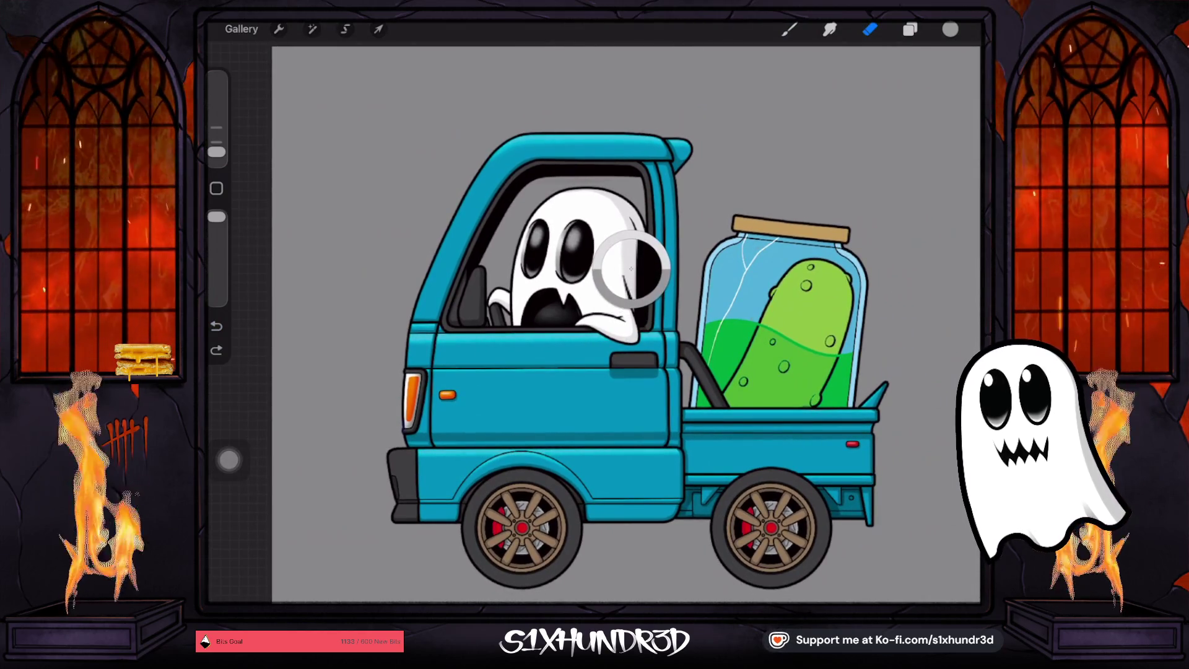
{"action": "left_click", "coordinate": [789, 29]}
Set the brush size to 4% with Layer 97 active for the jar's glare lines
{"action": "left_click", "coordinate": [910, 29]}
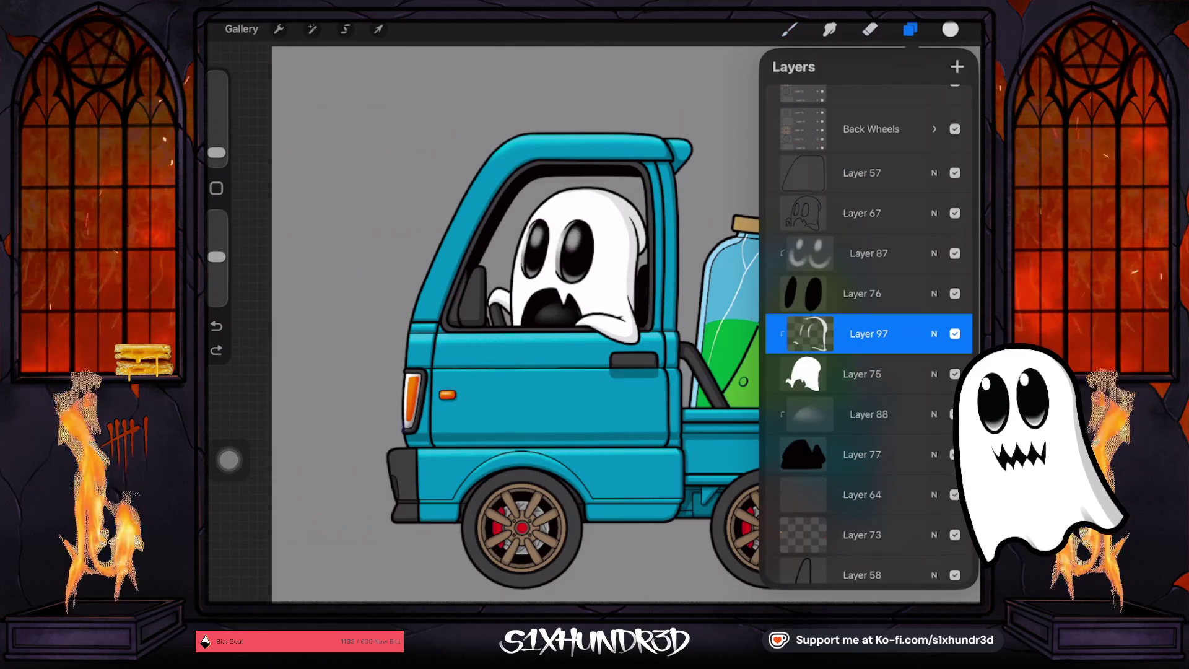
{"action": "left_click_drag", "start_coordinate": [216, 152], "coordinate": [216, 142]}
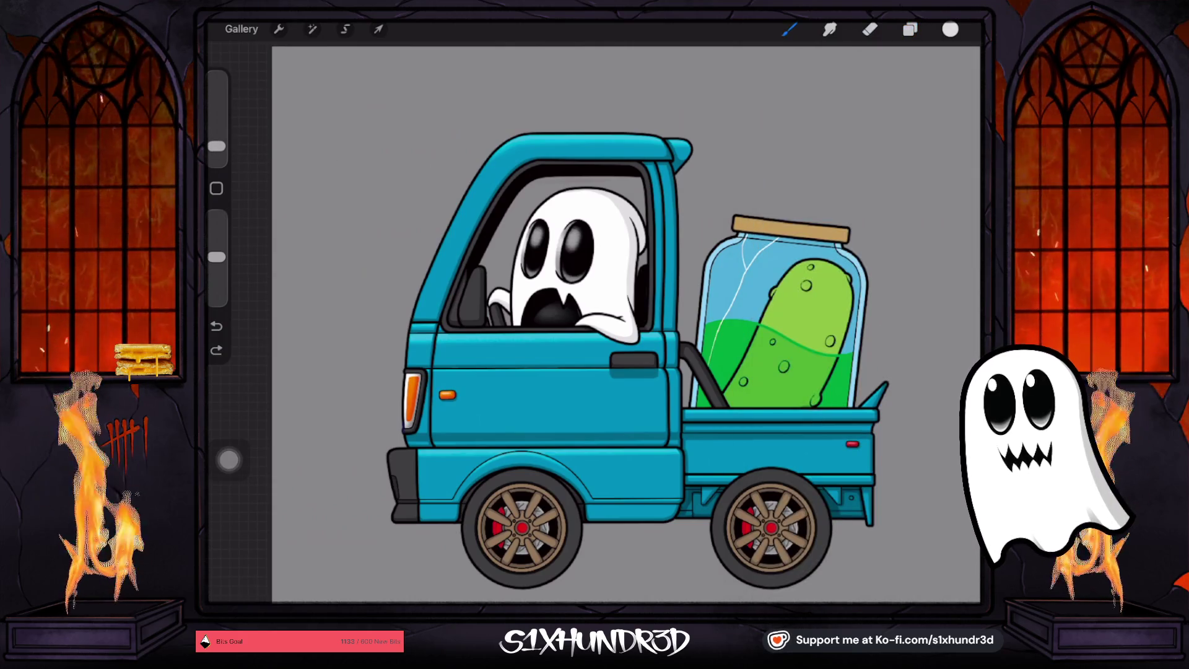
{"action": "scroll", "coordinate": [580, 241], "scroll_direction": "up", "scroll_amount": 5}
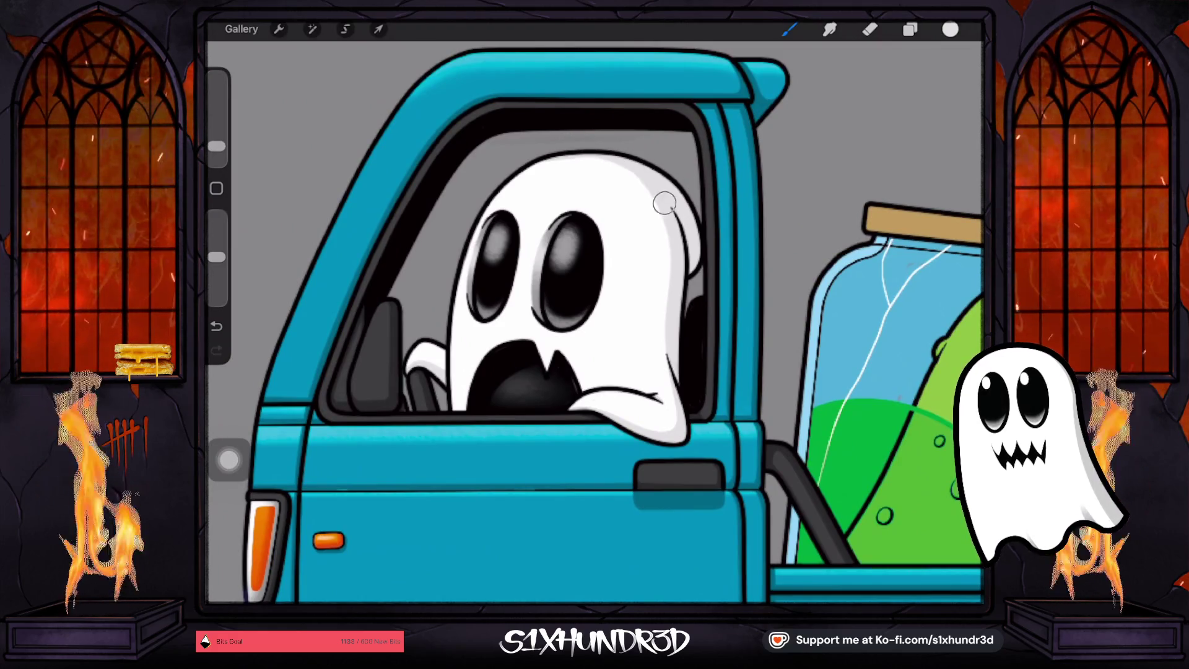
{"action": "left_click", "coordinate": [910, 29]}
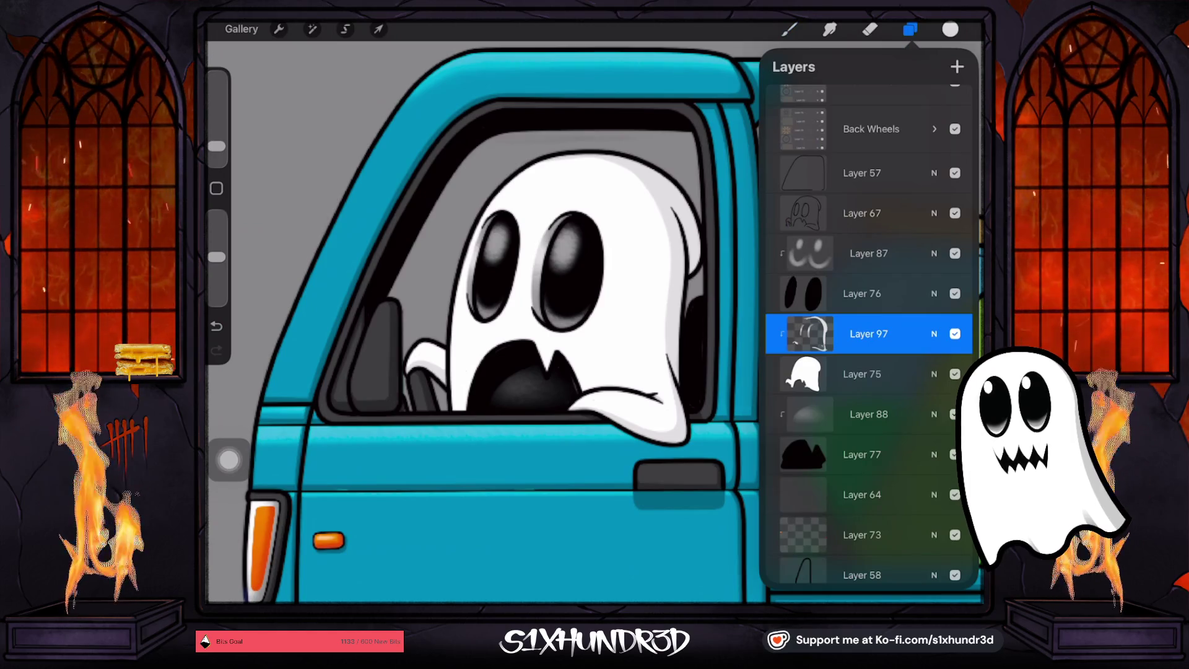
{"action": "left_click", "coordinate": [809, 333]}
{"action": "left_click", "coordinate": [809, 333]}
{"action": "left_click", "coordinate": [788, 29]}
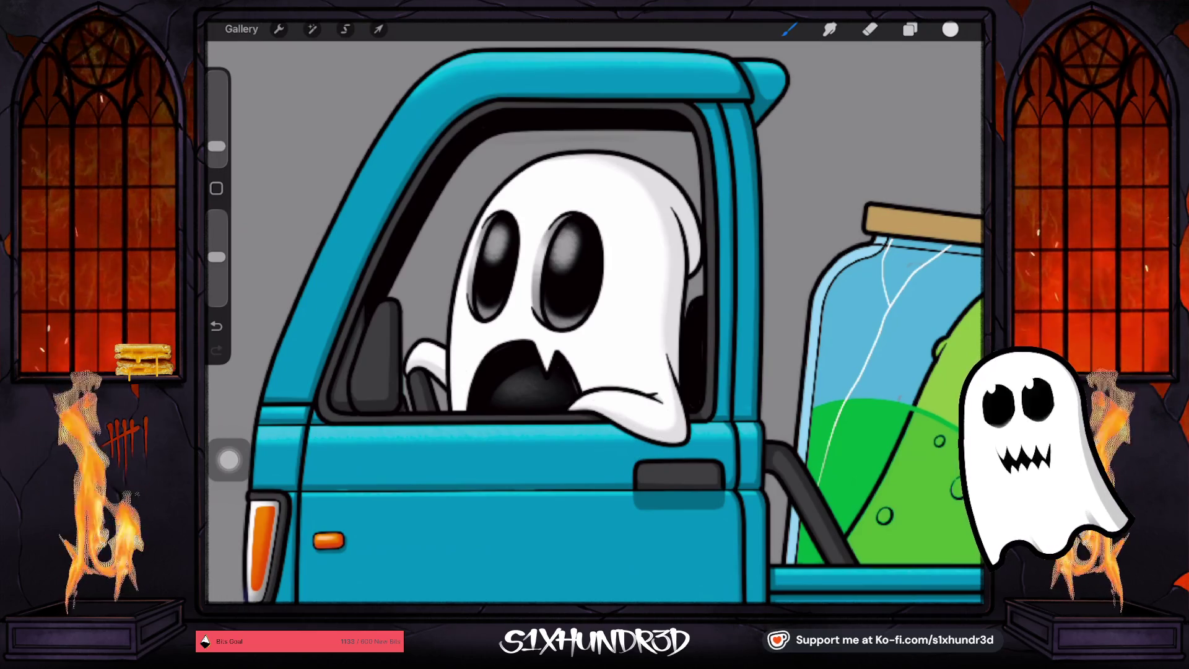
{"action": "scroll", "coordinate": [594, 322], "scroll_direction": "down", "scroll_amount": 5}
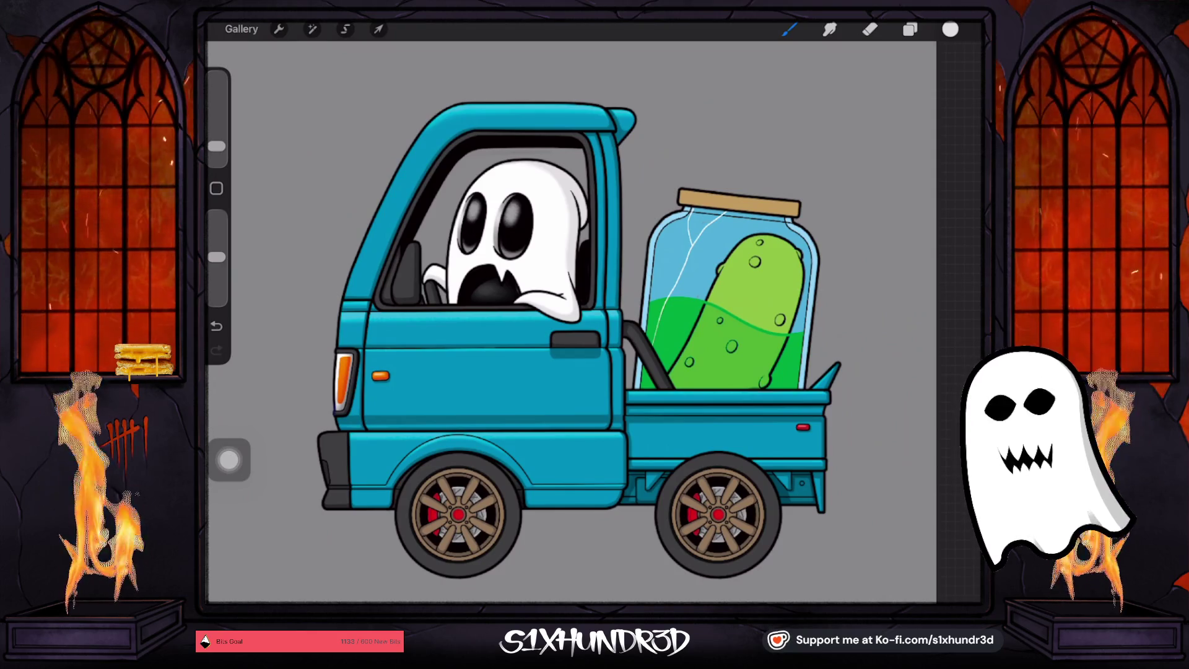
Sample the truck door's teal and add a new layer above Layer 91
{"action": "mouse_move", "coordinate": [602, 398]}
{"action": "left_mouse_down"}
{"action": "mouse_move", "coordinate": [584, 411]}
{"action": "mouse_move", "coordinate": [587, 397]}
{"action": "left_mouse_up"}
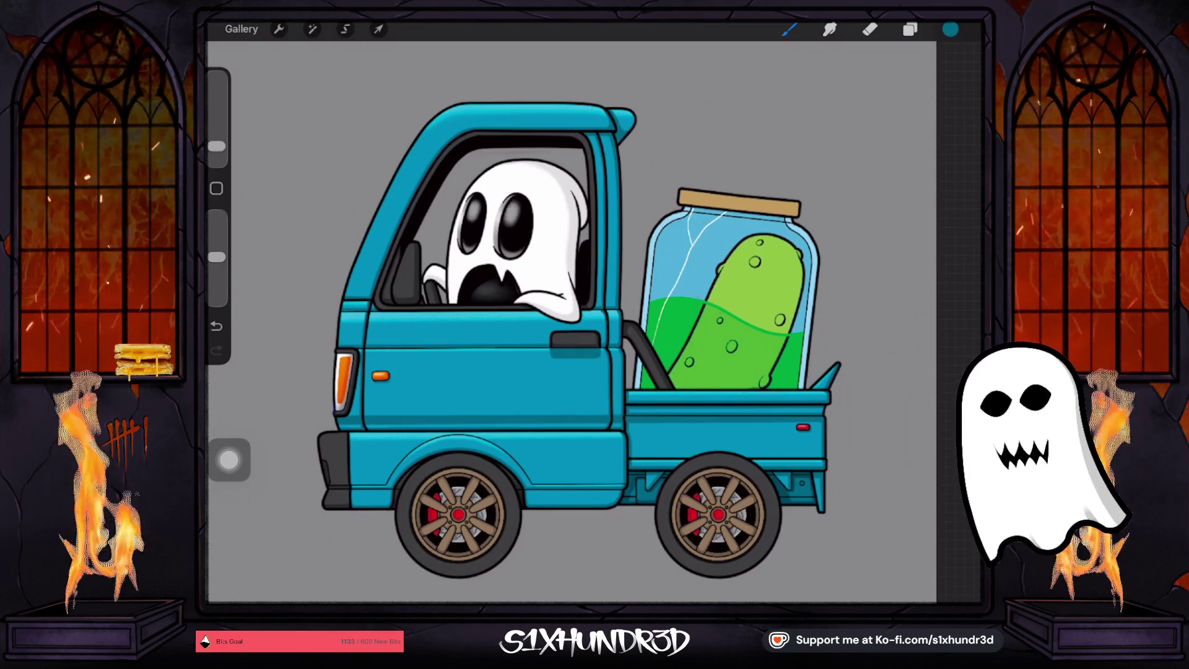
{"action": "left_click", "coordinate": [910, 29]}
{"action": "scroll", "coordinate": [867, 309], "scroll_direction": "down", "scroll_amount": 2}
{"action": "scroll", "coordinate": [867, 334], "scroll_direction": "down", "scroll_amount": 10}
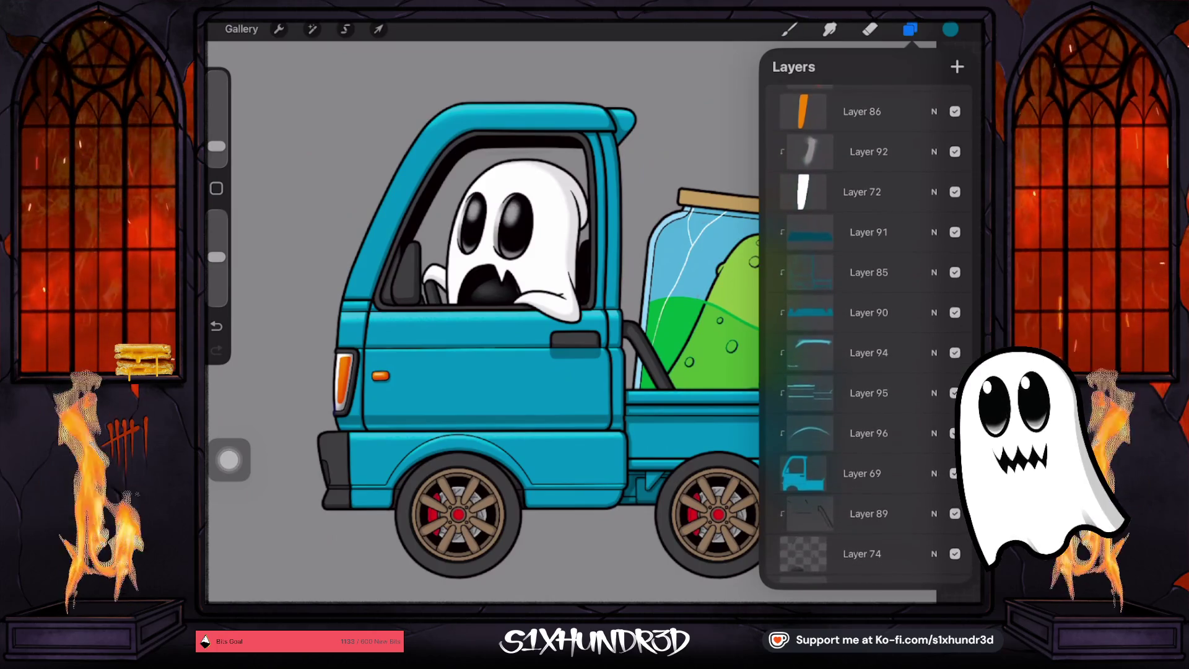
{"action": "left_click", "coordinate": [869, 233]}
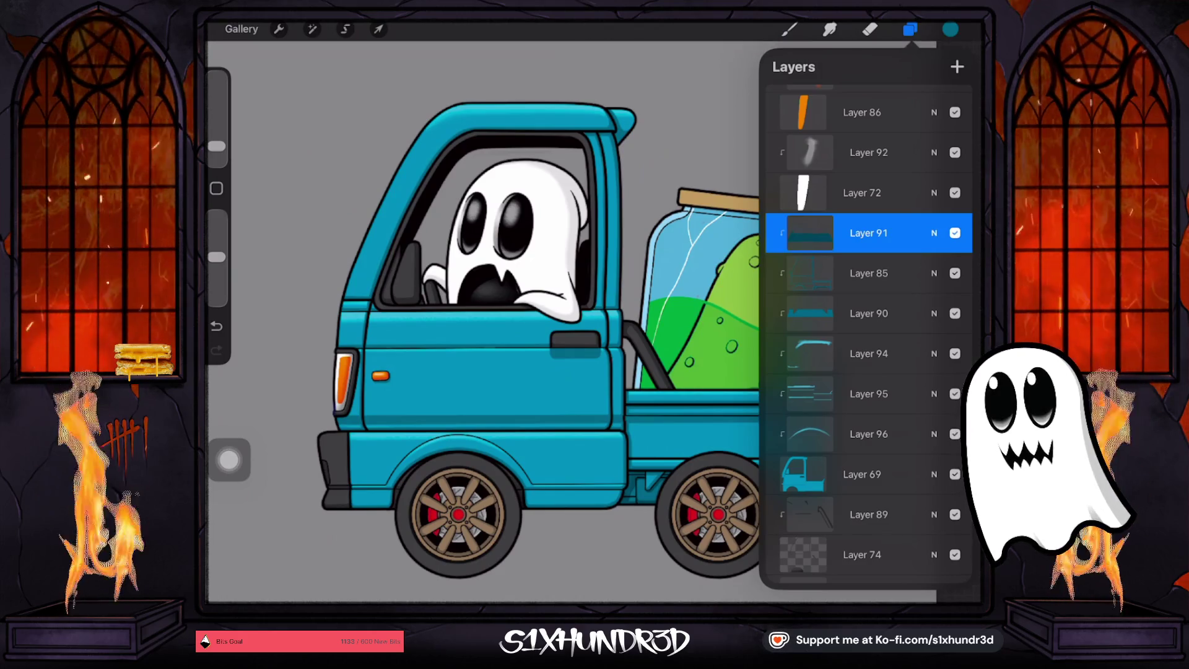
{"action": "left_click", "coordinate": [954, 233]}
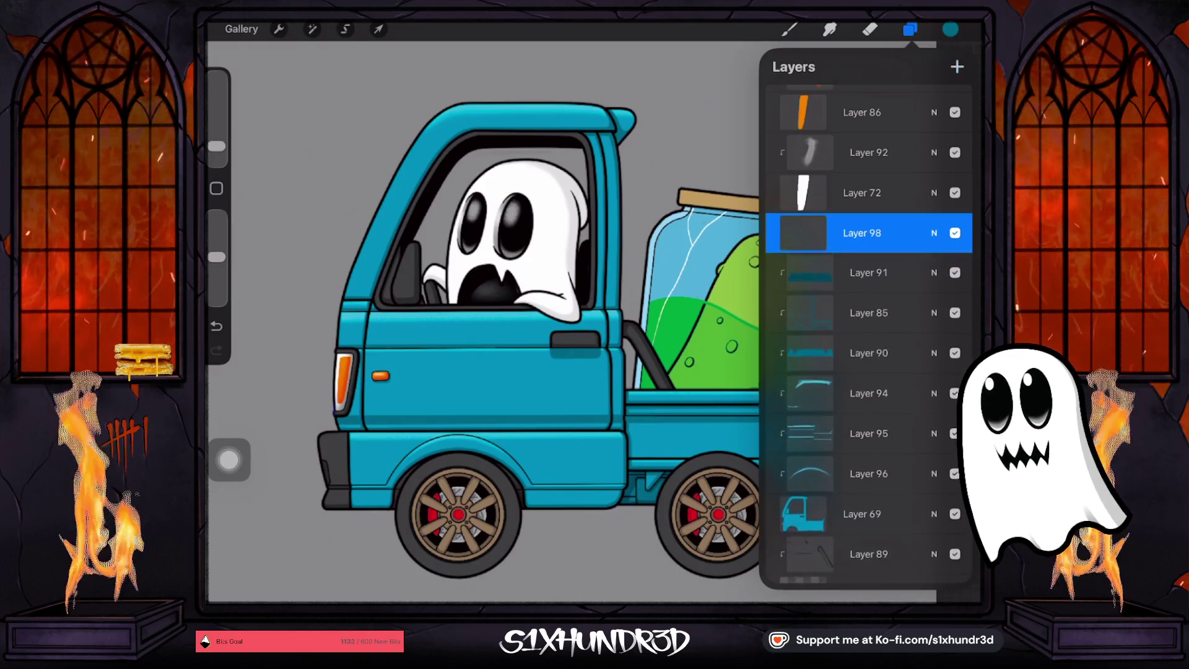
Brush teal shading on the cab door with a smaller brush, undoing a stray stroke near the ghost's hand
{"action": "left_click", "coordinate": [789, 29]}
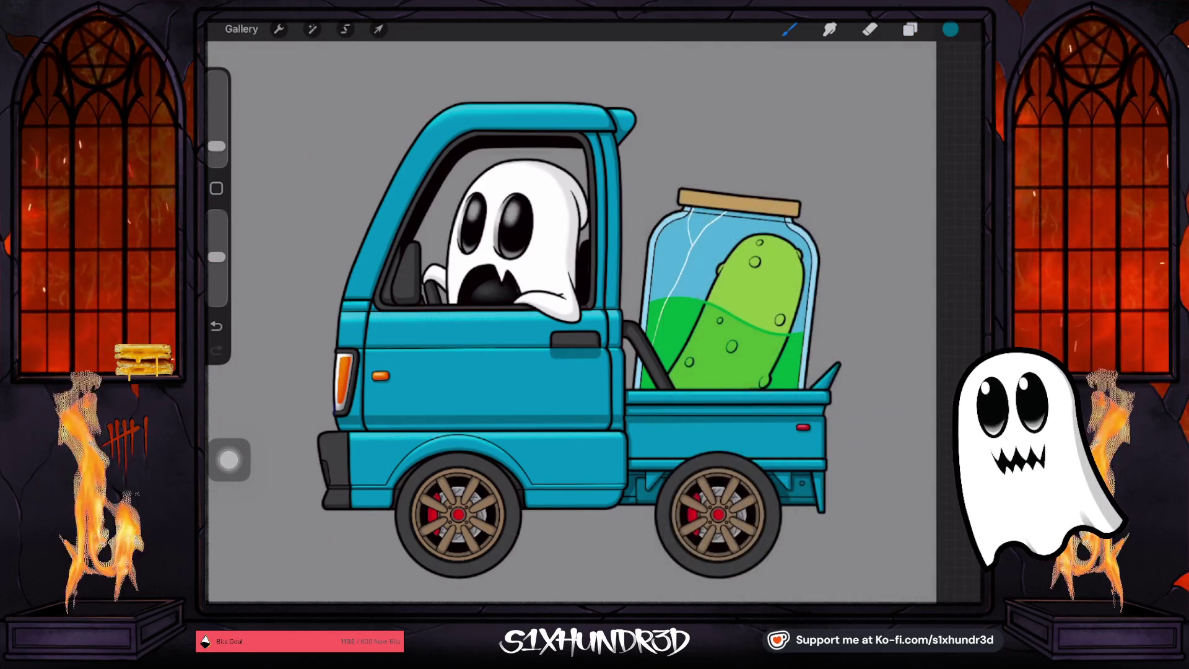
{"action": "left_click_drag", "start_coordinate": [217, 146], "coordinate": [216, 150]}
{"action": "scroll", "coordinate": [594, 310], "scroll_direction": "up", "scroll_amount": 5}
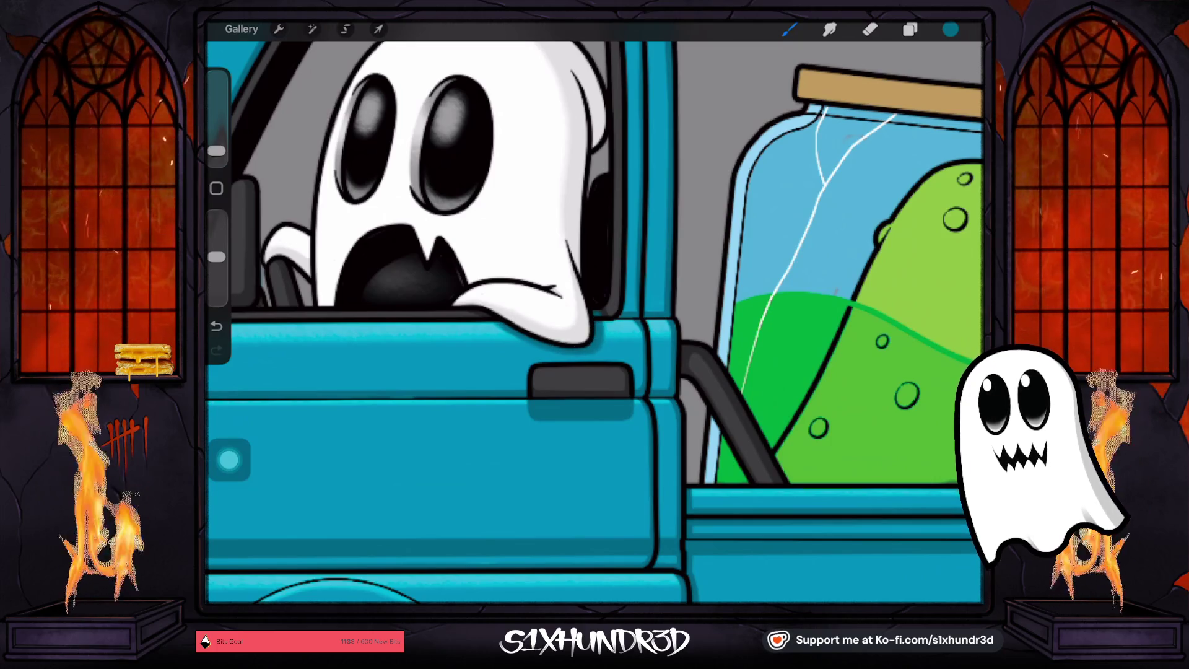
{"action": "left_click", "coordinate": [216, 326]}
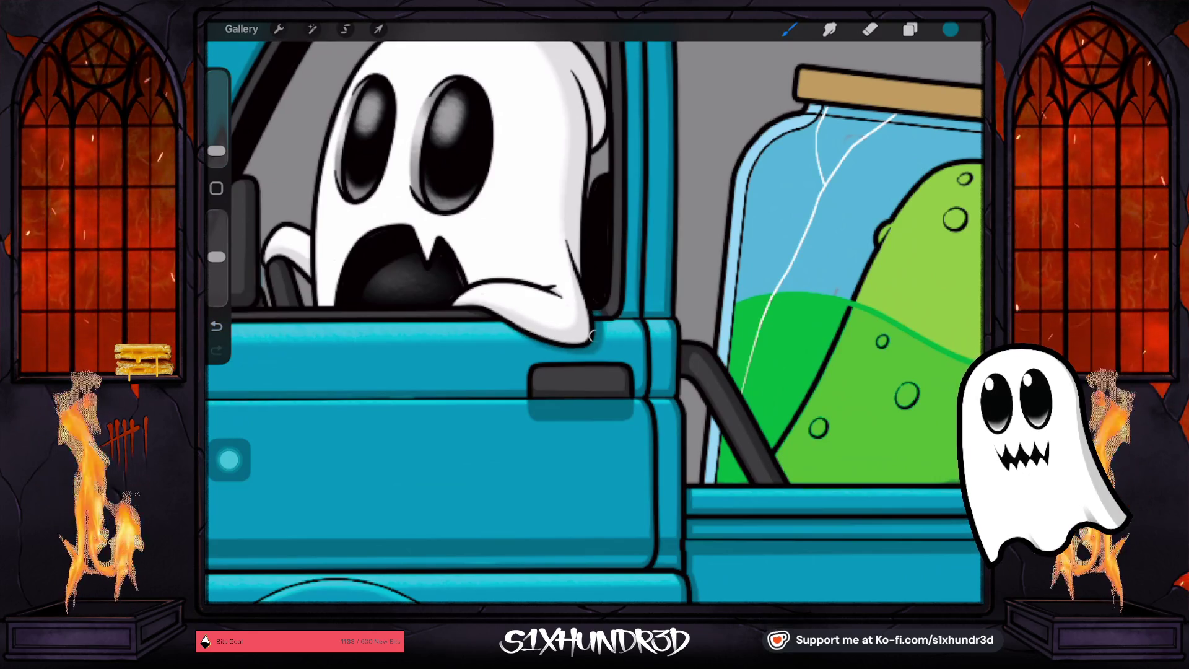
Switch to the eraser and bring up Layer 98's blend and opacity settings
{"action": "left_click", "coordinate": [870, 29]}
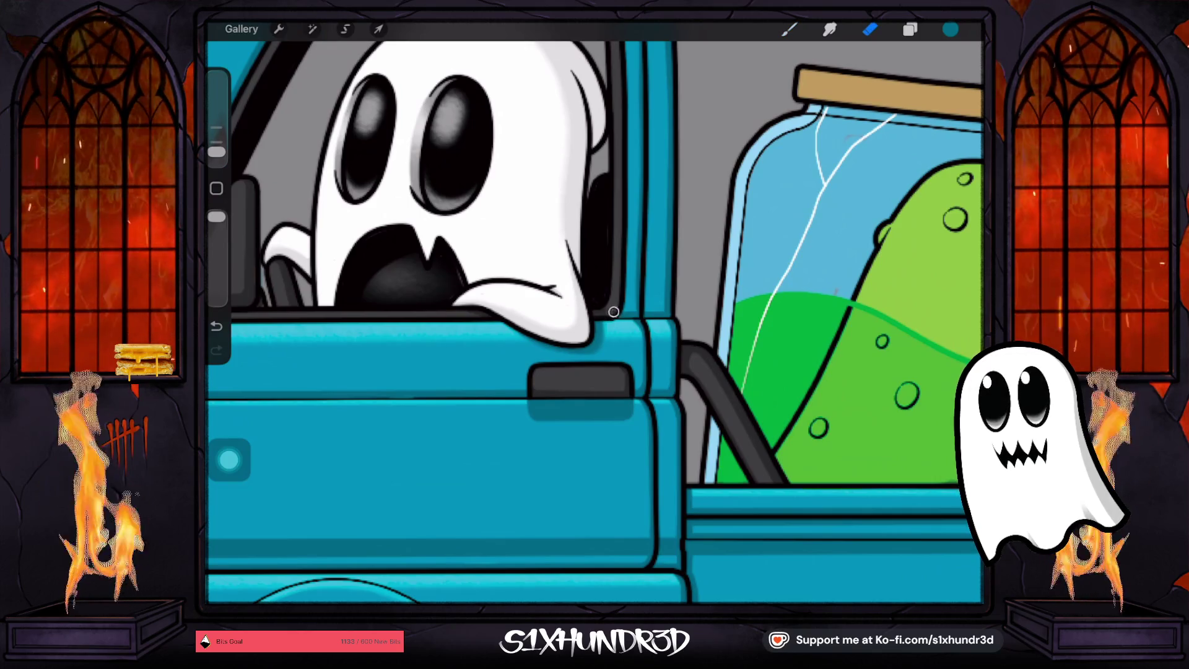
{"action": "scroll", "coordinate": [594, 309], "scroll_direction": "down", "scroll_amount": 5}
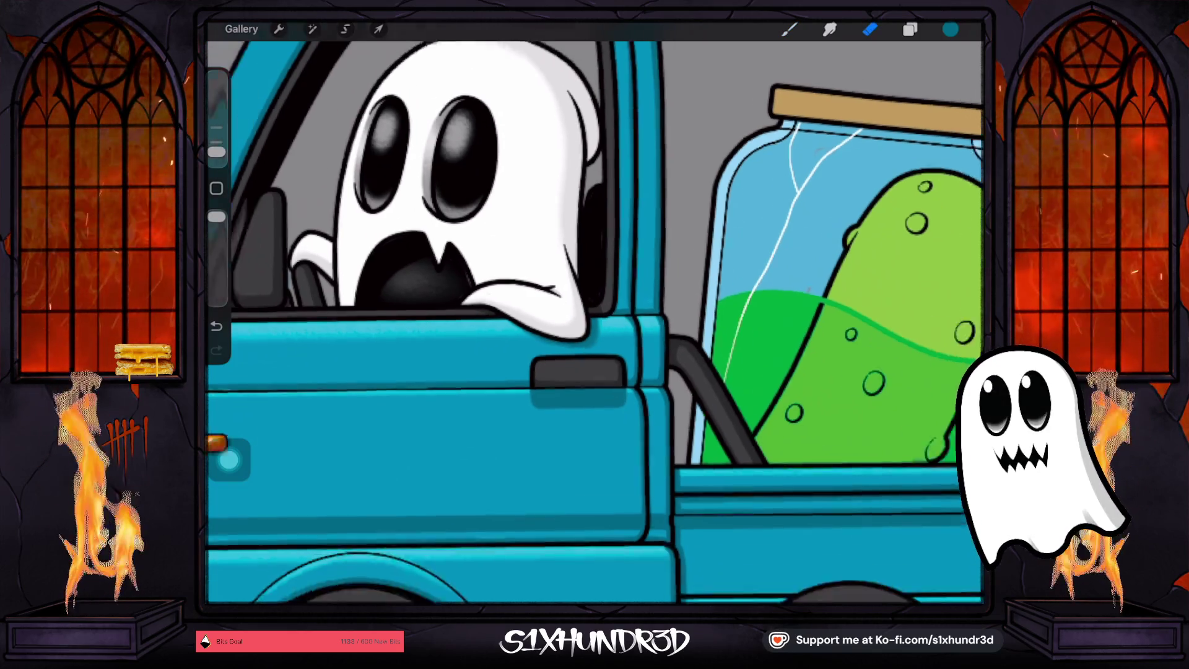
{"action": "left_click", "coordinate": [909, 29]}
{"action": "left_click", "coordinate": [934, 333]}
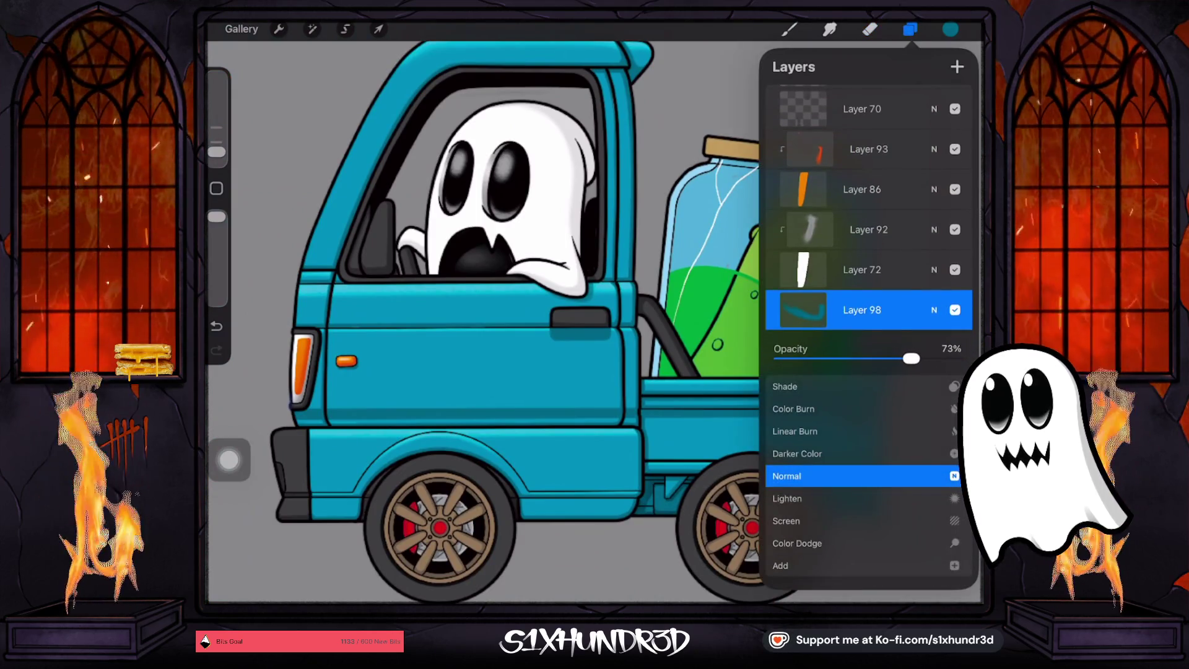
Set the door shading on Layer 98 to Multiply blending at 54% opacity
{"action": "left_click", "coordinate": [933, 310]}
{"action": "left_click", "coordinate": [789, 29]}
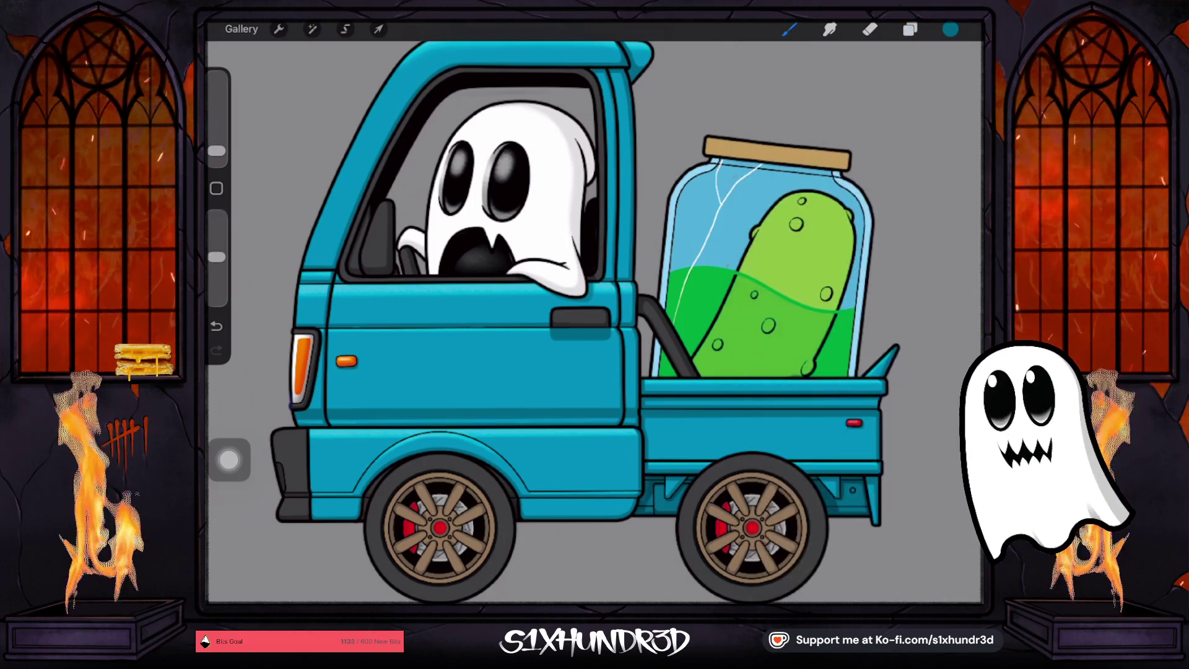
{"action": "scroll", "coordinate": [594, 310], "scroll_direction": "down", "scroll_amount": 3}
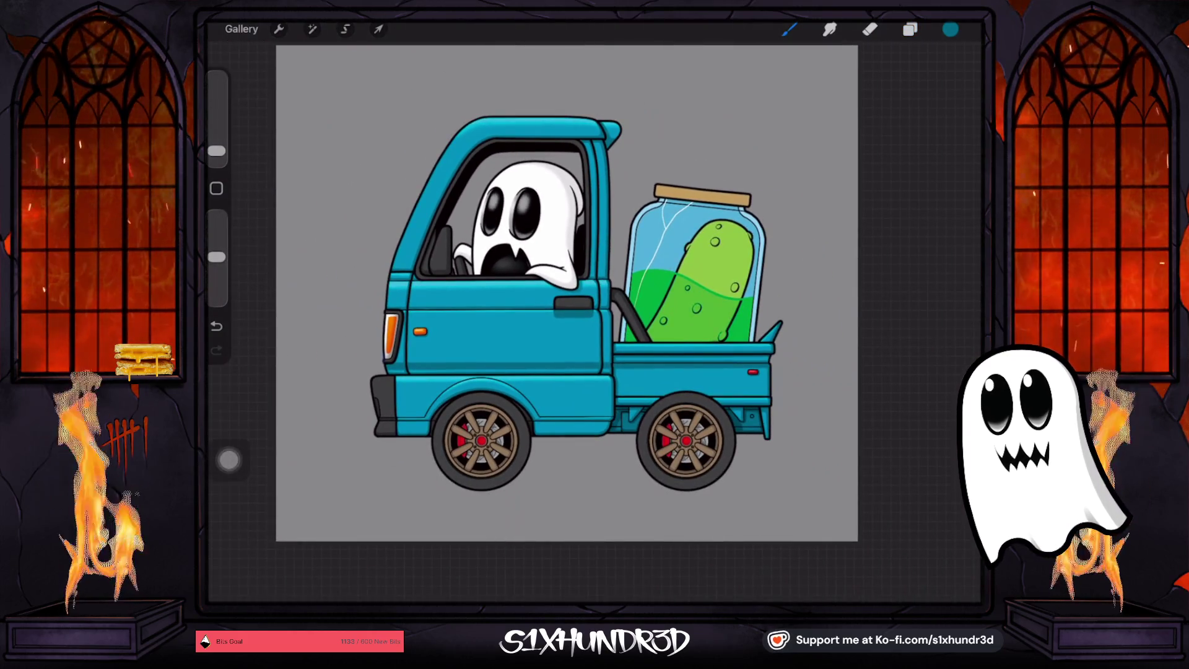
{"action": "left_click", "coordinate": [910, 29]}
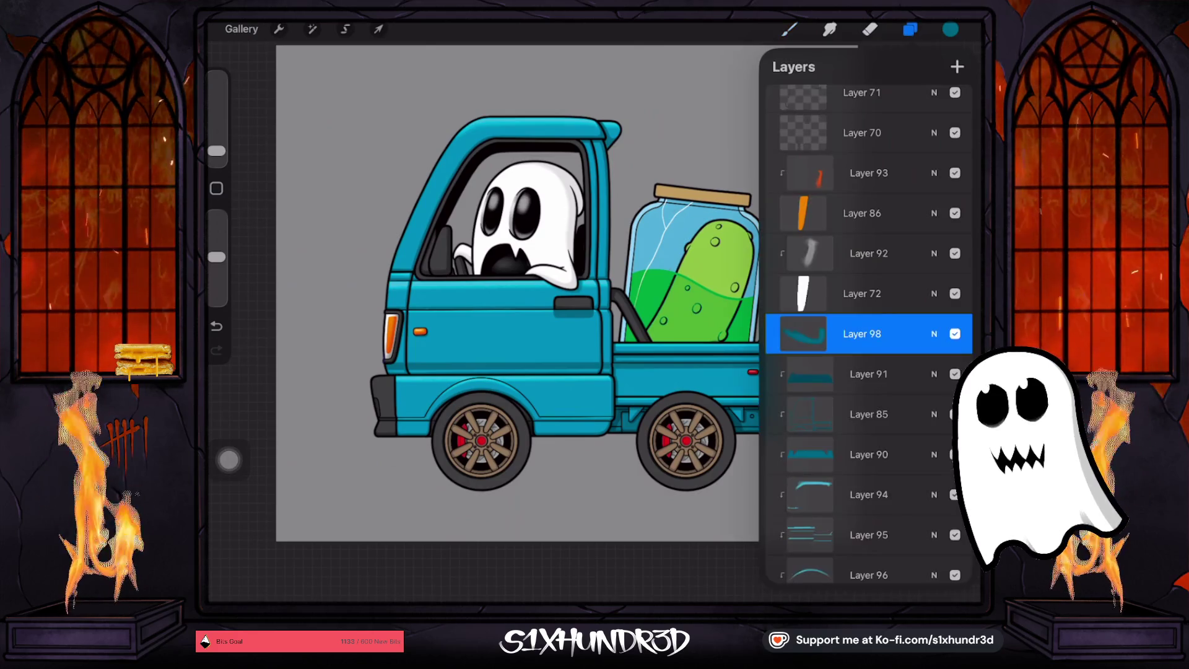
{"action": "left_click", "coordinate": [934, 332]}
{"action": "scroll", "coordinate": [861, 521], "scroll_direction": "up", "scroll_amount": 3}
{"action": "left_click", "coordinate": [861, 474]}
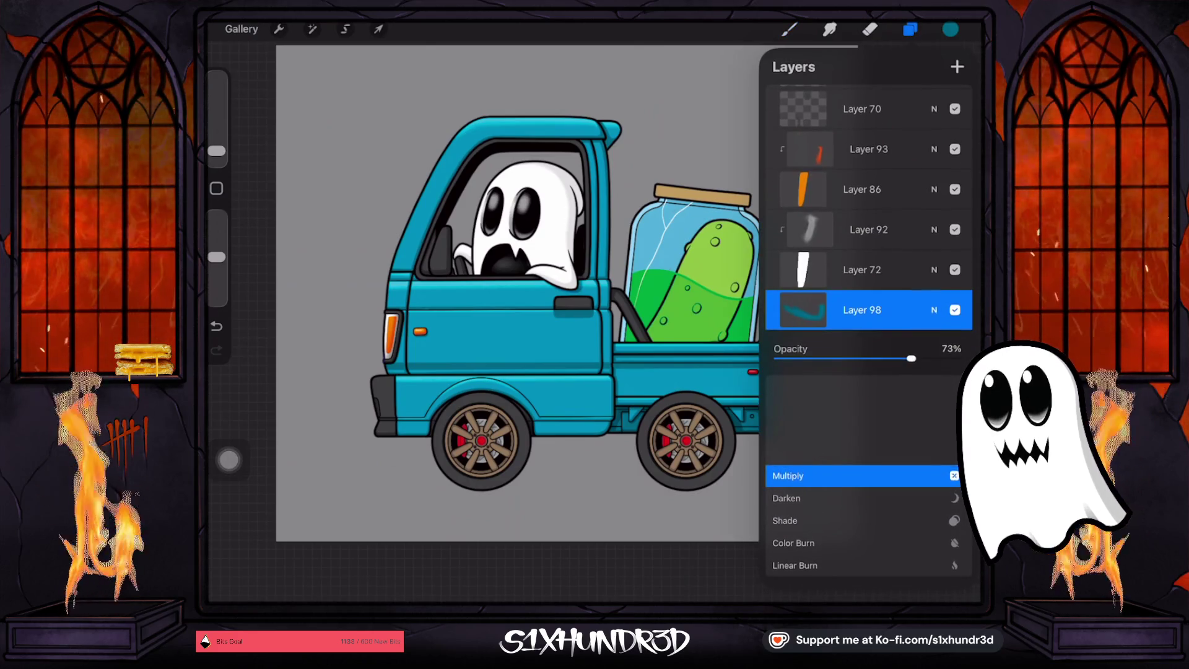
{"action": "left_click_drag", "start_coordinate": [906, 358], "coordinate": [875, 359]}
{"action": "left_click", "coordinate": [934, 310]}
{"action": "left_click", "coordinate": [910, 29]}
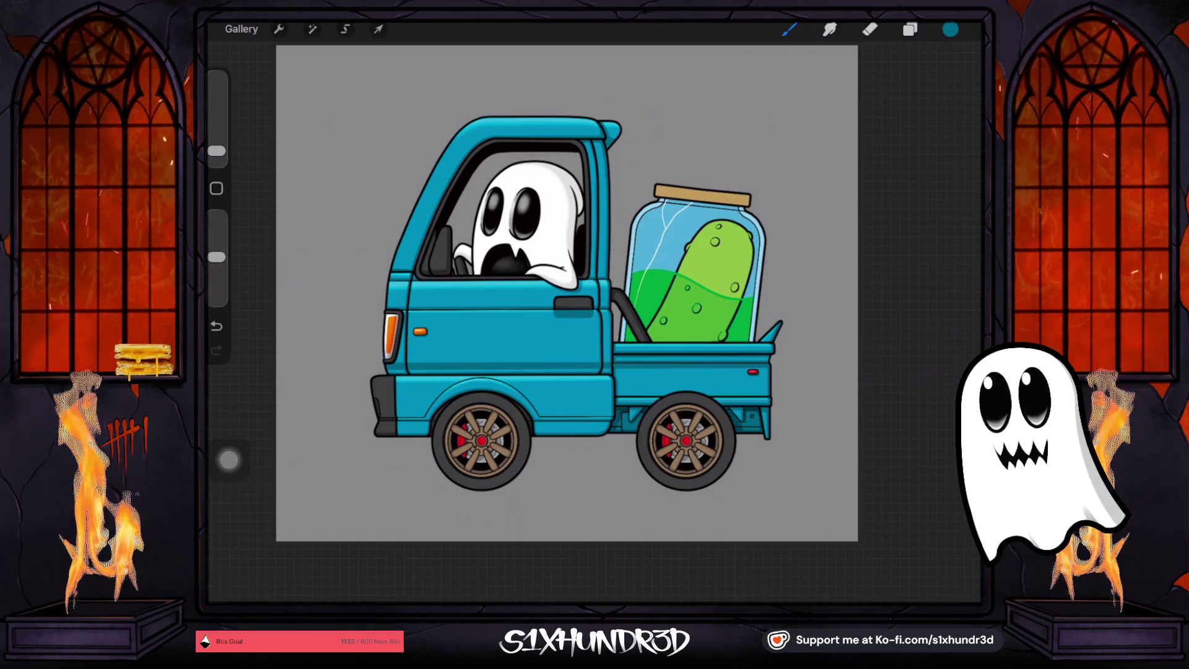
{"action": "scroll", "coordinate": [551, 384], "scroll_direction": "up", "scroll_amount": 3}
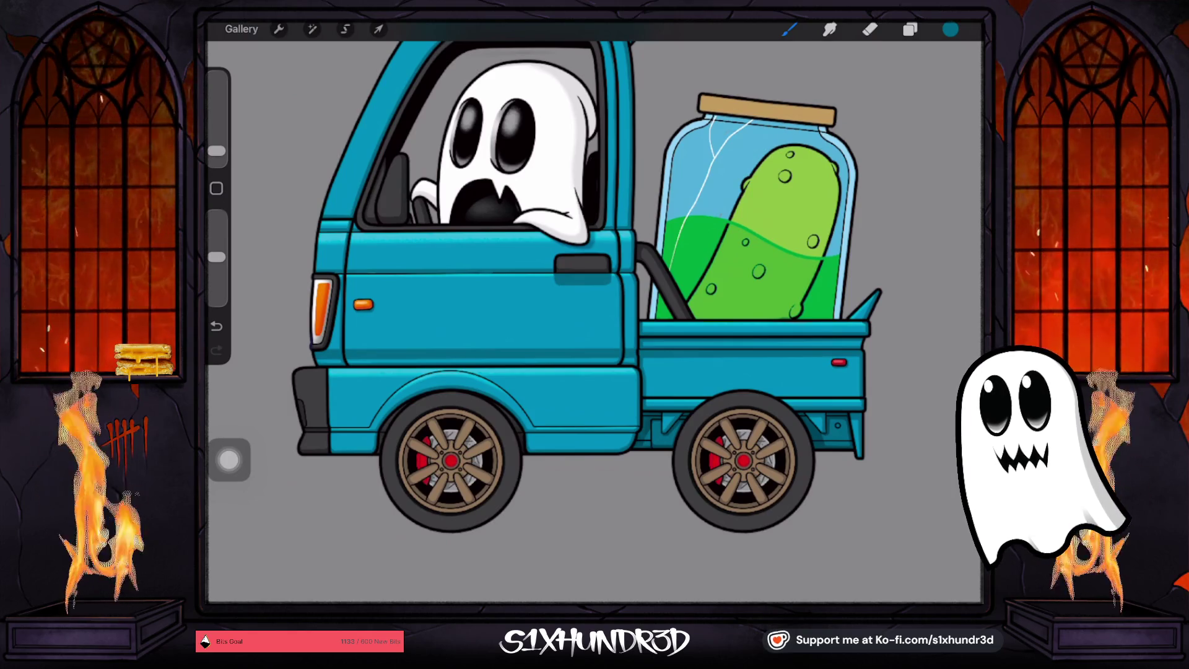
{"action": "scroll", "coordinate": [681, 247], "scroll_direction": "up", "scroll_amount": 5}
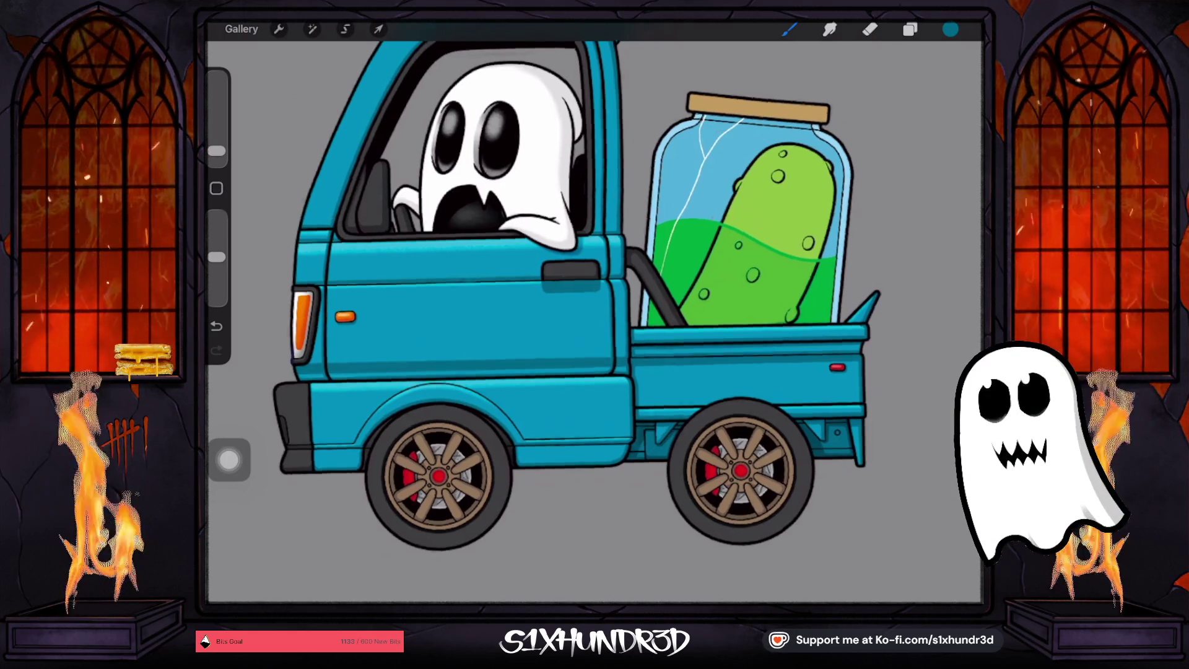
{"action": "scroll", "coordinate": [594, 309], "scroll_direction": "down", "scroll_amount": 1}
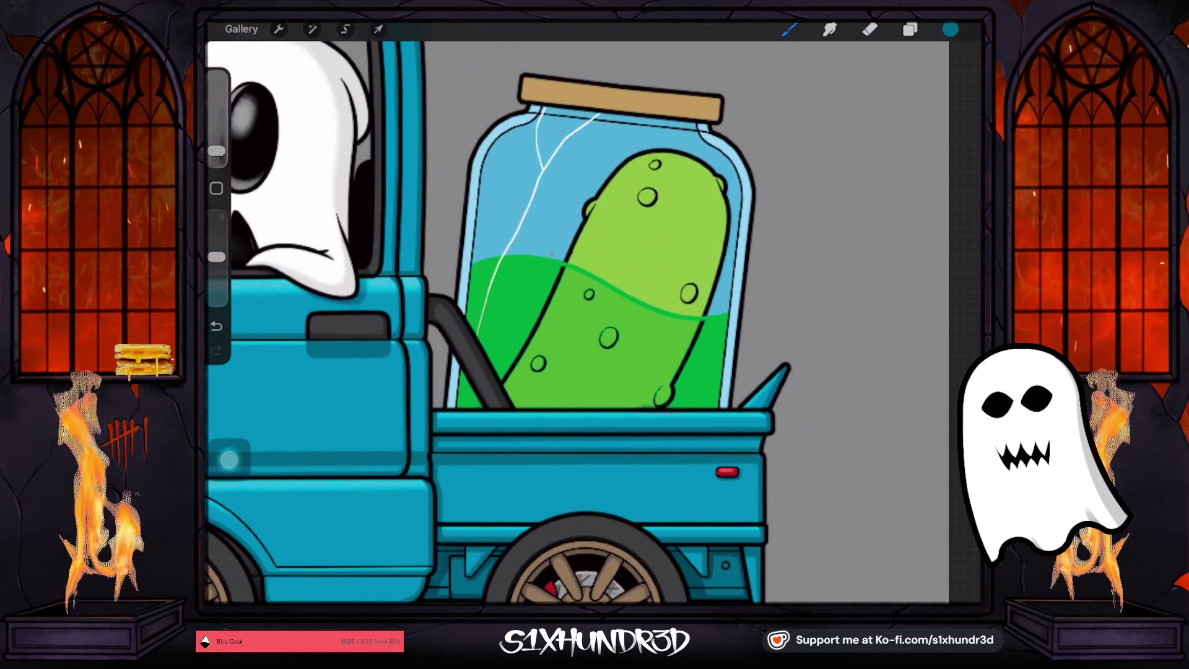
Pick a deeper version of the jar's light blue and add a new layer above Layer 81
{"action": "left_click", "coordinate": [544, 204]}
{"action": "left_click", "coordinate": [950, 30]}
{"action": "mouse_move", "coordinate": [872, 150]}
{"action": "left_mouse_down"}
{"action": "mouse_move", "coordinate": [885, 187]}
{"action": "mouse_move", "coordinate": [902, 171]}
{"action": "left_mouse_up"}
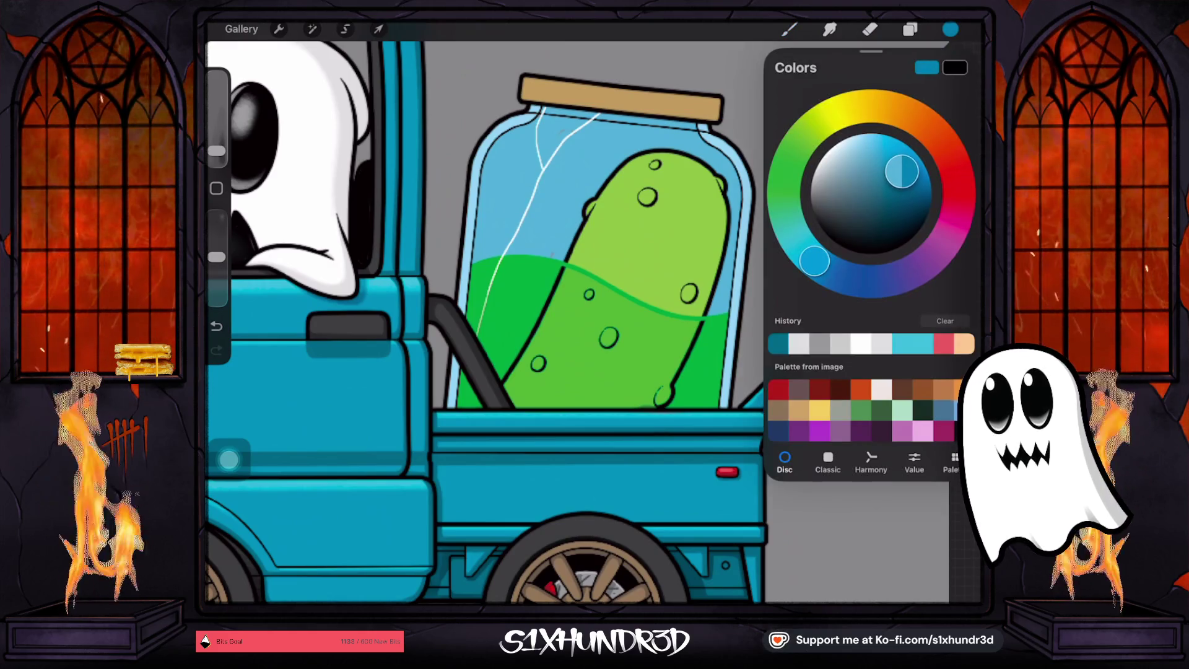
{"action": "left_click", "coordinate": [910, 29]}
{"action": "scroll", "coordinate": [866, 334], "scroll_direction": "down", "scroll_amount": 5}
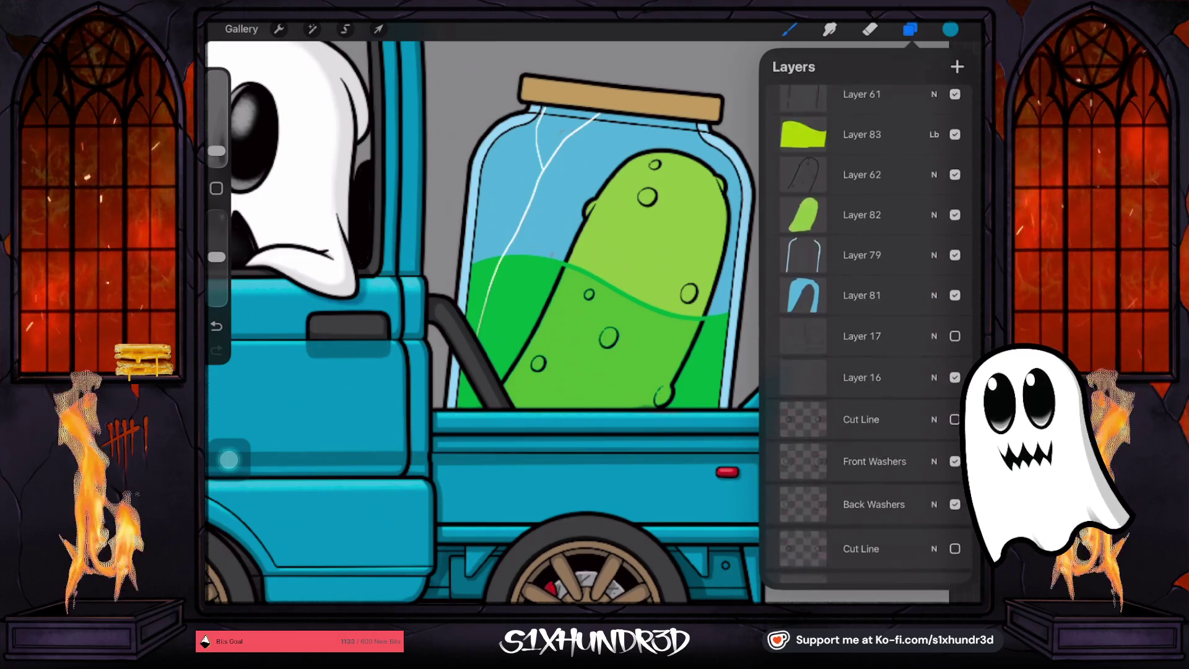
{"action": "left_click", "coordinate": [867, 242]}
{"action": "left_click", "coordinate": [956, 67]}
{"action": "left_click", "coordinate": [860, 247]}
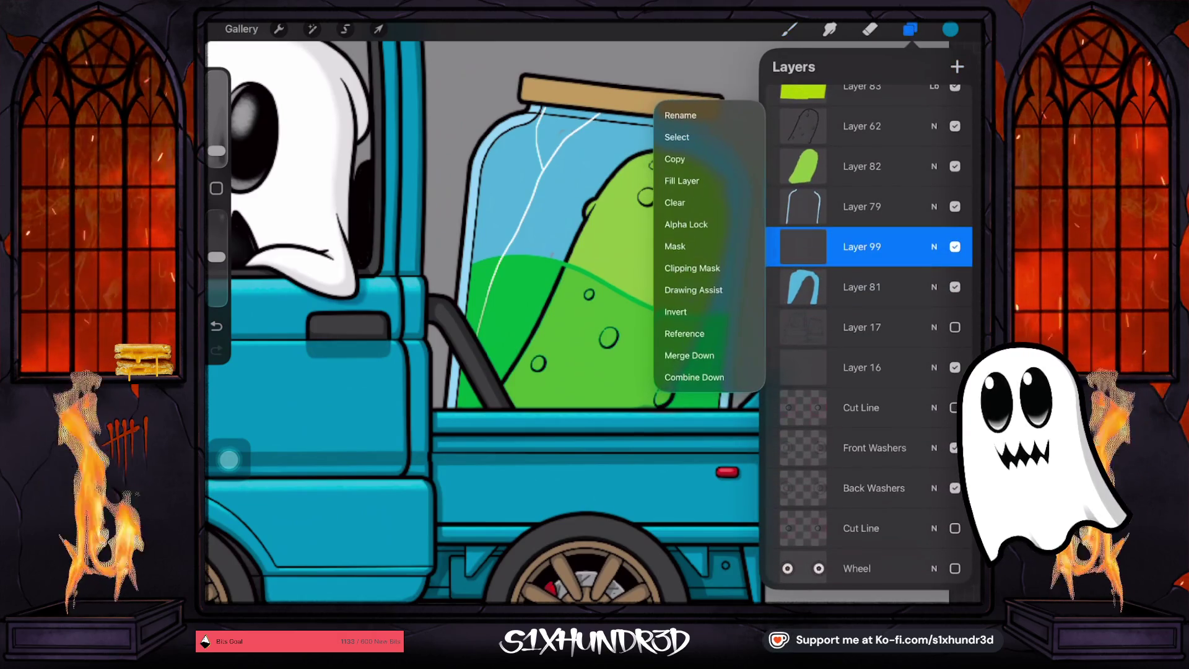
{"action": "left_click", "coordinate": [867, 246]}
With a larger brush, highlight the upper-right glass and shade under the lid and beside the pickle
{"action": "left_click", "coordinate": [789, 29]}
{"action": "left_click_drag", "start_coordinate": [217, 150], "coordinate": [217, 133]}
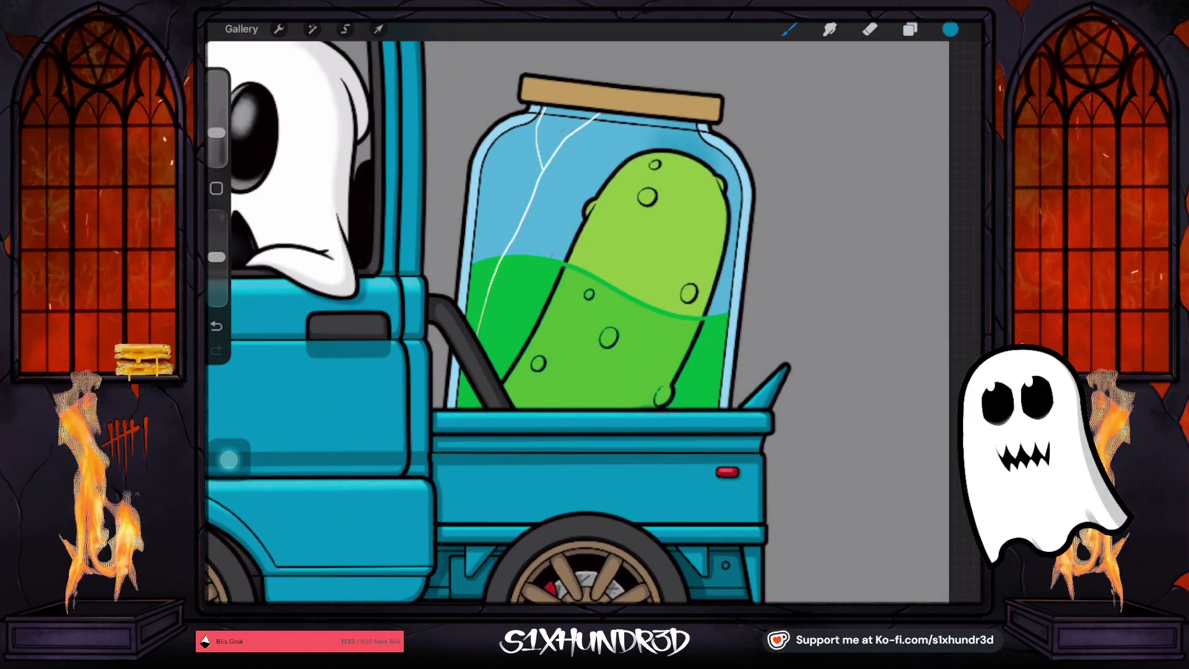
{"action": "left_click_drag", "start_coordinate": [657, 180], "coordinate": [719, 112]}
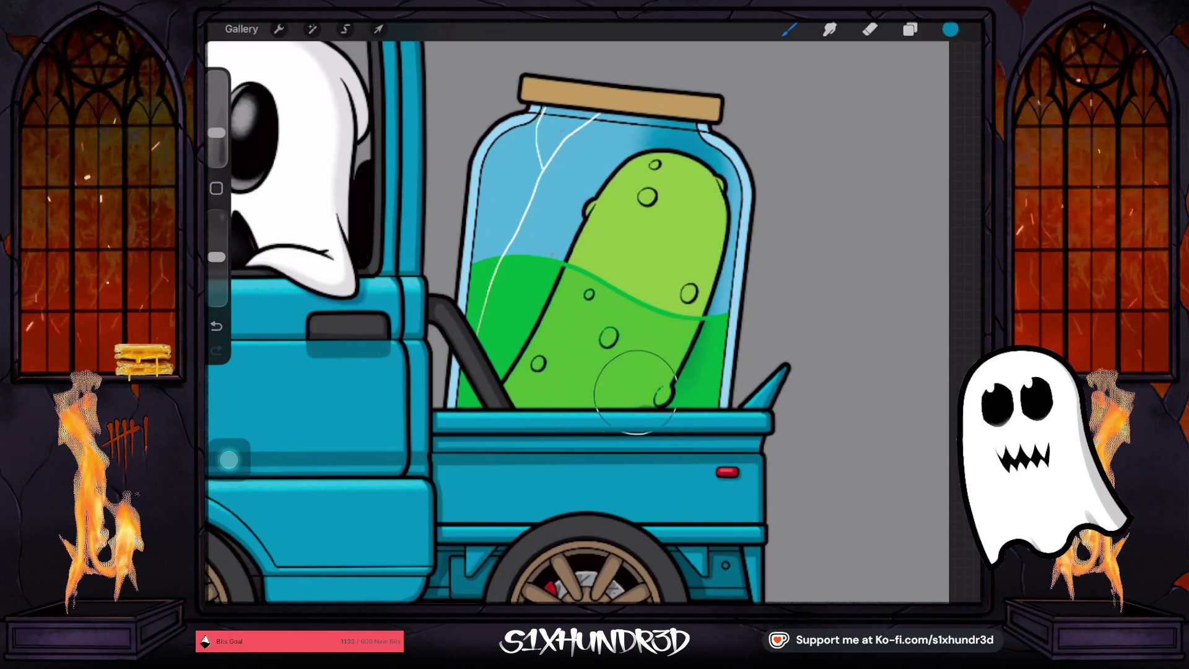
{"action": "left_click_drag", "start_coordinate": [681, 180], "coordinate": [650, 121]}
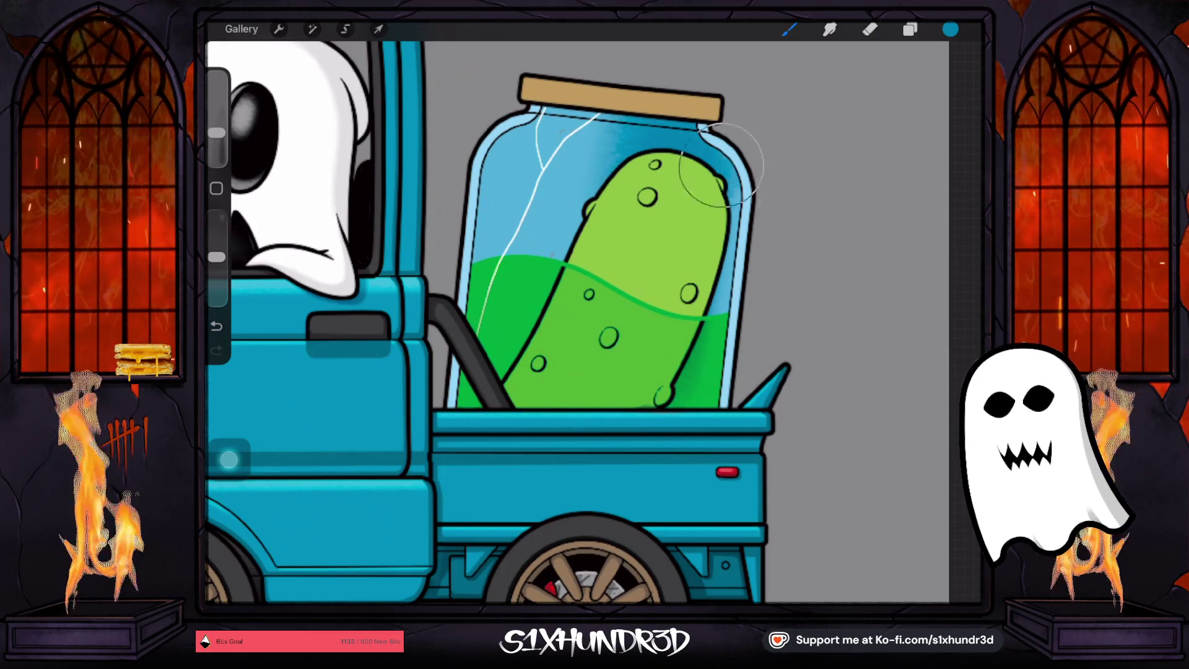
{"action": "left_click_drag", "start_coordinate": [721, 161], "coordinate": [688, 384]}
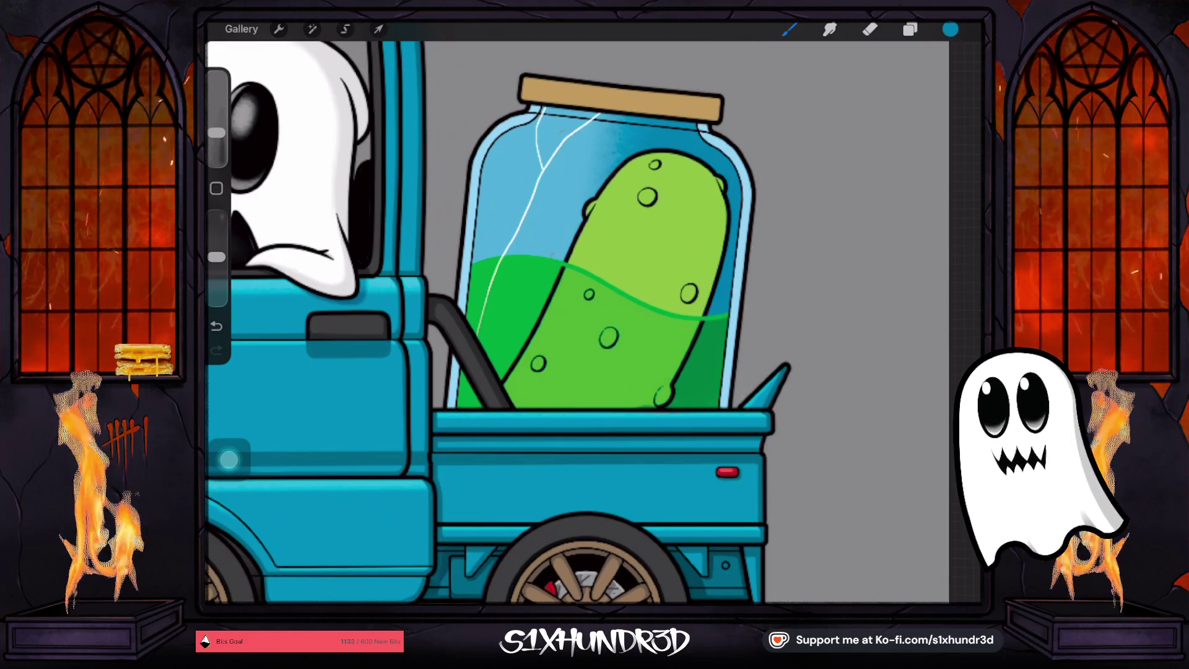
{"action": "left_click_drag", "start_coordinate": [216, 133], "coordinate": [217, 137]}
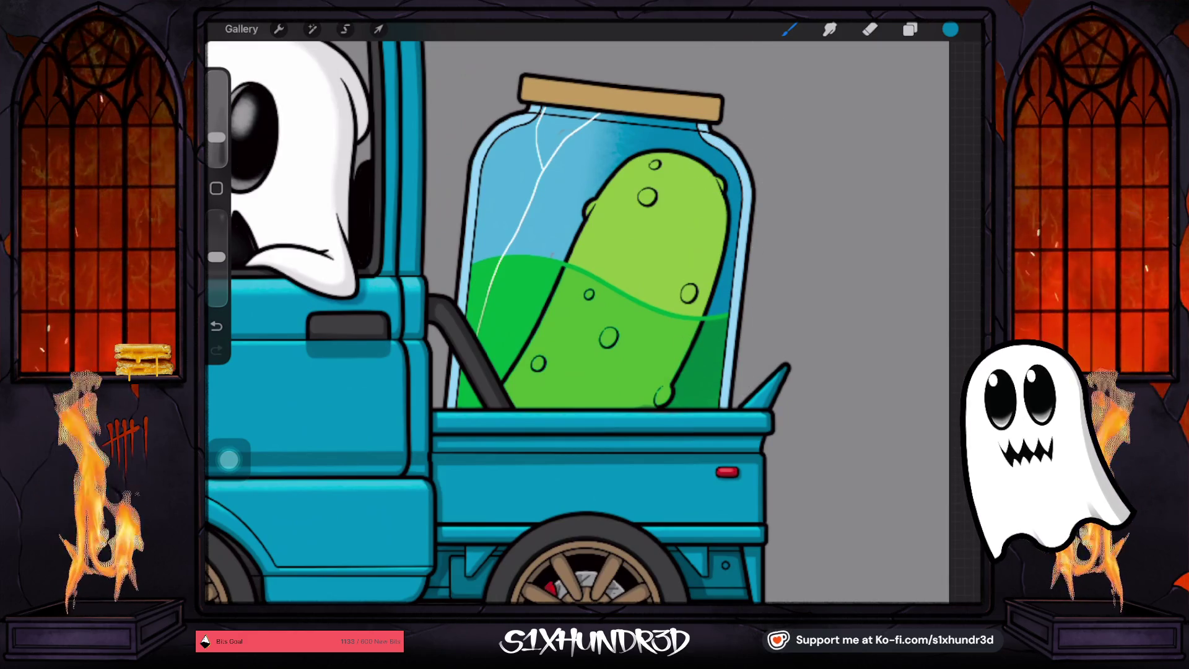
Shade along the jar's left edge and its upper right edge with a slightly smaller brush
{"action": "mouse_move", "coordinate": [489, 144]}
{"action": "left_mouse_down"}
{"action": "mouse_move", "coordinate": [468, 248]}
{"action": "mouse_move", "coordinate": [483, 110]}
{"action": "mouse_move", "coordinate": [483, 211]}
{"action": "mouse_move", "coordinate": [500, 134]}
{"action": "mouse_move", "coordinate": [534, 118]}
{"action": "mouse_move", "coordinate": [544, 81]}
{"action": "mouse_move", "coordinate": [494, 129]}
{"action": "mouse_move", "coordinate": [451, 305]}
{"action": "left_mouse_up"}
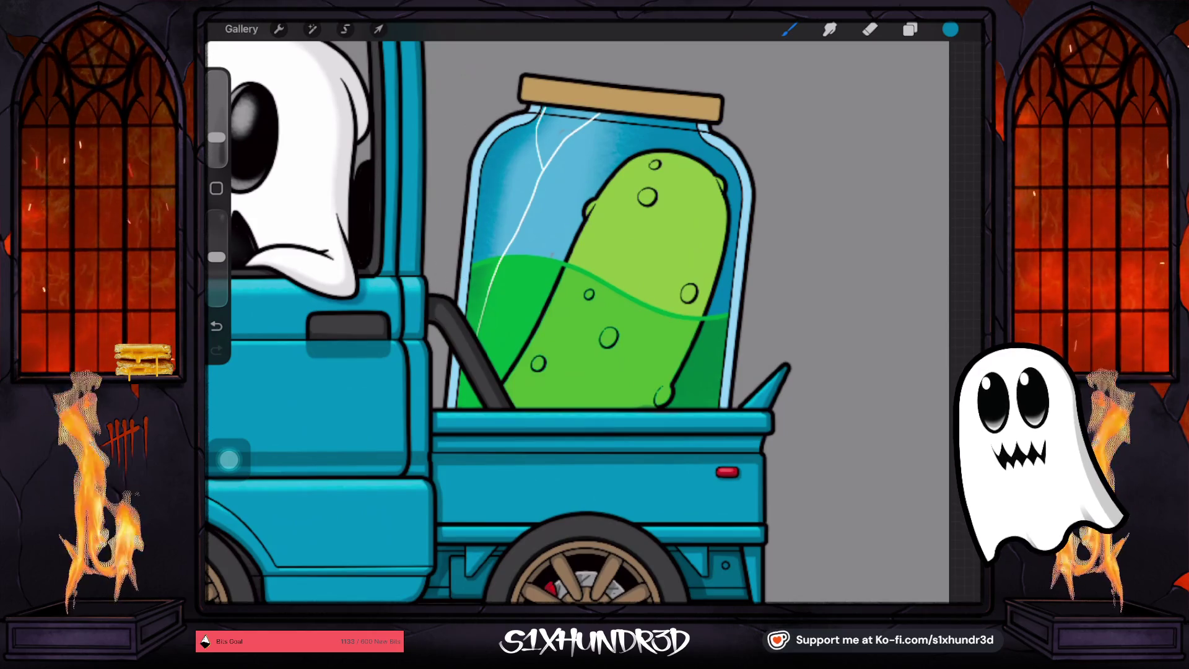
{"action": "left_click_drag", "start_coordinate": [447, 365], "coordinate": [448, 335]}
{"action": "left_click_drag", "start_coordinate": [478, 136], "coordinate": [477, 124]}
{"action": "left_click_drag", "start_coordinate": [461, 387], "coordinate": [448, 272]}
{"action": "mouse_move", "coordinate": [478, 140]}
{"action": "left_mouse_down"}
{"action": "mouse_move", "coordinate": [451, 408]}
{"action": "mouse_move", "coordinate": [478, 111]}
{"action": "left_mouse_up"}
{"action": "left_click_drag", "start_coordinate": [749, 186], "coordinate": [760, 204]}
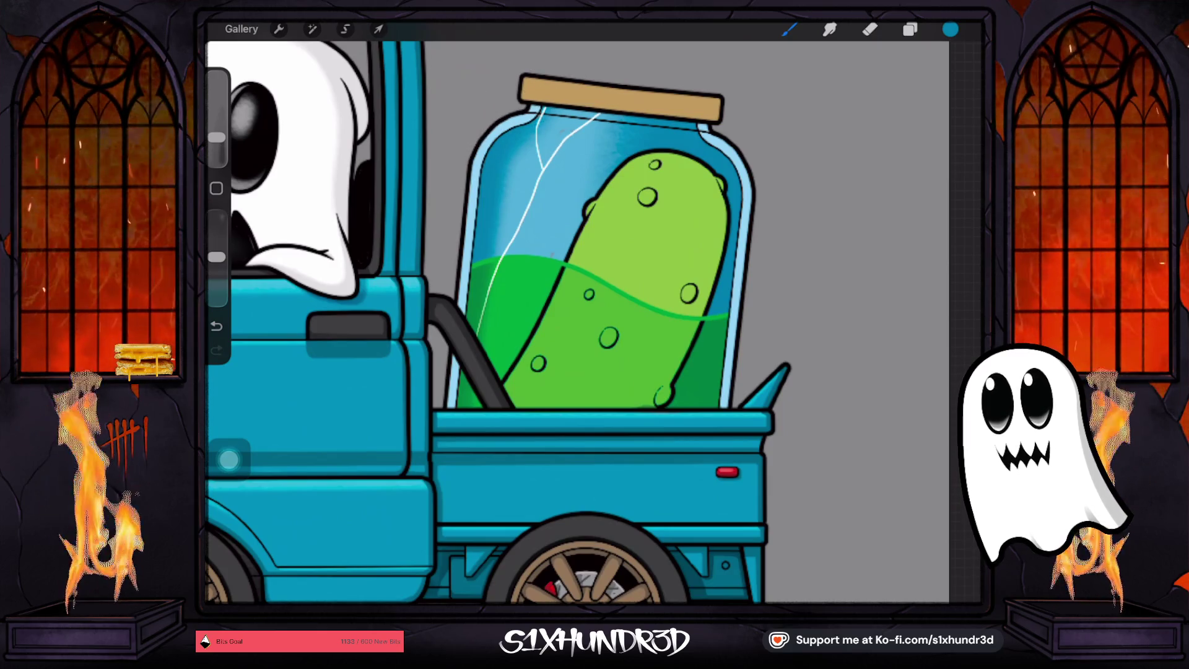
{"action": "left_click", "coordinate": [909, 29]}
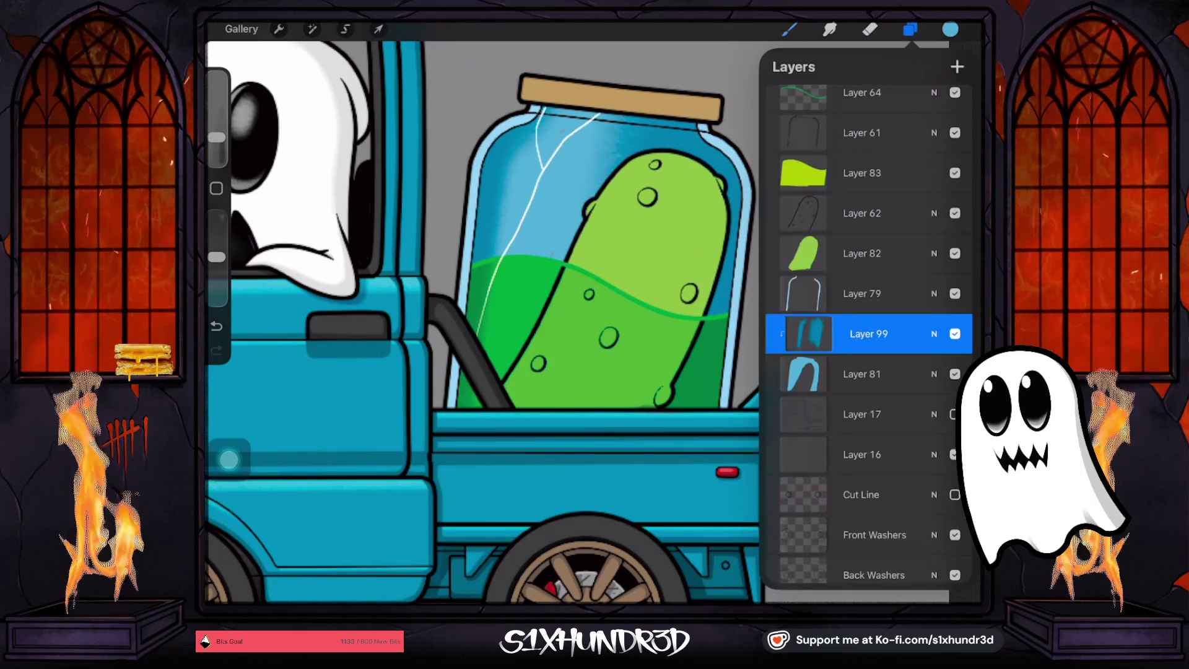
Add Layer 100 above Layer 79 and clip it to the layer below
{"action": "left_click", "coordinate": [867, 294]}
{"action": "left_click", "coordinate": [957, 66]}
{"action": "left_click", "coordinate": [872, 293]}
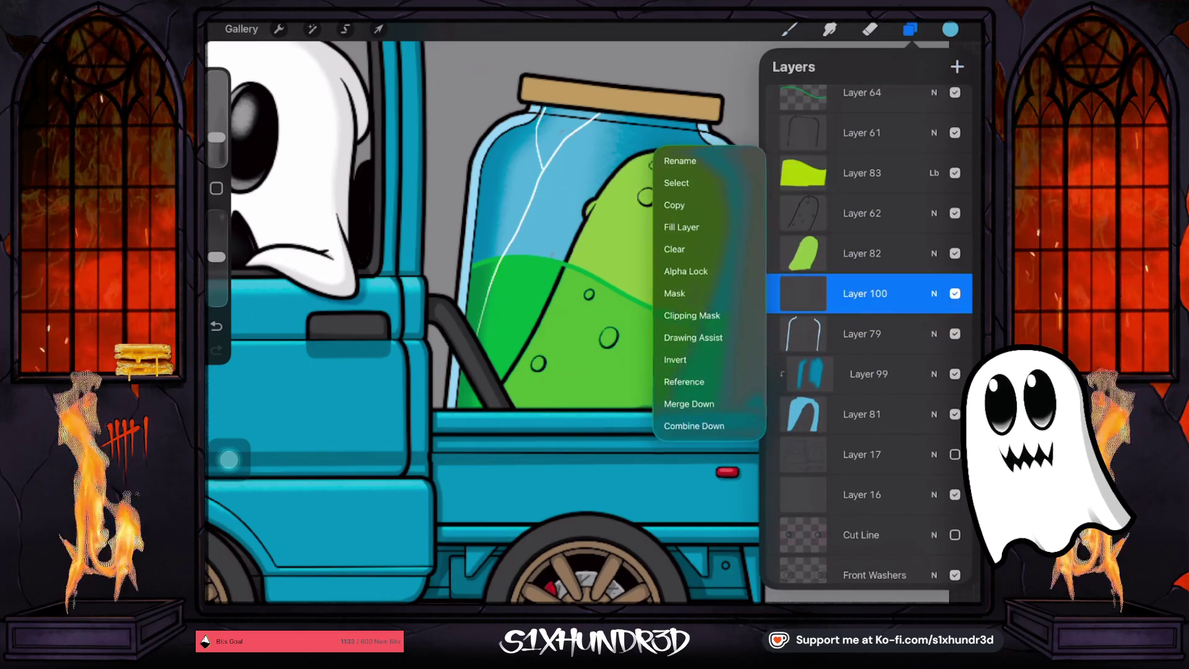
{"action": "left_click", "coordinate": [684, 315]}
{"action": "left_click", "coordinate": [789, 29]}
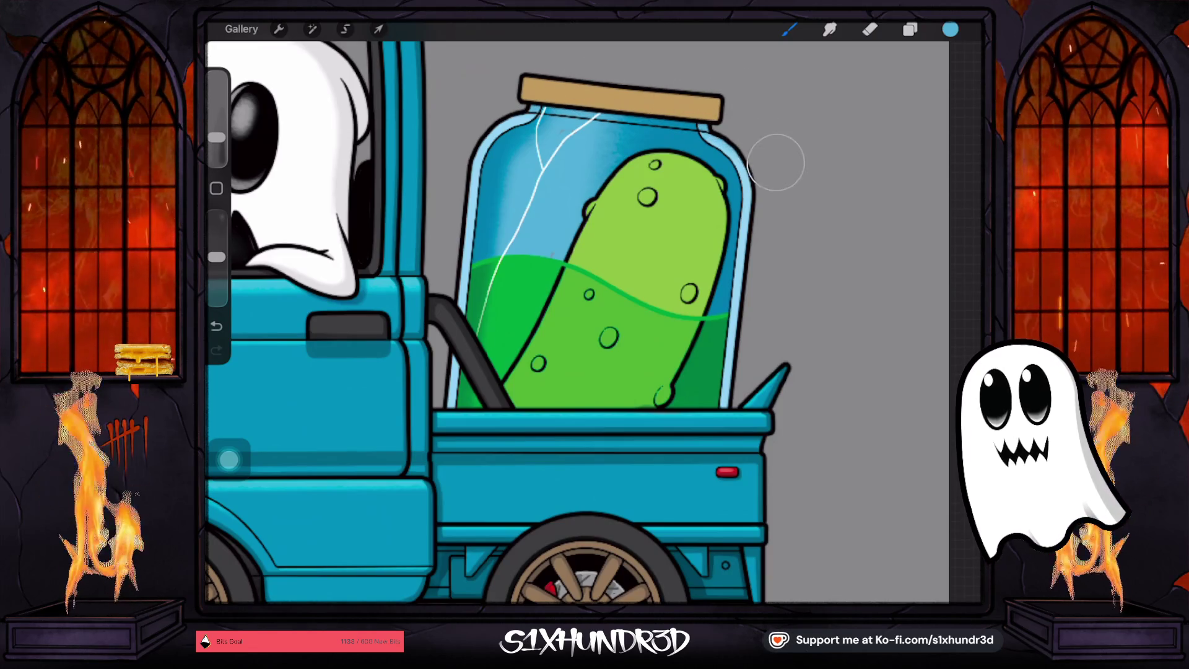
Undo a stray dark stroke on the jar's right edge and switch the colour to white
{"action": "left_click_drag", "start_coordinate": [741, 257], "coordinate": [741, 301]}
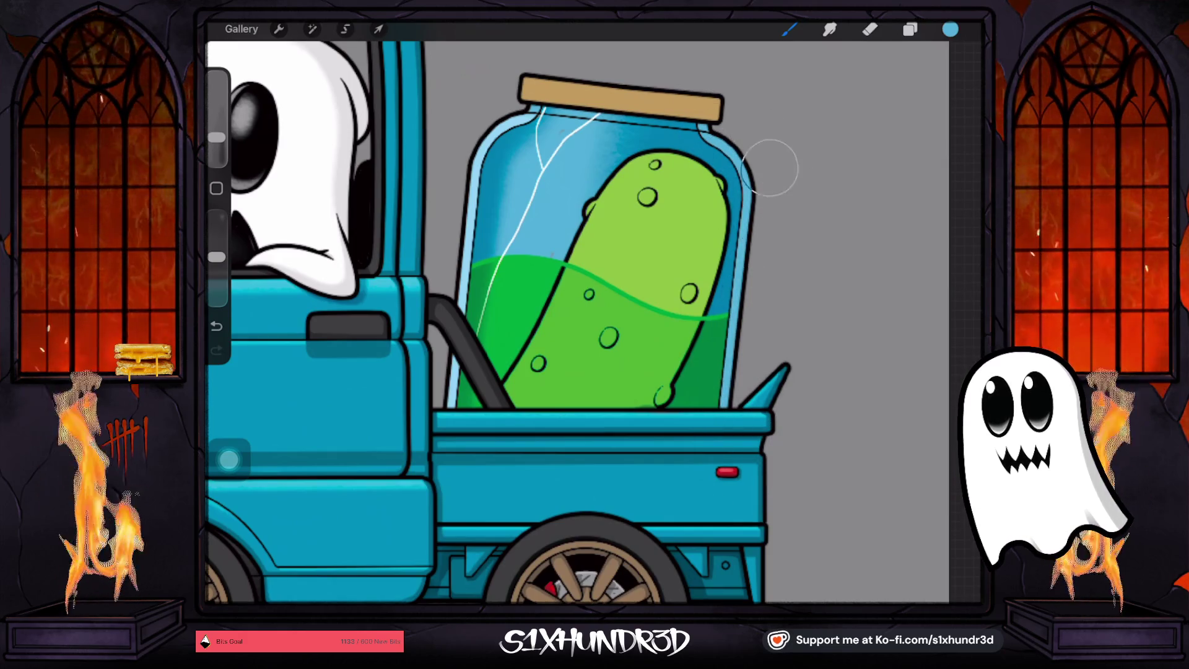
{"action": "left_click_drag", "start_coordinate": [217, 131], "coordinate": [217, 138]}
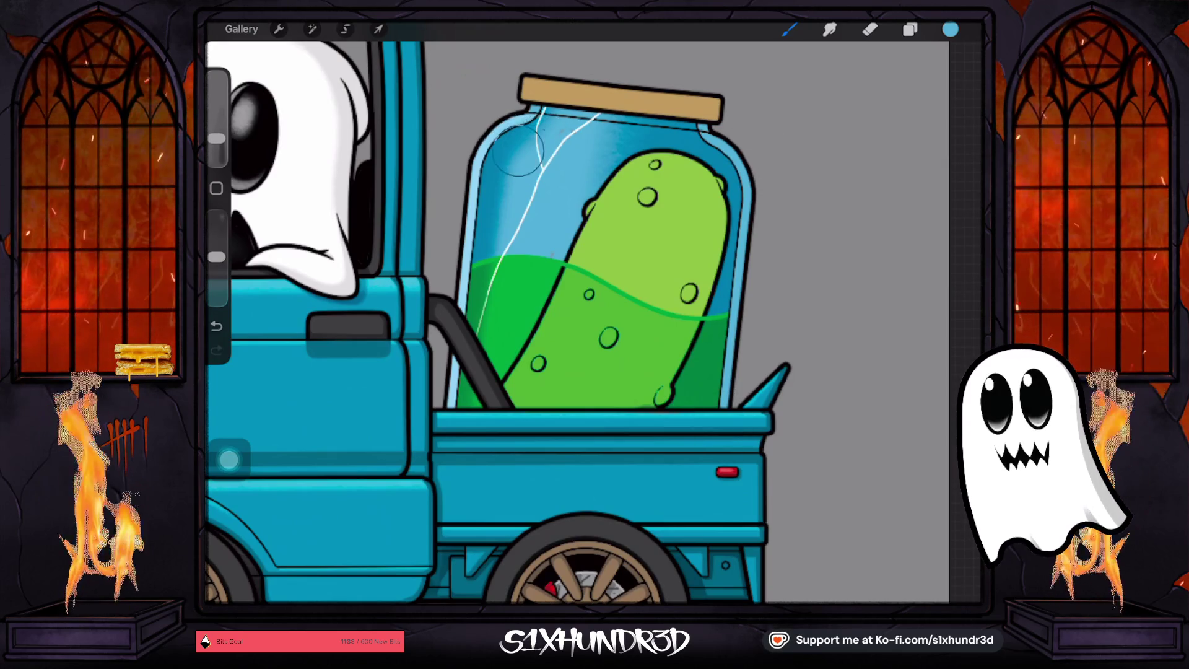
{"action": "left_click", "coordinate": [216, 325]}
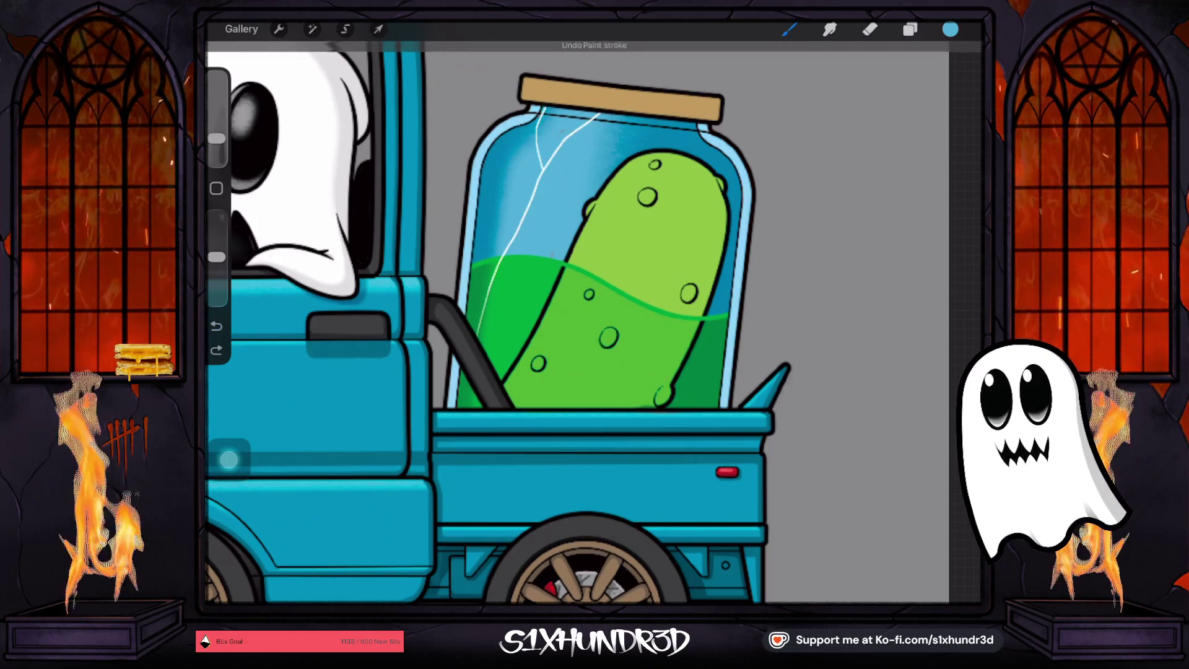
{"action": "left_click", "coordinate": [951, 29]}
{"action": "left_click", "coordinate": [836, 149]}
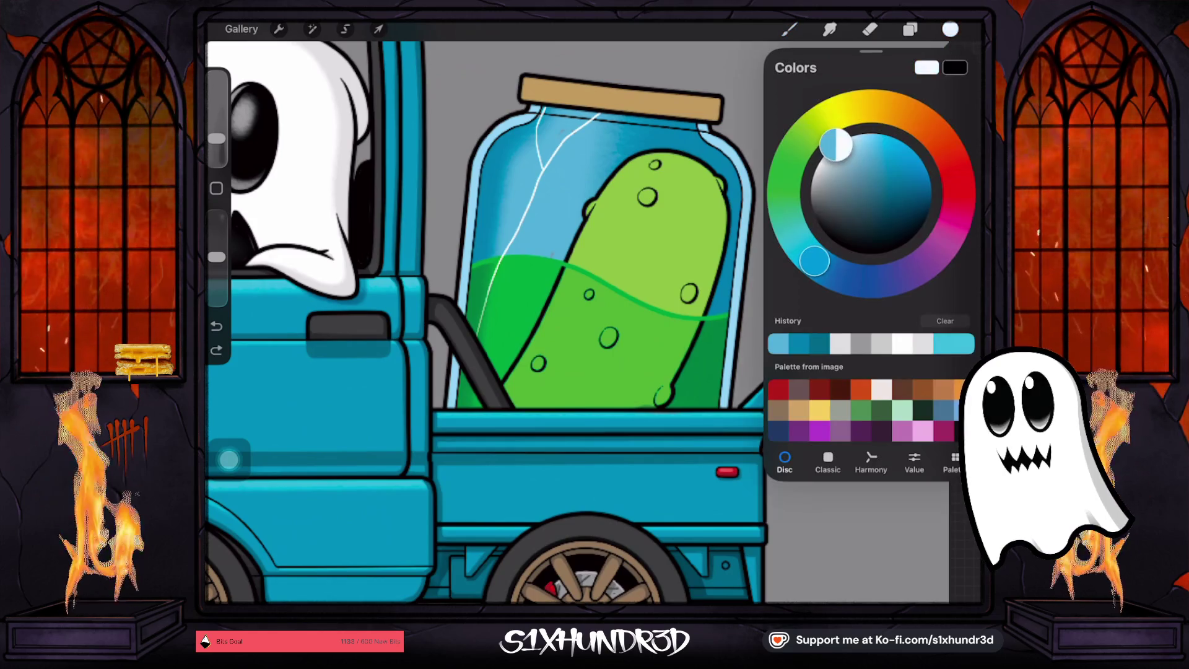
{"action": "left_click_drag", "start_coordinate": [216, 138], "coordinate": [216, 143]}
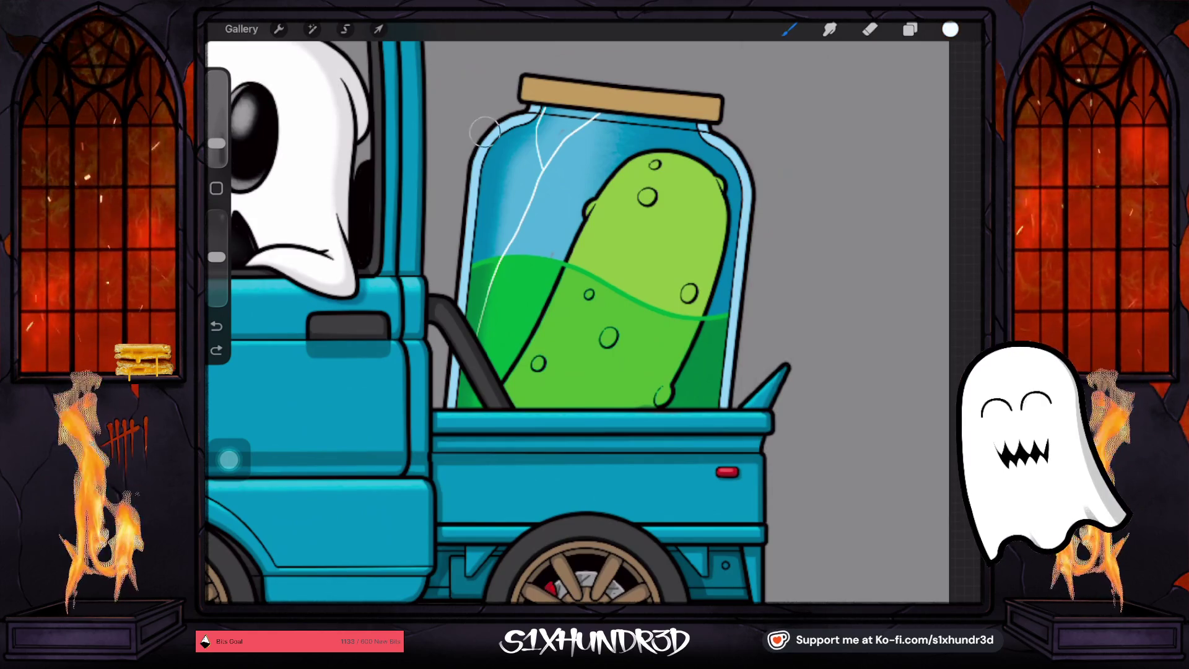
Dab white highlights and a small dot on the jar's upper-left glass
{"action": "left_click", "coordinate": [909, 29]}
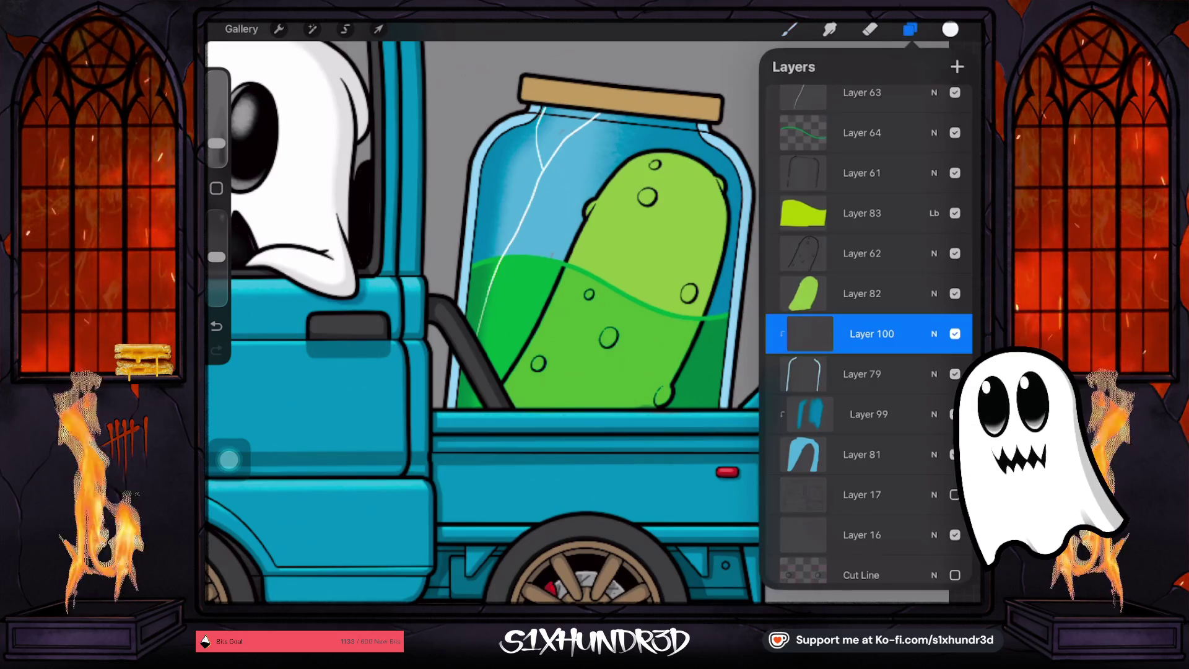
{"action": "left_click", "coordinate": [869, 414]}
{"action": "left_click", "coordinate": [788, 29]}
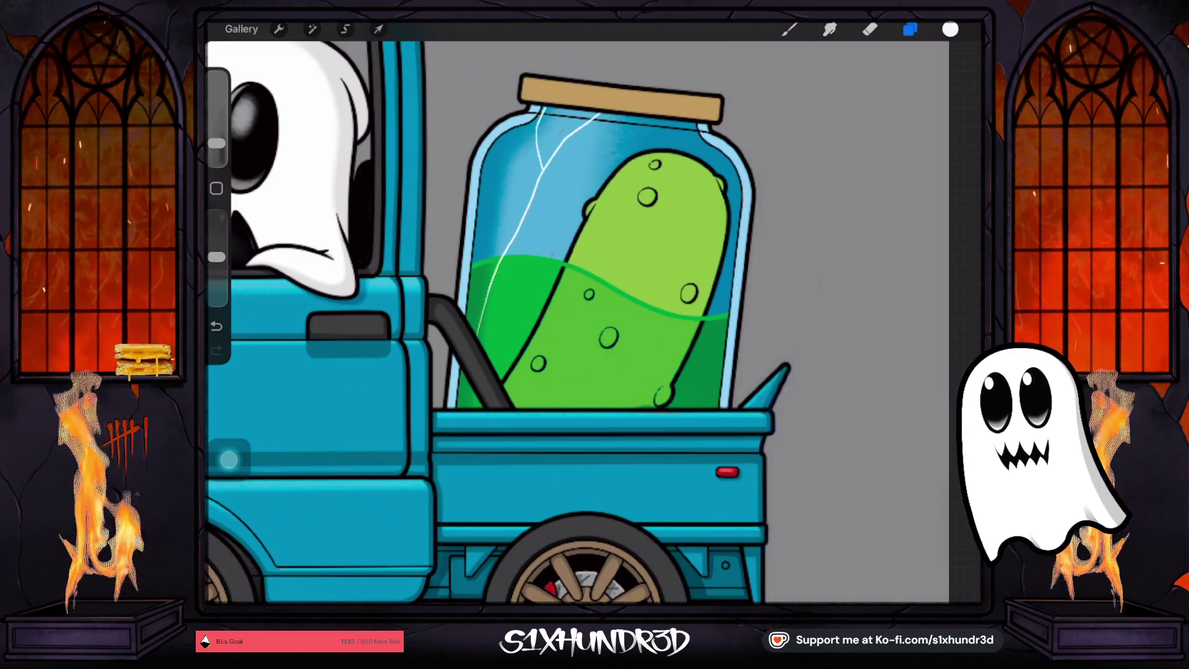
{"action": "left_click_drag", "start_coordinate": [217, 143], "coordinate": [217, 146]}
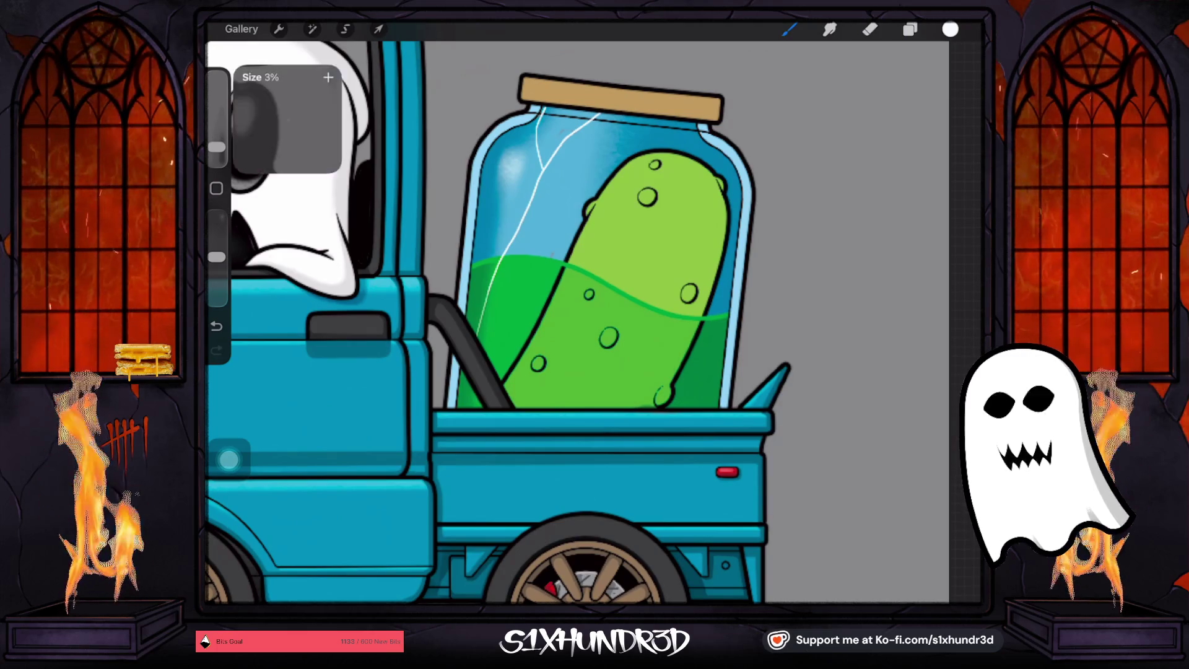
{"action": "mouse_move", "coordinate": [501, 177]}
{"action": "left_mouse_down"}
{"action": "mouse_move", "coordinate": [496, 242]}
{"action": "mouse_move", "coordinate": [509, 179]}
{"action": "left_mouse_up"}
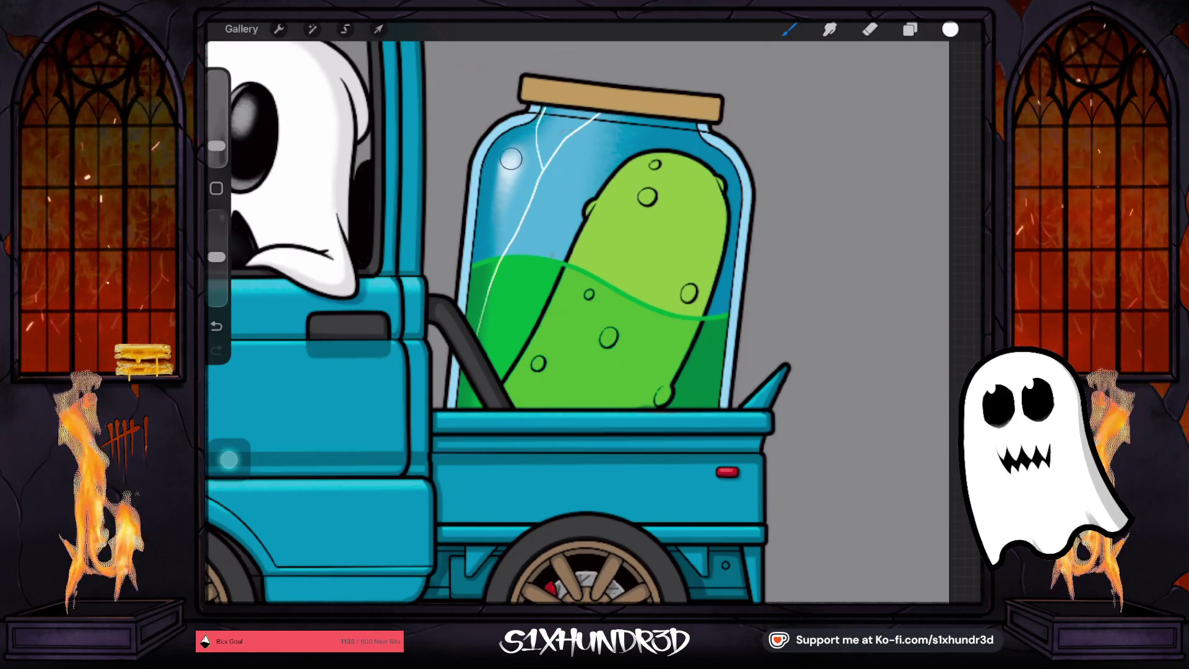
{"action": "left_click_drag", "start_coordinate": [216, 146], "coordinate": [216, 149]}
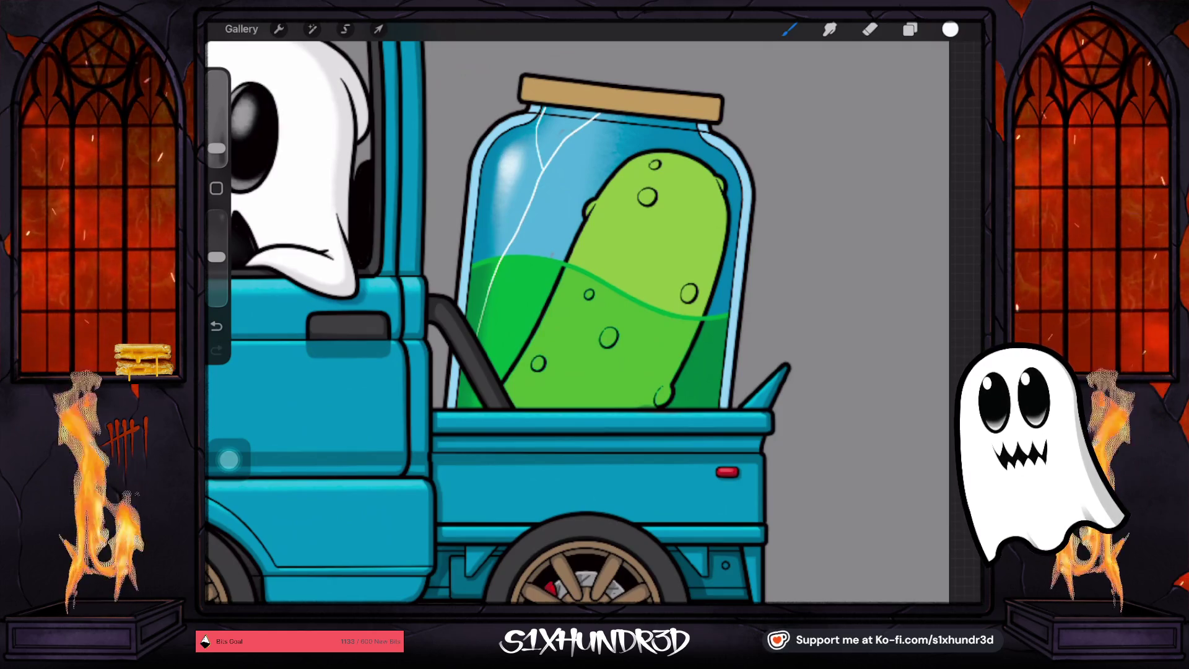
{"action": "left_click", "coordinate": [522, 139]}
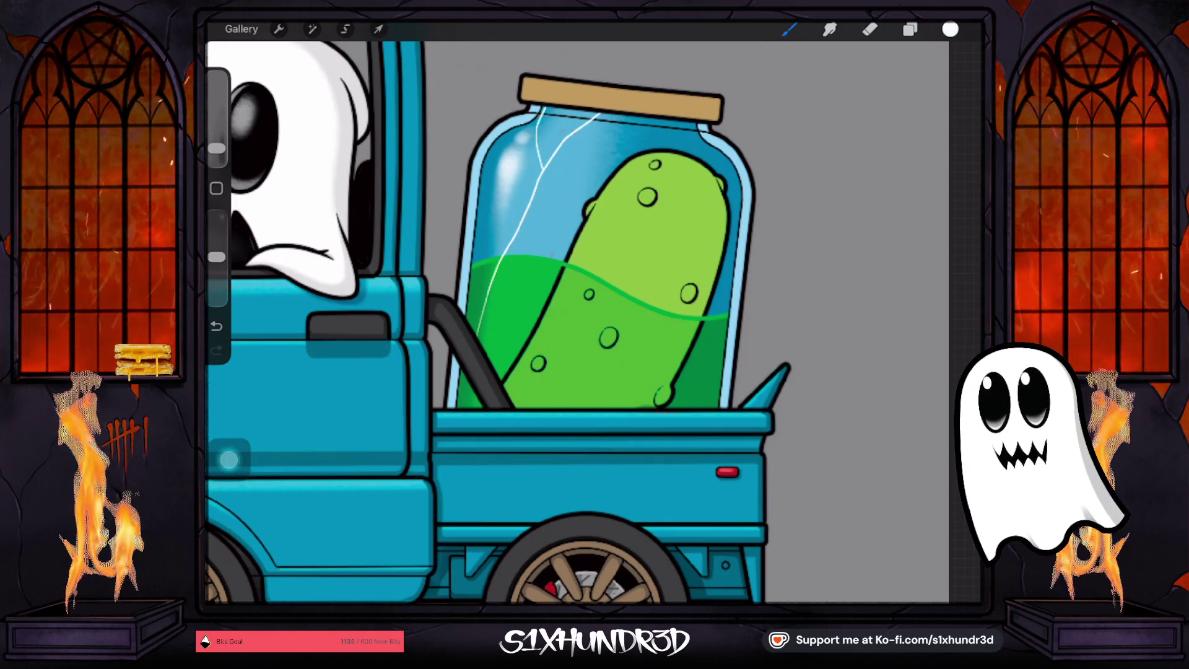
{"action": "left_click", "coordinate": [498, 193]}
{"action": "left_click", "coordinate": [910, 29]}
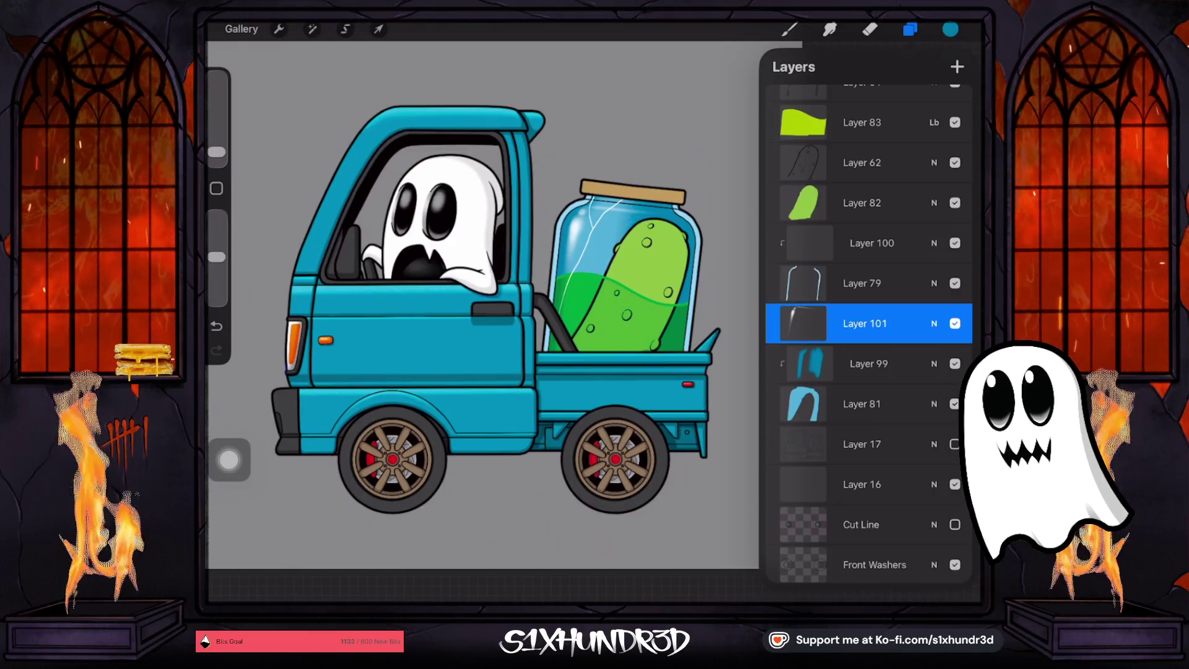
Toggle Layer 61's visibility to check it, then turn on its Alpha Lock
{"action": "scroll", "coordinate": [867, 334], "scroll_direction": "up", "scroll_amount": 2}
{"action": "left_click", "coordinate": [861, 156]}
{"action": "left_click", "coordinate": [954, 155]}
{"action": "left_click", "coordinate": [954, 155]}
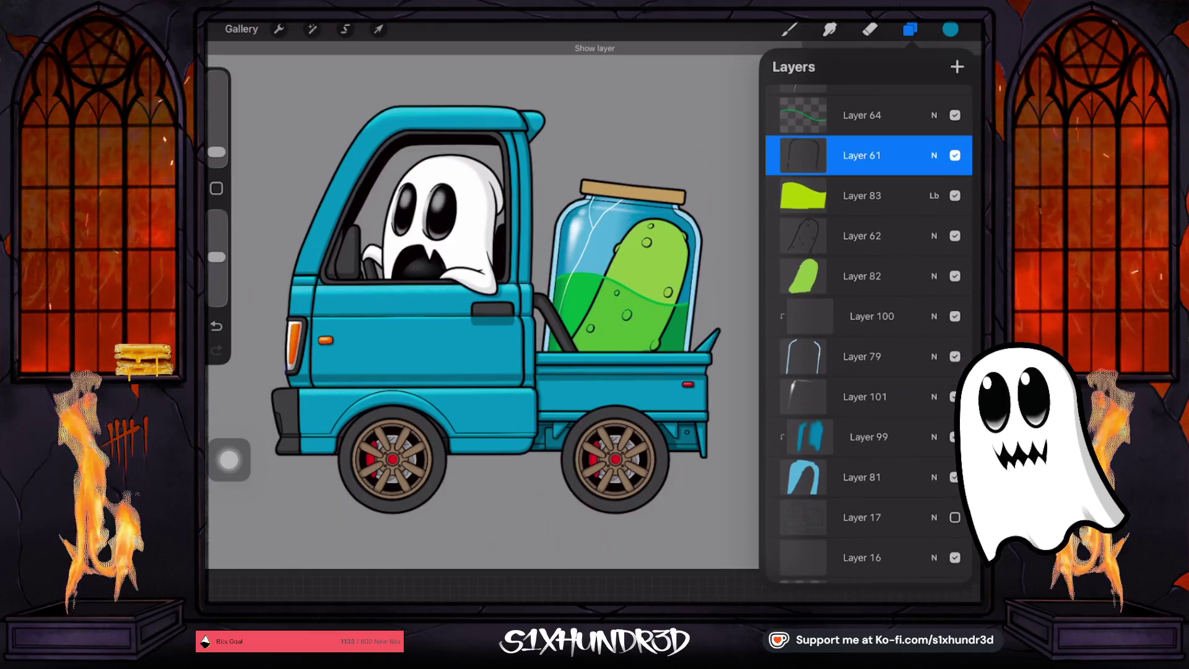
{"action": "left_click", "coordinate": [803, 155]}
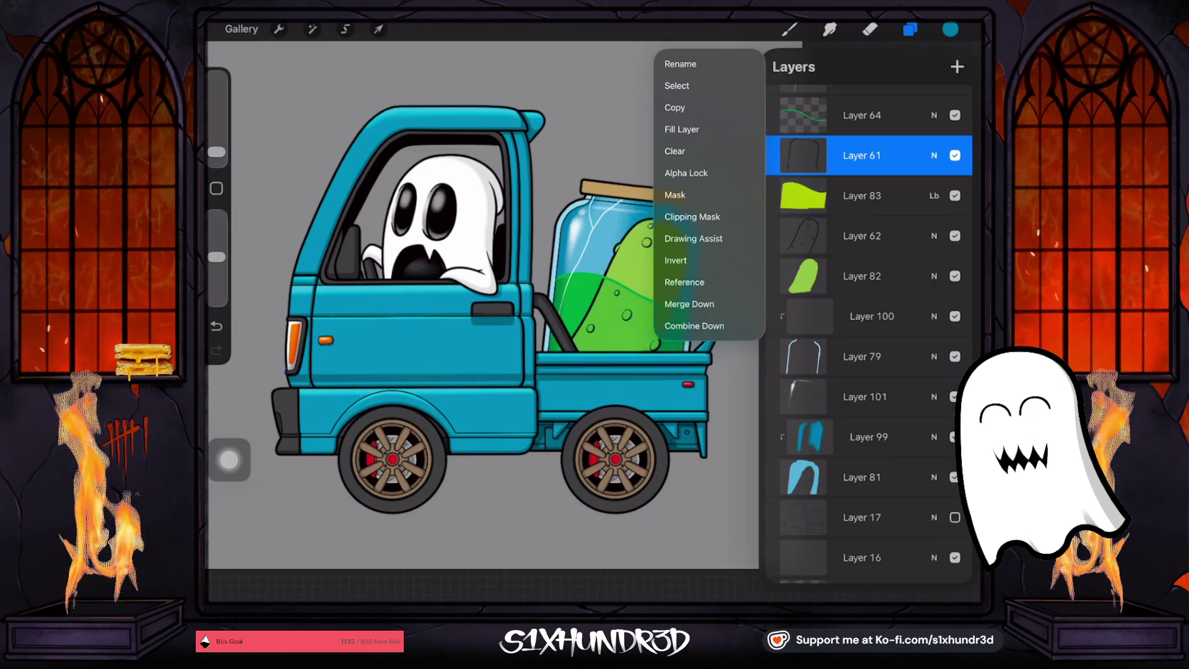
{"action": "left_click", "coordinate": [686, 173]}
{"action": "left_click", "coordinate": [909, 29]}
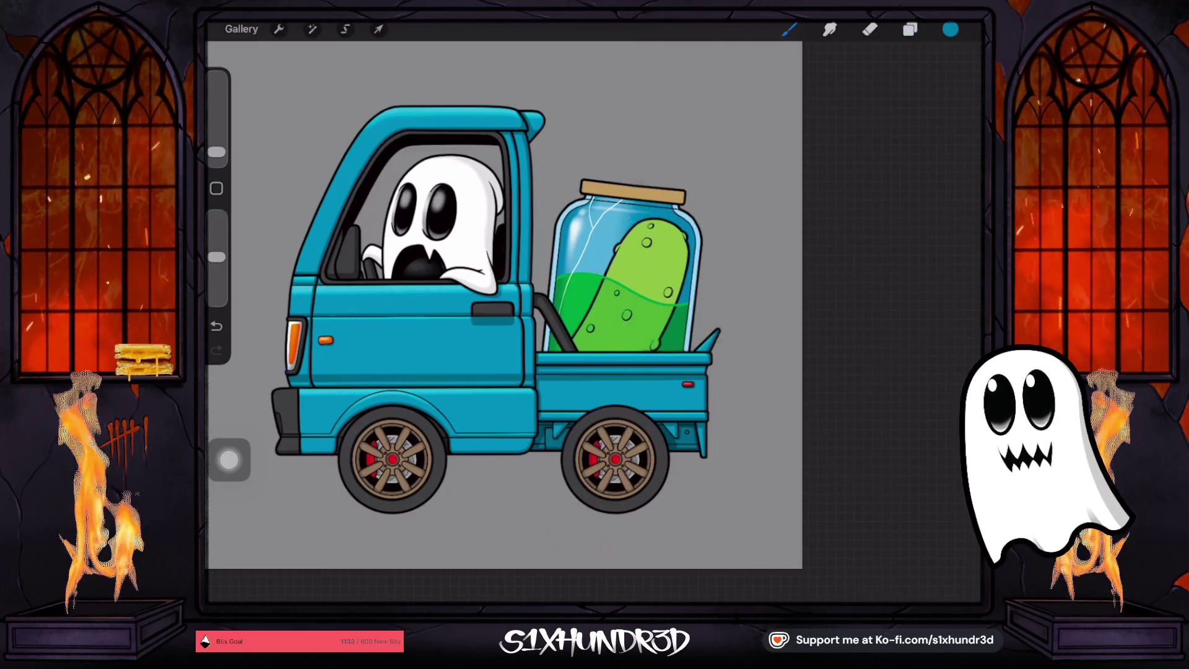
{"action": "scroll", "coordinate": [619, 279], "scroll_direction": "up", "scroll_amount": 5}
{"action": "left_click", "coordinate": [789, 29]}
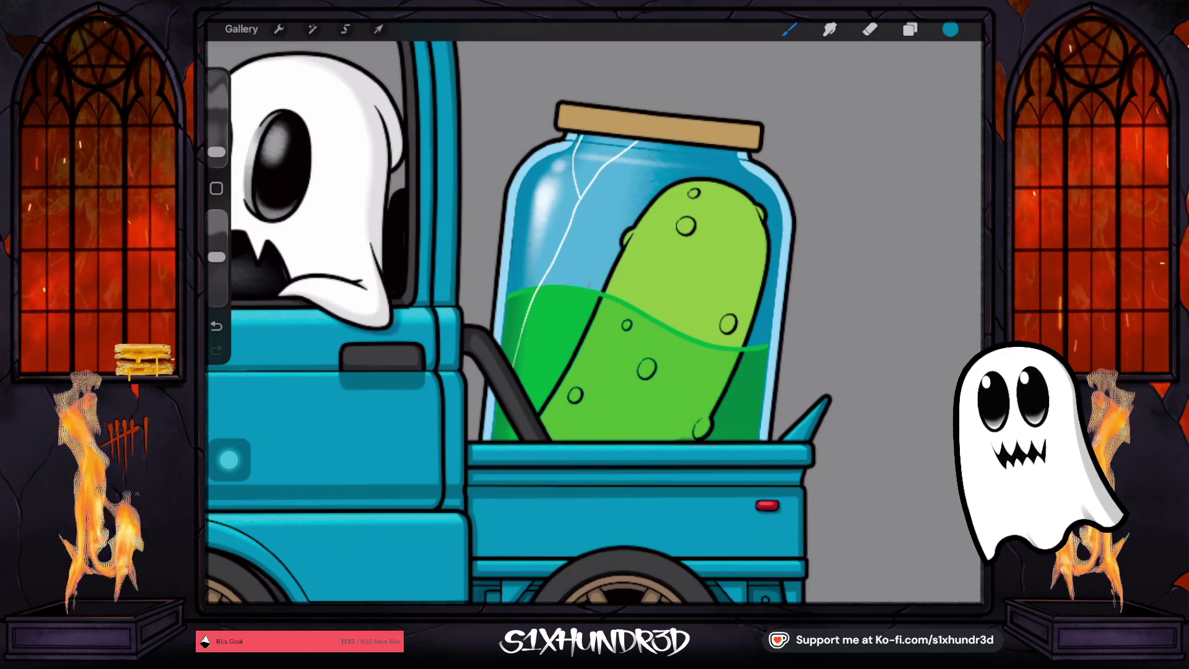
{"action": "scroll", "coordinate": [594, 322], "scroll_direction": "down", "scroll_amount": 5}
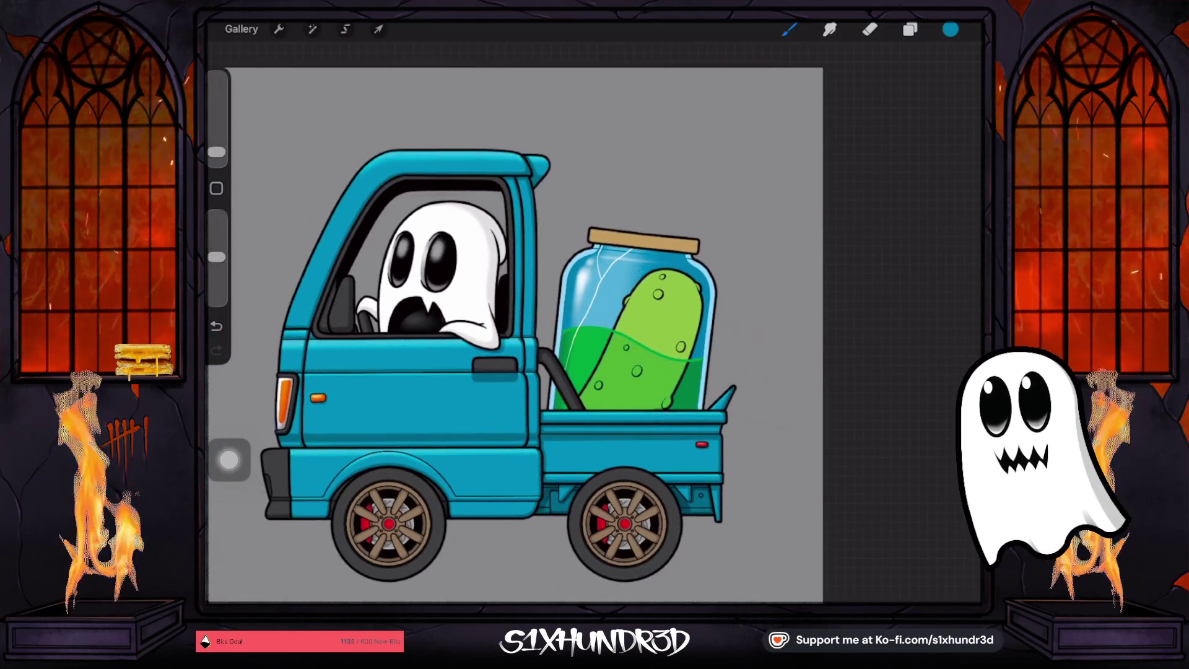
{"action": "scroll", "coordinate": [594, 322], "scroll_direction": "up", "scroll_amount": 5}
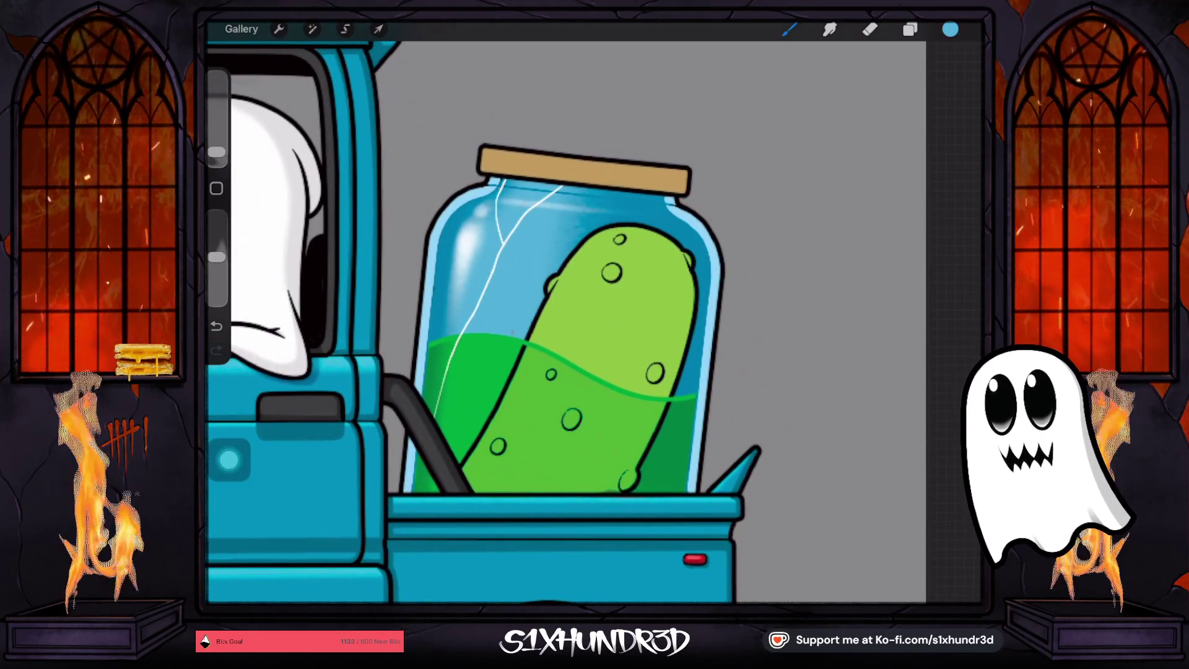
Select Layer 100, enlarge the brush, and sample a darker blue from the jar glass
{"action": "left_click", "coordinate": [909, 29]}
{"action": "scroll", "coordinate": [867, 334], "scroll_direction": "down", "scroll_amount": 3}
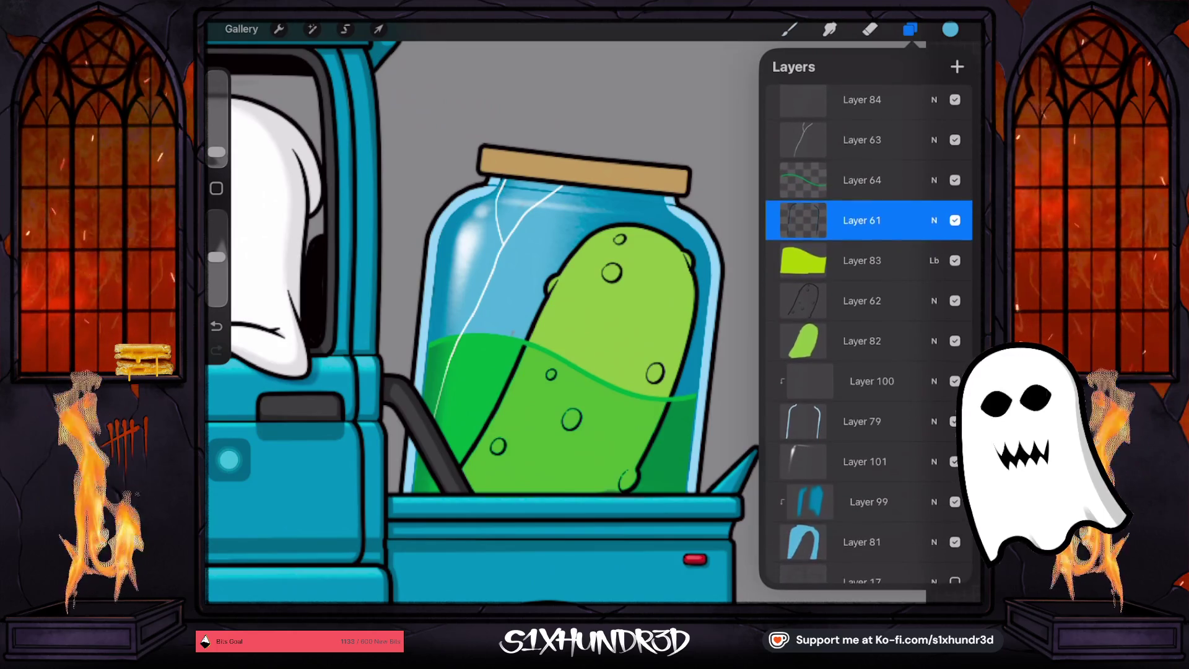
{"action": "left_click", "coordinate": [872, 381]}
{"action": "left_click", "coordinate": [789, 29]}
{"action": "left_click_drag", "start_coordinate": [216, 151], "coordinate": [216, 147]}
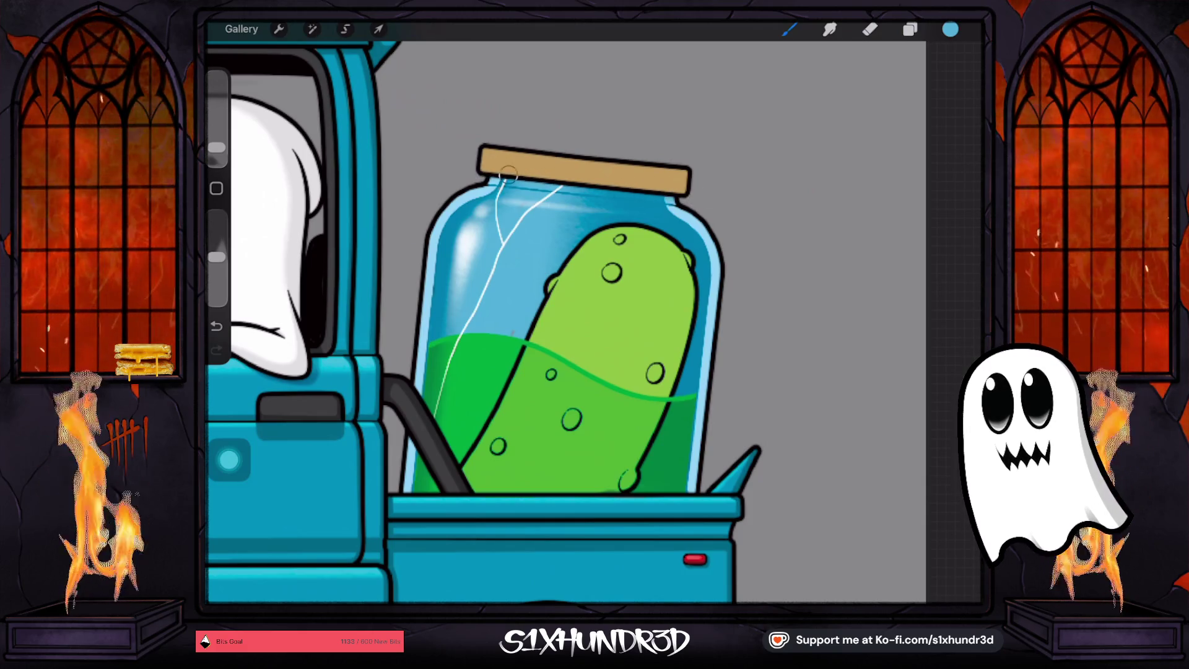
{"action": "left_click_drag", "start_coordinate": [216, 147], "coordinate": [216, 134]}
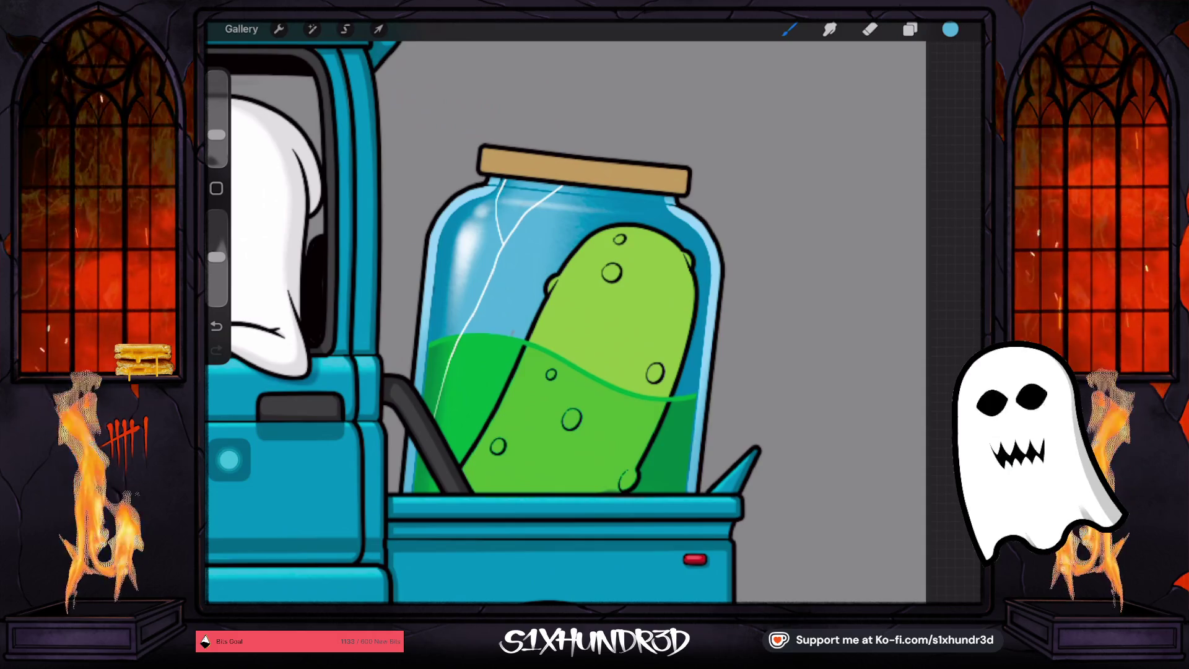
{"action": "left_click", "coordinate": [437, 301]}
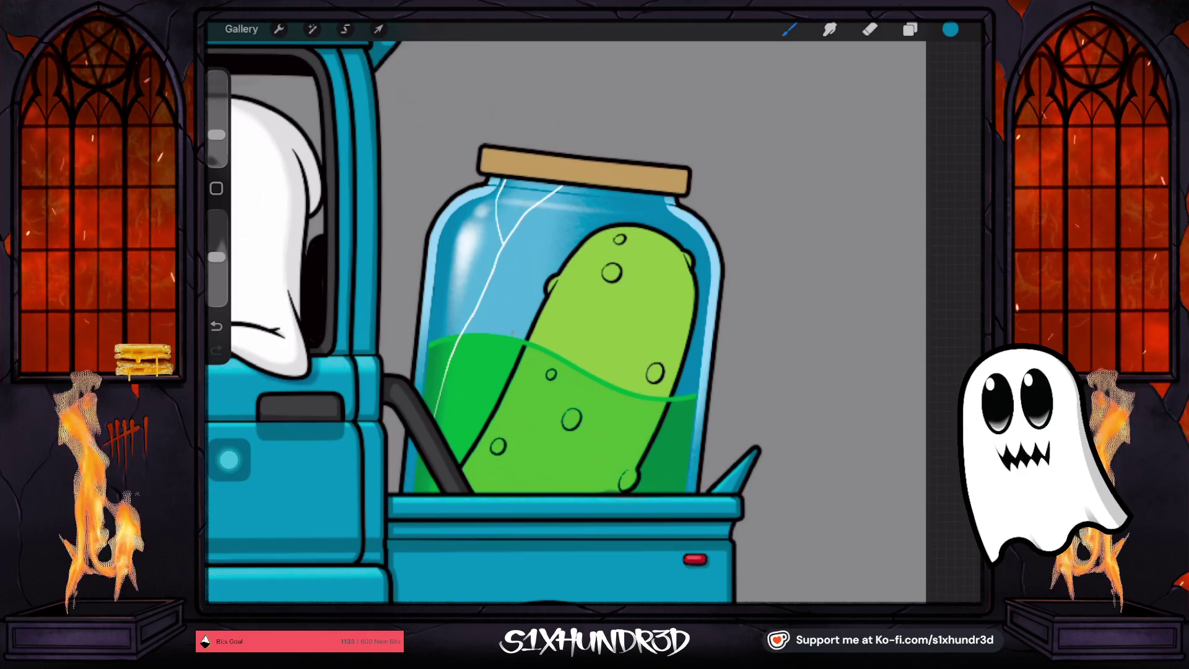
Make Layer 61 the active layer for further jar shading
{"action": "scroll", "coordinate": [501, 322], "scroll_direction": "down", "scroll_amount": 5}
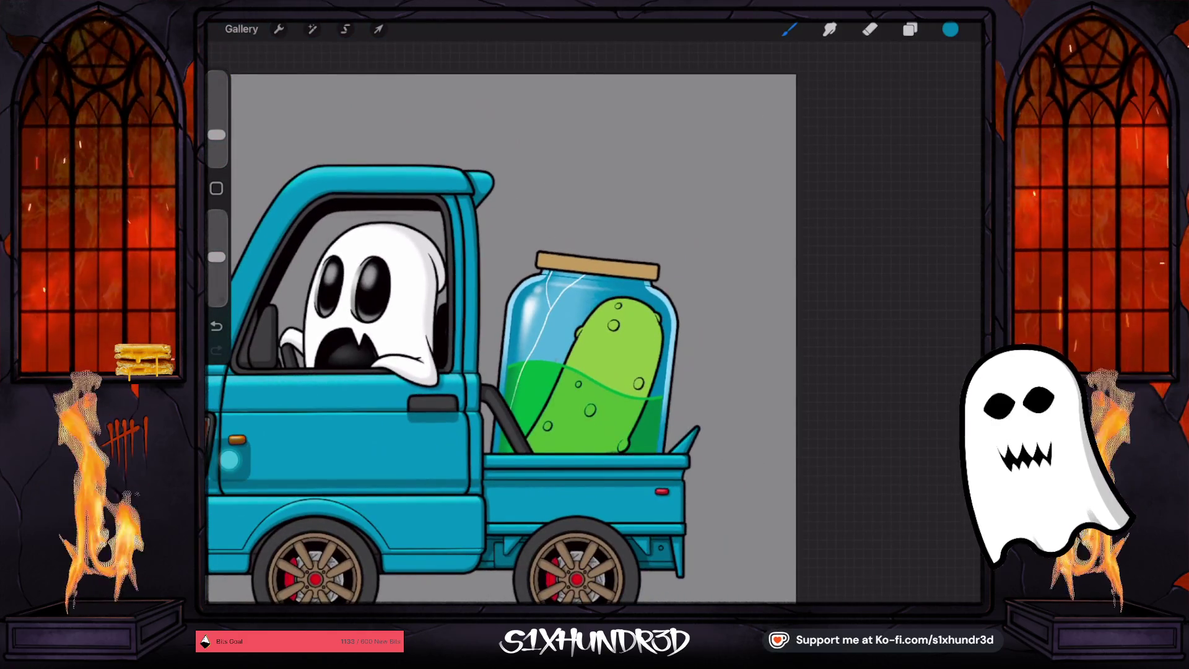
{"action": "scroll", "coordinate": [608, 332], "scroll_direction": "up", "scroll_amount": 5}
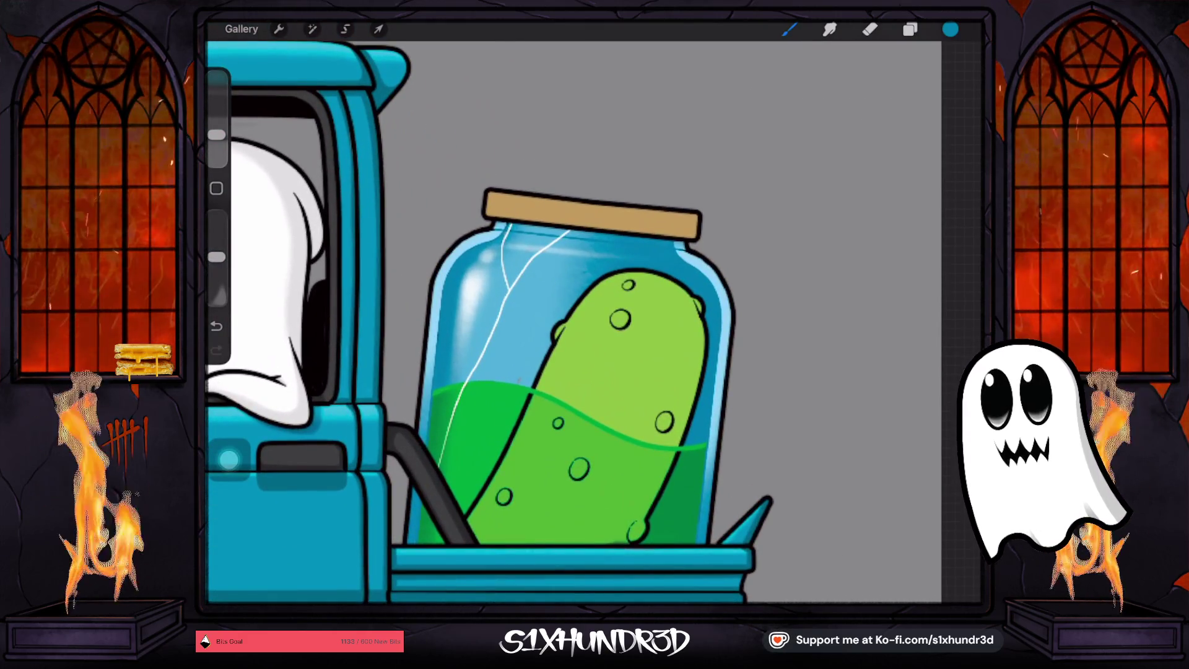
{"action": "scroll", "coordinate": [548, 291], "scroll_direction": "up", "scroll_amount": 2}
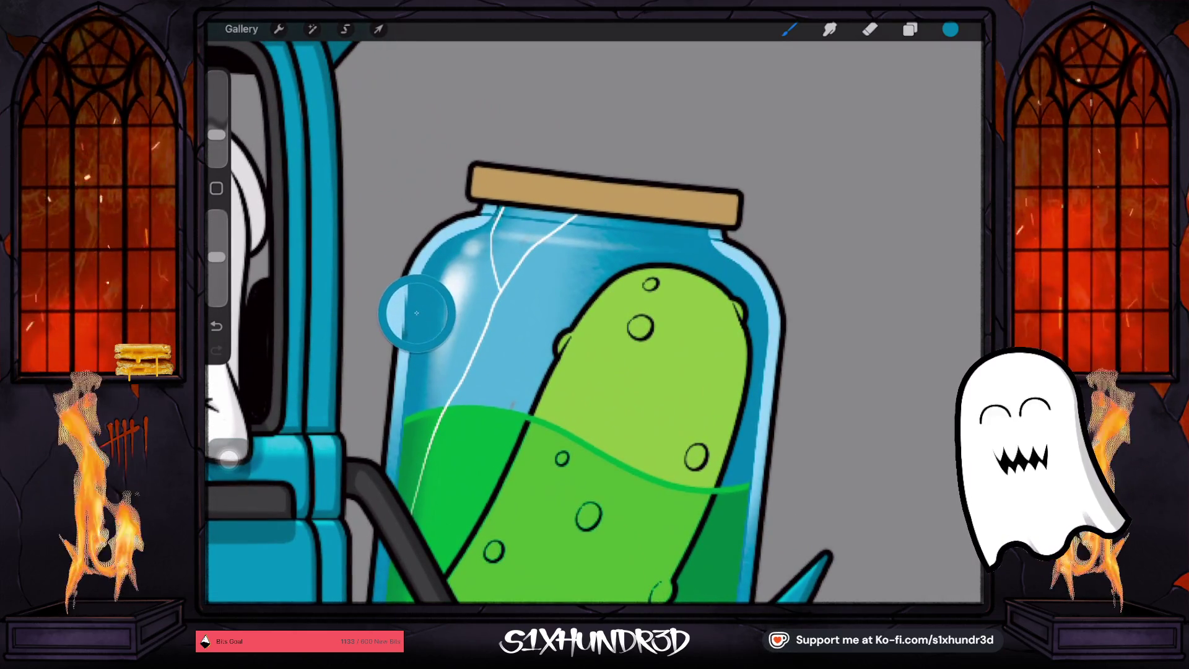
{"action": "left_click", "coordinate": [910, 29]}
{"action": "left_click", "coordinate": [867, 172]}
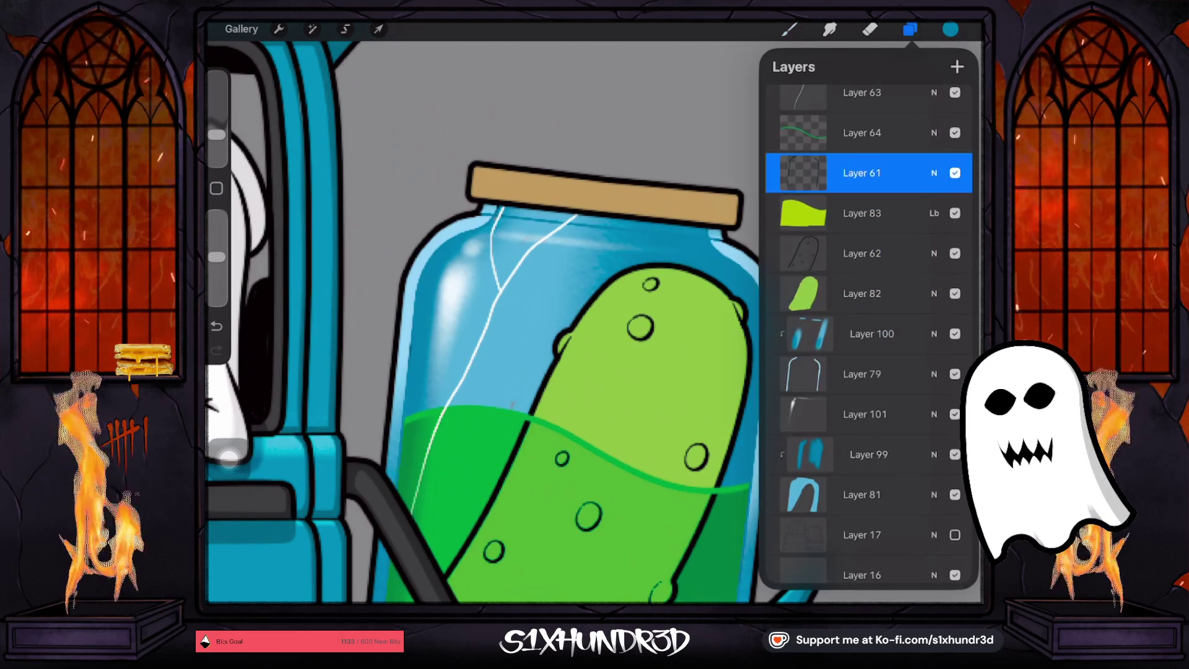
{"action": "left_click", "coordinate": [788, 29]}
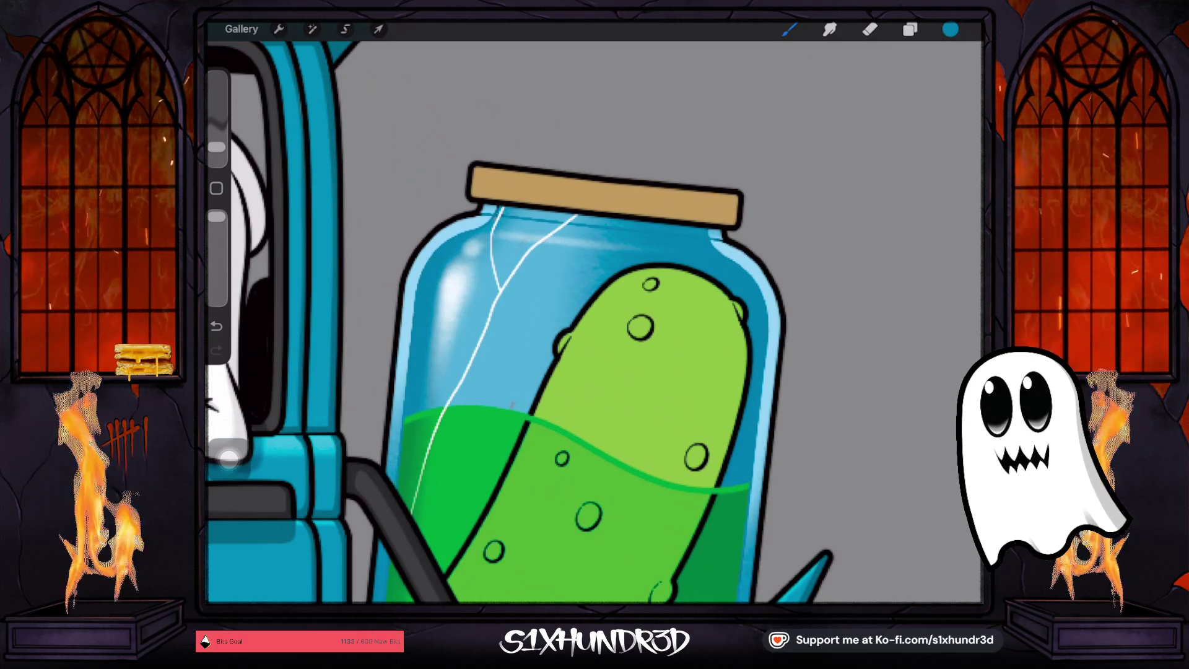
{"action": "scroll", "coordinate": [505, 322], "scroll_direction": "down", "scroll_amount": 3}
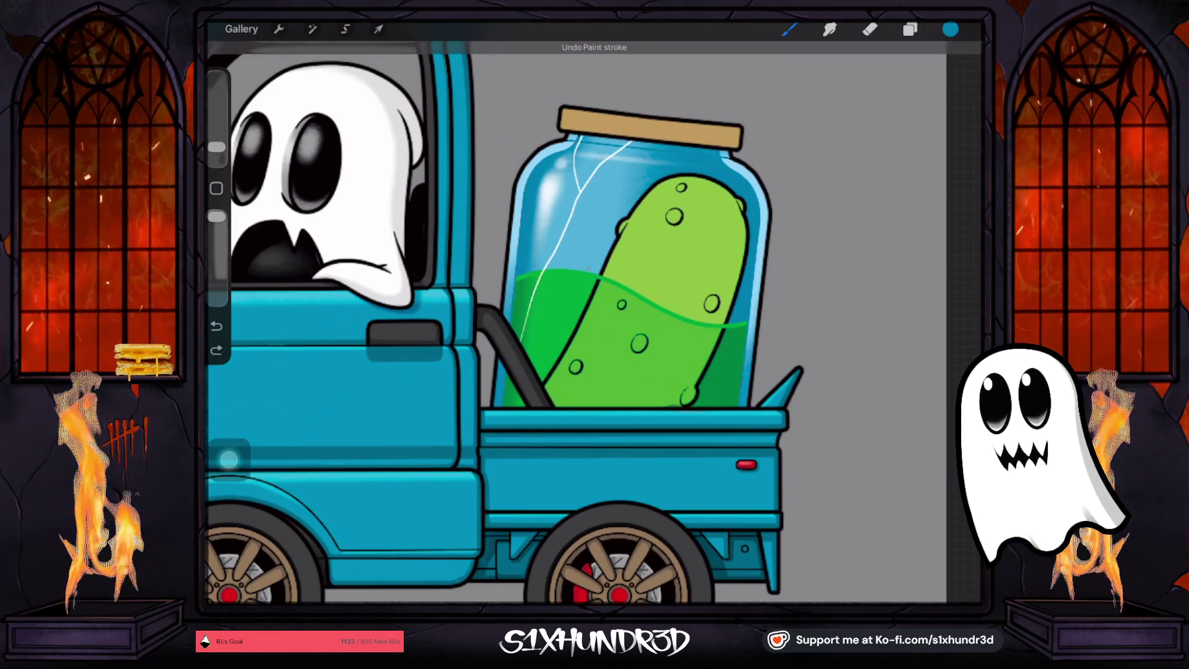
Darken the current blue slightly and undo the recent strokes along the jar edge
{"action": "left_click", "coordinate": [950, 29]}
{"action": "left_click_drag", "start_coordinate": [899, 173], "coordinate": [906, 200]}
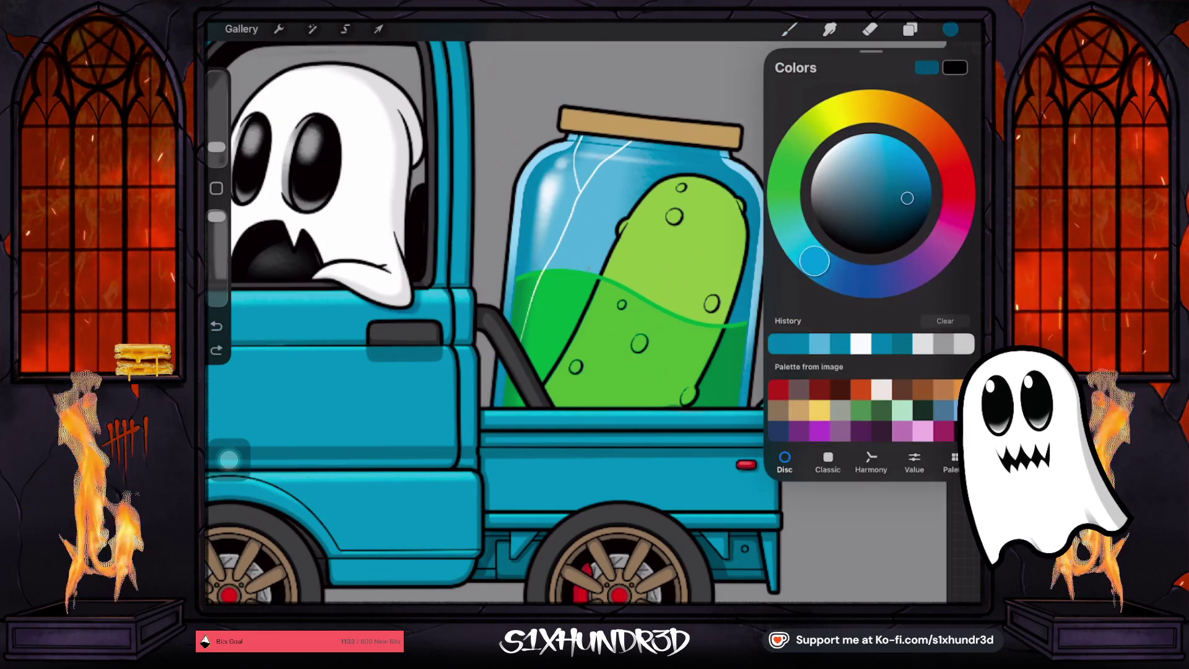
{"action": "left_click", "coordinate": [513, 189]}
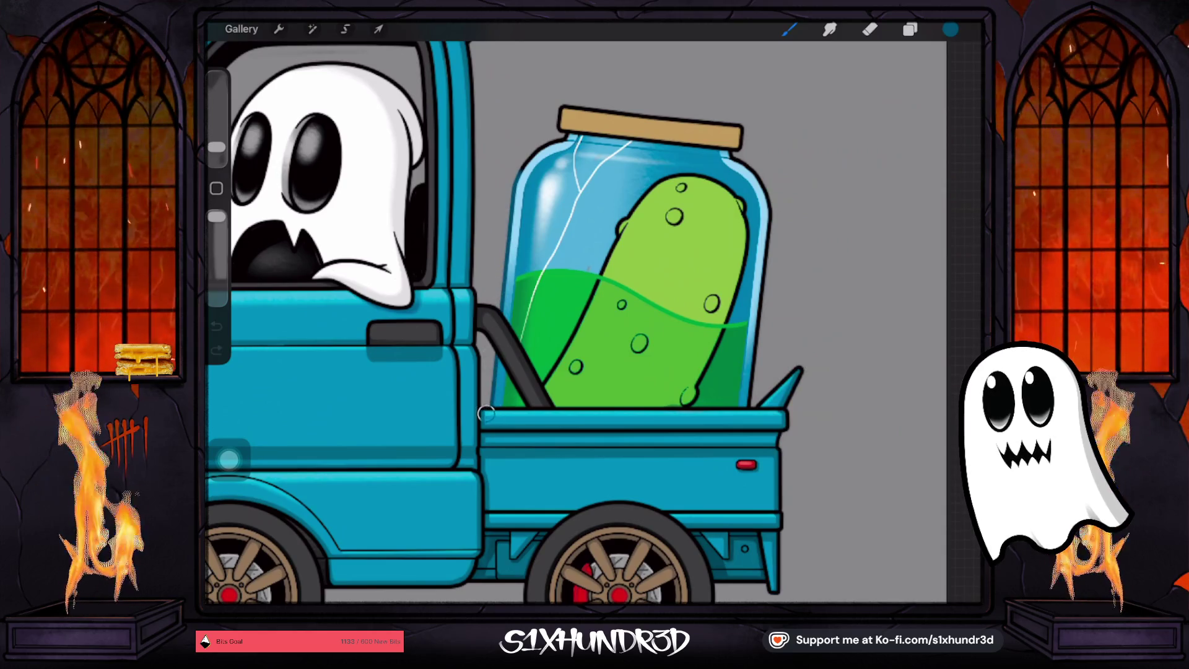
{"action": "left_click", "coordinate": [951, 29]}
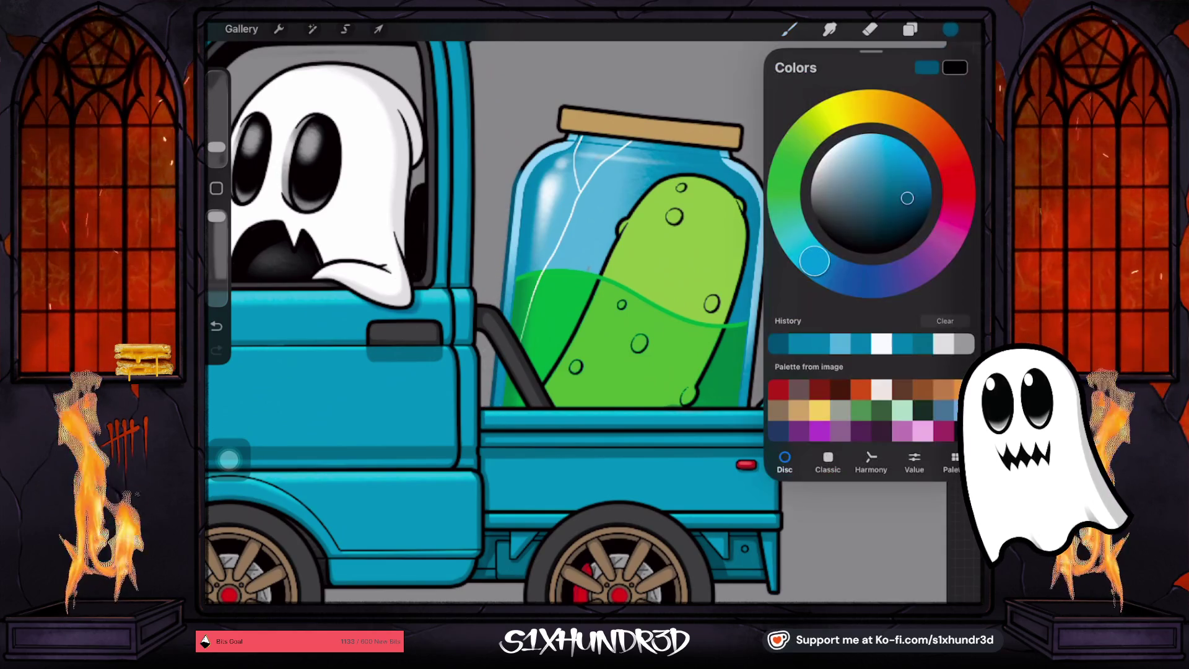
{"action": "left_click", "coordinate": [507, 203]}
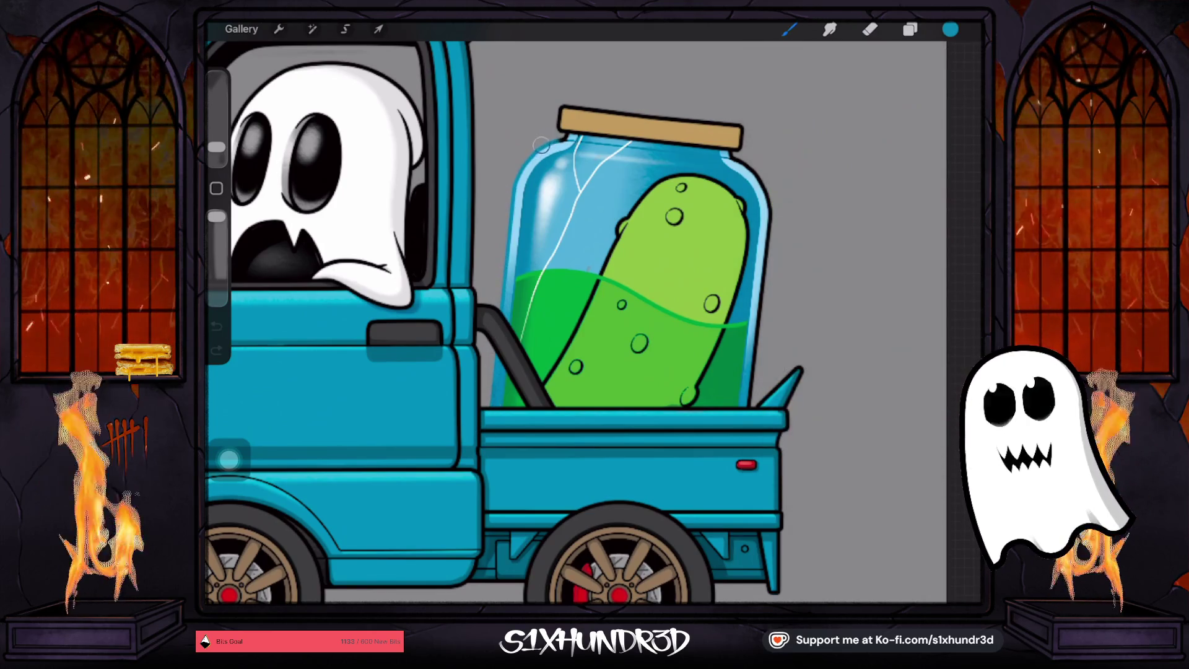
{"action": "scroll", "coordinate": [576, 322], "scroll_direction": "down", "scroll_amount": 5}
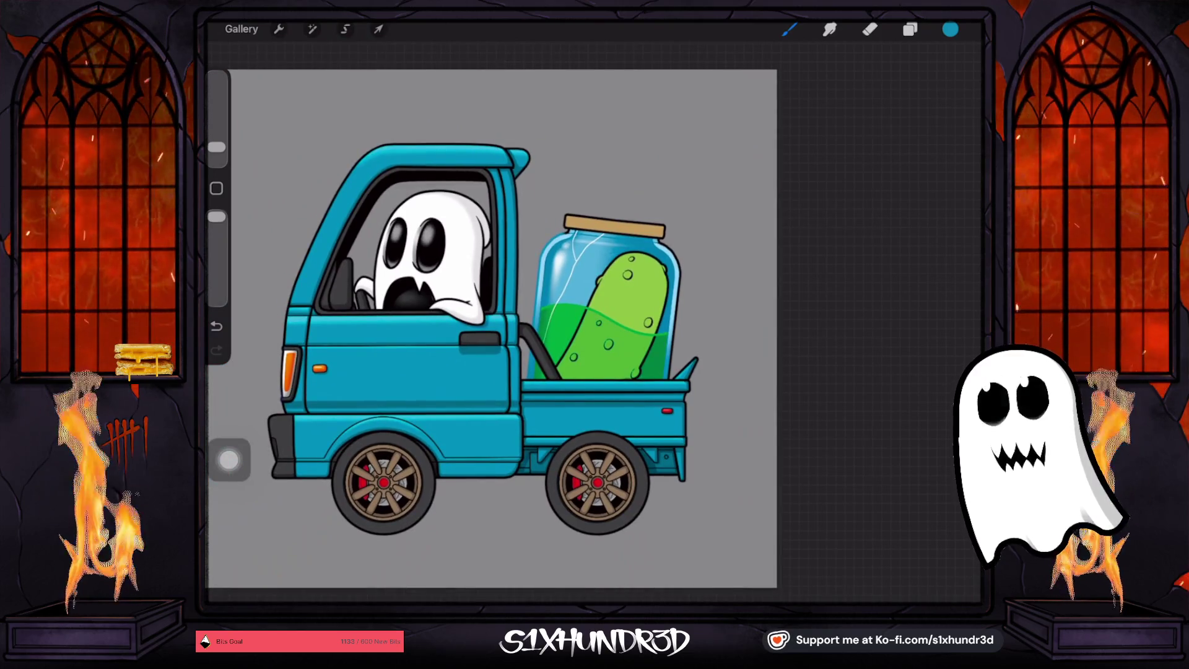
{"action": "key", "text": "ctrl+z"}
{"action": "key", "text": "ctrl+z"}
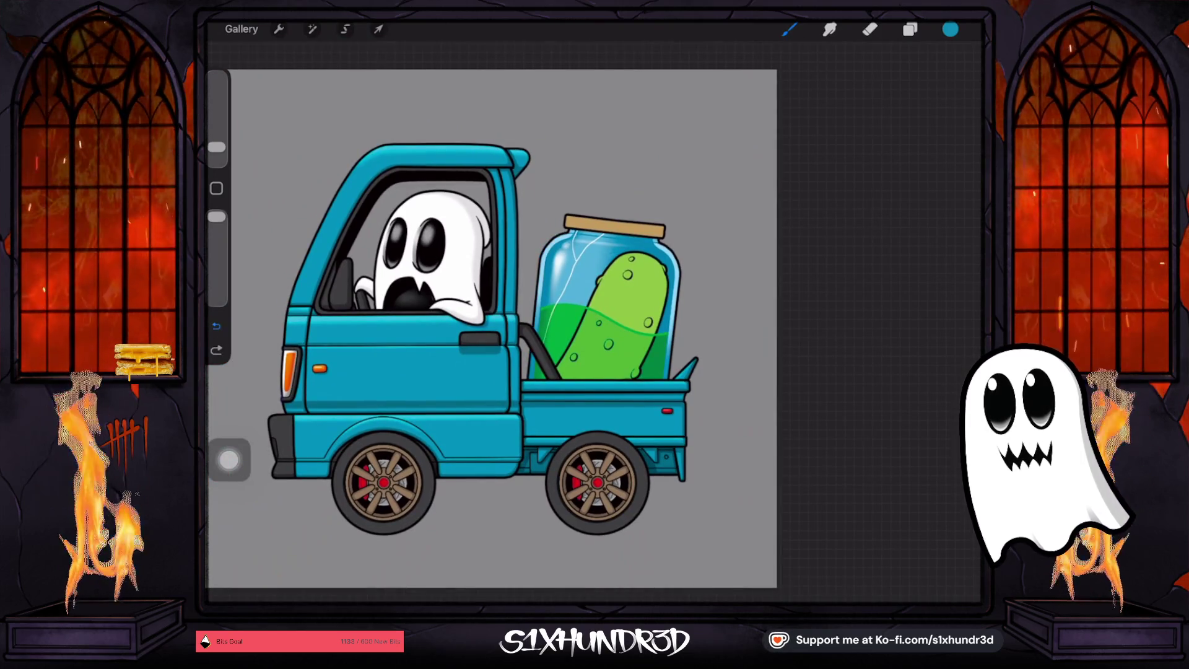
{"action": "scroll", "coordinate": [607, 297], "scroll_direction": "up", "scroll_amount": 5}
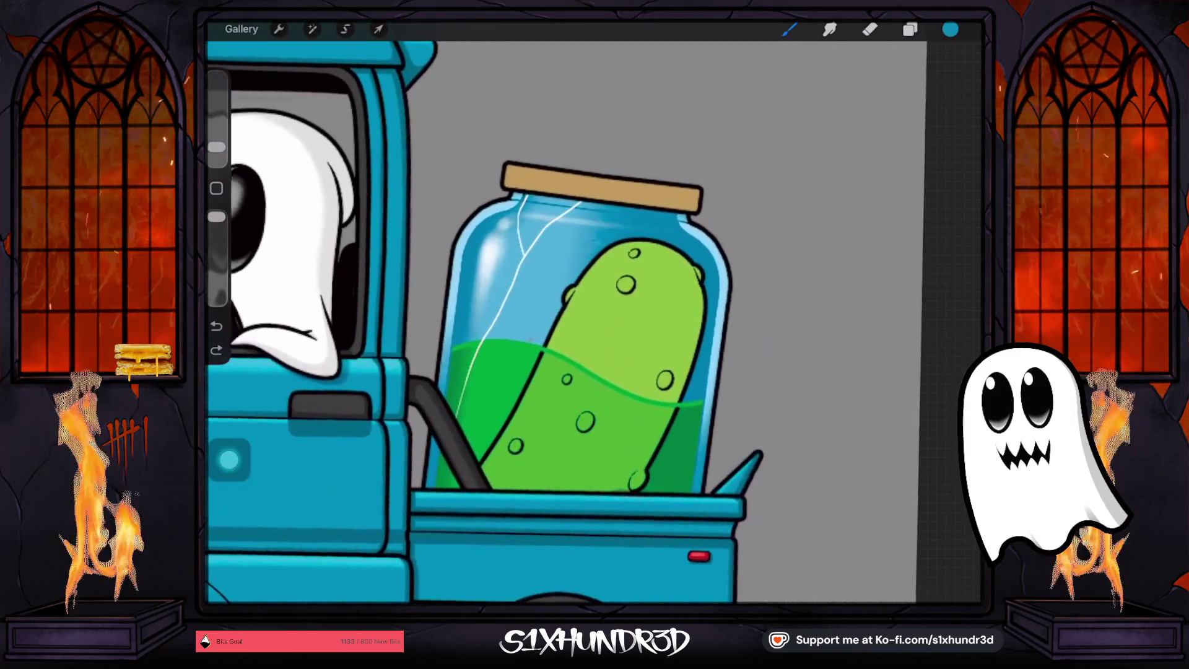
{"action": "scroll", "coordinate": [576, 322], "scroll_direction": "up", "scroll_amount": 1}
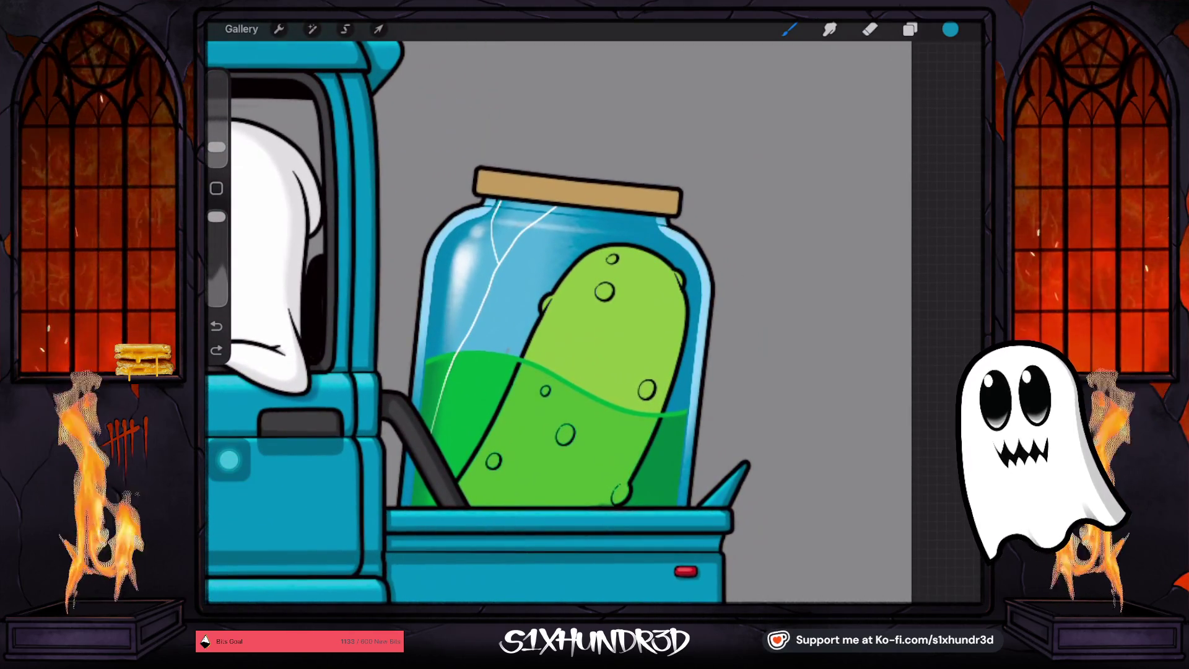
Sample the jar lid's tan and darken it slightly
{"action": "left_click_drag", "start_coordinate": [557, 170], "coordinate": [557, 170]}
{"action": "left_click", "coordinate": [950, 29]}
{"action": "left_click", "coordinate": [884, 201]}
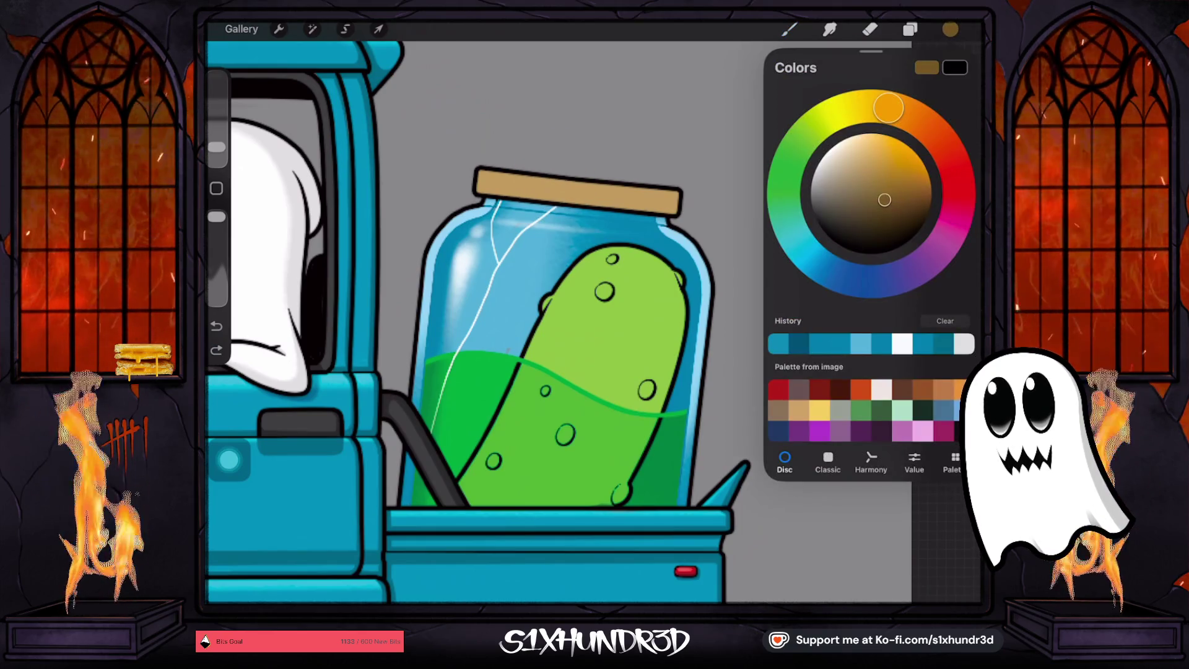
{"action": "left_click", "coordinate": [909, 29]}
{"action": "scroll", "coordinate": [866, 334], "scroll_direction": "down", "scroll_amount": 15}
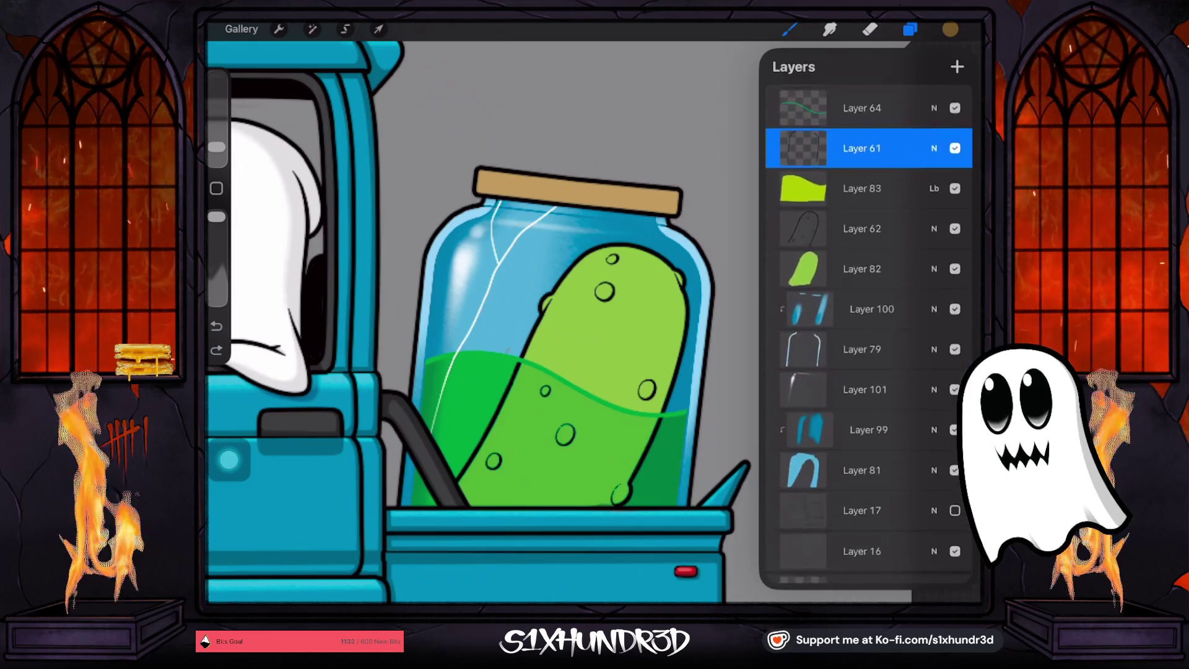
{"action": "scroll", "coordinate": [867, 334], "scroll_direction": "up", "scroll_amount": 10}
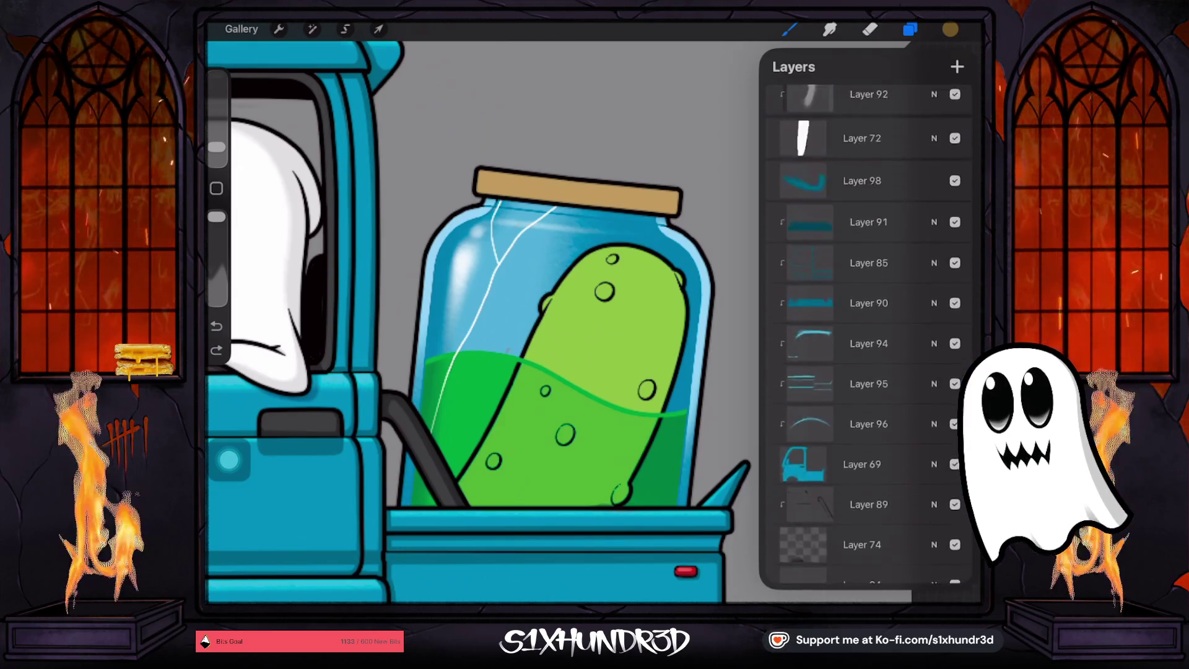
Add an empty Layer 102 above Layer 80 and paint a small test mark near the lid
{"action": "scroll", "coordinate": [866, 334], "scroll_direction": "up", "scroll_amount": 5}
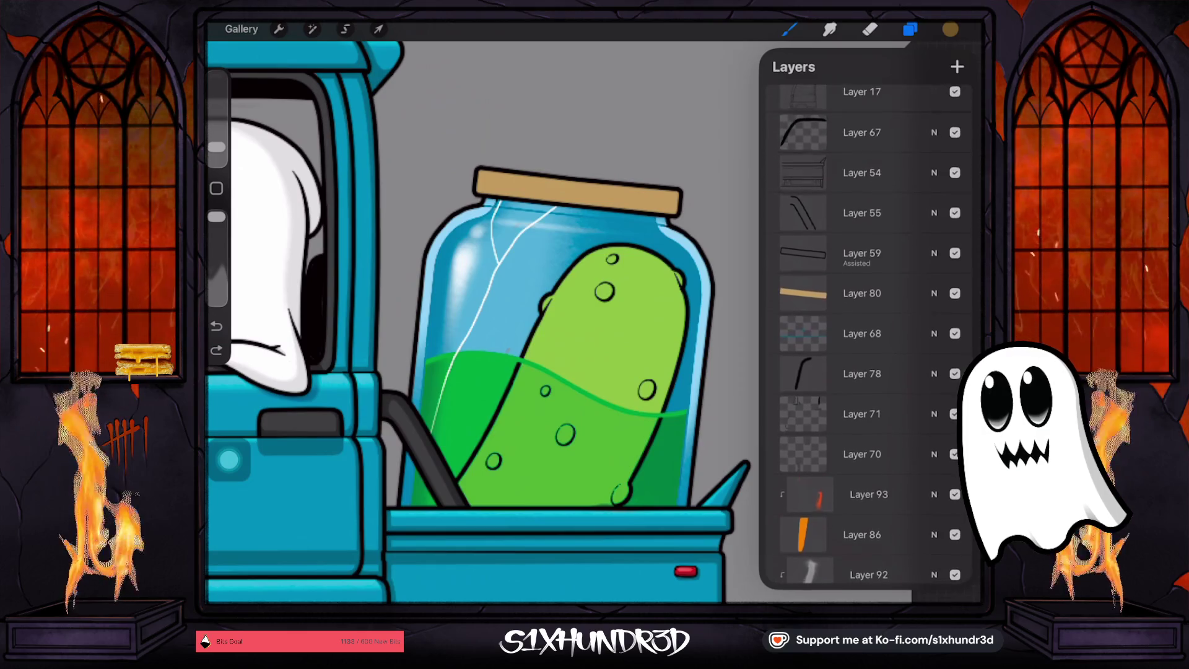
{"action": "left_click", "coordinate": [957, 66]}
{"action": "left_click", "coordinate": [802, 290]}
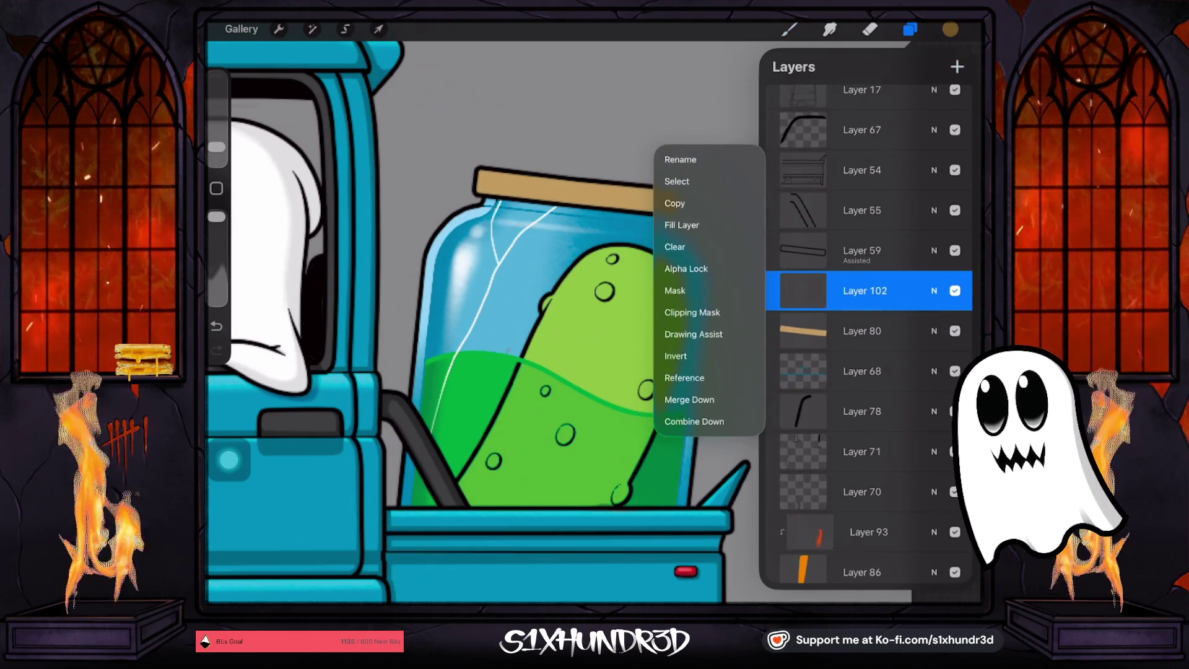
{"action": "left_click", "coordinate": [803, 290]}
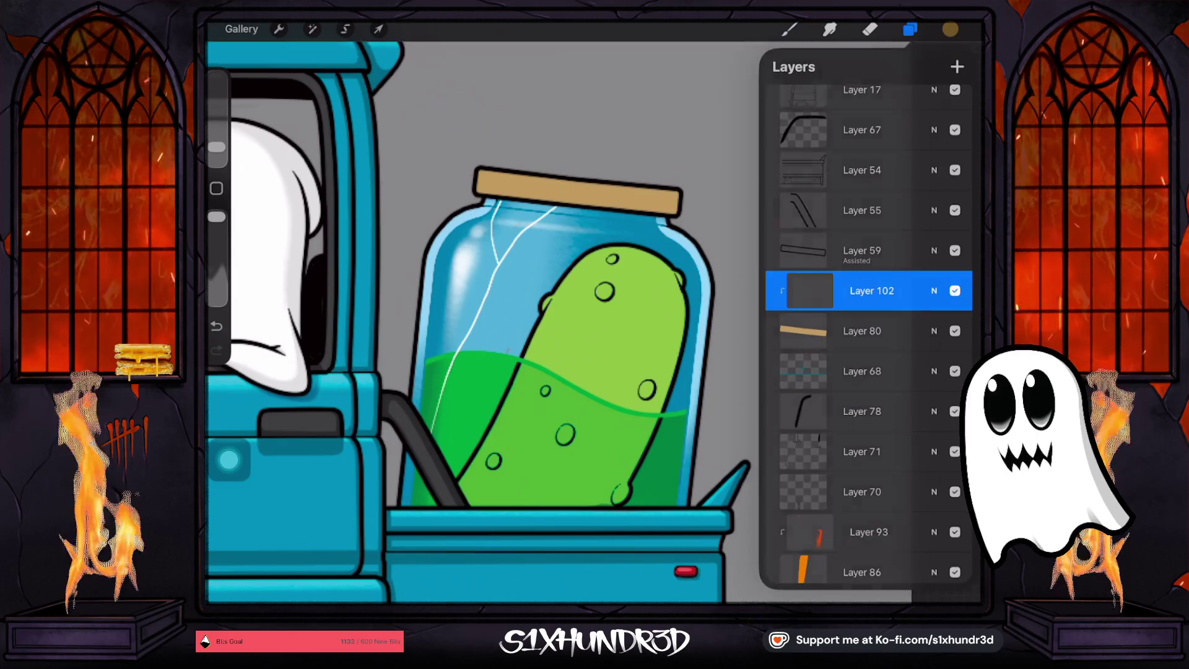
{"action": "left_click", "coordinate": [788, 29]}
{"action": "left_click_drag", "start_coordinate": [667, 260], "coordinate": [665, 262]}
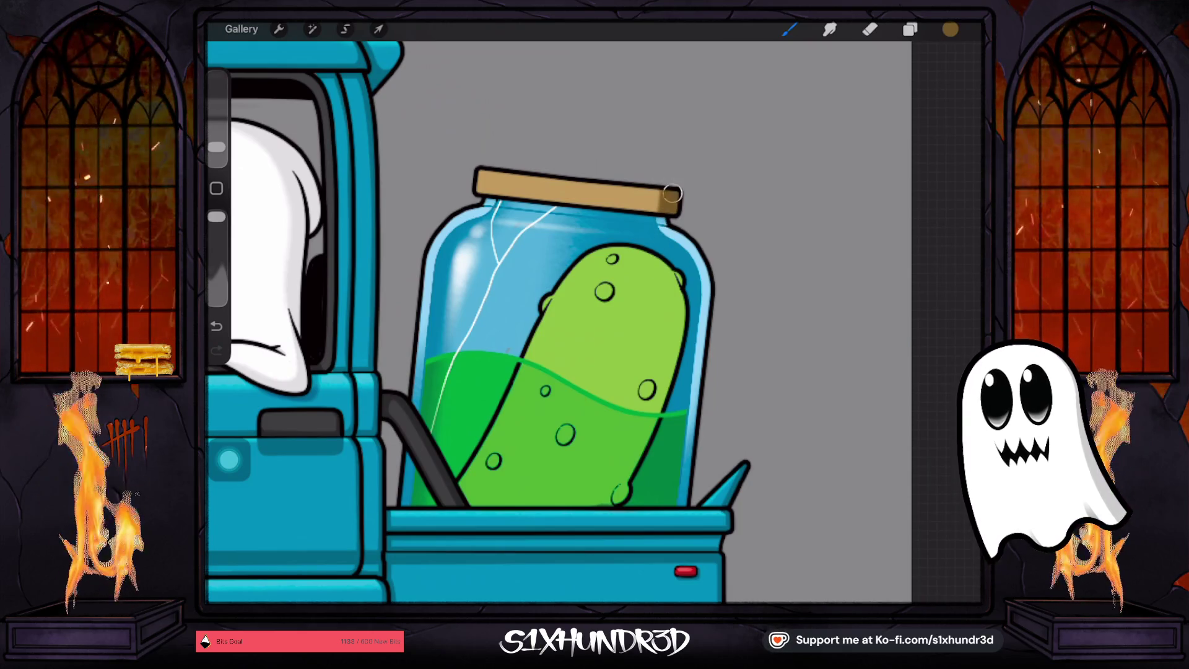
Switch to Ghosty Tech Pen 2 and draw a straight shading line along the lid's edge
{"action": "left_click", "coordinate": [788, 29]}
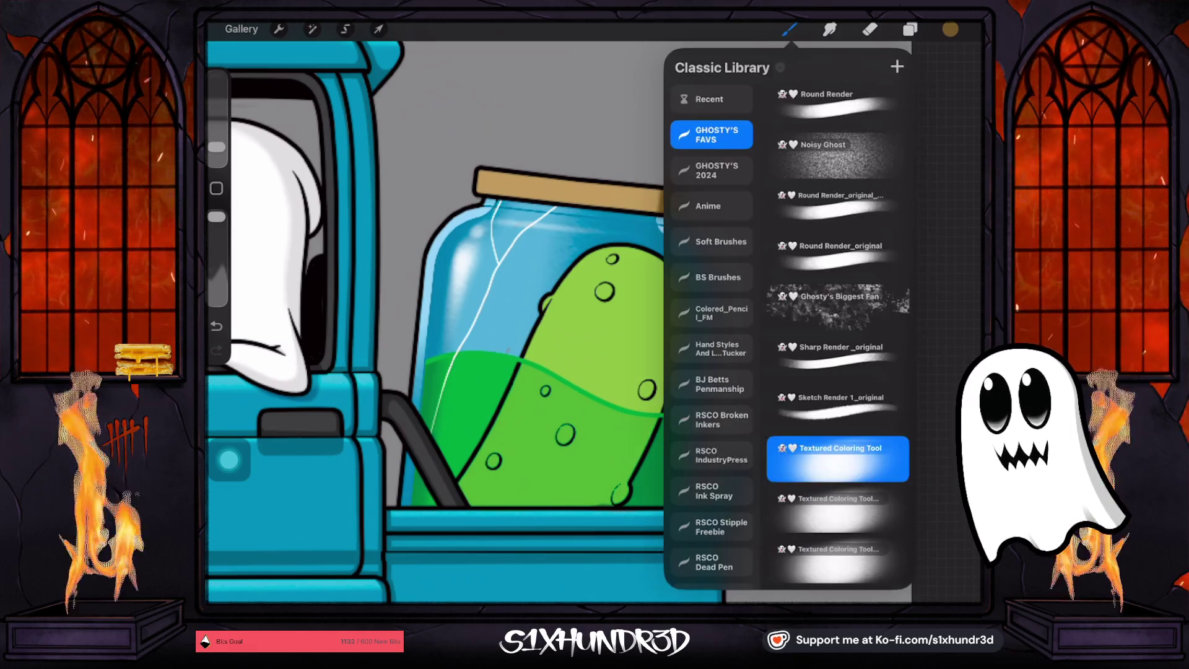
{"action": "scroll", "coordinate": [835, 321], "scroll_direction": "up", "scroll_amount": 10}
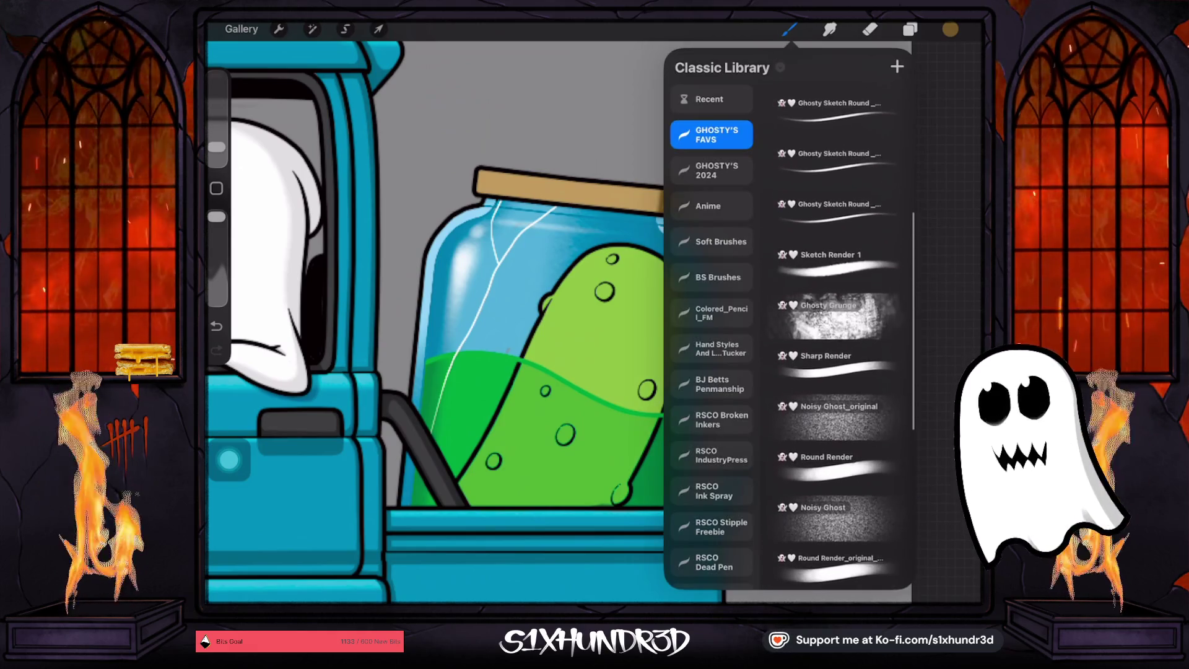
{"action": "scroll", "coordinate": [835, 334], "scroll_direction": "up", "scroll_amount": 3}
{"action": "scroll", "coordinate": [835, 322], "scroll_direction": "up", "scroll_amount": 2}
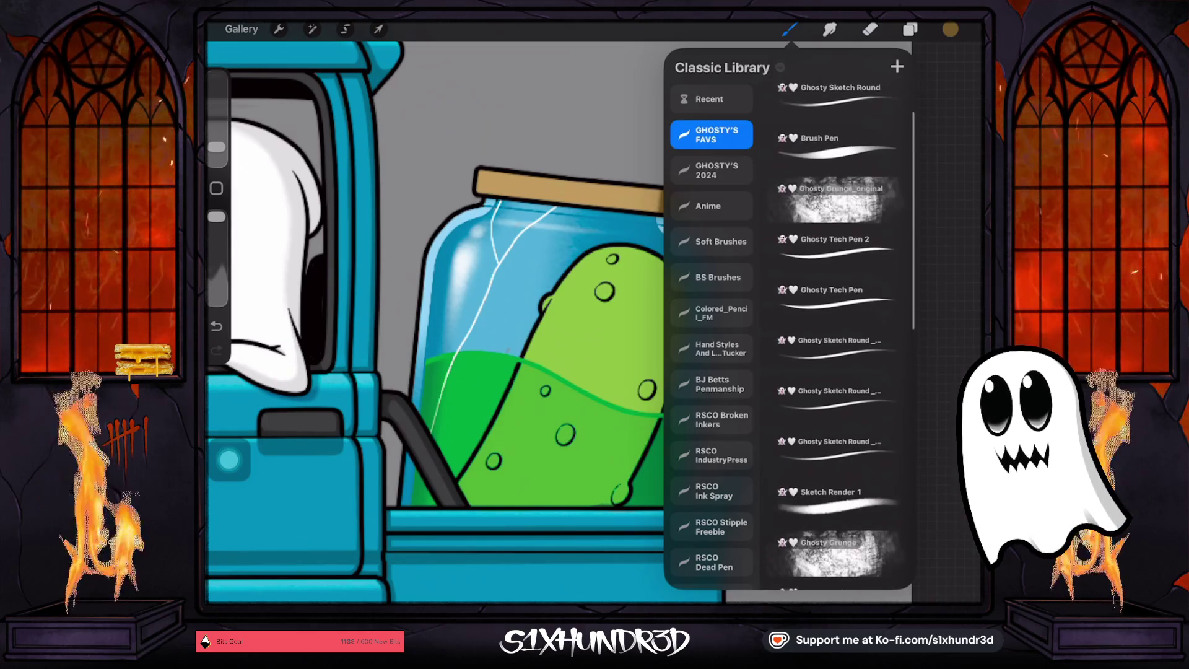
{"action": "left_click", "coordinate": [836, 239]}
{"action": "left_click", "coordinate": [216, 147]}
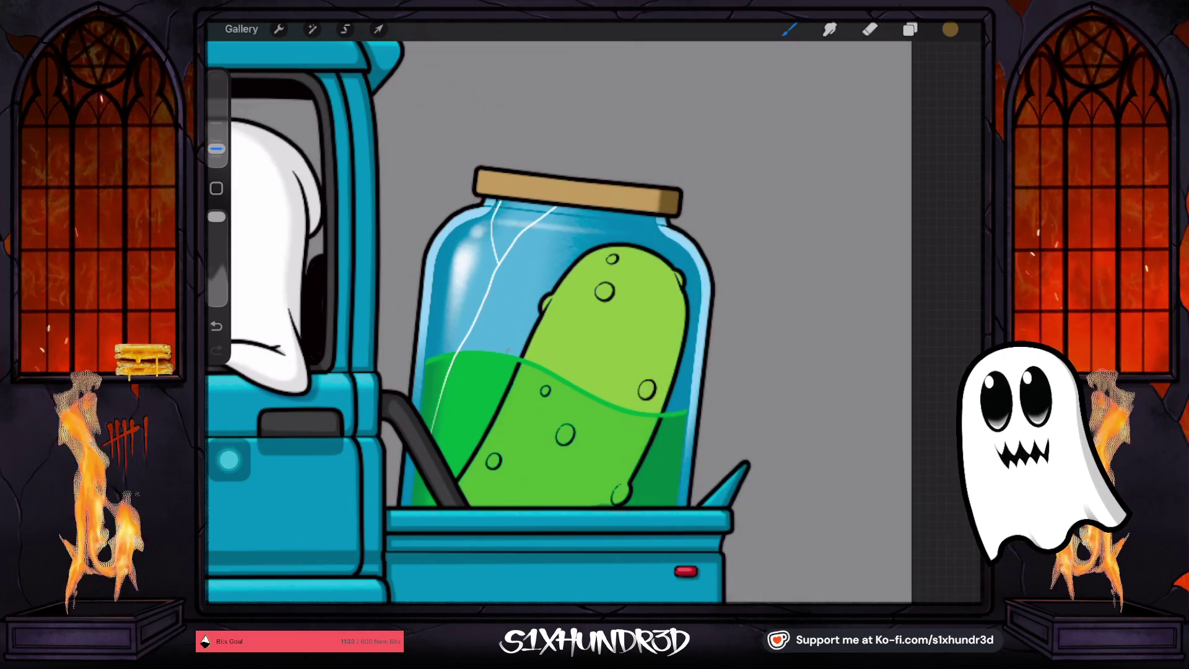
{"action": "scroll", "coordinate": [595, 322], "scroll_direction": "up", "scroll_amount": 3}
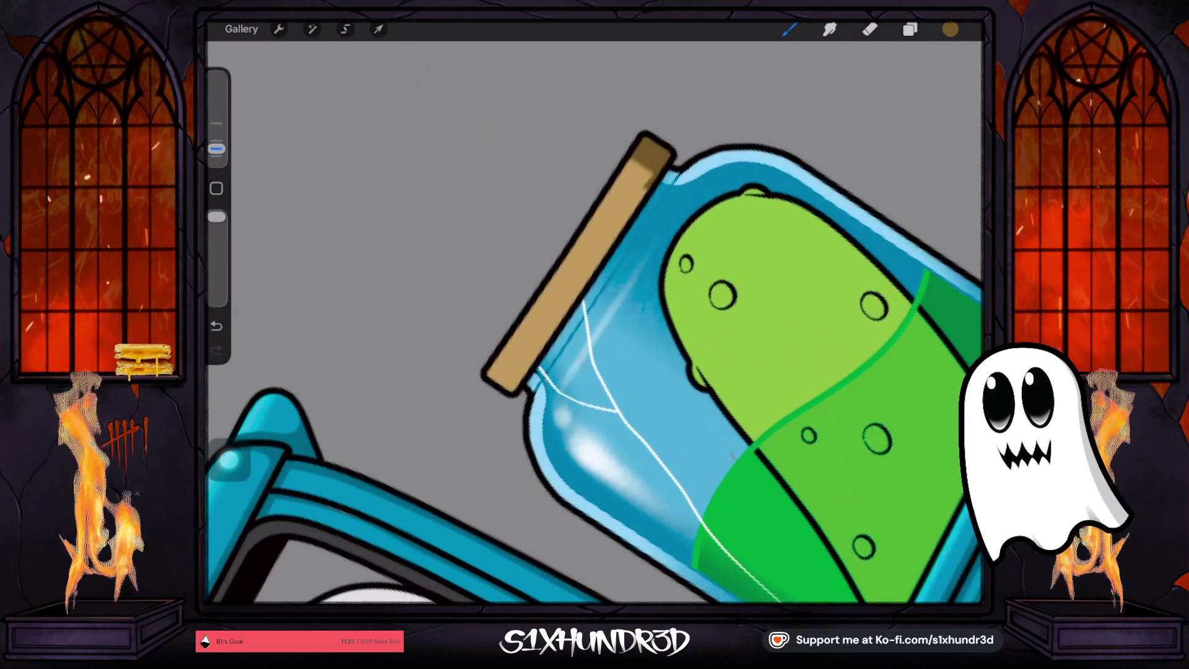
{"action": "key", "text": "ctrl+z"}
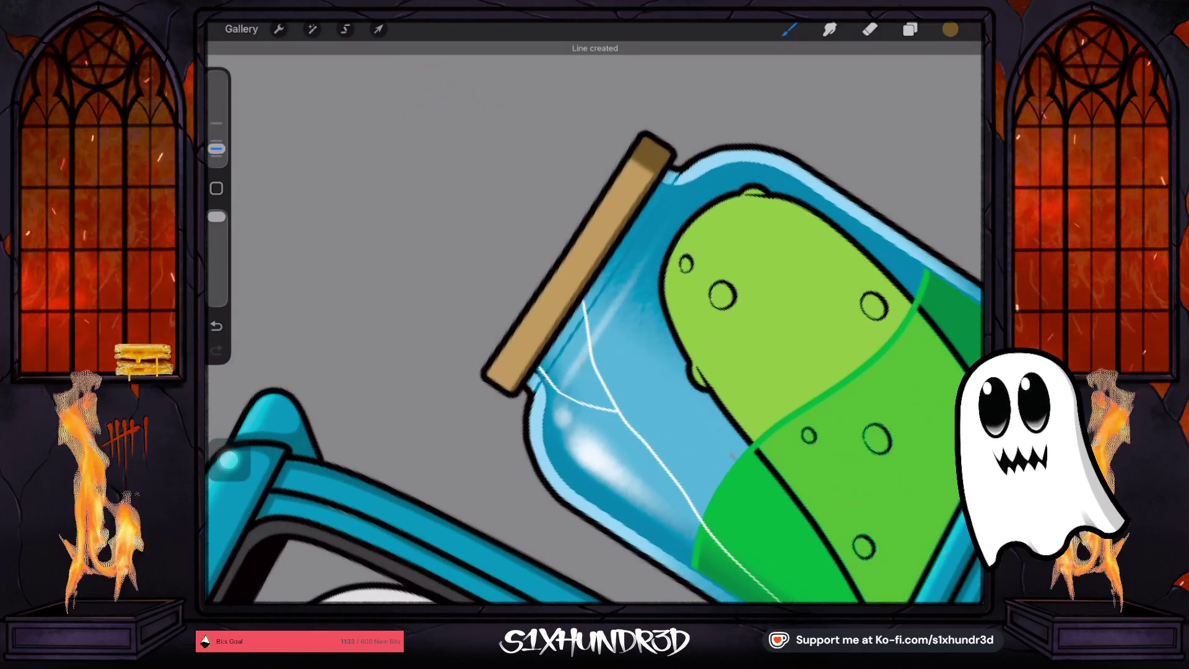
{"action": "left_click_drag", "start_coordinate": [509, 391], "coordinate": [619, 224]}
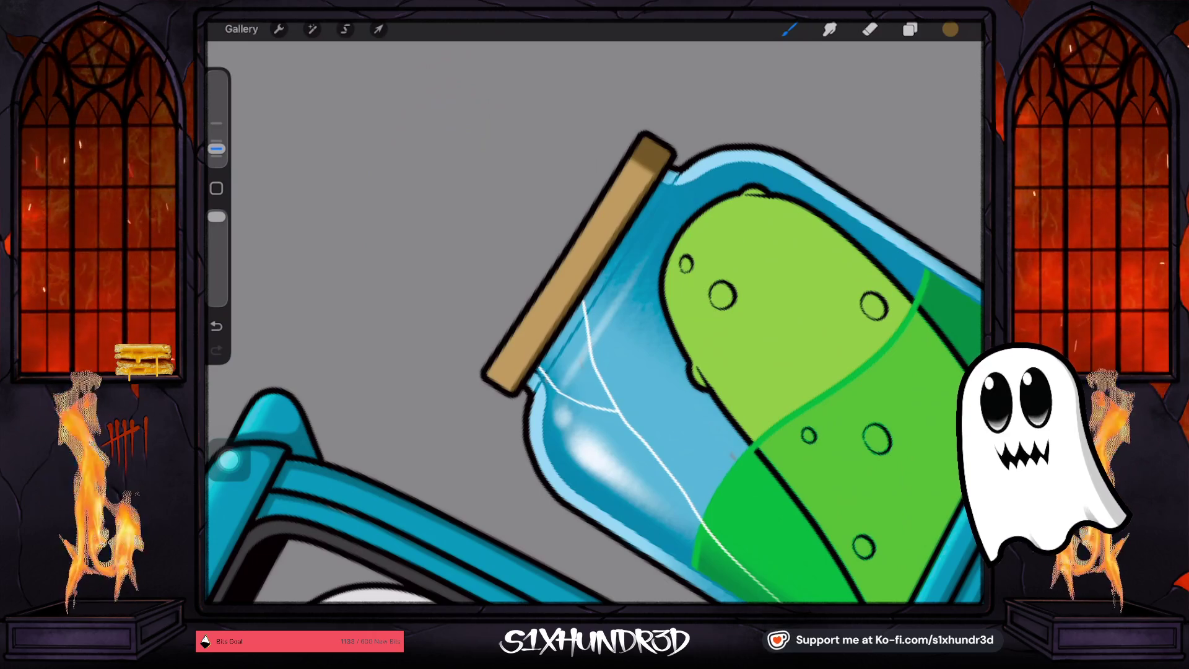
{"action": "left_click", "coordinate": [216, 326]}
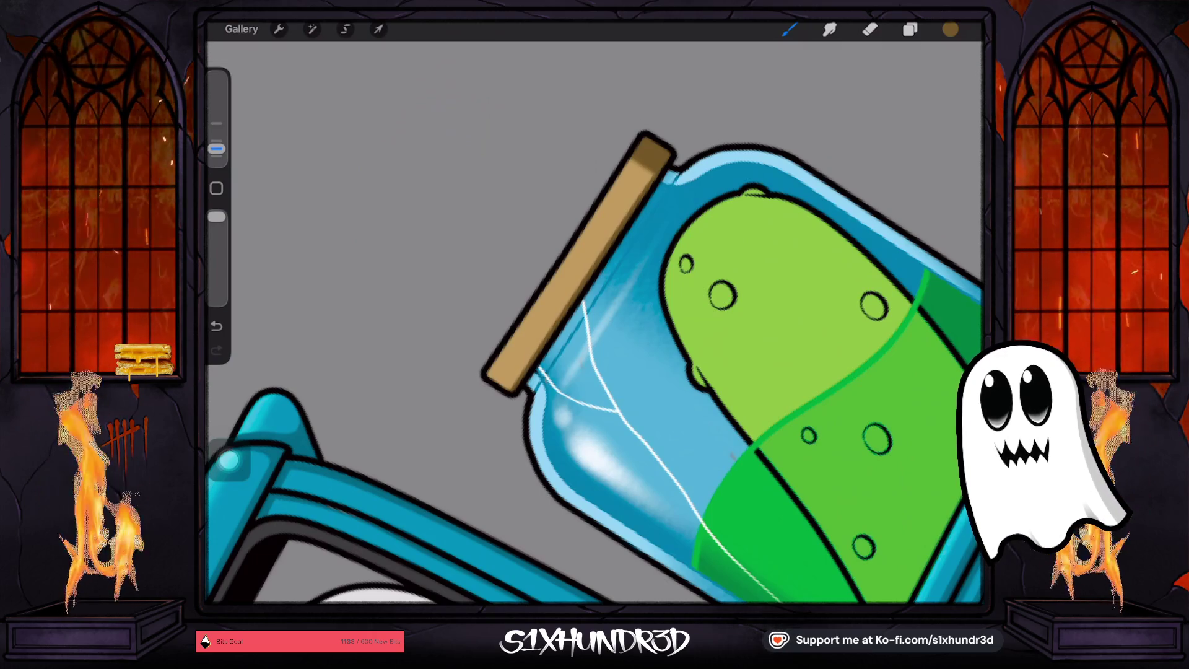
{"action": "scroll", "coordinate": [594, 322], "scroll_direction": "down", "scroll_amount": 5}
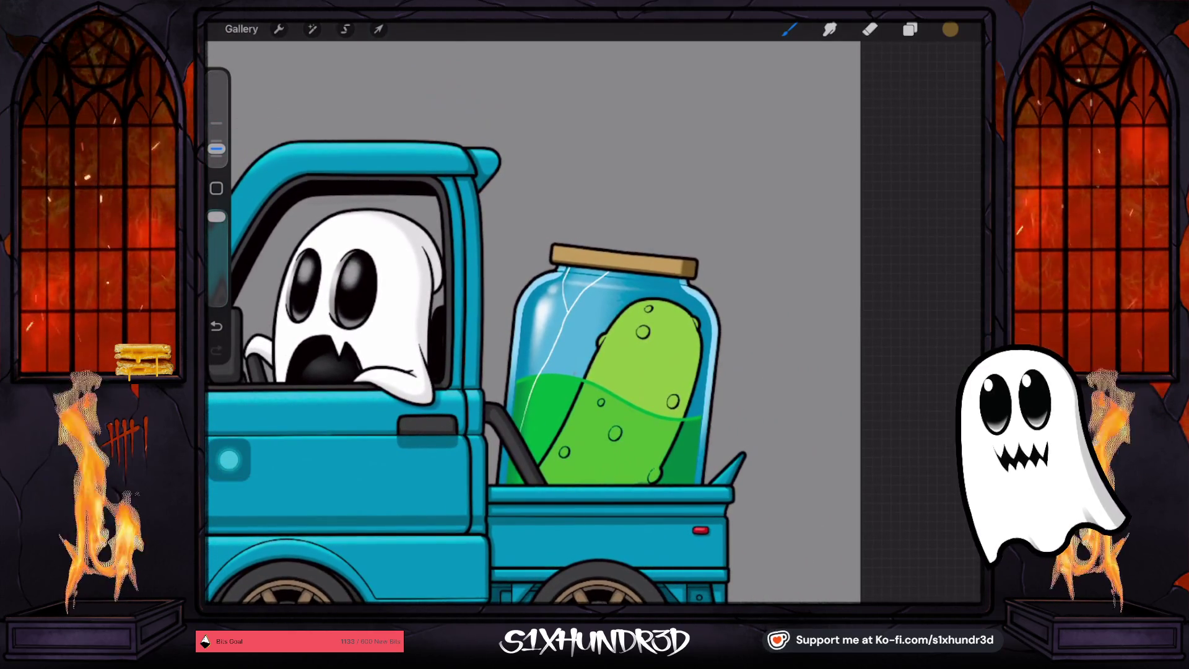
Choose the Textured Coloring Tool brush with lower opacity and a slightly larger size
{"action": "left_click", "coordinate": [789, 29]}
{"action": "scroll", "coordinate": [836, 322], "scroll_direction": "down", "scroll_amount": 10}
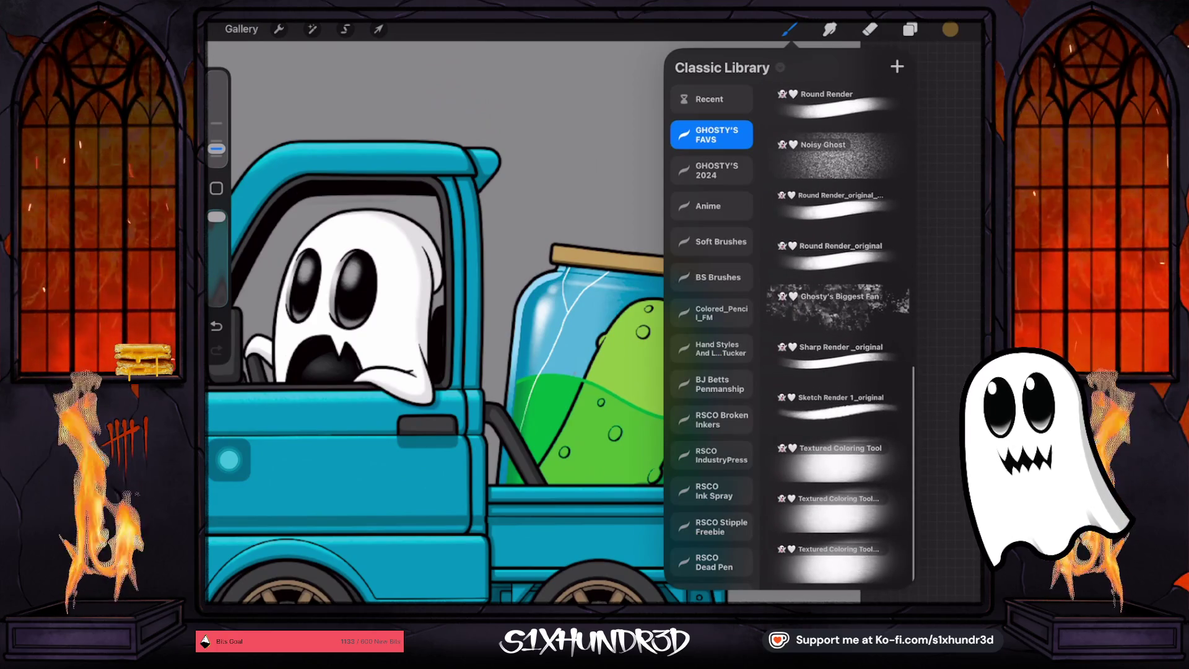
{"action": "left_click", "coordinate": [838, 458]}
{"action": "left_click_drag", "start_coordinate": [216, 217], "coordinate": [216, 252]}
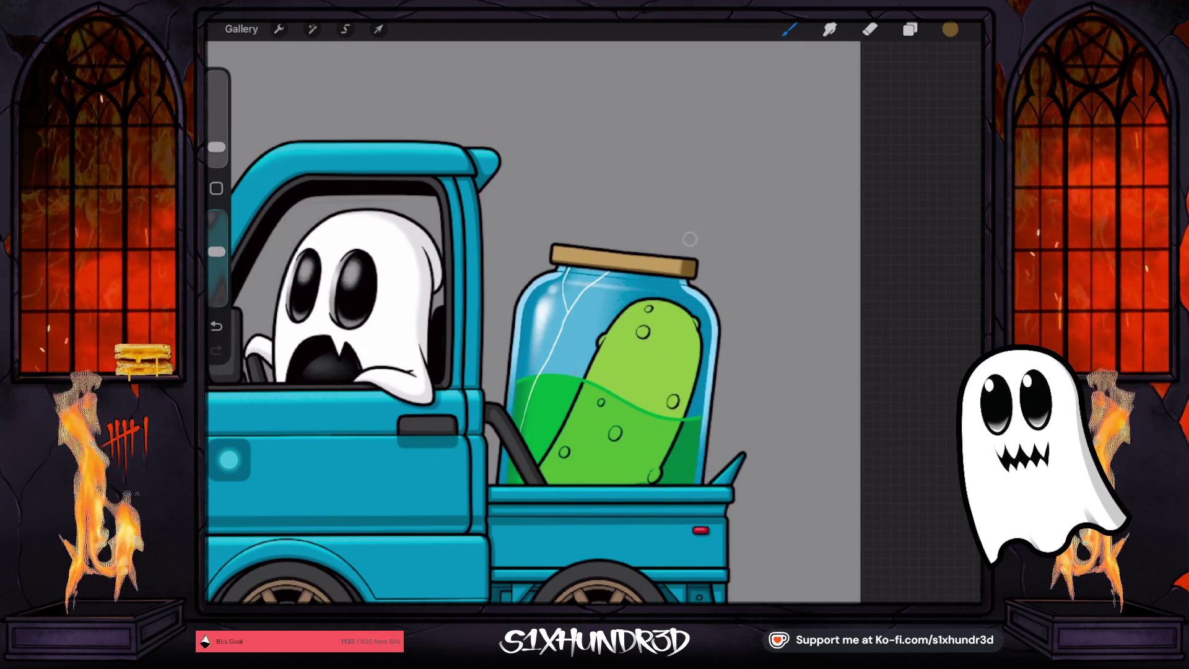
{"action": "left_click_drag", "start_coordinate": [216, 147], "coordinate": [216, 136]}
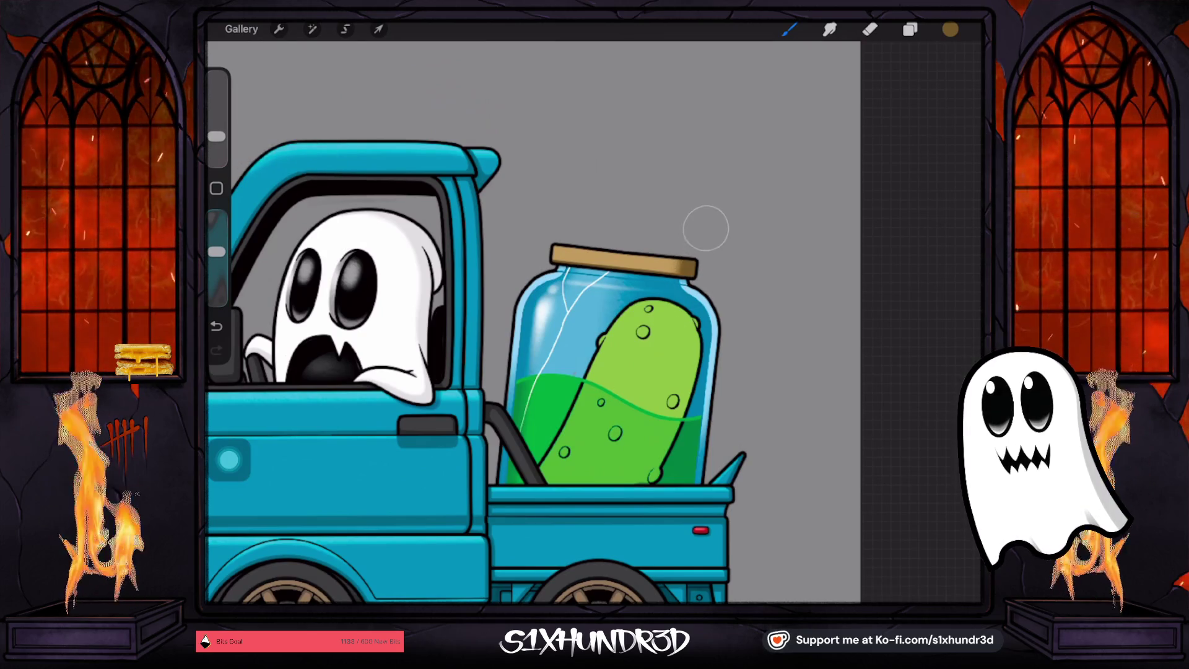
Sample the jar lid's tan and lighten it to a pale cream
{"action": "key", "text": "e"}
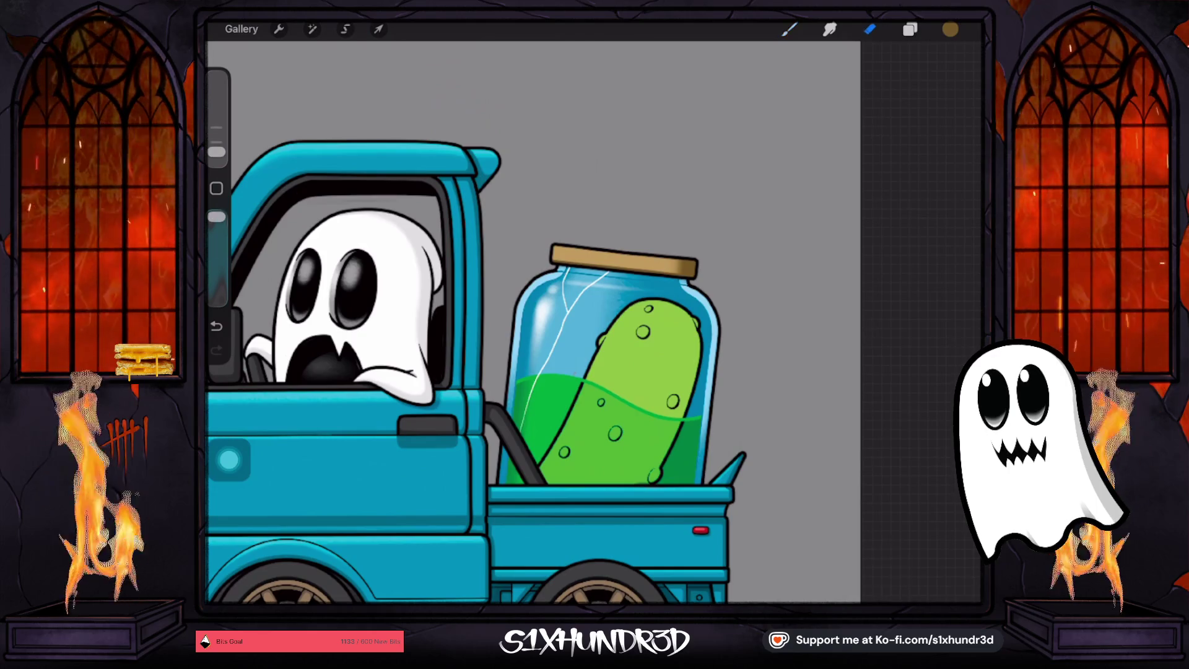
{"action": "scroll", "coordinate": [613, 372], "scroll_direction": "up", "scroll_amount": 5}
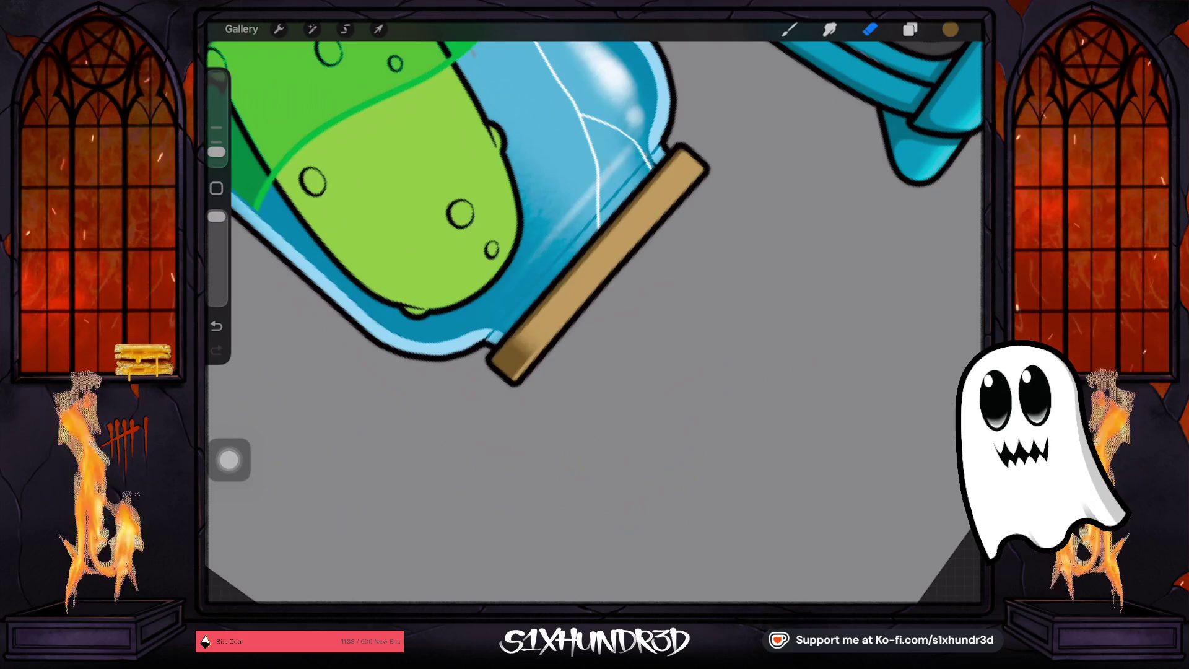
{"action": "left_click", "coordinate": [544, 306]}
{"action": "left_click", "coordinate": [788, 29]}
{"action": "left_click", "coordinate": [950, 29]}
{"action": "mouse_move", "coordinate": [867, 165]}
{"action": "left_mouse_down"}
{"action": "mouse_move", "coordinate": [840, 144]}
{"action": "mouse_move", "coordinate": [851, 136]}
{"action": "left_mouse_up"}
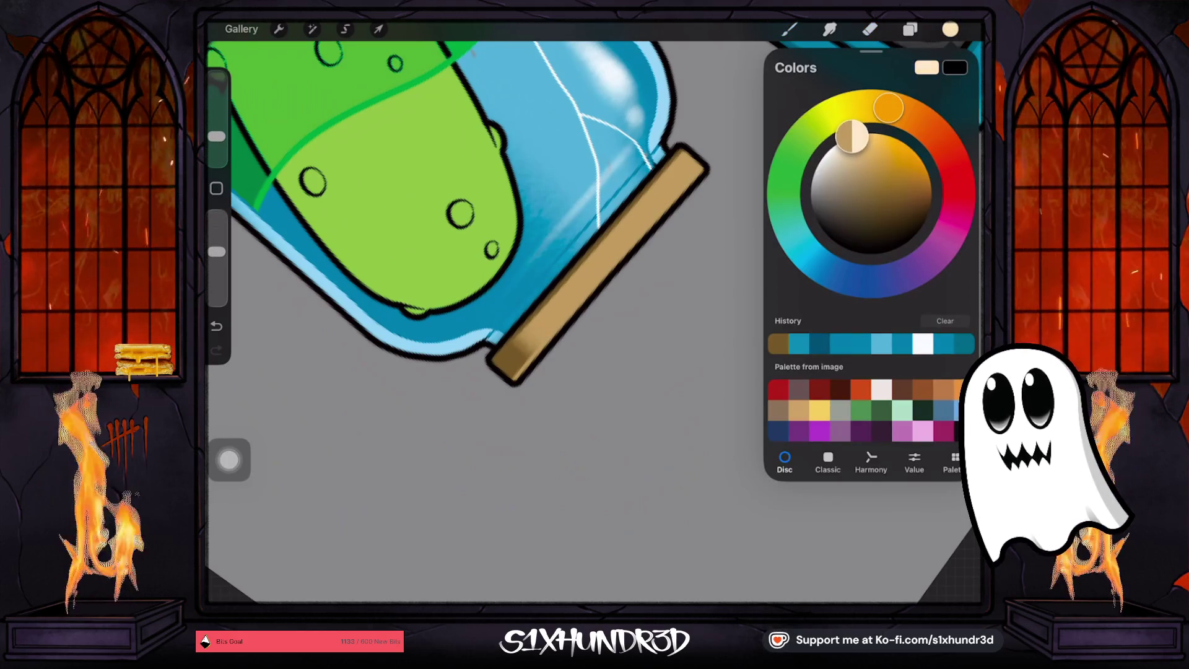
Add a new layer above the lid layer, Layer 80
{"action": "left_click", "coordinate": [910, 29]}
{"action": "left_click", "coordinate": [866, 374]}
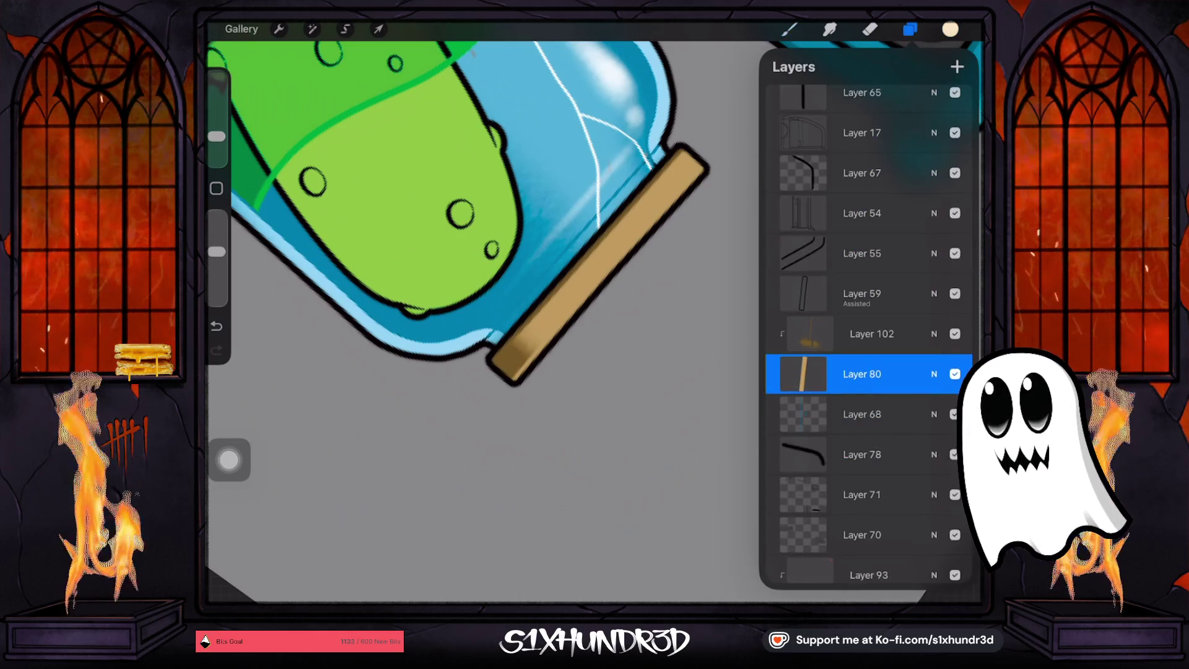
{"action": "left_click", "coordinate": [957, 66]}
{"action": "left_click", "coordinate": [513, 384]}
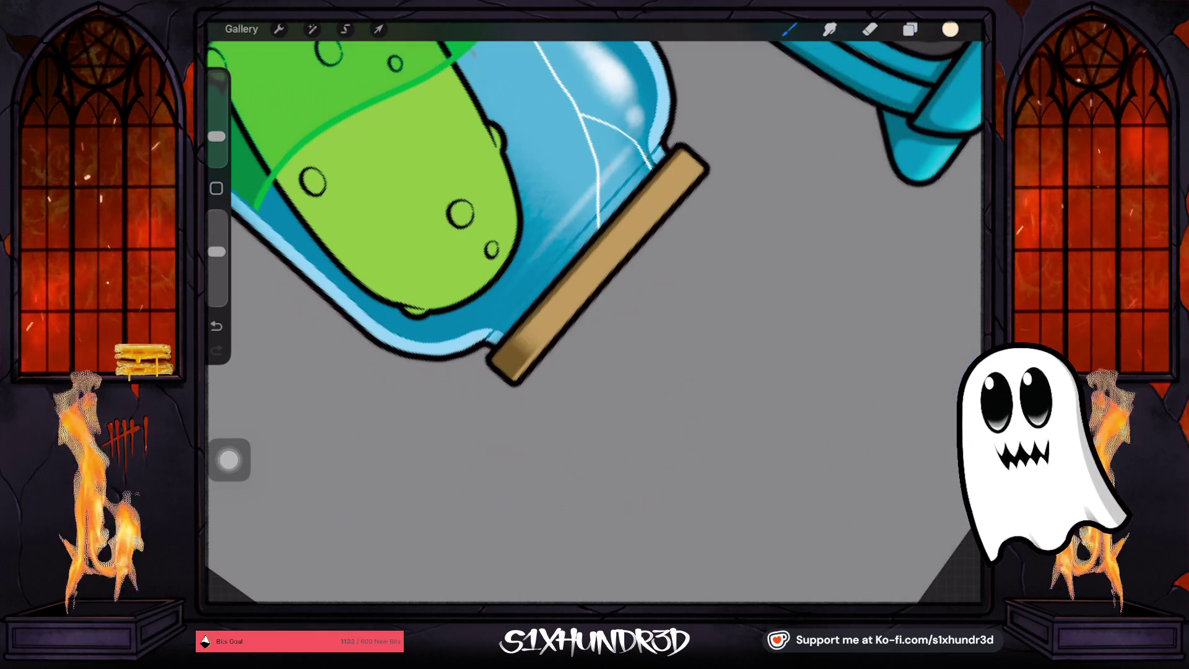
With a smaller, more opaque brush, draw a straight cream highlight along the lid edge
{"action": "left_click_drag", "start_coordinate": [216, 136], "coordinate": [216, 151]}
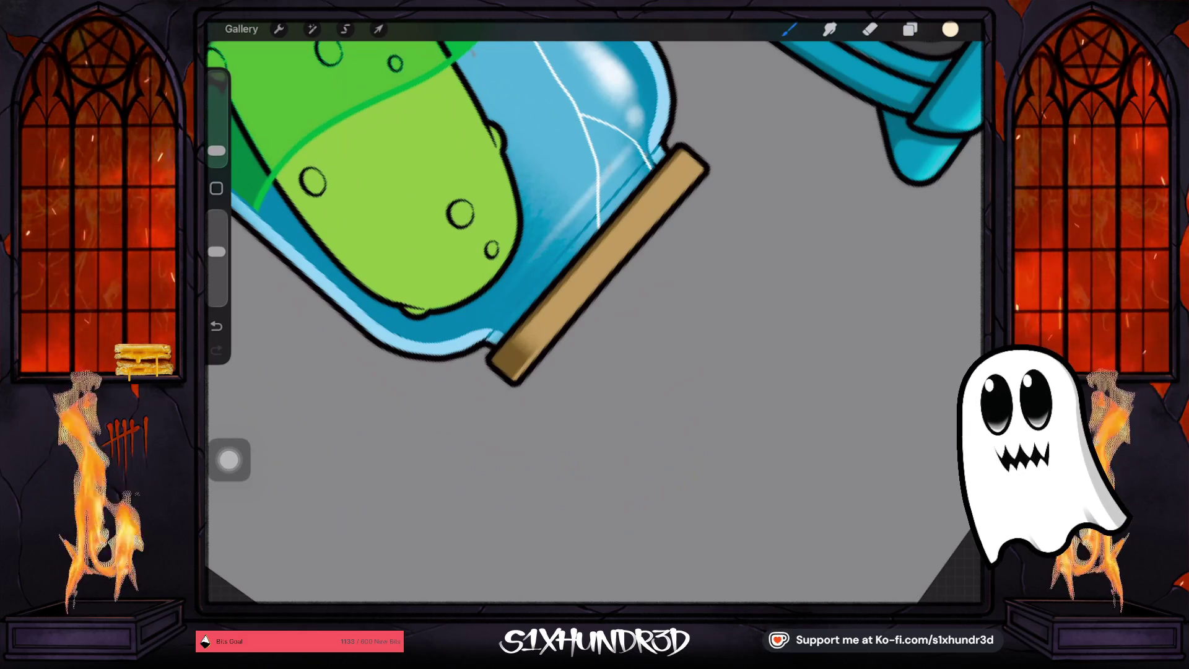
{"action": "left_click_drag", "start_coordinate": [216, 251], "coordinate": [216, 216]}
{"action": "left_click_drag", "start_coordinate": [513, 382], "coordinate": [708, 172]}
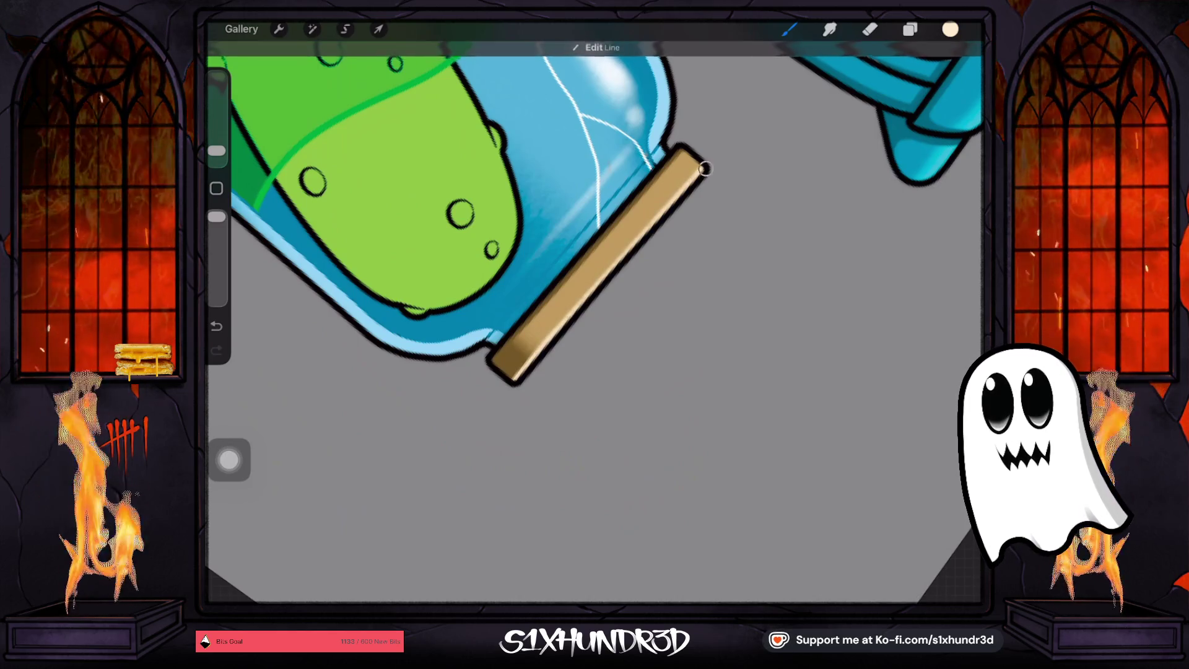
{"action": "scroll", "coordinate": [557, 310], "scroll_direction": "down", "scroll_amount": 5}
{"action": "scroll", "coordinate": [533, 309], "scroll_direction": "up", "scroll_amount": 5}
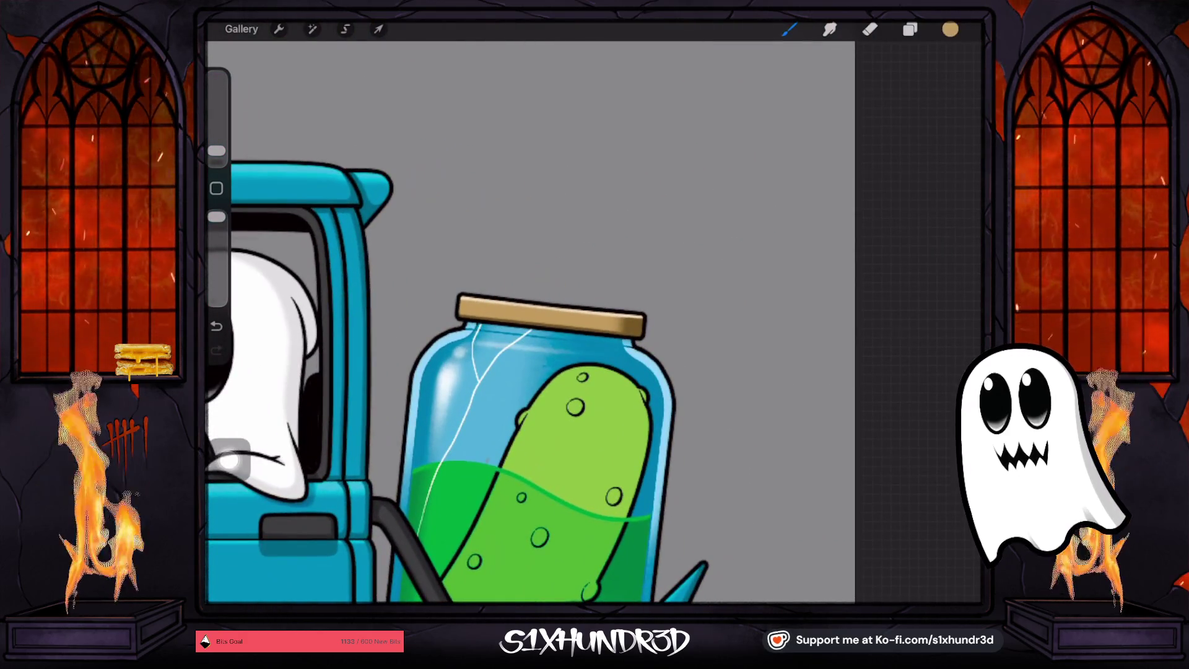
Pick a lighter lid tan and add another new layer above Layer 80
{"action": "left_click", "coordinate": [949, 29]}
{"action": "left_click_drag", "start_coordinate": [861, 158], "coordinate": [870, 143]}
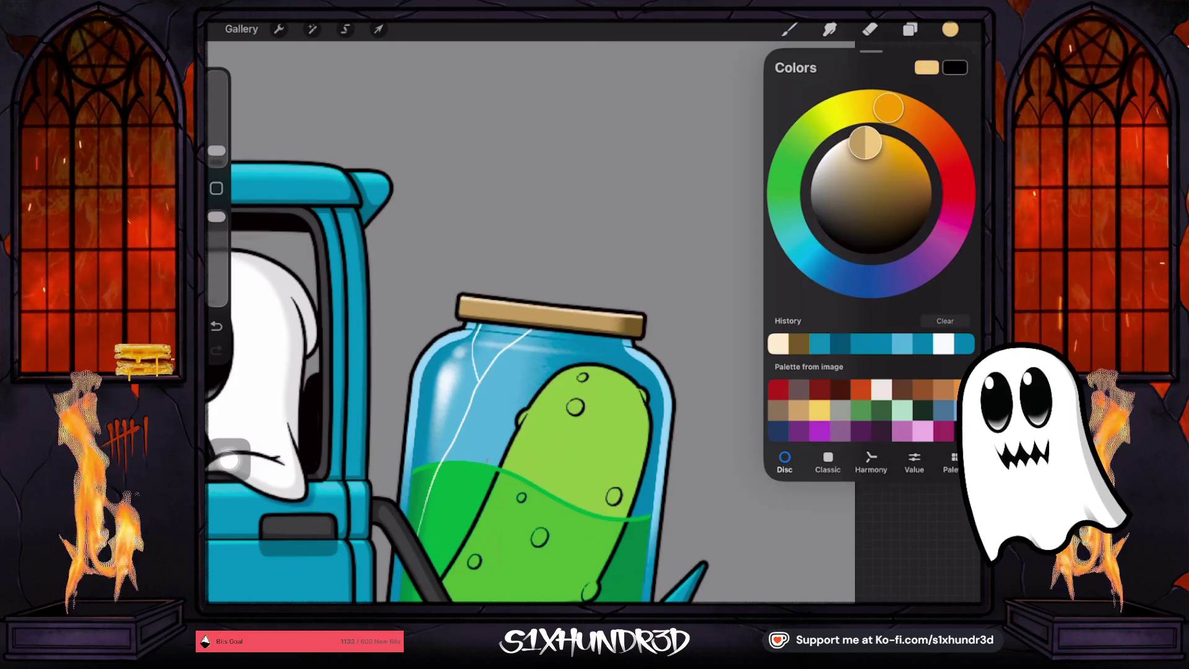
{"action": "left_click", "coordinate": [909, 29]}
{"action": "left_click", "coordinate": [867, 374]}
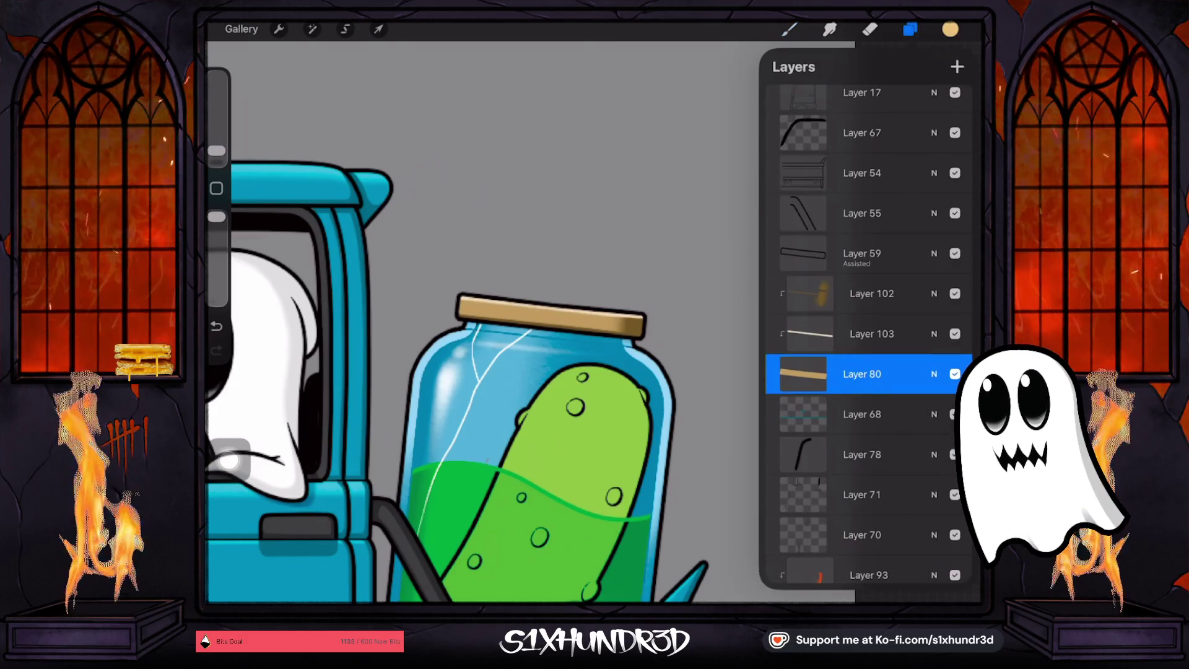
{"action": "left_click", "coordinate": [957, 66]}
{"action": "left_click", "coordinate": [788, 29]}
Enlarge the brush, set its opacity to 95%, and shade the lid
{"action": "left_click_drag", "start_coordinate": [216, 150], "coordinate": [216, 138]}
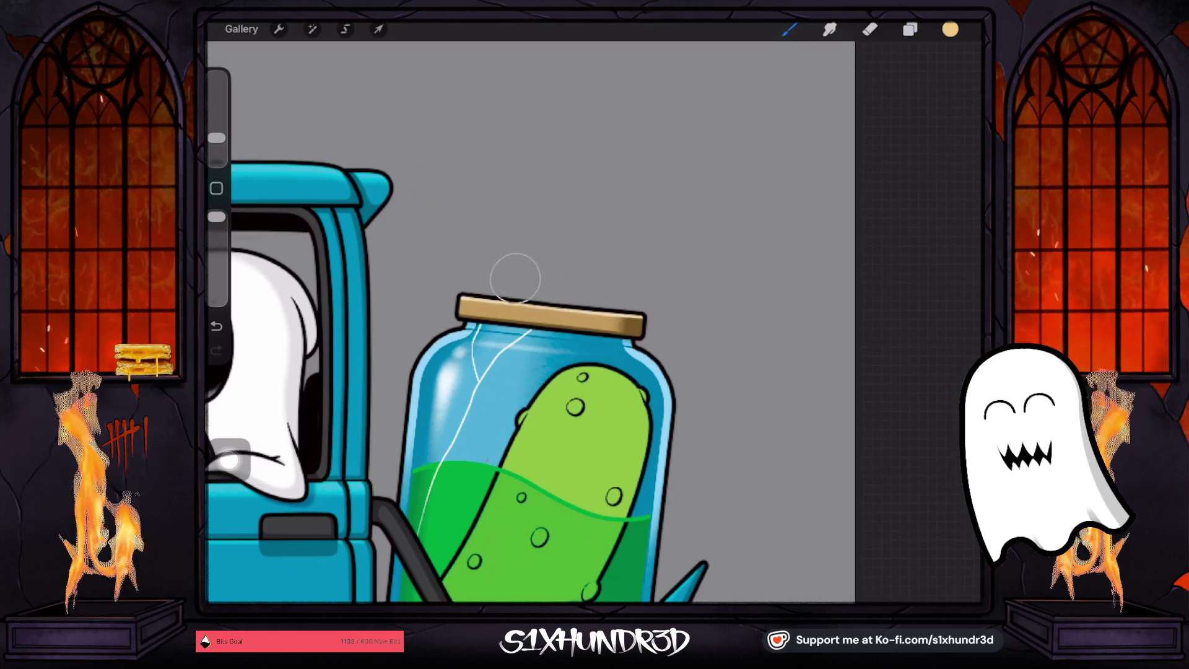
{"action": "left_click_drag", "start_coordinate": [216, 217], "coordinate": [216, 254]}
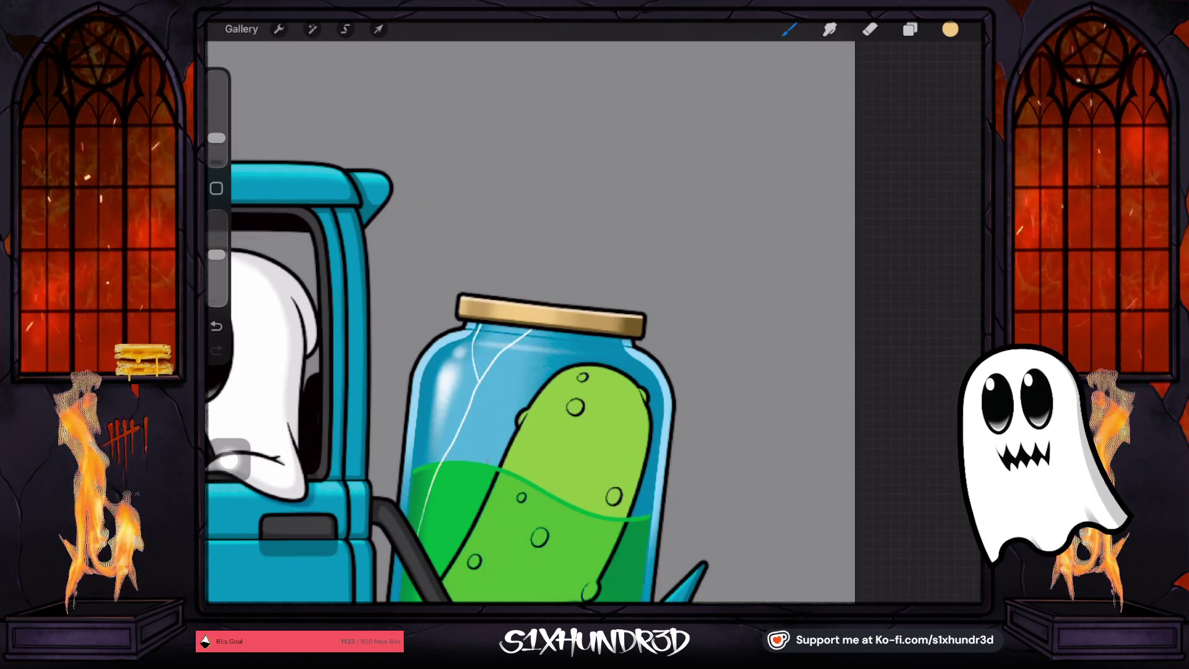
{"action": "scroll", "coordinate": [471, 347], "scroll_direction": "down", "scroll_amount": 5}
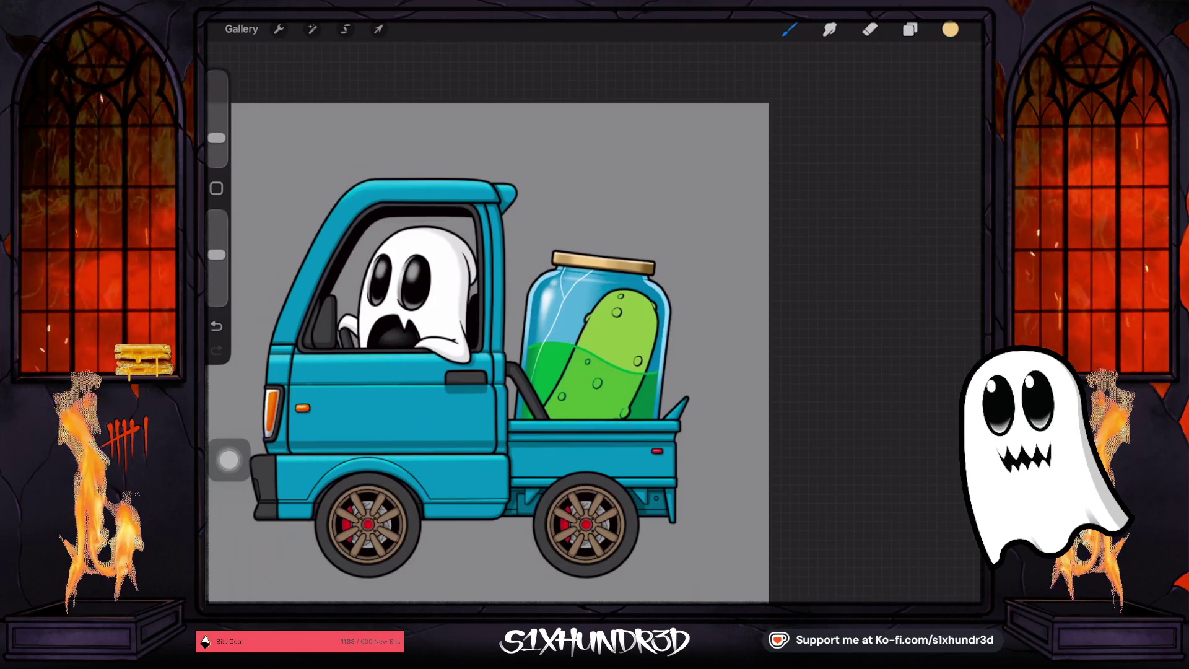
{"action": "scroll", "coordinate": [489, 341], "scroll_direction": "up", "scroll_amount": 5}
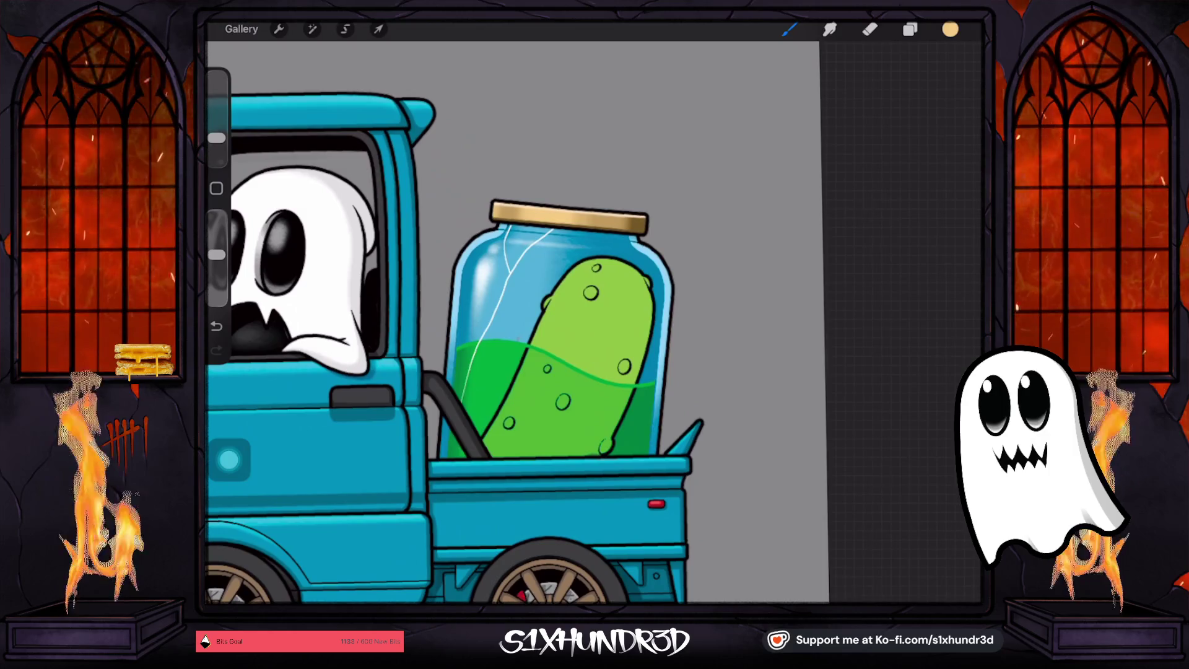
{"action": "scroll", "coordinate": [489, 341], "scroll_direction": "down", "scroll_amount": 1}
Sample the pickle green and add Layer 105 clipped to the pickle shape
{"action": "left_click", "coordinate": [586, 334]}
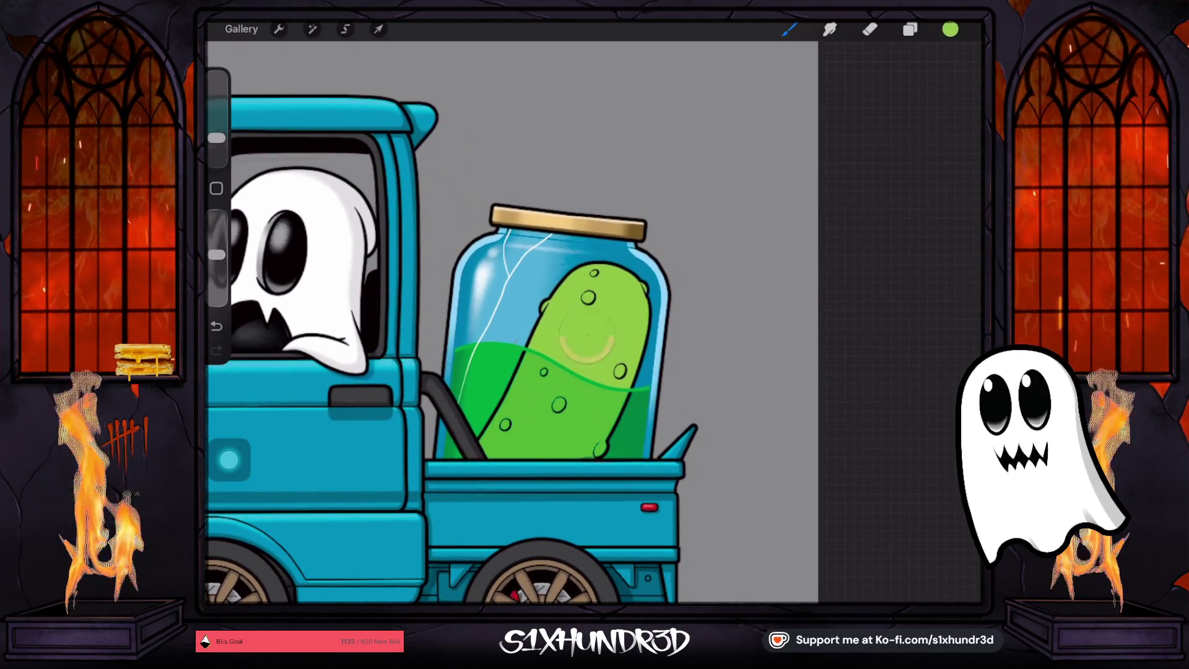
{"action": "left_click", "coordinate": [950, 29]}
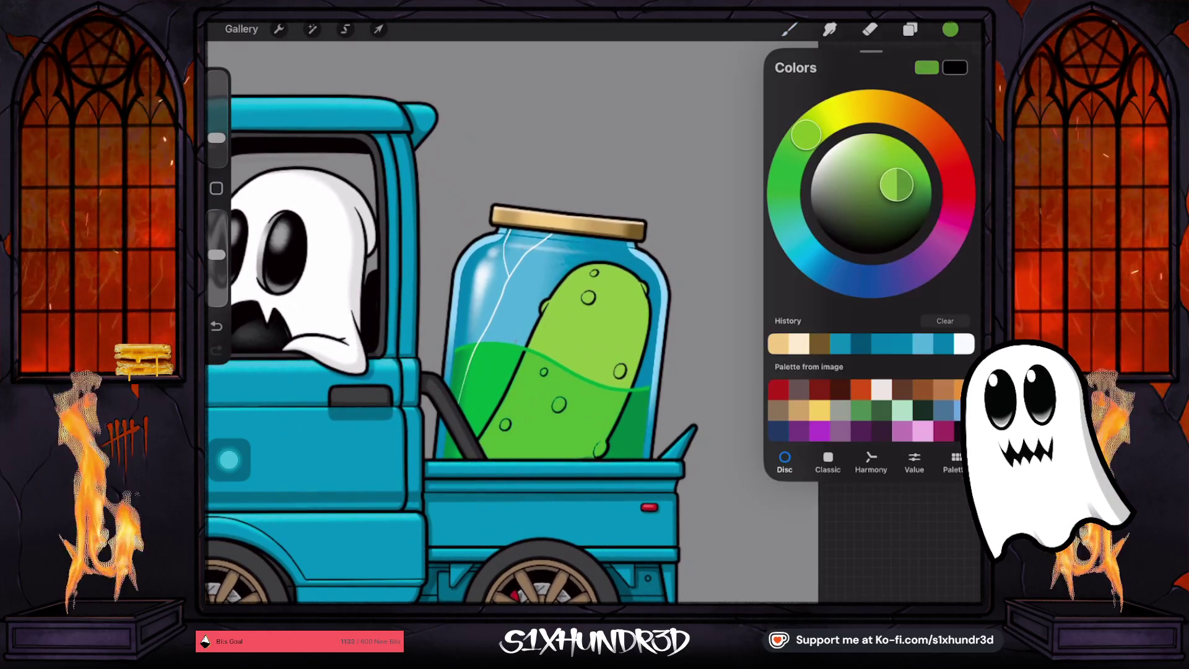
{"action": "left_click", "coordinate": [909, 29]}
{"action": "scroll", "coordinate": [866, 341], "scroll_direction": "down", "scroll_amount": 5}
{"action": "scroll", "coordinate": [867, 341], "scroll_direction": "down", "scroll_amount": 10}
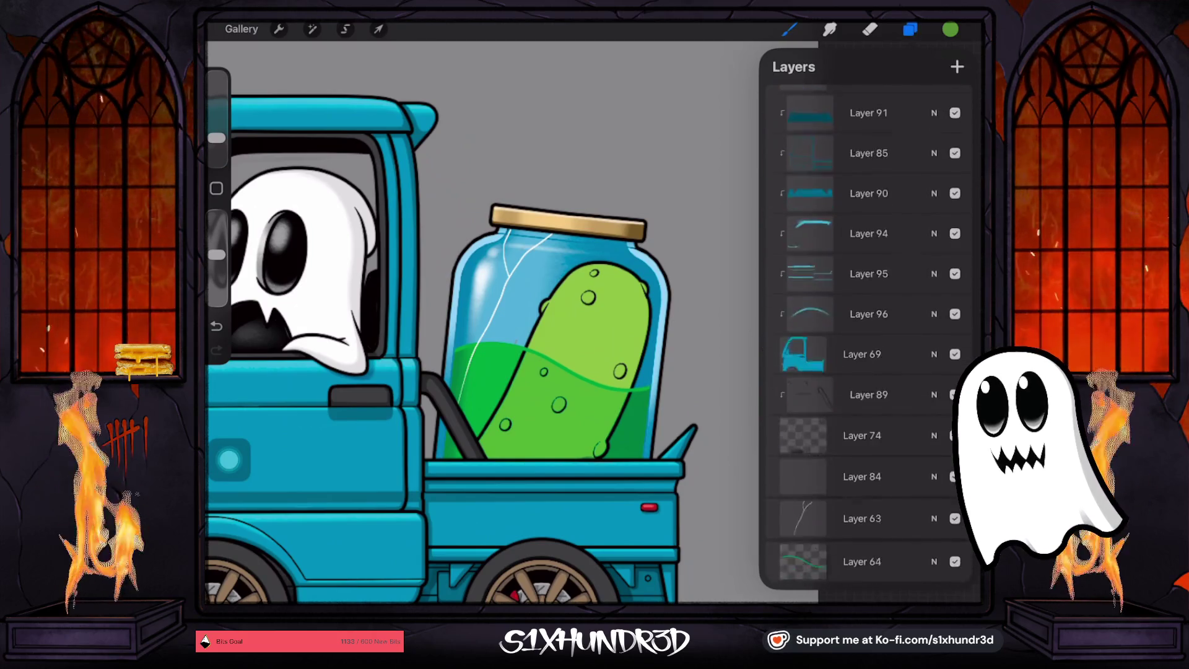
{"action": "left_click", "coordinate": [957, 66]}
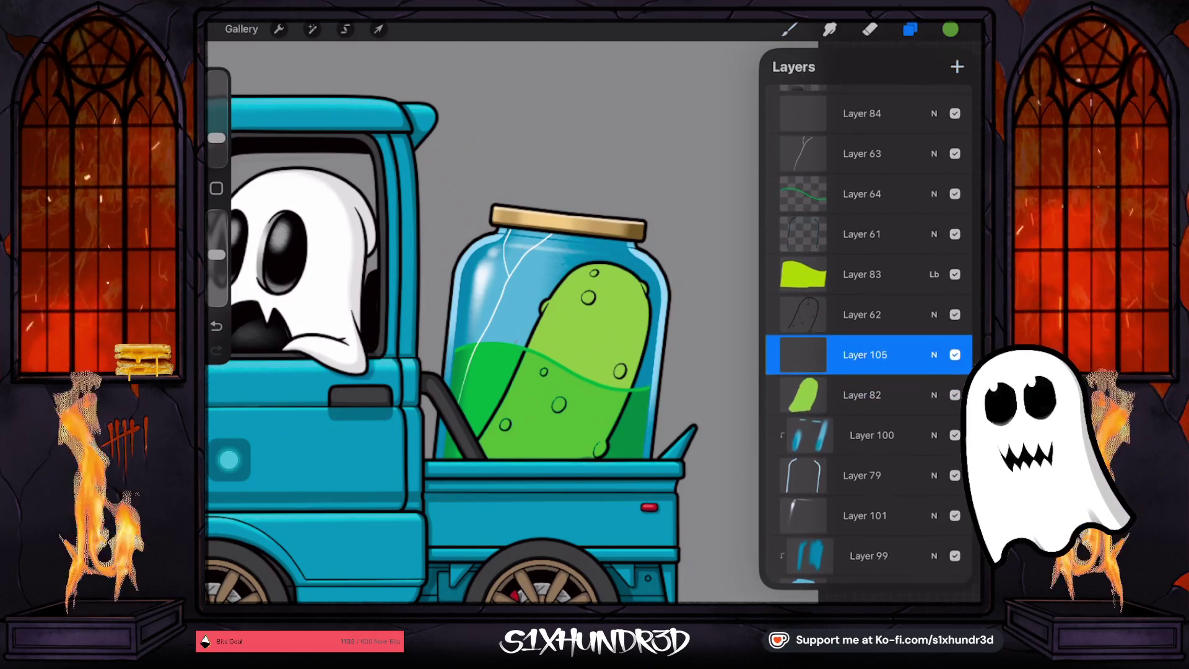
{"action": "left_click", "coordinate": [867, 354]}
{"action": "left_click", "coordinate": [867, 354]}
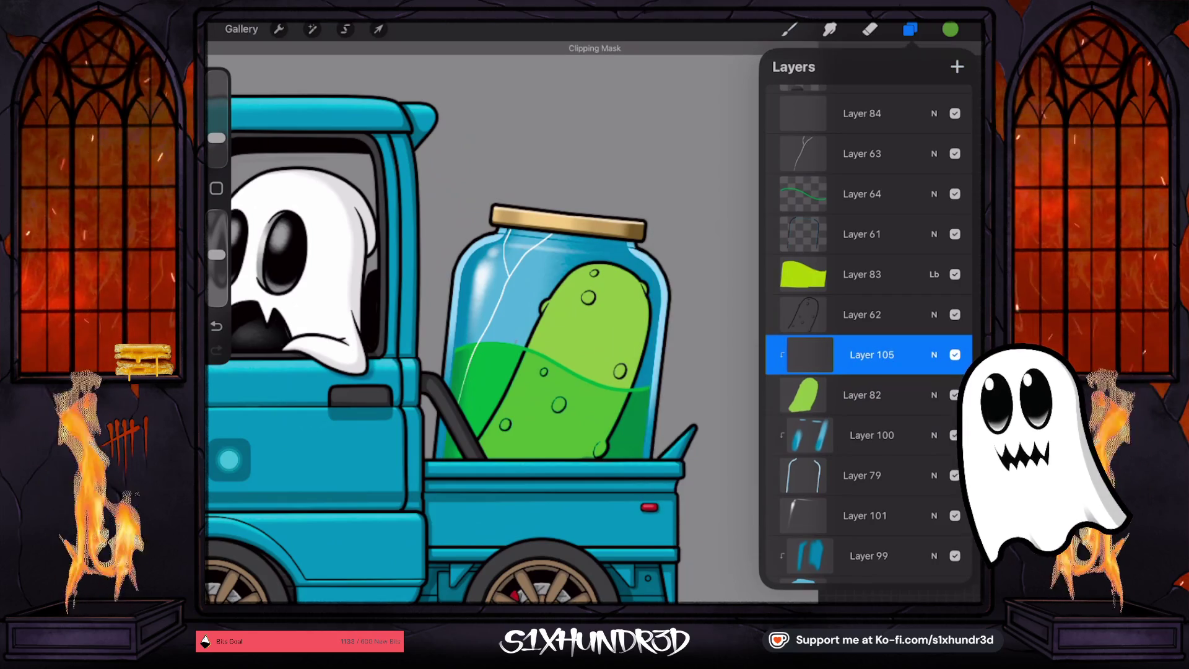
{"action": "left_click", "coordinate": [789, 30]}
With Ghosty Tech Pen 2 at 4%, shade the pickle's right and lower edges darker green
{"action": "left_click", "coordinate": [790, 29]}
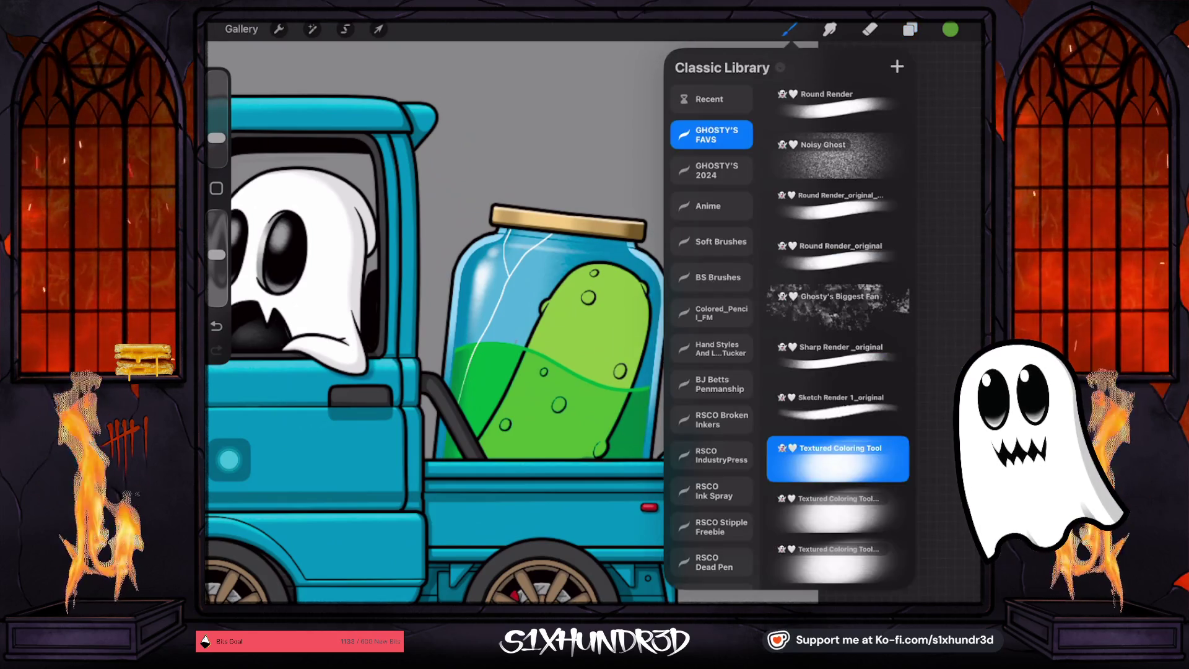
{"action": "scroll", "coordinate": [832, 334], "scroll_direction": "up", "scroll_amount": 10}
{"action": "scroll", "coordinate": [833, 335], "scroll_direction": "up", "scroll_amount": 2}
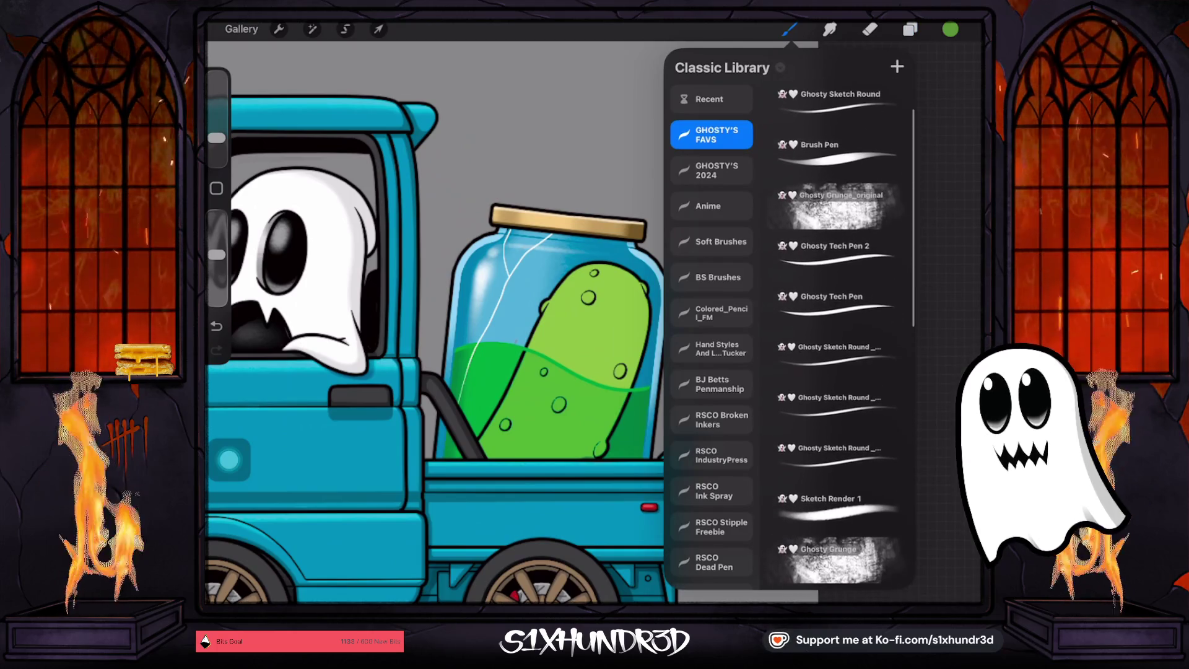
{"action": "left_click", "coordinate": [832, 248]}
{"action": "left_click_drag", "start_coordinate": [217, 137], "coordinate": [217, 144]}
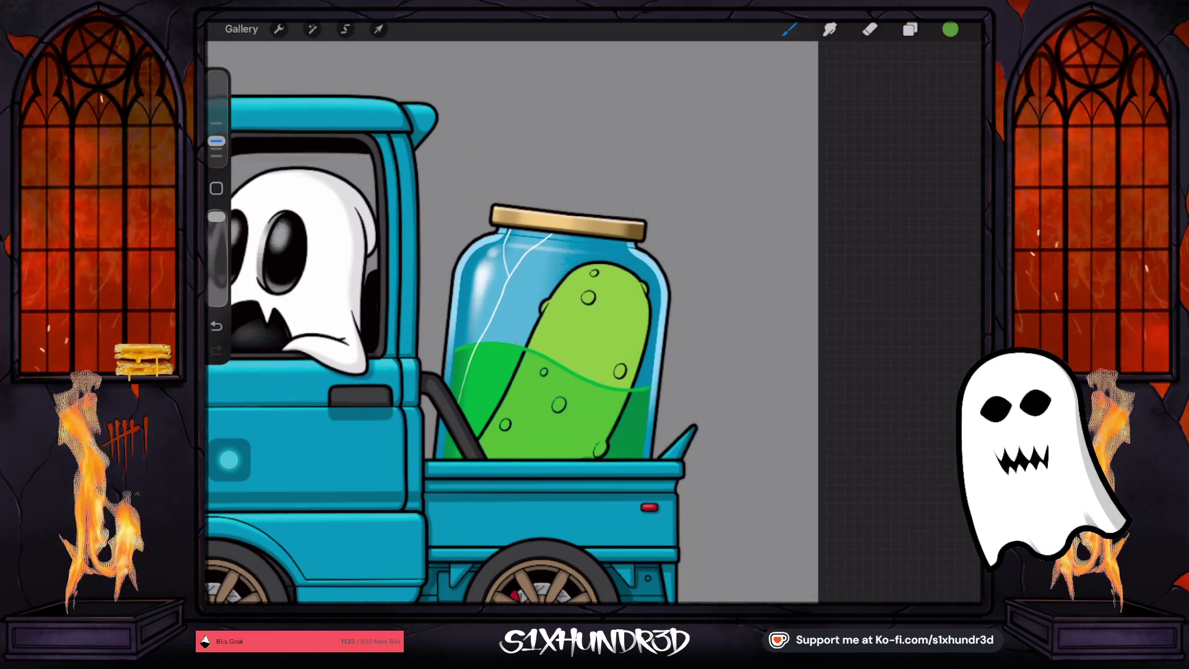
{"action": "scroll", "coordinate": [625, 430], "scroll_direction": "up", "scroll_amount": 5}
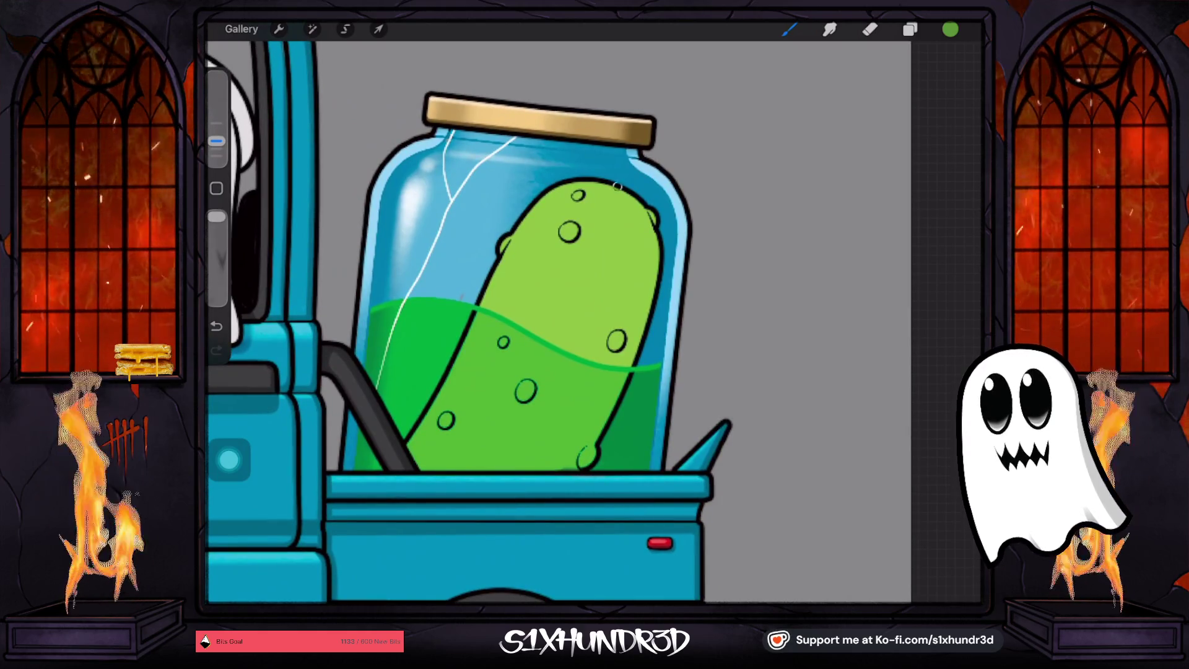
{"action": "left_click_drag", "start_coordinate": [645, 208], "coordinate": [618, 348]}
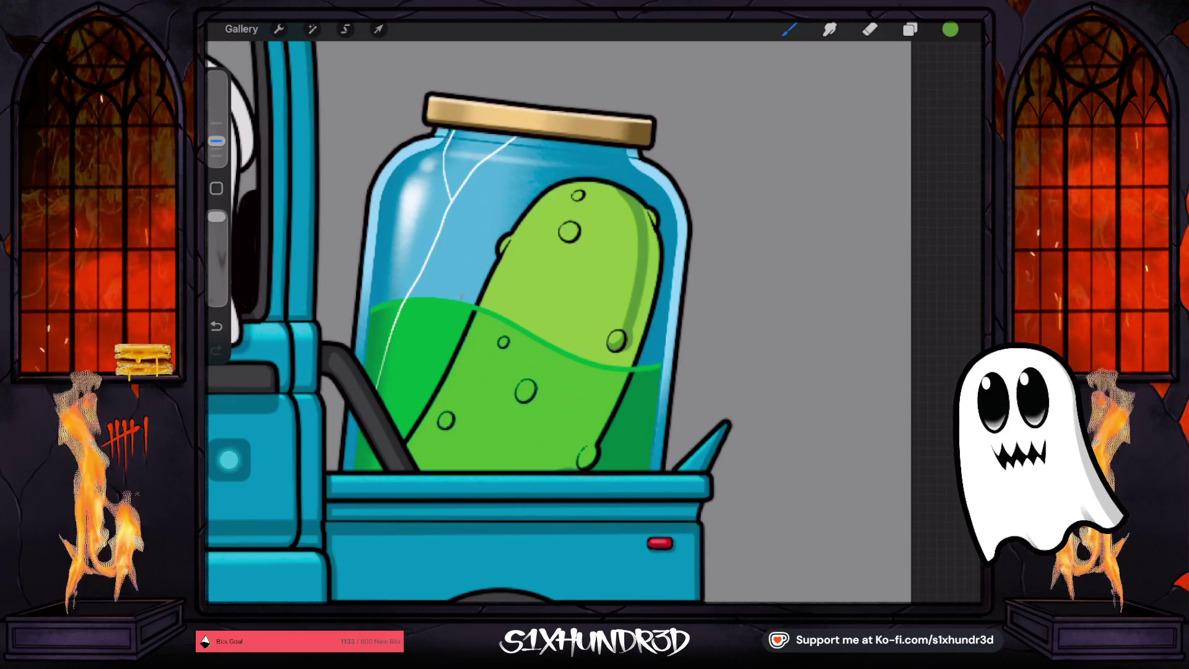
{"action": "left_click_drag", "start_coordinate": [617, 345], "coordinate": [555, 461]}
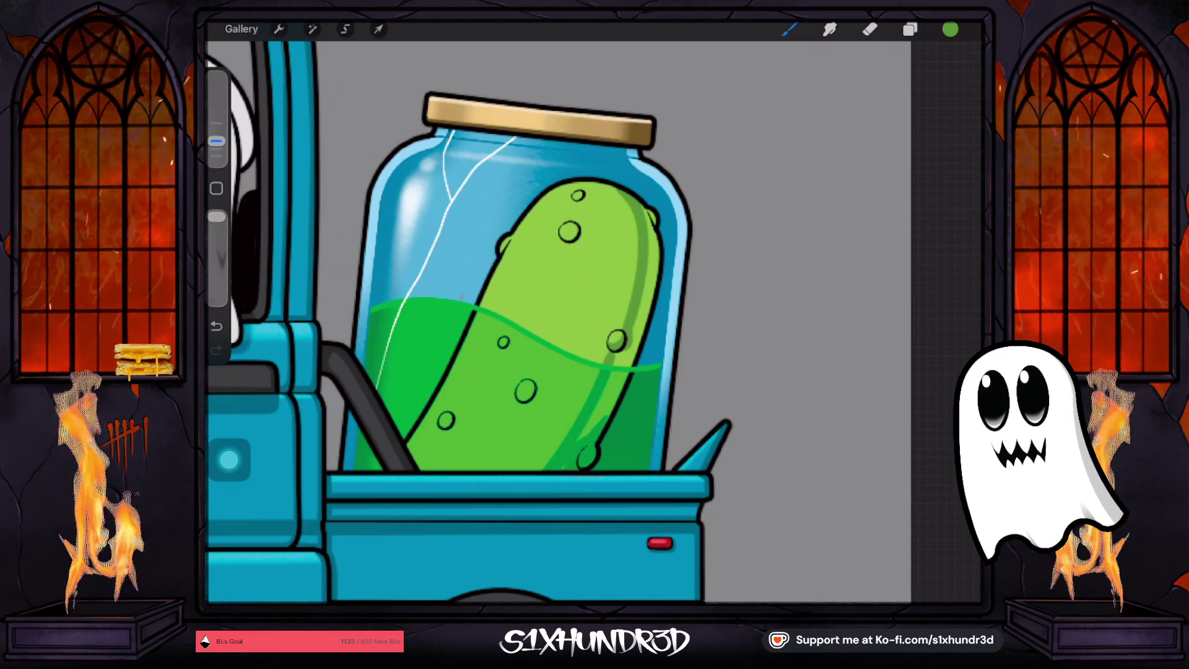
{"action": "left_click_drag", "start_coordinate": [616, 371], "coordinate": [593, 430]}
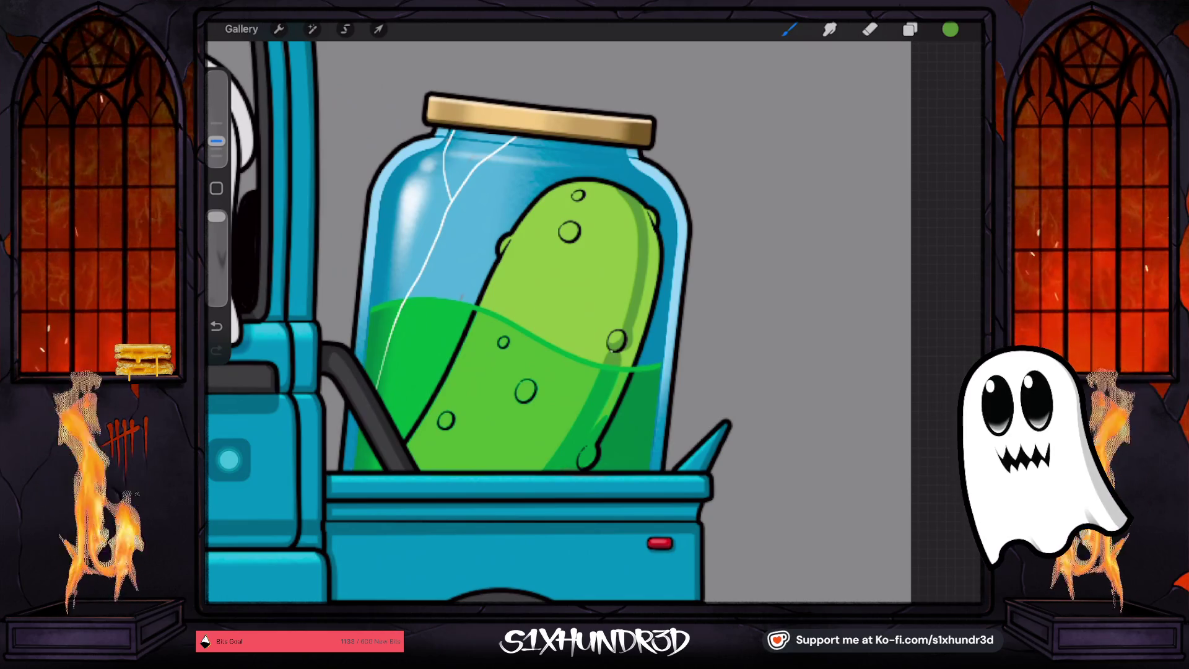
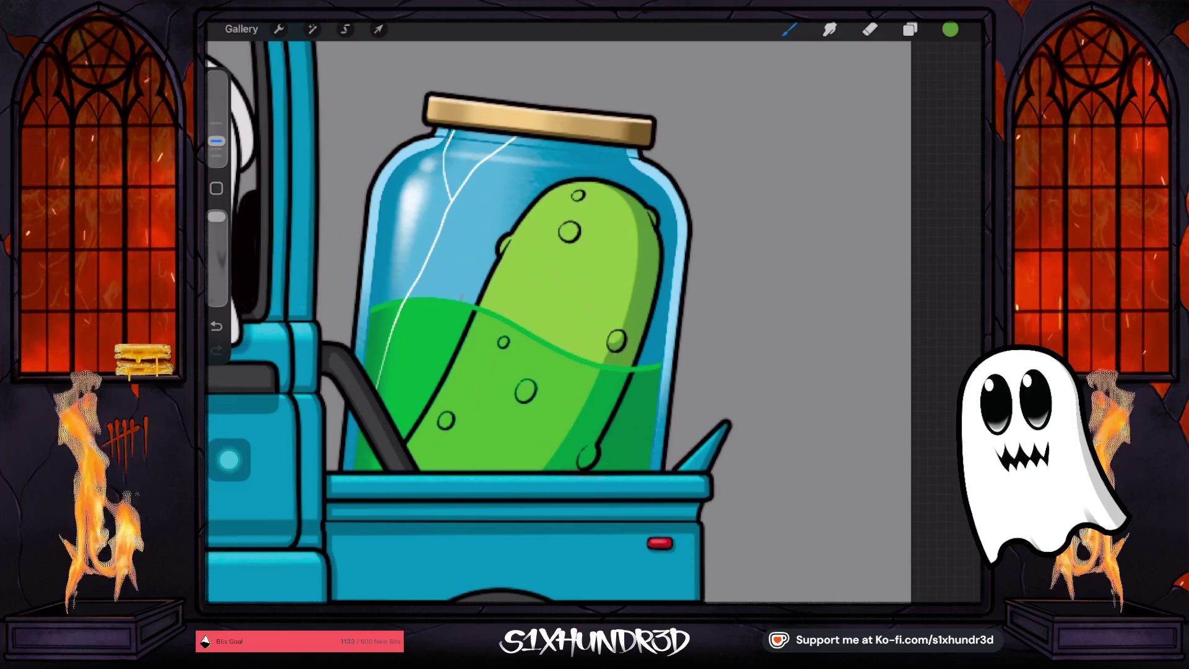
Nudge the brush size down slightly, then zoom in around the pickle jar and back out
{"action": "left_click_drag", "start_coordinate": [216, 141], "coordinate": [216, 149]}
{"action": "scroll", "coordinate": [529, 217], "scroll_direction": "up", "scroll_amount": 5}
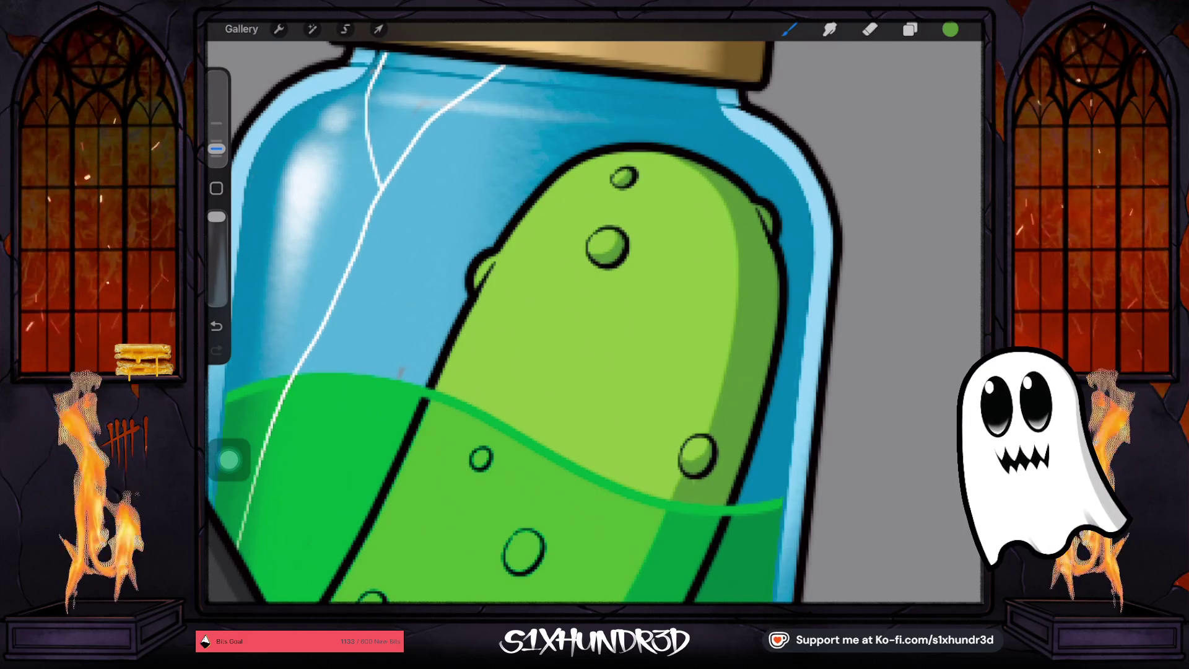
{"action": "scroll", "coordinate": [594, 310], "scroll_direction": "down", "scroll_amount": 3}
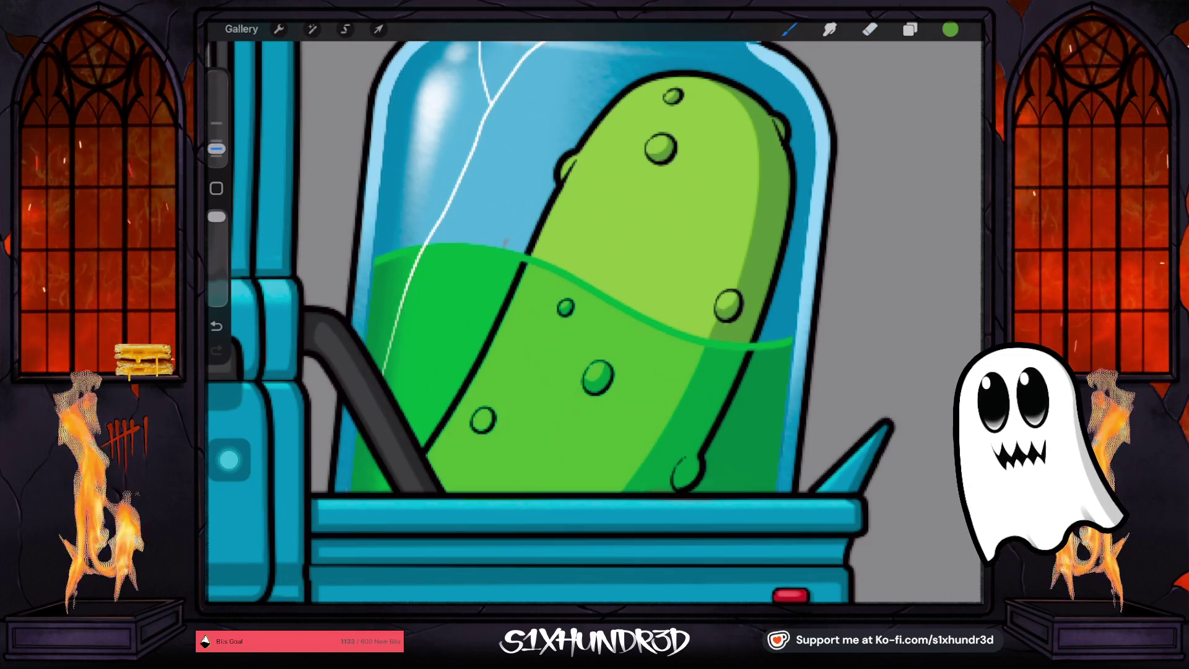
{"action": "scroll", "coordinate": [594, 322], "scroll_direction": "down", "scroll_amount": 5}
{"action": "scroll", "coordinate": [595, 322], "scroll_direction": "up", "scroll_amount": 10}
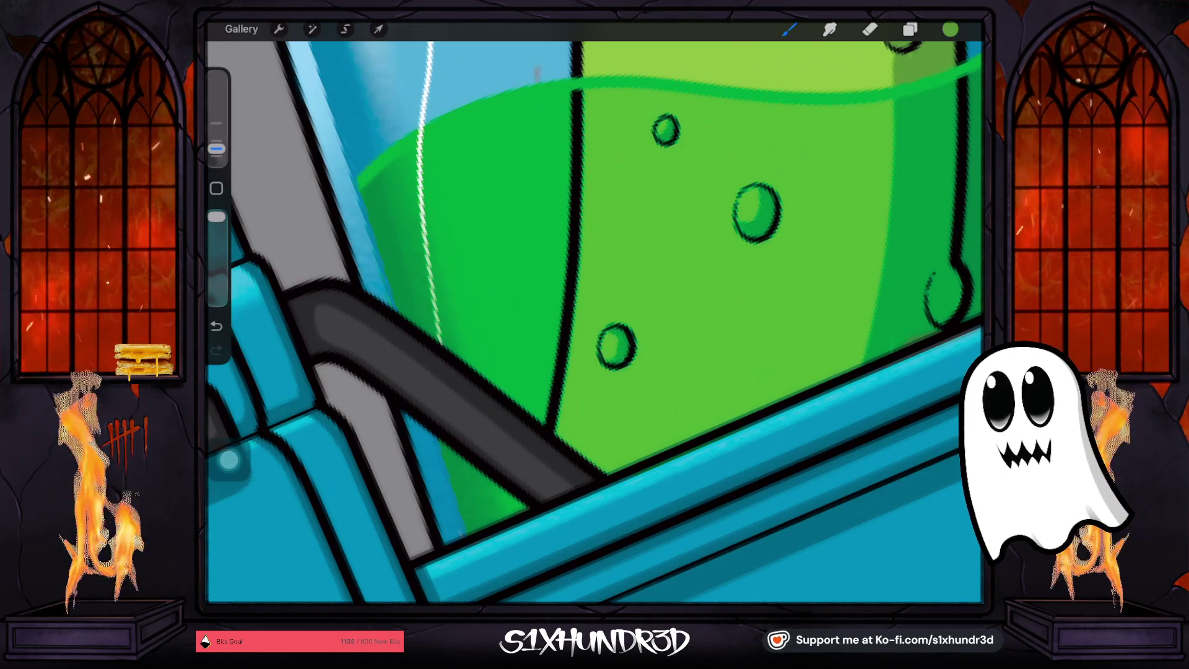
{"action": "scroll", "coordinate": [594, 322], "scroll_direction": "down", "scroll_amount": 5}
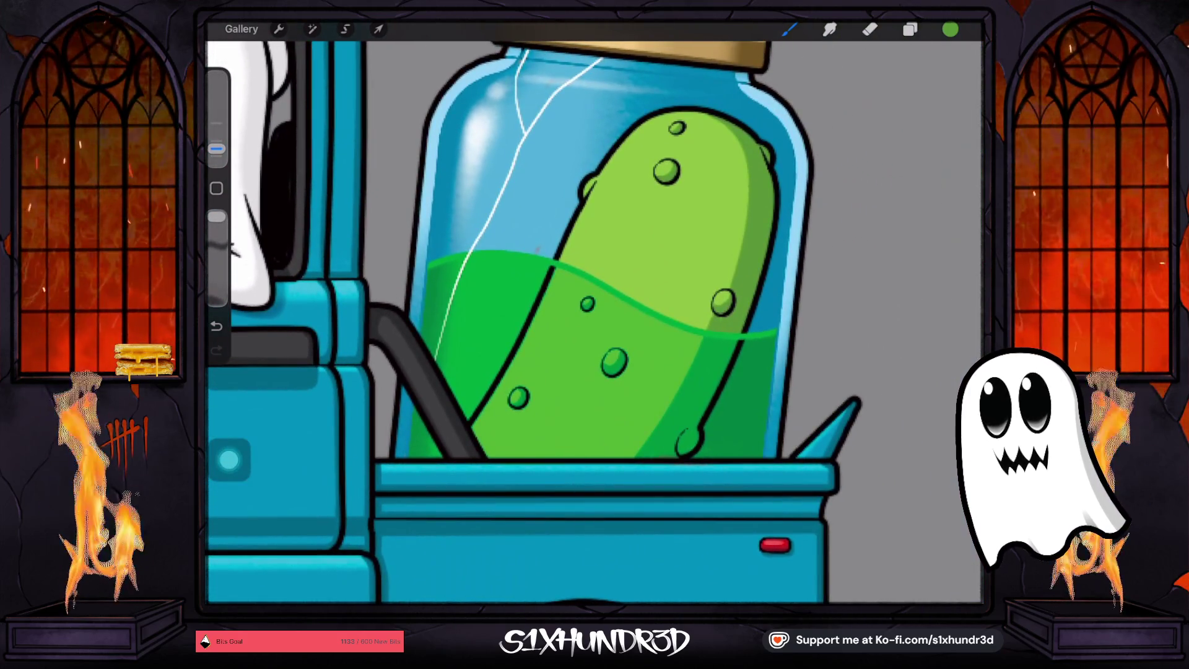
{"action": "scroll", "coordinate": [594, 322], "scroll_direction": "down", "scroll_amount": 5}
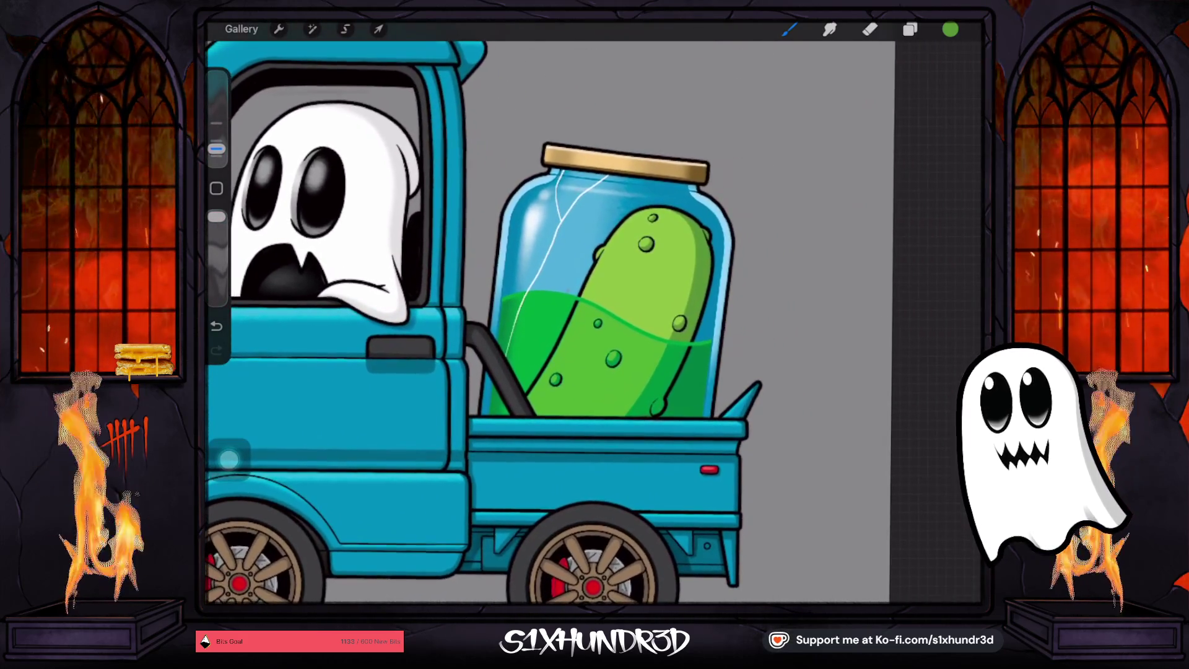
{"action": "left_click", "coordinate": [950, 29]}
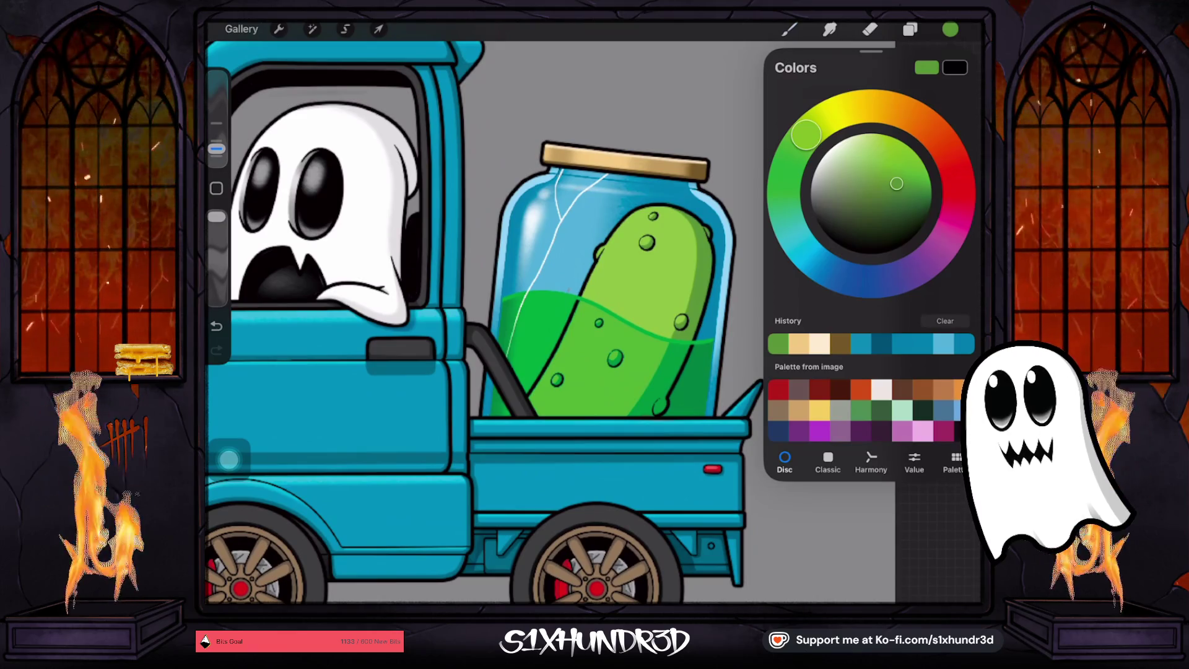
Darken the green on the colour disc and add an empty Layer 106 above Layer 105
{"action": "left_click_drag", "start_coordinate": [896, 183], "coordinate": [905, 193]}
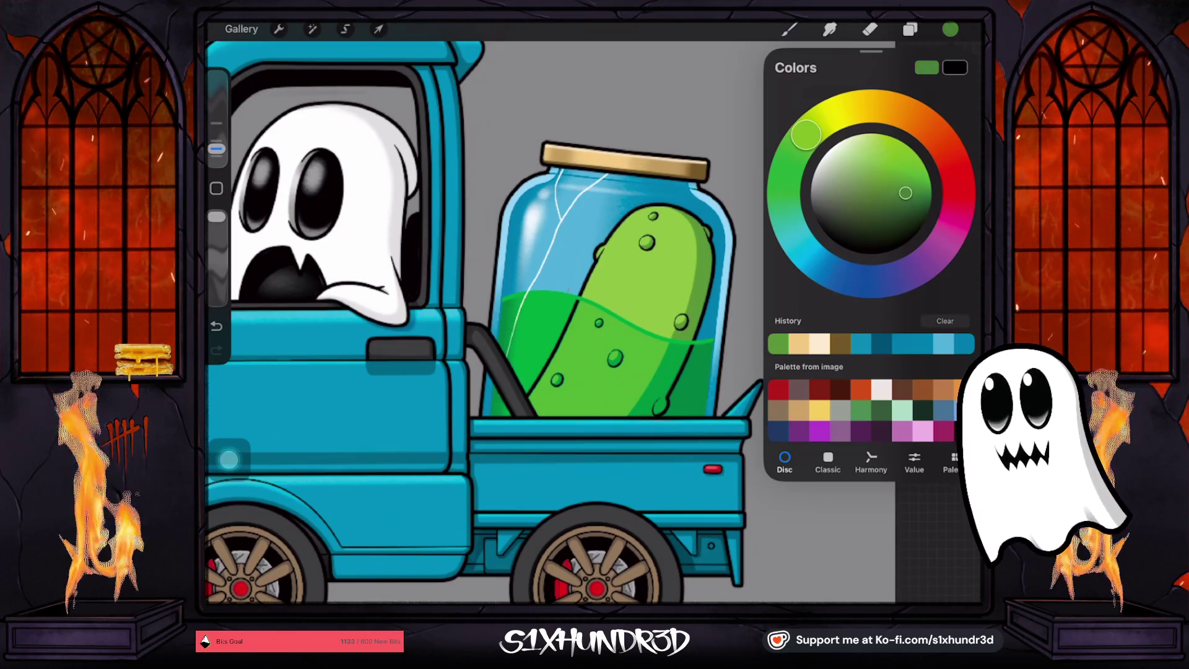
{"action": "left_click_drag", "start_coordinate": [806, 134], "coordinate": [797, 148]}
{"action": "left_click_drag", "start_coordinate": [905, 192], "coordinate": [905, 195]}
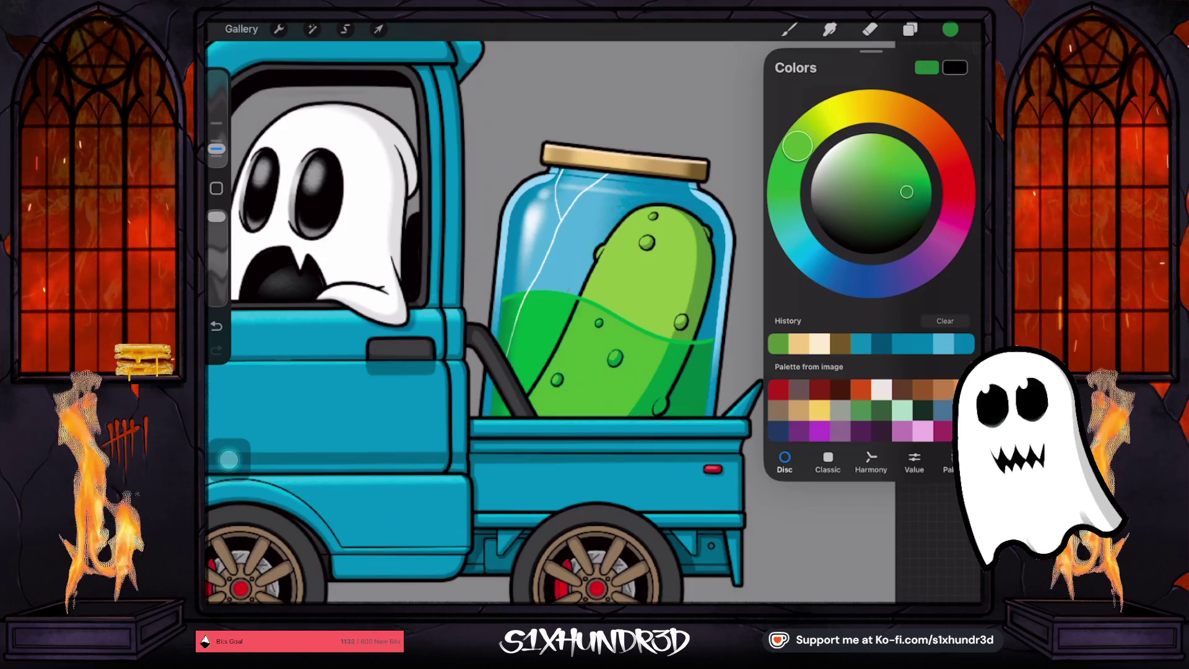
{"action": "left_click", "coordinate": [909, 30]}
{"action": "left_click", "coordinate": [957, 66]}
{"action": "left_click", "coordinate": [803, 334]}
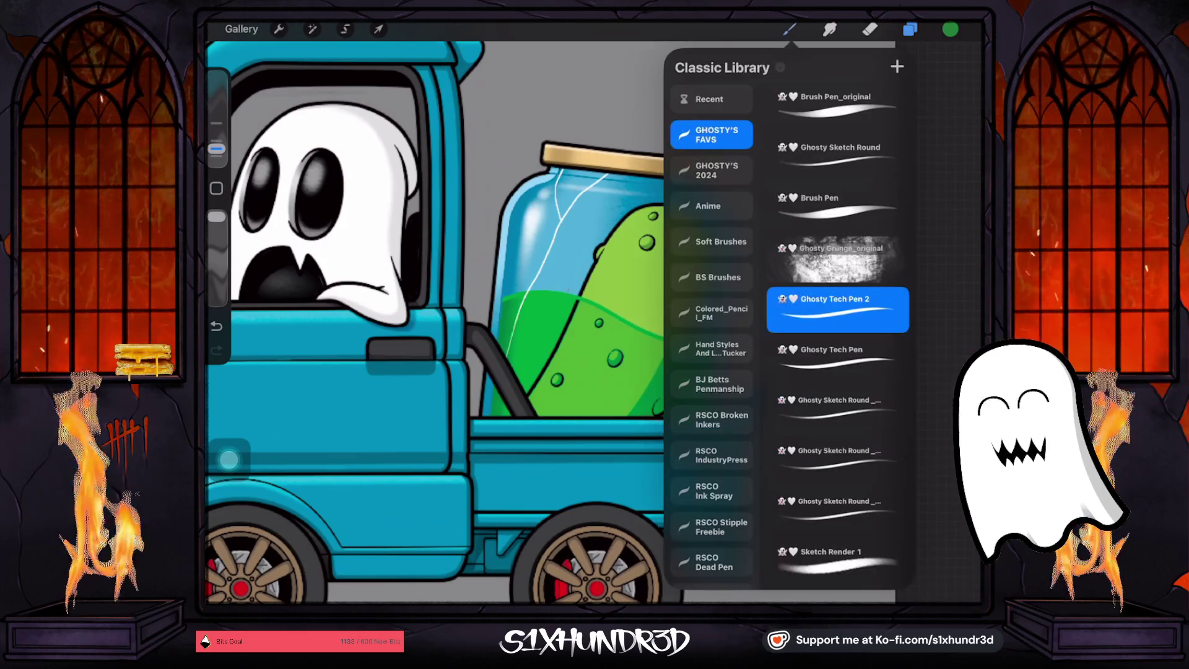
Check the pen brush's Stabilization settings twice, leaving them unchanged
{"action": "left_click", "coordinate": [788, 29]}
{"action": "left_click", "coordinate": [837, 308]}
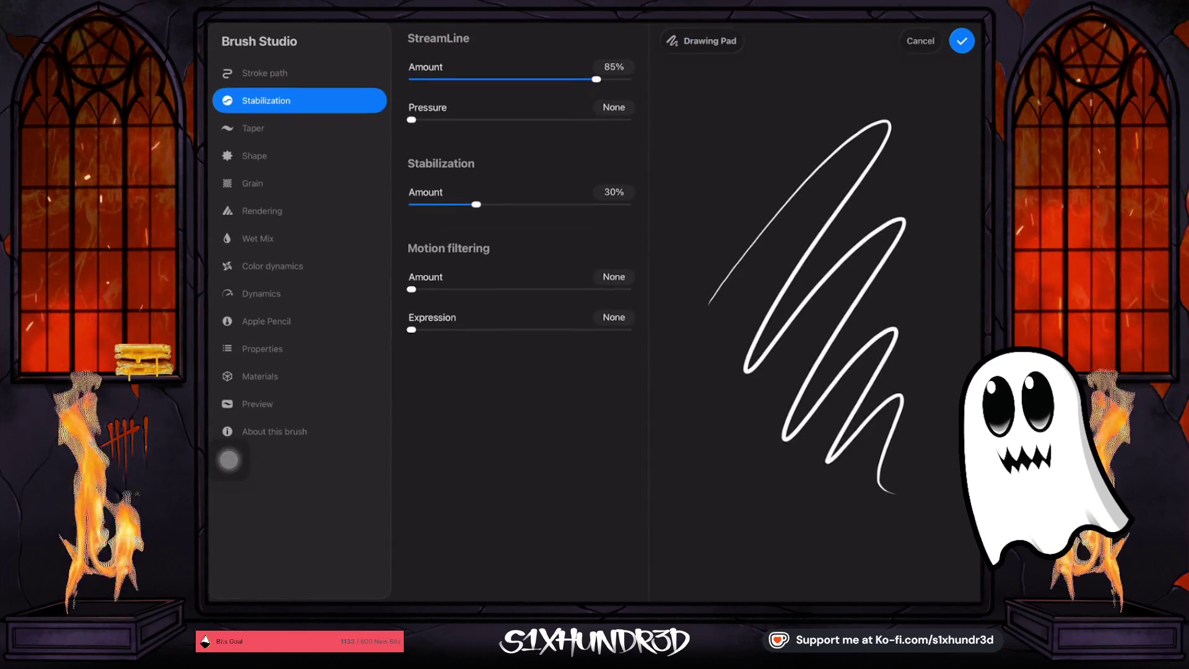
{"action": "left_click", "coordinate": [962, 41]}
{"action": "left_click", "coordinate": [789, 29]}
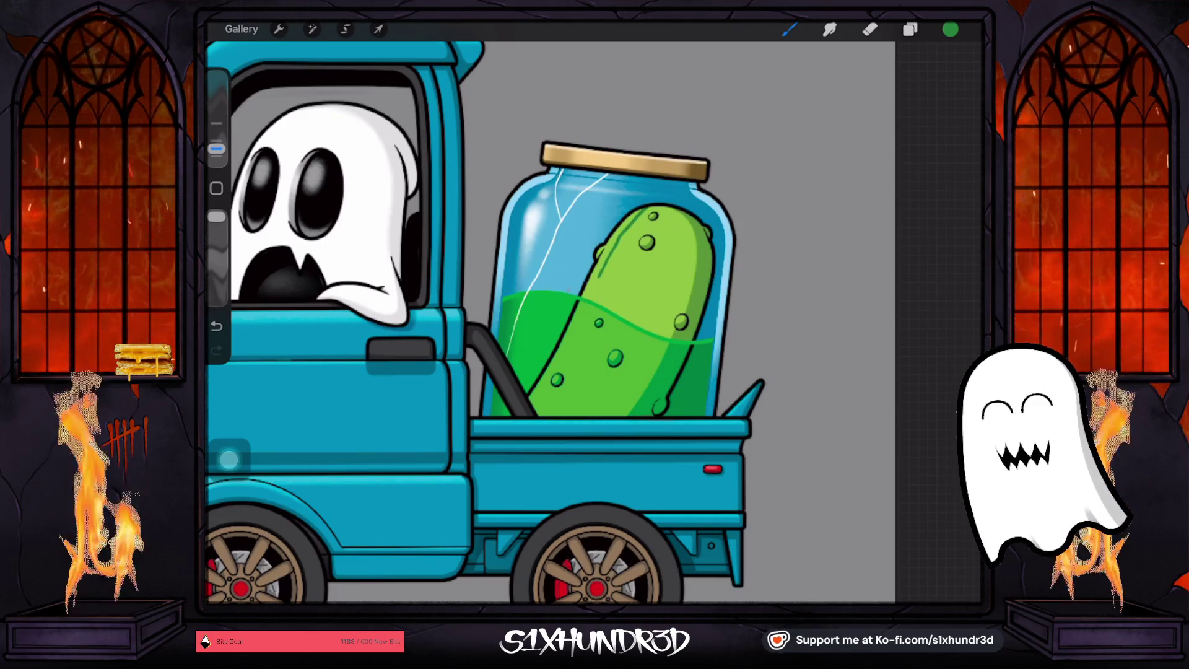
{"action": "left_click", "coordinate": [788, 29]}
{"action": "left_click", "coordinate": [837, 308]}
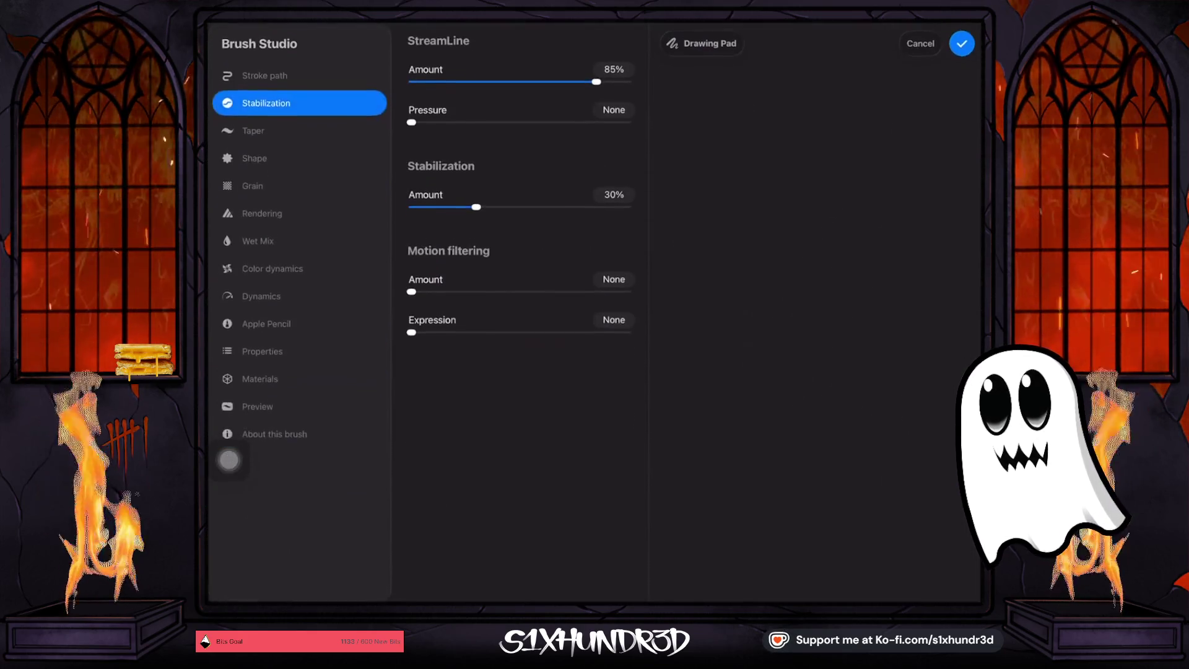
{"action": "left_click", "coordinate": [962, 41]}
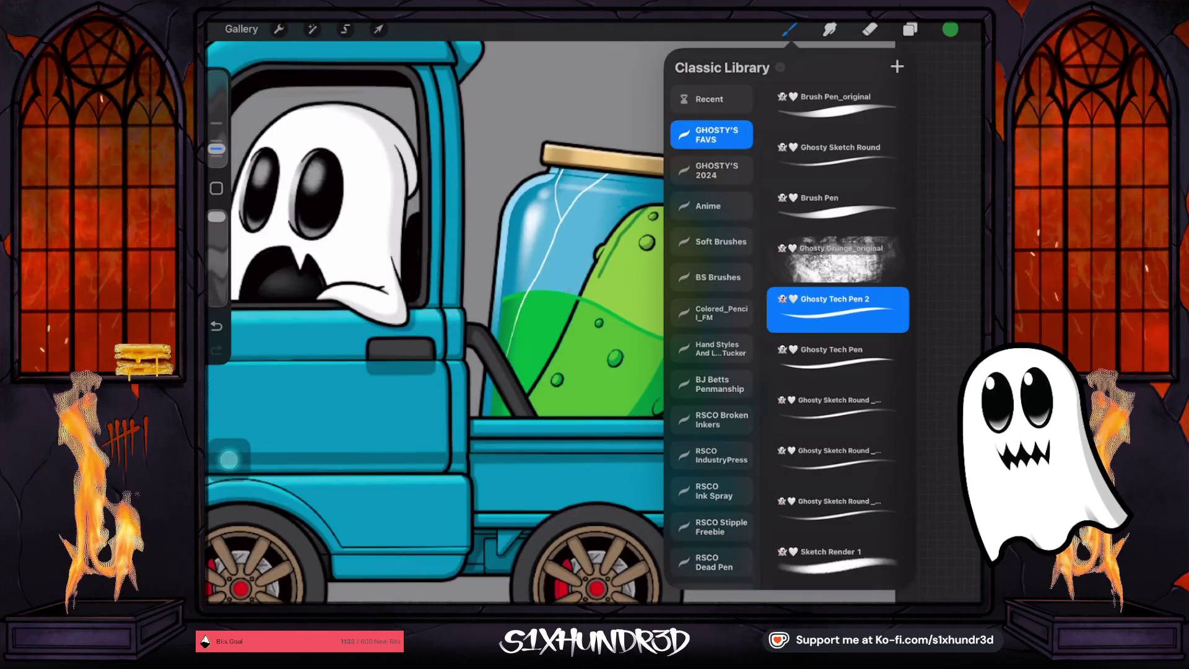
{"action": "left_click", "coordinate": [789, 29]}
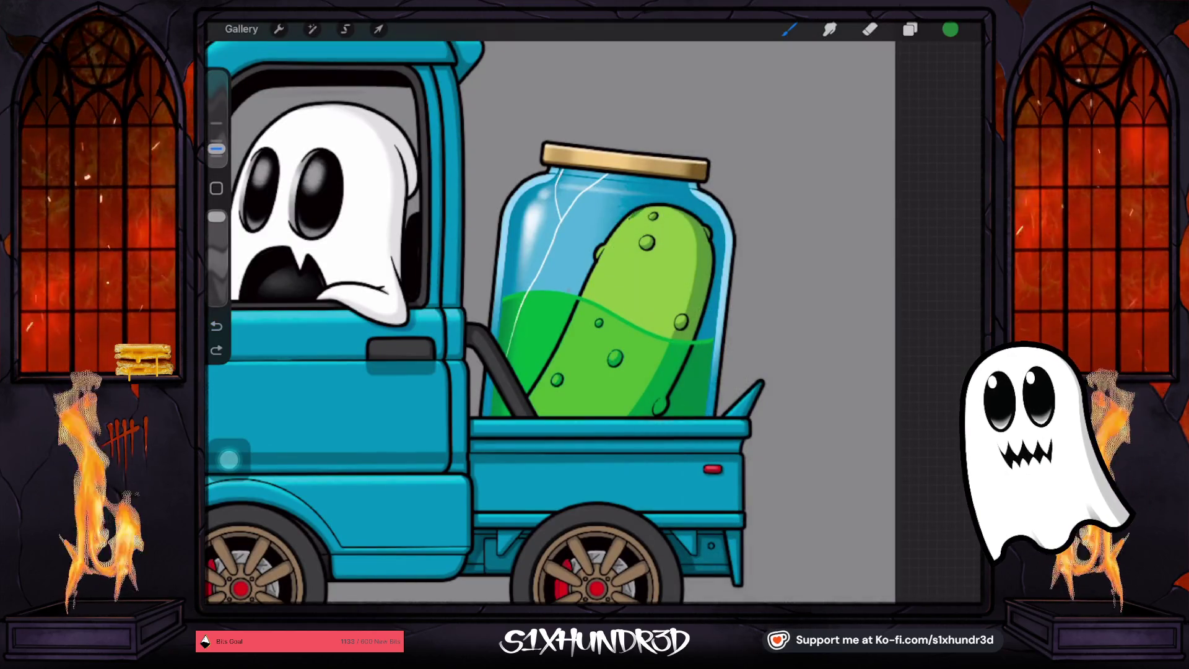
Undo five unwanted strokes on the pickle and draw short dark green ridge strokes
{"action": "key", "text": "ctrl+z"}
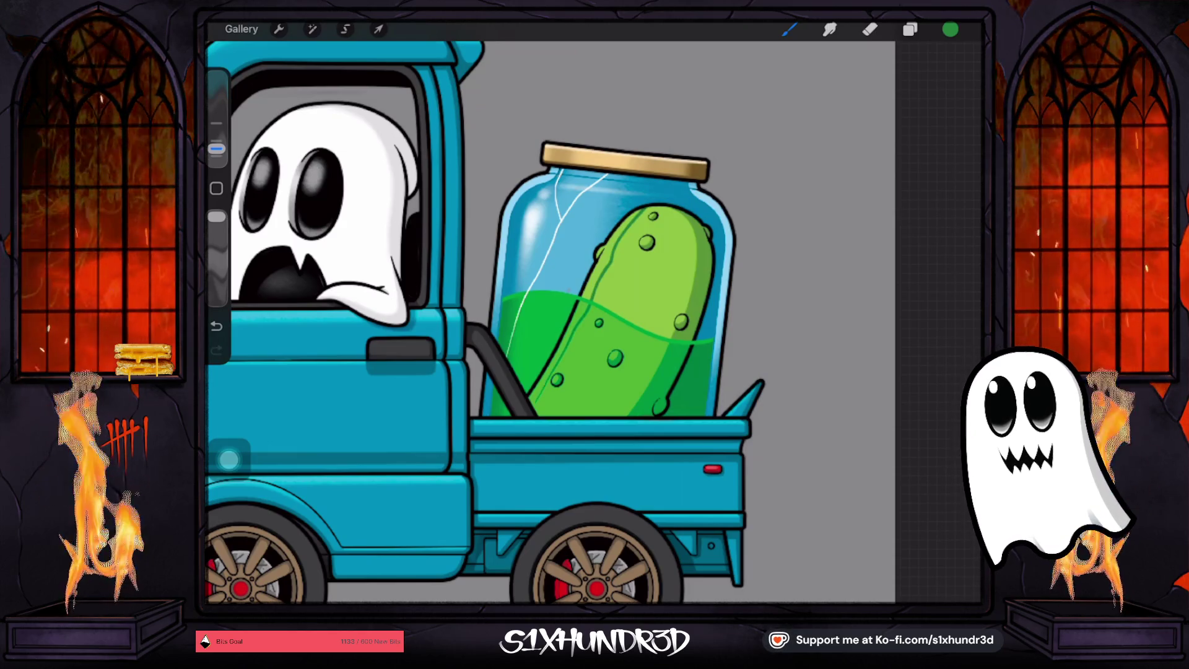
{"action": "key", "text": "ctrl+z"}
{"action": "key", "text": "ctrl+z"}
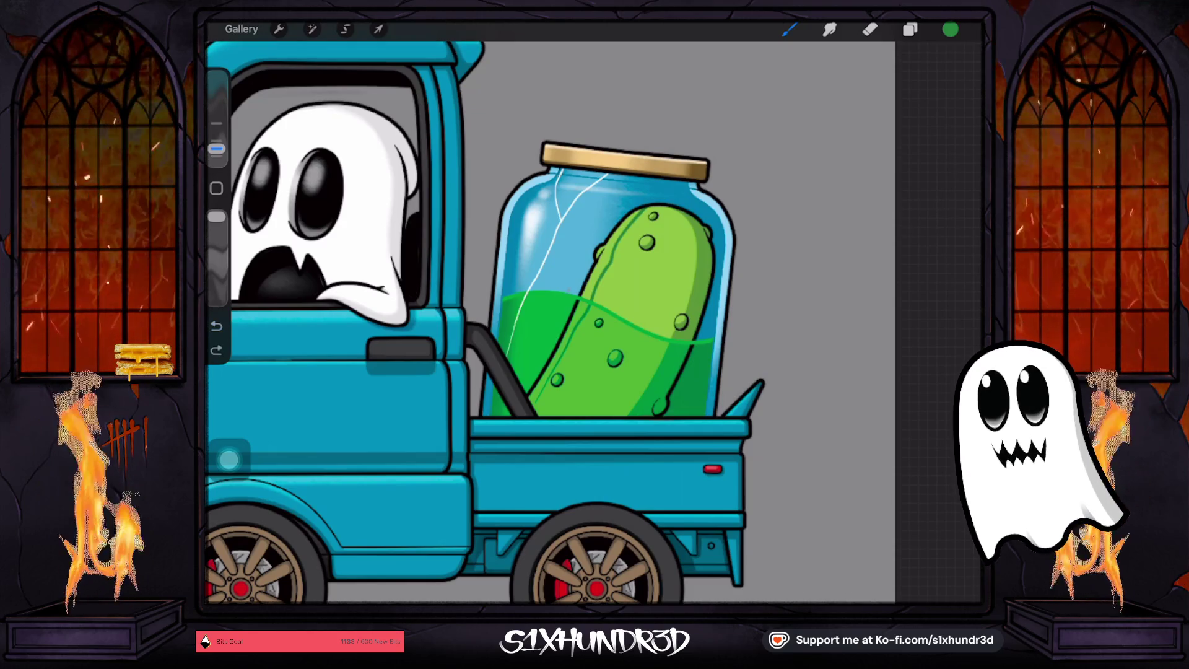
{"action": "key", "text": "ctrl+z"}
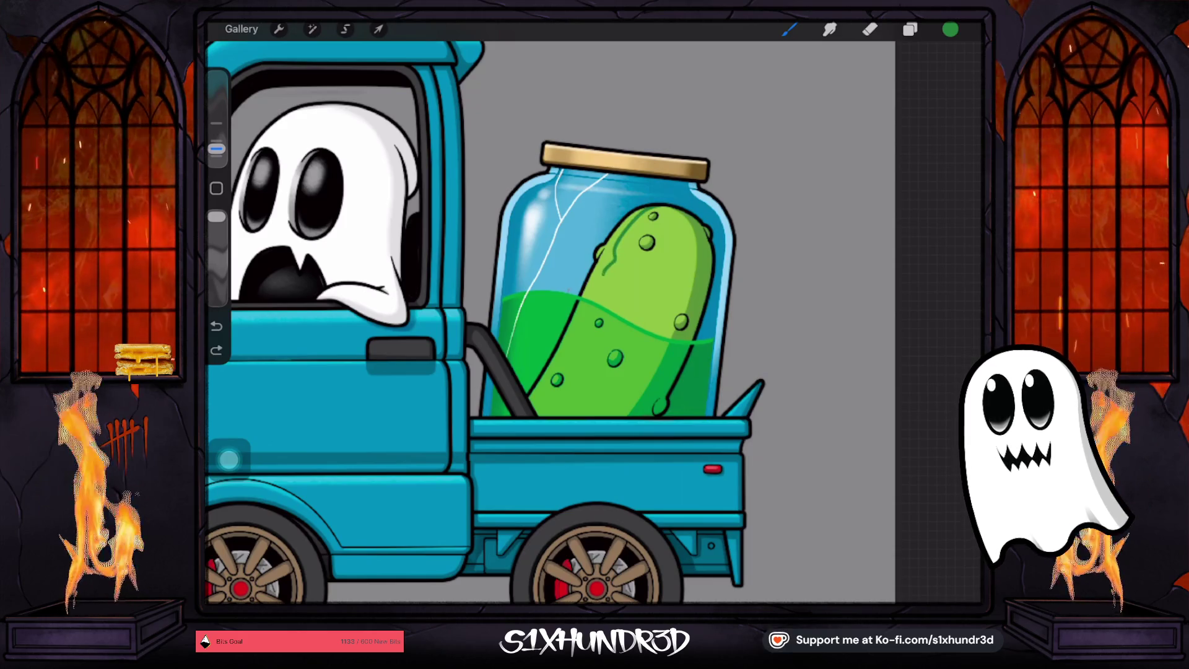
{"action": "key", "text": "ctrl+z"}
{"action": "key", "text": "ctrl+z"}
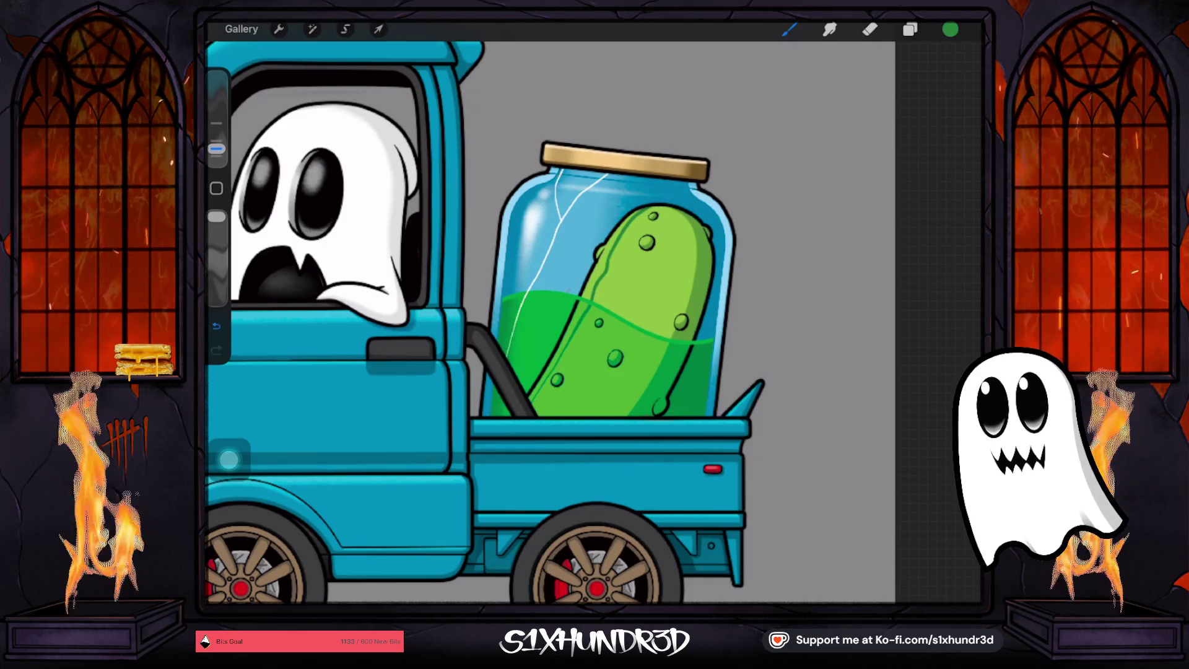
{"action": "key", "text": "ctrl+z"}
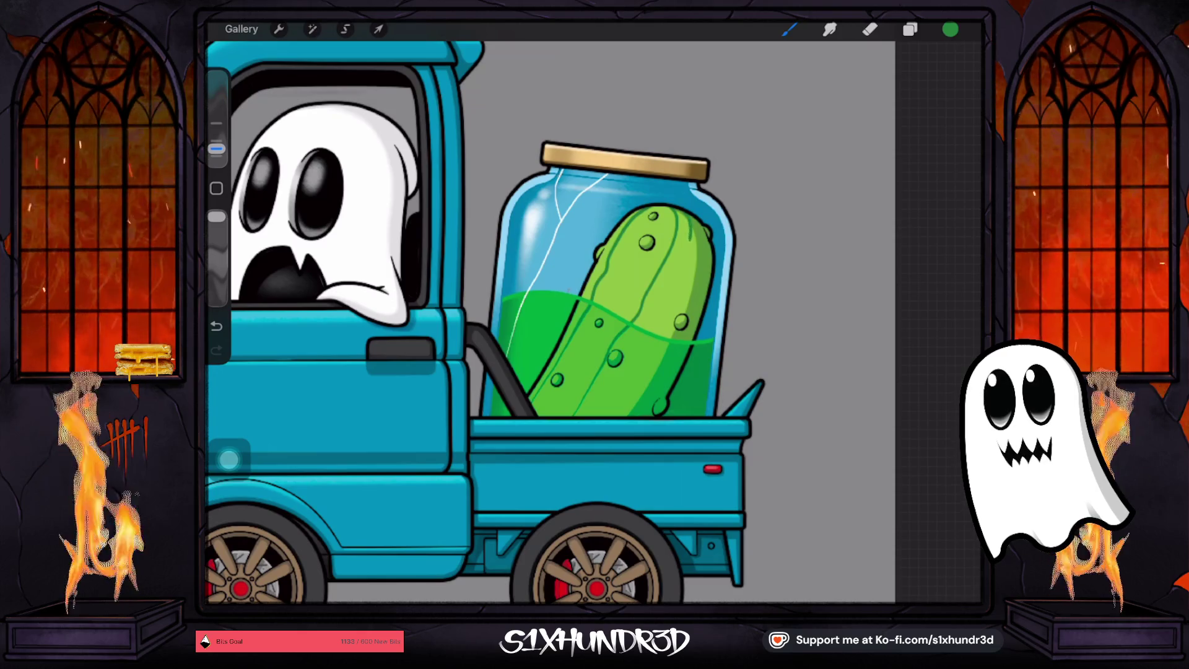
{"action": "left_click_drag", "start_coordinate": [662, 310], "coordinate": [644, 345]}
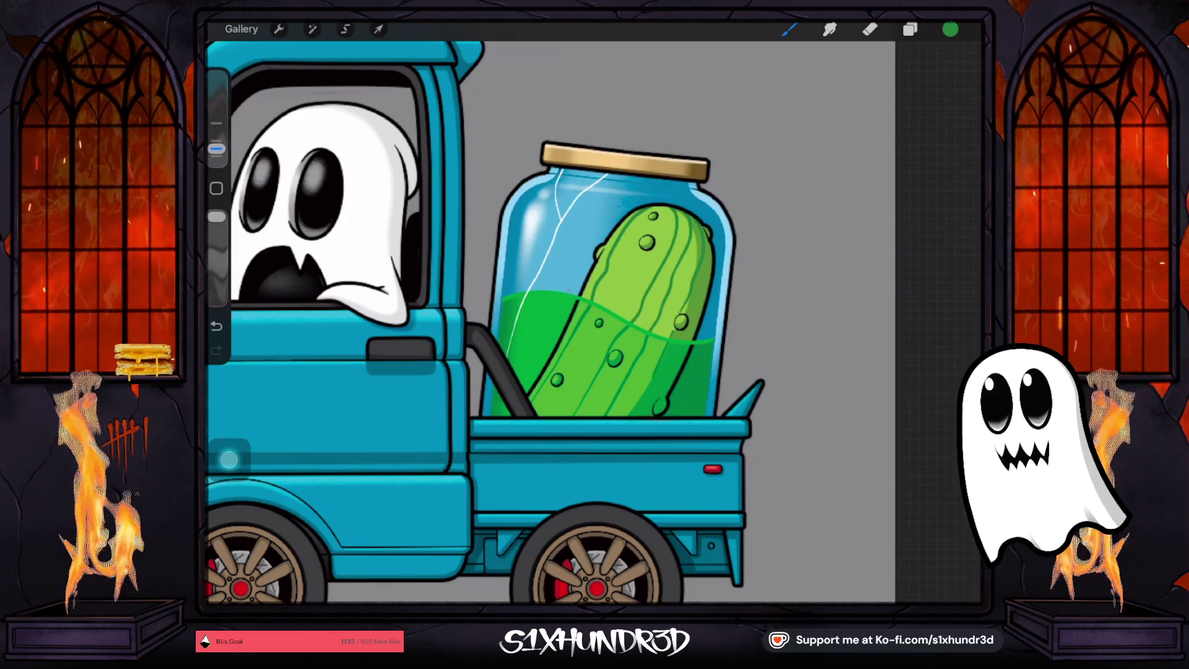
Add more ridge strokes along the pickle's upper left edge and lower part, undoing and redoing as needed
{"action": "key", "text": "ctrl+z"}
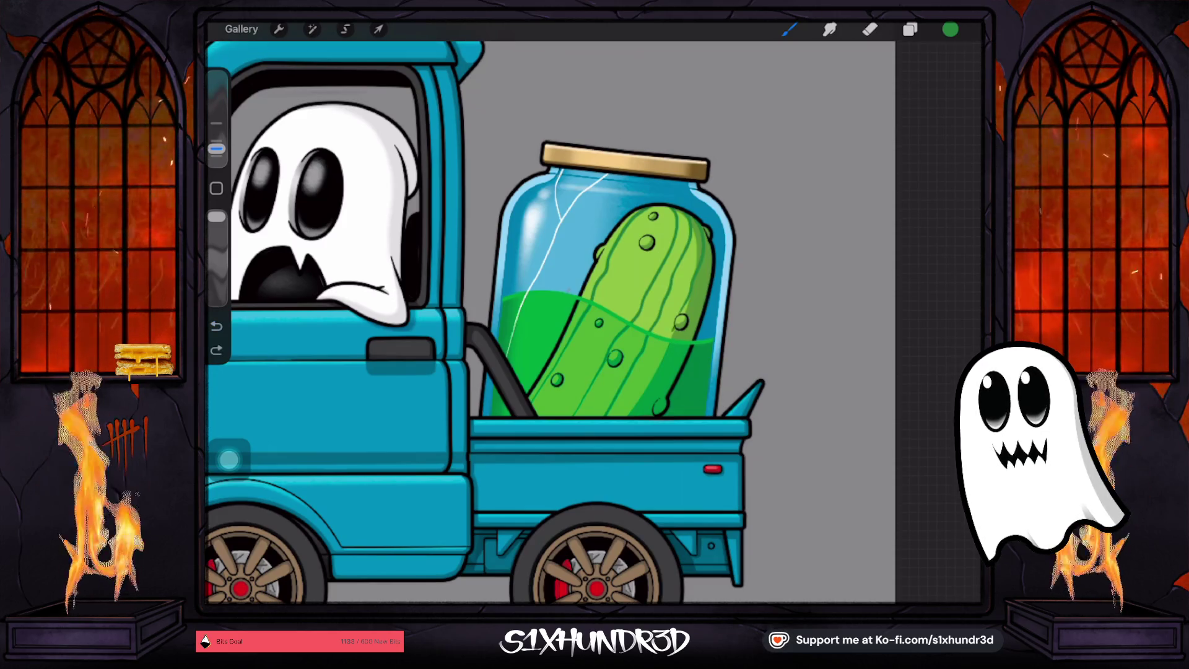
{"action": "key", "text": "ctrl+shift+z"}
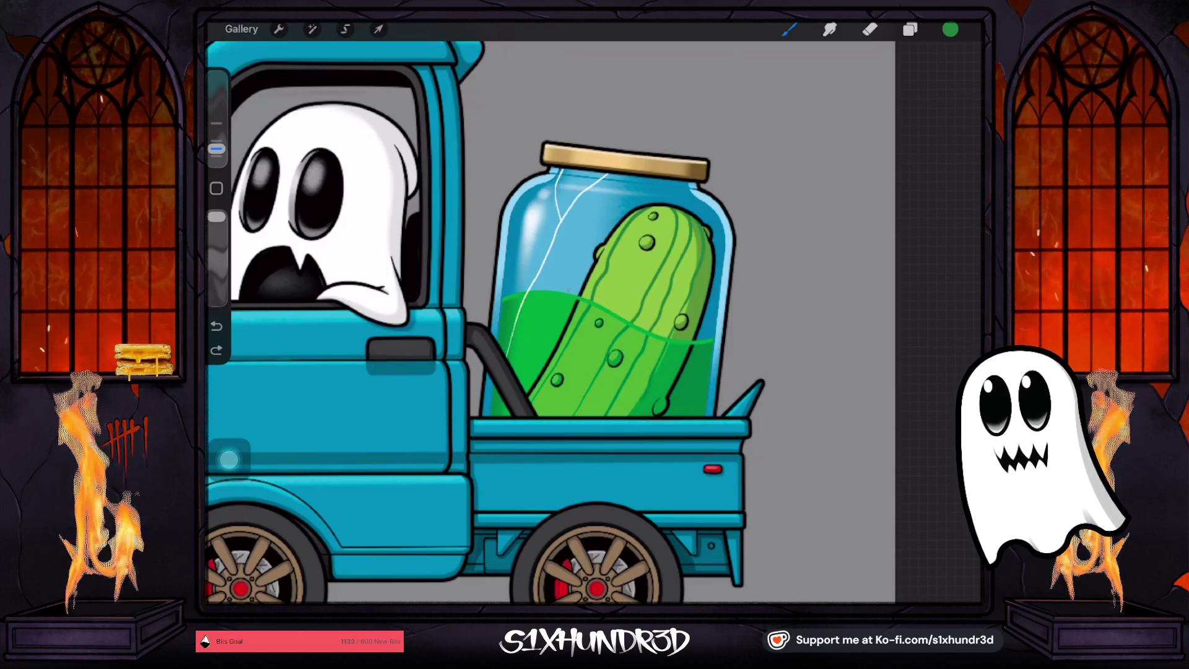
{"action": "key", "text": "ctrl+shift+z"}
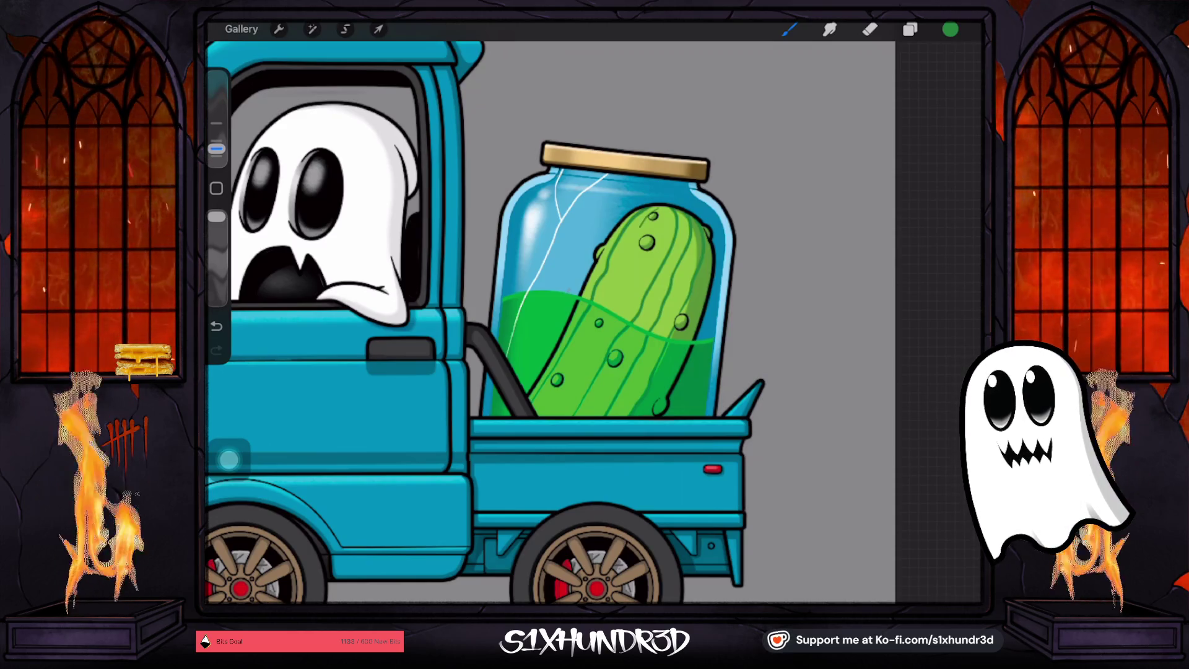
{"action": "left_click_drag", "start_coordinate": [653, 211], "coordinate": [638, 244]}
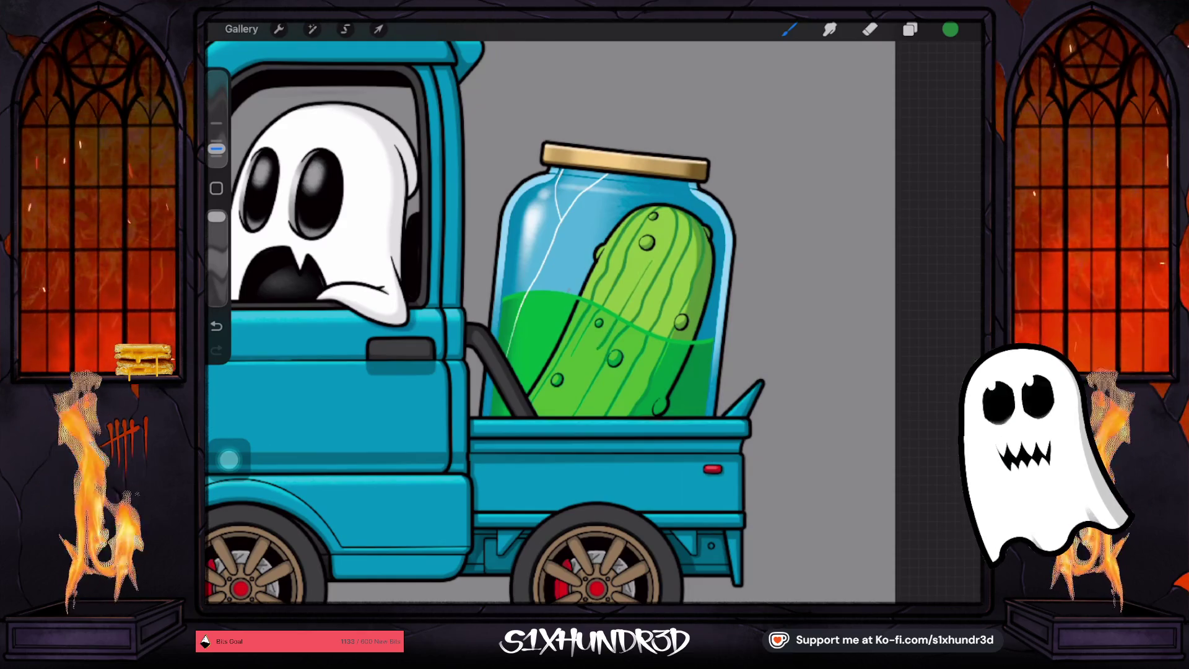
{"action": "left_click_drag", "start_coordinate": [584, 363], "coordinate": [563, 411]}
{"action": "key", "text": "ctrl+z"}
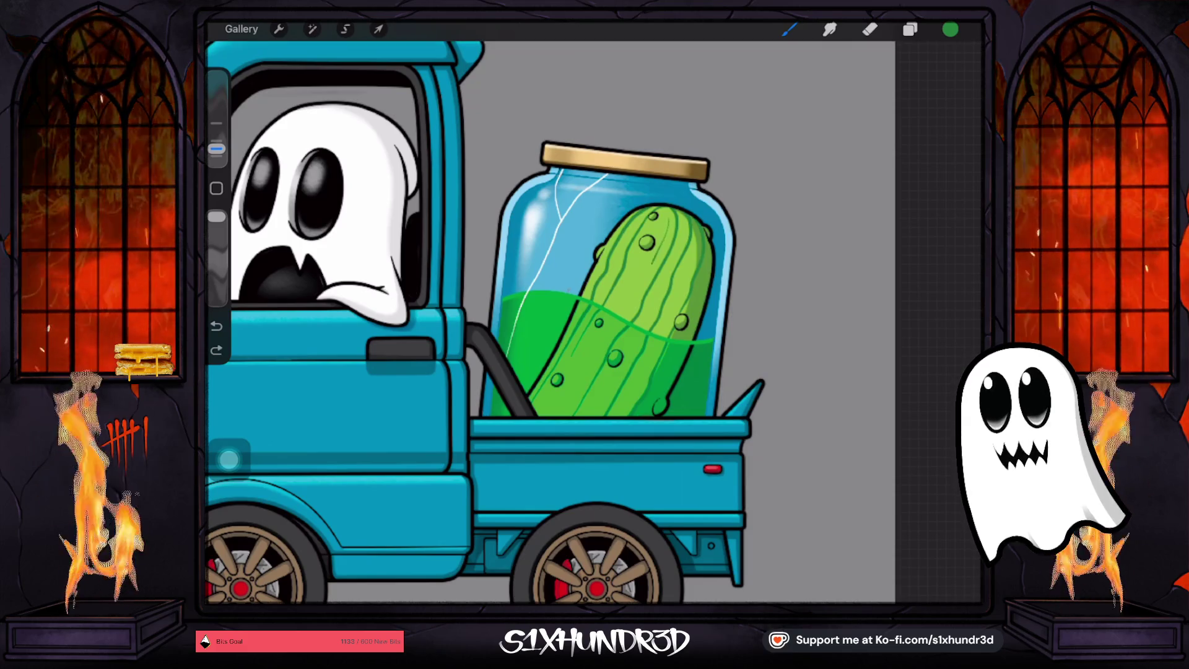
{"action": "key", "text": "ctrl+z"}
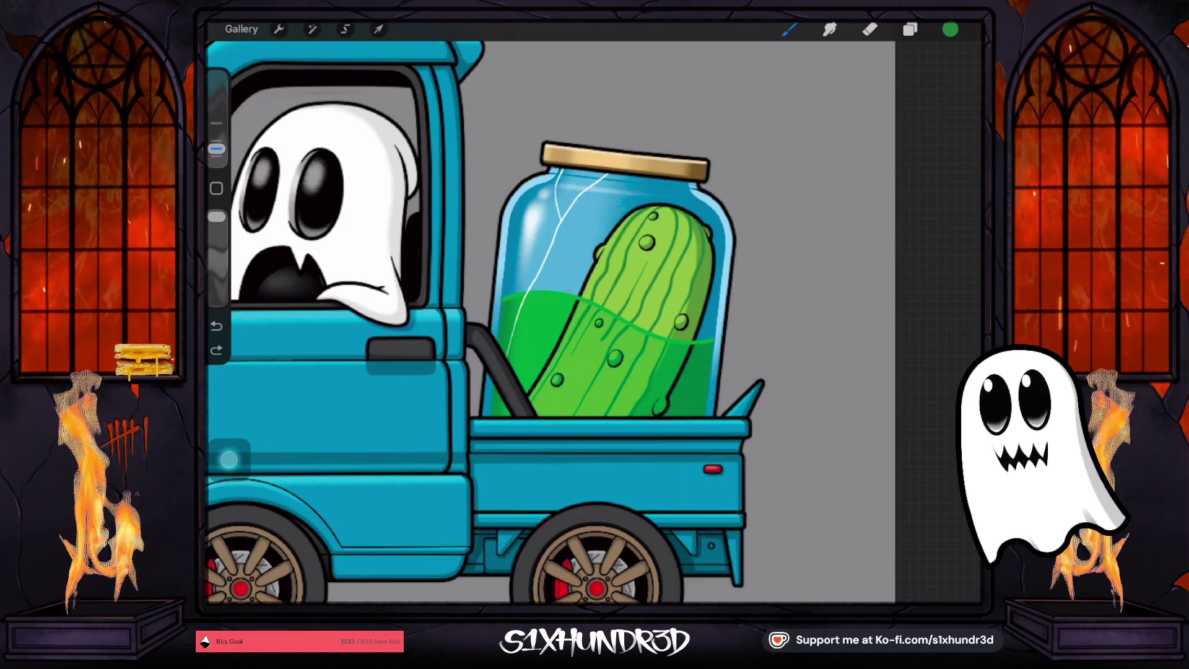
{"action": "key", "text": "ctrl+shift+z"}
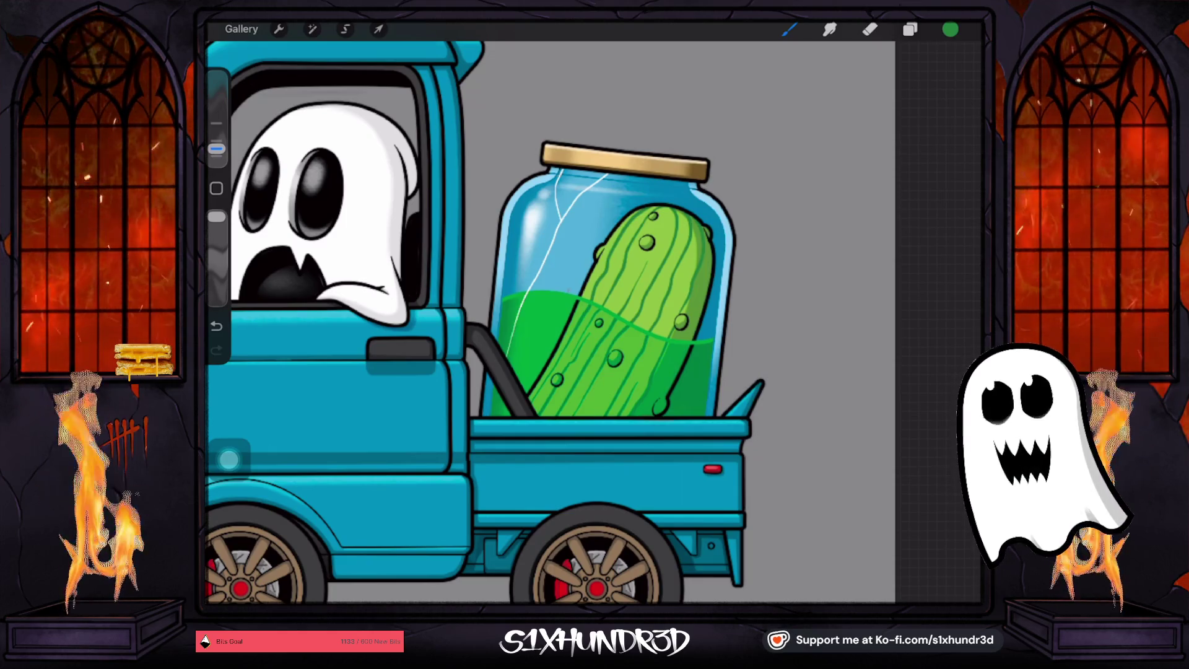
{"action": "scroll", "coordinate": [619, 278], "scroll_direction": "up", "scroll_amount": 5}
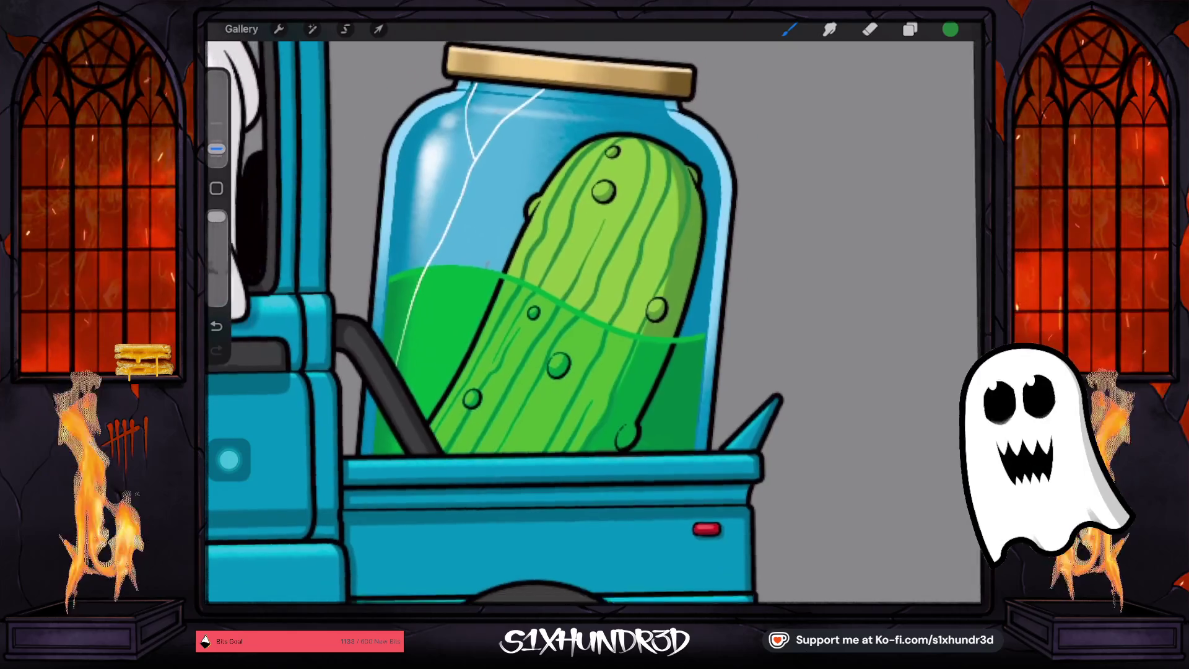
Lower Layer 106's opacity to 56% and make Layer 82 with the pickle active
{"action": "scroll", "coordinate": [588, 309], "scroll_direction": "down", "scroll_amount": 5}
{"action": "scroll", "coordinate": [589, 309], "scroll_direction": "up", "scroll_amount": 5}
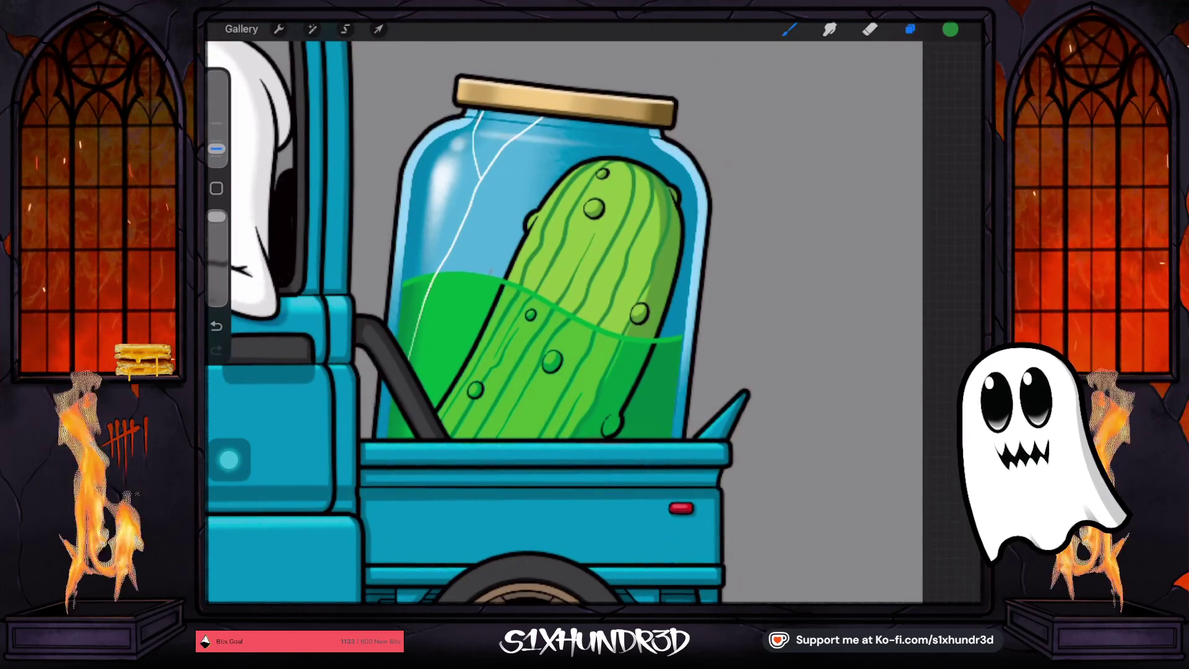
{"action": "left_click", "coordinate": [909, 29]}
{"action": "left_click", "coordinate": [934, 309]}
{"action": "left_click_drag", "start_coordinate": [909, 358], "coordinate": [879, 358]}
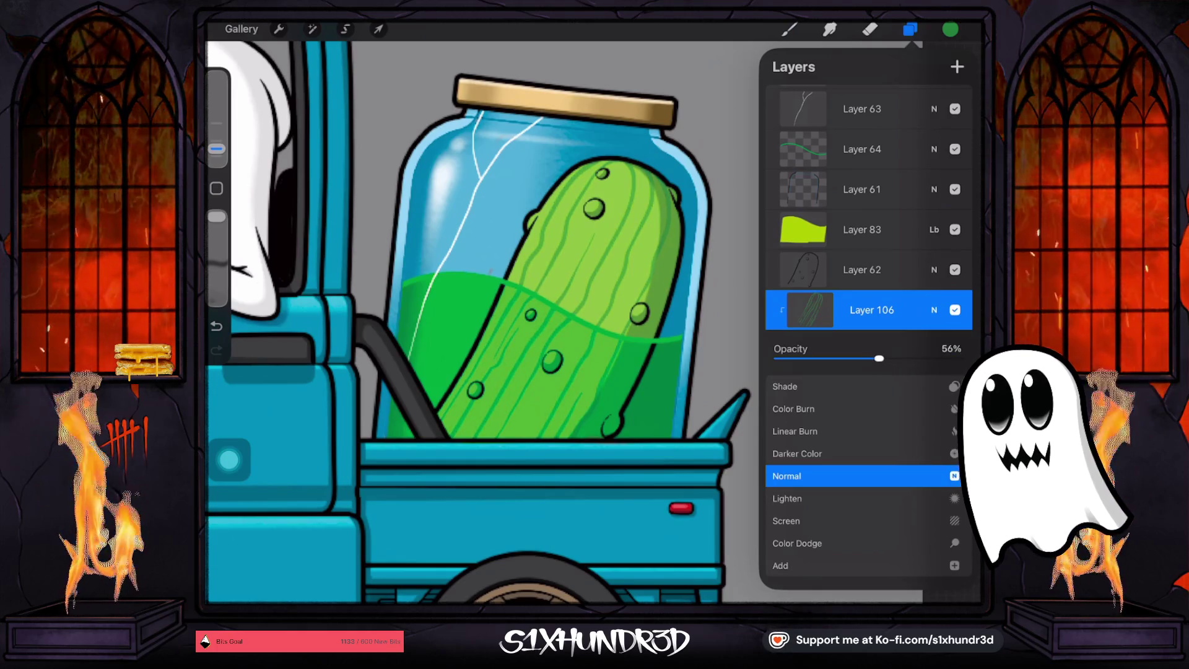
{"action": "left_click", "coordinate": [934, 310]}
{"action": "scroll", "coordinate": [483, 322], "scroll_direction": "down", "scroll_amount": 5}
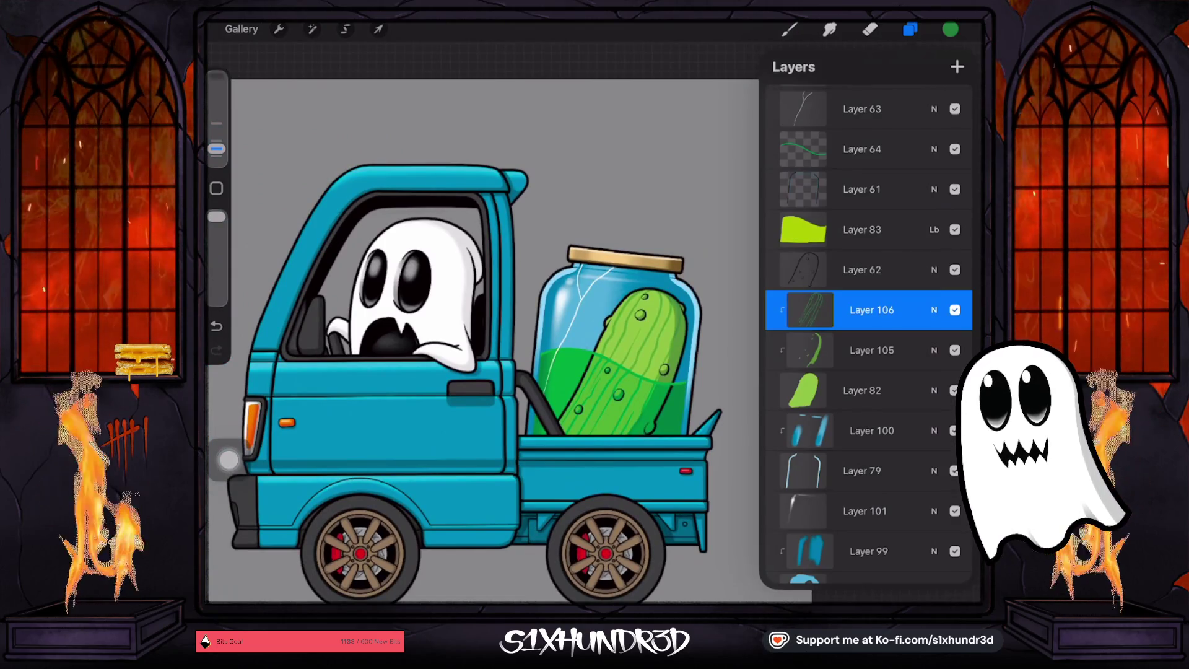
{"action": "left_click", "coordinate": [861, 390]}
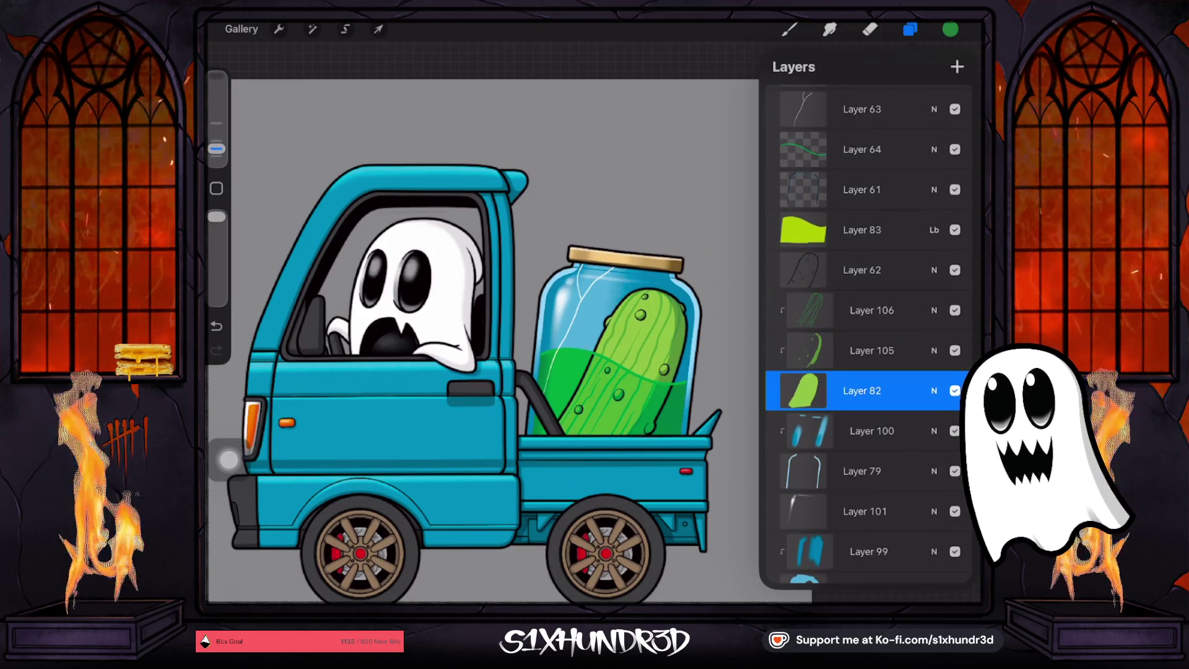
Eyedrop the pickle's light green and pick the Textured Coloring Tool brush at 4% size
{"action": "left_click", "coordinate": [622, 339]}
{"action": "left_click", "coordinate": [949, 29]}
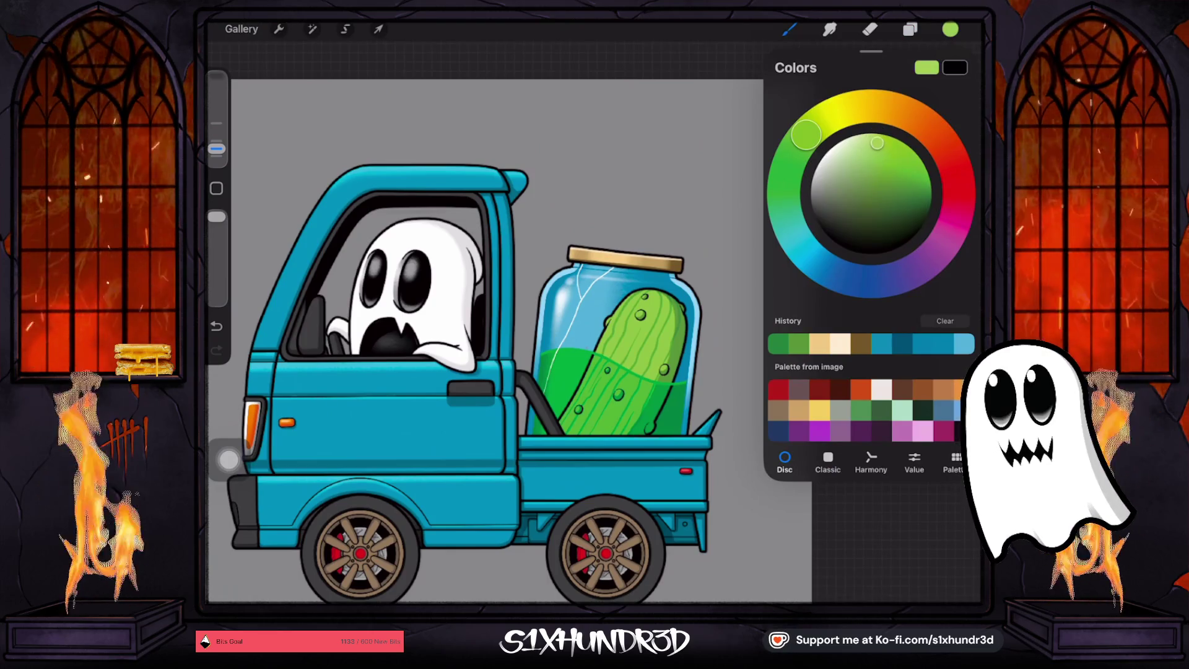
{"action": "left_click", "coordinate": [788, 29]}
{"action": "scroll", "coordinate": [836, 334], "scroll_direction": "down", "scroll_amount": 5}
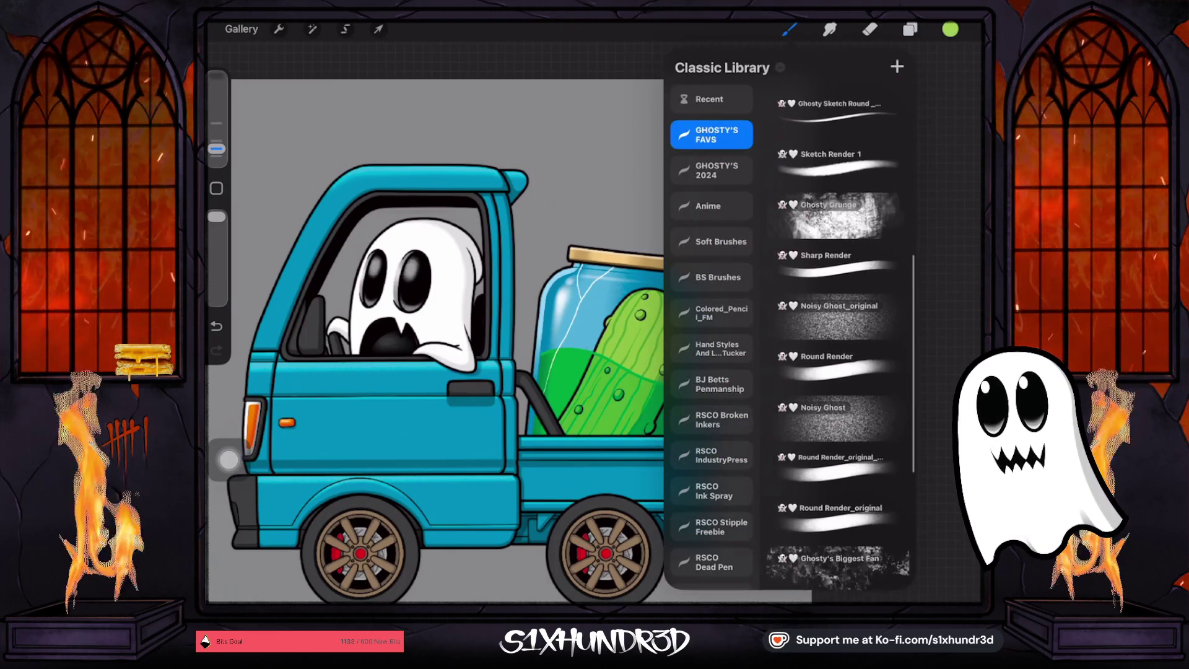
{"action": "left_click", "coordinate": [837, 421]}
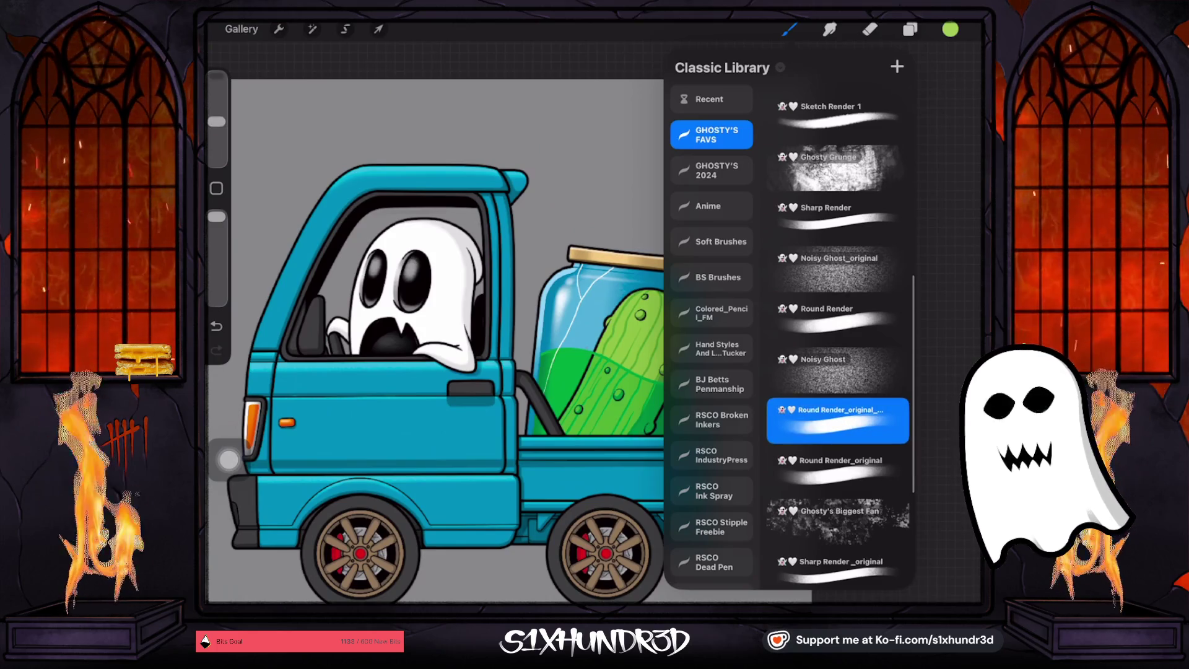
{"action": "scroll", "coordinate": [837, 334], "scroll_direction": "down", "scroll_amount": 3}
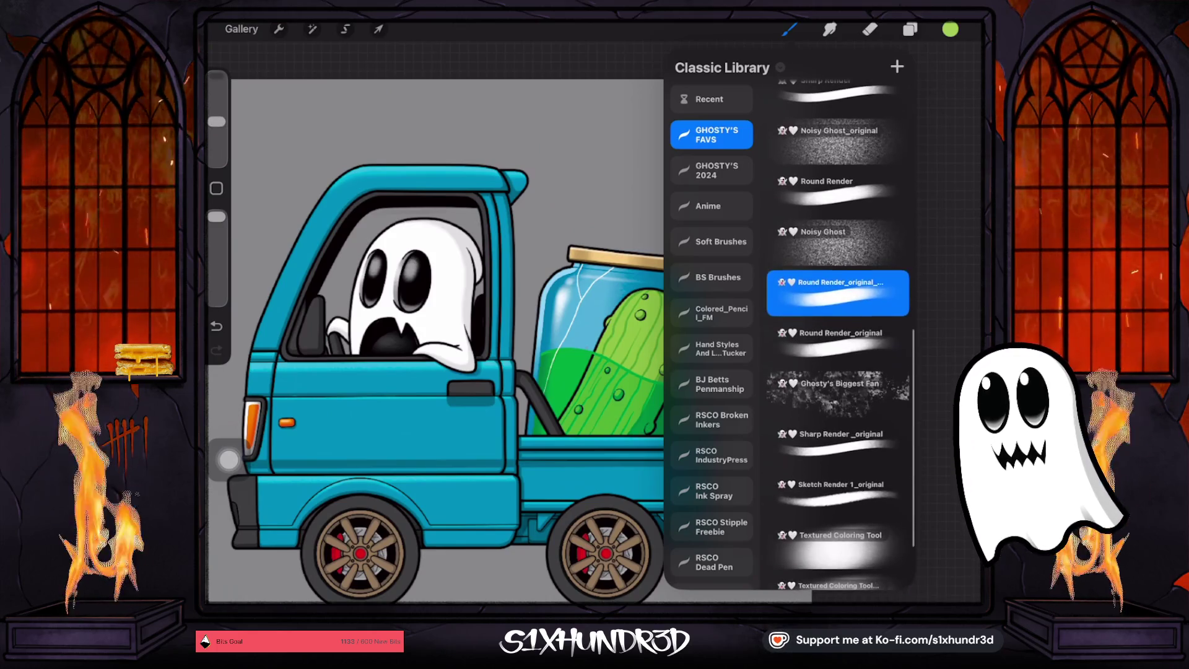
{"action": "left_click", "coordinate": [837, 545]}
{"action": "left_click_drag", "start_coordinate": [216, 138], "coordinate": [216, 144]}
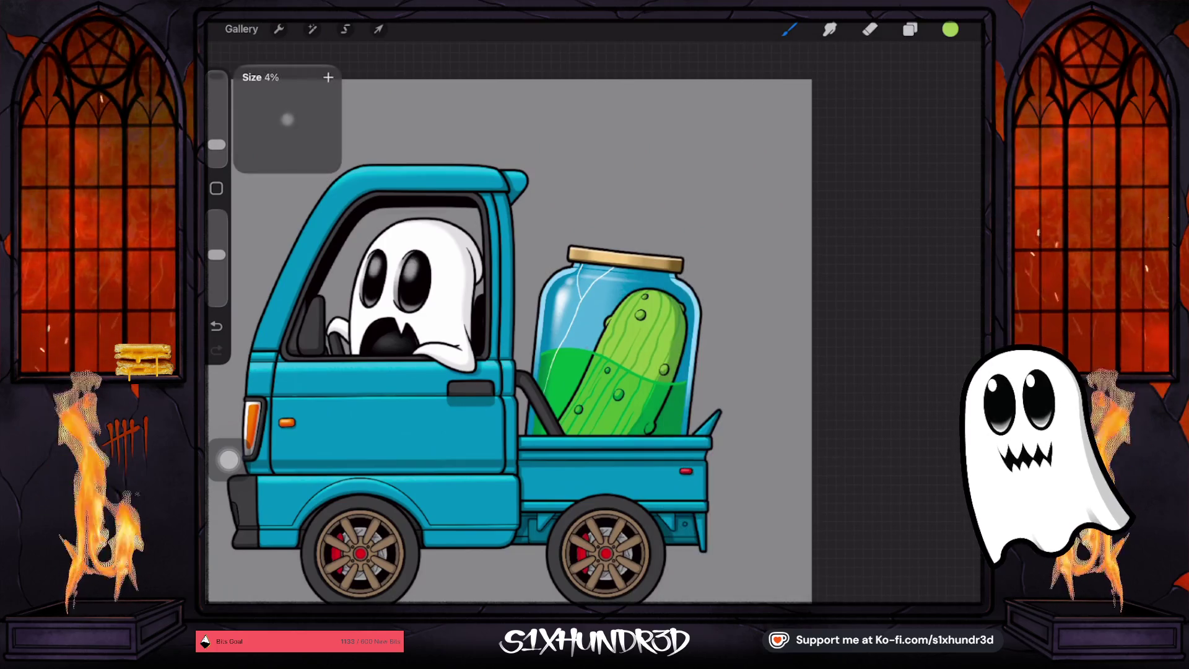
Reduce the brush size slightly while zooming in on the pickle jar and back out
{"action": "scroll", "coordinate": [620, 347], "scroll_direction": "up", "scroll_amount": 5}
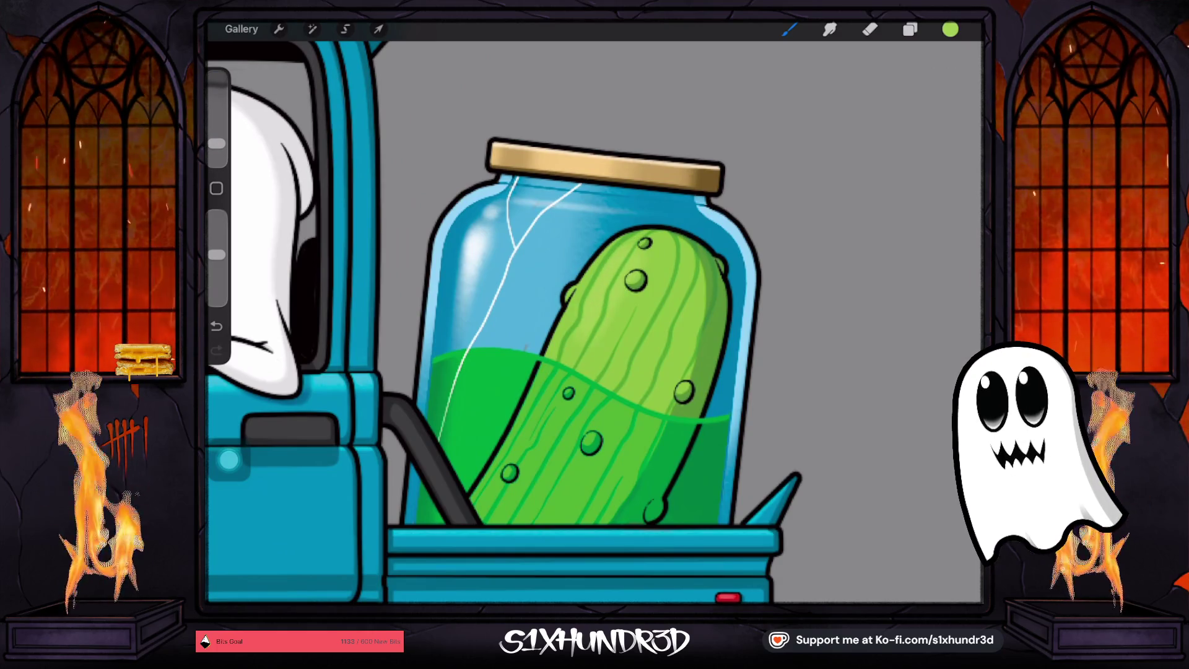
{"action": "left_click", "coordinate": [950, 29]}
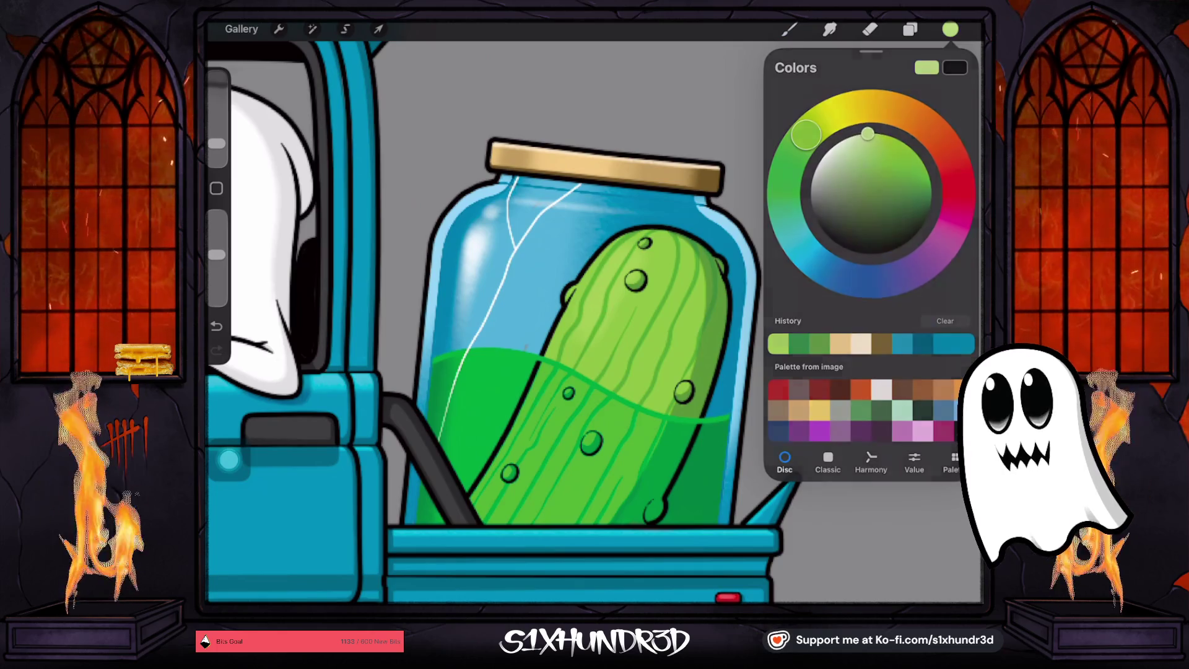
{"action": "left_click", "coordinate": [607, 285]}
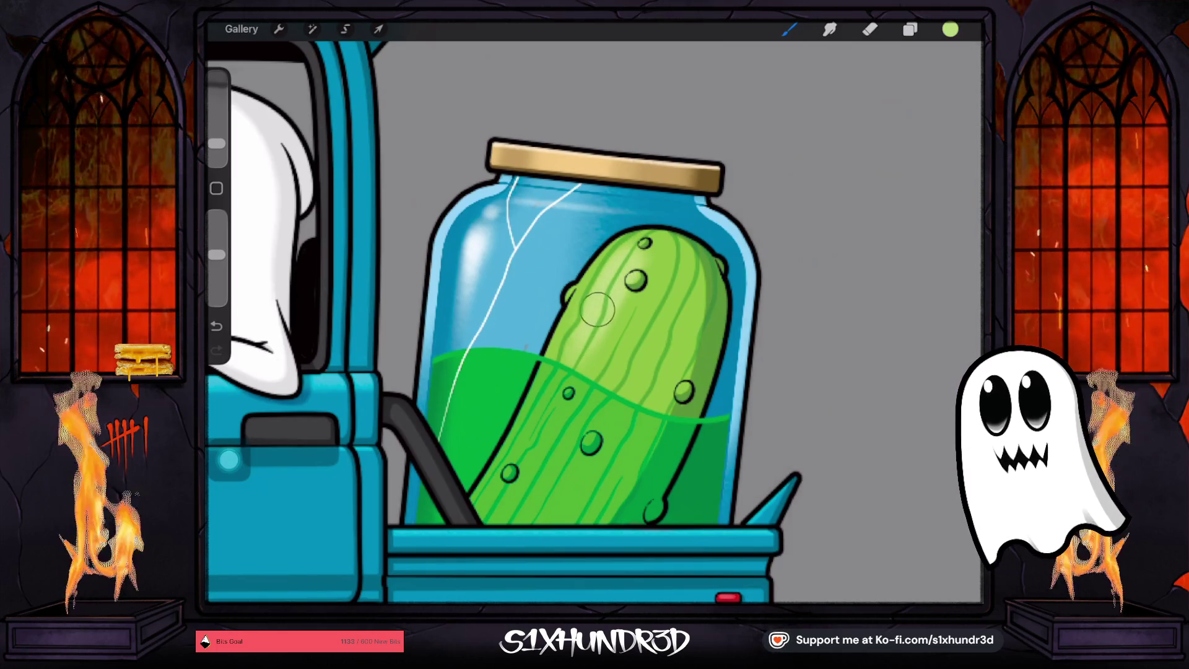
{"action": "left_click_drag", "start_coordinate": [217, 143], "coordinate": [217, 153]}
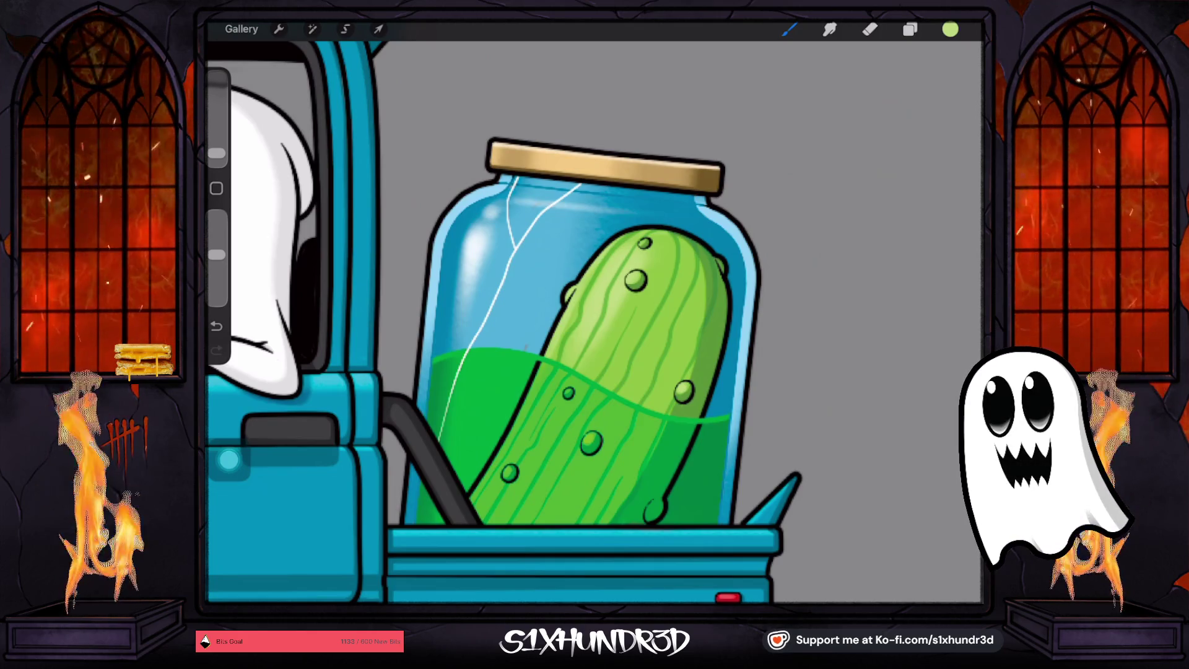
{"action": "scroll", "coordinate": [594, 322], "scroll_direction": "down", "scroll_amount": 5}
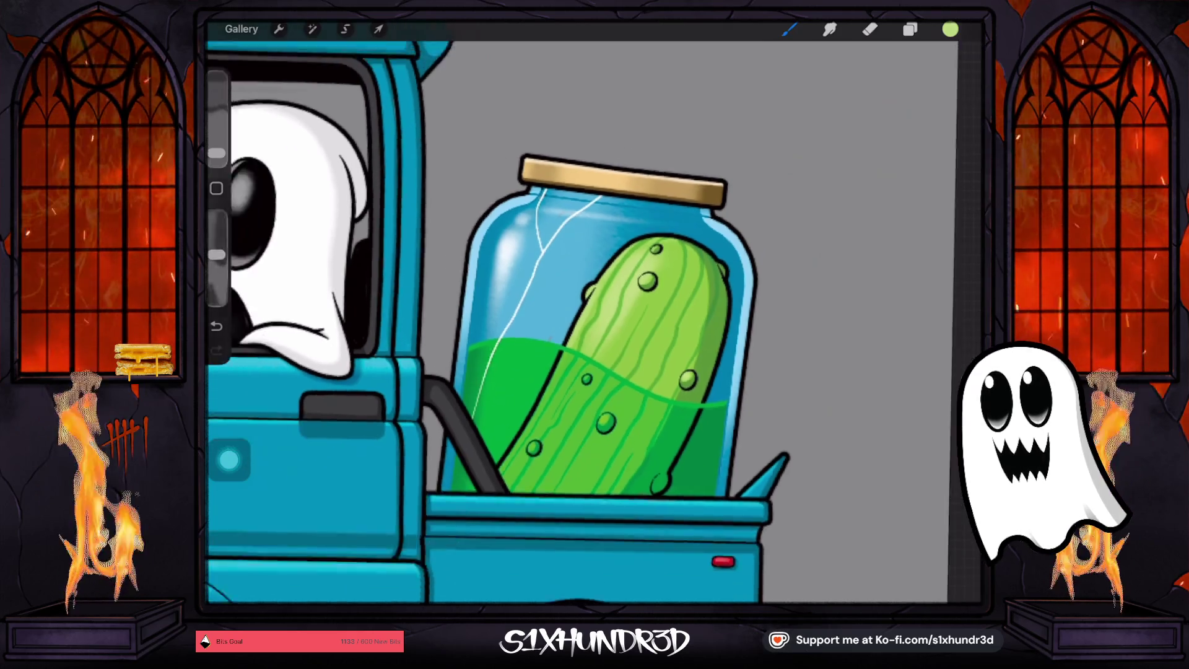
{"action": "scroll", "coordinate": [594, 322], "scroll_direction": "up", "scroll_amount": 3}
{"action": "scroll", "coordinate": [594, 322], "scroll_direction": "up", "scroll_amount": 2}
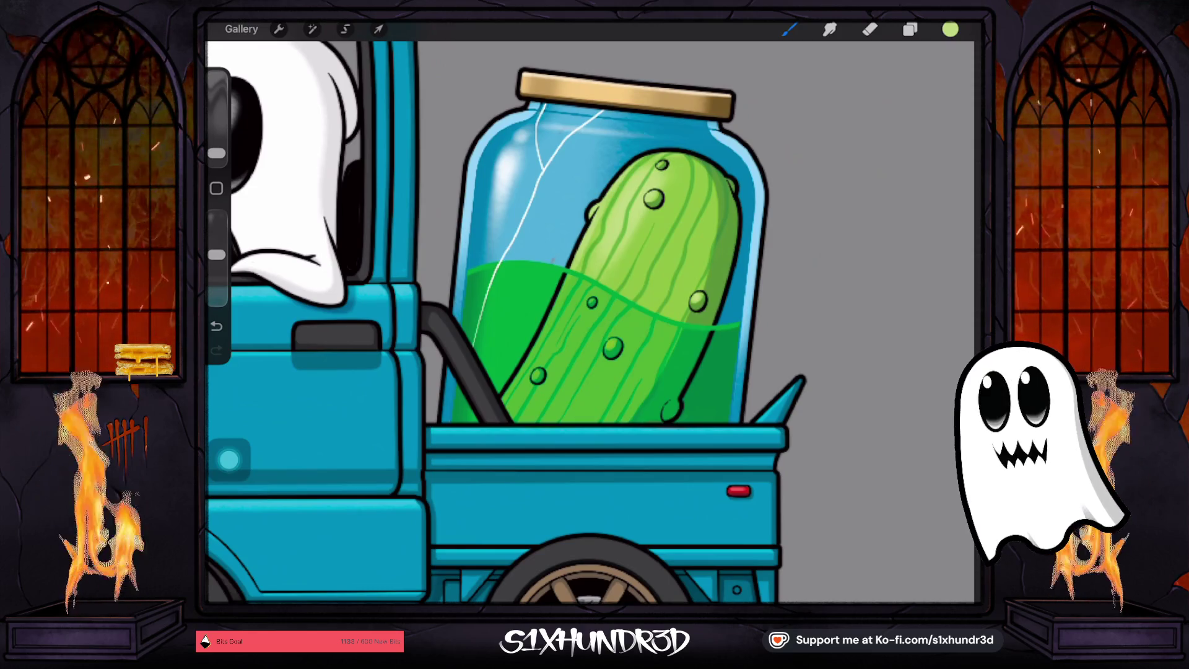
{"action": "scroll", "coordinate": [595, 322], "scroll_direction": "down", "scroll_amount": 5}
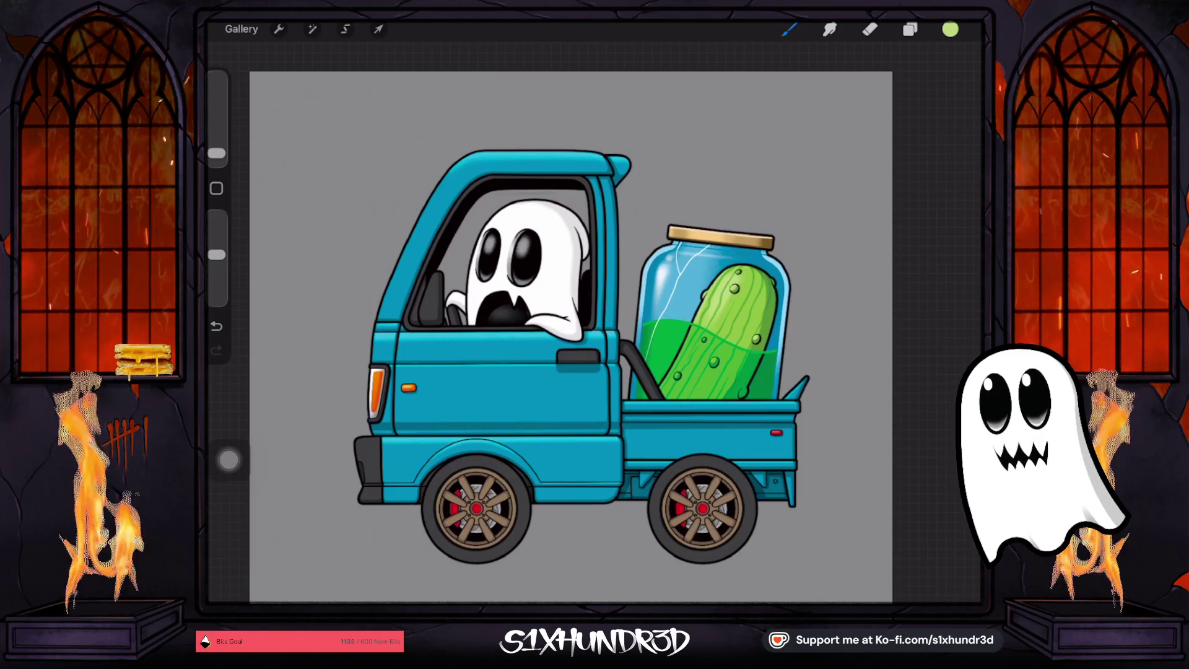
Set the paint colour to white and show the layers list
{"action": "left_click", "coordinate": [950, 29]}
{"action": "left_click", "coordinate": [830, 152]}
{"action": "left_click", "coordinate": [909, 29]}
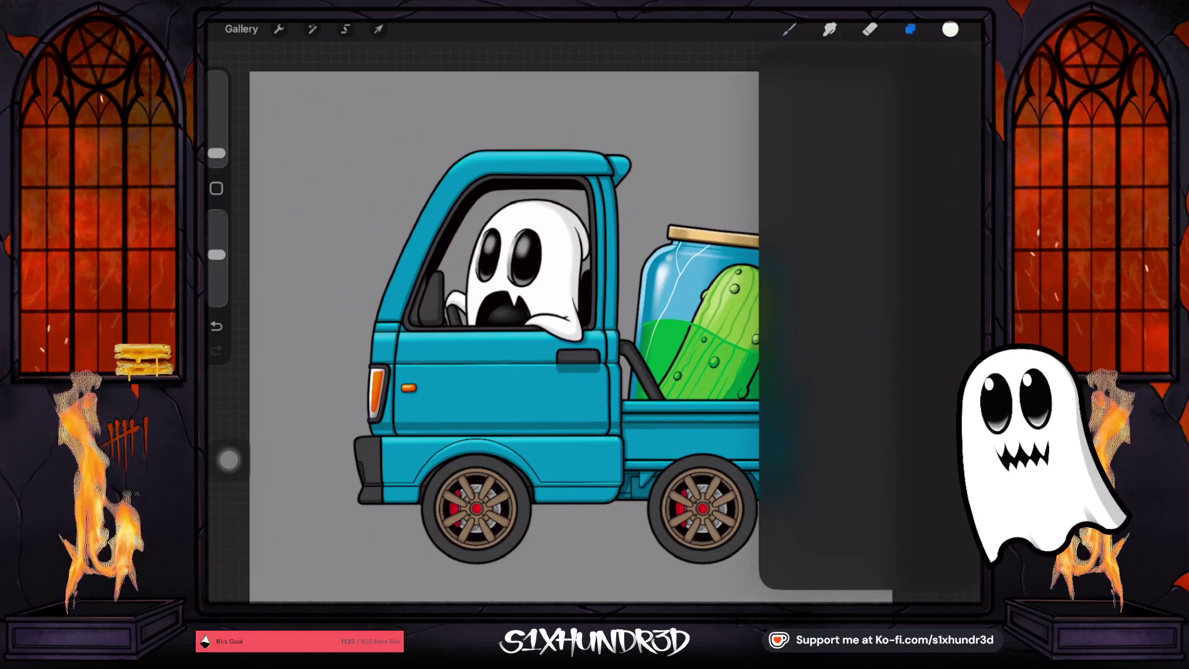
Select Layer 87 and add the new Layer 108 above it
{"action": "scroll", "coordinate": [867, 329], "scroll_direction": "down", "scroll_amount": 15}
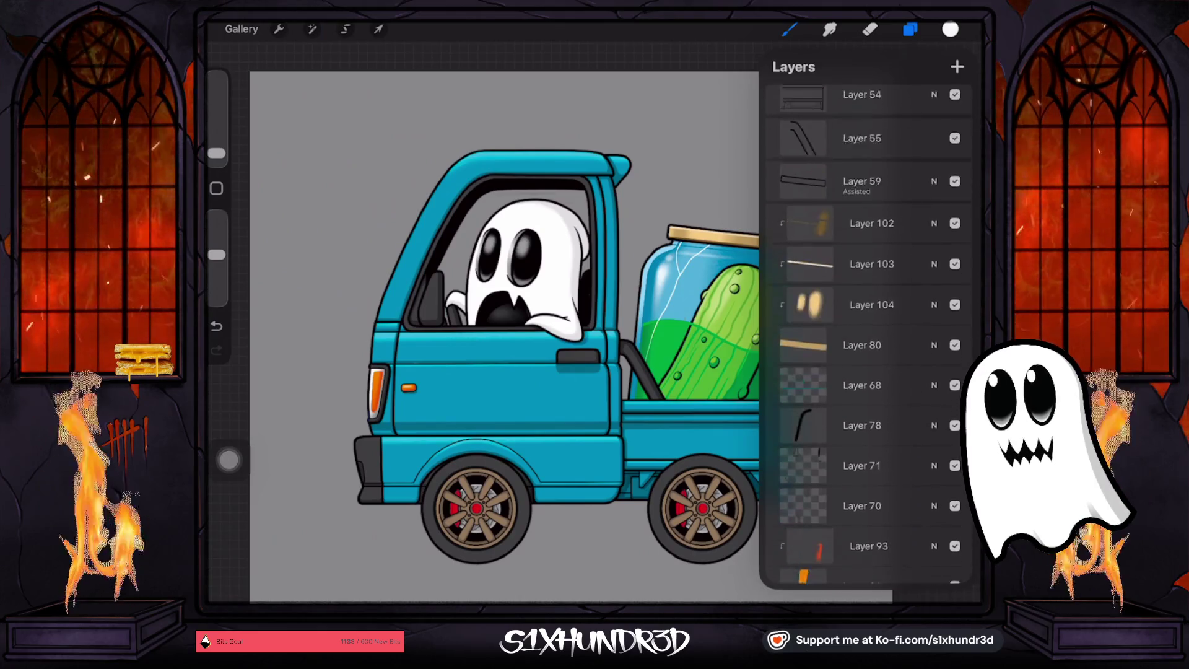
{"action": "scroll", "coordinate": [867, 335], "scroll_direction": "up", "scroll_amount": 10}
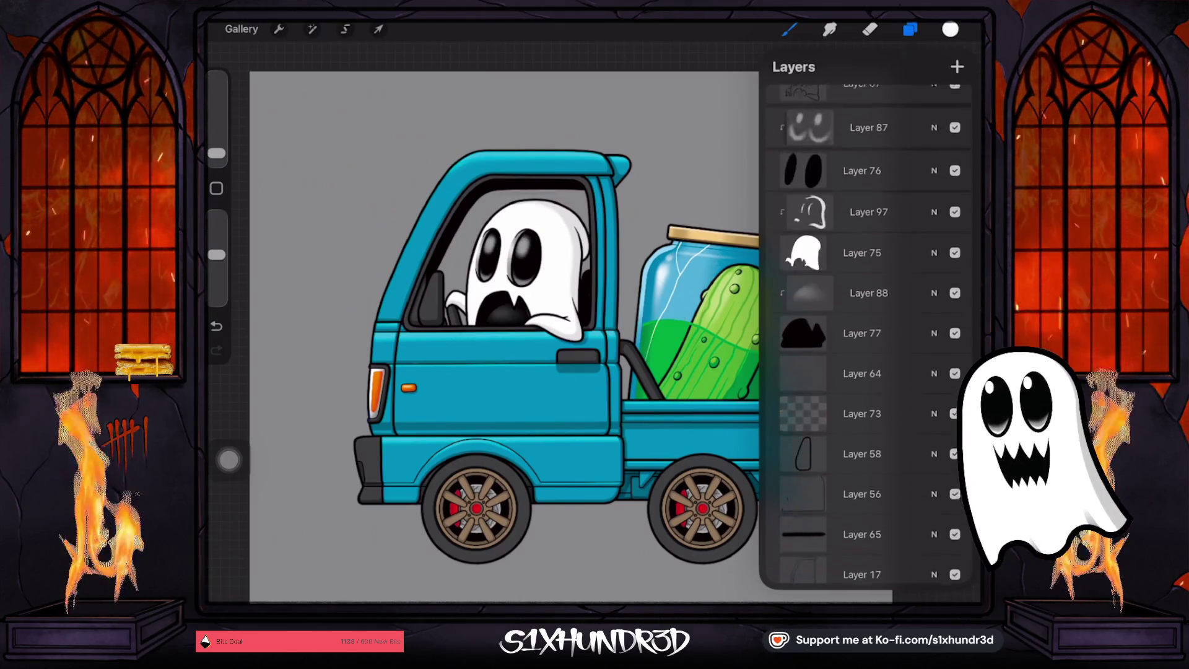
{"action": "left_click", "coordinate": [861, 254]}
{"action": "left_click", "coordinate": [866, 213]}
{"action": "left_click", "coordinate": [956, 67]}
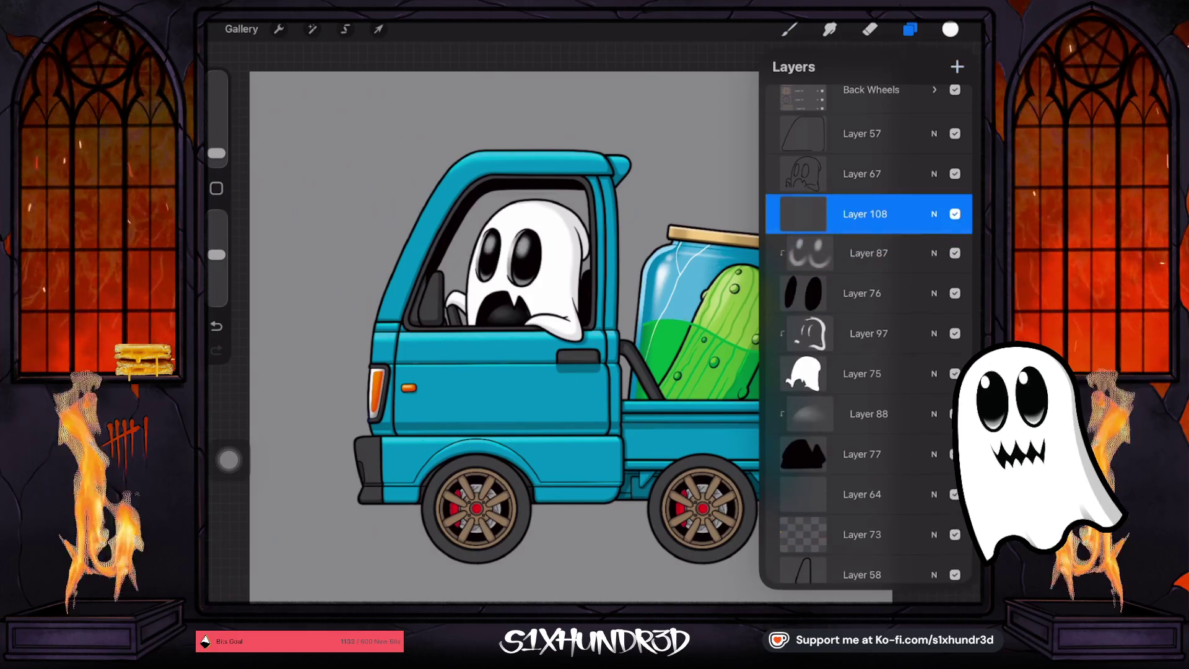
{"action": "left_click", "coordinate": [789, 29]}
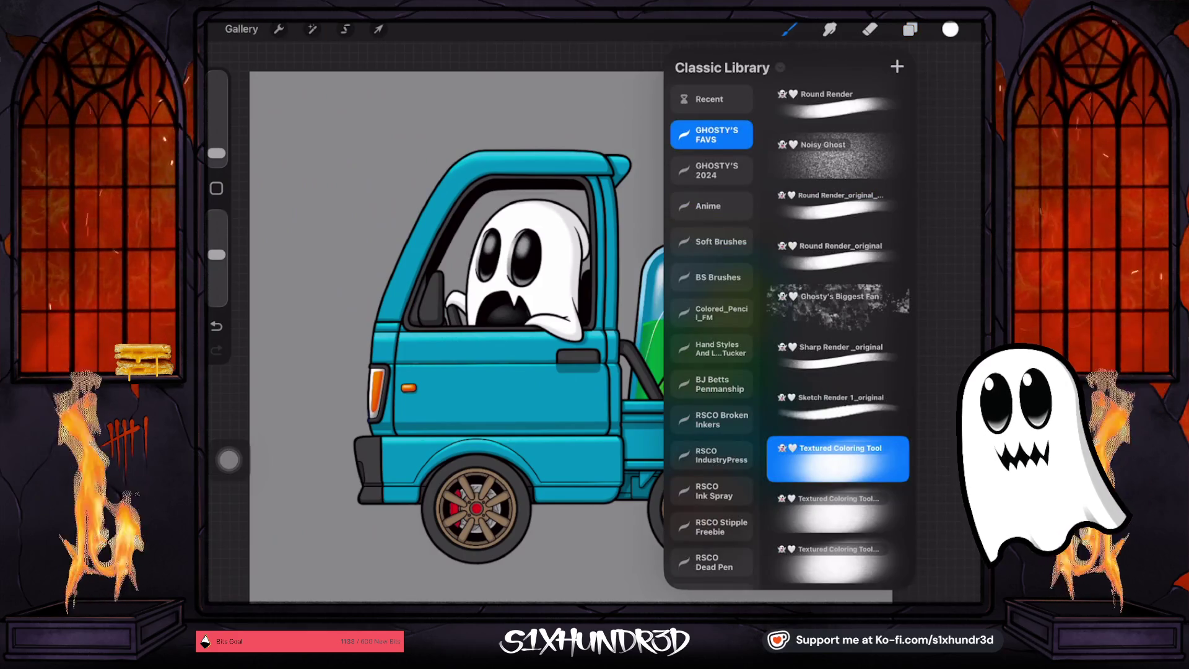
Enlarge the brush slightly and paint a white highlight on the left eye plus light rims under both eyes
{"action": "scroll", "coordinate": [558, 278], "scroll_direction": "up", "scroll_amount": 5}
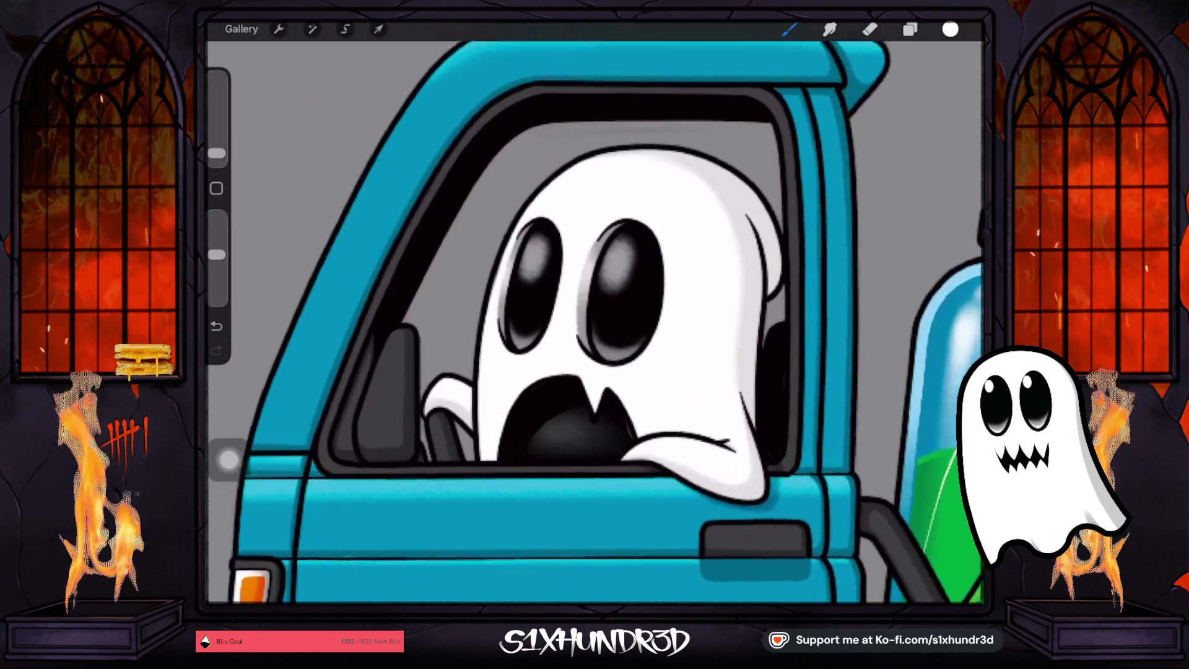
{"action": "scroll", "coordinate": [595, 322], "scroll_direction": "up", "scroll_amount": 2}
{"action": "left_click_drag", "start_coordinate": [216, 154], "coordinate": [216, 150]}
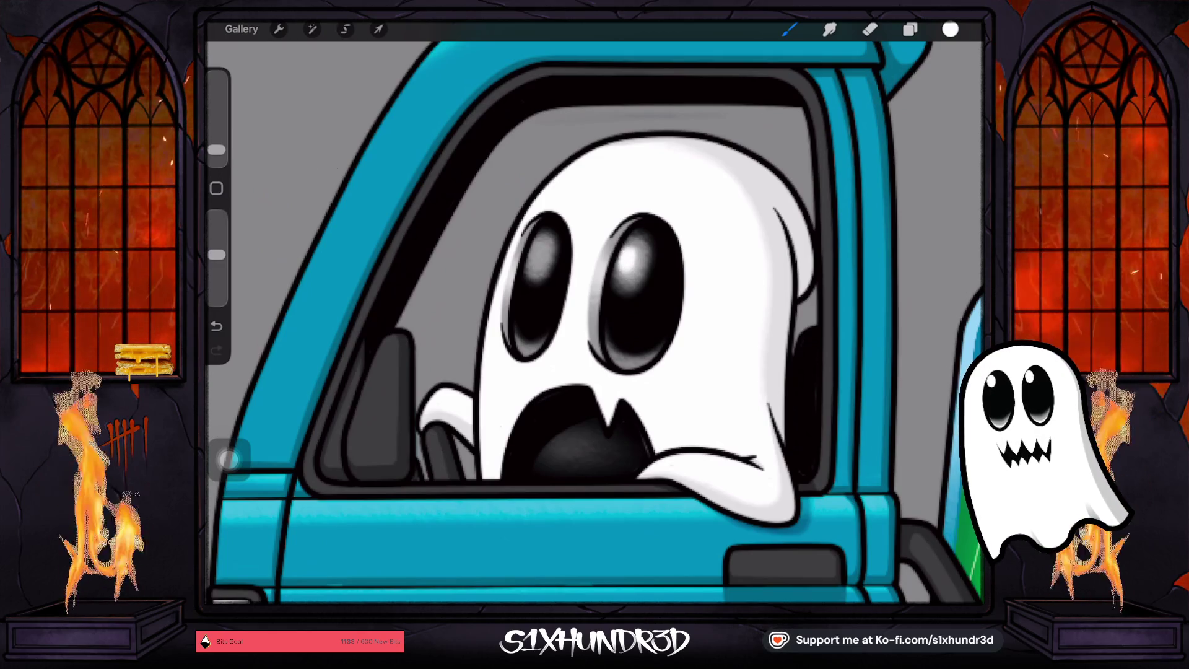
{"action": "left_click_drag", "start_coordinate": [533, 256], "coordinate": [538, 248]}
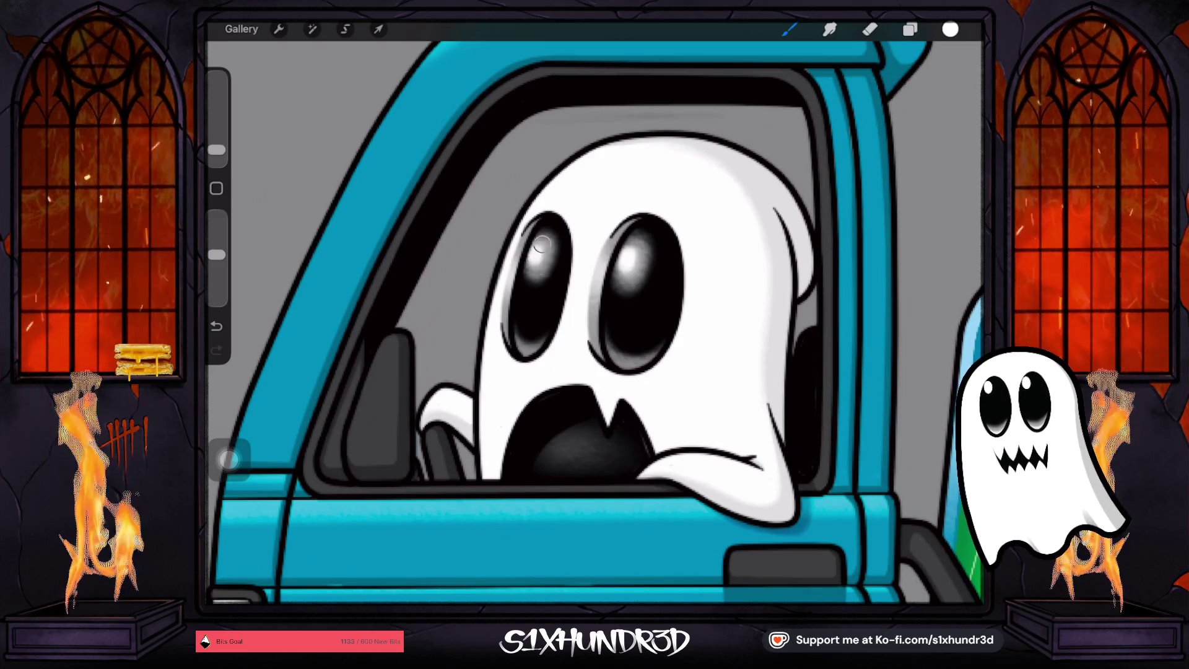
{"action": "left_click_drag", "start_coordinate": [506, 330], "coordinate": [520, 358]}
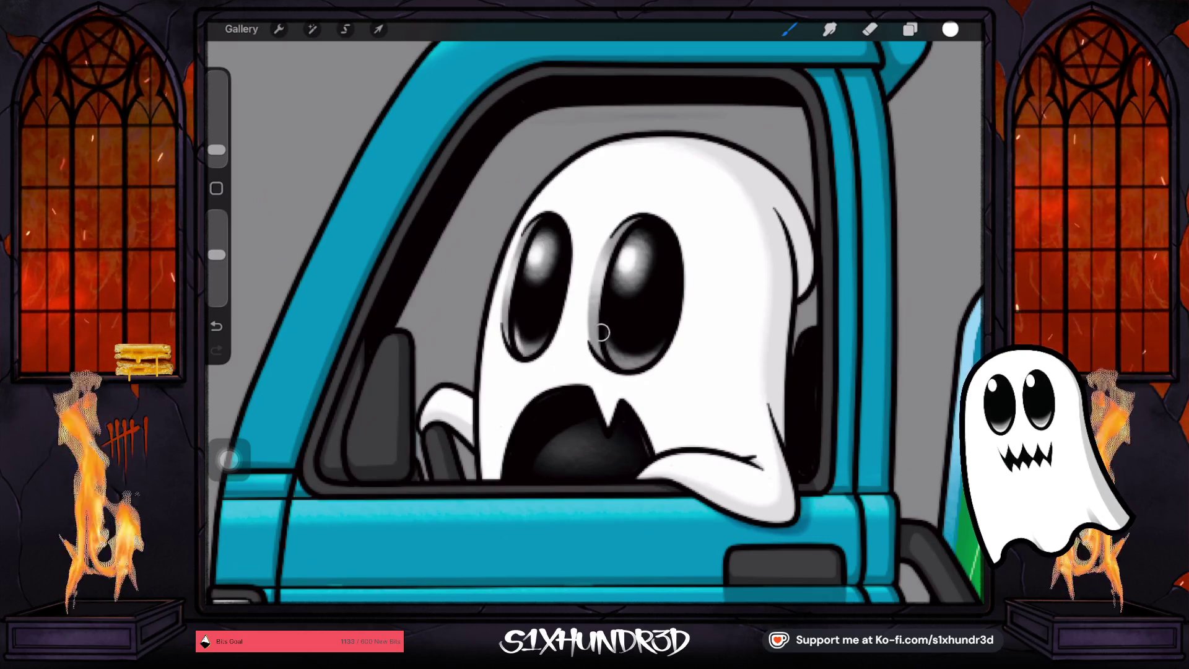
{"action": "left_click_drag", "start_coordinate": [601, 332], "coordinate": [614, 372]}
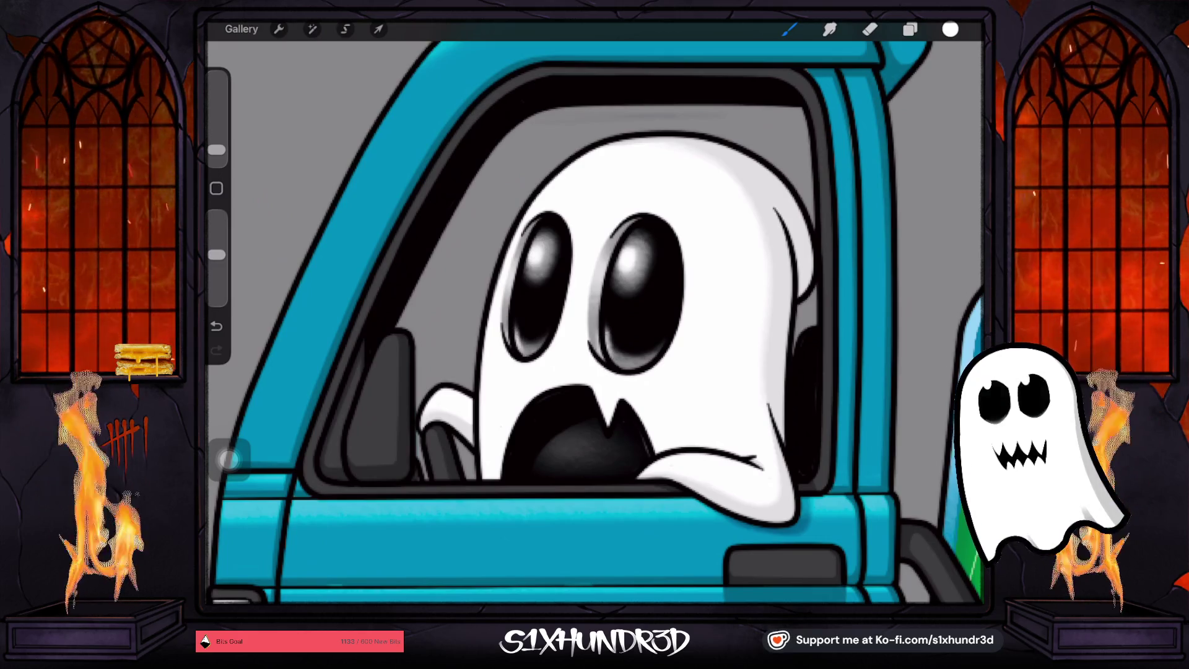
Review Layer 108's options in the layers list and zoom out to view the ghost
{"action": "left_click", "coordinate": [909, 30]}
{"action": "left_click", "coordinate": [864, 305]}
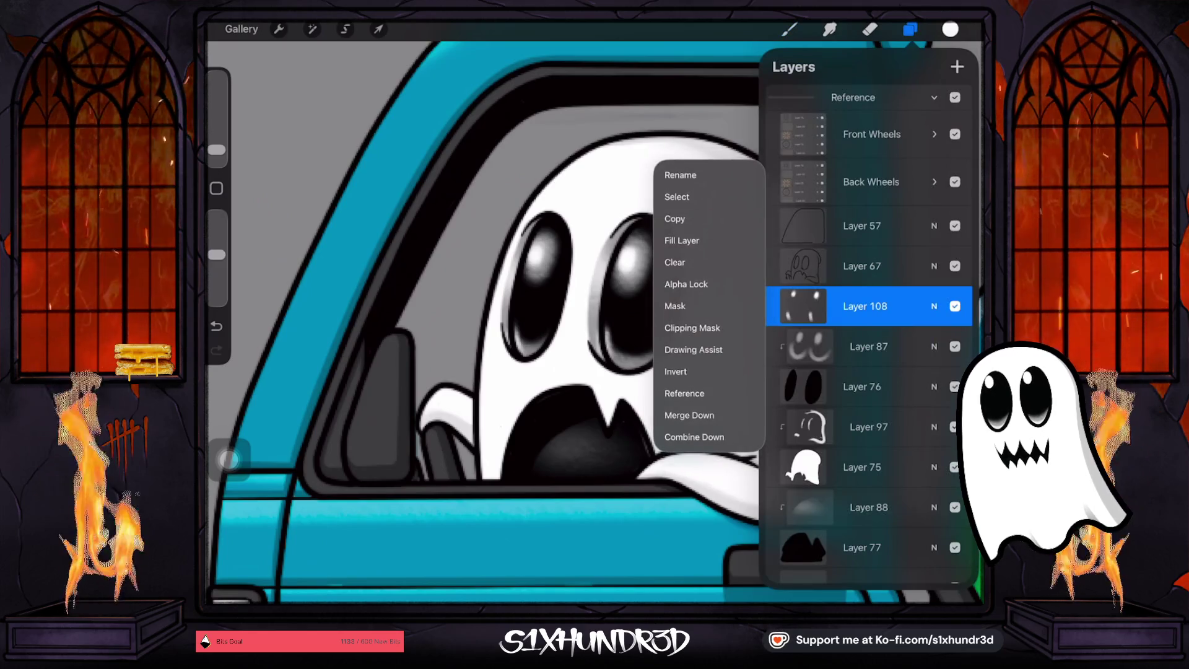
{"action": "left_click", "coordinate": [434, 248]}
{"action": "left_click", "coordinate": [909, 29]}
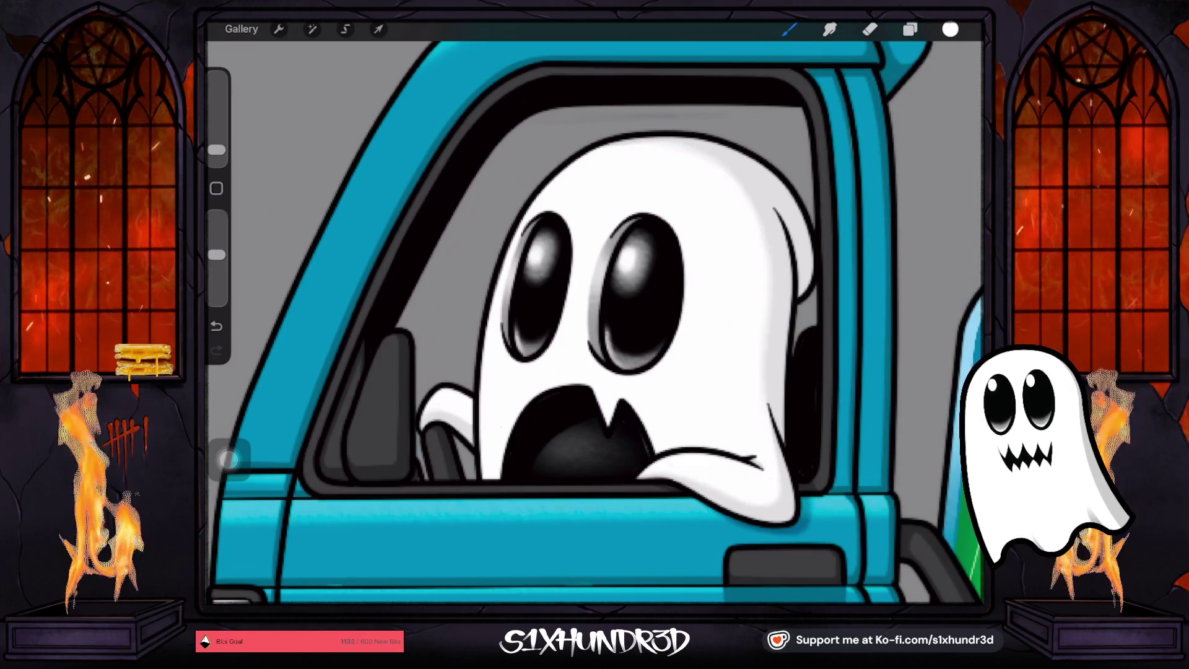
{"action": "scroll", "coordinate": [594, 322], "scroll_direction": "down", "scroll_amount": 5}
{"action": "scroll", "coordinate": [594, 334], "scroll_direction": "down", "scroll_amount": 3}
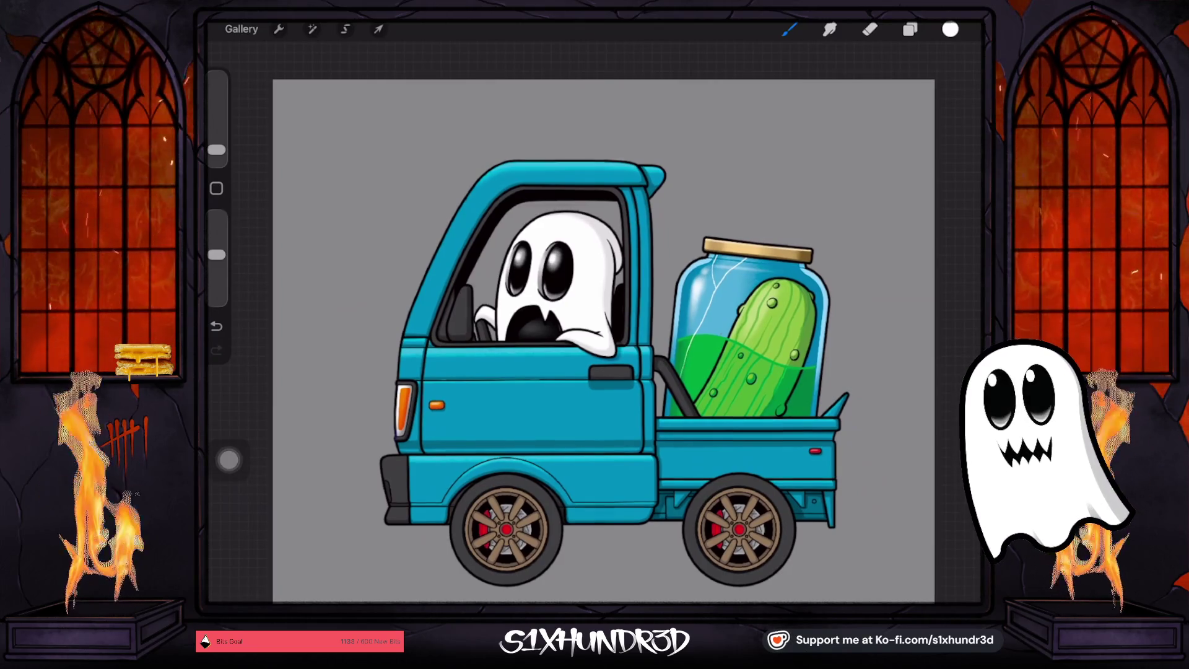
{"action": "scroll", "coordinate": [595, 322], "scroll_direction": "up", "scroll_amount": 3}
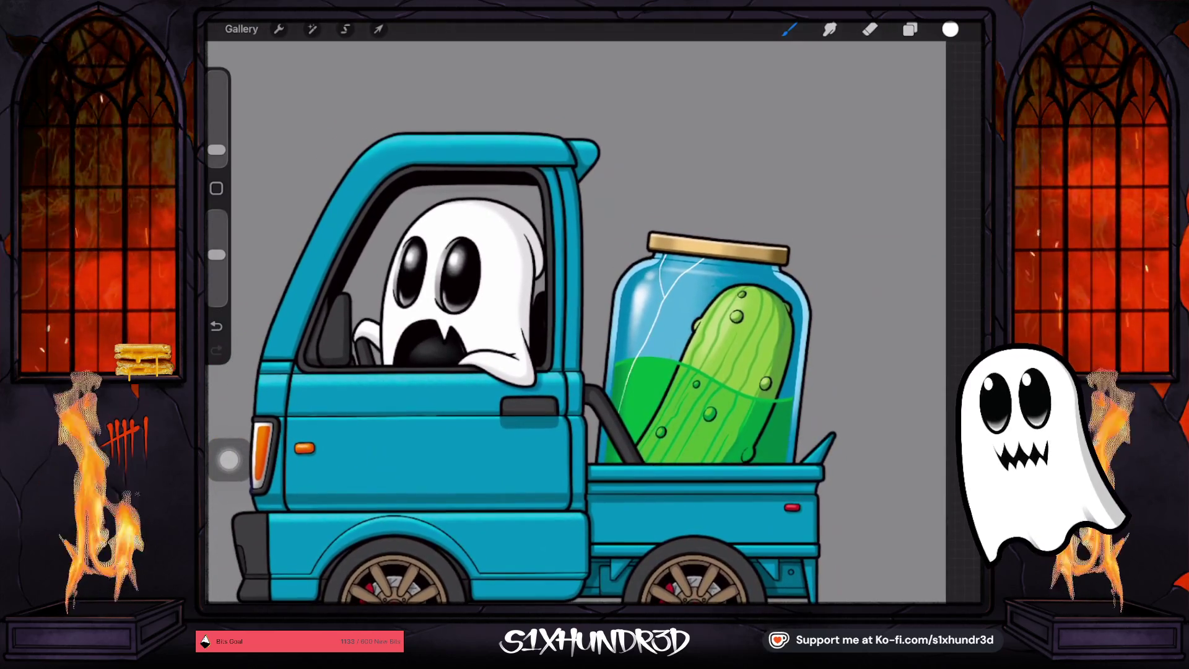
{"action": "left_click", "coordinate": [910, 29]}
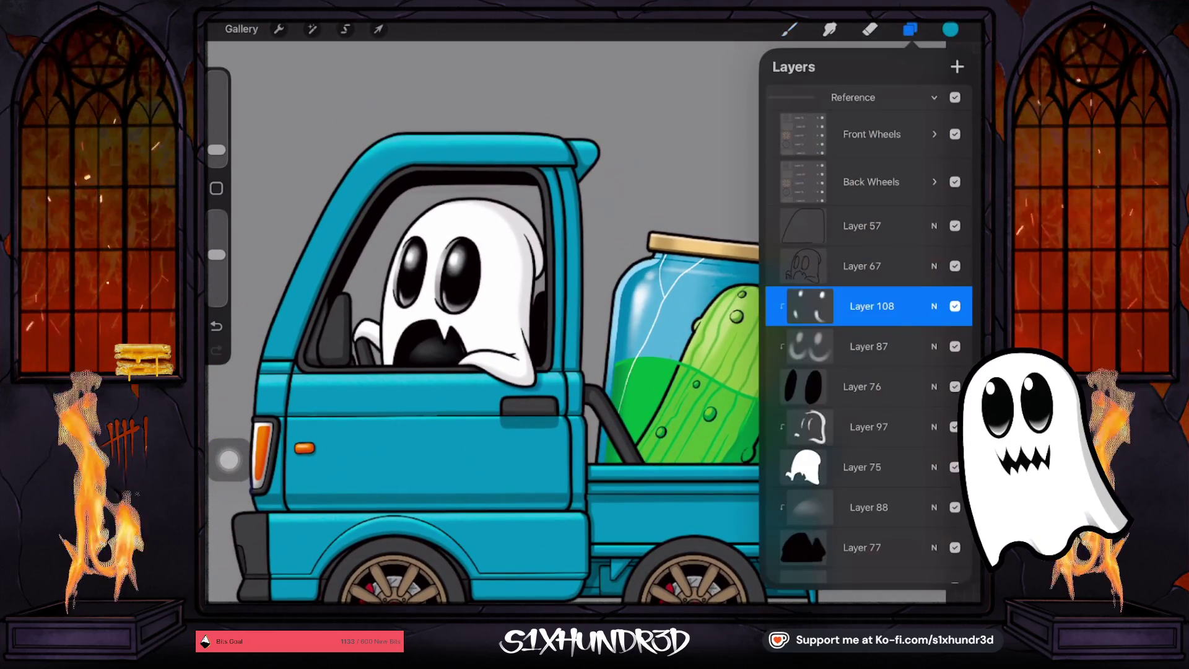
On Layer 87, with the brush at about 4%, paint teal shading into both of the ghost's eyes
{"action": "left_click", "coordinate": [869, 346]}
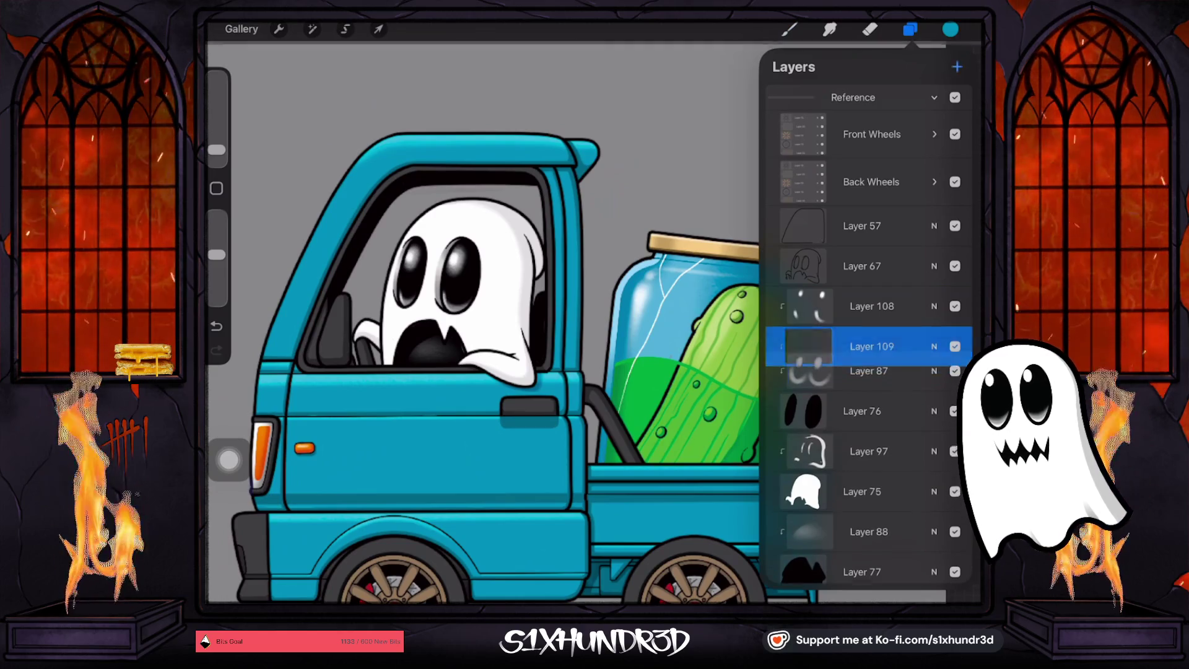
{"action": "left_click", "coordinate": [789, 29]}
{"action": "left_click_drag", "start_coordinate": [216, 150], "coordinate": [216, 144]}
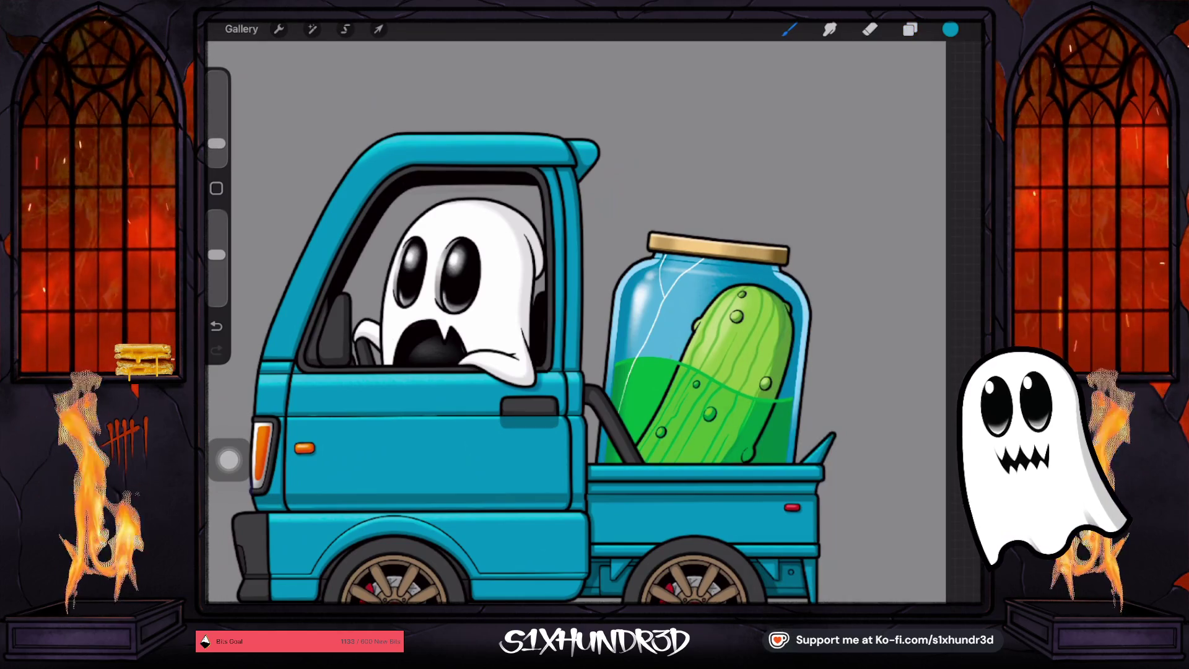
{"action": "scroll", "coordinate": [432, 272], "scroll_direction": "up", "scroll_amount": 5}
{"action": "left_click_drag", "start_coordinate": [480, 310], "coordinate": [498, 328]}
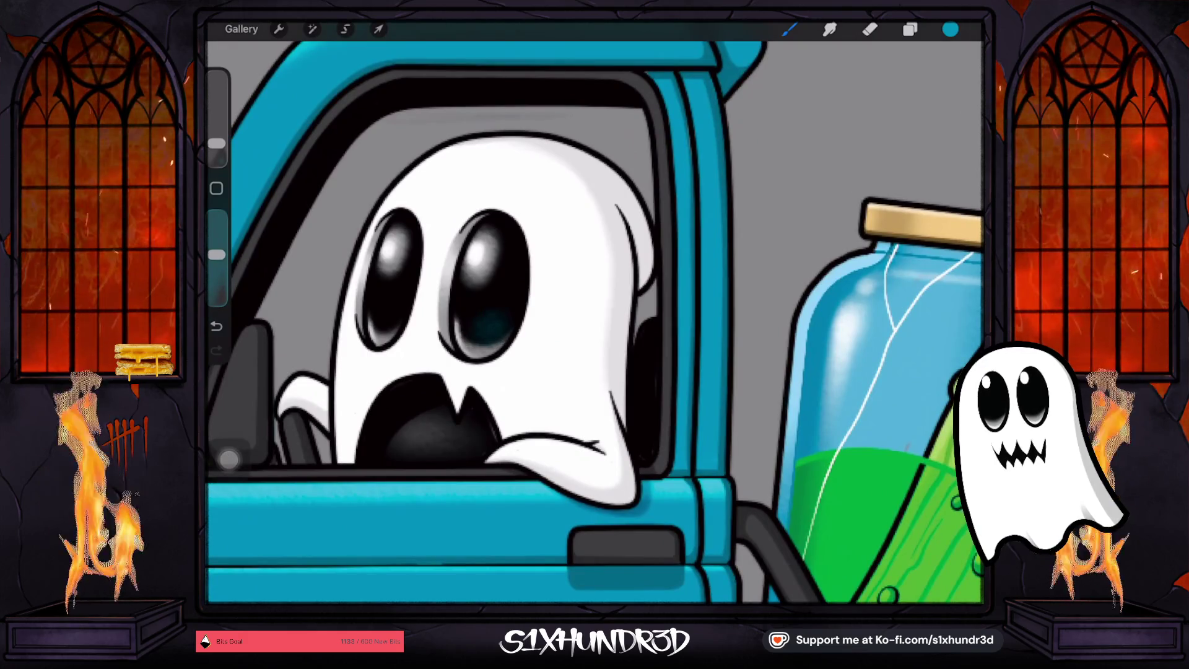
{"action": "left_click_drag", "start_coordinate": [216, 143], "coordinate": [216, 149]}
{"action": "mouse_move", "coordinate": [483, 328]}
{"action": "left_mouse_down"}
{"action": "mouse_move", "coordinate": [504, 313]}
{"action": "mouse_move", "coordinate": [495, 326]}
{"action": "left_mouse_up"}
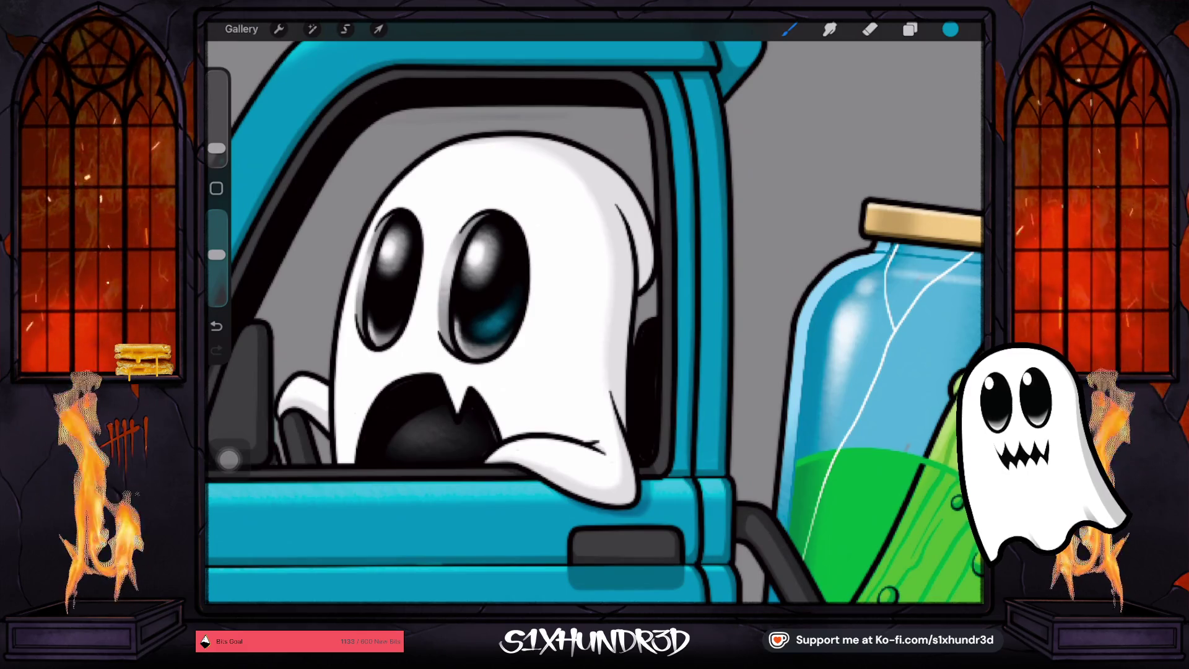
{"action": "left_click_drag", "start_coordinate": [386, 325], "coordinate": [406, 273]}
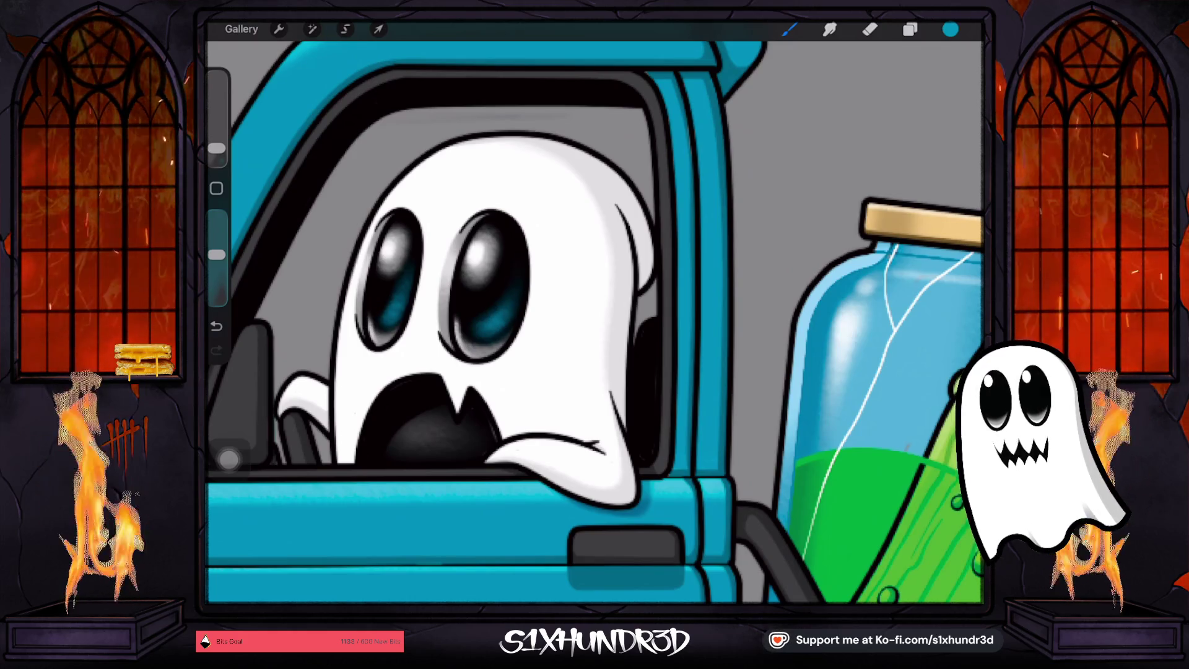
Sample the pickle's green, paint a glint into the right eye, then sample the bumper's grey
{"action": "scroll", "coordinate": [594, 322], "scroll_direction": "down", "scroll_amount": 5}
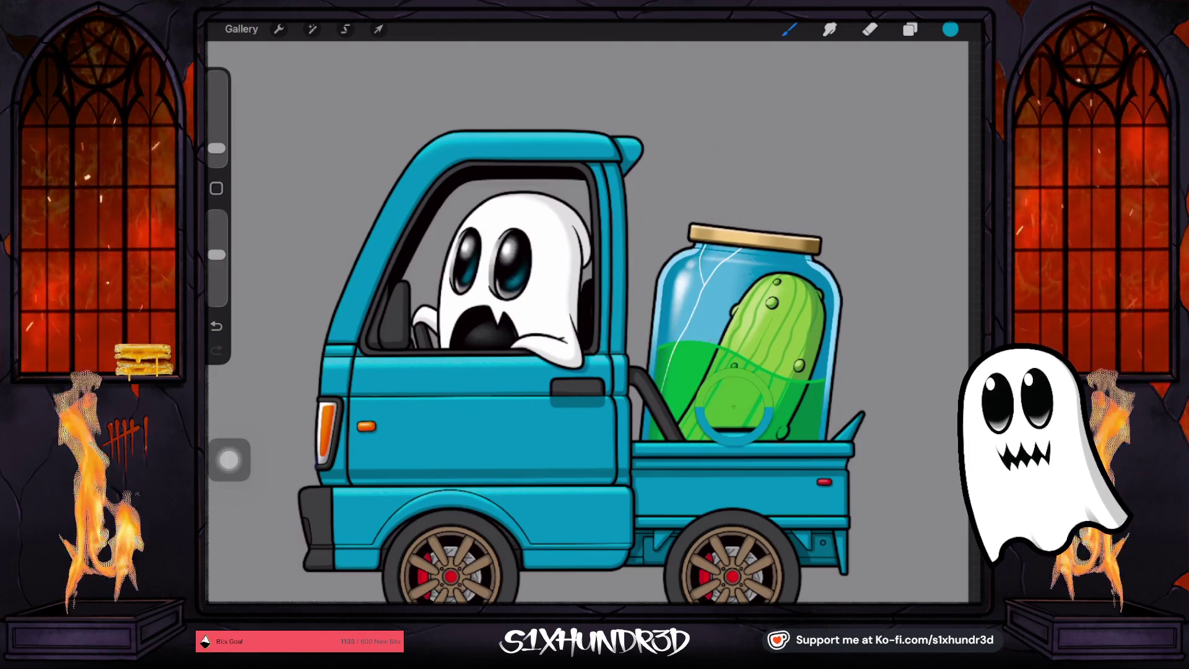
{"action": "left_click_drag", "start_coordinate": [777, 405], "coordinate": [774, 403]}
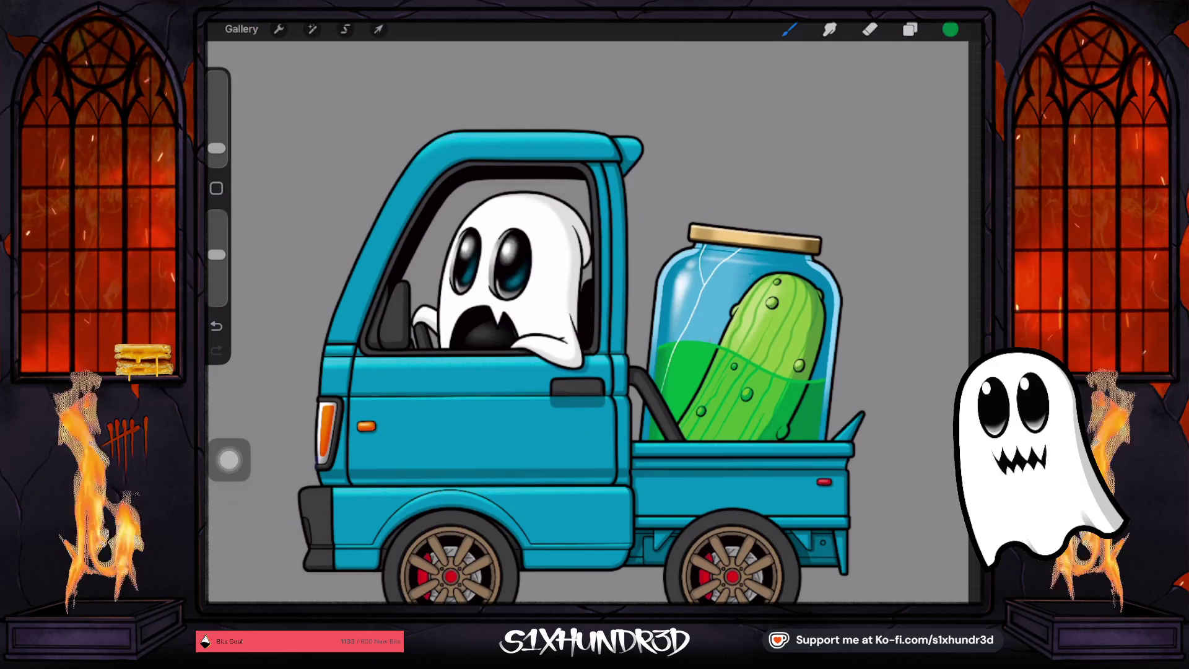
{"action": "scroll", "coordinate": [514, 279], "scroll_direction": "up", "scroll_amount": 5}
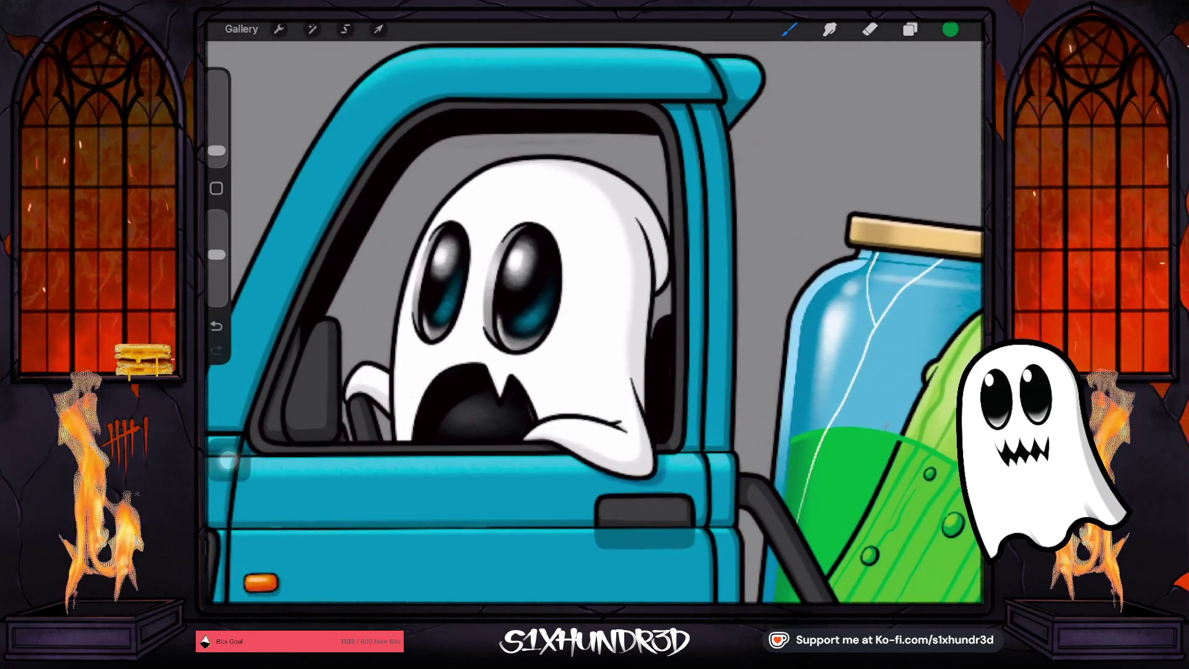
{"action": "scroll", "coordinate": [514, 279], "scroll_direction": "up", "scroll_amount": 3}
{"action": "left_click_drag", "start_coordinate": [588, 261], "coordinate": [586, 304]}
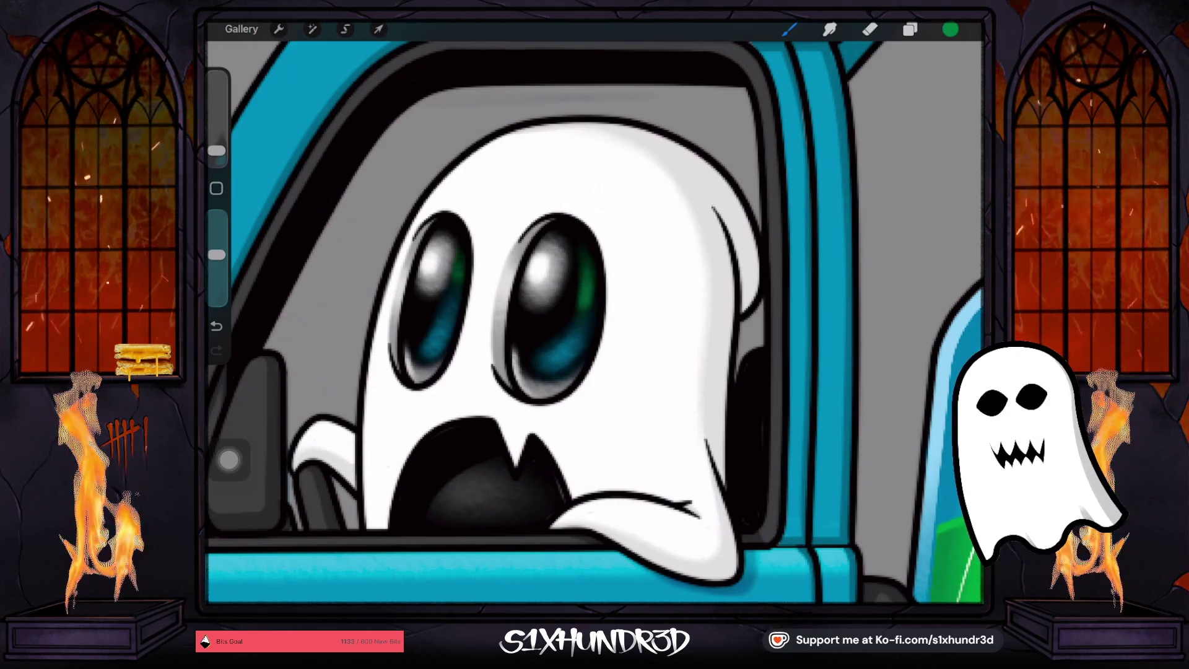
{"action": "scroll", "coordinate": [594, 322], "scroll_direction": "down", "scroll_amount": 8}
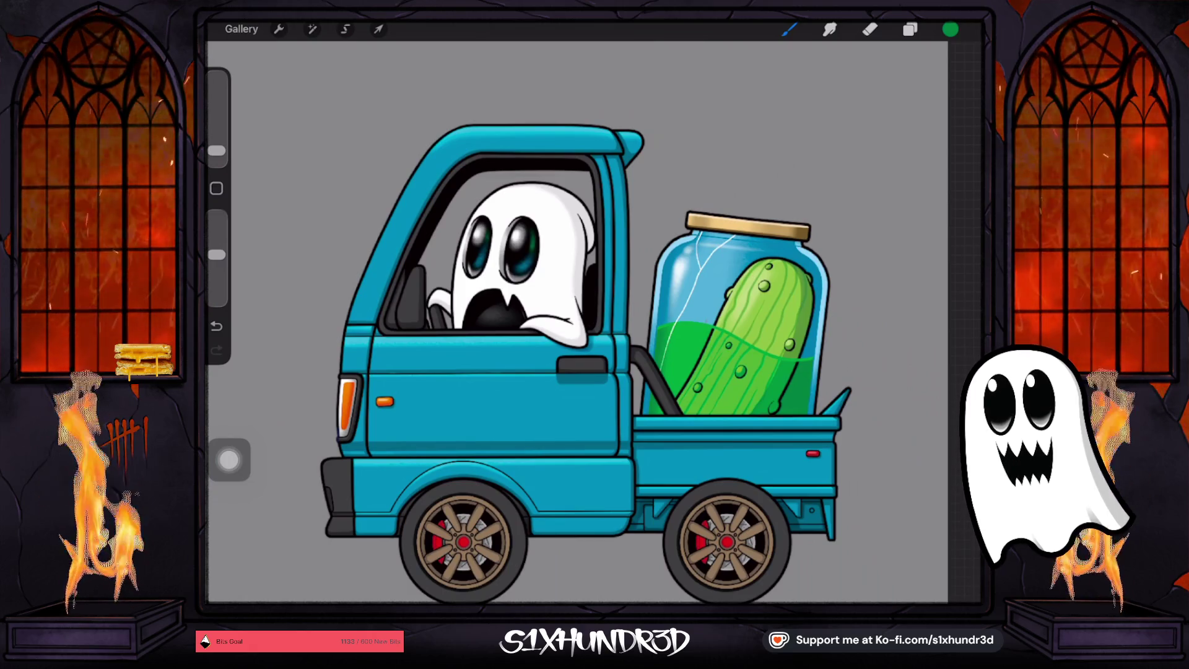
{"action": "scroll", "coordinate": [588, 322], "scroll_direction": "down", "scroll_amount": 2}
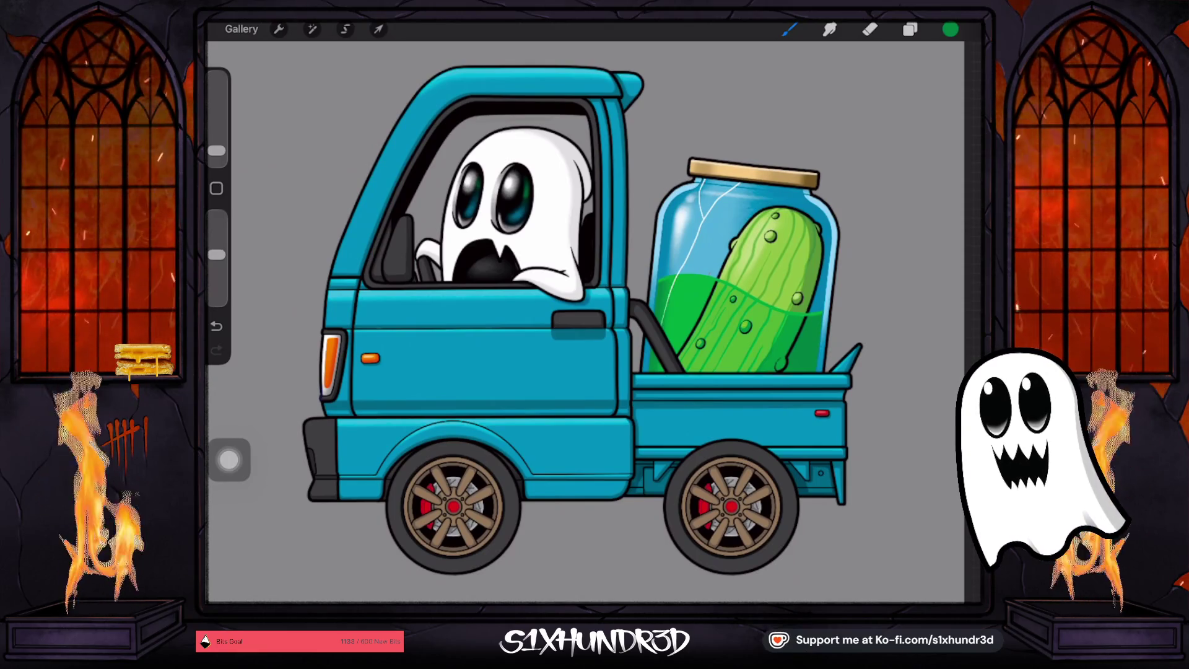
{"action": "left_click", "coordinate": [314, 437]}
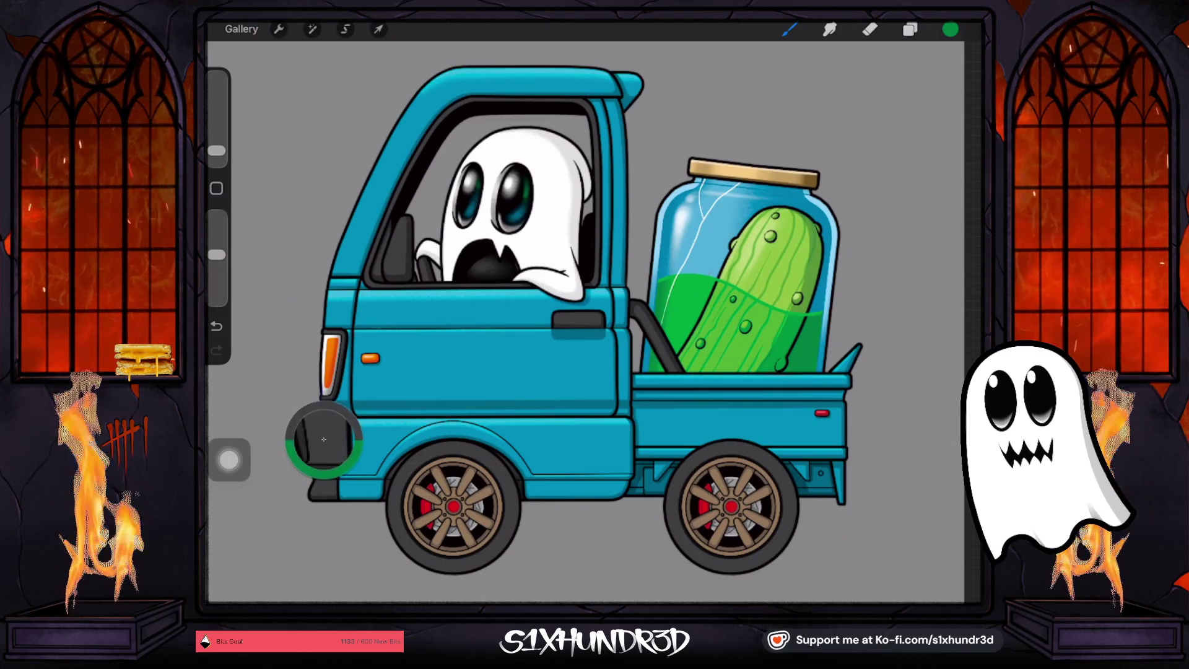
Browse the truck layers, toggling Layer 64's visibility off and on, and select Layer 70
{"action": "left_click", "coordinate": [950, 29]}
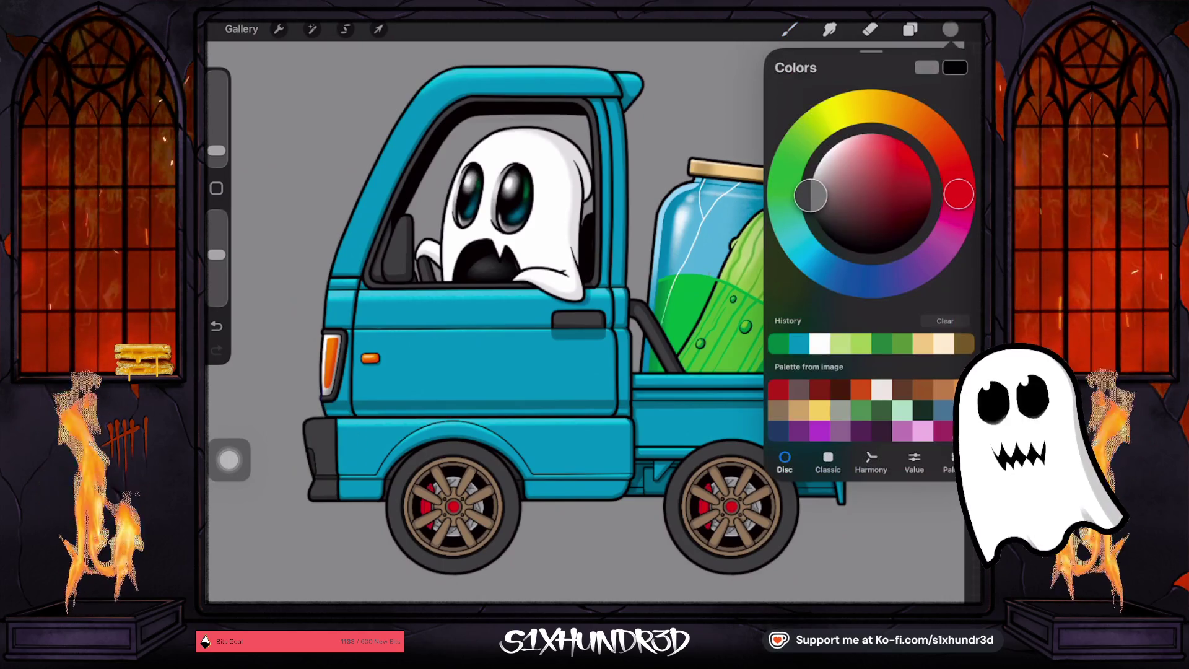
{"action": "left_click", "coordinate": [910, 29]}
{"action": "scroll", "coordinate": [866, 334], "scroll_direction": "down", "scroll_amount": 5}
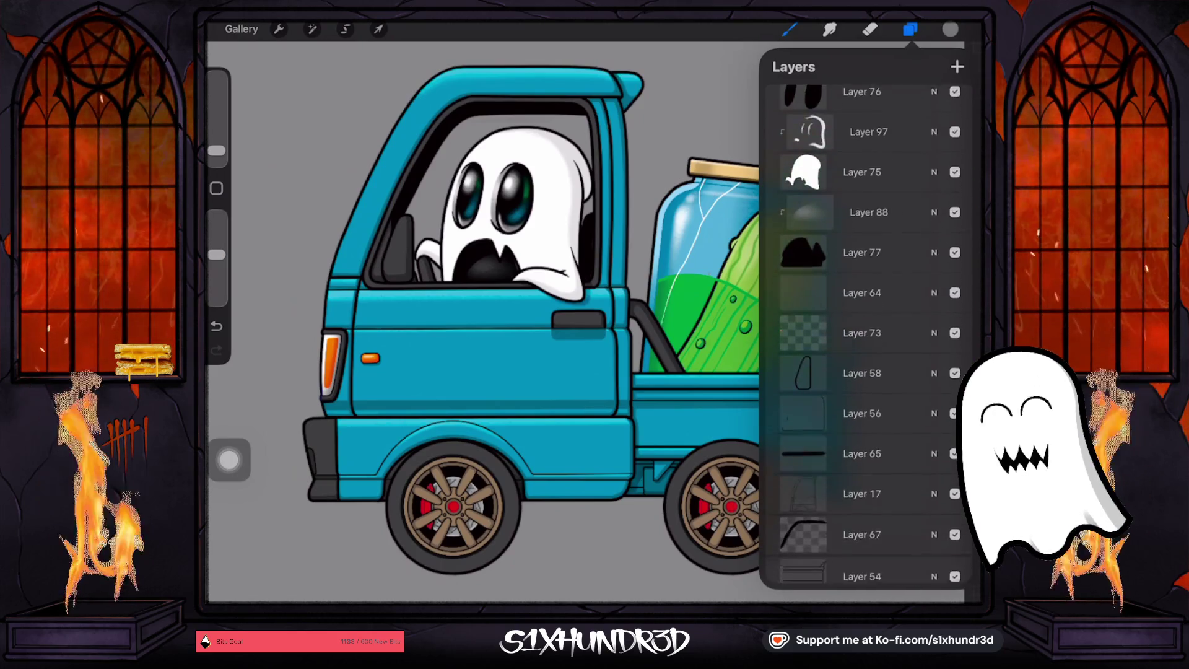
{"action": "scroll", "coordinate": [866, 334], "scroll_direction": "down", "scroll_amount": 1}
{"action": "left_click", "coordinate": [861, 282]}
{"action": "left_click", "coordinate": [954, 281]}
{"action": "left_click", "coordinate": [955, 281]}
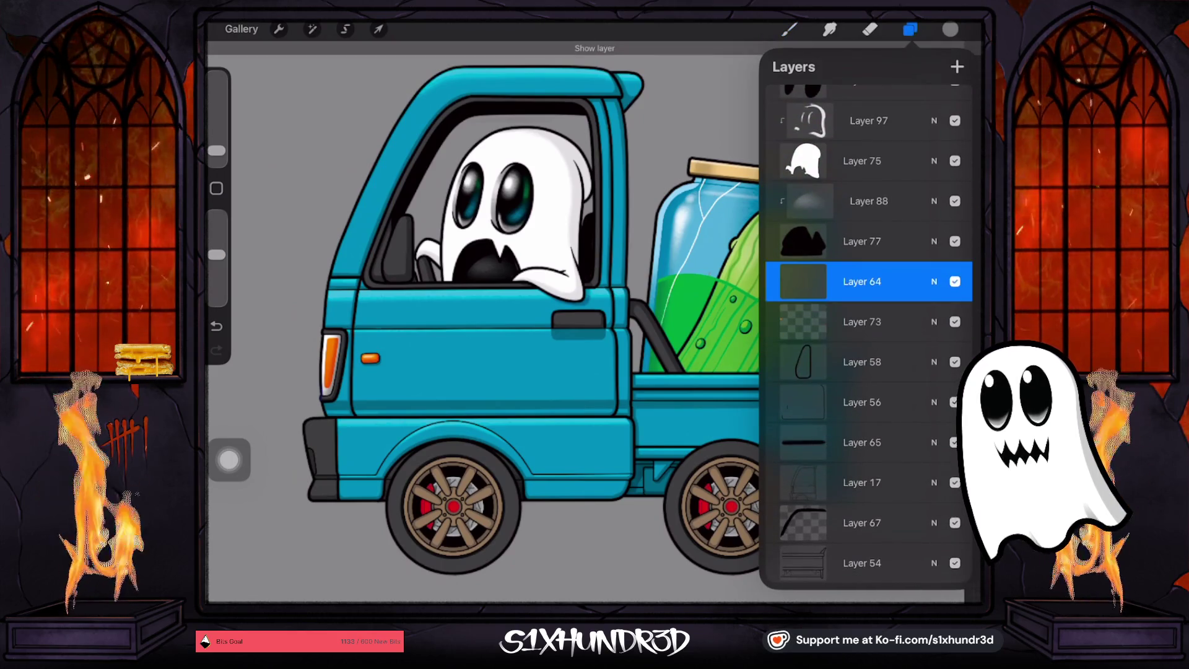
{"action": "scroll", "coordinate": [867, 247], "scroll_direction": "down", "scroll_amount": 3}
{"action": "left_click", "coordinate": [862, 319]}
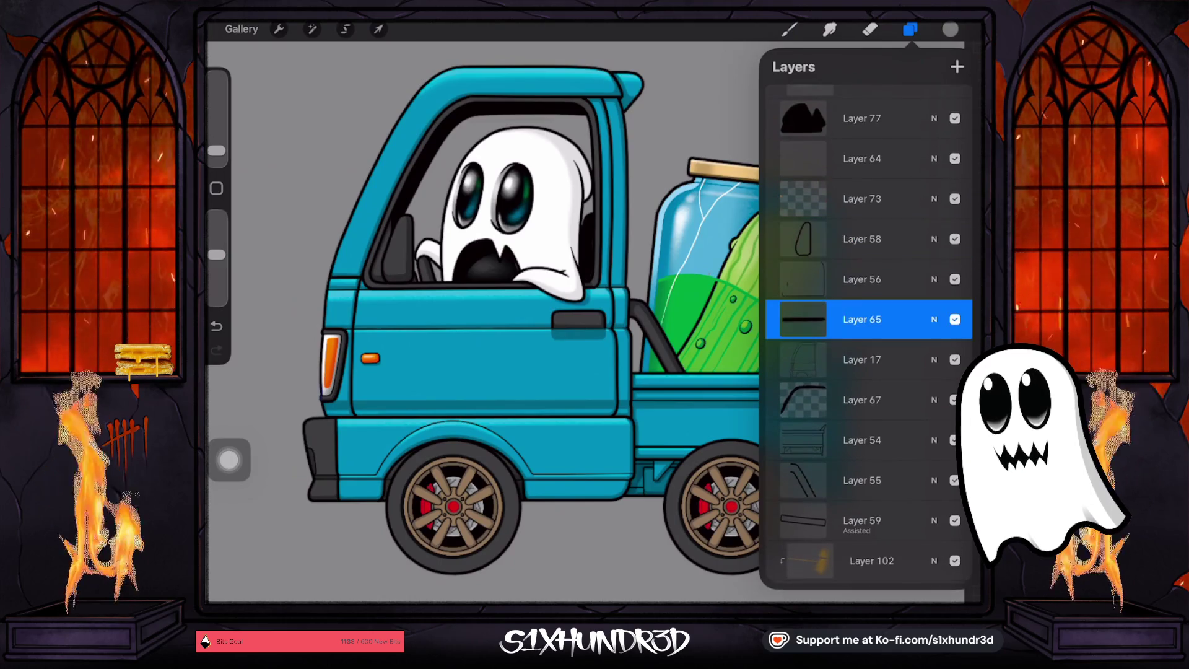
{"action": "scroll", "coordinate": [867, 335], "scroll_direction": "down", "scroll_amount": 10}
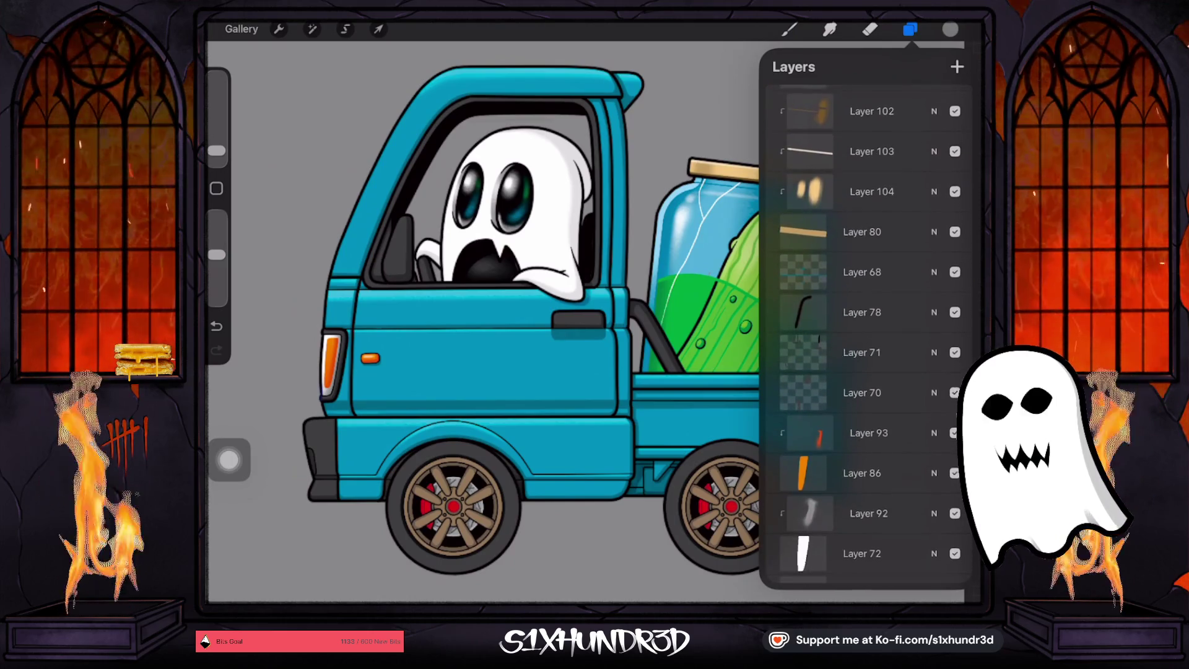
{"action": "left_click", "coordinate": [862, 393]}
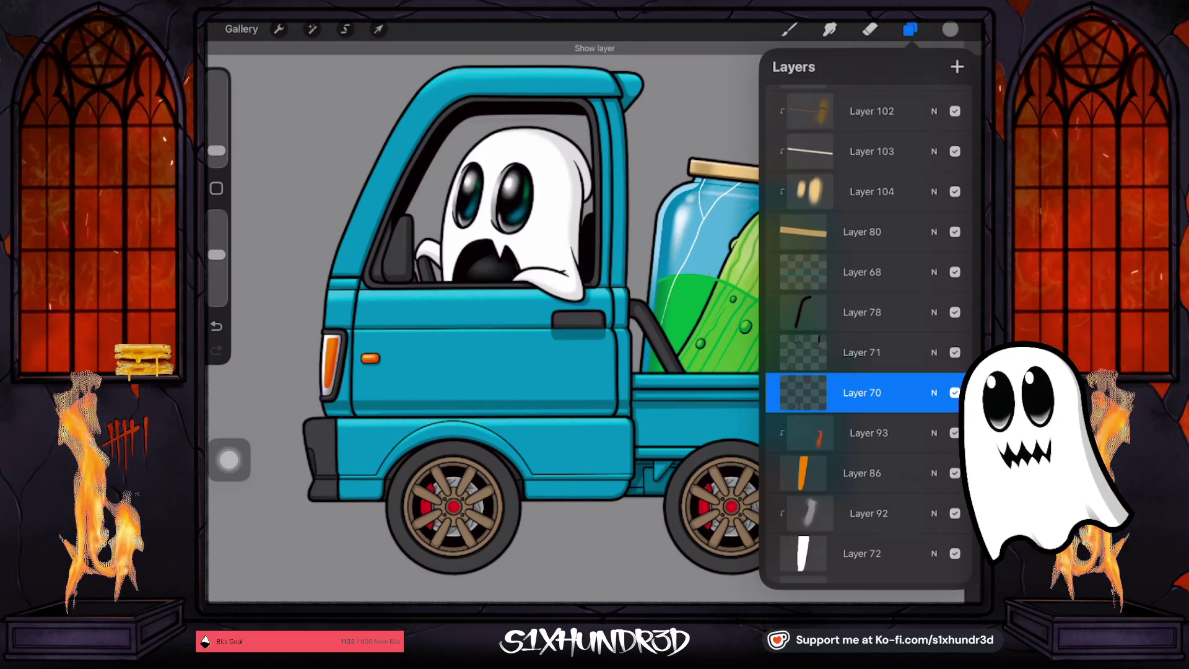
Add Layer 110 above Layer 70 and sample the teal from the truck's window frame
{"action": "left_click", "coordinate": [956, 66]}
{"action": "left_click", "coordinate": [865, 393]}
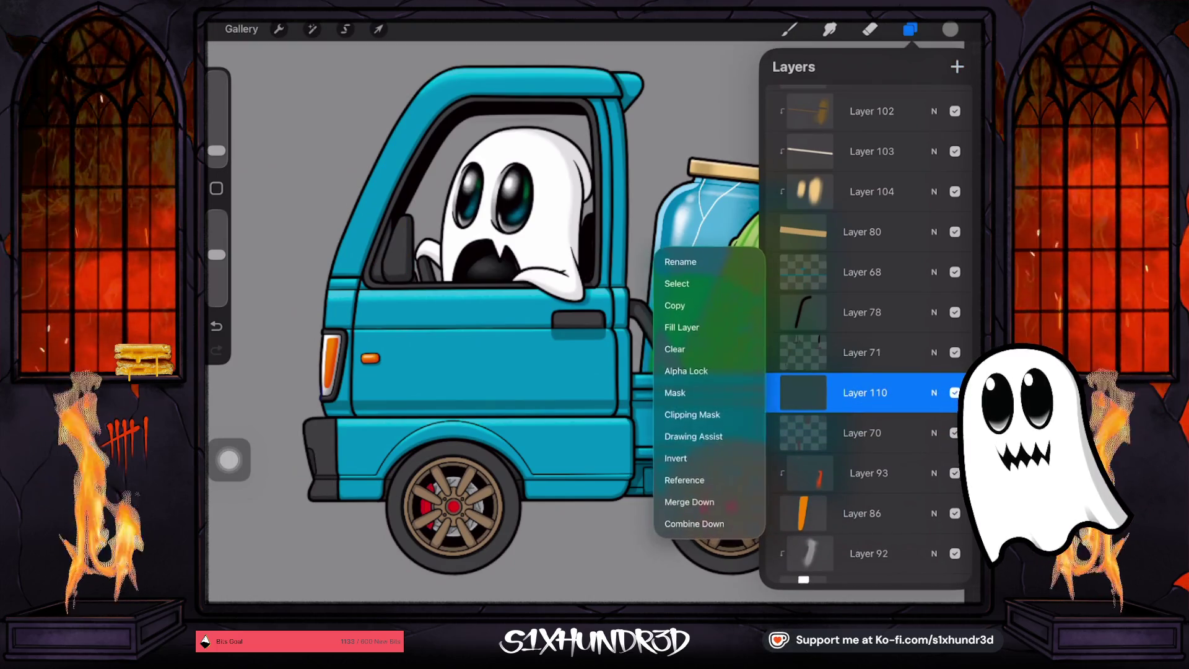
{"action": "scroll", "coordinate": [594, 322], "scroll_direction": "up", "scroll_amount": 5}
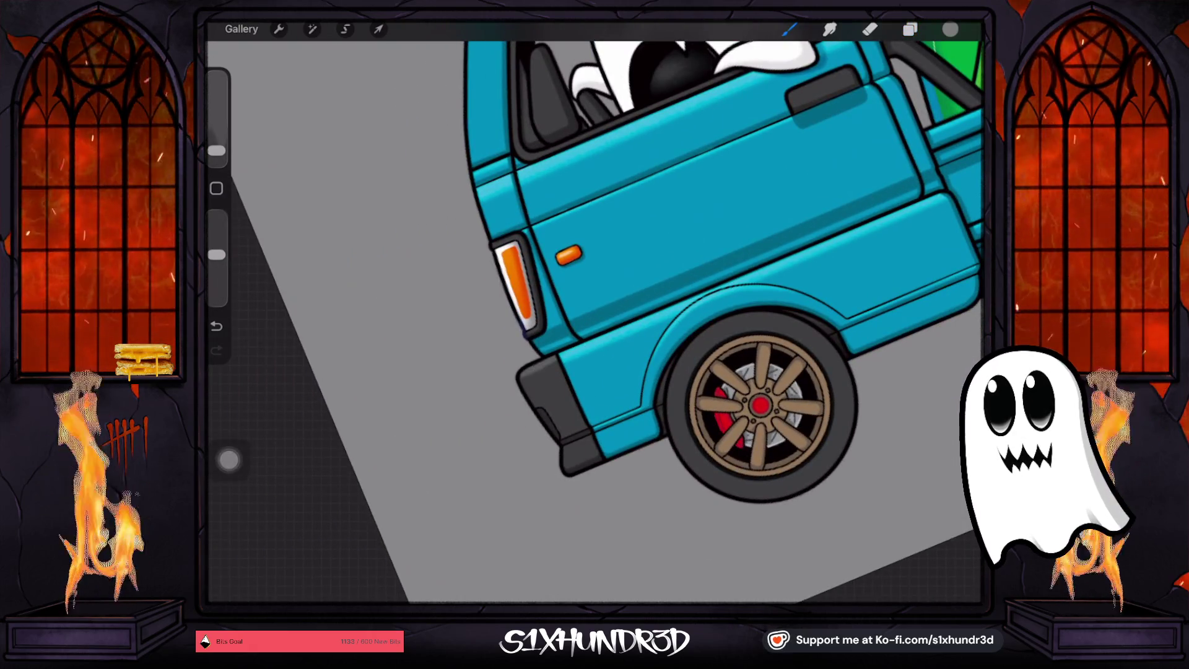
{"action": "scroll", "coordinate": [526, 331], "scroll_direction": "down", "scroll_amount": 3}
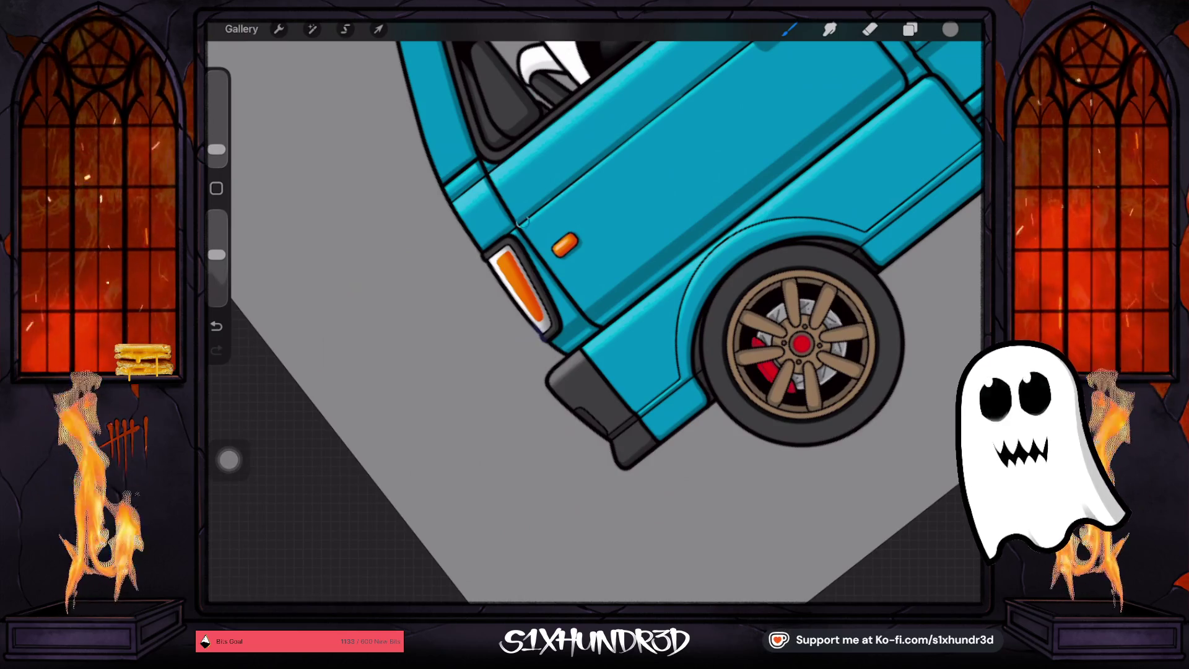
{"action": "scroll", "coordinate": [640, 491], "scroll_direction": "up", "scroll_amount": 3}
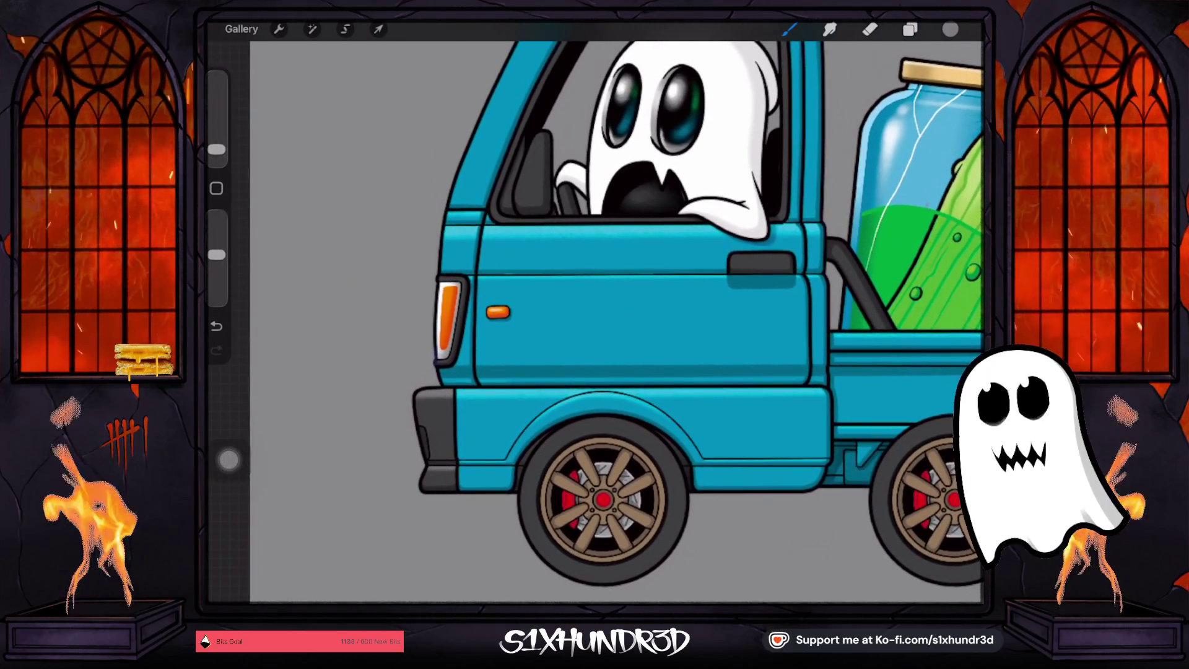
{"action": "left_click_drag", "start_coordinate": [530, 212], "coordinate": [557, 206]}
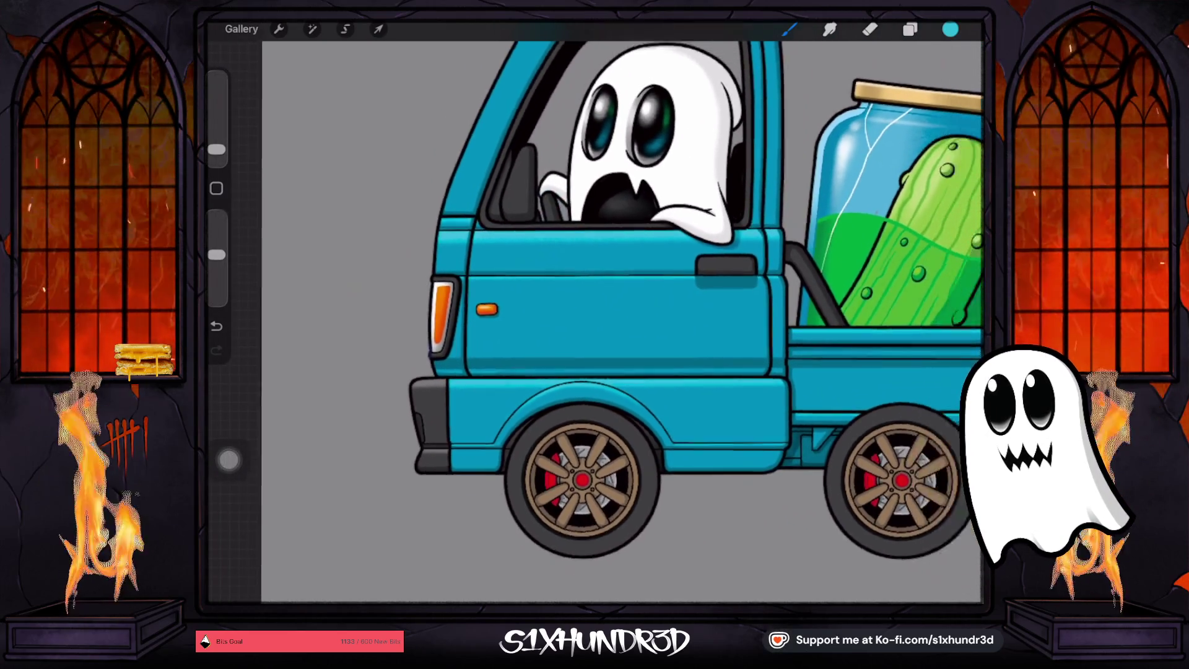
{"action": "left_click", "coordinate": [951, 29]}
{"action": "left_click", "coordinate": [909, 29]}
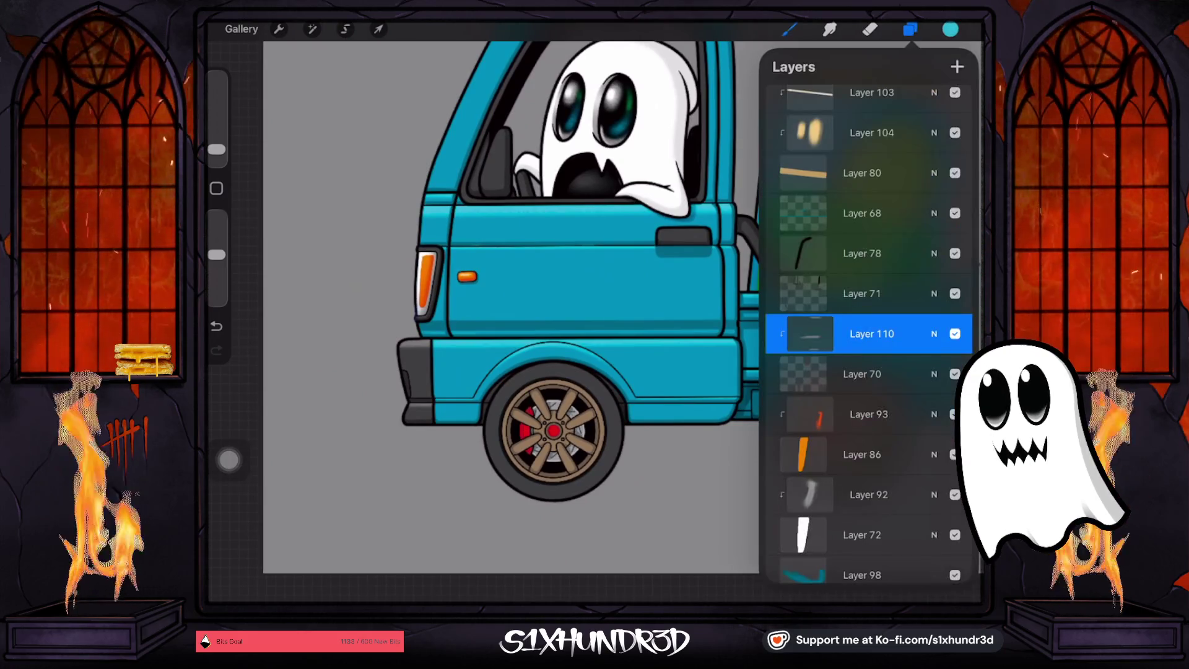
Select Layer 94, undo and restore the line under the truck, then step back one more stroke
{"action": "scroll", "coordinate": [866, 334], "scroll_direction": "down", "scroll_amount": 5}
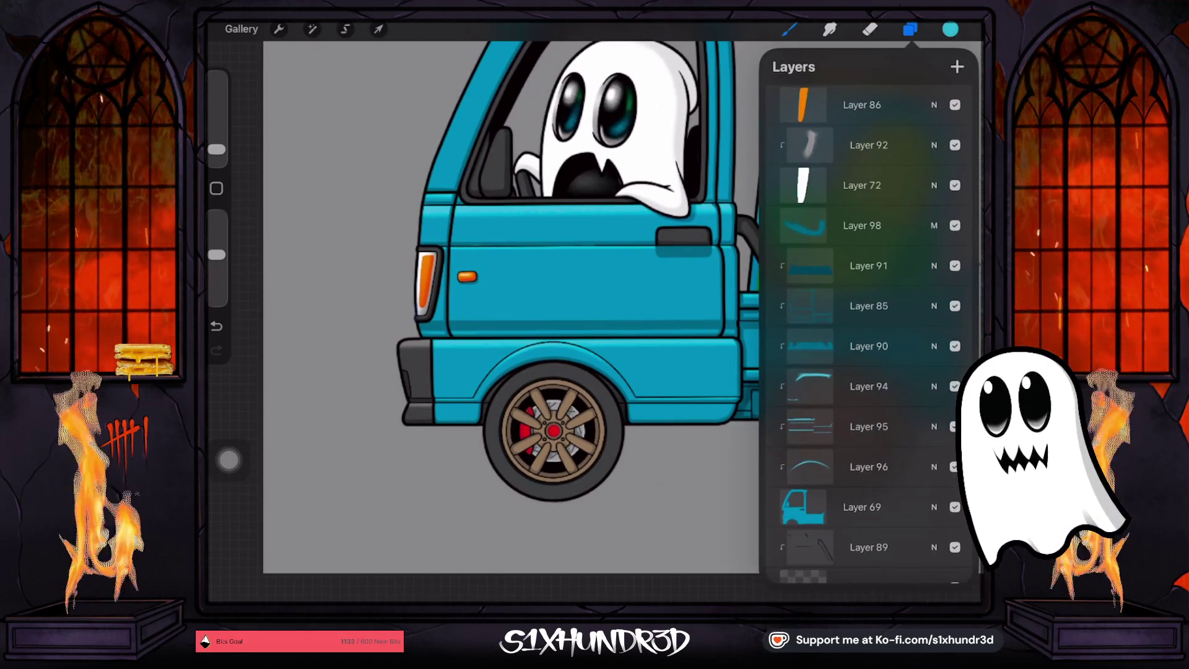
{"action": "left_click", "coordinate": [869, 385]}
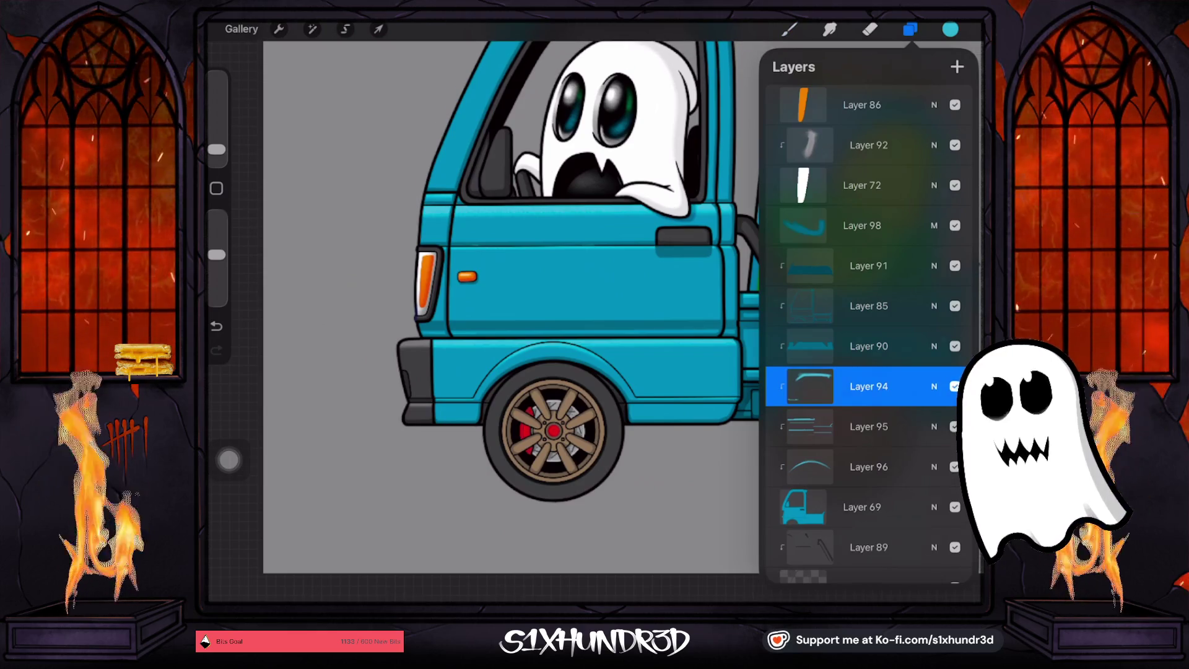
{"action": "left_click", "coordinate": [910, 29]}
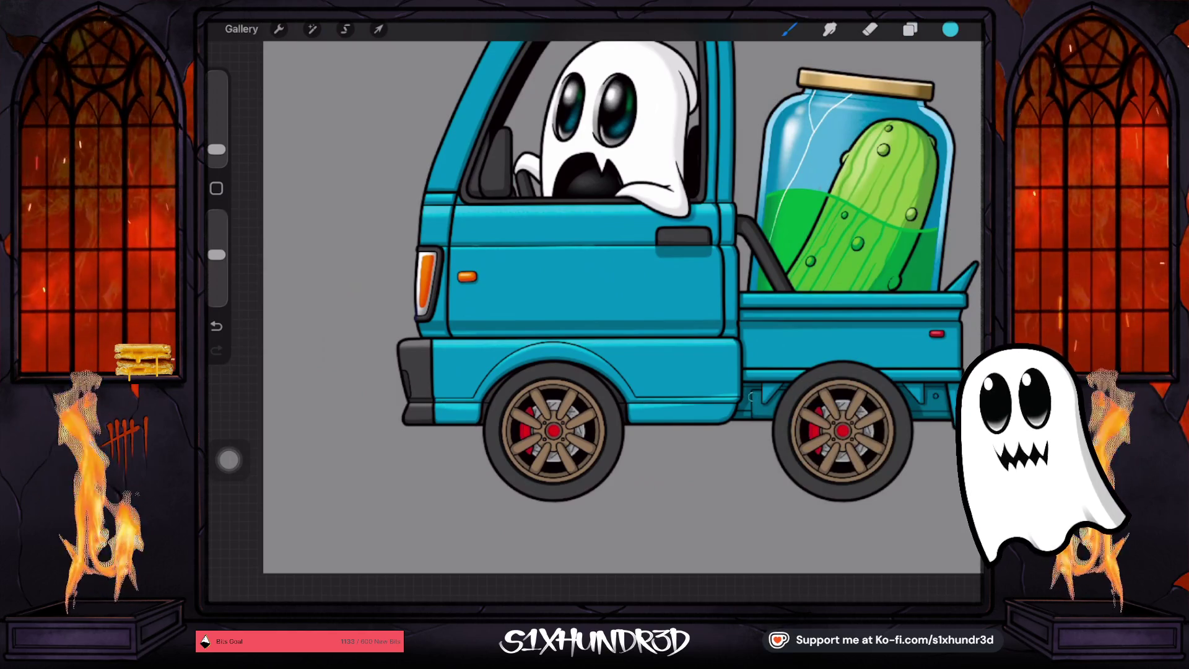
{"action": "key", "text": "ctrl+z"}
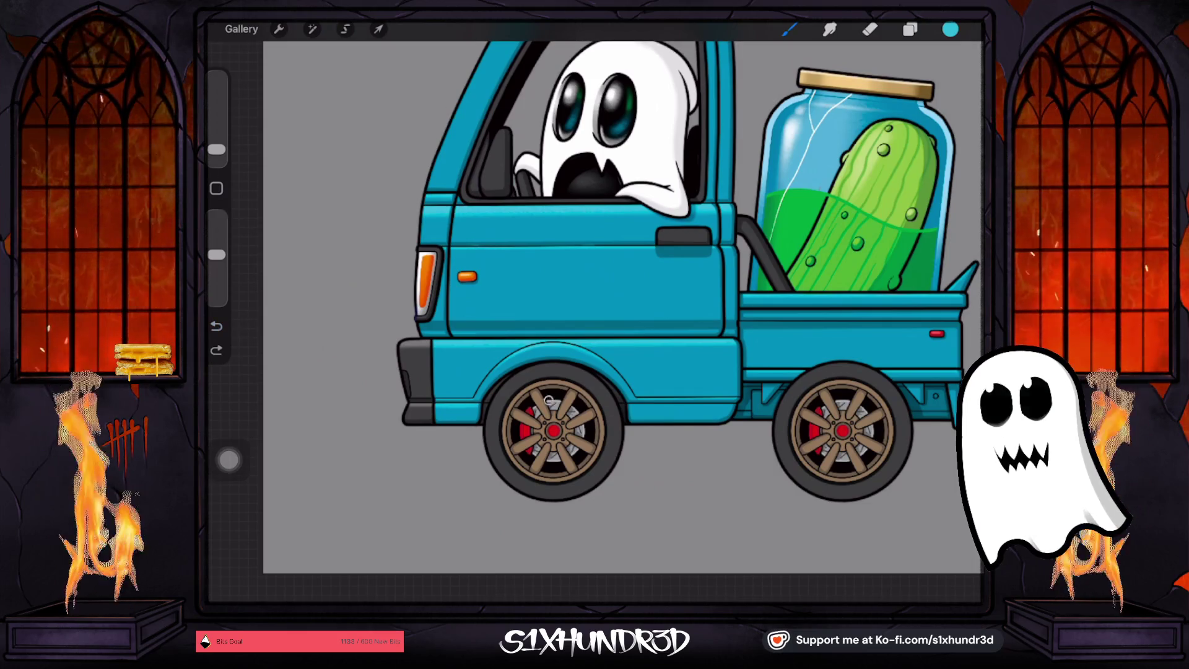
{"action": "key", "text": "ctrl+shift+z"}
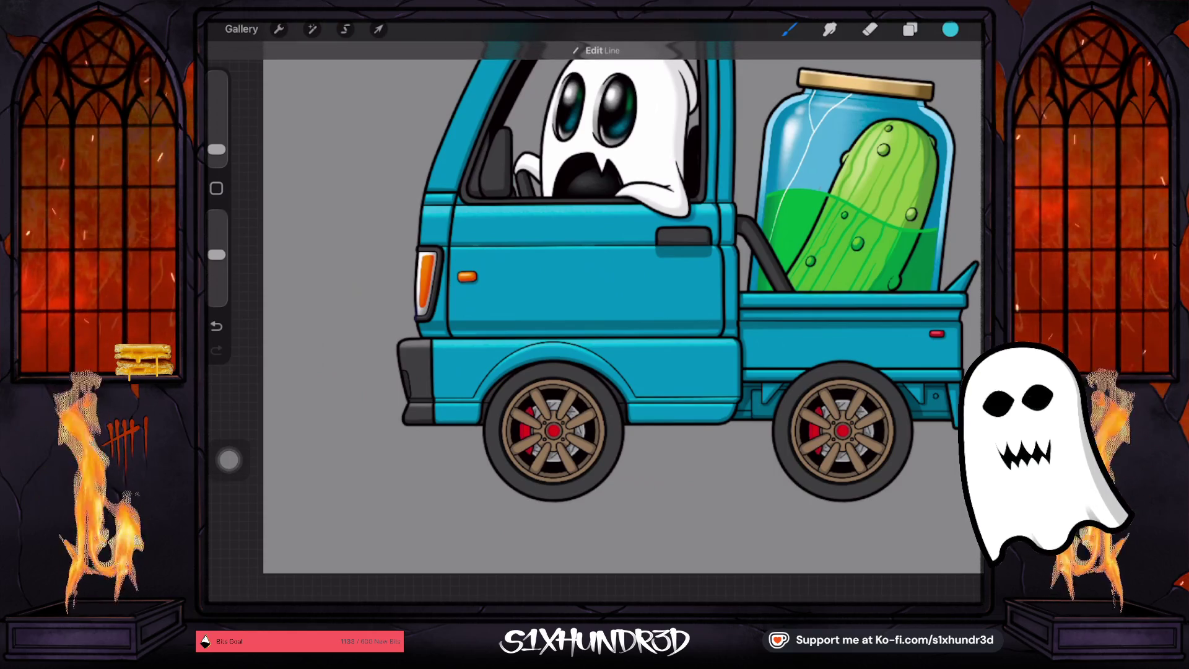
{"action": "key", "text": "e"}
{"action": "scroll", "coordinate": [504, 494], "scroll_direction": "up", "scroll_amount": 5}
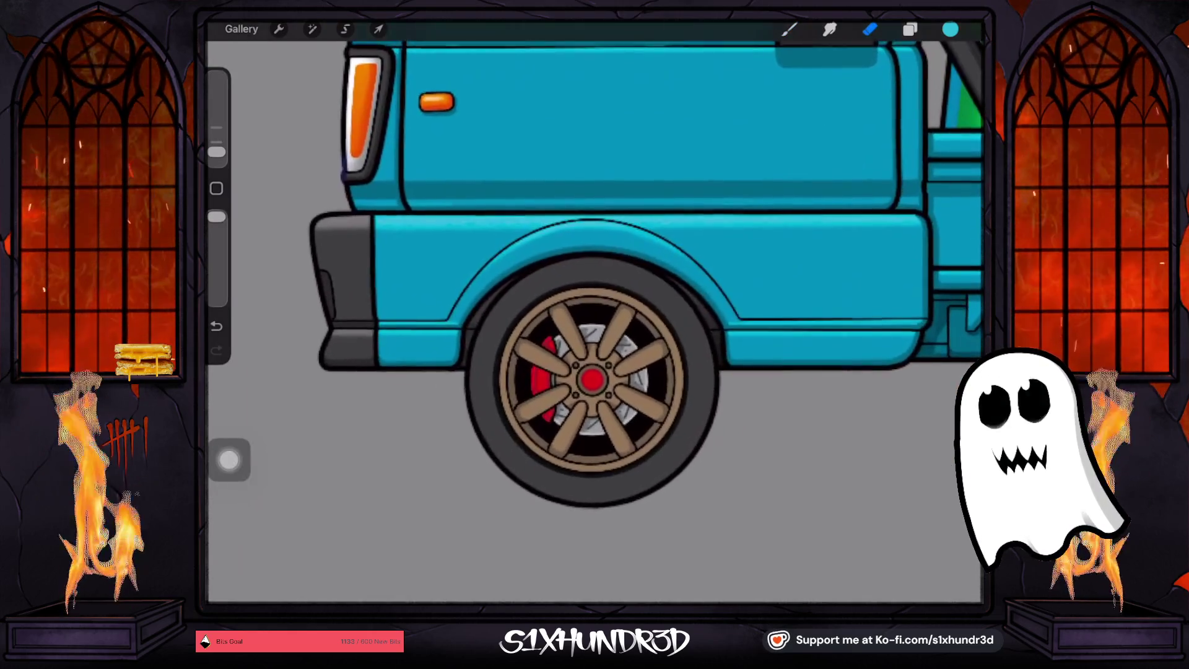
{"action": "key", "text": "b"}
{"action": "key", "text": "ctrl+z"}
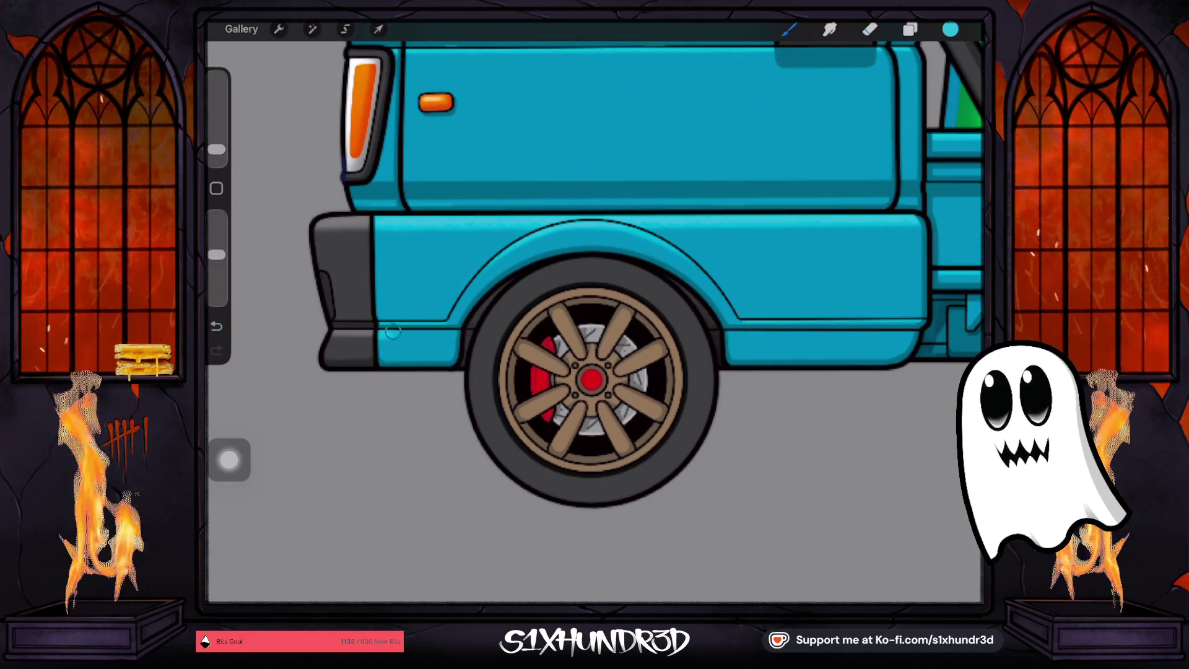
Draw a straight line along the cab's lower crease above the wheel, undoing and redoing it once
{"action": "left_click_drag", "start_coordinate": [932, 317], "coordinate": [718, 314]}
{"action": "left_click", "coordinate": [216, 151]}
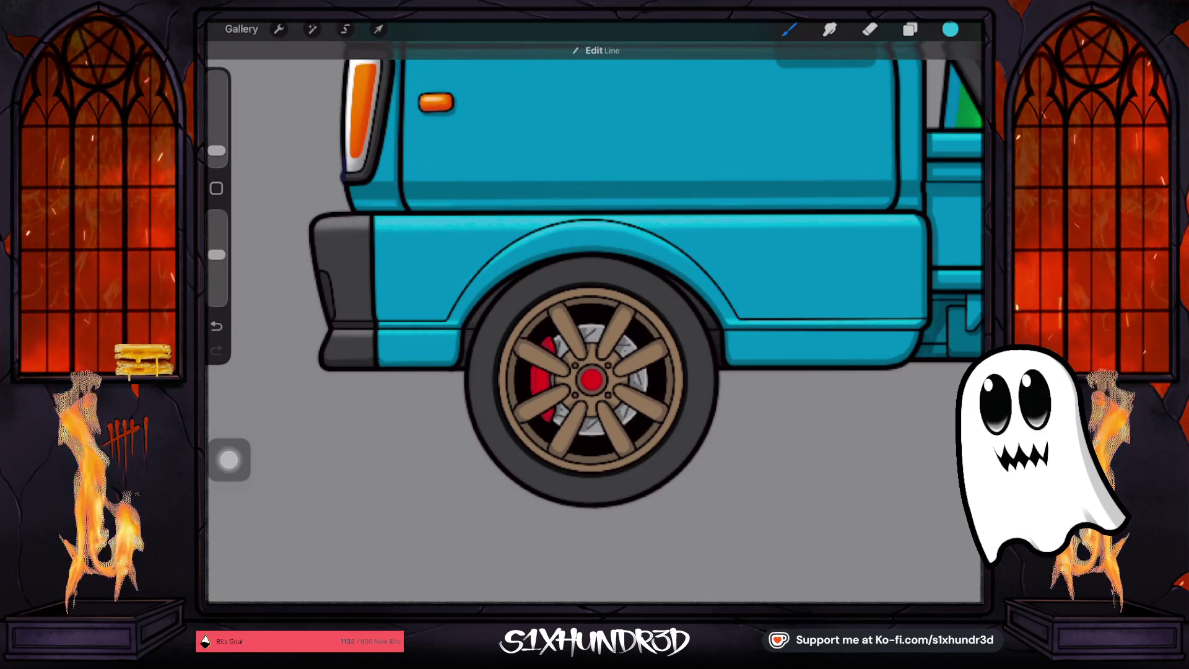
{"action": "key", "text": "ctrl+z"}
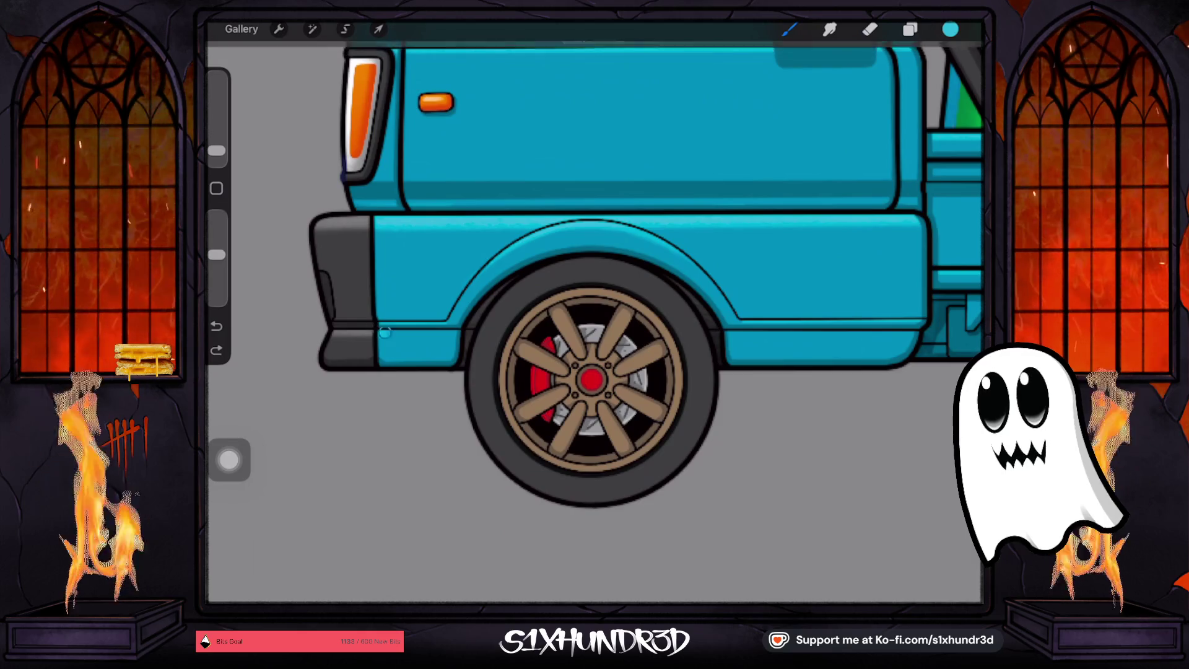
{"action": "key", "text": "ctrl+shift+z"}
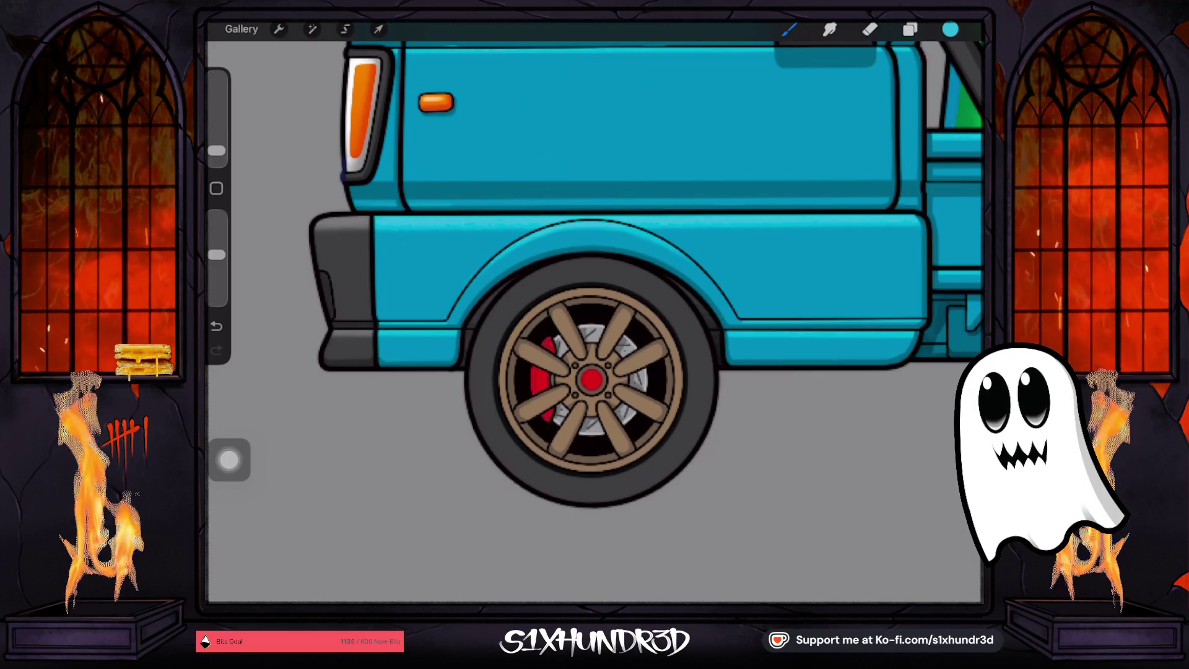
{"action": "key", "text": "e"}
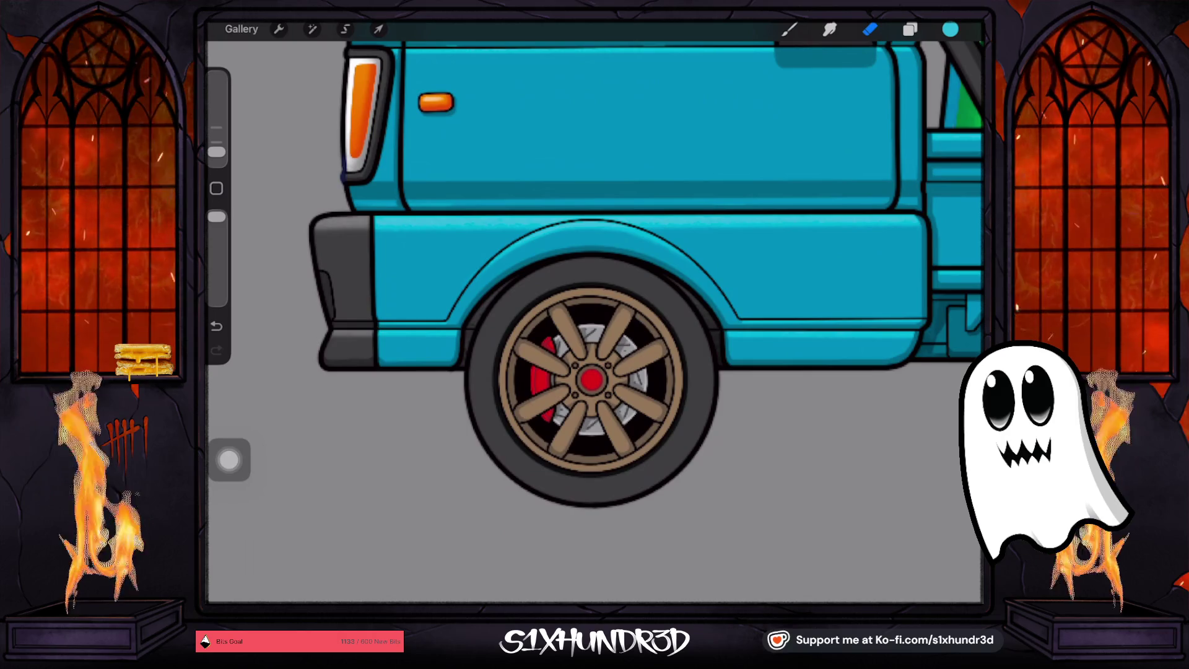
{"action": "scroll", "coordinate": [595, 279], "scroll_direction": "down", "scroll_amount": 5}
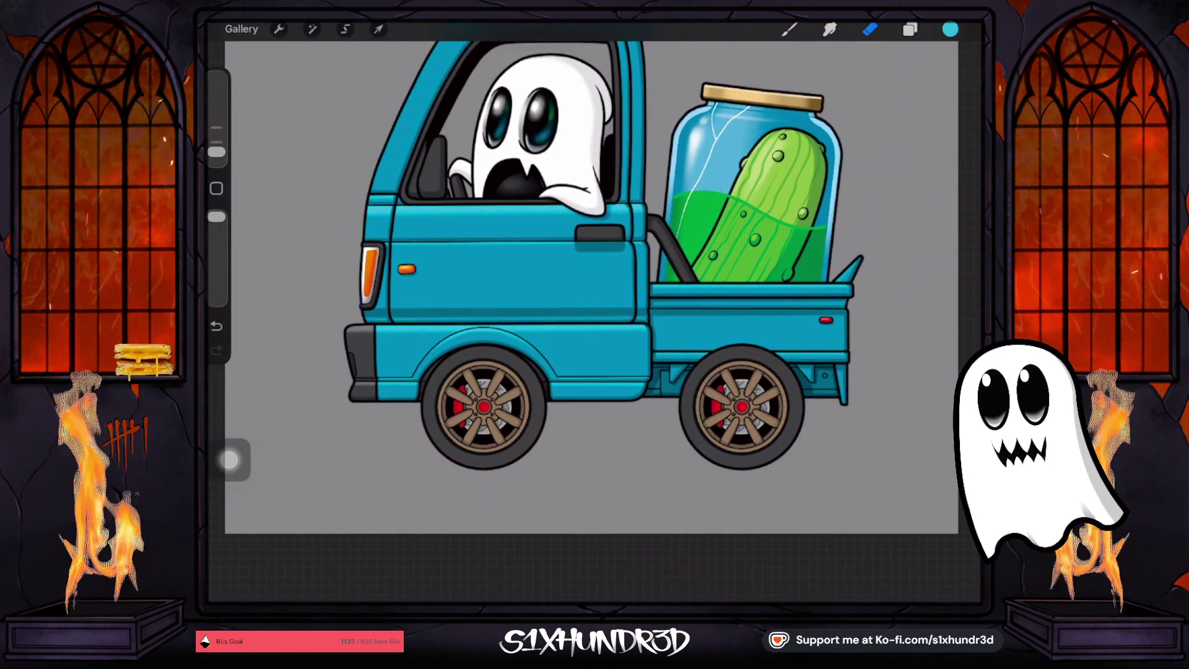
Reframe the truck and eyedrop the dark grey beside its front as the brush colour
{"action": "scroll", "coordinate": [619, 257], "scroll_direction": "up", "scroll_amount": 2}
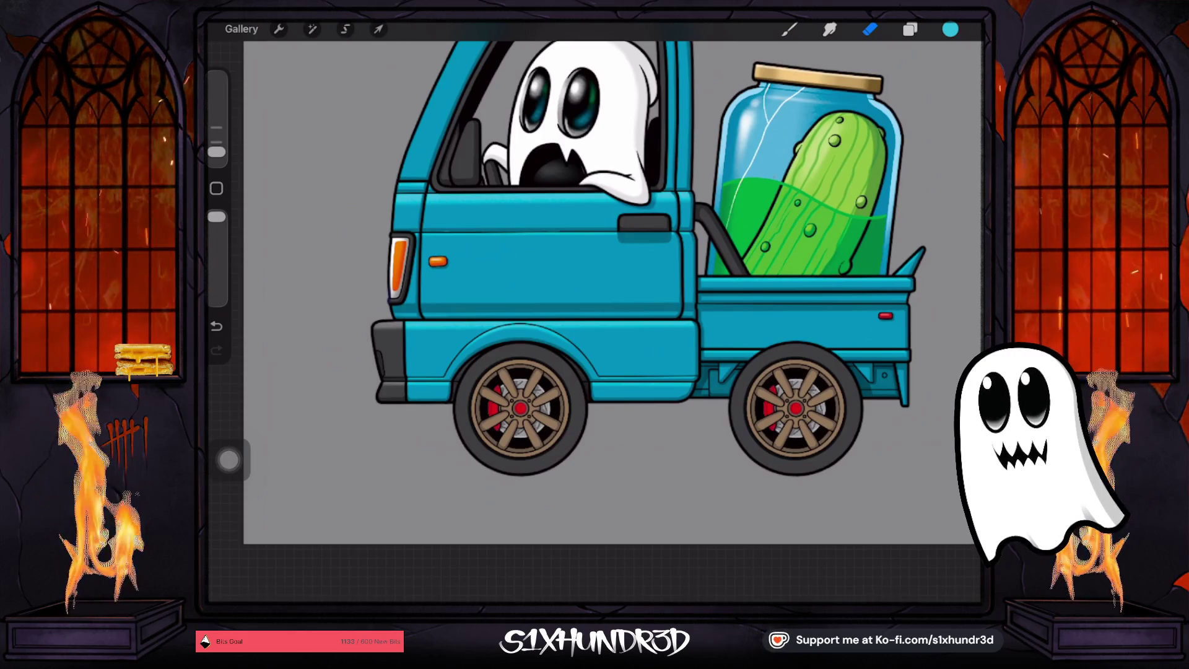
{"action": "scroll", "coordinate": [613, 291], "scroll_direction": "down", "scroll_amount": 3}
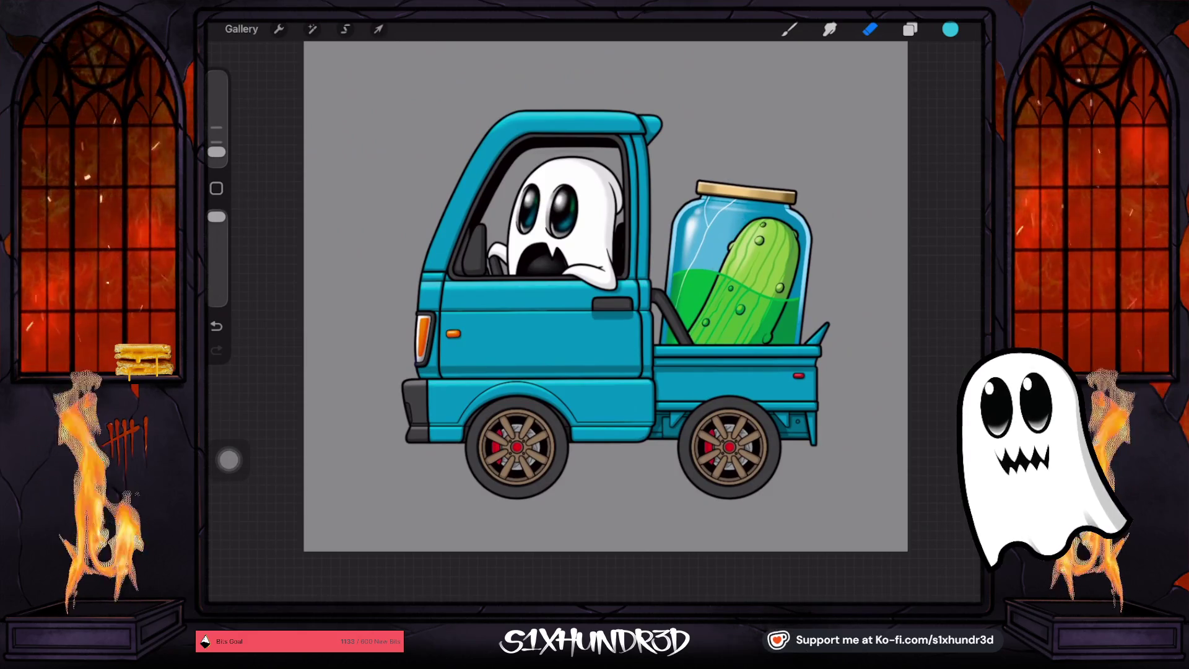
{"action": "mouse_move", "coordinate": [408, 396]}
{"action": "left_mouse_down"}
{"action": "mouse_move", "coordinate": [400, 371]}
{"action": "mouse_move", "coordinate": [411, 356]}
{"action": "left_mouse_up"}
{"action": "left_click", "coordinate": [789, 29]}
Check what Layer 74 holds by hiding it and showing it again
{"action": "left_click", "coordinate": [910, 29]}
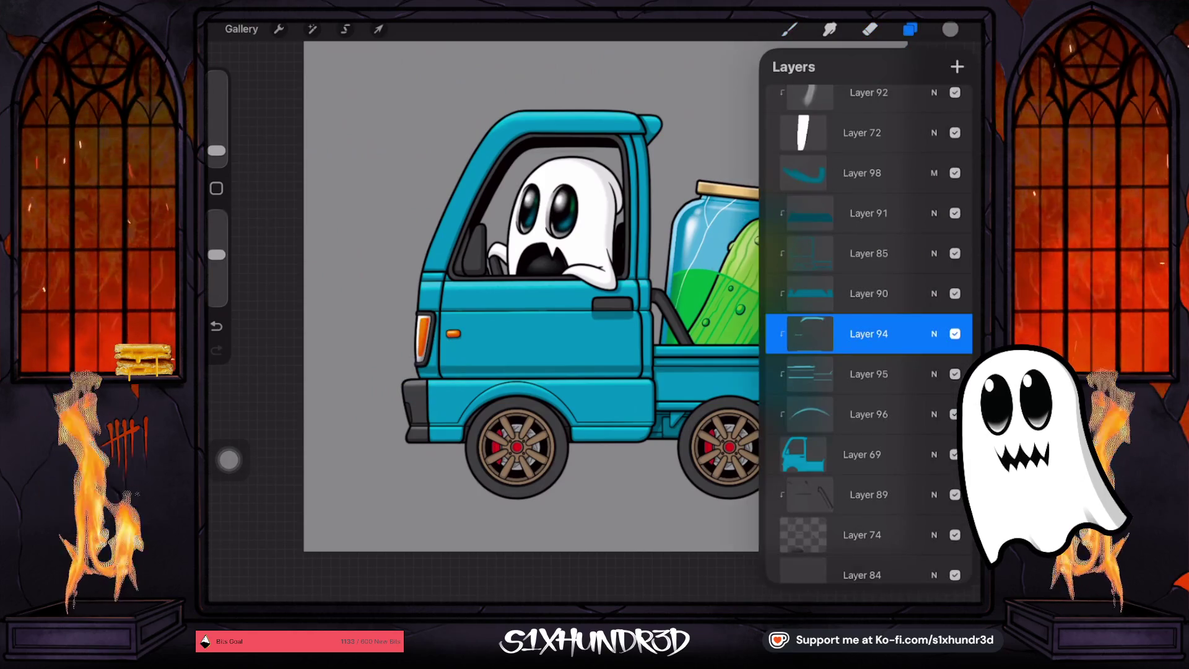
{"action": "scroll", "coordinate": [867, 335], "scroll_direction": "up", "scroll_amount": 5}
{"action": "scroll", "coordinate": [867, 334], "scroll_direction": "down", "scroll_amount": 5}
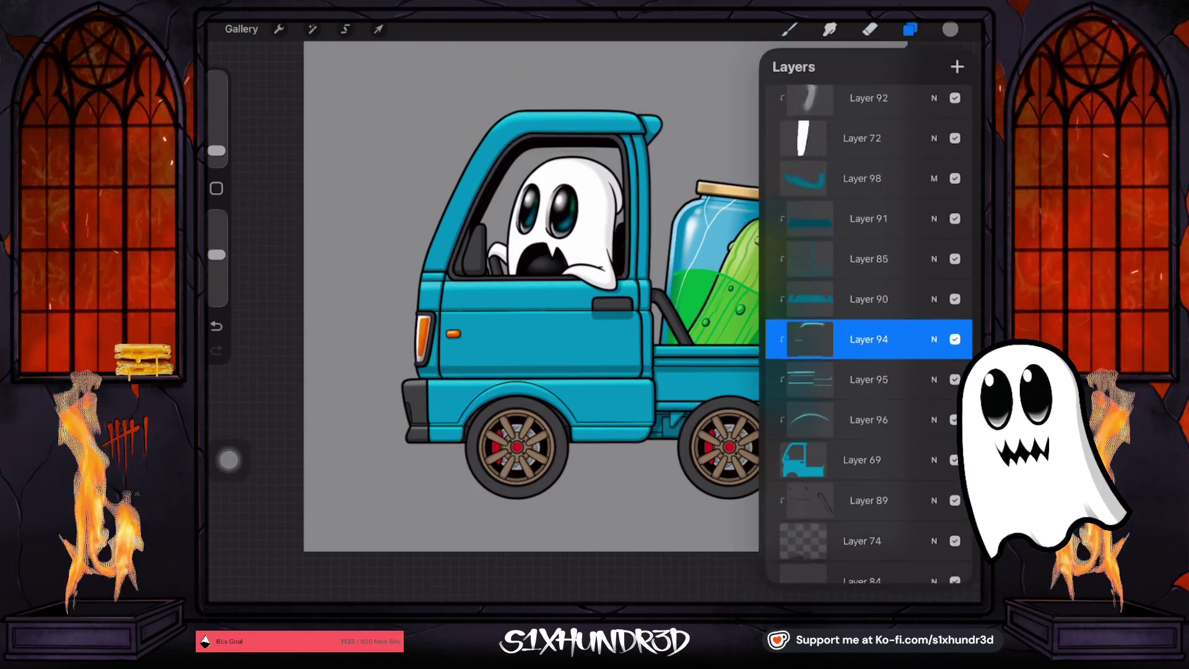
{"action": "scroll", "coordinate": [867, 335], "scroll_direction": "down", "scroll_amount": 3}
{"action": "left_click", "coordinate": [861, 366]}
{"action": "left_click", "coordinate": [955, 365]}
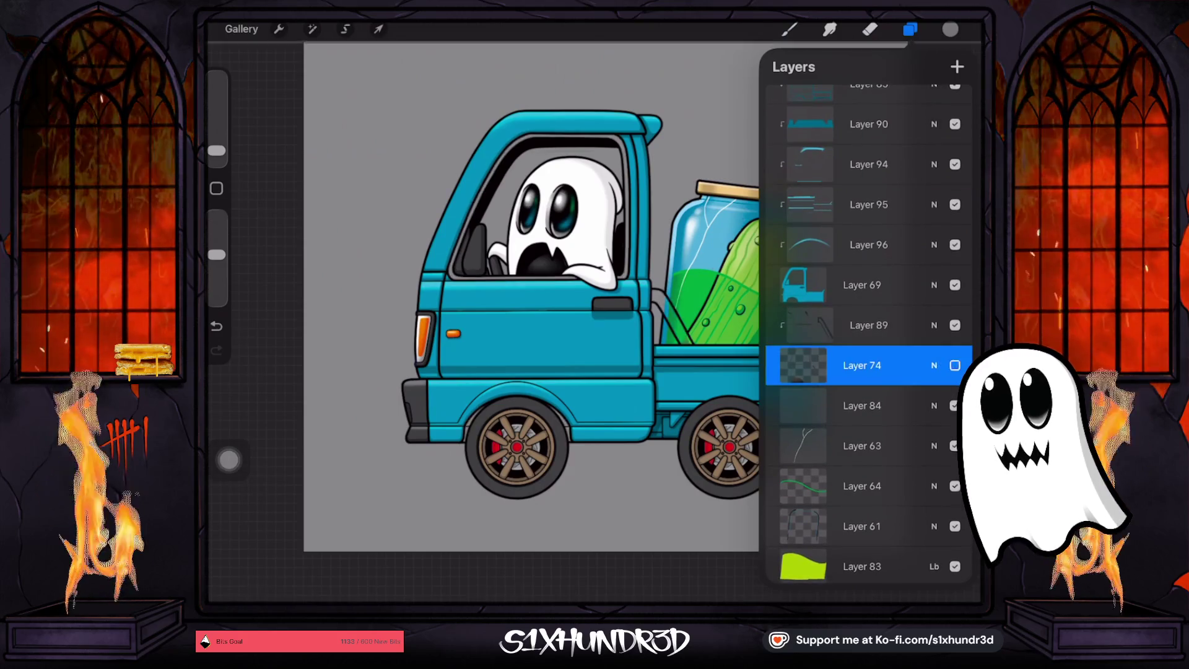
{"action": "left_click", "coordinate": [954, 365]}
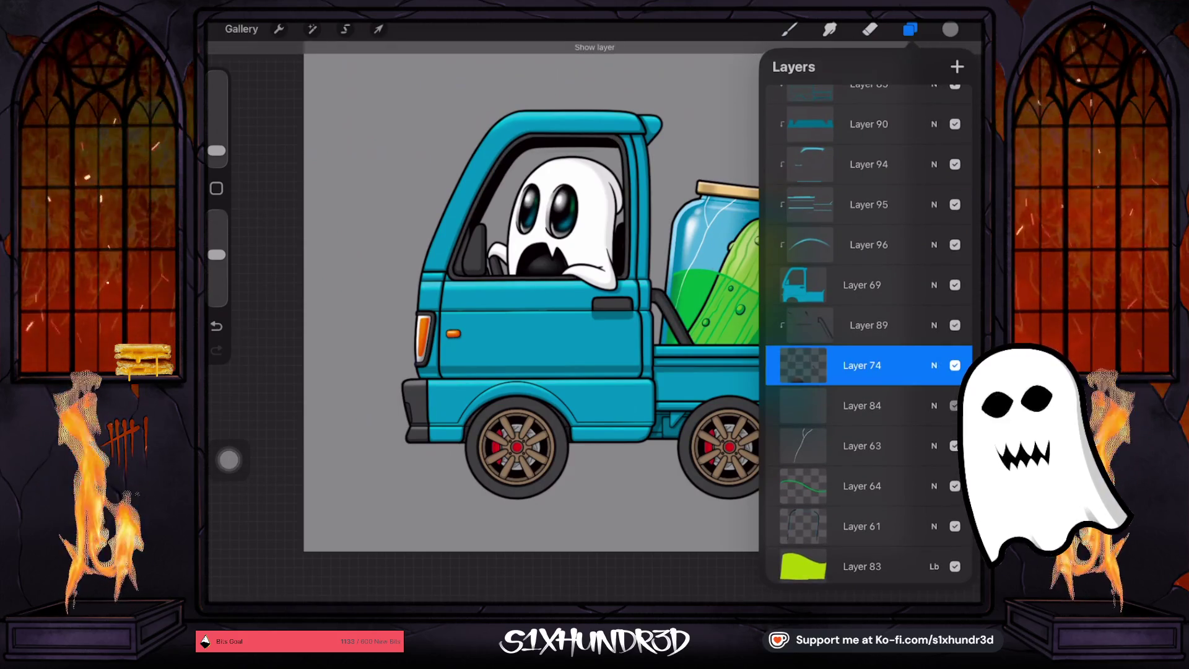
Show the door-handle layer and add a new Layer 111 above Layer 71
{"action": "scroll", "coordinate": [866, 334], "scroll_direction": "down", "scroll_amount": 4}
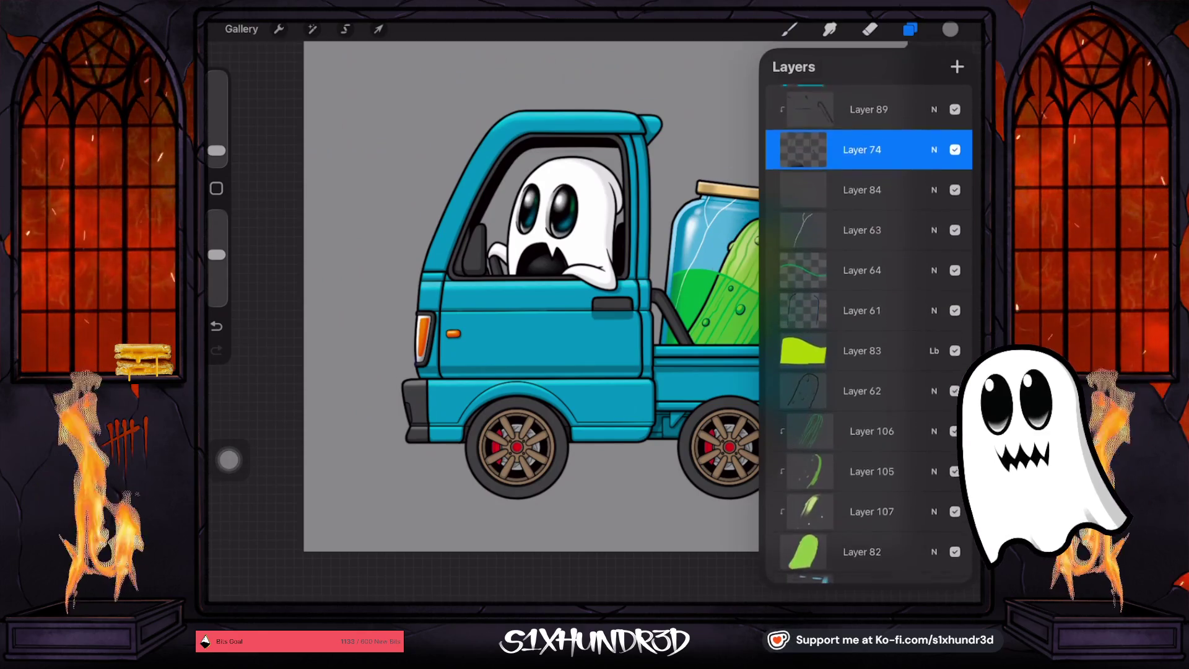
{"action": "scroll", "coordinate": [867, 334], "scroll_direction": "up", "scroll_amount": 10}
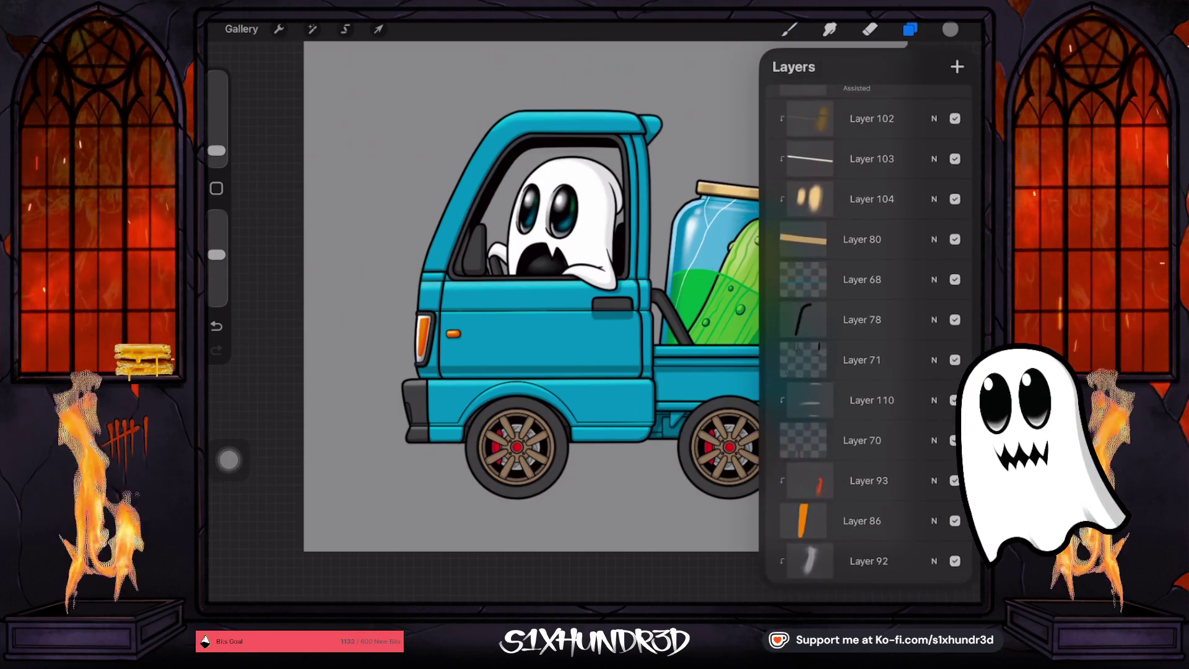
{"action": "left_click", "coordinate": [954, 400]}
{"action": "left_click", "coordinate": [956, 67]}
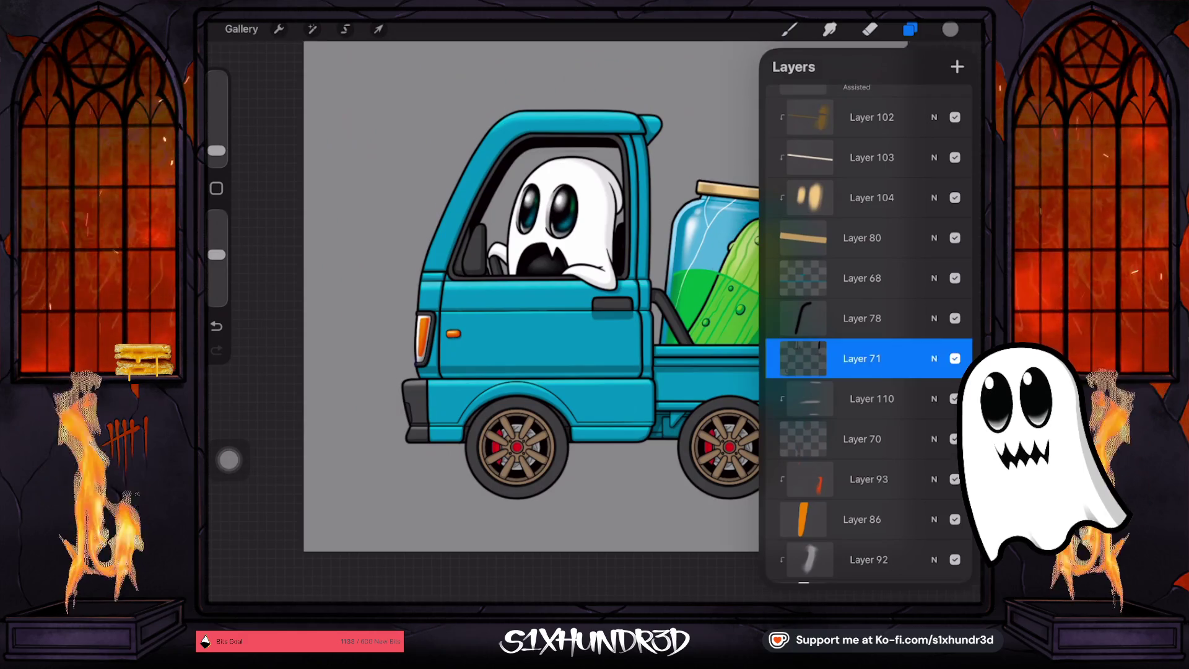
{"action": "left_click", "coordinate": [803, 359]}
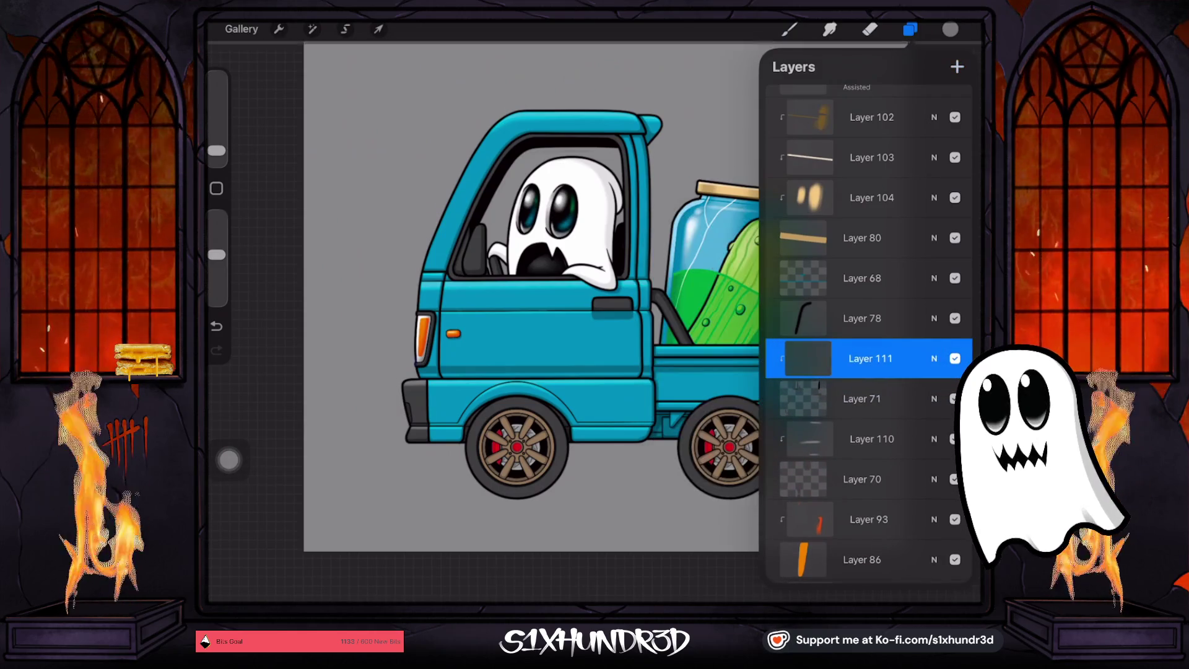
{"action": "scroll", "coordinate": [595, 322], "scroll_direction": "up", "scroll_amount": 5}
{"action": "scroll", "coordinate": [590, 340], "scroll_direction": "up", "scroll_amount": 1}
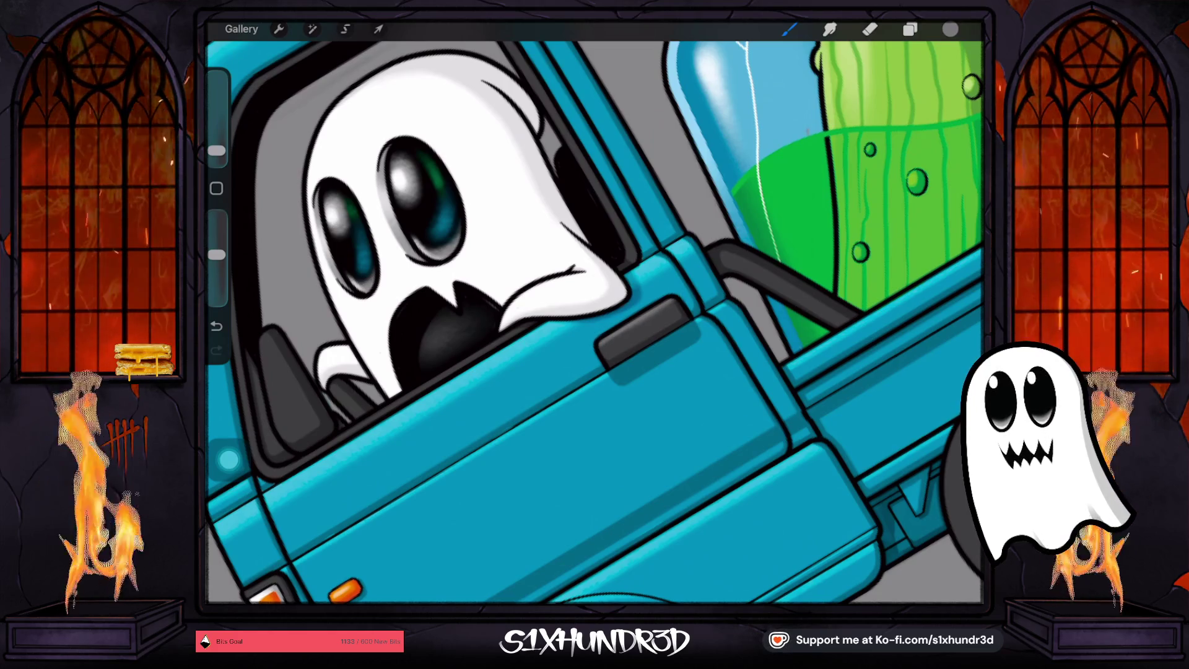
Slightly shrink the brush and paint a small grey mark beside the orange front corner light
{"action": "scroll", "coordinate": [594, 322], "scroll_direction": "down", "scroll_amount": 3}
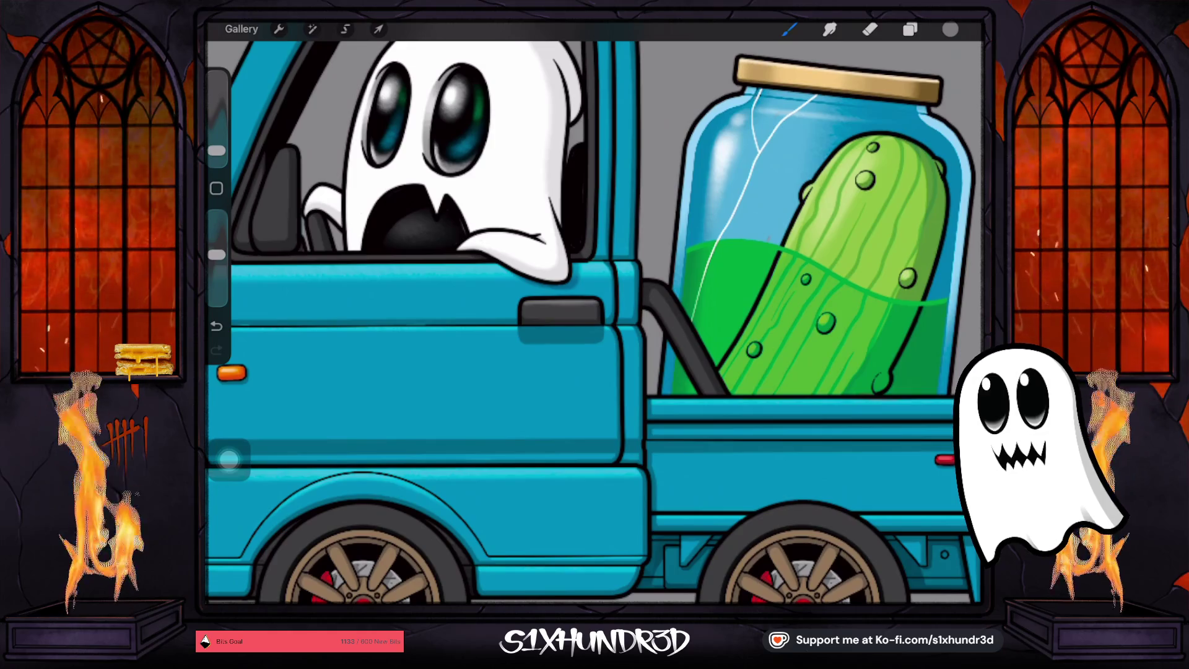
{"action": "scroll", "coordinate": [594, 322], "scroll_direction": "down", "scroll_amount": 2}
{"action": "scroll", "coordinate": [595, 322], "scroll_direction": "up", "scroll_amount": 5}
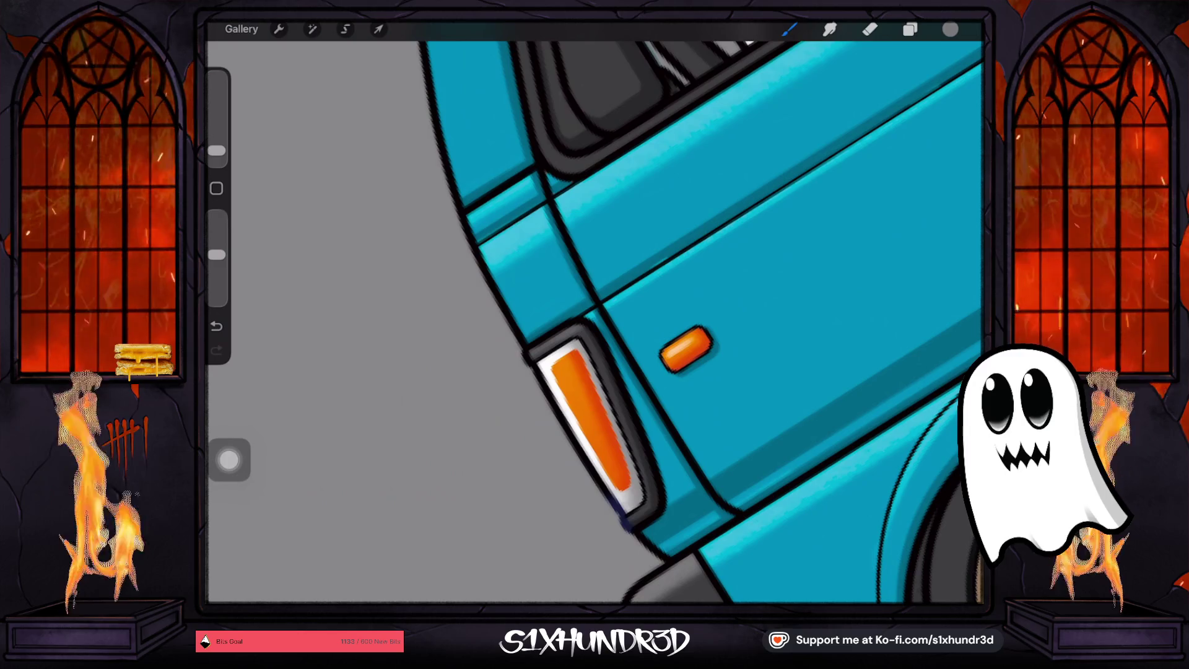
{"action": "left_click_drag", "start_coordinate": [216, 150], "coordinate": [217, 155]}
{"action": "left_click", "coordinate": [216, 326]}
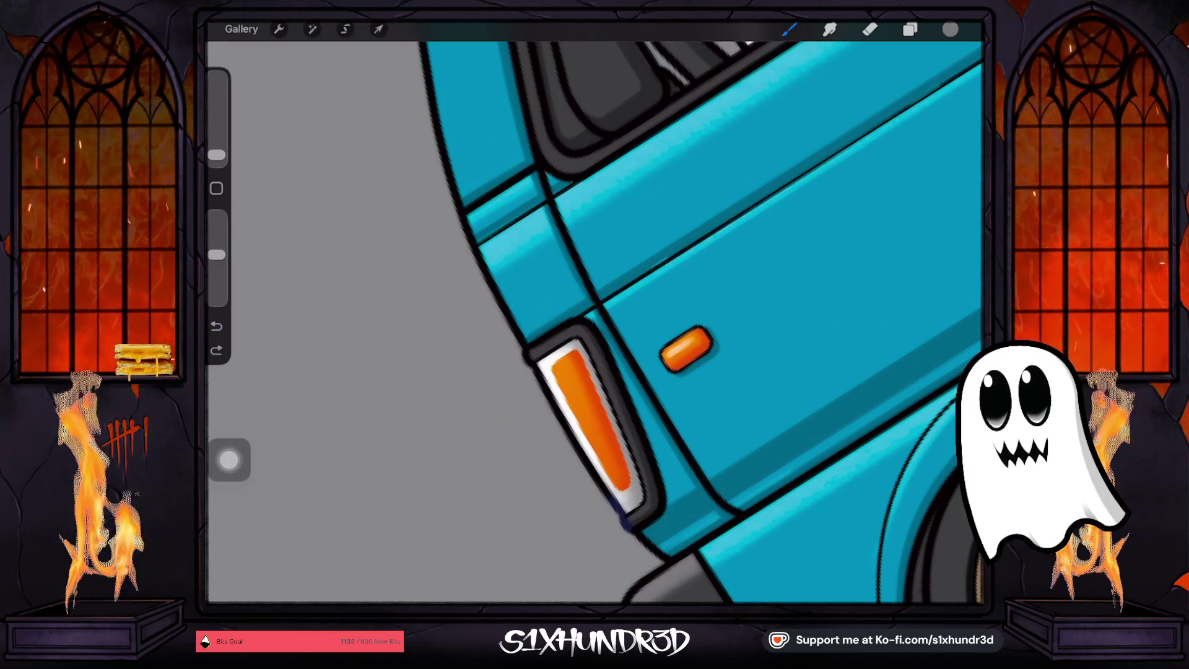
{"action": "left_click", "coordinate": [554, 336]}
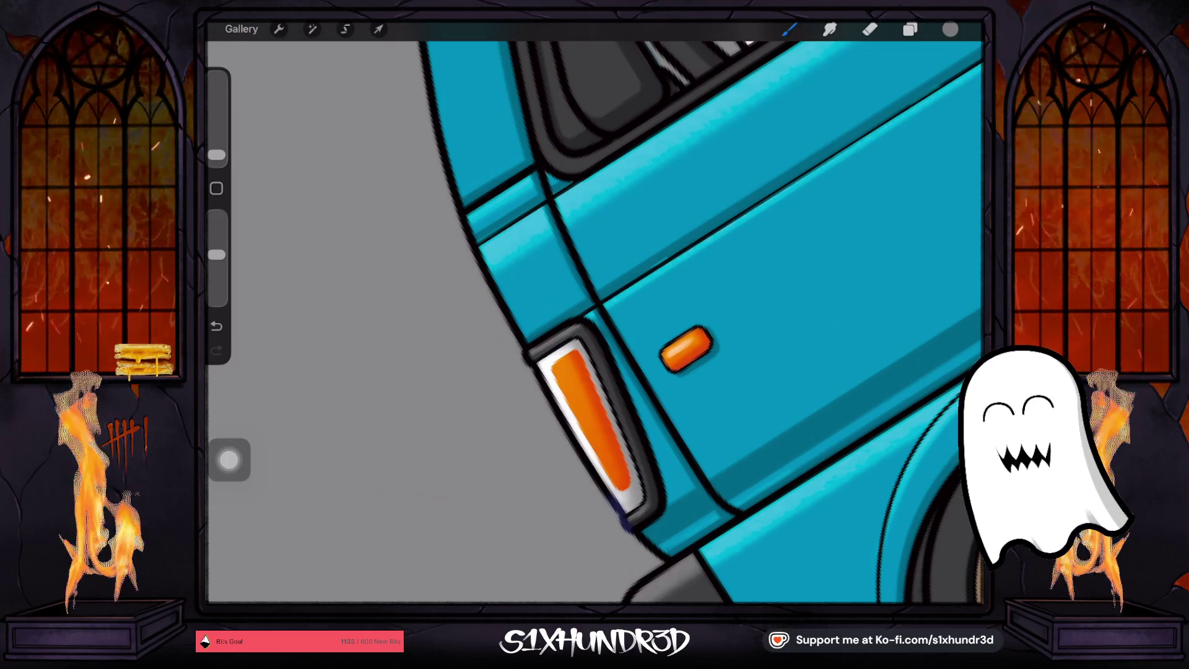
Zoom back out and bring up the layer list
{"action": "scroll", "coordinate": [594, 322], "scroll_direction": "down", "scroll_amount": 10}
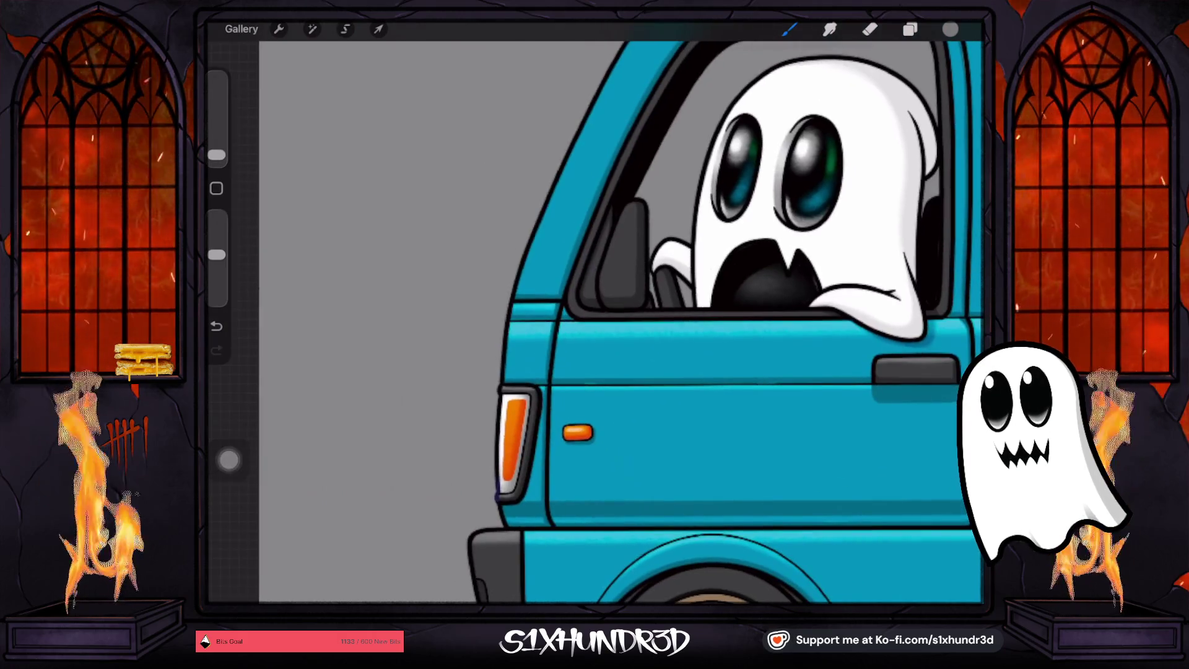
{"action": "scroll", "coordinate": [681, 346], "scroll_direction": "down", "scroll_amount": 3}
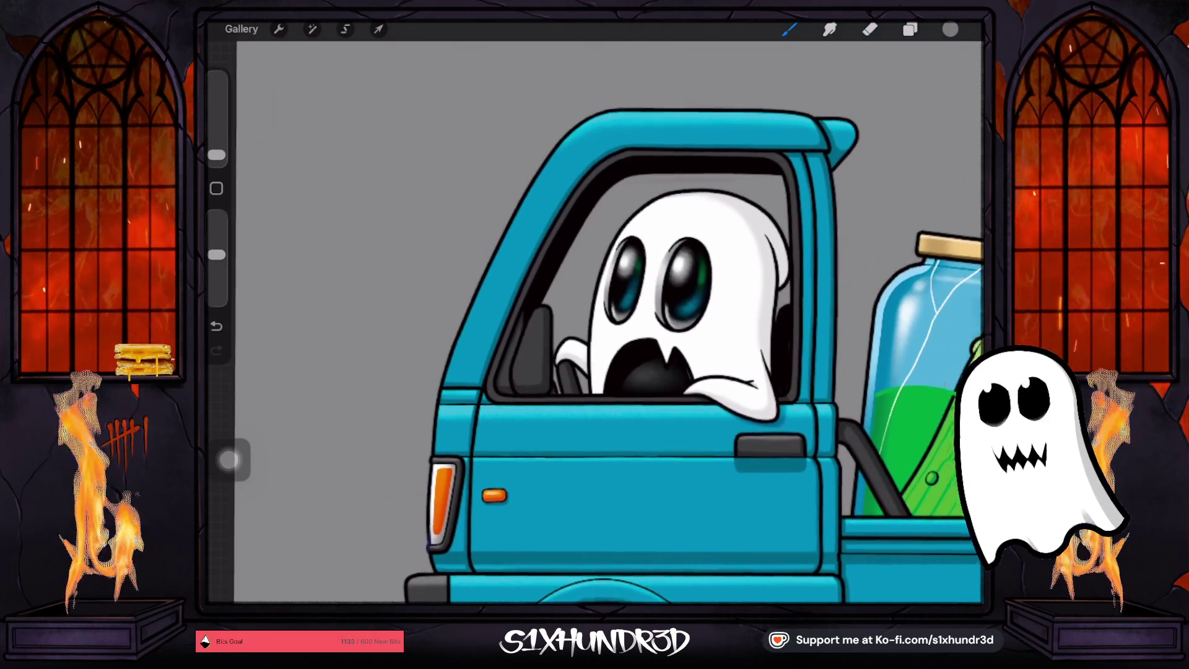
{"action": "scroll", "coordinate": [681, 346], "scroll_direction": "down", "scroll_amount": 3}
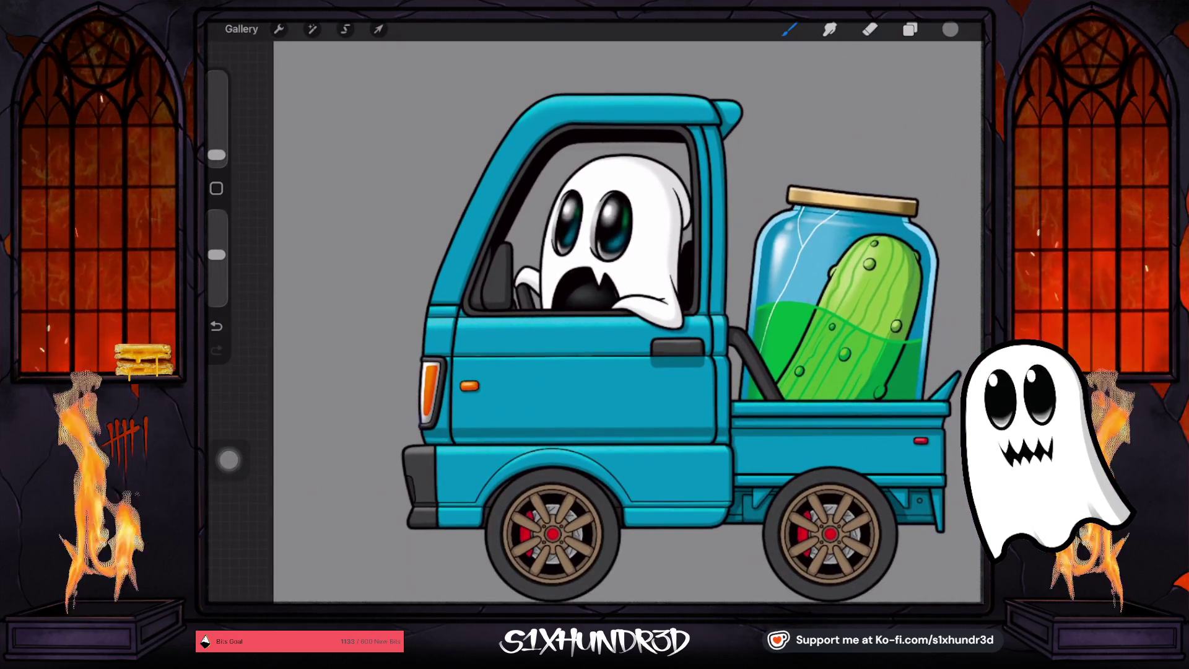
{"action": "left_click", "coordinate": [910, 29]}
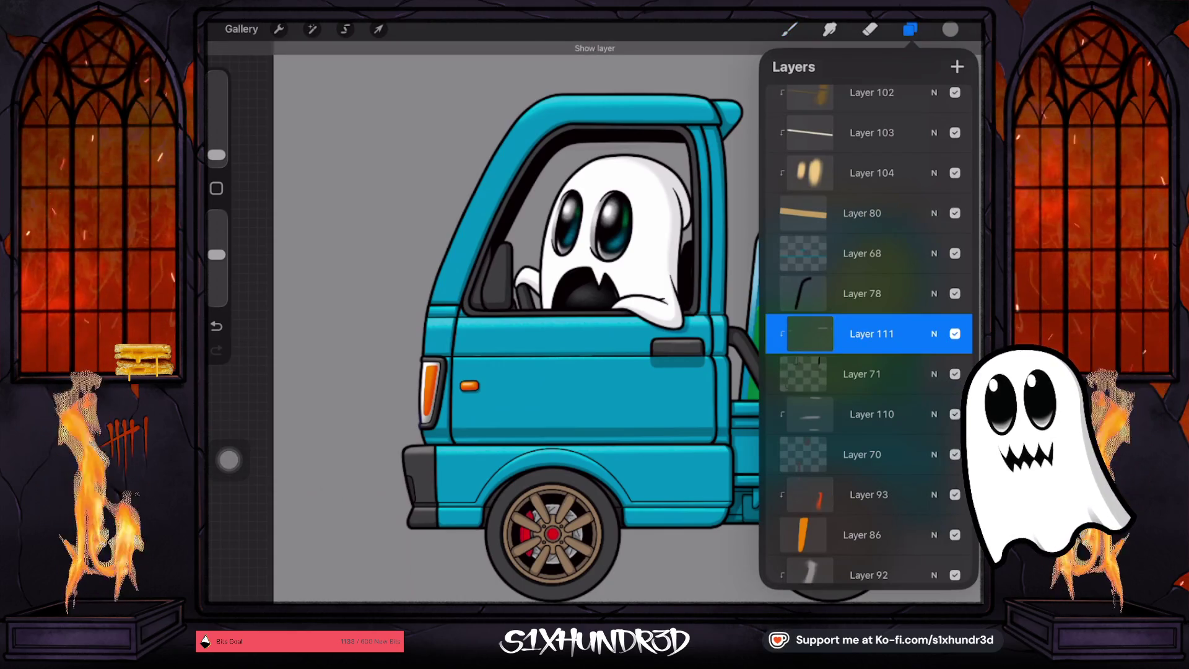
Toggle Layer 111 on and off to compare its effect on the door handle
{"action": "left_click", "coordinate": [955, 334]}
{"action": "left_click", "coordinate": [955, 334]}
{"action": "left_click", "coordinate": [955, 334]}
{"action": "left_click", "coordinate": [954, 334]}
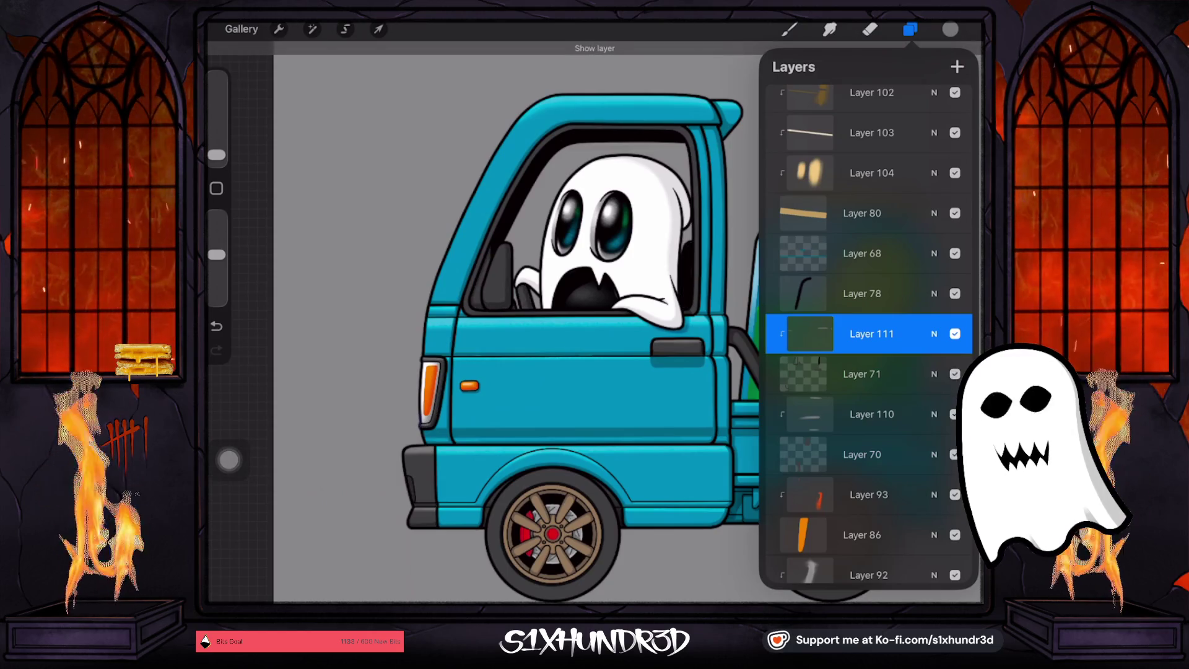
{"action": "left_click", "coordinate": [955, 334]}
{"action": "left_click", "coordinate": [955, 334]}
{"action": "scroll", "coordinate": [868, 335], "scroll_direction": "down", "scroll_amount": 5}
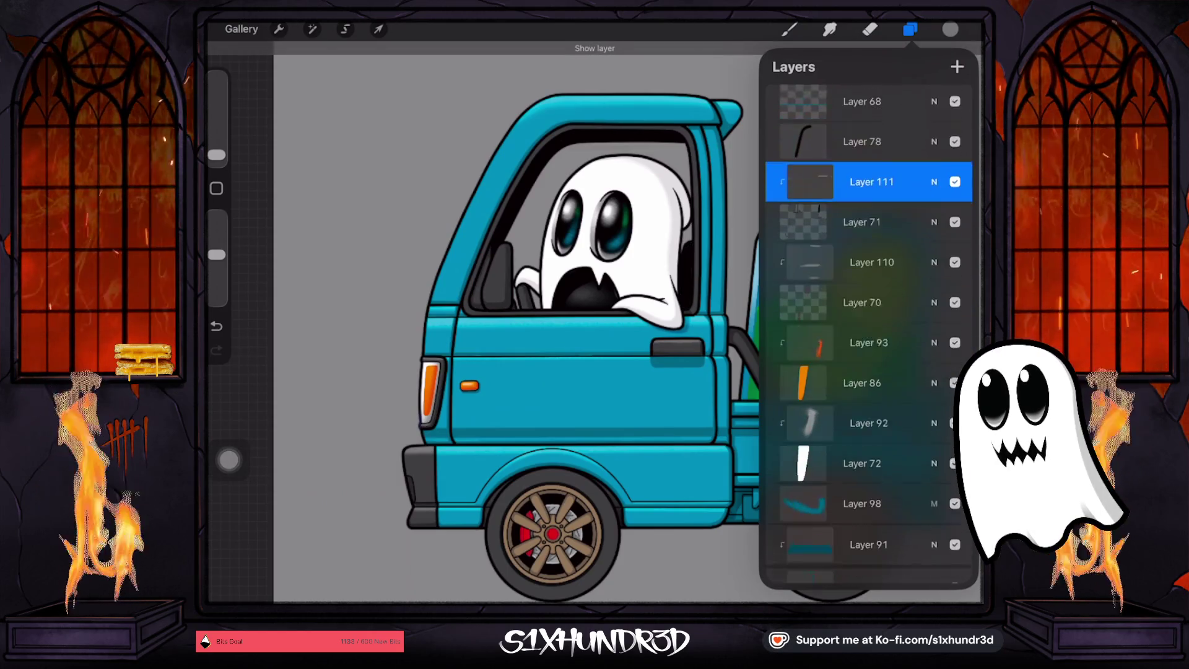
{"action": "scroll", "coordinate": [868, 335], "scroll_direction": "up", "scroll_amount": 7}
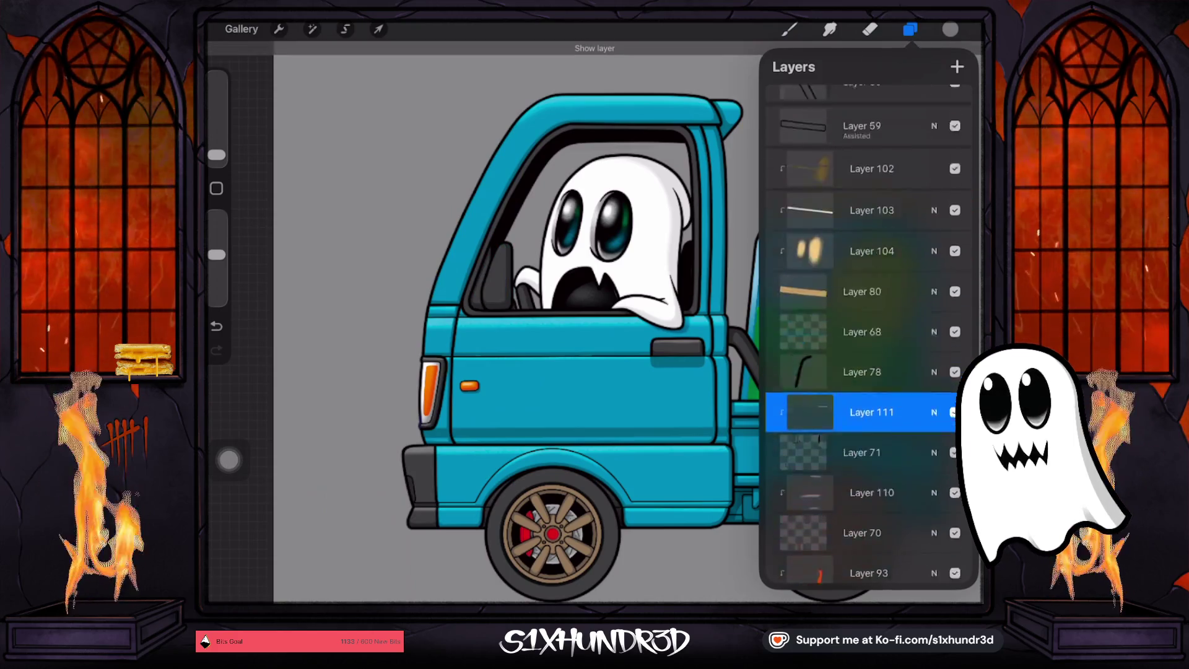
{"action": "scroll", "coordinate": [869, 334], "scroll_direction": "up", "scroll_amount": 10}
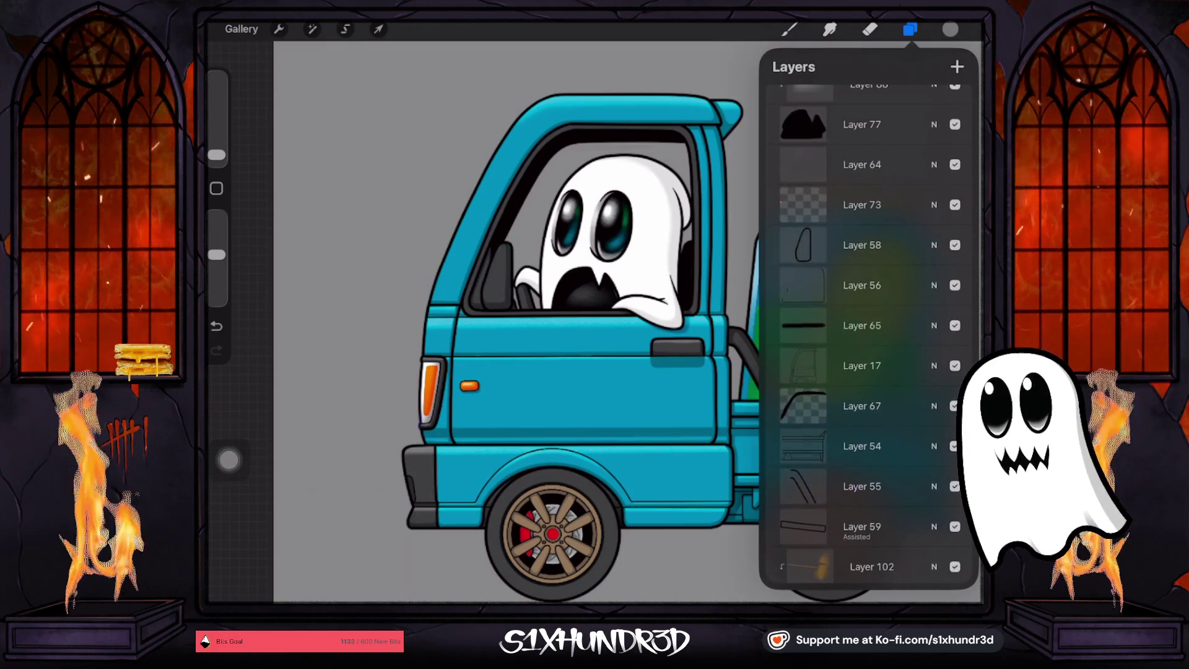
{"action": "scroll", "coordinate": [869, 334], "scroll_direction": "up", "scroll_amount": 2}
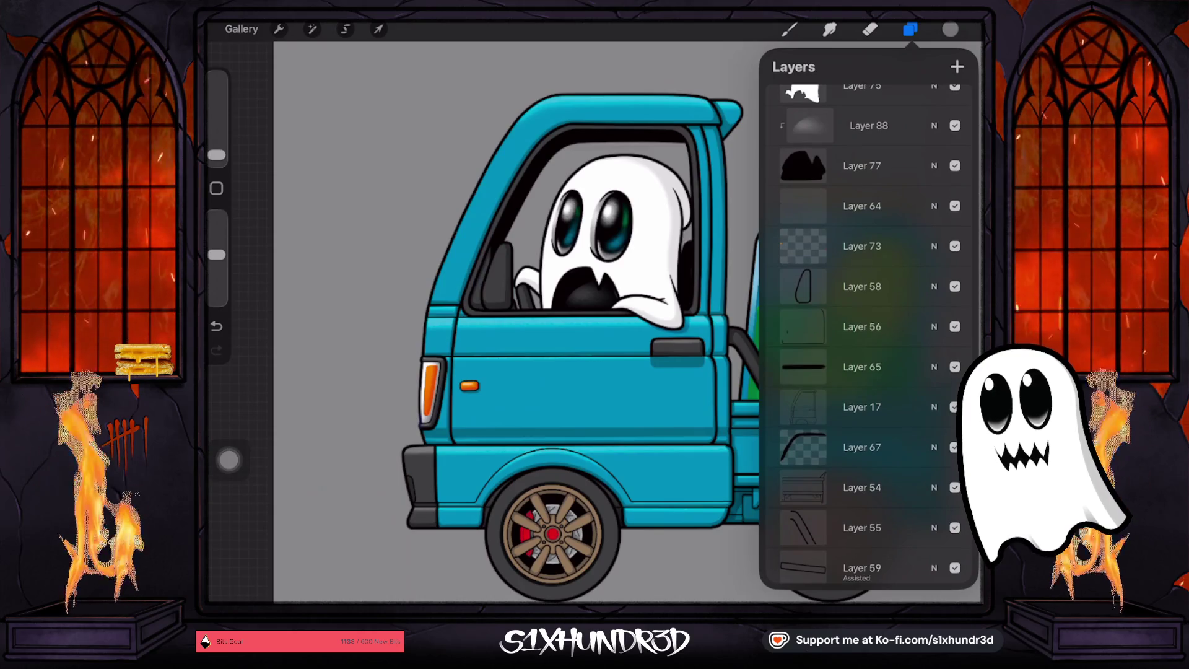
{"action": "scroll", "coordinate": [514, 321], "scroll_direction": "down", "scroll_amount": 2}
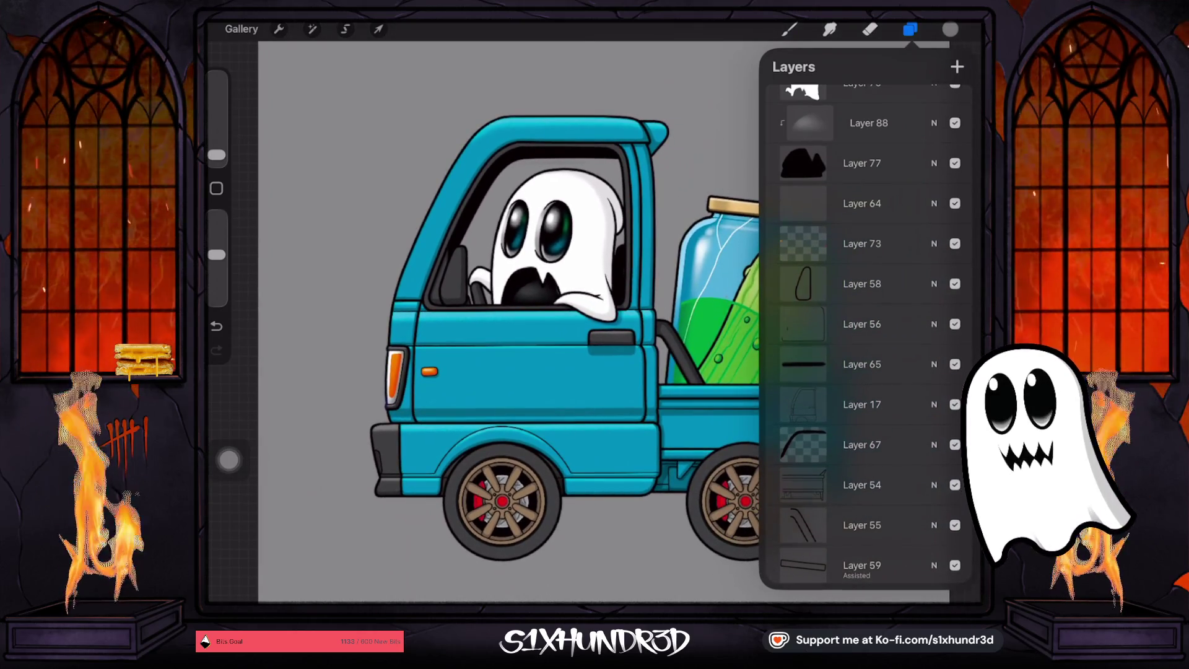
{"action": "scroll", "coordinate": [869, 335], "scroll_direction": "down", "scroll_amount": 3}
{"action": "scroll", "coordinate": [869, 335], "scroll_direction": "down", "scroll_amount": 3}
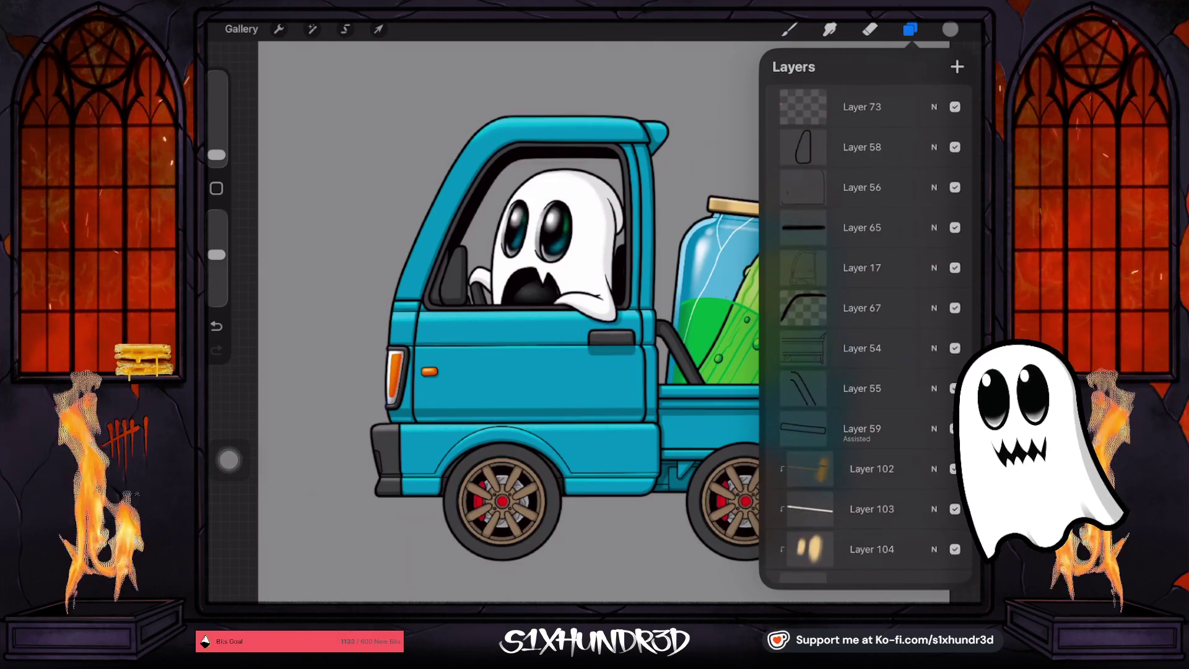
Sample the cab window's dark grey and check Layer 77's contents by toggling its visibility
{"action": "left_click", "coordinate": [445, 273]}
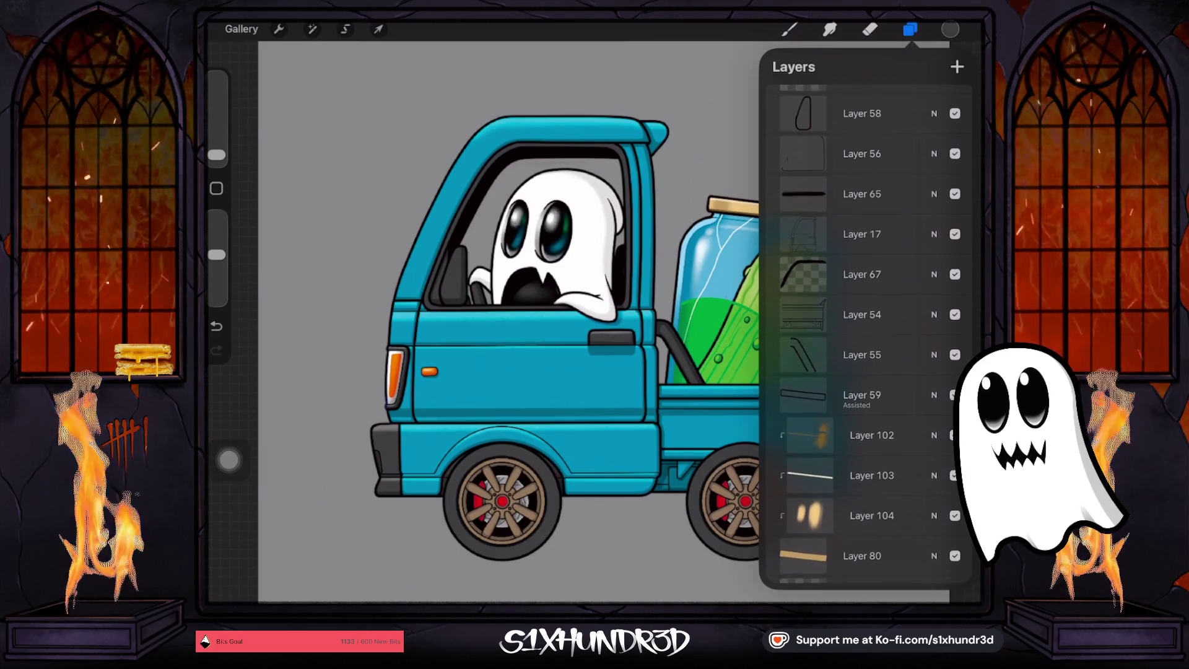
{"action": "scroll", "coordinate": [867, 310], "scroll_direction": "up", "scroll_amount": 2}
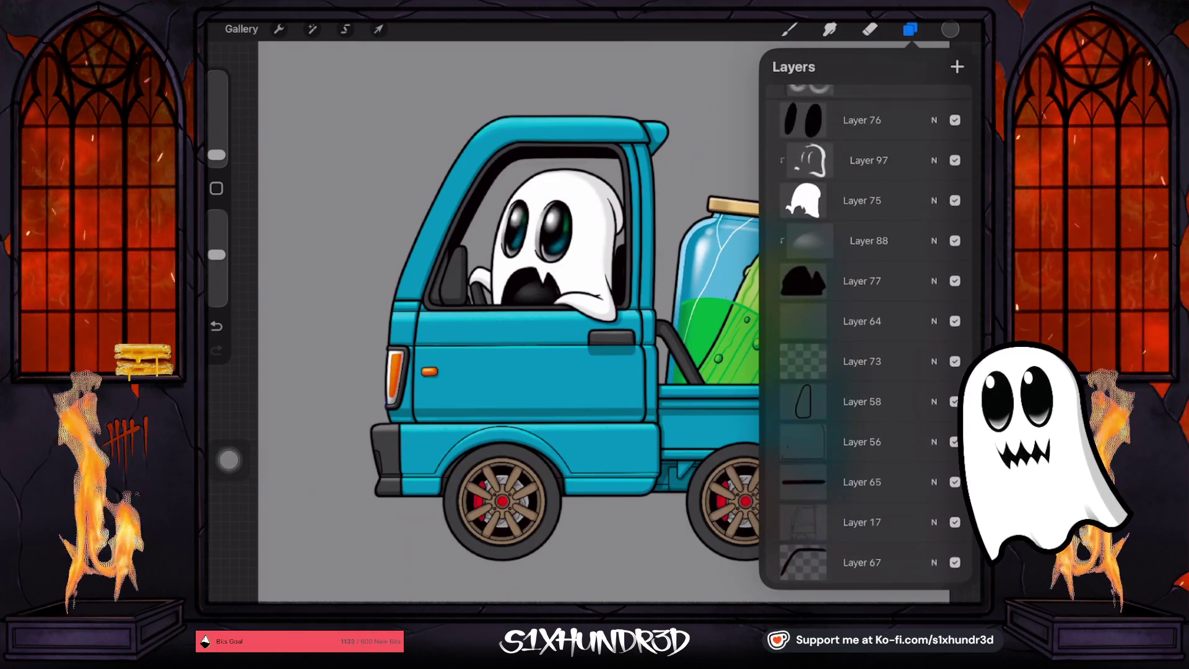
{"action": "left_click", "coordinate": [862, 284]}
{"action": "left_click", "coordinate": [954, 283]}
{"action": "left_click", "coordinate": [955, 284]}
{"action": "scroll", "coordinate": [867, 334], "scroll_direction": "up", "scroll_amount": 2}
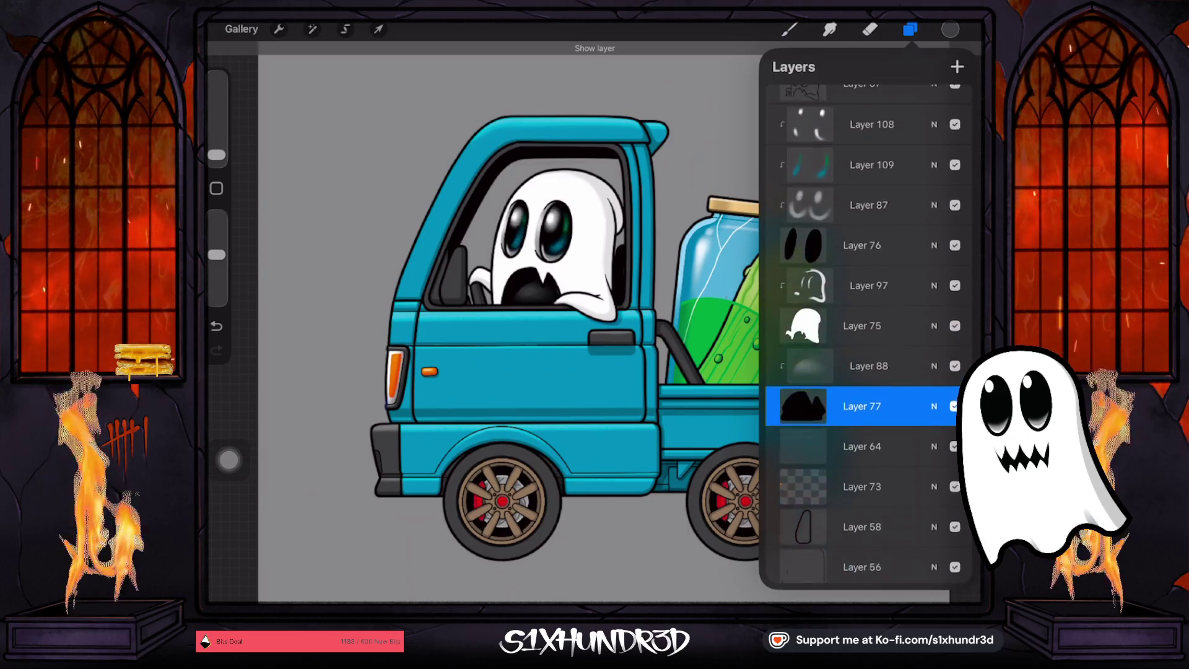
{"action": "scroll", "coordinate": [867, 335], "scroll_direction": "down", "scroll_amount": 7}
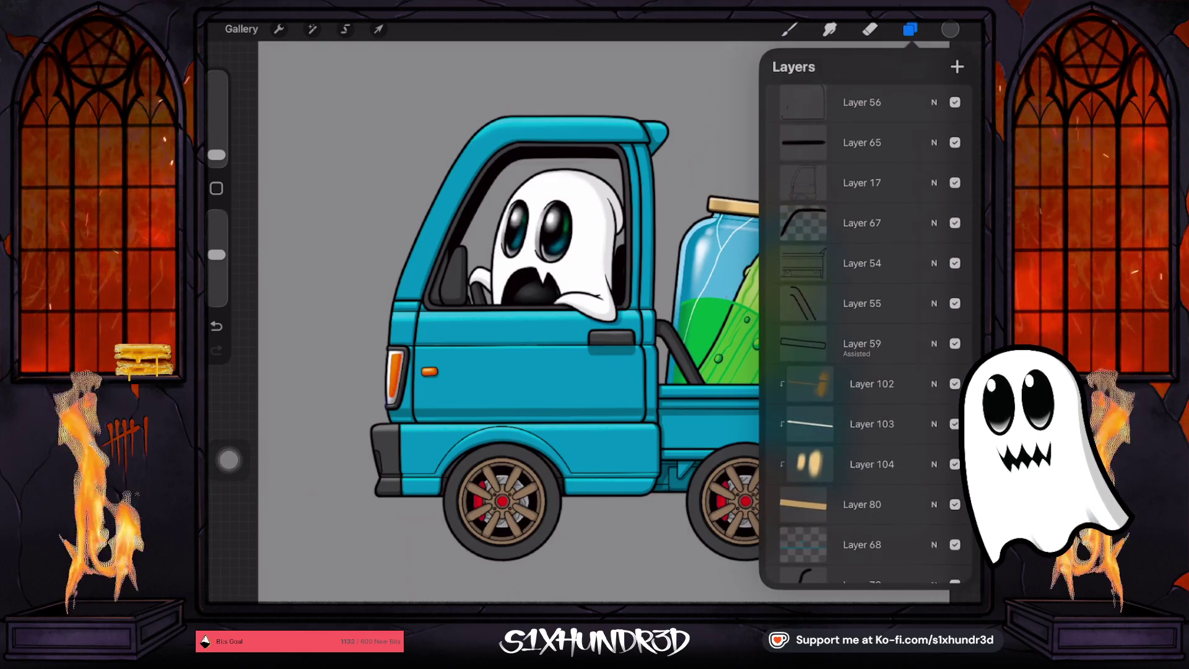
{"action": "scroll", "coordinate": [867, 335], "scroll_direction": "down", "scroll_amount": 6}
Check Layer 71's contents, make it the paint layer, and set the brush to 6%
{"action": "left_click", "coordinate": [862, 367]}
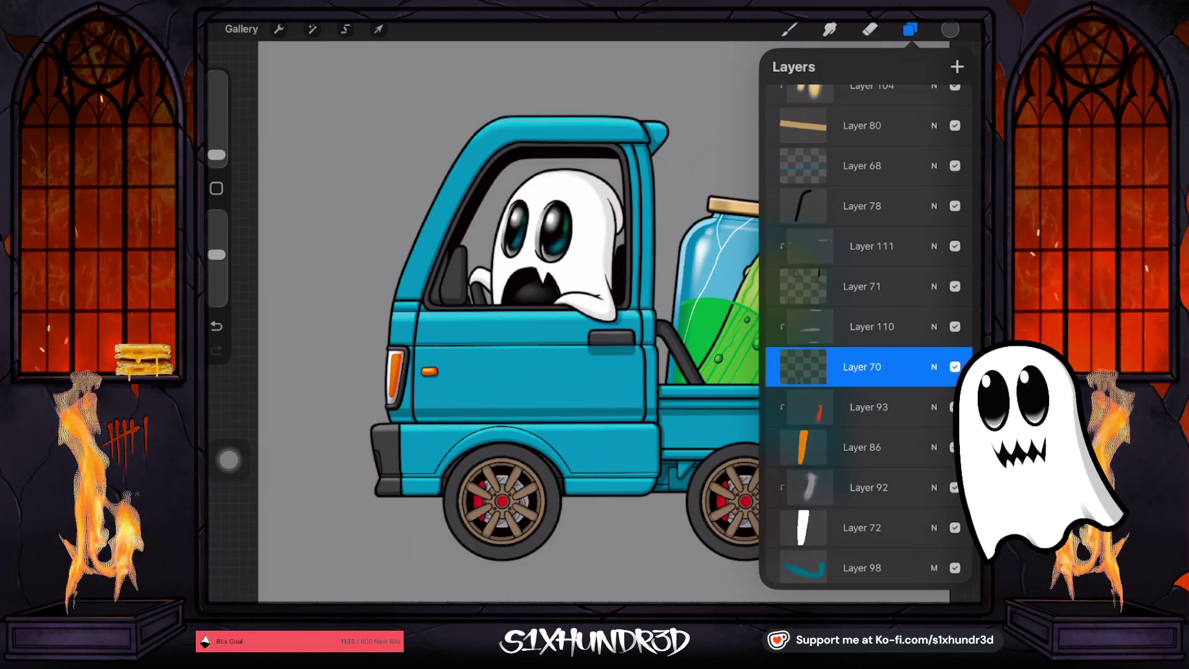
{"action": "left_click", "coordinate": [954, 286]}
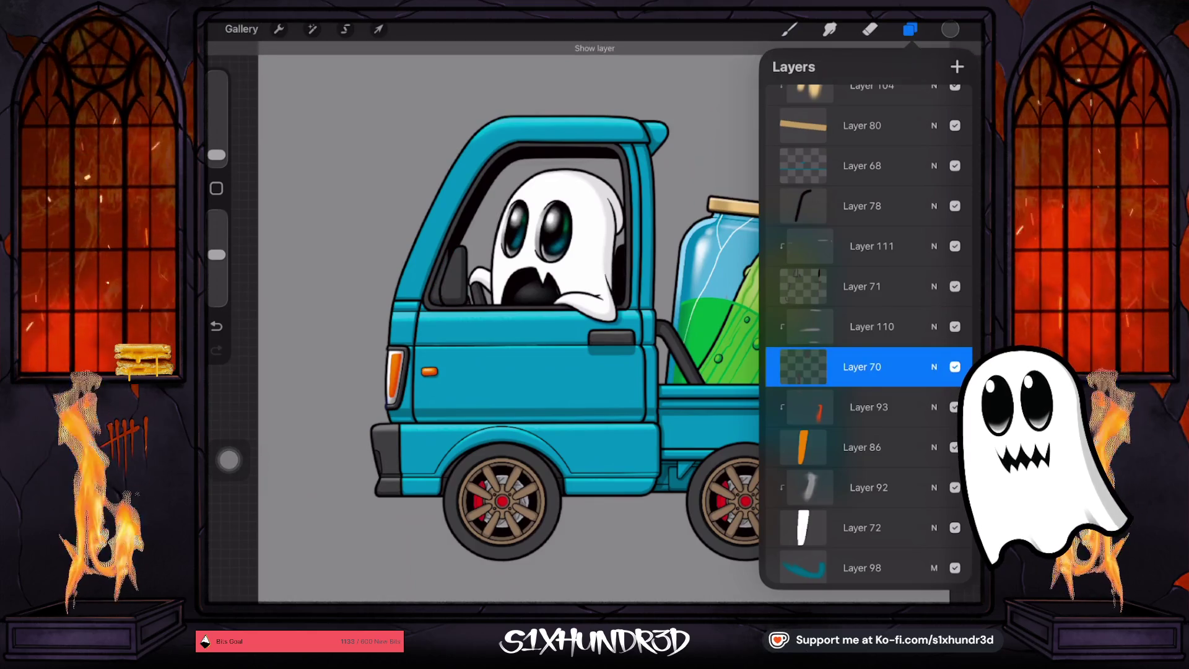
{"action": "left_click", "coordinate": [955, 286]}
{"action": "left_click", "coordinate": [862, 286]}
{"action": "left_click", "coordinate": [789, 29]}
{"action": "left_click_drag", "start_coordinate": [216, 155], "coordinate": [216, 139]}
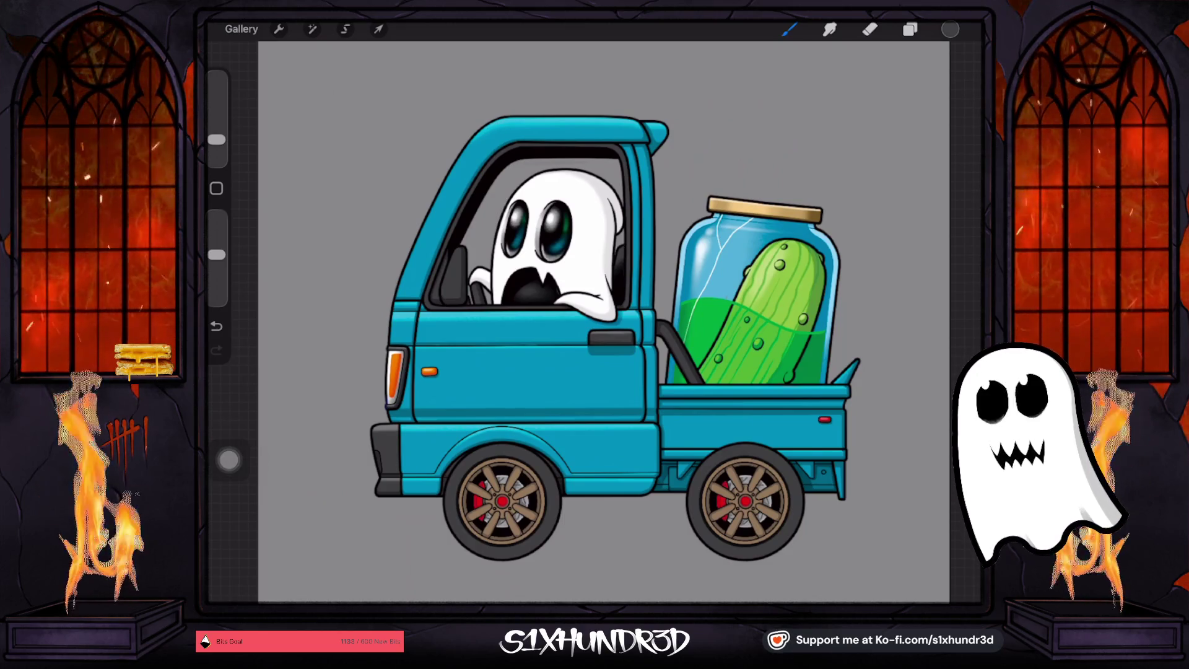
Fill Layer 70's alpha-locked shapes with the light grey sampled beside the truck
{"action": "left_click_drag", "start_coordinate": [372, 410], "coordinate": [379, 405]}
{"action": "left_click", "coordinate": [910, 29]}
{"action": "left_click", "coordinate": [954, 334]}
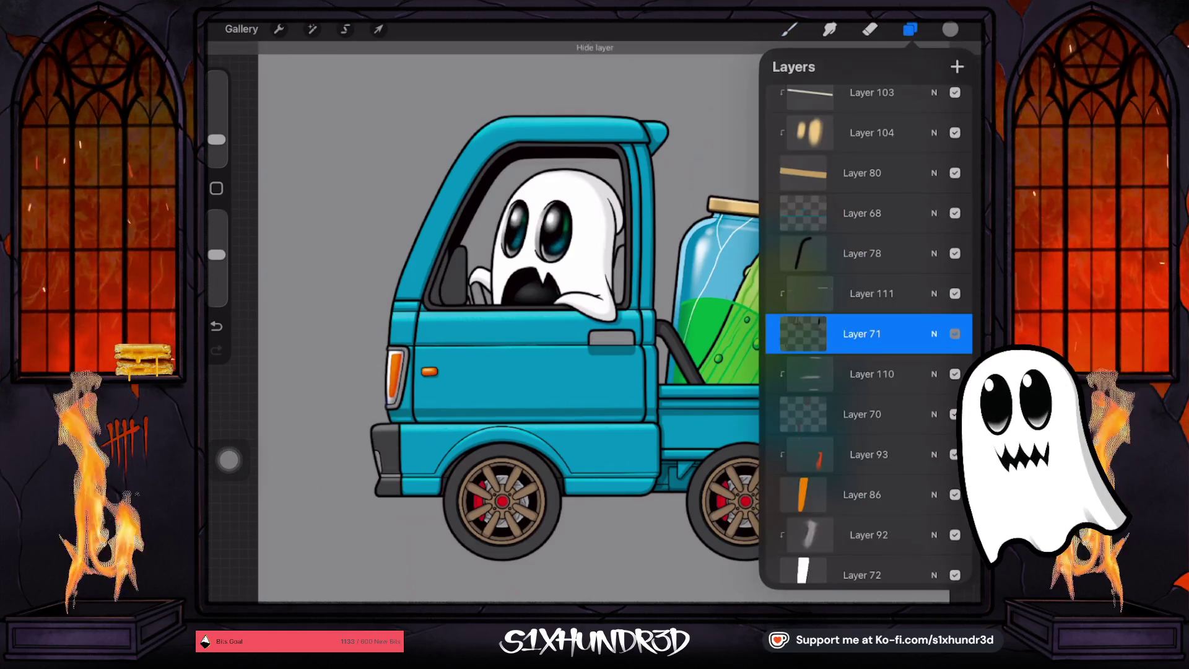
{"action": "left_click", "coordinate": [955, 334]}
{"action": "left_click", "coordinate": [955, 334]}
{"action": "left_click", "coordinate": [955, 333]}
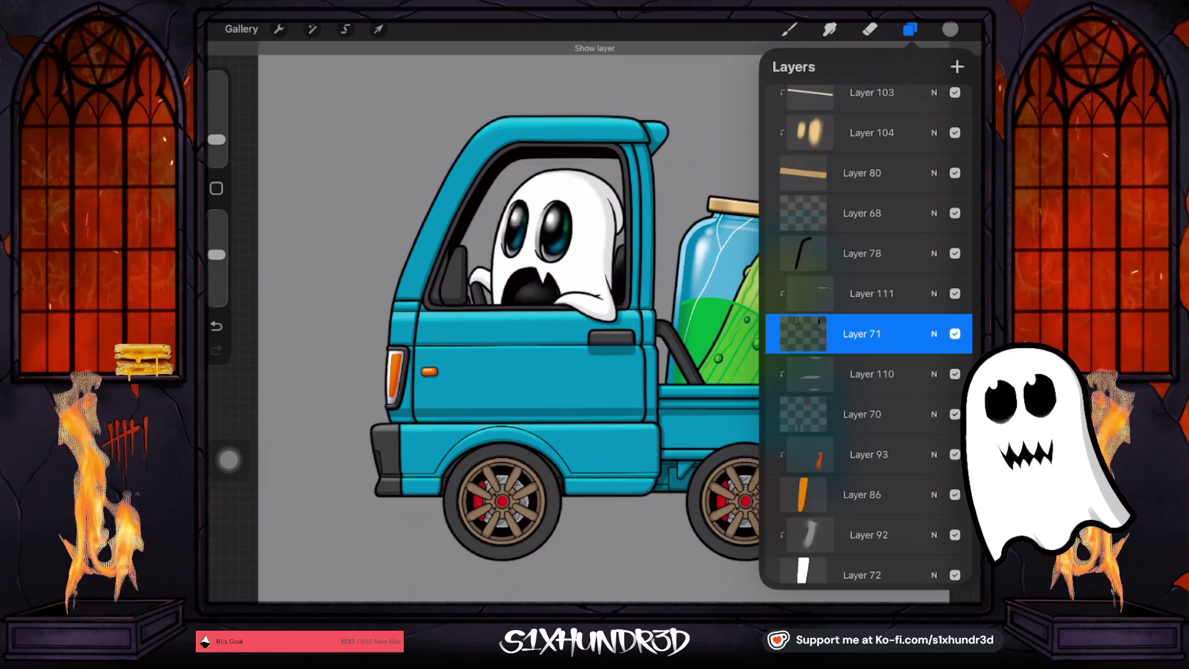
{"action": "left_click", "coordinate": [803, 414]}
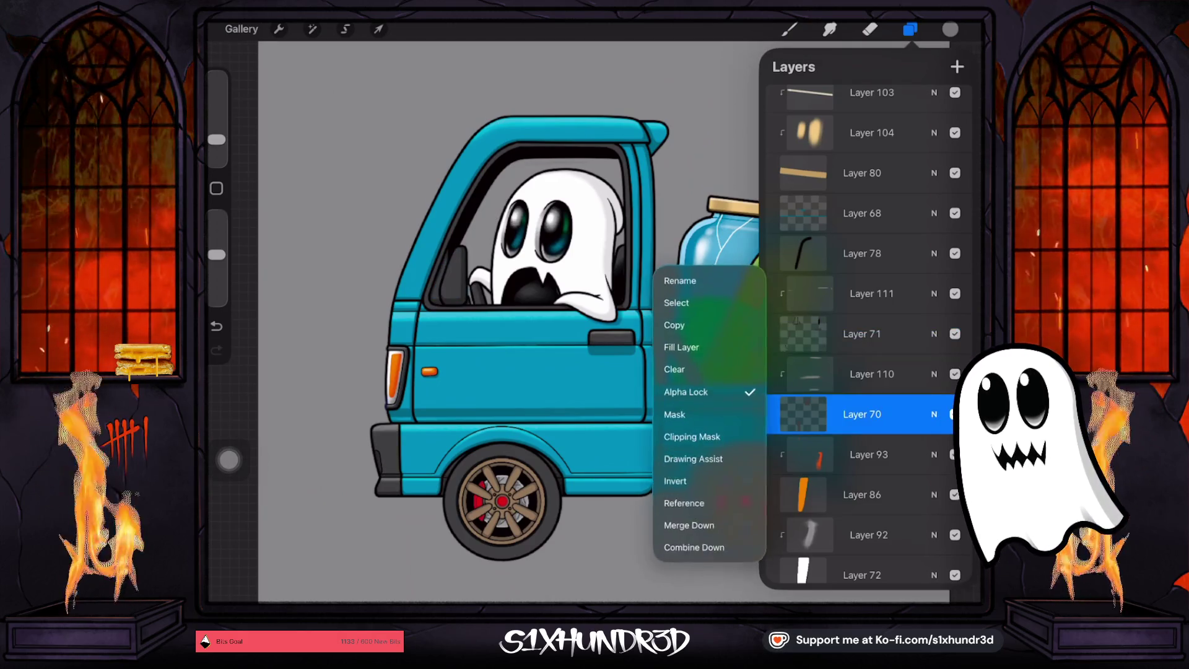
{"action": "left_click", "coordinate": [685, 345]}
{"action": "key", "text": "b"}
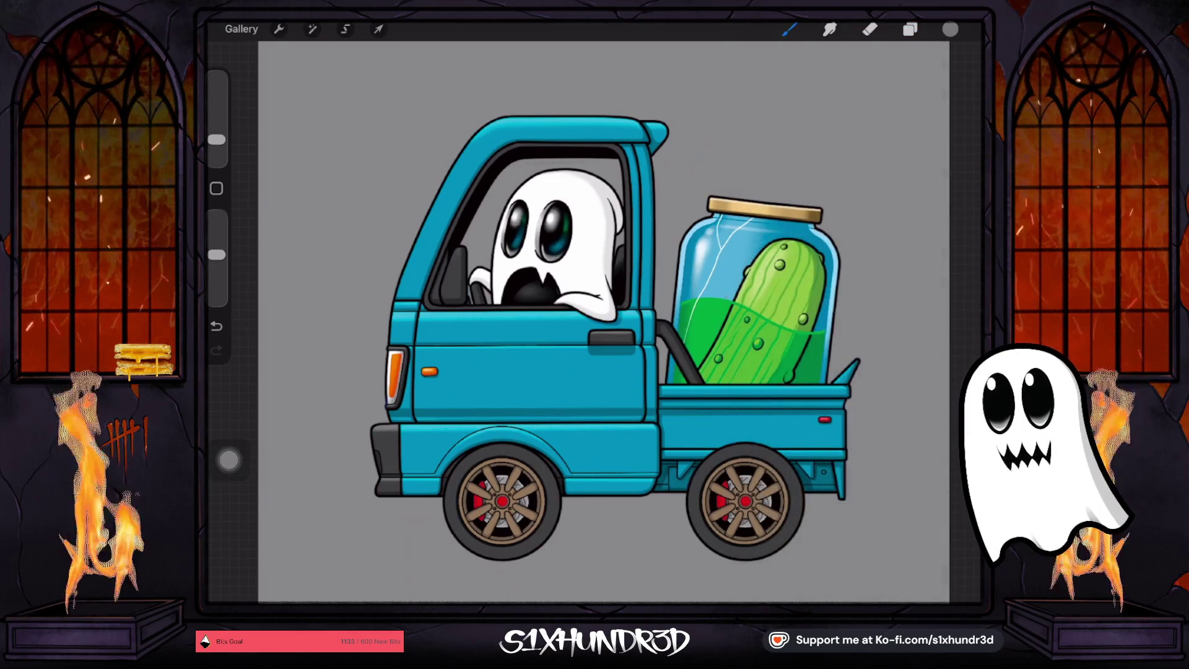
{"action": "left_click_drag", "start_coordinate": [216, 140], "coordinate": [216, 144]}
{"action": "scroll", "coordinate": [390, 288], "scroll_direction": "up", "scroll_amount": 5}
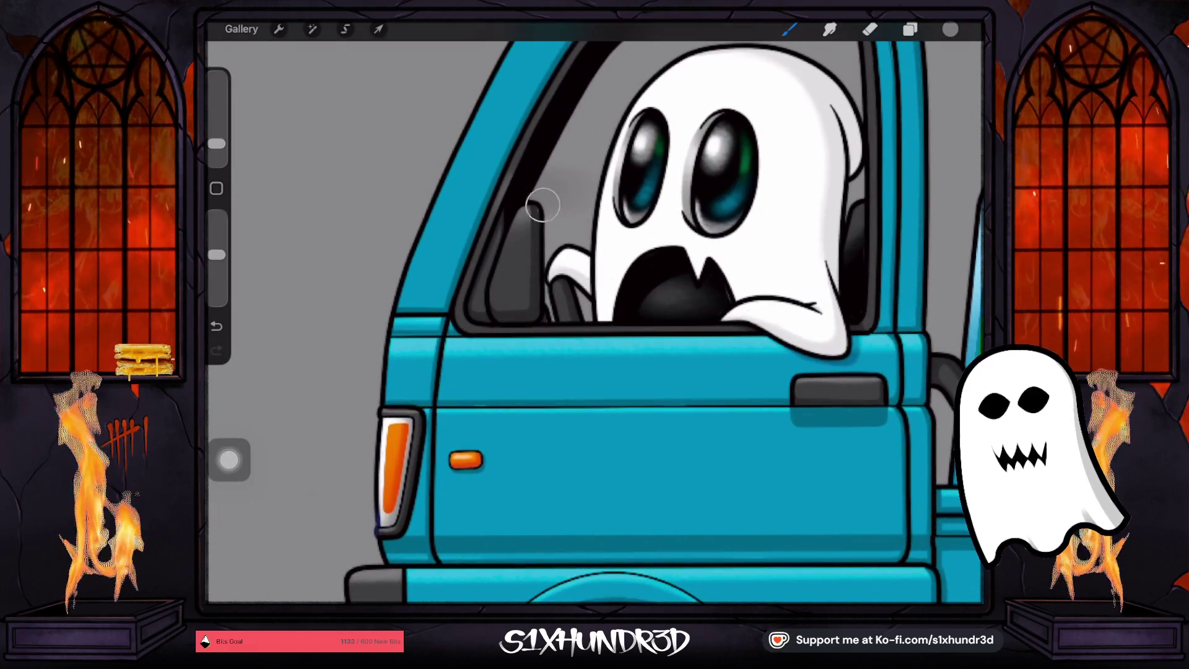
{"action": "left_click_drag", "start_coordinate": [217, 144], "coordinate": [216, 149]}
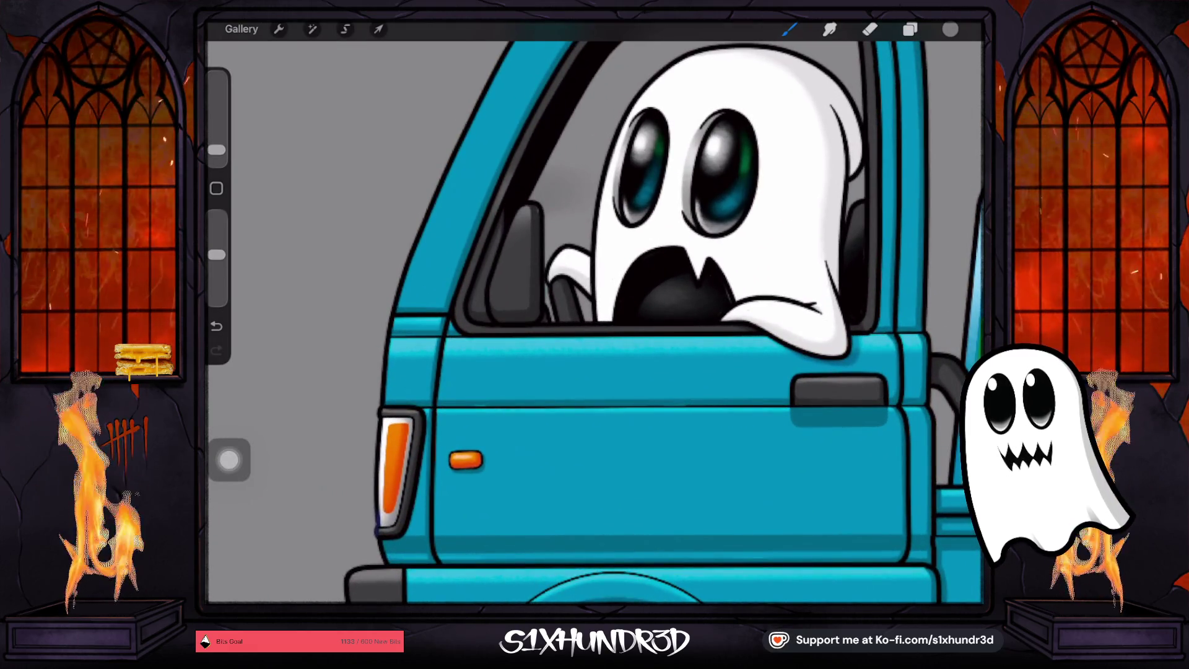
{"action": "left_click", "coordinate": [216, 326]}
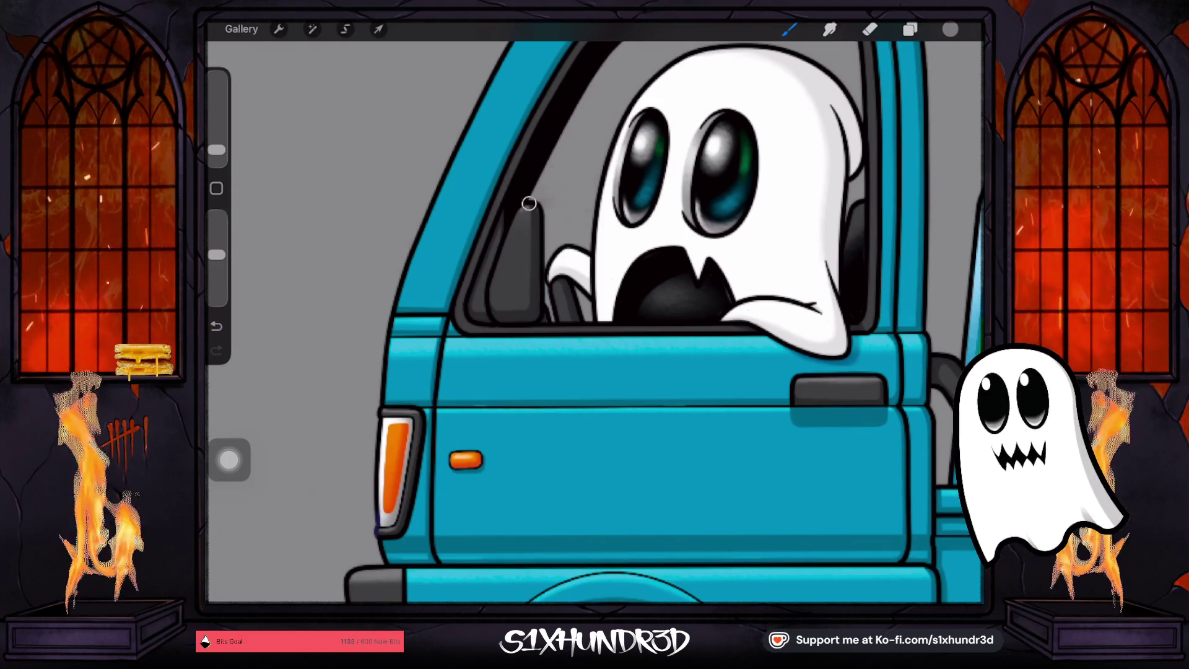
{"action": "left_click_drag", "start_coordinate": [216, 149], "coordinate": [216, 154]}
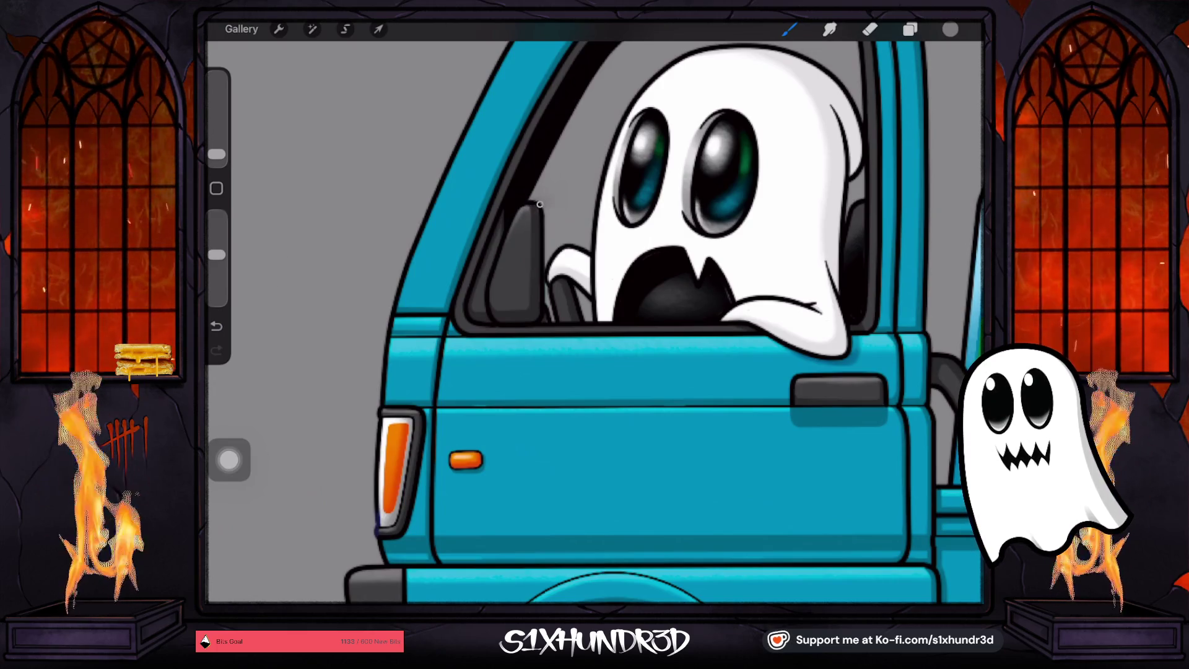
{"action": "scroll", "coordinate": [539, 204], "scroll_direction": "down", "scroll_amount": 5}
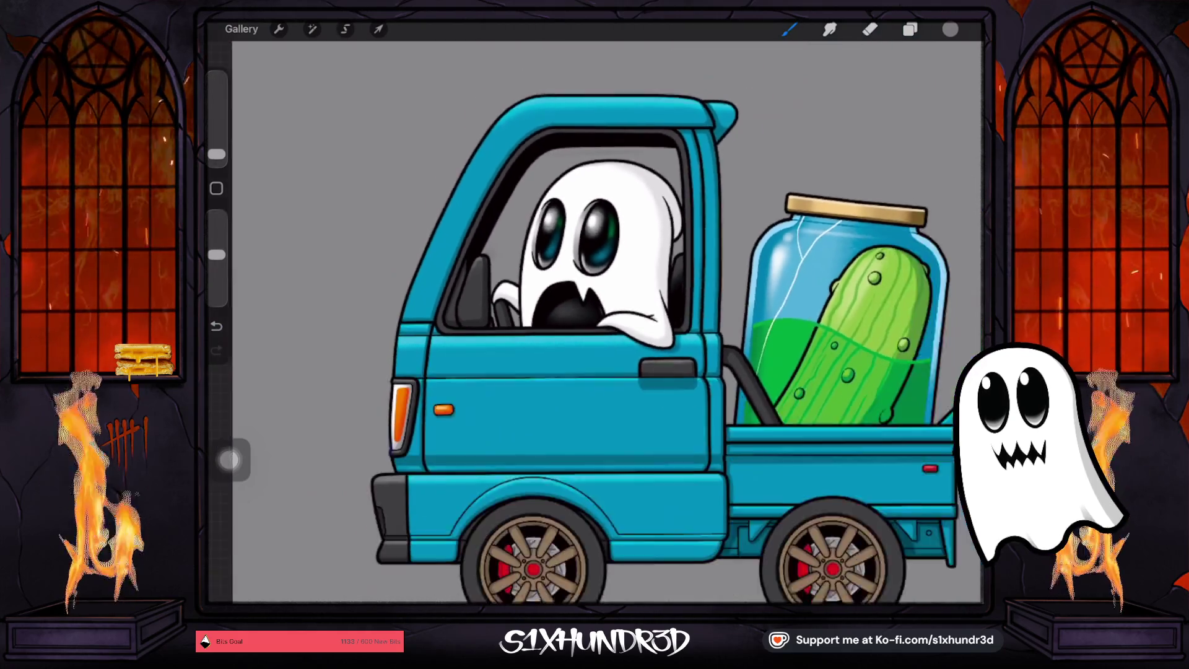
{"action": "scroll", "coordinate": [613, 322], "scroll_direction": "down", "scroll_amount": 3}
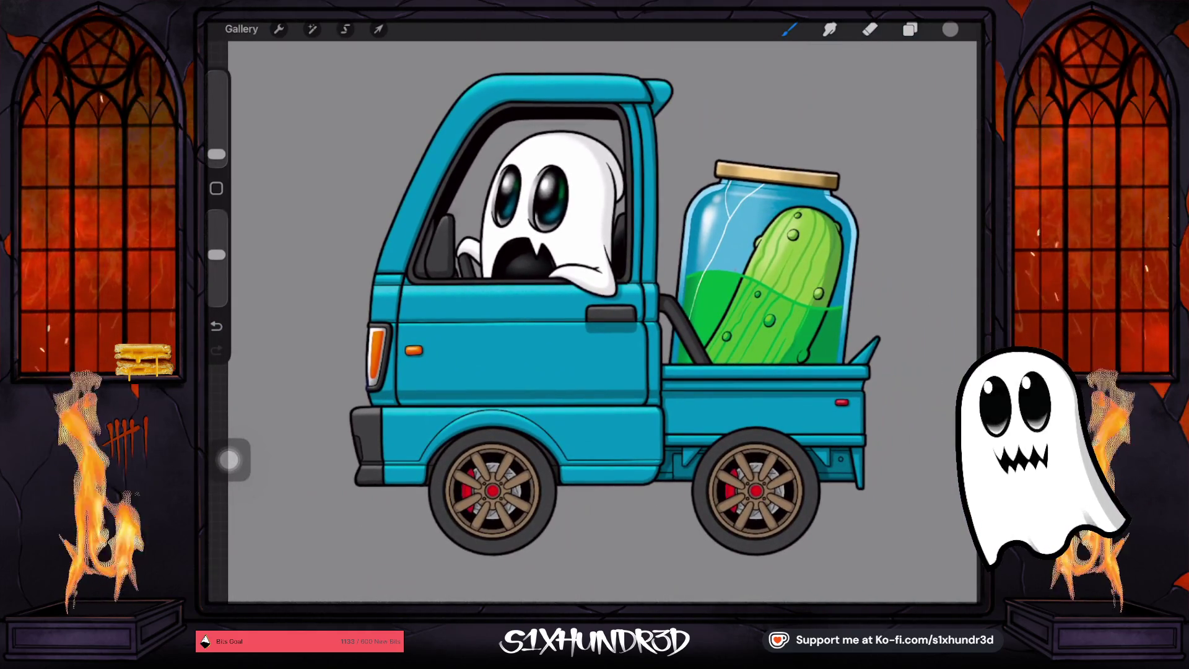
{"action": "left_click", "coordinate": [909, 29]}
Show Layer 70 again and check Layer 89's contents by toggling its visibility
{"action": "left_click", "coordinate": [955, 334]}
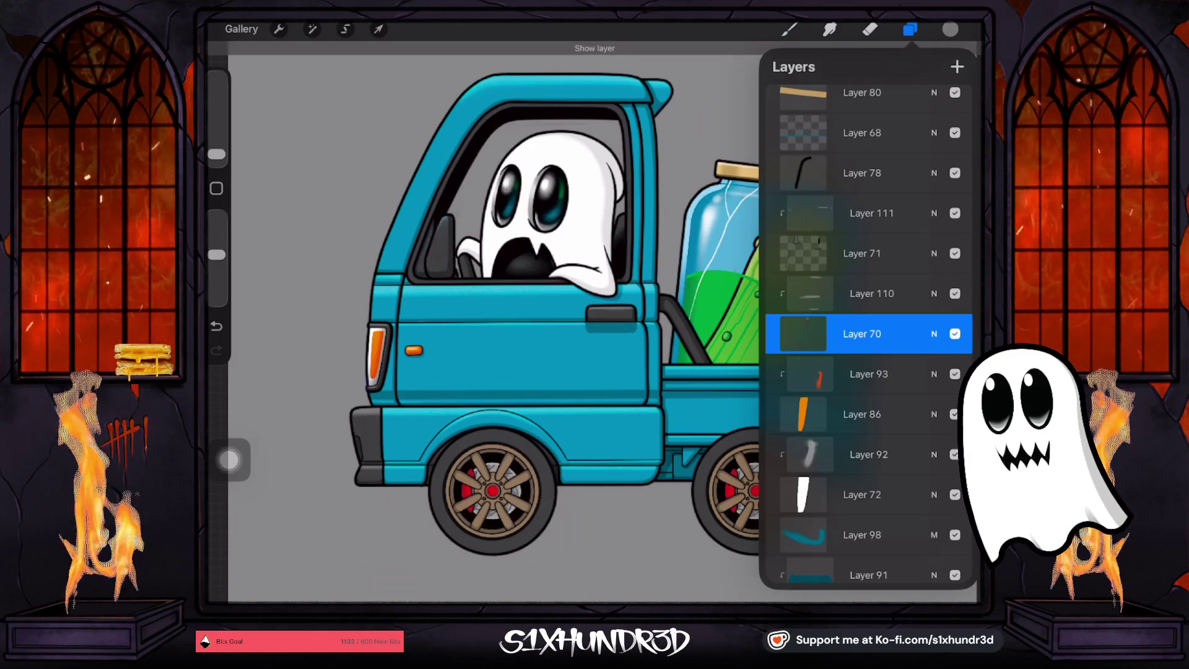
{"action": "scroll", "coordinate": [867, 334], "scroll_direction": "down", "scroll_amount": 10}
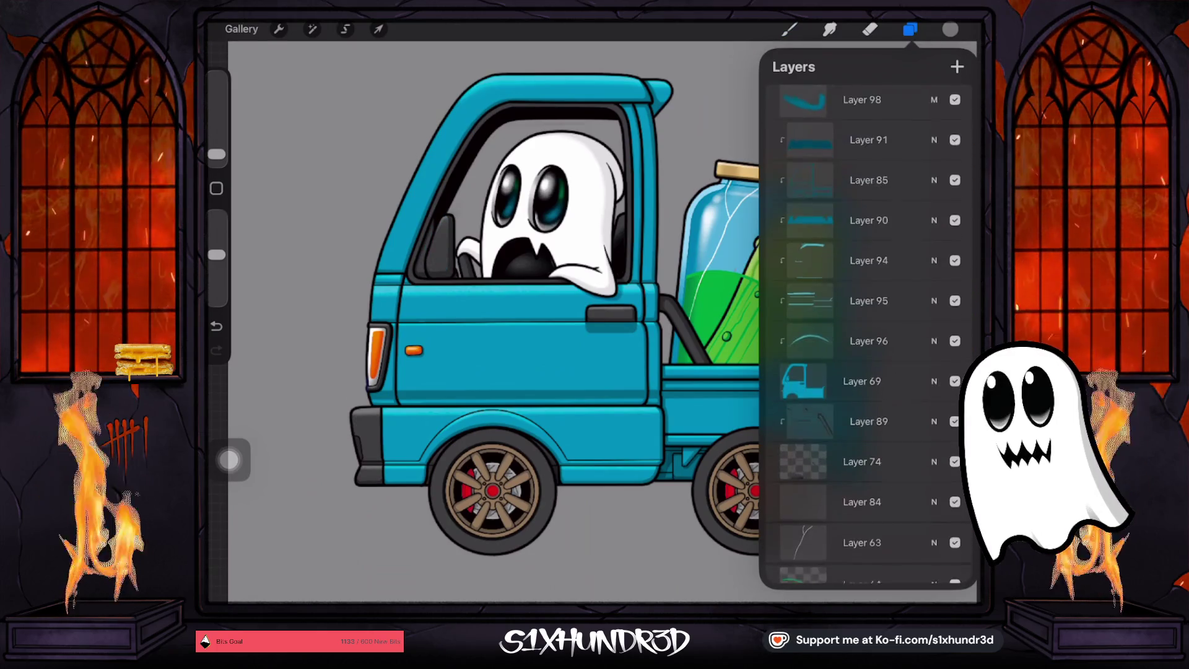
{"action": "left_click", "coordinate": [868, 402]}
{"action": "left_click", "coordinate": [955, 402]}
{"action": "left_click", "coordinate": [955, 401]}
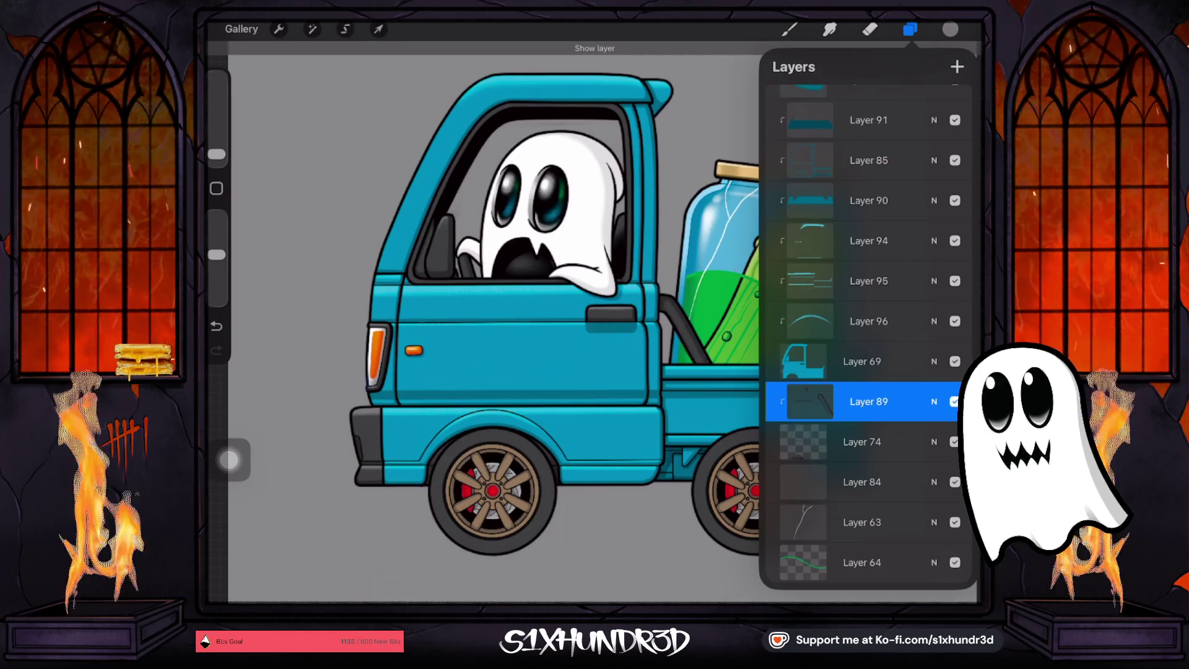
Add a new blank Layer 112 above Layer 74 and set a fine 2% brush
{"action": "left_click", "coordinate": [861, 441]}
{"action": "left_click", "coordinate": [954, 441]}
{"action": "left_click", "coordinate": [955, 441]}
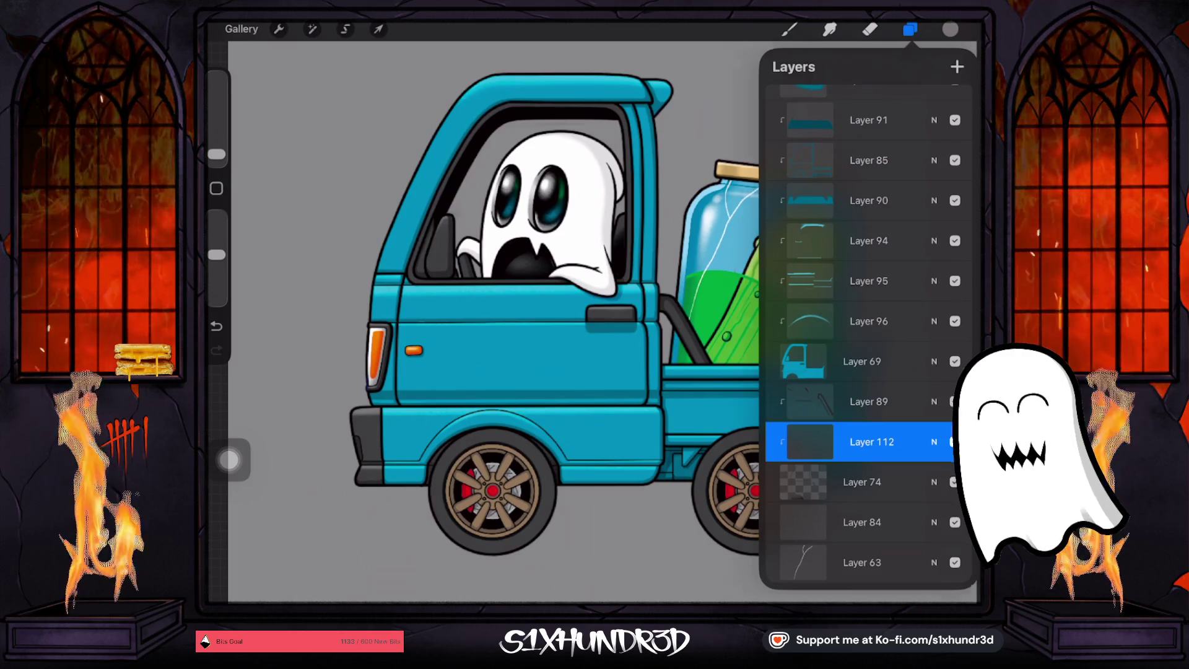
{"action": "left_click", "coordinate": [789, 29]}
{"action": "left_click_drag", "start_coordinate": [217, 154], "coordinate": [216, 152]}
{"action": "scroll", "coordinate": [719, 327], "scroll_direction": "up", "scroll_amount": 5}
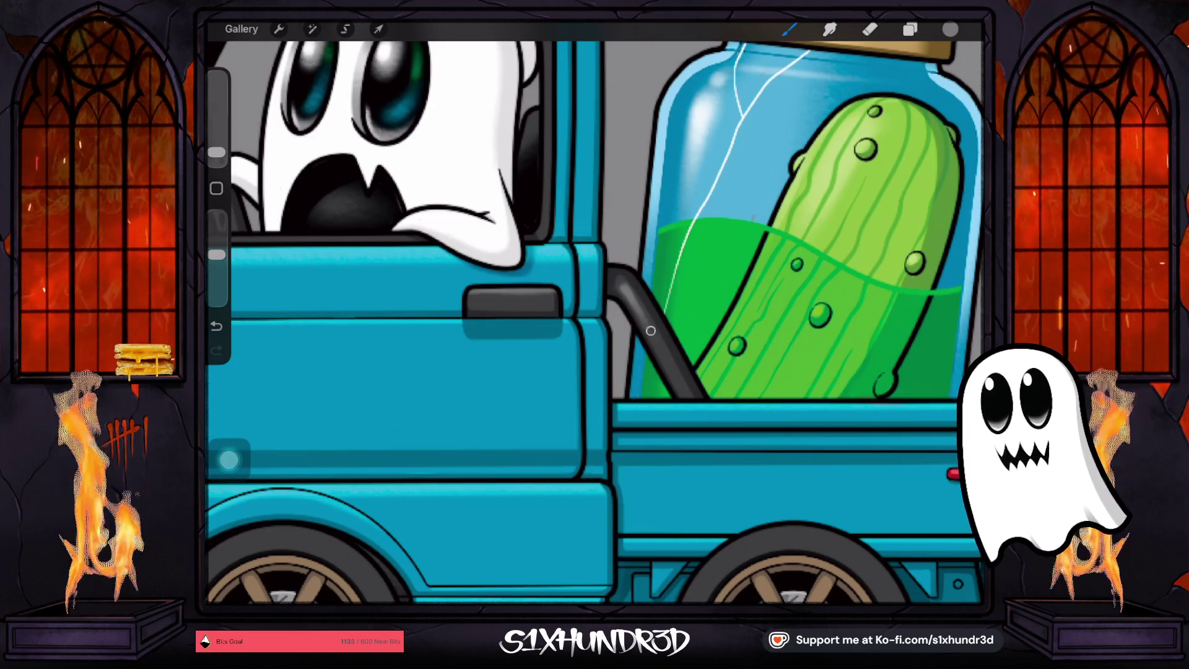
{"action": "scroll", "coordinate": [650, 330], "scroll_direction": "down", "scroll_amount": 5}
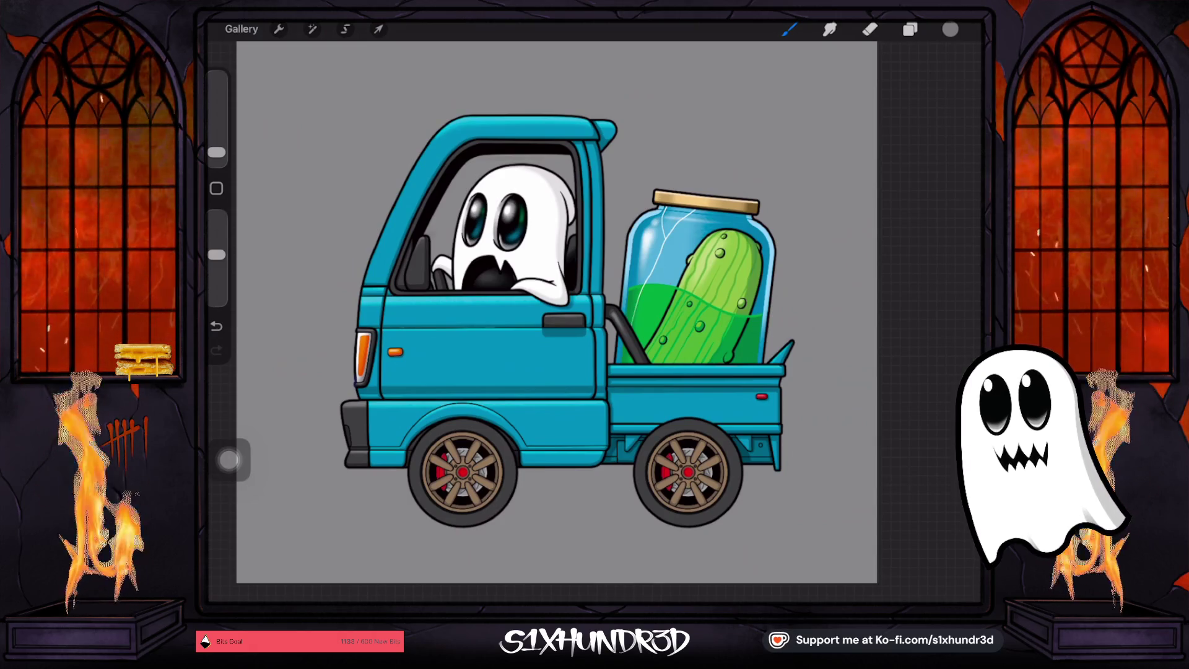
Paint a dark diagonal undercarriage stroke on Layer 112 beneath the truck bed near the rear wheel
{"action": "scroll", "coordinate": [603, 279], "scroll_direction": "up", "scroll_amount": 5}
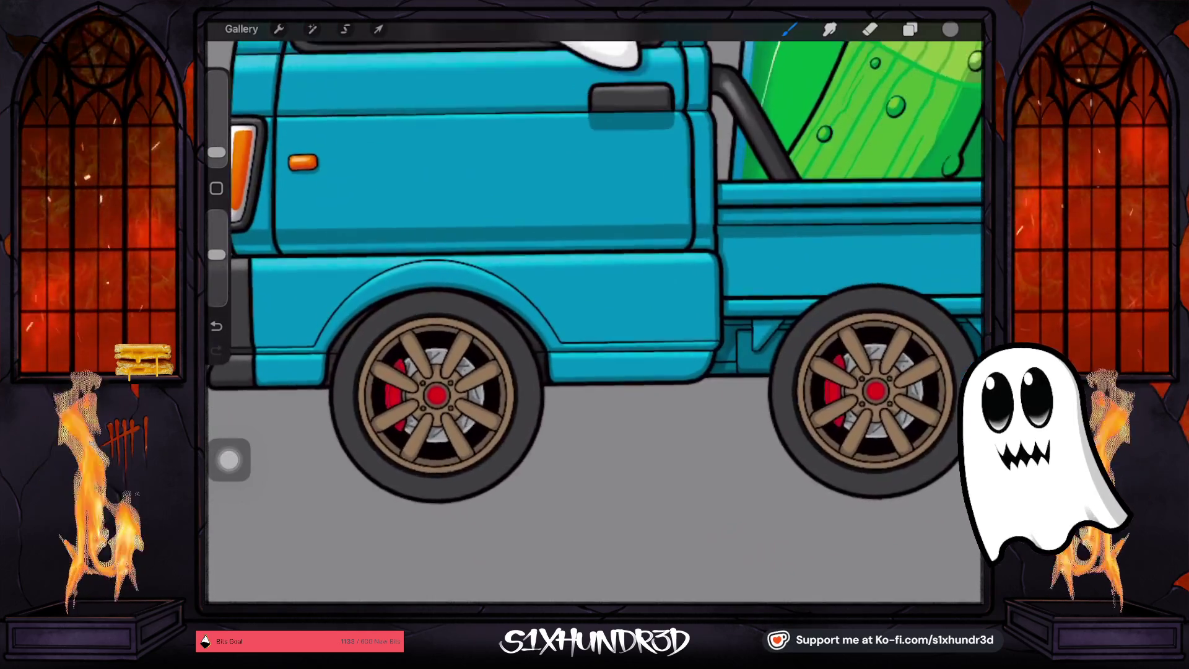
{"action": "scroll", "coordinate": [594, 279], "scroll_direction": "up", "scroll_amount": 3}
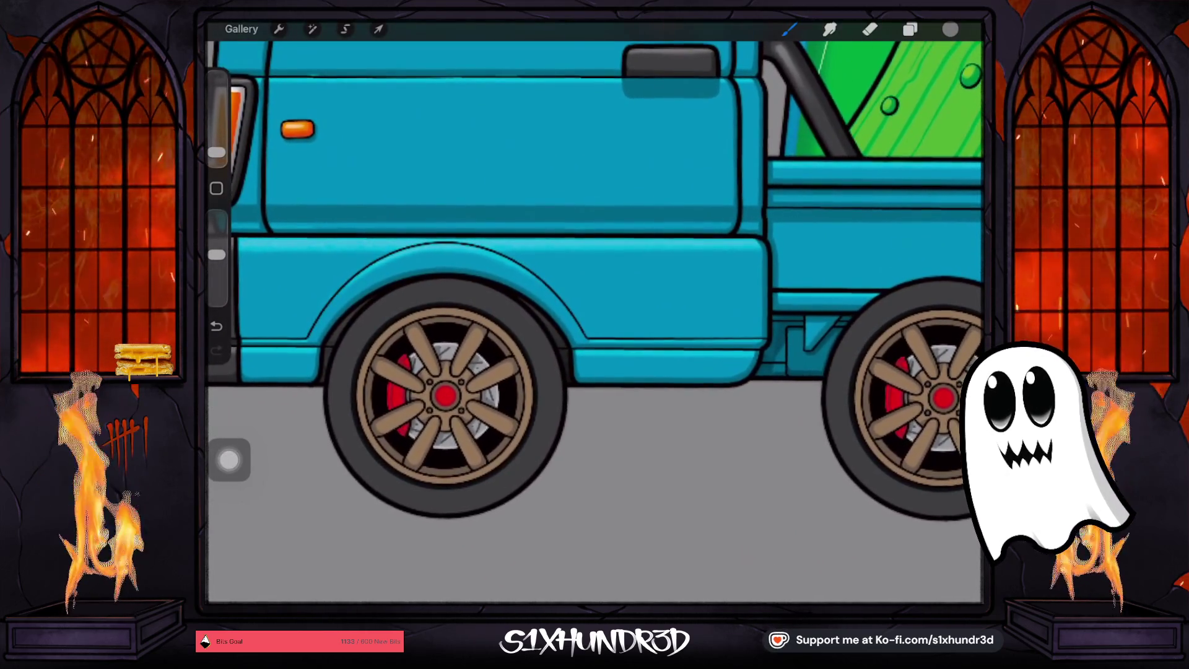
{"action": "scroll", "coordinate": [594, 279], "scroll_direction": "down", "scroll_amount": 1}
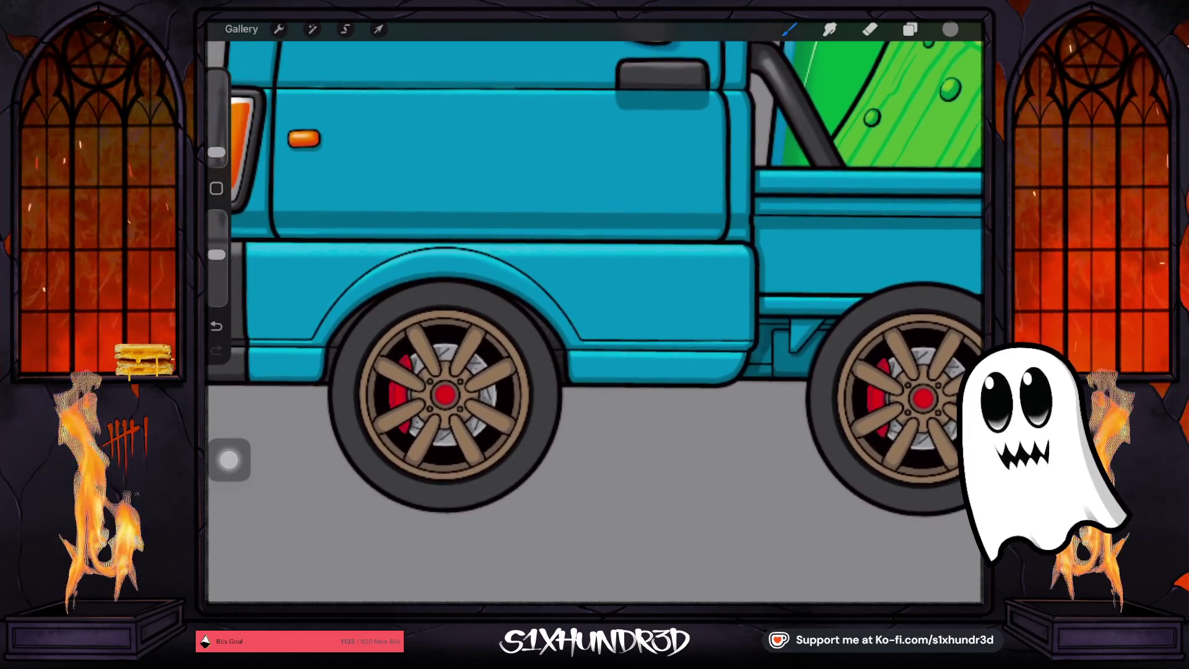
{"action": "scroll", "coordinate": [595, 279], "scroll_direction": "up", "scroll_amount": 1}
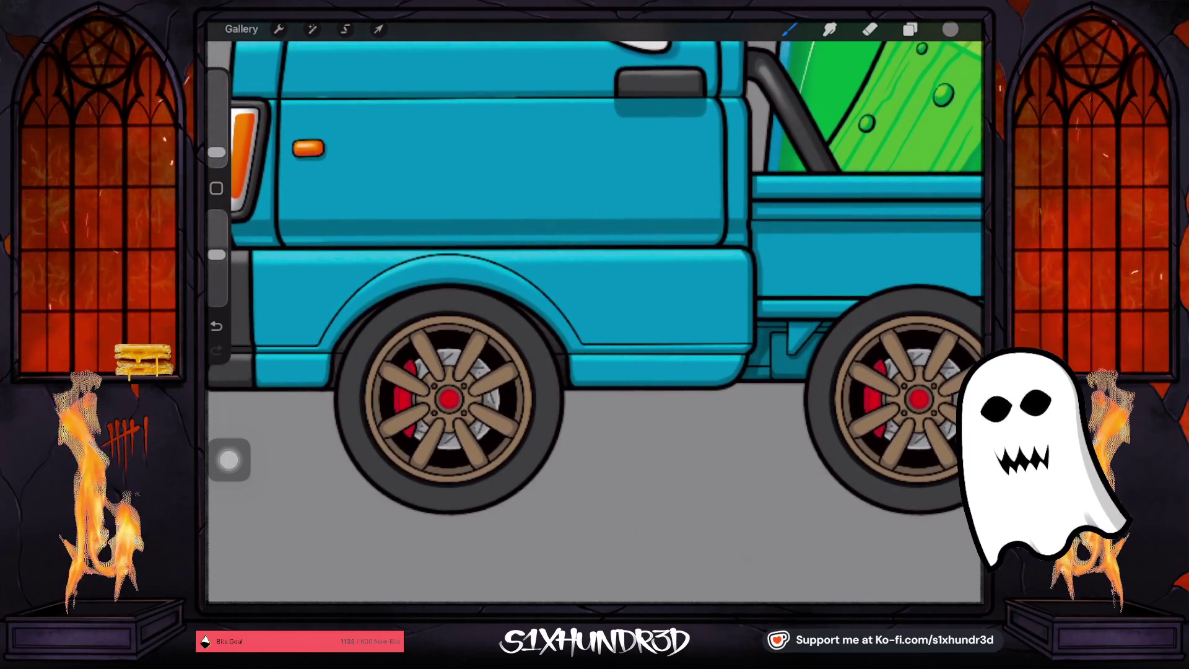
{"action": "left_click_drag", "start_coordinate": [402, 481], "coordinate": [429, 491]}
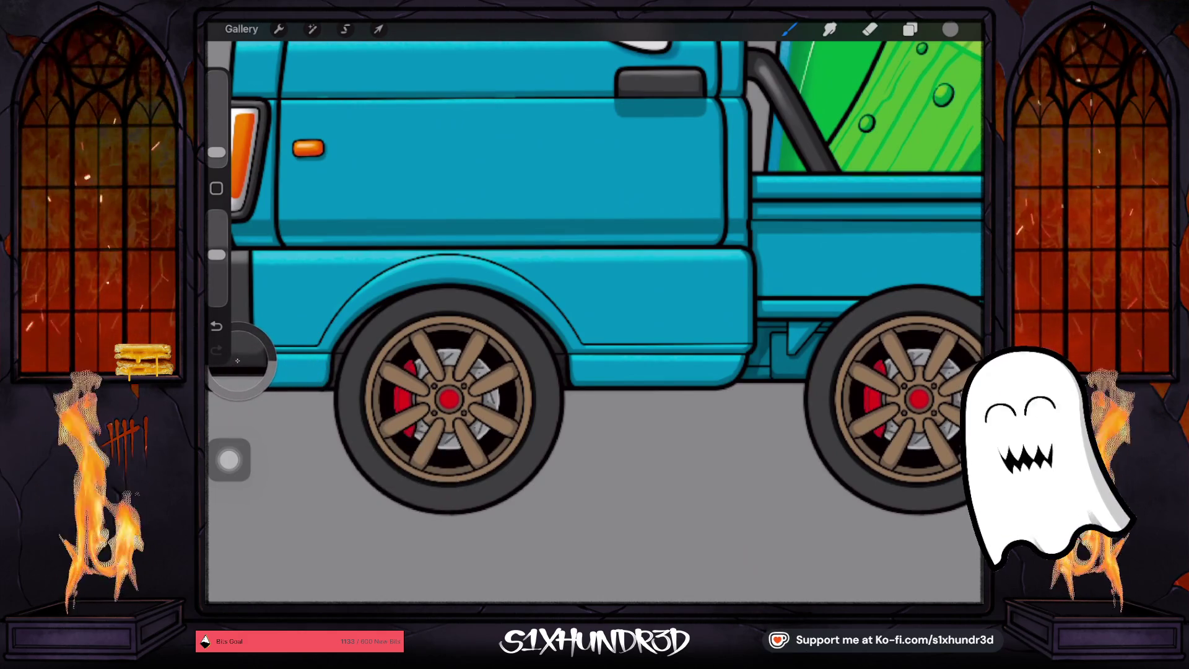
{"action": "scroll", "coordinate": [237, 361], "scroll_direction": "down", "scroll_amount": 3}
{"action": "left_click", "coordinate": [910, 29]}
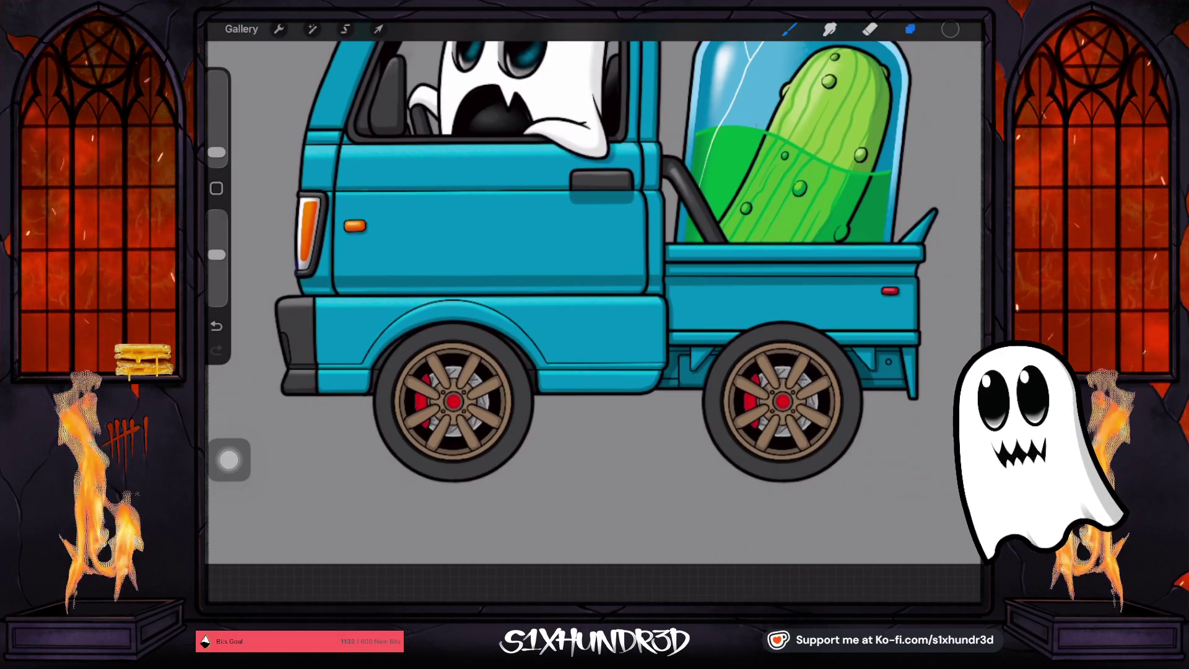
{"action": "scroll", "coordinate": [483, 279], "scroll_direction": "down", "scroll_amount": 3}
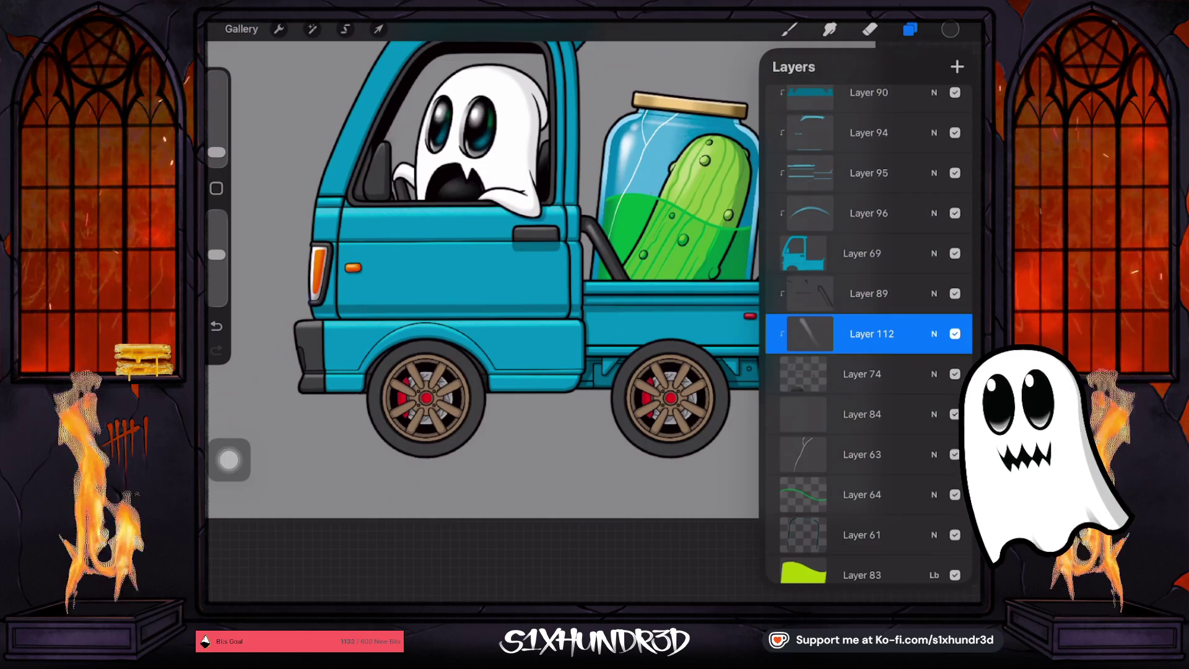
Expand the Back Wheels group and make its hidden Layer 17 visible again
{"action": "scroll", "coordinate": [867, 334], "scroll_direction": "up", "scroll_amount": 5}
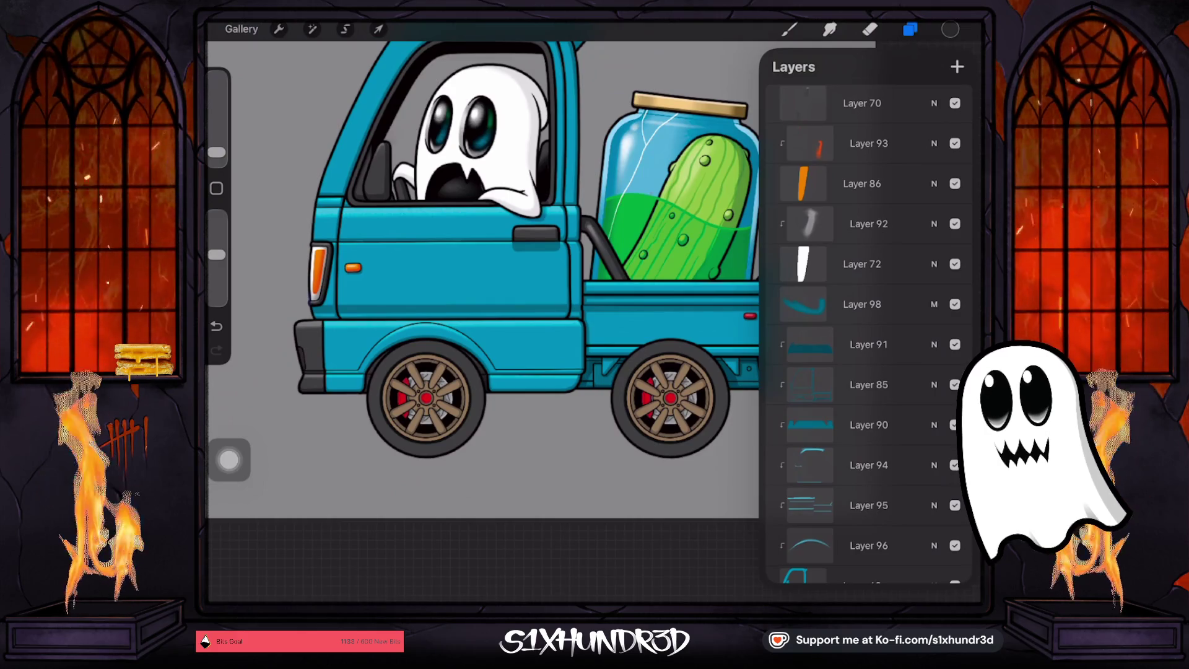
{"action": "scroll", "coordinate": [867, 334], "scroll_direction": "up", "scroll_amount": 10}
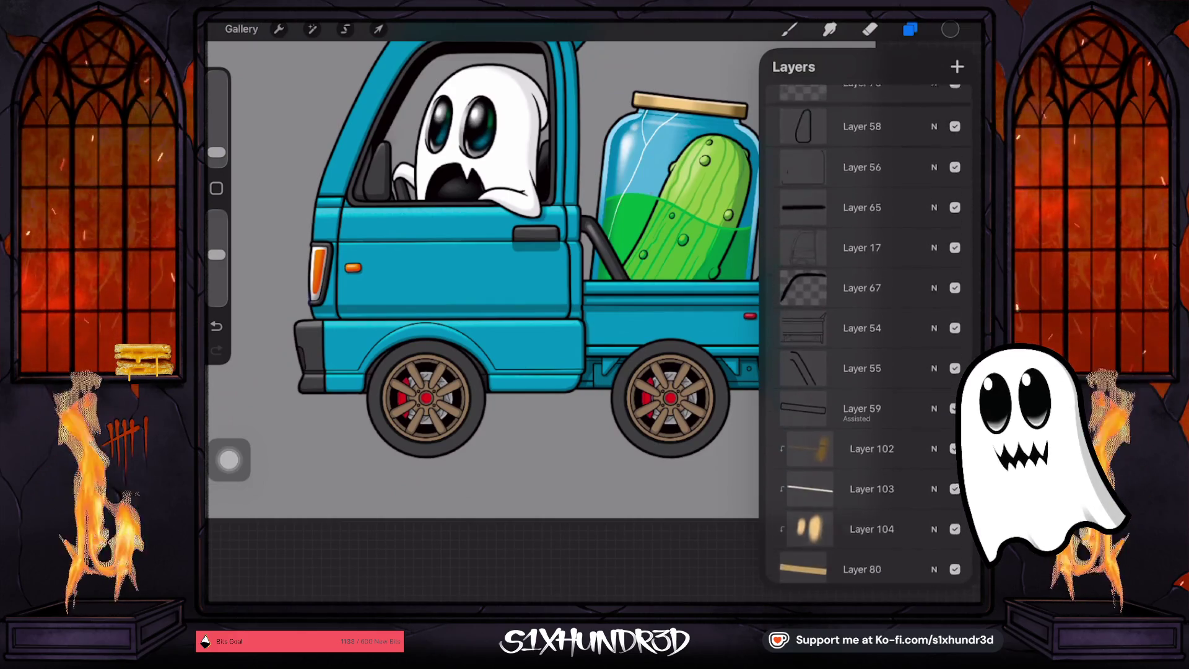
{"action": "scroll", "coordinate": [867, 334], "scroll_direction": "up", "scroll_amount": 10}
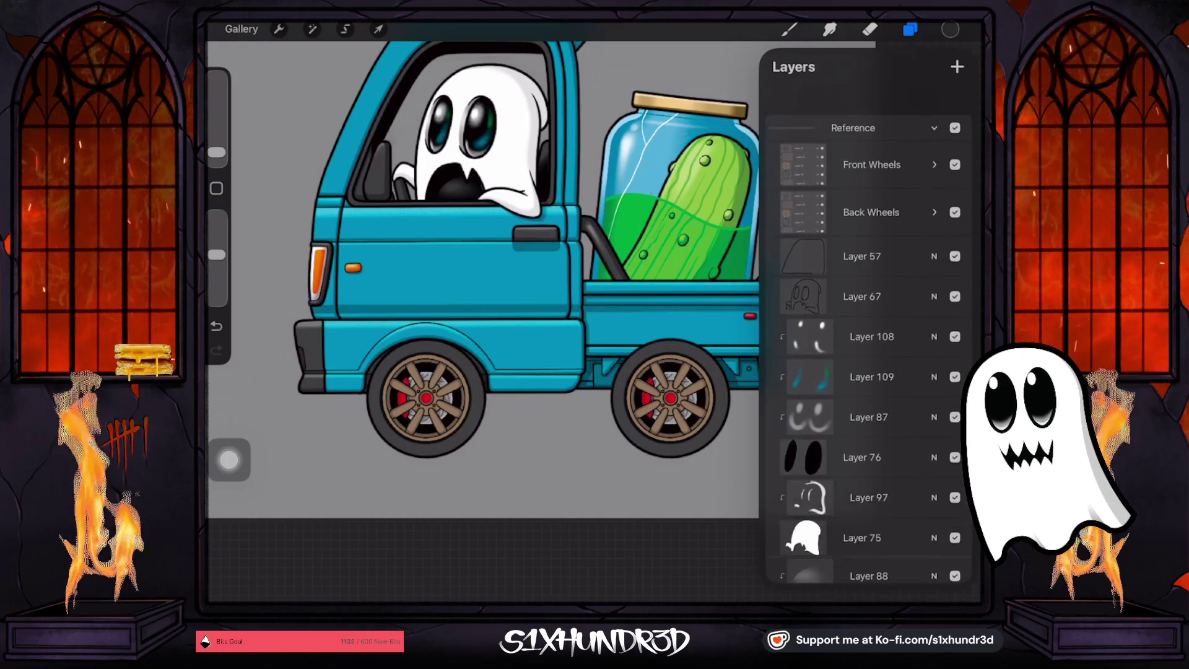
{"action": "left_click", "coordinate": [934, 211]}
{"action": "scroll", "coordinate": [866, 335], "scroll_direction": "down", "scroll_amount": 3}
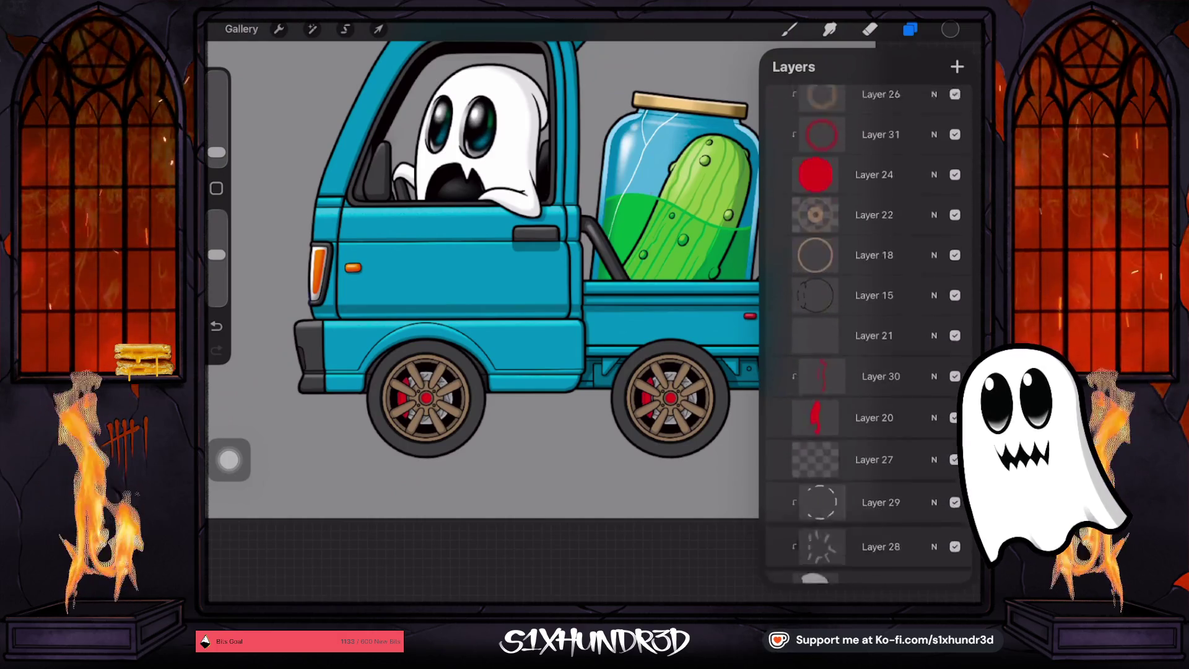
{"action": "scroll", "coordinate": [866, 334], "scroll_direction": "down", "scroll_amount": 10}
{"action": "left_click", "coordinate": [873, 331]}
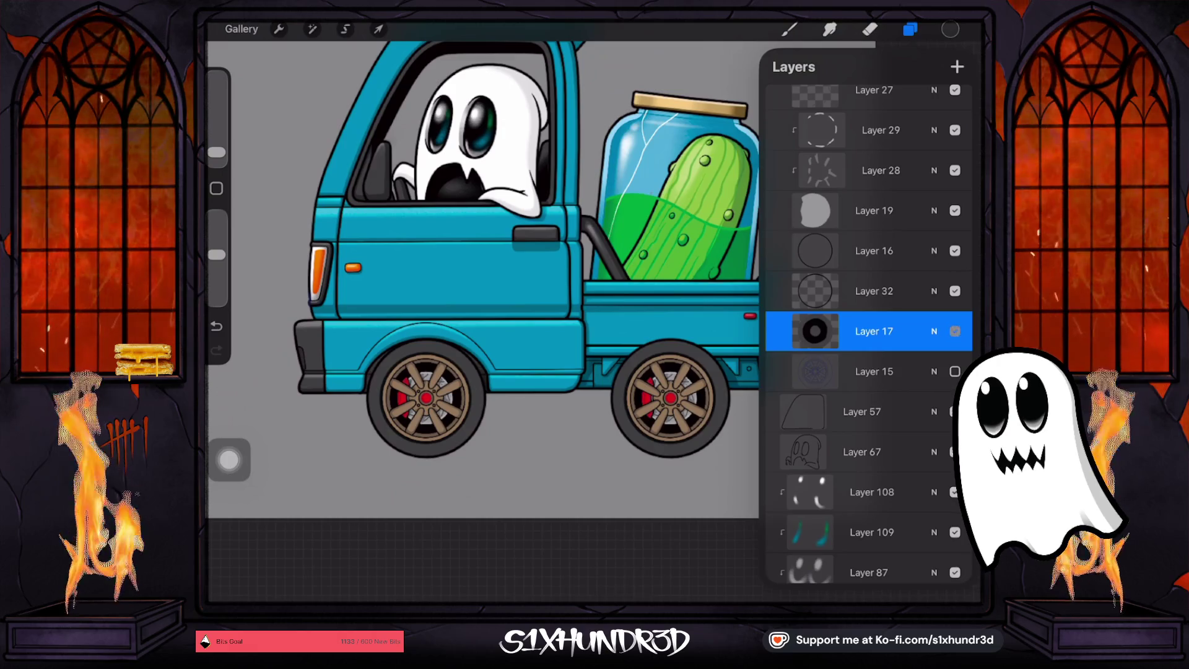
{"action": "left_click", "coordinate": [955, 331]}
{"action": "left_click", "coordinate": [815, 331]}
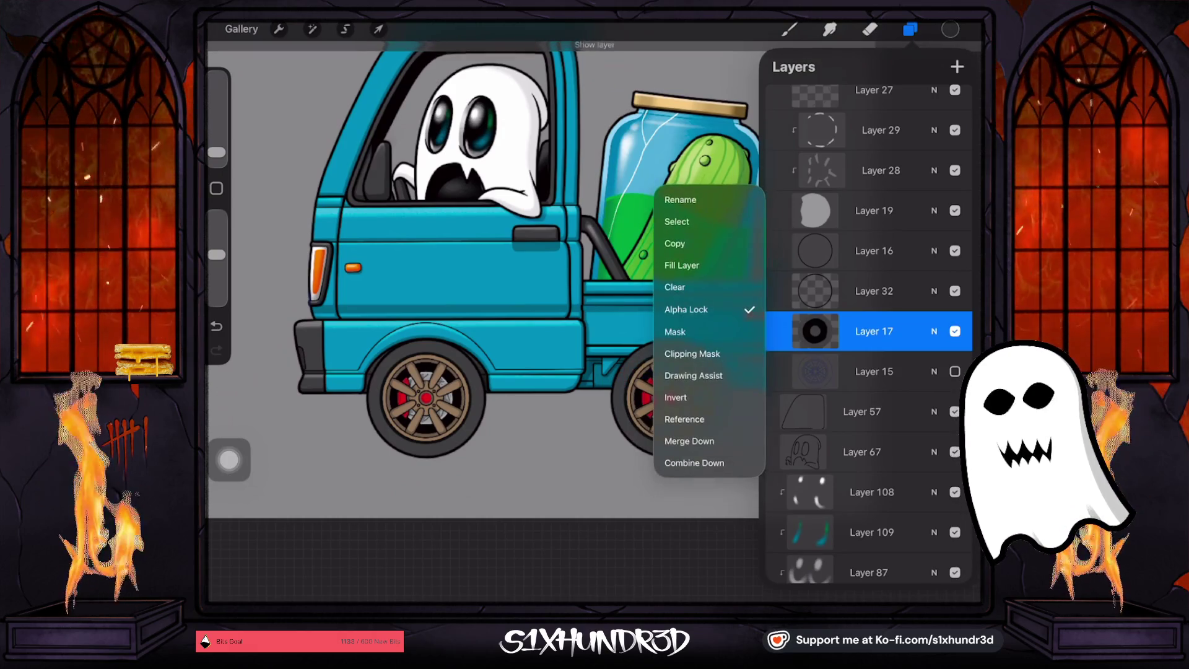
{"action": "left_click", "coordinate": [815, 331]}
Raise the brush opacity, set the size to 14%, and ColorDrop-fill Layer 17
{"action": "left_click", "coordinate": [789, 29]}
{"action": "left_click_drag", "start_coordinate": [216, 151], "coordinate": [216, 113]}
{"action": "left_click_drag", "start_coordinate": [216, 254], "coordinate": [216, 217]}
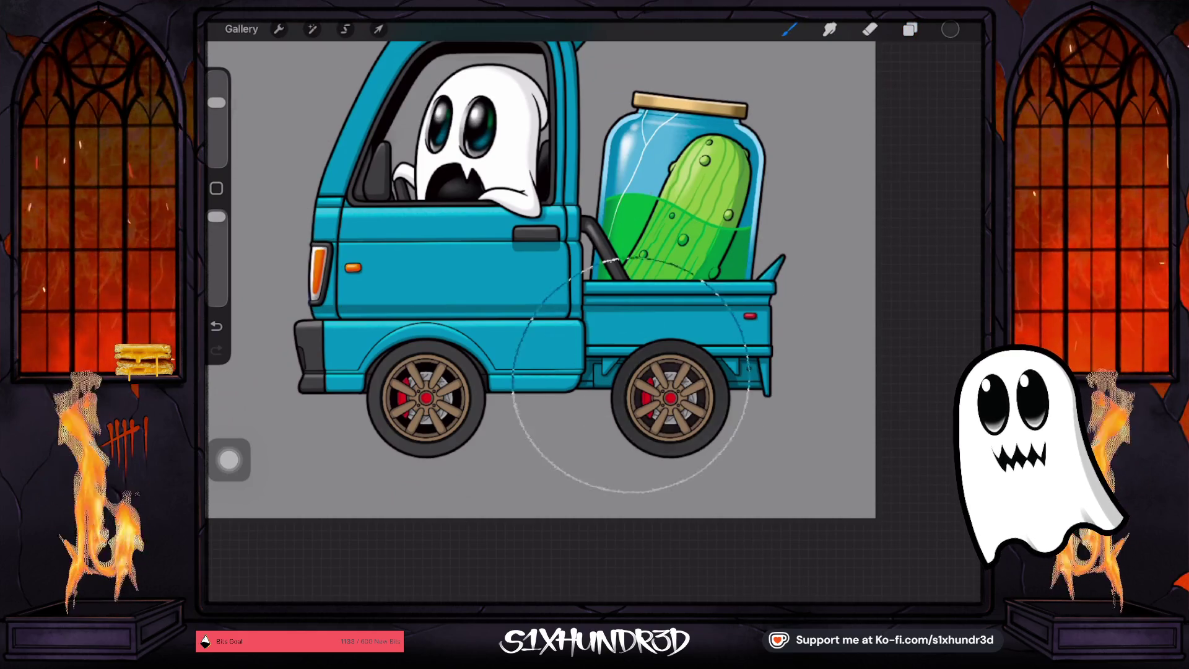
{"action": "left_click_drag", "start_coordinate": [216, 102], "coordinate": [216, 127]}
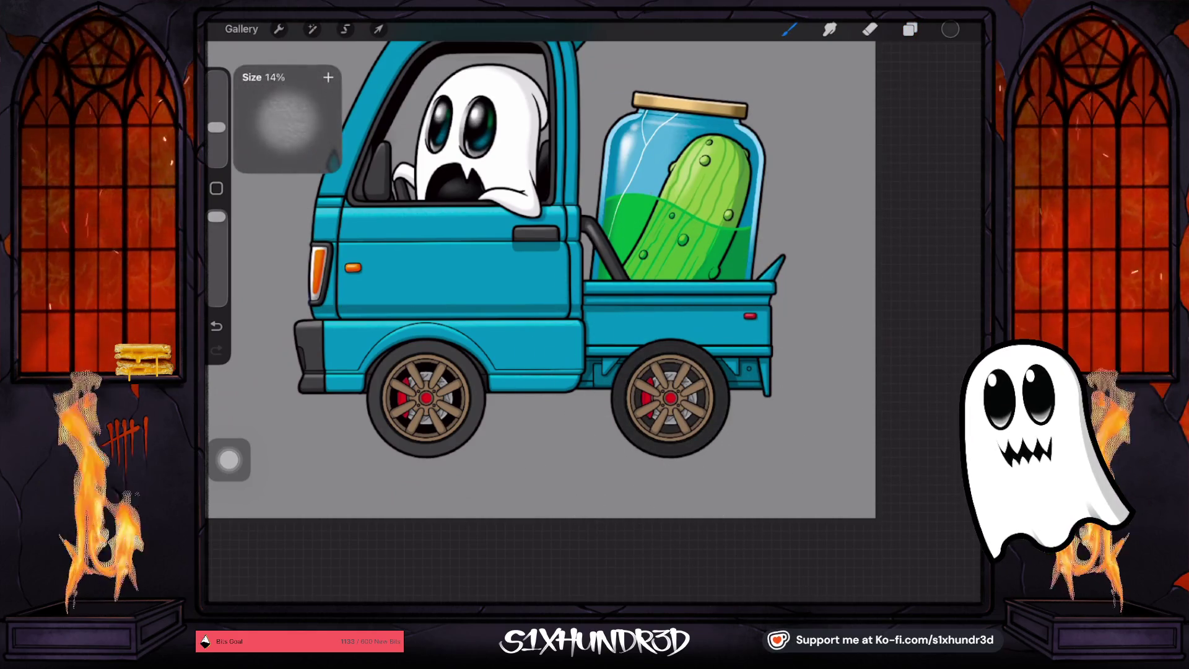
{"action": "left_click_drag", "start_coordinate": [950, 29], "coordinate": [851, 150]}
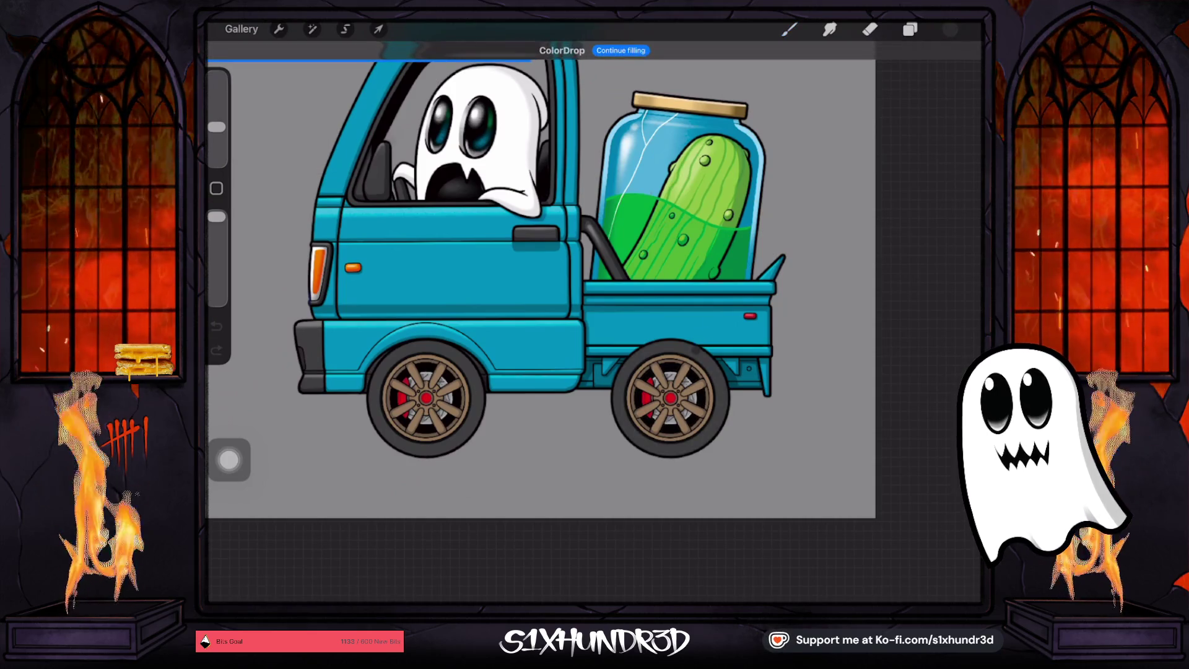
Collapse the Back Wheels group and ColorDrop the current colour onto another canvas area
{"action": "left_click", "coordinate": [909, 29]}
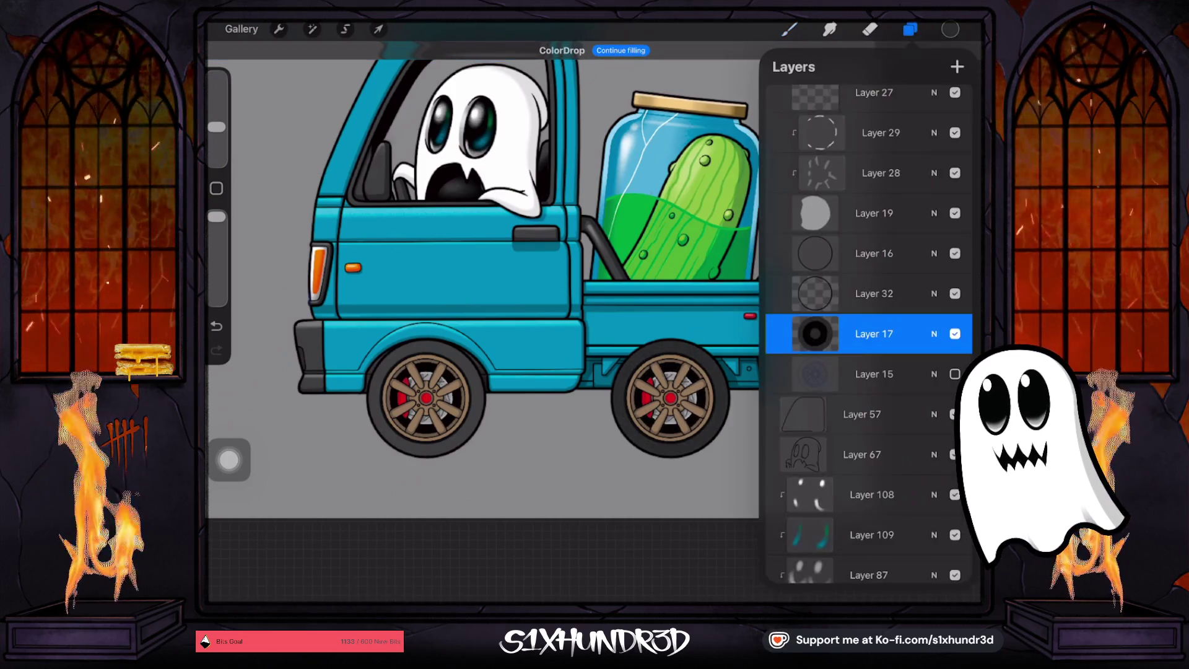
{"action": "scroll", "coordinate": [867, 335], "scroll_direction": "up", "scroll_amount": 10}
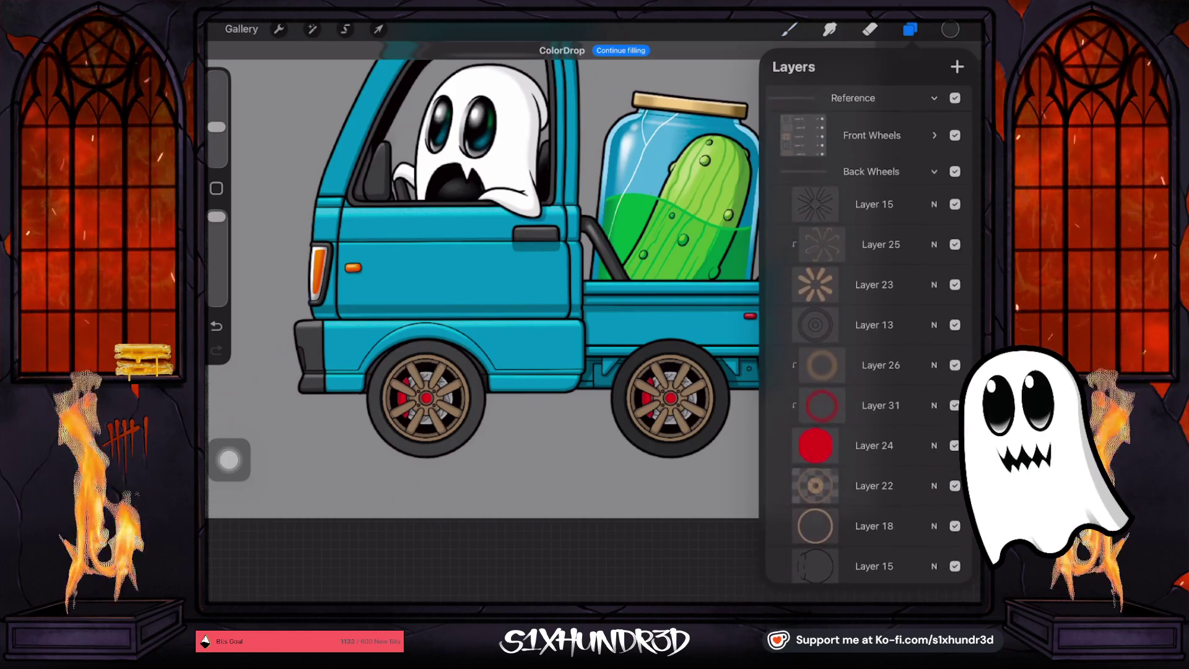
{"action": "left_click", "coordinate": [870, 213]}
{"action": "scroll", "coordinate": [867, 371], "scroll_direction": "down", "scroll_amount": 5}
{"action": "scroll", "coordinate": [867, 334], "scroll_direction": "down", "scroll_amount": 5}
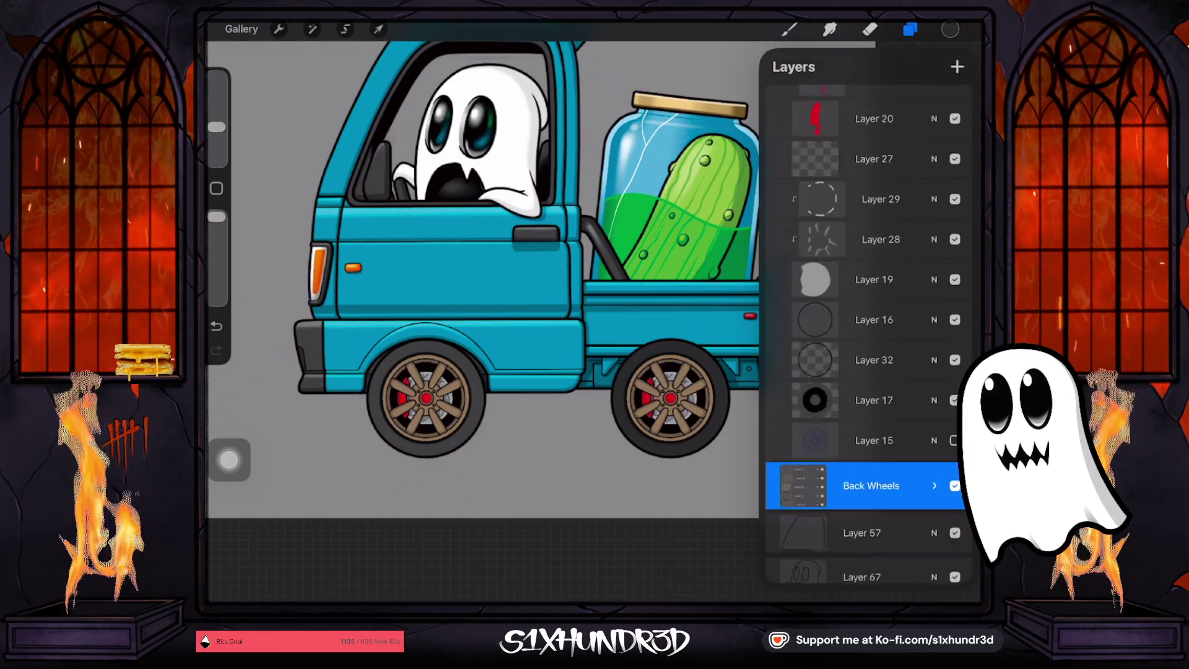
{"action": "left_click_drag", "start_coordinate": [949, 29], "coordinate": [469, 370]}
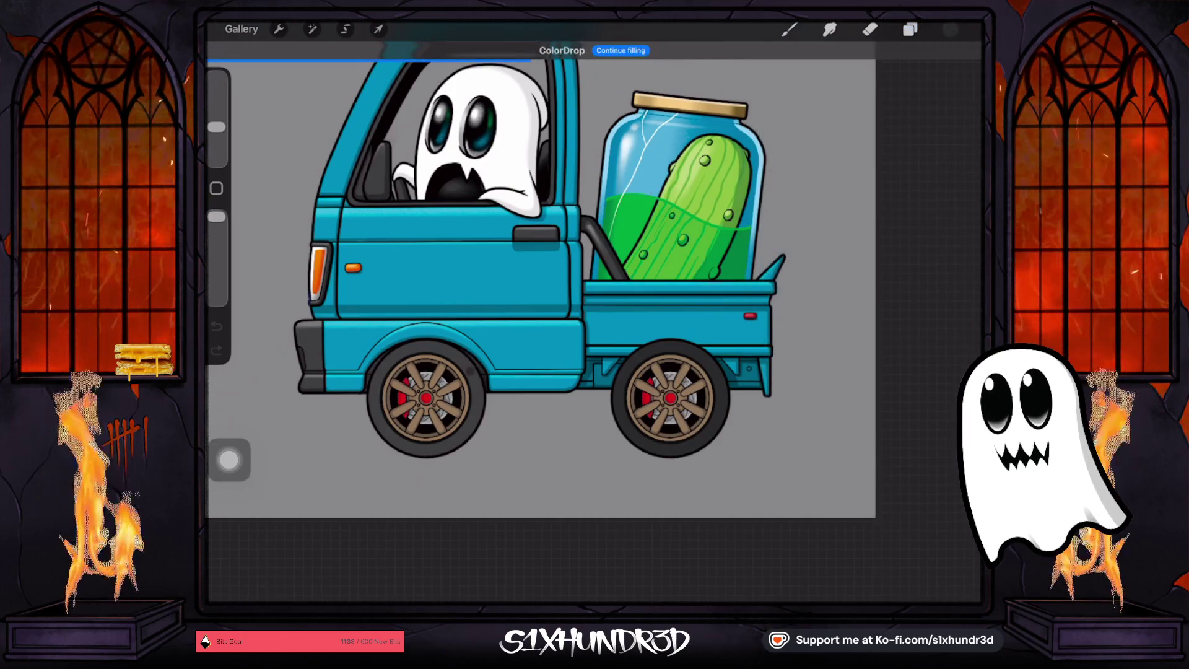
{"action": "scroll", "coordinate": [433, 394], "scroll_direction": "up", "scroll_amount": 5}
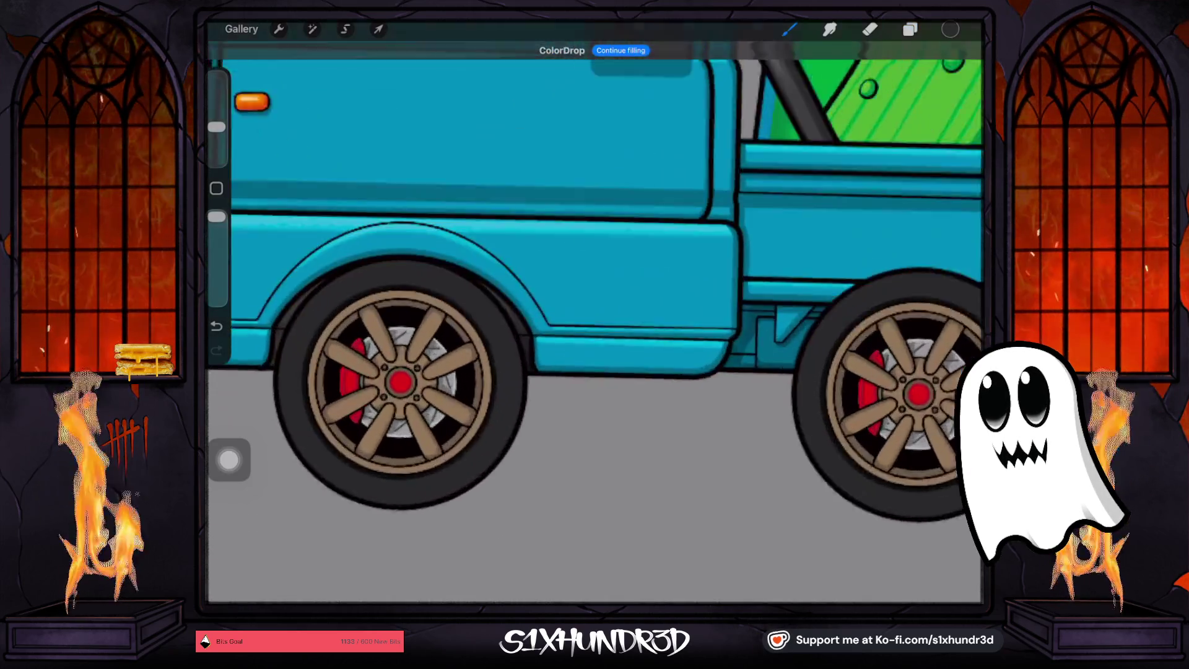
{"action": "scroll", "coordinate": [470, 309], "scroll_direction": "down", "scroll_amount": 3}
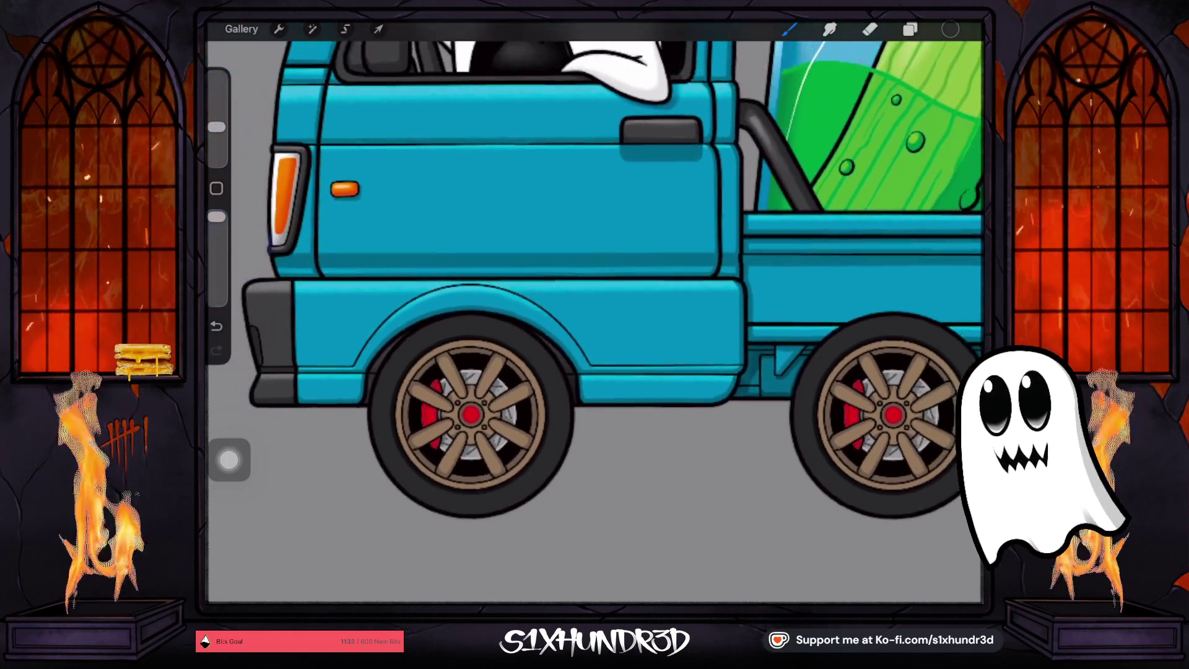
{"action": "left_click", "coordinate": [950, 30]}
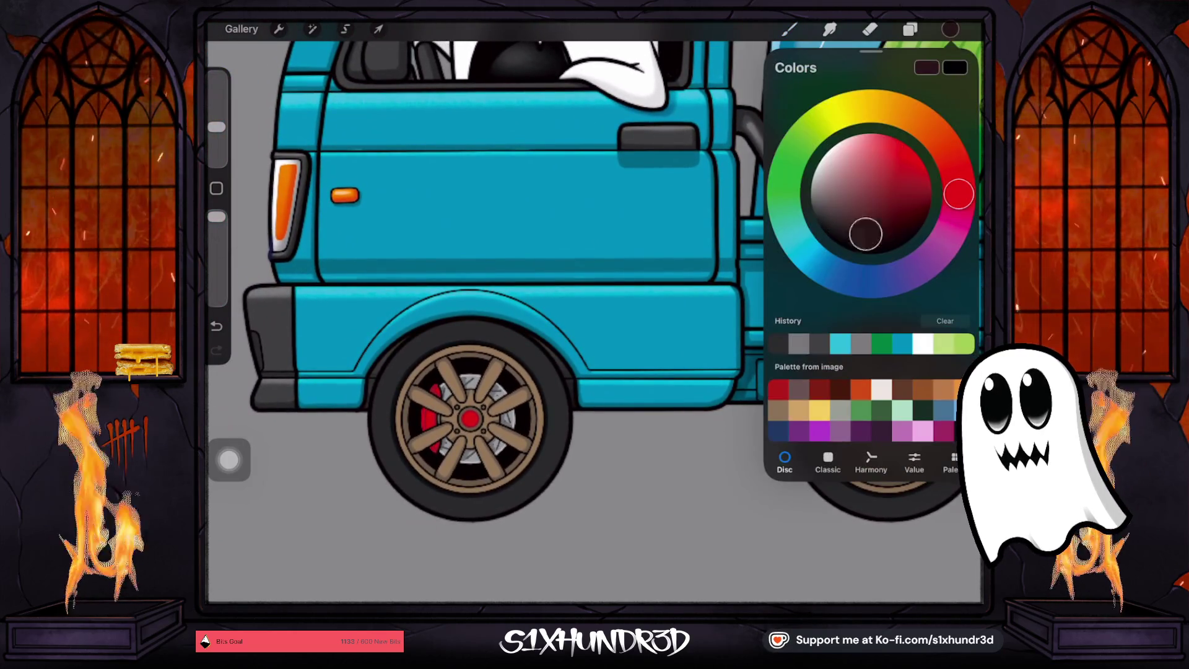
Check the truck body layer by toggling its visibility off and back on
{"action": "left_click", "coordinate": [910, 29]}
{"action": "scroll", "coordinate": [867, 334], "scroll_direction": "down", "scroll_amount": 10}
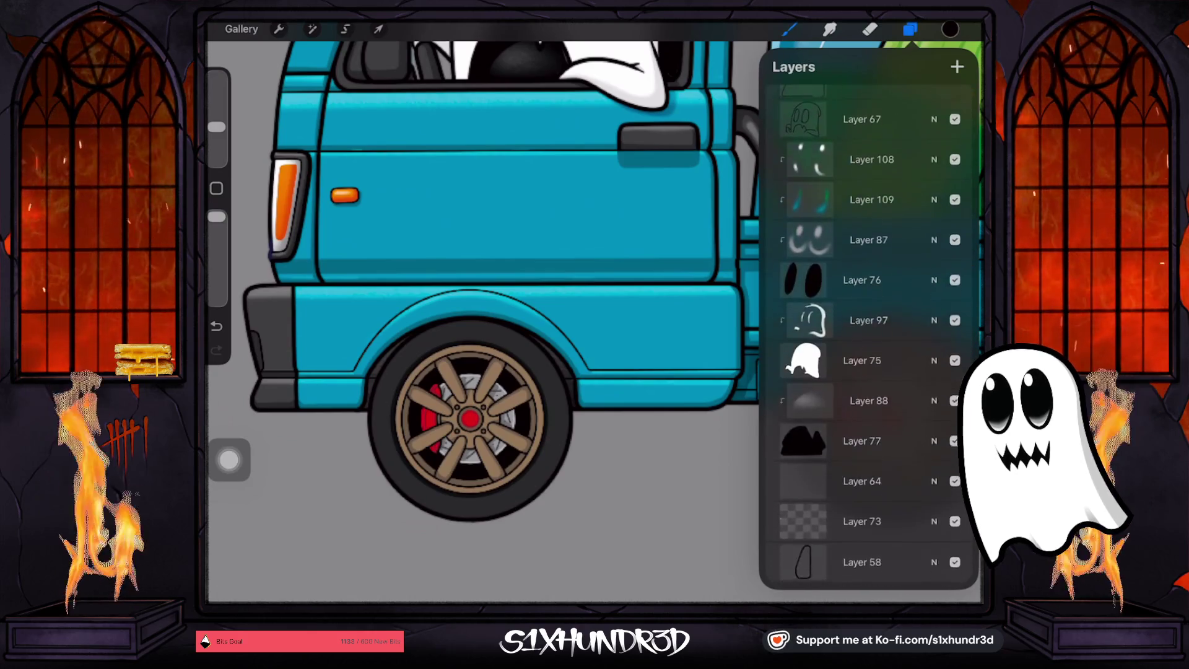
{"action": "scroll", "coordinate": [867, 335], "scroll_direction": "down", "scroll_amount": 5}
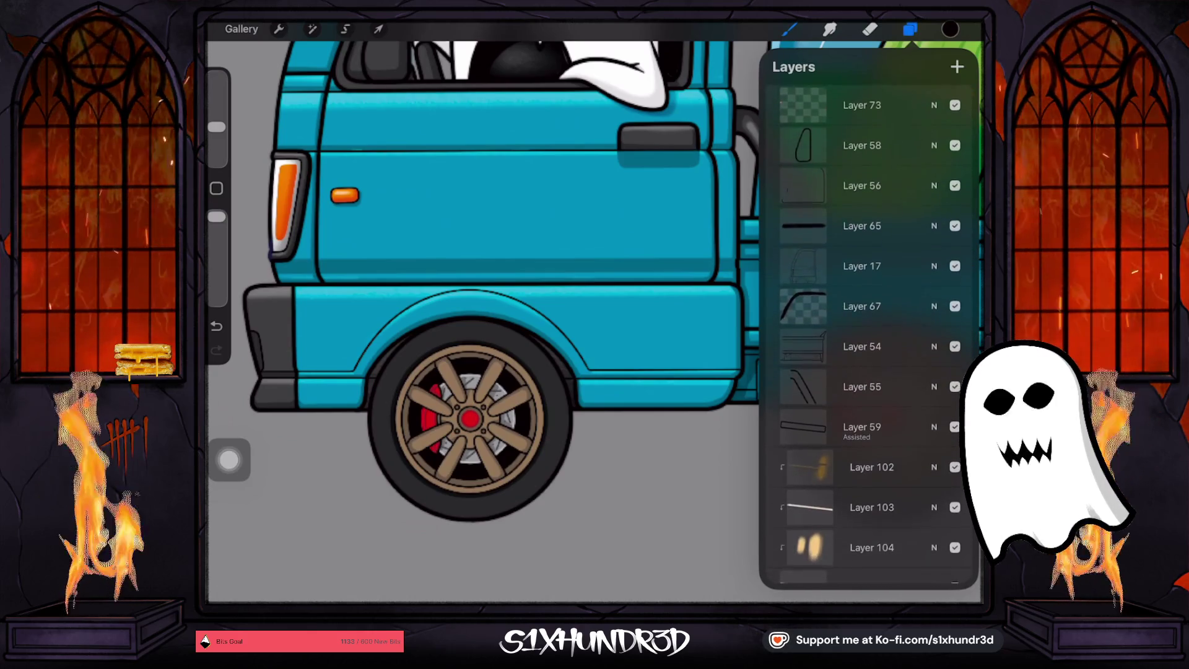
{"action": "scroll", "coordinate": [866, 334], "scroll_direction": "down", "scroll_amount": 10}
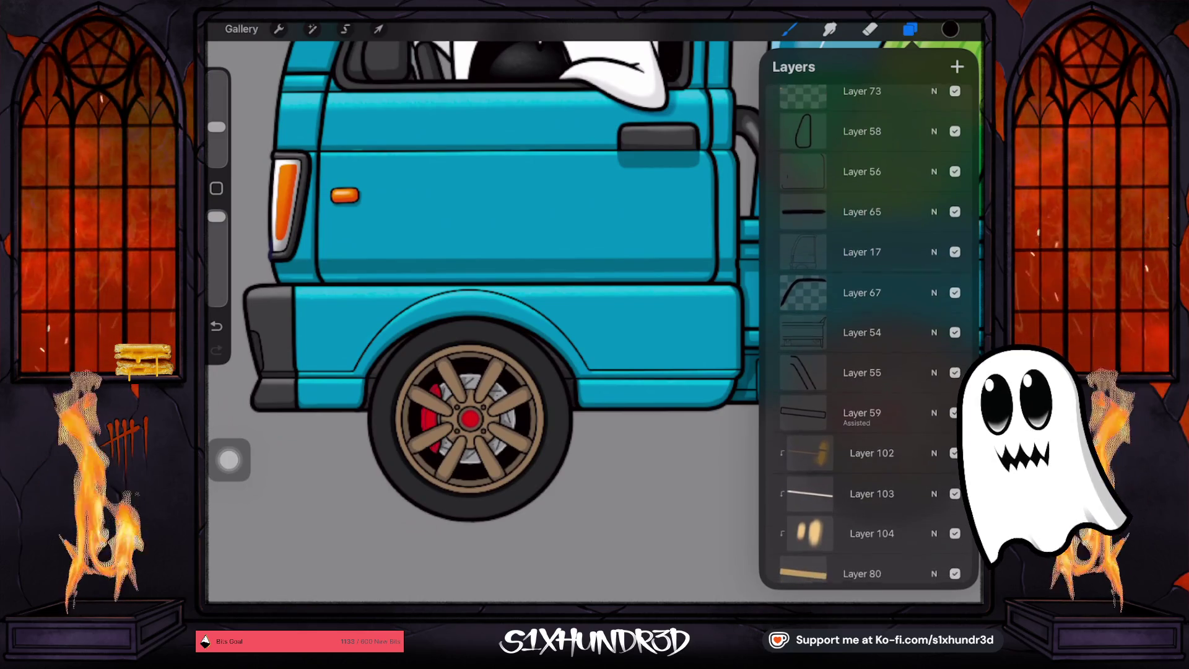
{"action": "scroll", "coordinate": [867, 334], "scroll_direction": "down", "scroll_amount": 10}
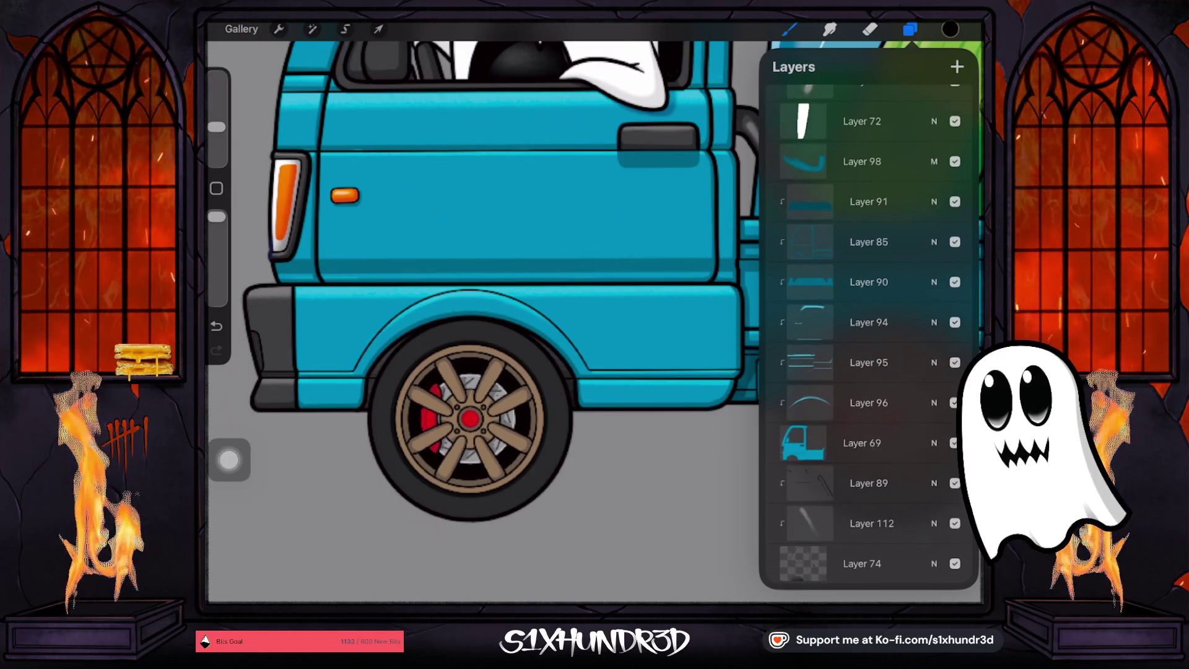
{"action": "left_click", "coordinate": [954, 161]}
{"action": "left_click", "coordinate": [955, 161]}
{"action": "left_click", "coordinate": [955, 161]}
{"action": "left_click", "coordinate": [954, 161]}
Select Layer 74 as the paint layer and close the Layers panel
{"action": "scroll", "coordinate": [867, 334], "scroll_direction": "down", "scroll_amount": 1}
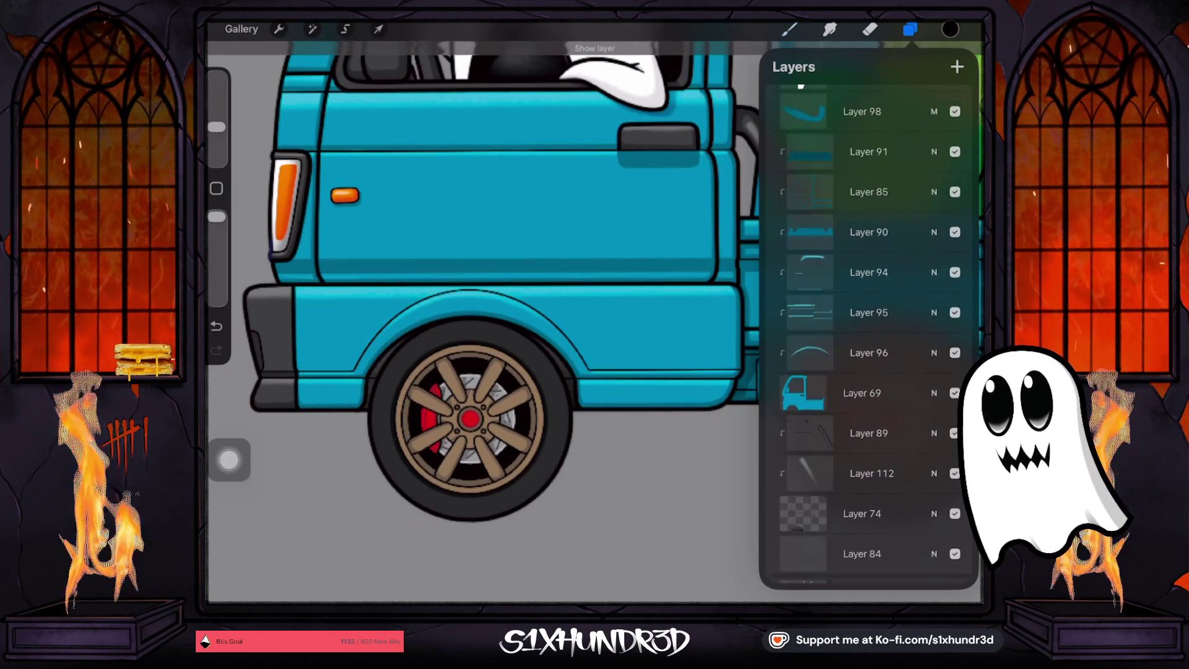
{"action": "scroll", "coordinate": [867, 334], "scroll_direction": "down", "scroll_amount": 2}
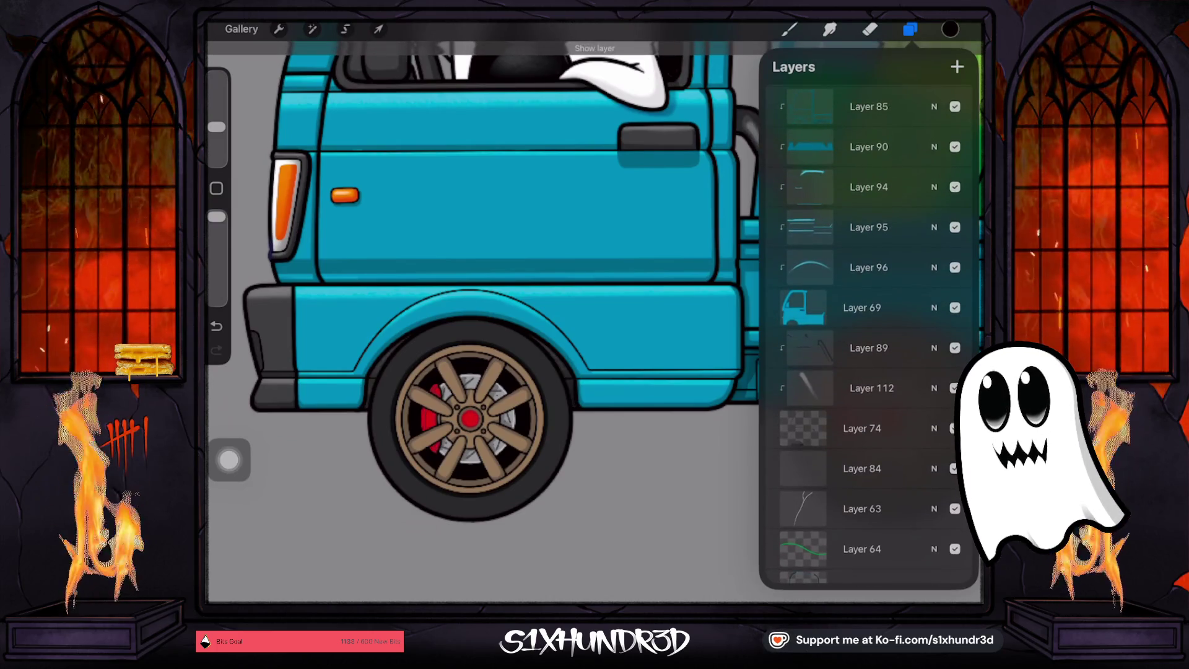
{"action": "left_click", "coordinate": [862, 428]}
{"action": "left_click", "coordinate": [802, 427]}
{"action": "left_click", "coordinate": [569, 418]}
{"action": "left_click", "coordinate": [570, 418]}
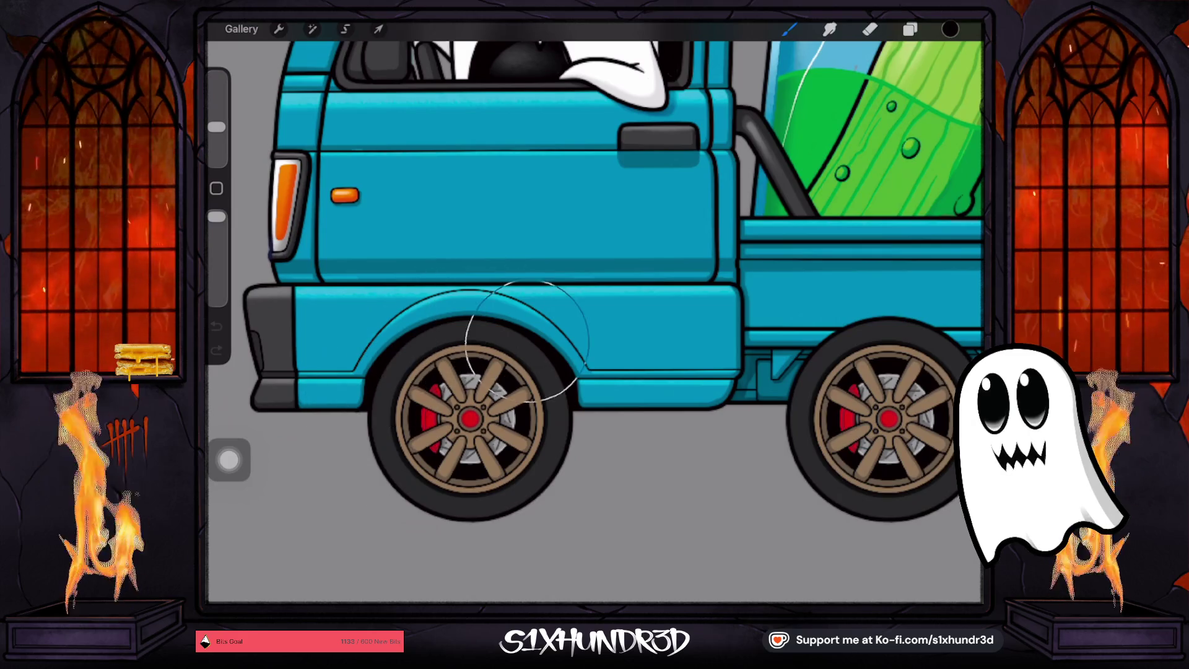
Sample the teal of the truck's wheel arch as the current colour
{"action": "scroll", "coordinate": [594, 279], "scroll_direction": "down", "scroll_amount": 5}
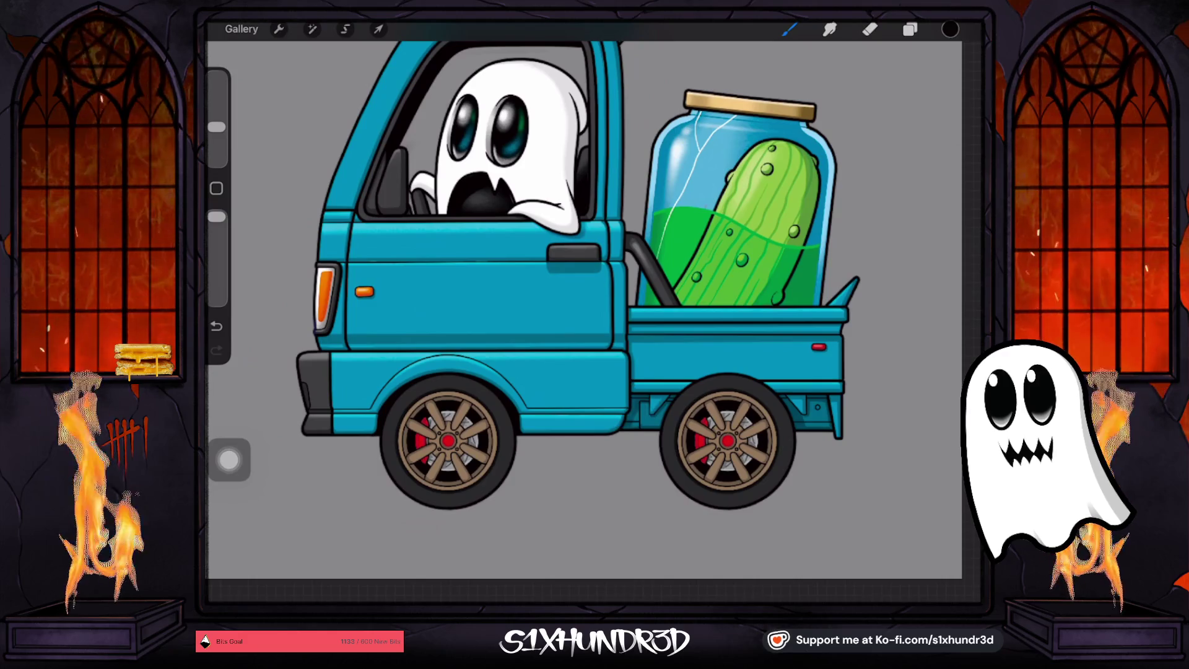
{"action": "left_click_drag", "start_coordinate": [626, 405], "coordinate": [626, 402]}
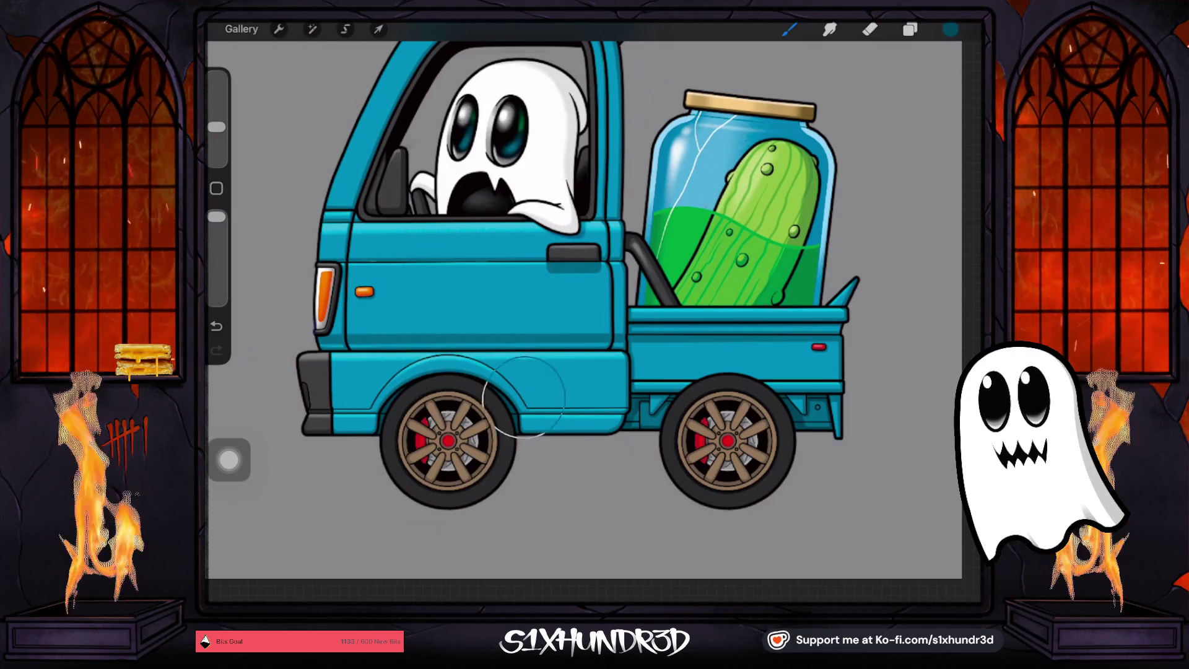
{"action": "scroll", "coordinate": [594, 279], "scroll_direction": "up", "scroll_amount": 2}
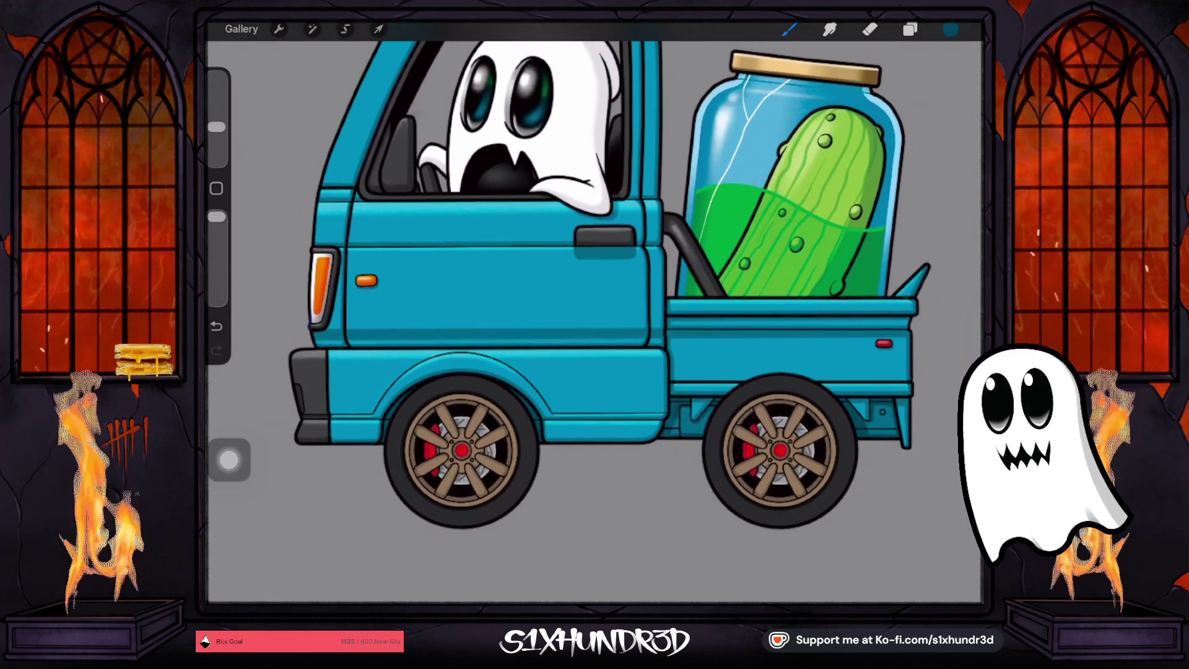
{"action": "scroll", "coordinate": [595, 309], "scroll_direction": "down", "scroll_amount": 3}
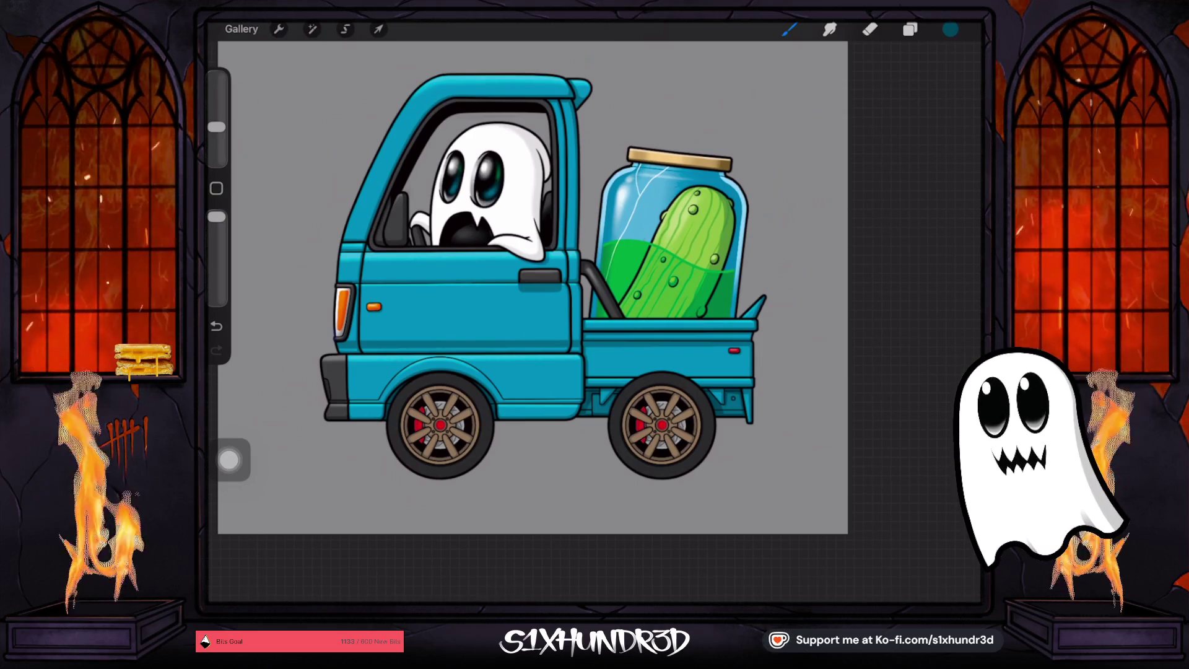
Try a magenta on the colour disc, then eyedrop the truck's teal back
{"action": "scroll", "coordinate": [532, 288], "scroll_direction": "down", "scroll_amount": 2}
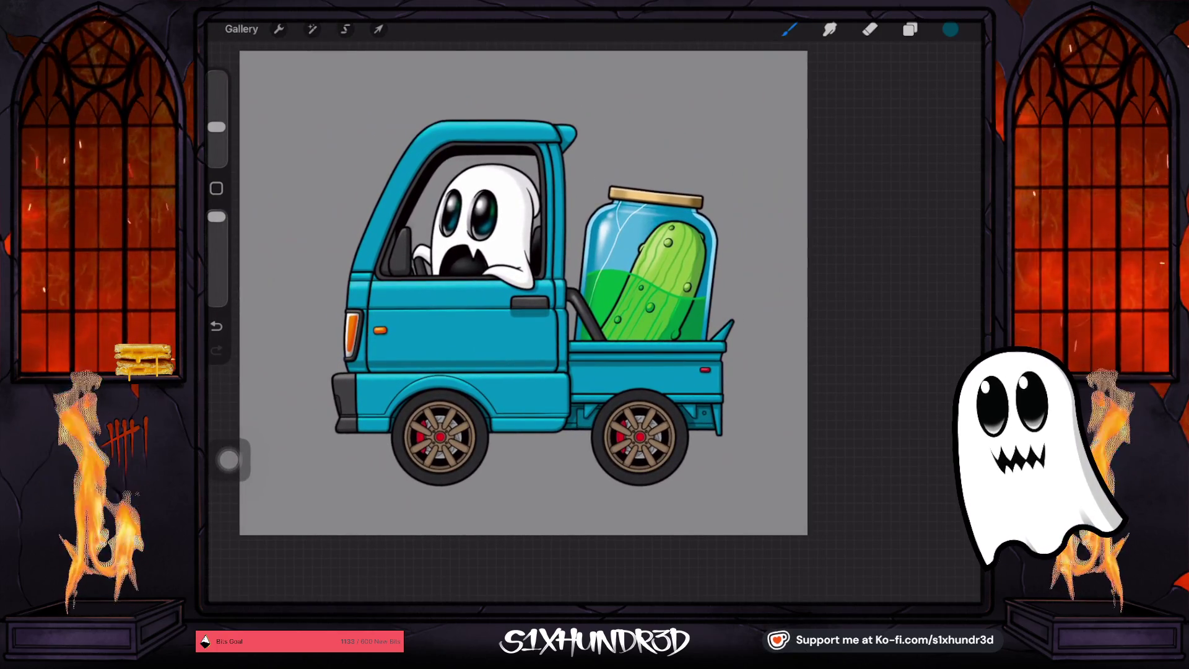
{"action": "scroll", "coordinate": [570, 309], "scroll_direction": "up", "scroll_amount": 3}
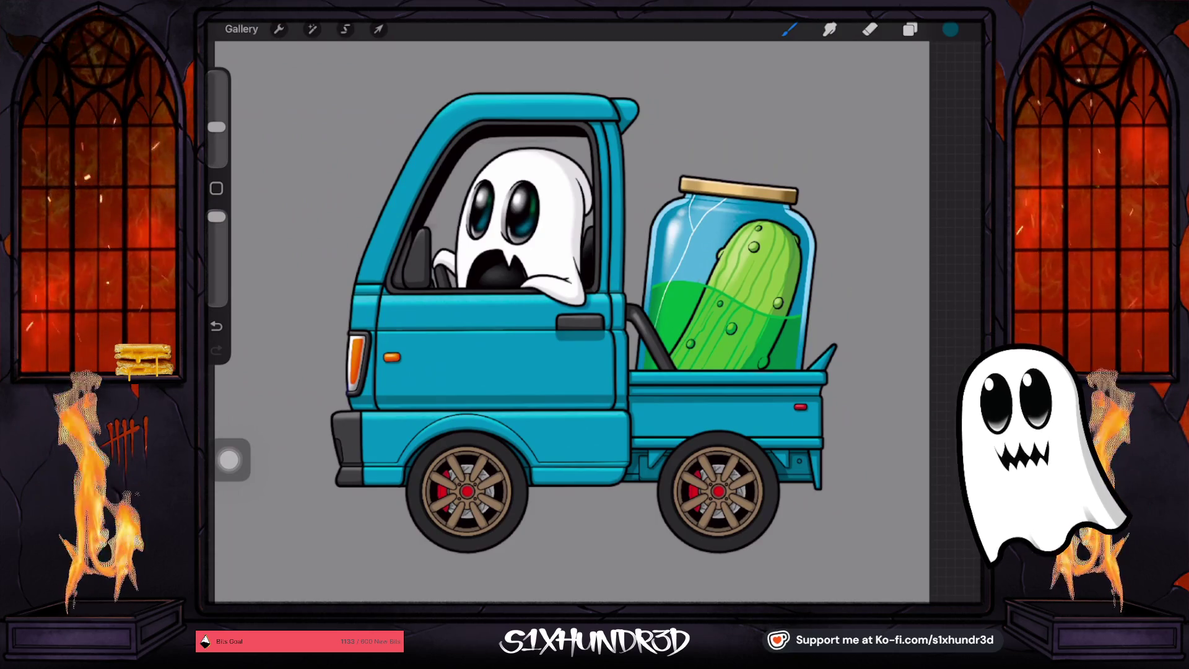
{"action": "left_click", "coordinate": [950, 29]}
{"action": "left_click_drag", "start_coordinate": [945, 230], "coordinate": [956, 218]}
{"action": "left_click_drag", "start_coordinate": [903, 181], "coordinate": [898, 151]}
{"action": "left_click", "coordinate": [461, 363]}
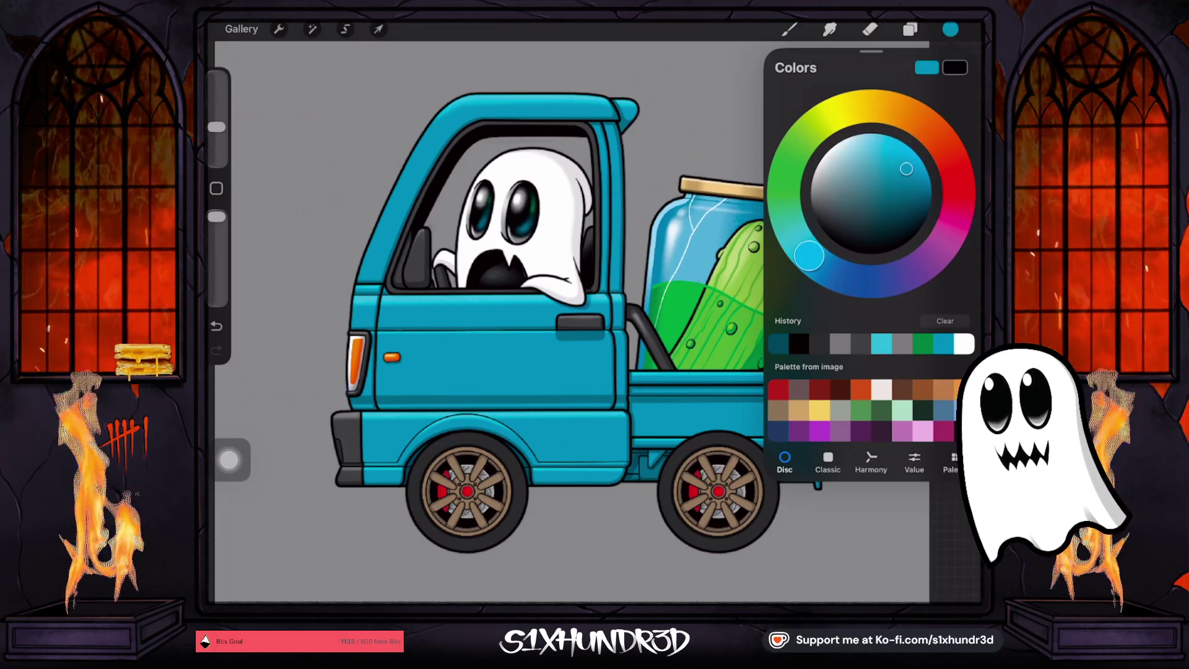
Pick magenta, add a new layer above Layer 69, and choose the Ghosty Tech Pen 2 brush
{"action": "left_click_drag", "start_coordinate": [956, 212], "coordinate": [957, 213]}
{"action": "left_click_drag", "start_coordinate": [905, 168], "coordinate": [893, 148]}
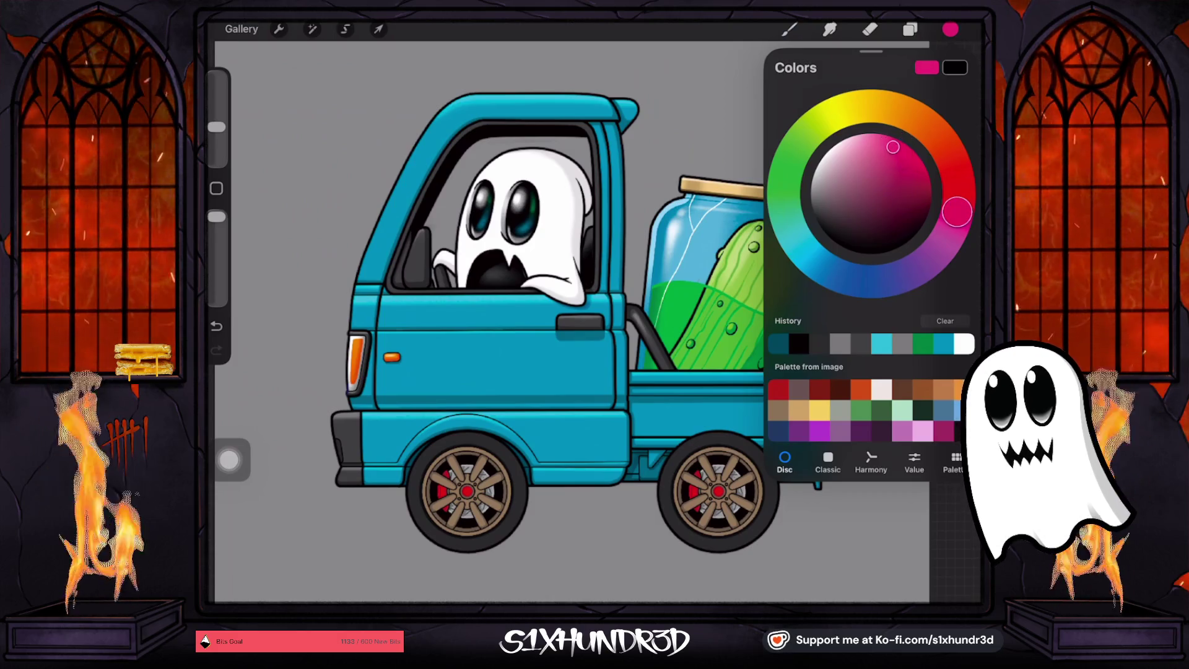
{"action": "left_click", "coordinate": [909, 29]}
{"action": "left_click", "coordinate": [861, 207]}
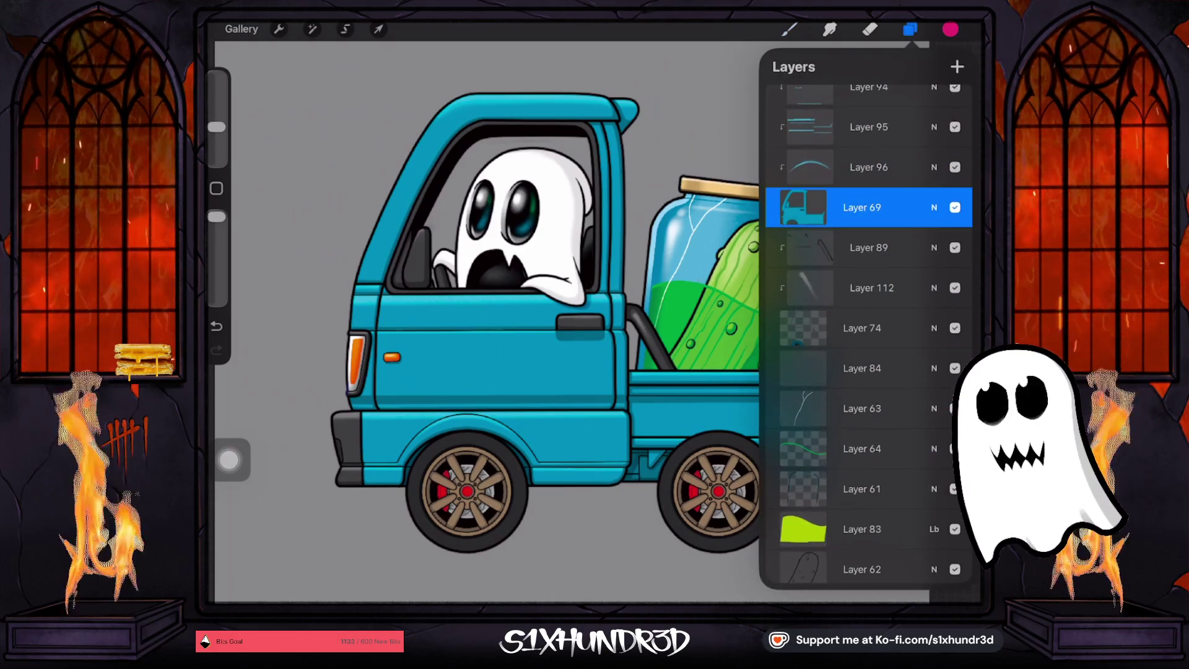
{"action": "left_click", "coordinate": [956, 66]}
{"action": "left_click", "coordinate": [789, 29]}
{"action": "scroll", "coordinate": [836, 340], "scroll_direction": "up", "scroll_amount": 5}
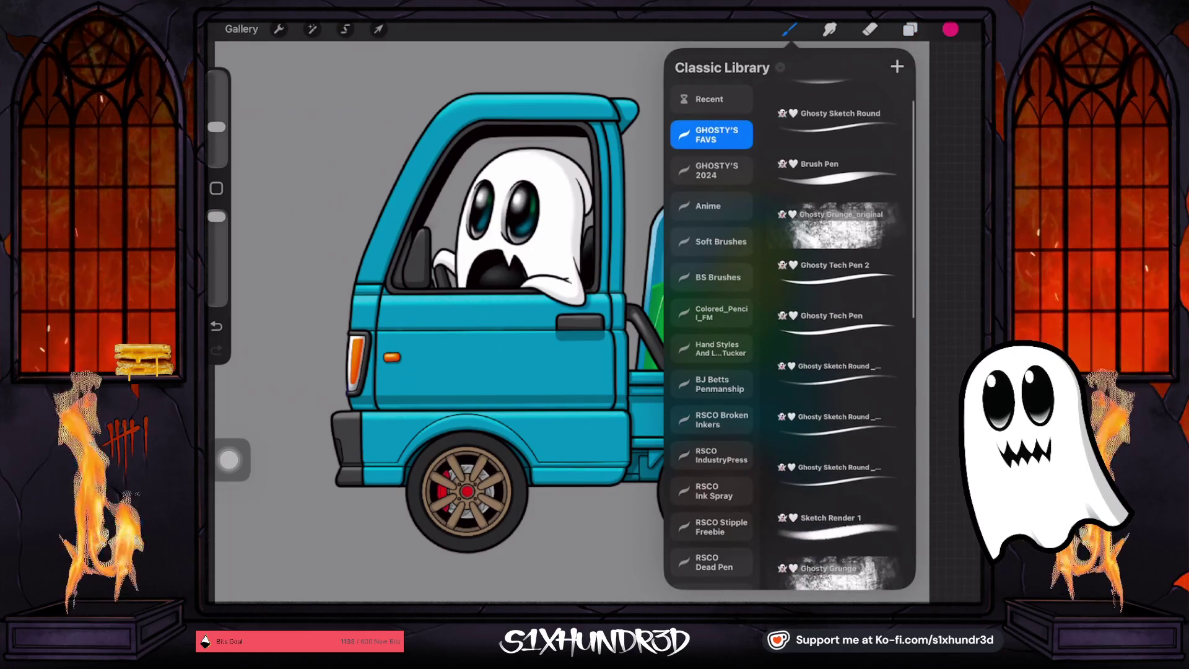
{"action": "scroll", "coordinate": [836, 279], "scroll_direction": "up", "scroll_amount": 2}
{"action": "left_click", "coordinate": [835, 307]}
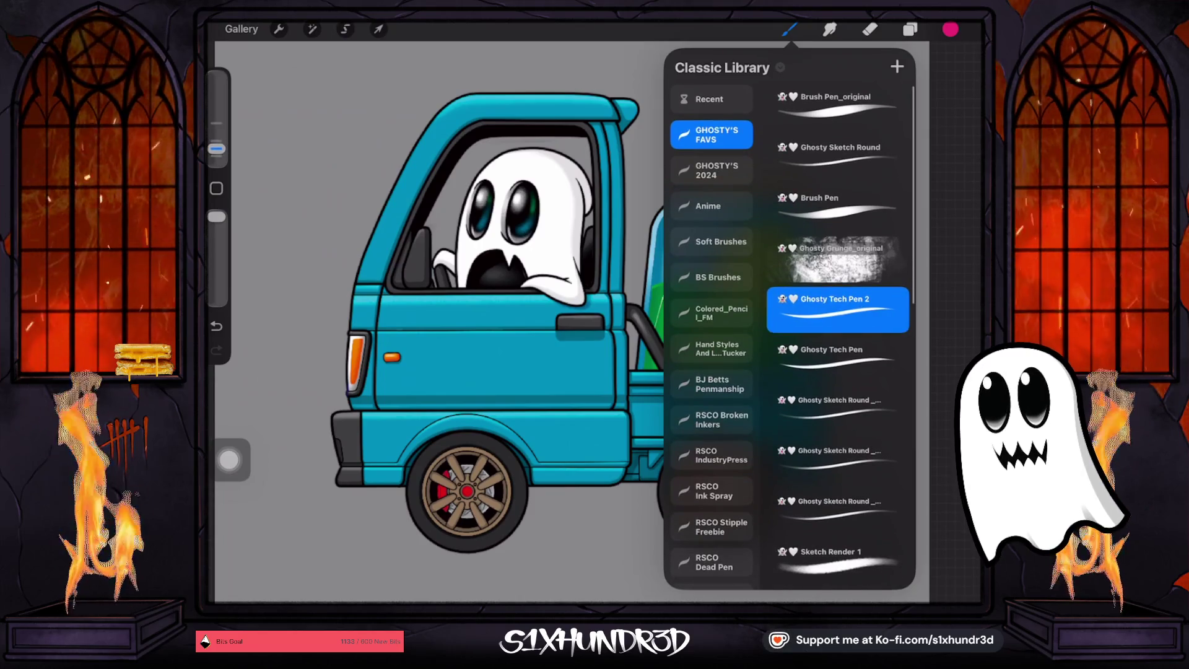
Try pink stripes above the front wheel and on the lower body, enlarging the brush
{"action": "left_click_drag", "start_coordinate": [441, 375], "coordinate": [373, 474]}
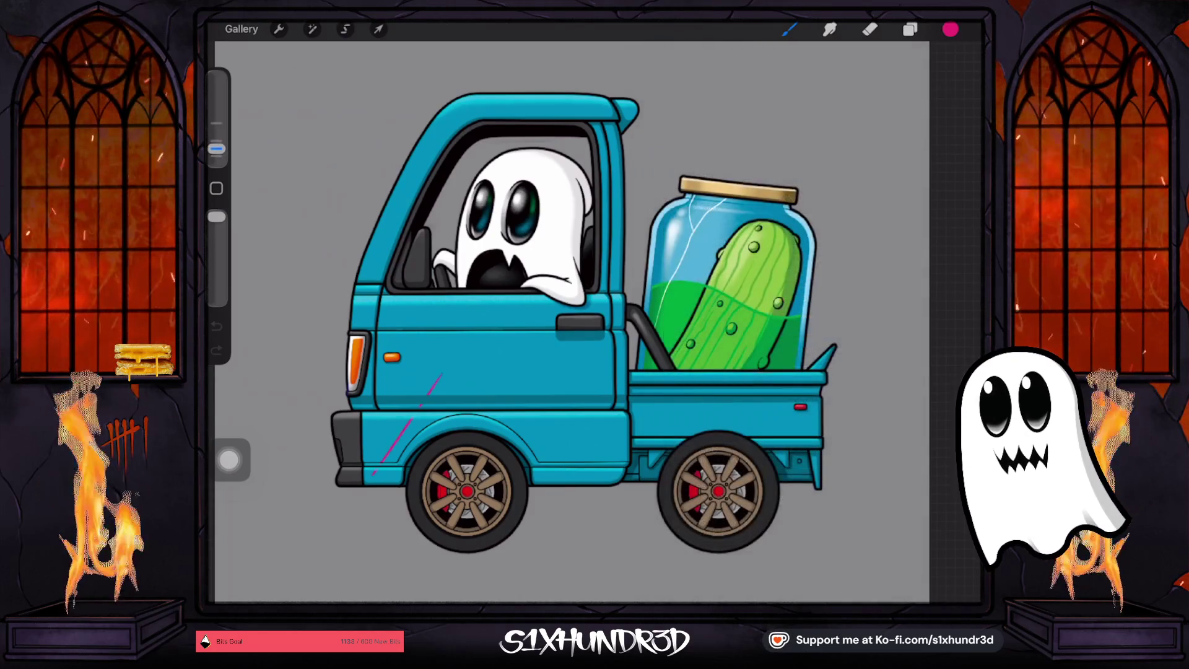
{"action": "left_click_drag", "start_coordinate": [216, 149], "coordinate": [216, 141]}
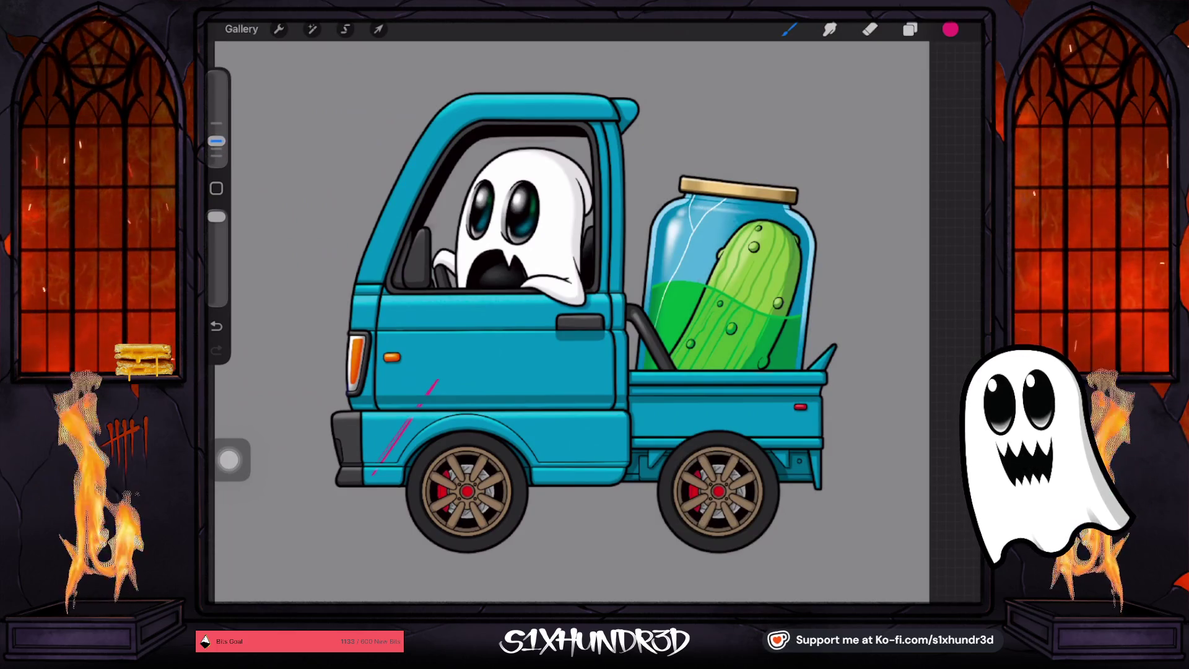
{"action": "key", "text": "ctrl+z"}
{"action": "left_click_drag", "start_coordinate": [432, 405], "coordinate": [375, 480]}
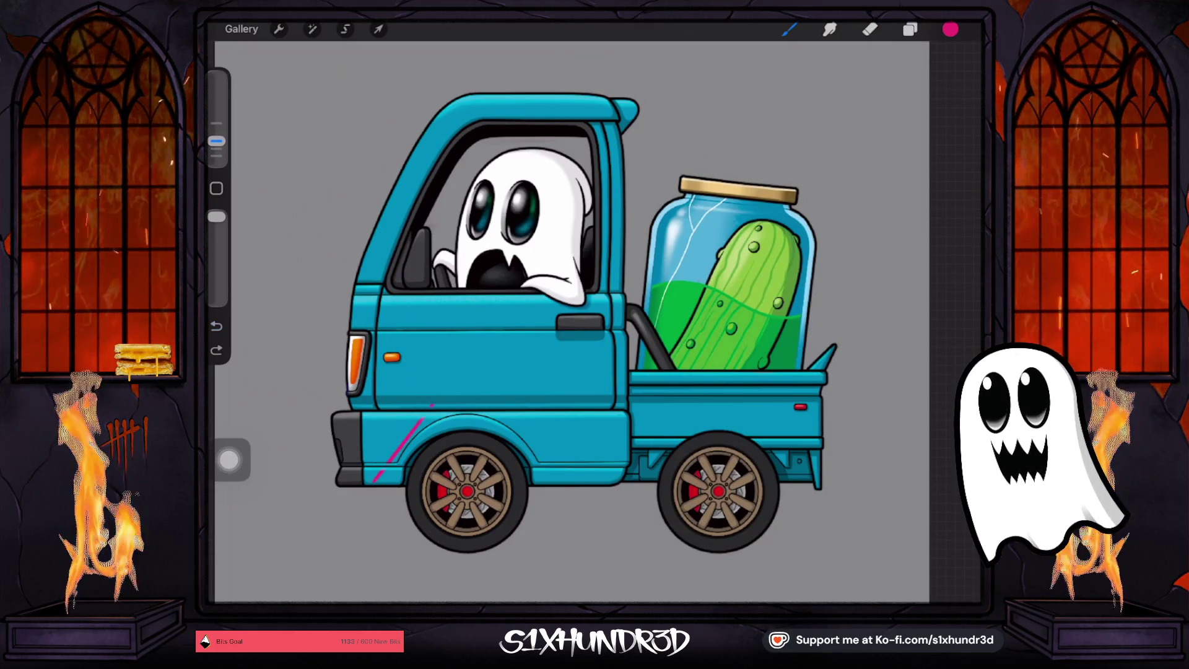
{"action": "key", "text": "ctrl+z"}
{"action": "left_click_drag", "start_coordinate": [424, 418], "coordinate": [372, 482]}
{"action": "left_click_drag", "start_coordinate": [456, 376], "coordinate": [433, 403]}
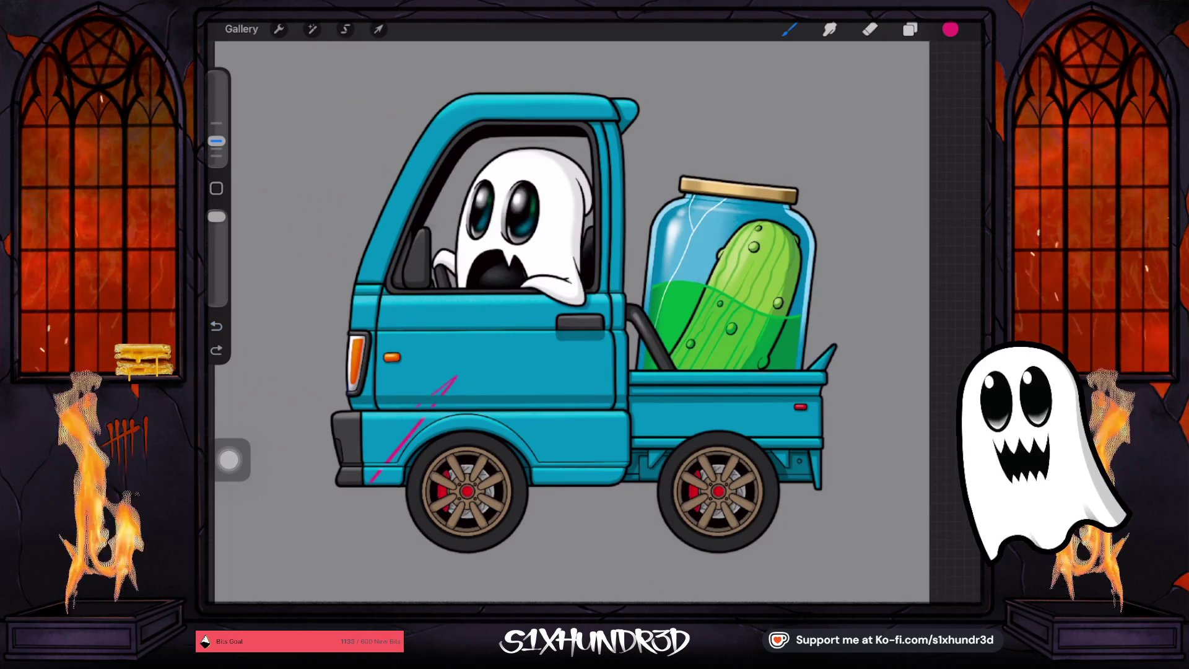
{"action": "left_click_drag", "start_coordinate": [216, 141], "coordinate": [217, 114]}
{"action": "mouse_move", "coordinate": [951, 29]}
{"action": "left_mouse_down"}
{"action": "mouse_move", "coordinate": [452, 386]}
{"action": "mouse_move", "coordinate": [397, 445]}
{"action": "left_mouse_up"}
{"action": "left_click_drag", "start_coordinate": [422, 383], "coordinate": [406, 404]}
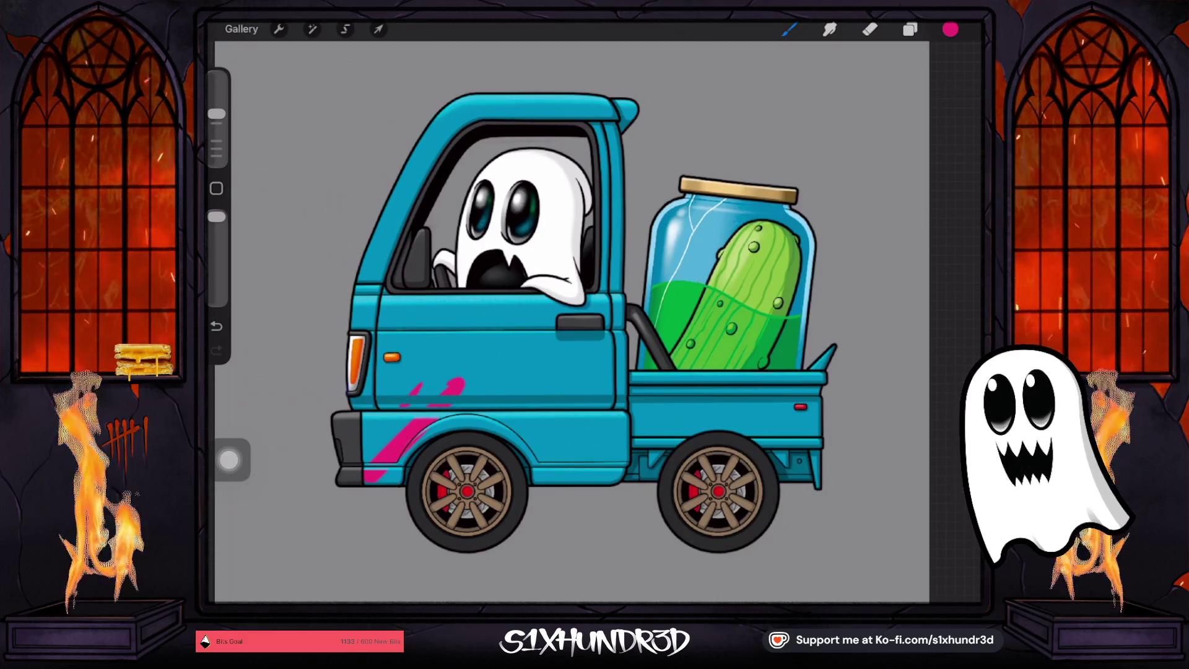
Redo the stripes as parallel pink diagonal slashes across the door and lower body
{"action": "key", "text": "ctrl+z"}
{"action": "key", "text": "ctrl+z"}
{"action": "key", "text": "ctrl+z"}
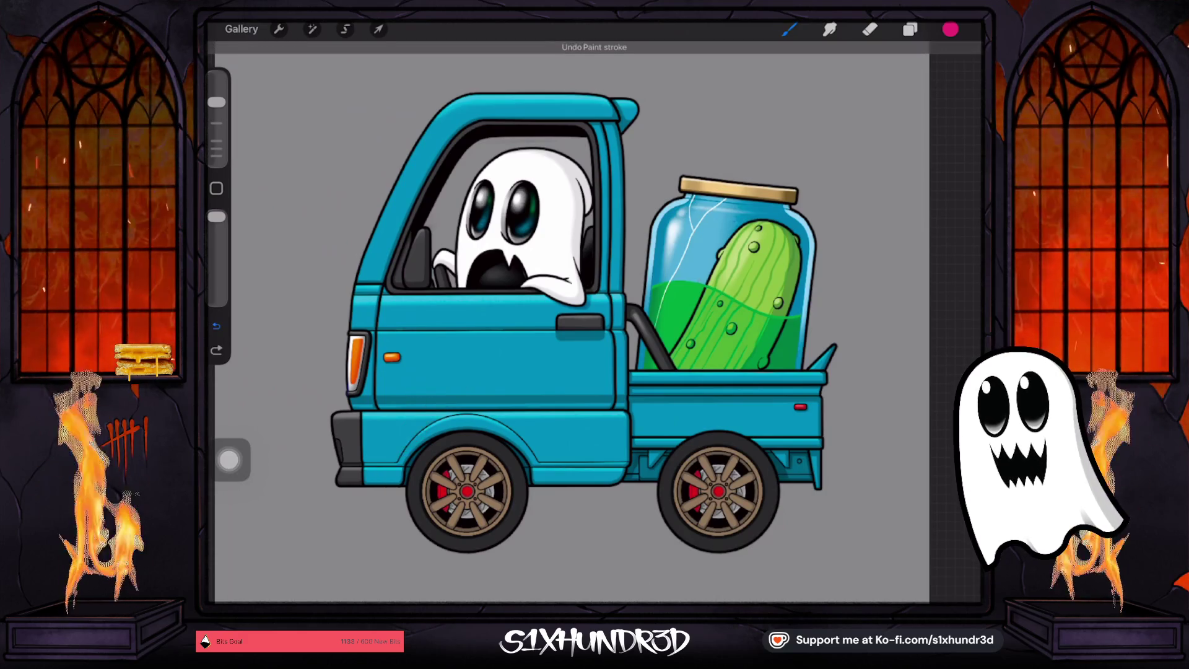
{"action": "scroll", "coordinate": [623, 297], "scroll_direction": "down", "scroll_amount": 3}
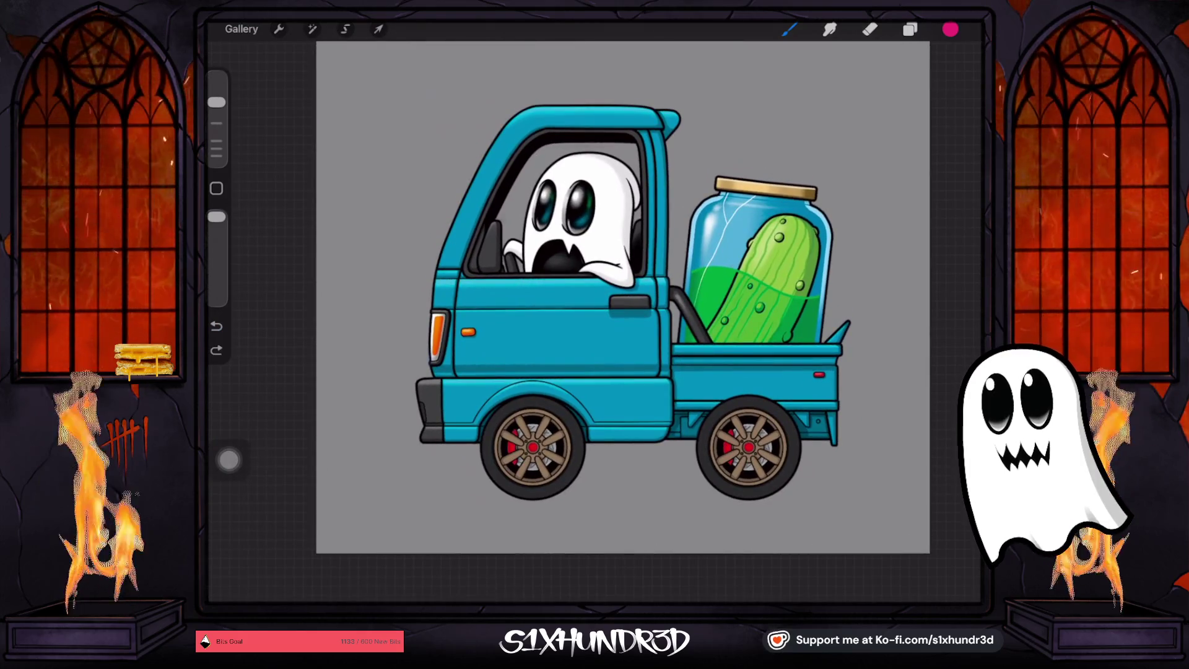
{"action": "left_click_drag", "start_coordinate": [443, 435], "coordinate": [563, 340]}
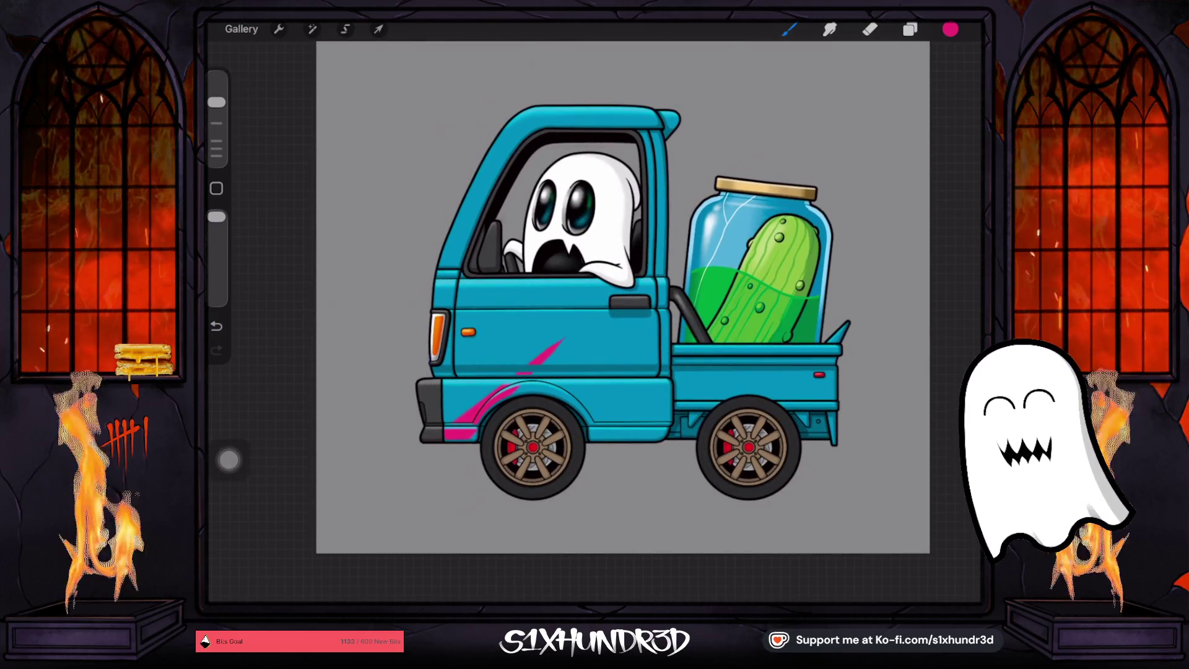
{"action": "left_click_drag", "start_coordinate": [501, 373], "coordinate": [531, 344]}
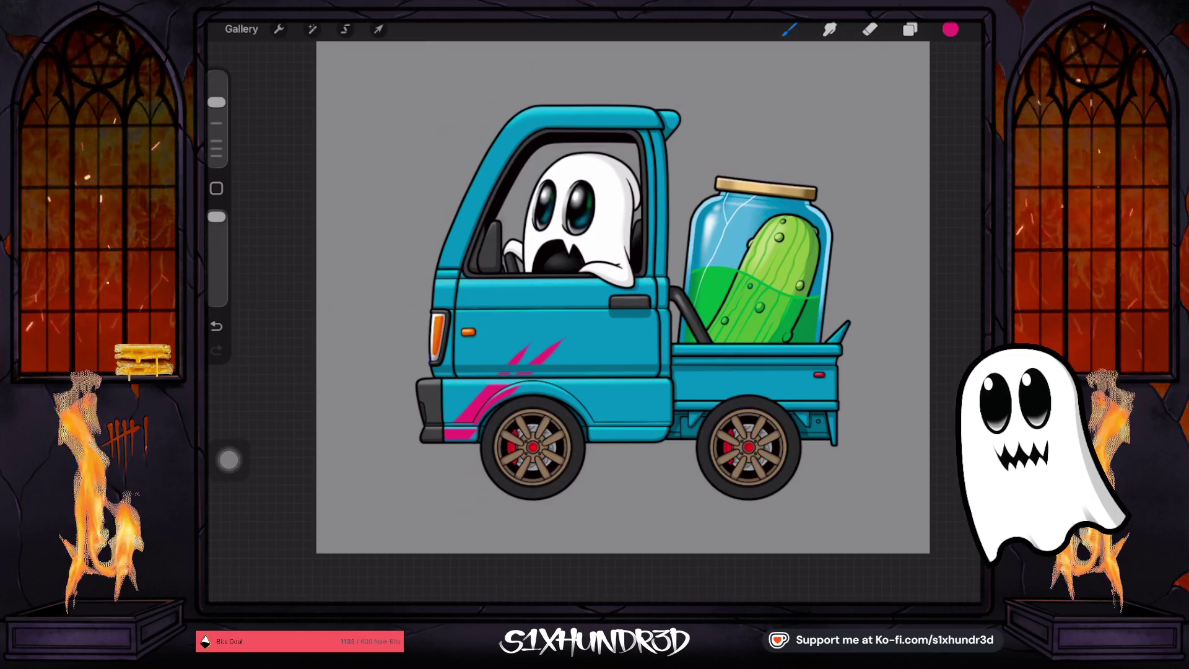
{"action": "left_click", "coordinate": [216, 326]}
{"action": "left_click", "coordinate": [216, 326]}
{"action": "left_click", "coordinate": [216, 325]}
{"action": "left_click_drag", "start_coordinate": [523, 374], "coordinate": [603, 322]}
{"action": "left_click_drag", "start_coordinate": [444, 436], "coordinate": [526, 385]}
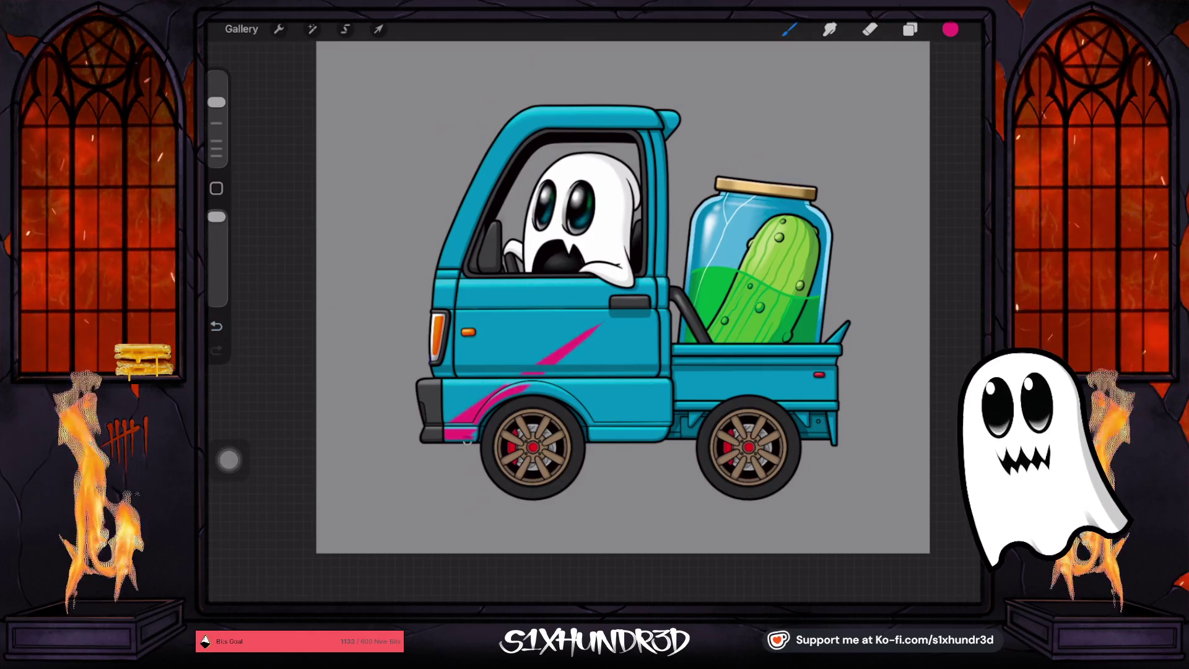
{"action": "mouse_move", "coordinate": [446, 420]}
{"action": "left_mouse_down"}
{"action": "mouse_move", "coordinate": [573, 313]}
{"action": "mouse_move", "coordinate": [511, 348]}
{"action": "mouse_move", "coordinate": [503, 312]}
{"action": "mouse_move", "coordinate": [520, 287]}
{"action": "left_mouse_up"}
Extend the pink stripe up the front pillar onto the roof edge, adding another door slash
{"action": "mouse_move", "coordinate": [436, 306]}
{"action": "left_mouse_down"}
{"action": "mouse_move", "coordinate": [463, 289]}
{"action": "mouse_move", "coordinate": [494, 178]}
{"action": "mouse_move", "coordinate": [532, 114]}
{"action": "left_mouse_up"}
{"action": "left_click_drag", "start_coordinate": [442, 263], "coordinate": [545, 118]}
{"action": "key", "text": "ctrl+z"}
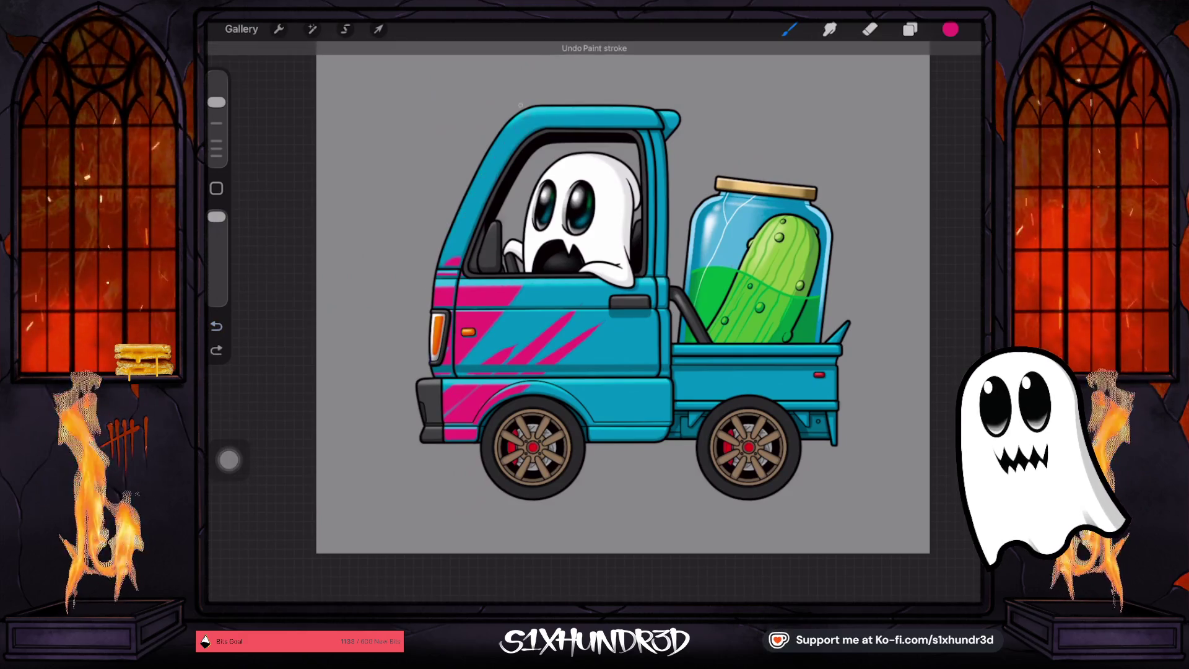
{"action": "left_click_drag", "start_coordinate": [449, 258], "coordinate": [488, 191]}
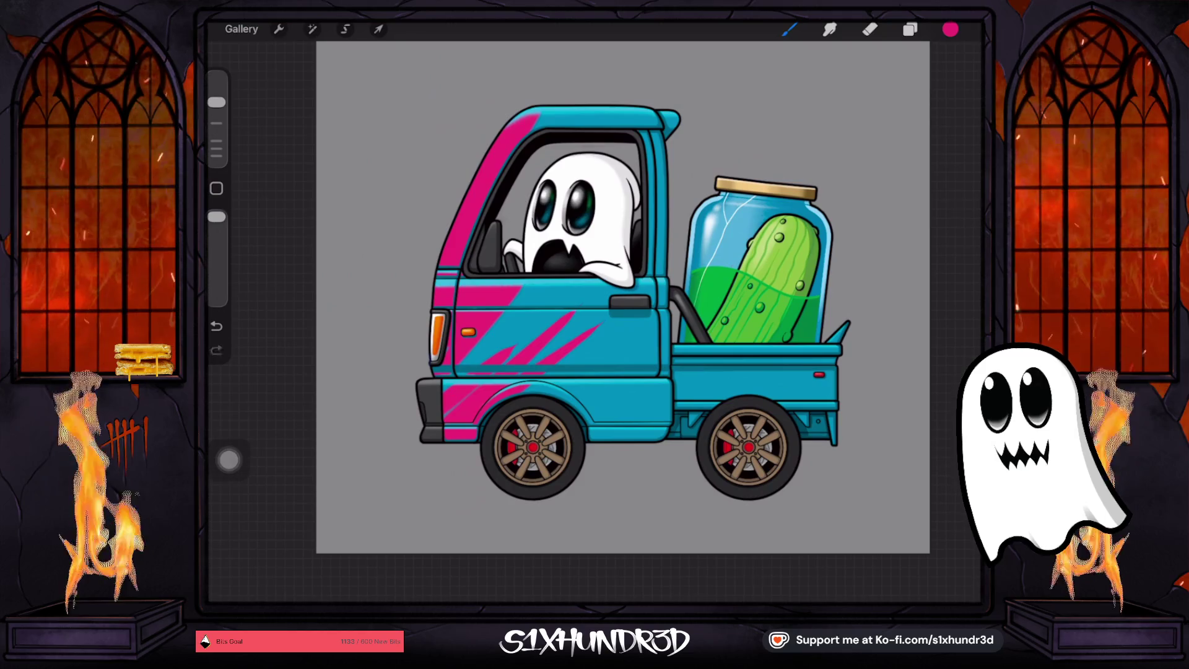
{"action": "left_click_drag", "start_coordinate": [530, 127], "coordinate": [569, 113]}
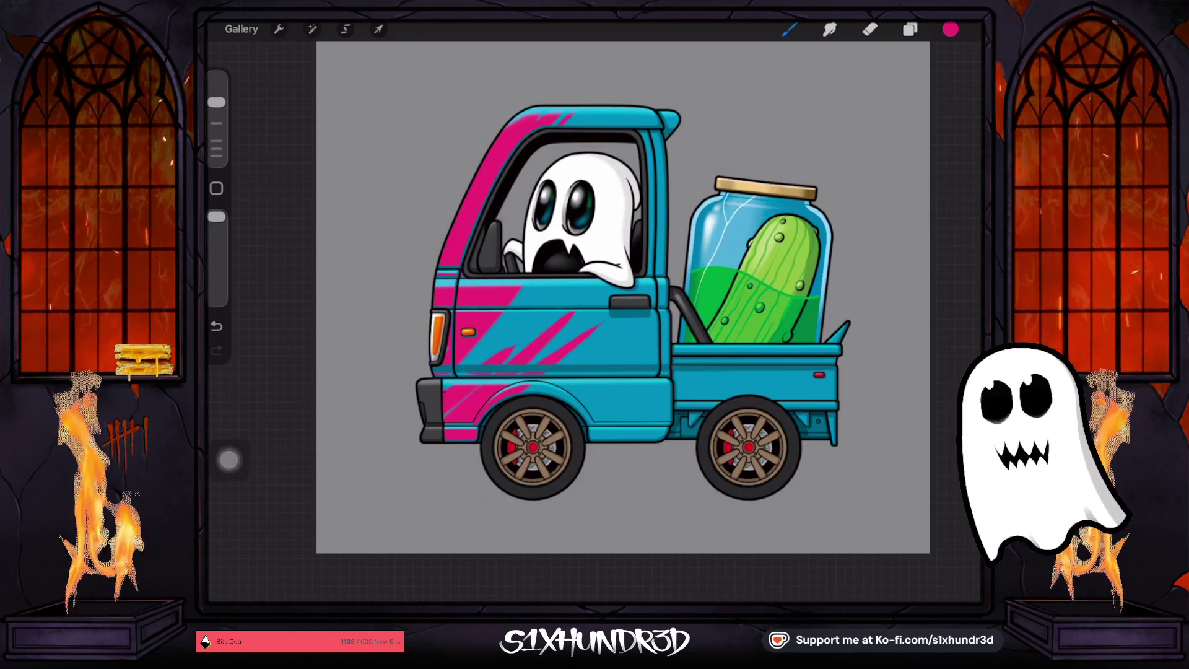
{"action": "left_click_drag", "start_coordinate": [471, 366], "coordinate": [523, 323]}
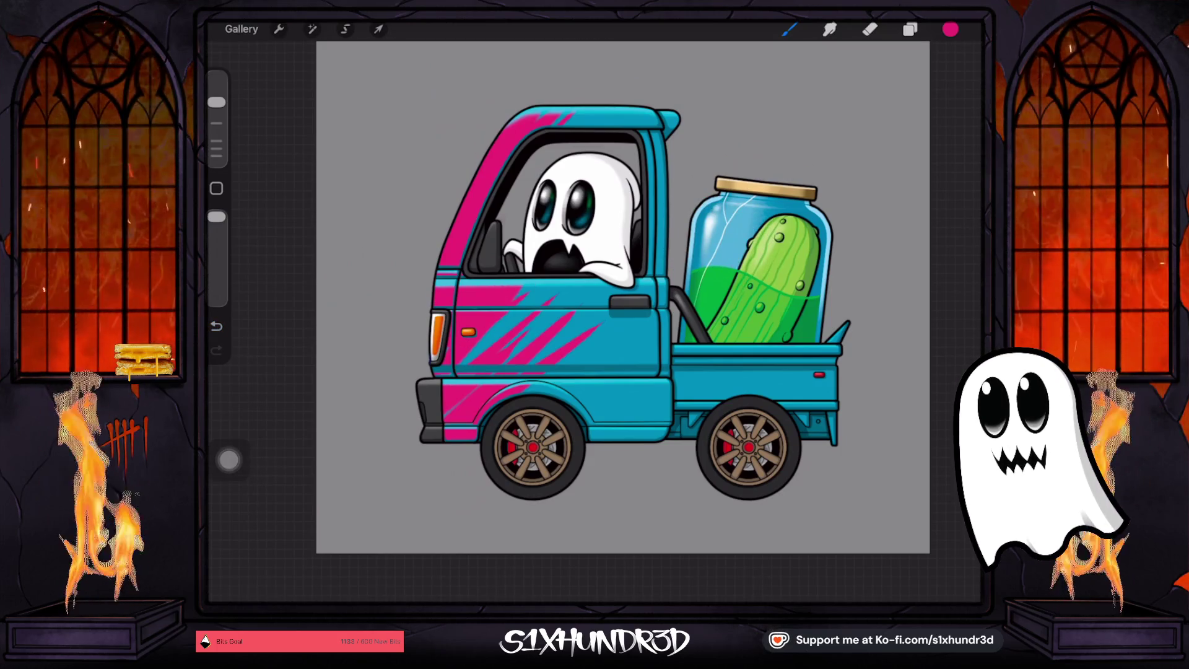
{"action": "left_click", "coordinate": [950, 29]}
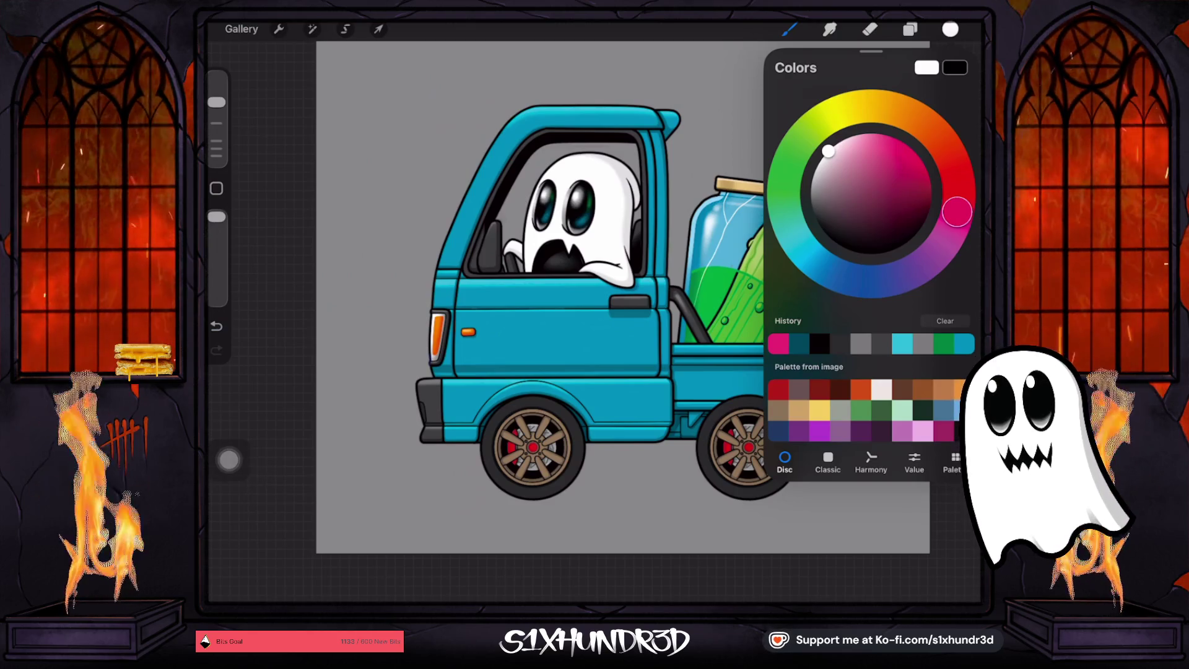
Reselect Ghosty Tech Pen 2 at a smaller size and switch on the grid Drawing Guide
{"action": "left_click", "coordinate": [910, 29]}
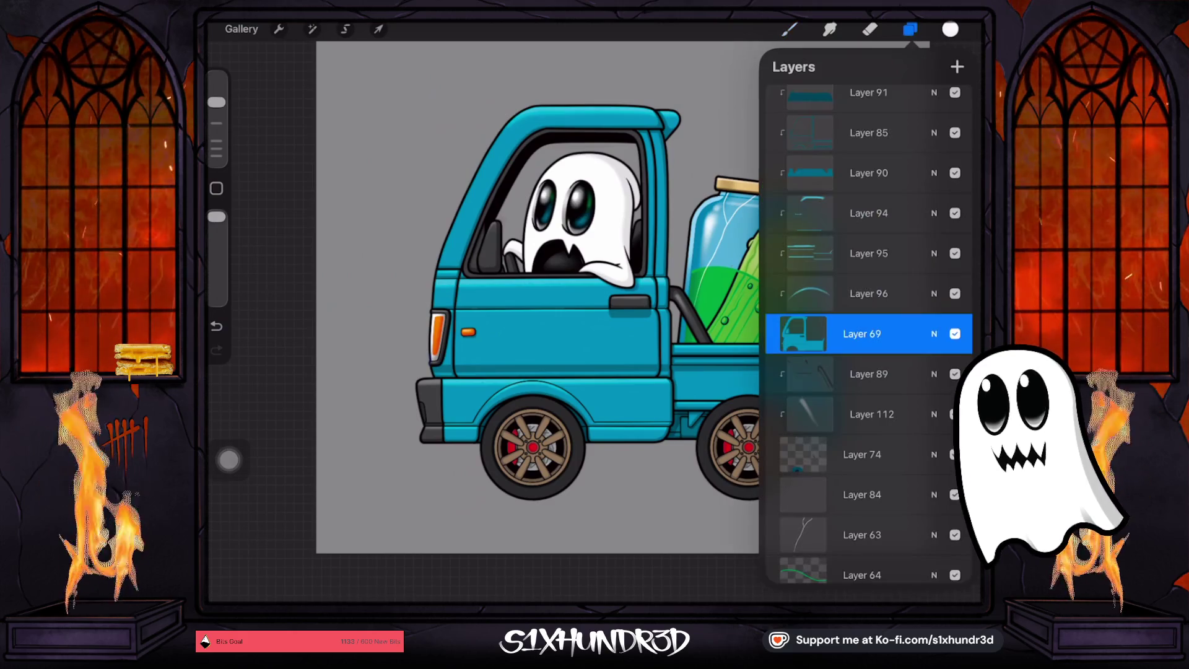
{"action": "left_click_drag", "start_coordinate": [217, 102], "coordinate": [216, 124]}
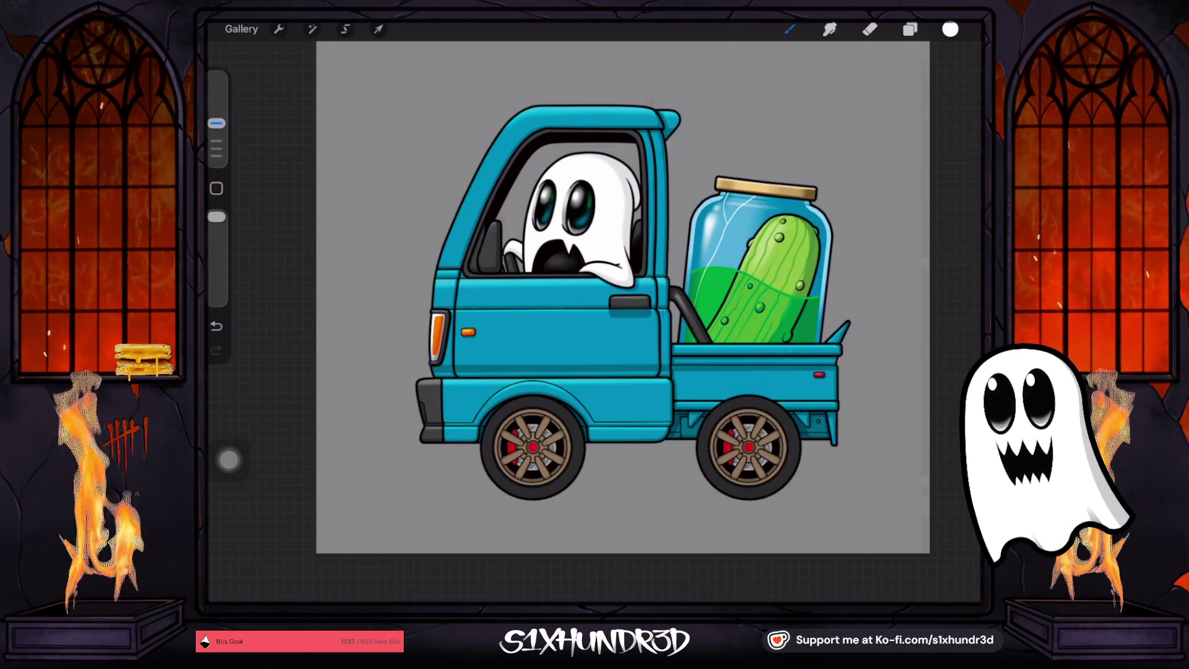
{"action": "left_click", "coordinate": [789, 30]}
{"action": "left_click", "coordinate": [837, 155]}
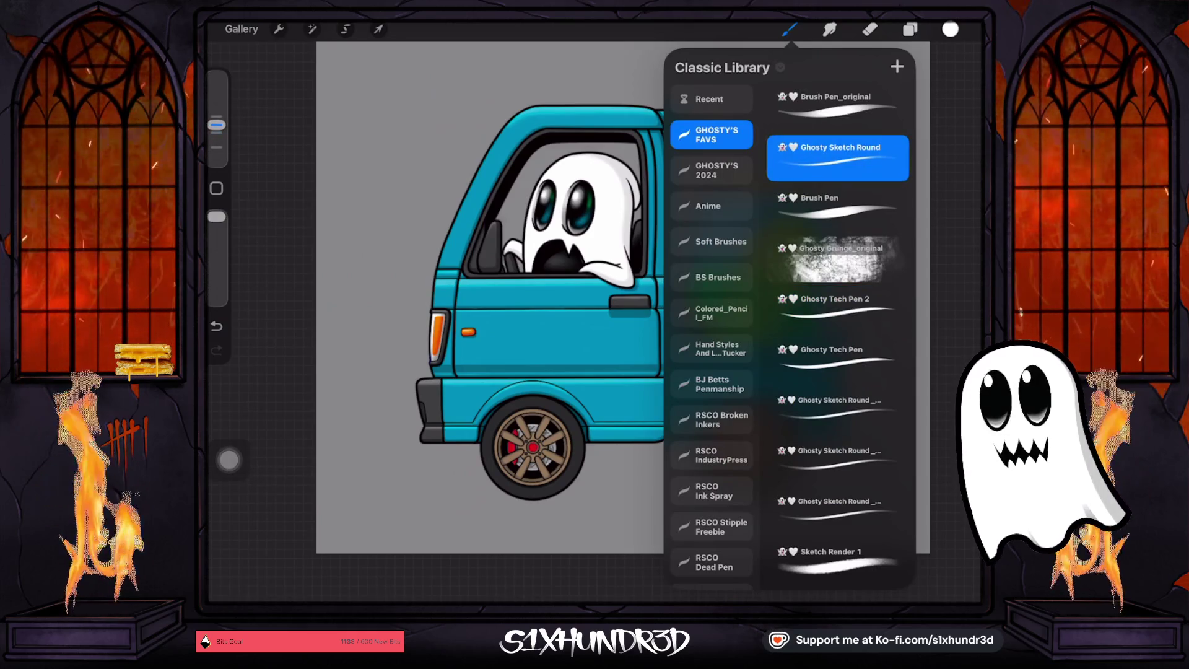
{"action": "scroll", "coordinate": [837, 335], "scroll_direction": "down", "scroll_amount": 1}
{"action": "left_click", "coordinate": [837, 251]}
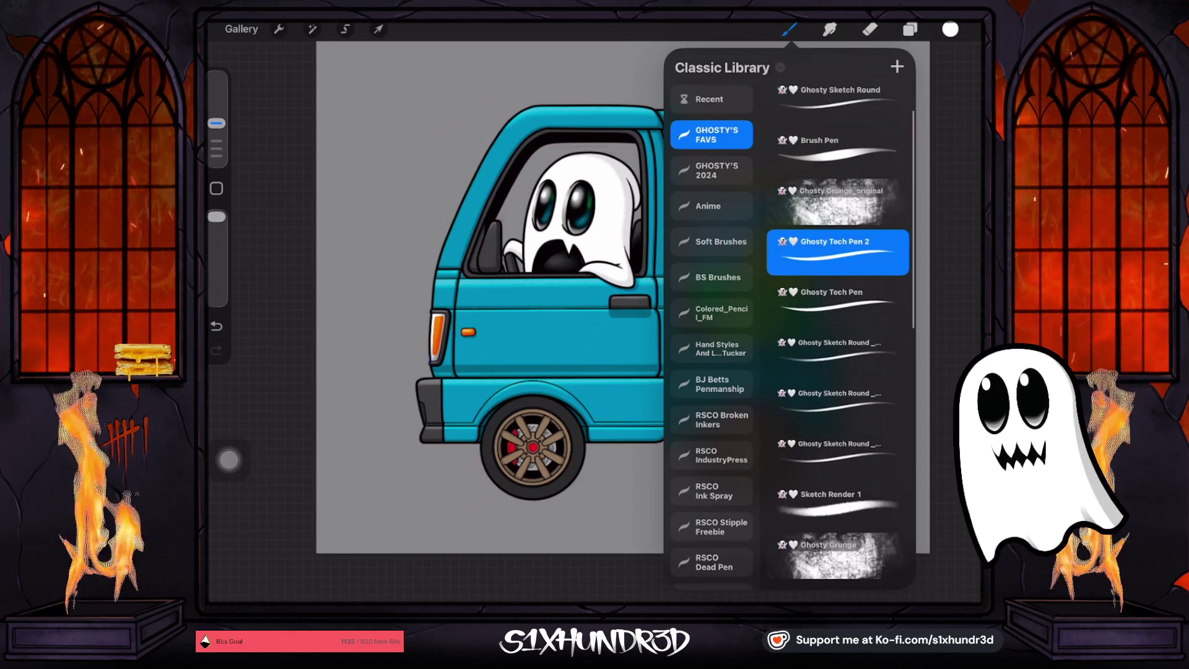
{"action": "left_click", "coordinate": [279, 29]}
{"action": "left_click", "coordinate": [432, 228]}
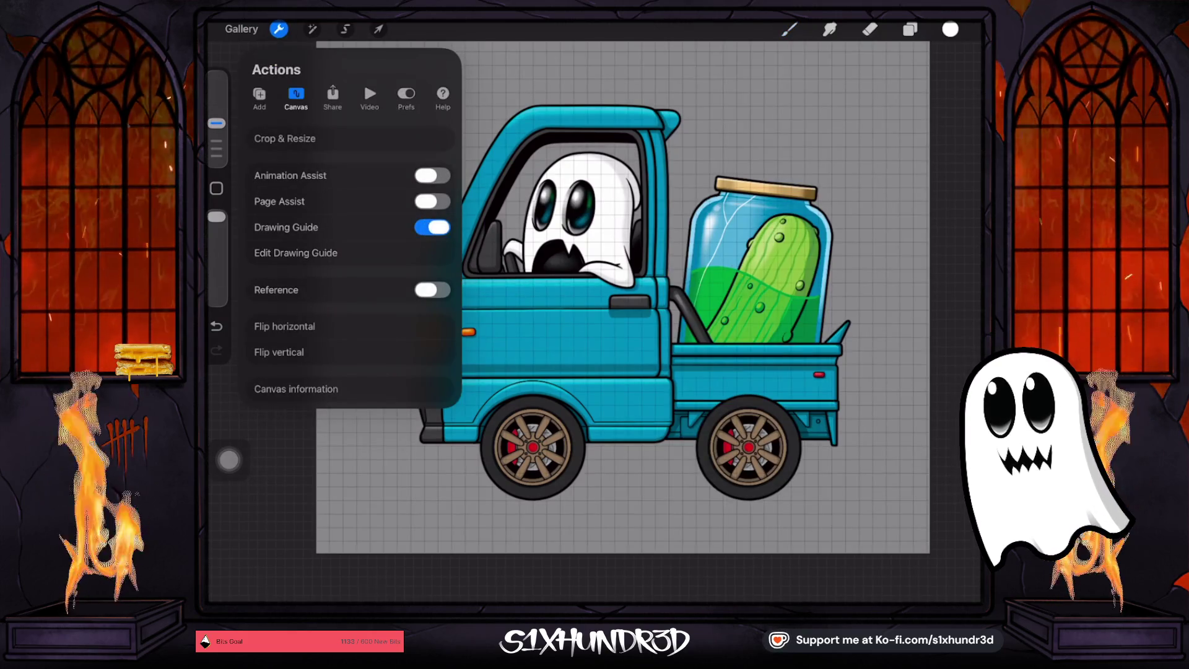
Draw a thin white top line across the truck's lower body panel
{"action": "left_click", "coordinate": [788, 29]}
{"action": "left_click", "coordinate": [788, 29]}
{"action": "scroll", "coordinate": [672, 426], "scroll_direction": "up", "scroll_amount": 5}
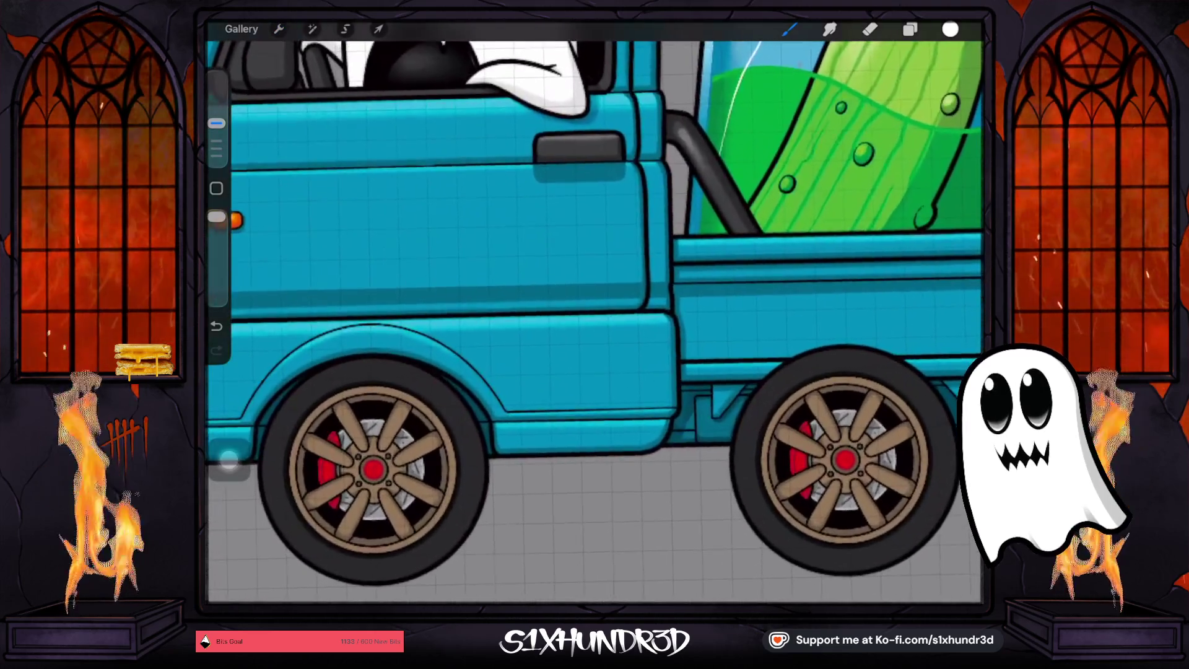
{"action": "left_click_drag", "start_coordinate": [546, 342], "coordinate": [631, 344]}
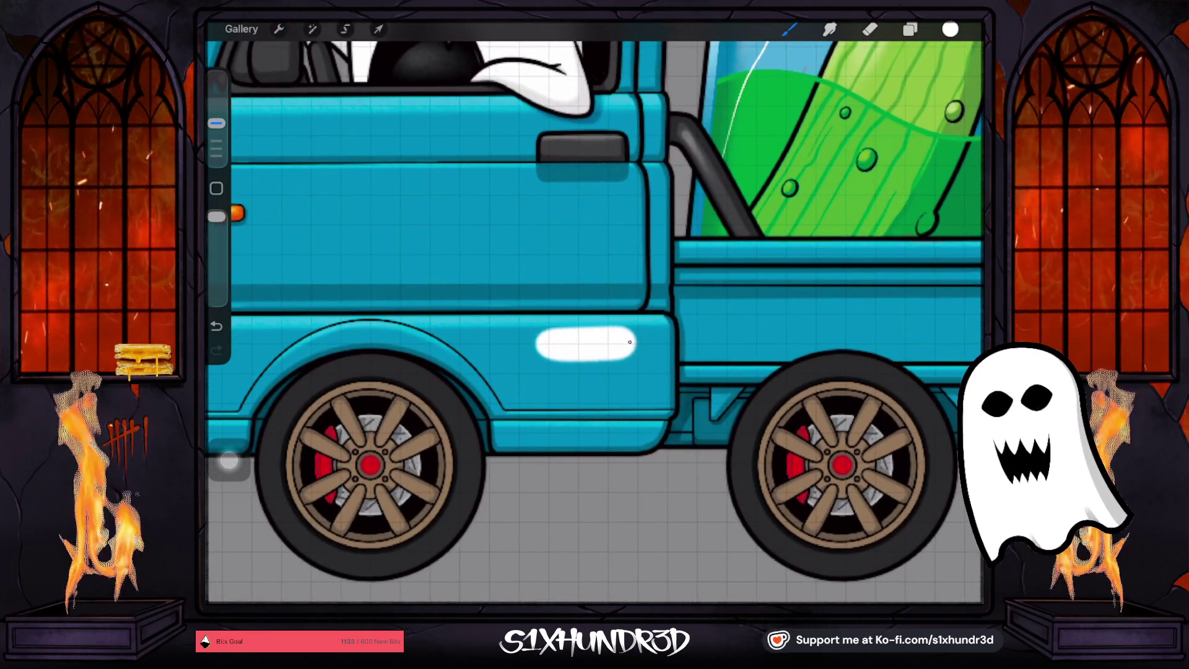
{"action": "left_click_drag", "start_coordinate": [216, 123], "coordinate": [216, 148]}
{"action": "left_click", "coordinate": [216, 326]}
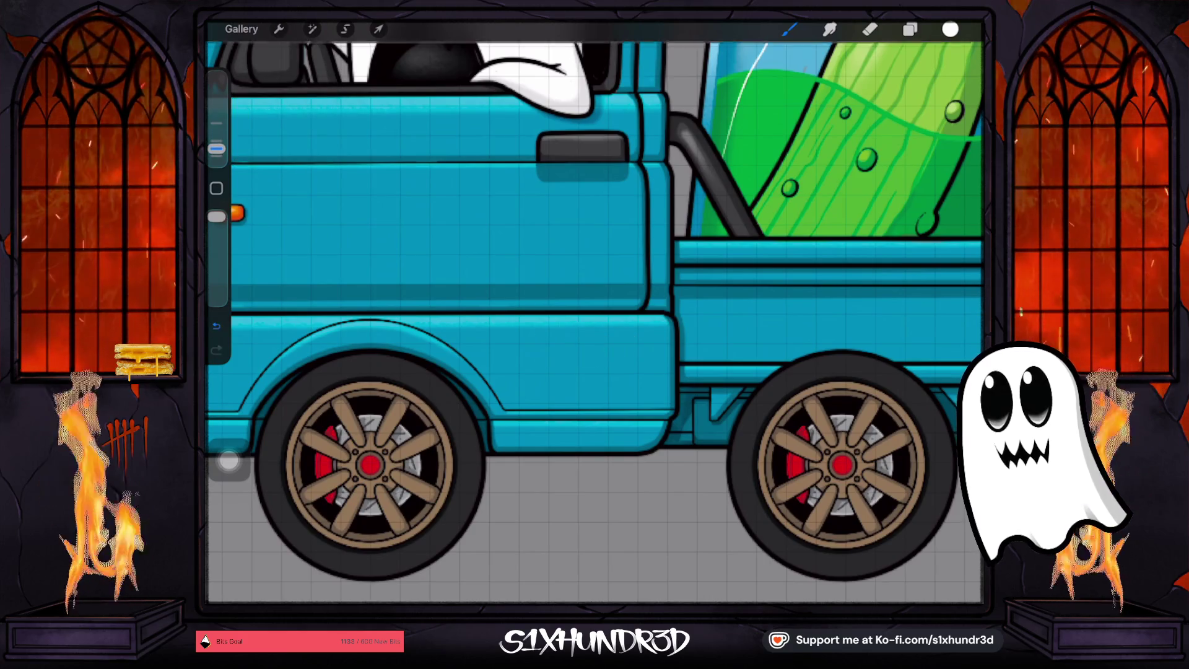
{"action": "left_click_drag", "start_coordinate": [548, 344], "coordinate": [637, 344]}
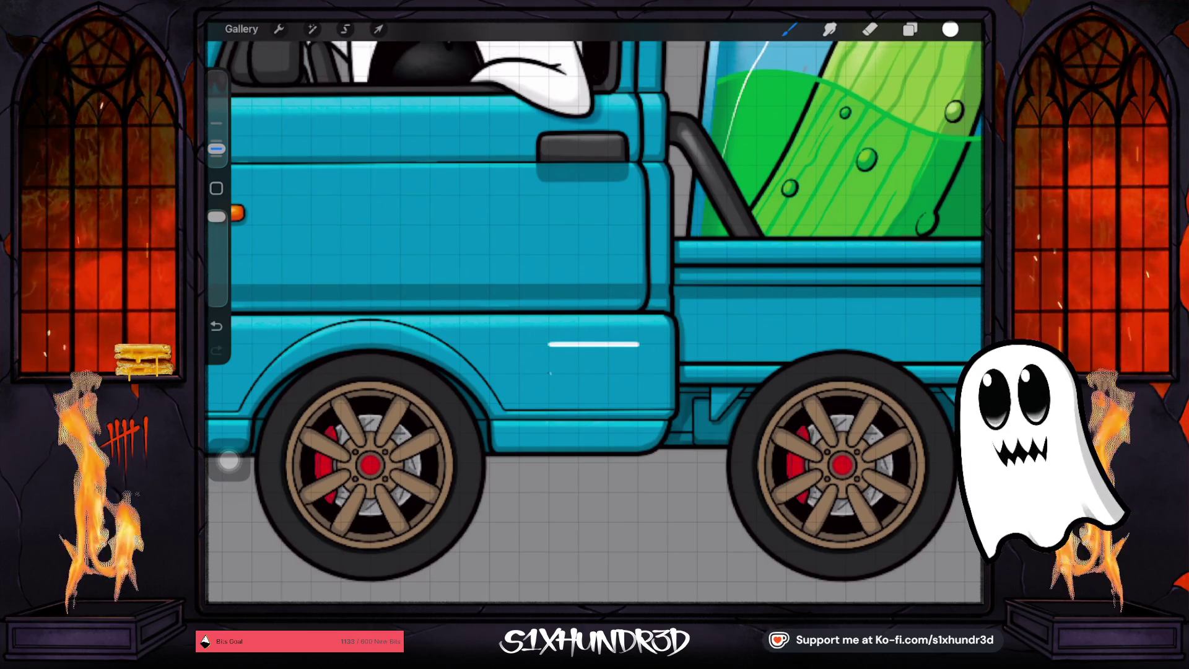
Add the bottom and side lines to close the rectangle, then fill it white with ColorDrop
{"action": "left_click_drag", "start_coordinate": [639, 371], "coordinate": [638, 372]}
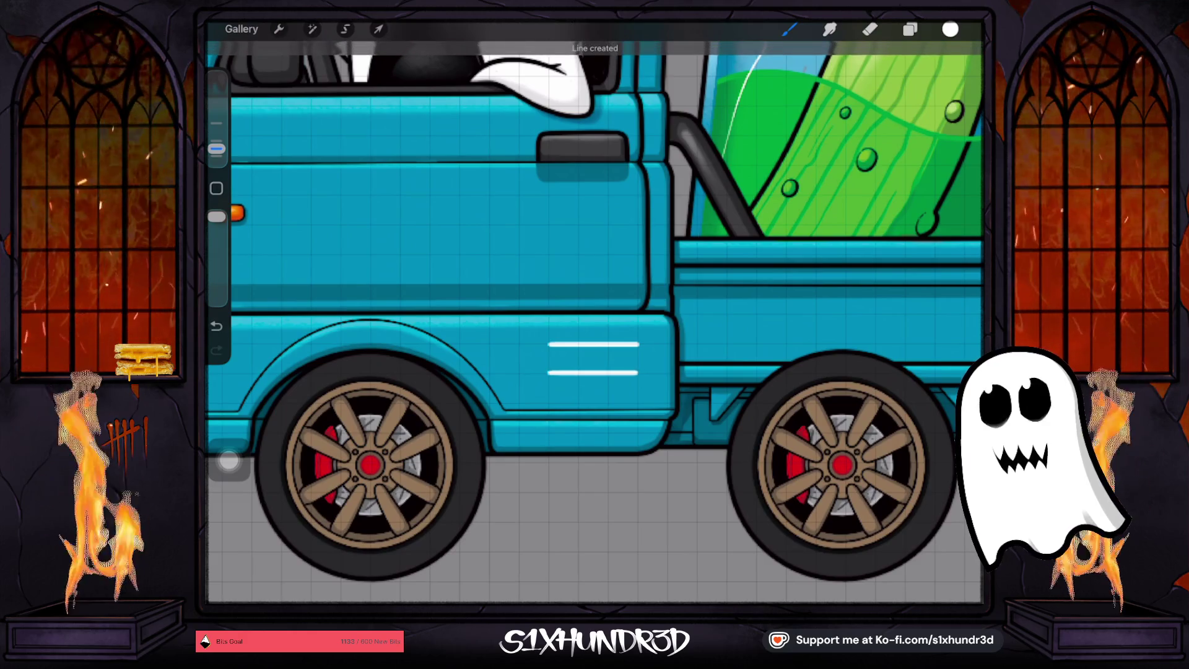
{"action": "scroll", "coordinate": [593, 322], "scroll_direction": "up", "scroll_amount": 3}
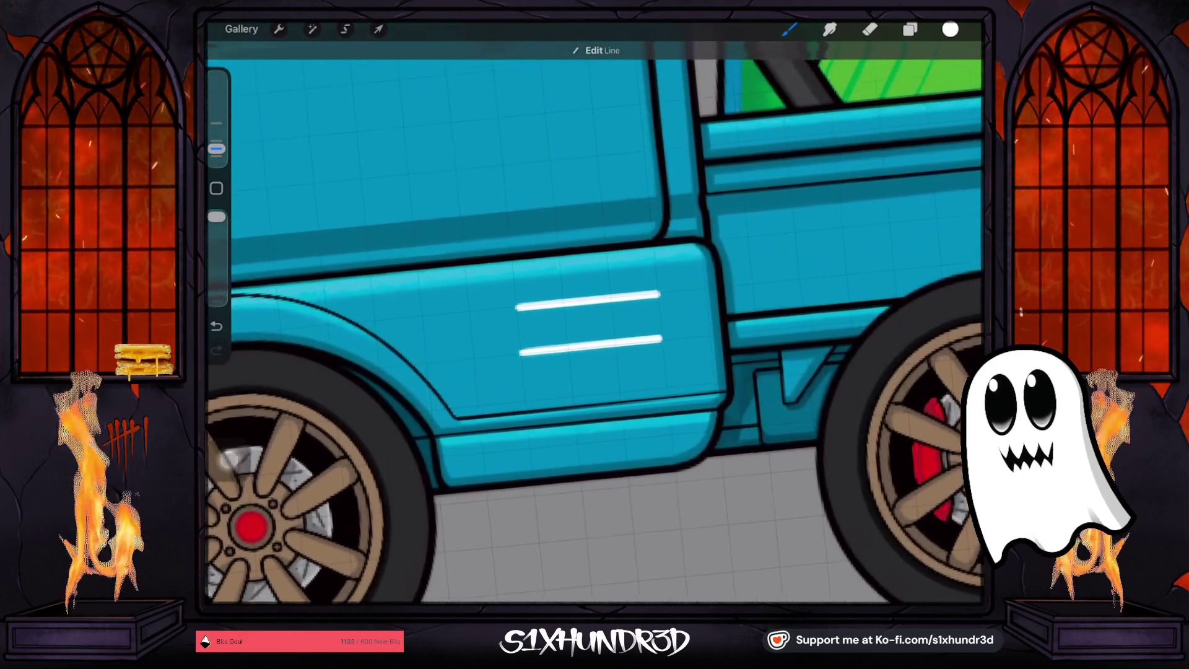
{"action": "left_click", "coordinate": [216, 325]}
{"action": "left_click_drag", "start_coordinate": [521, 349], "coordinate": [665, 337]}
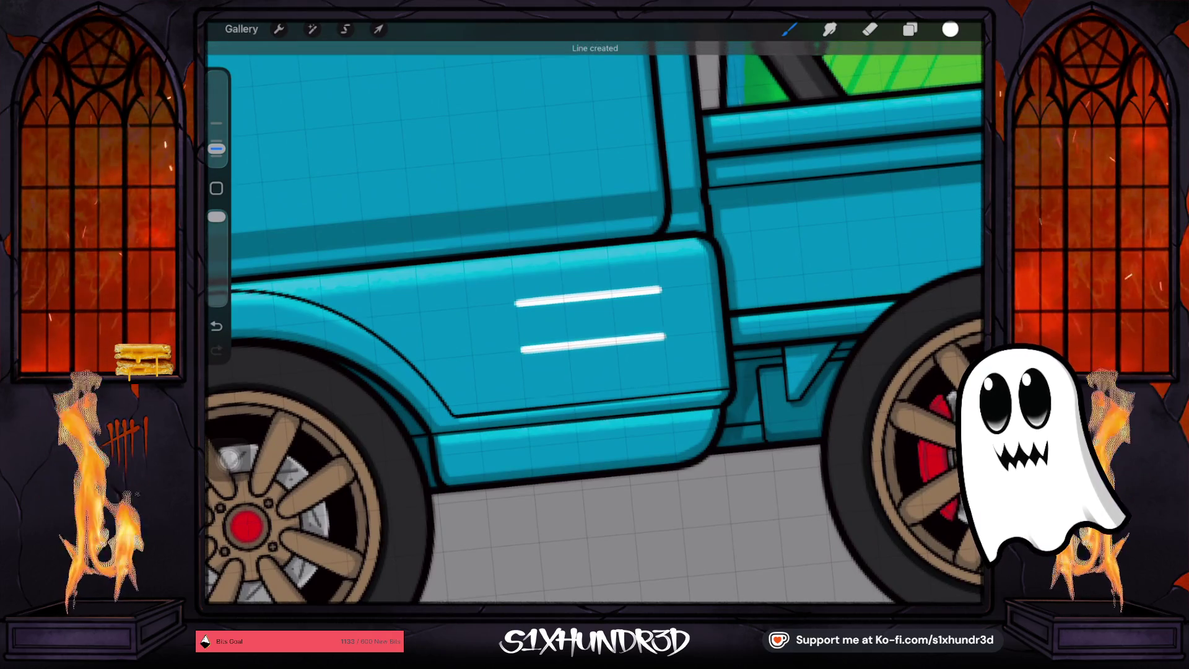
{"action": "left_click_drag", "start_coordinate": [515, 303], "coordinate": [521, 350]}
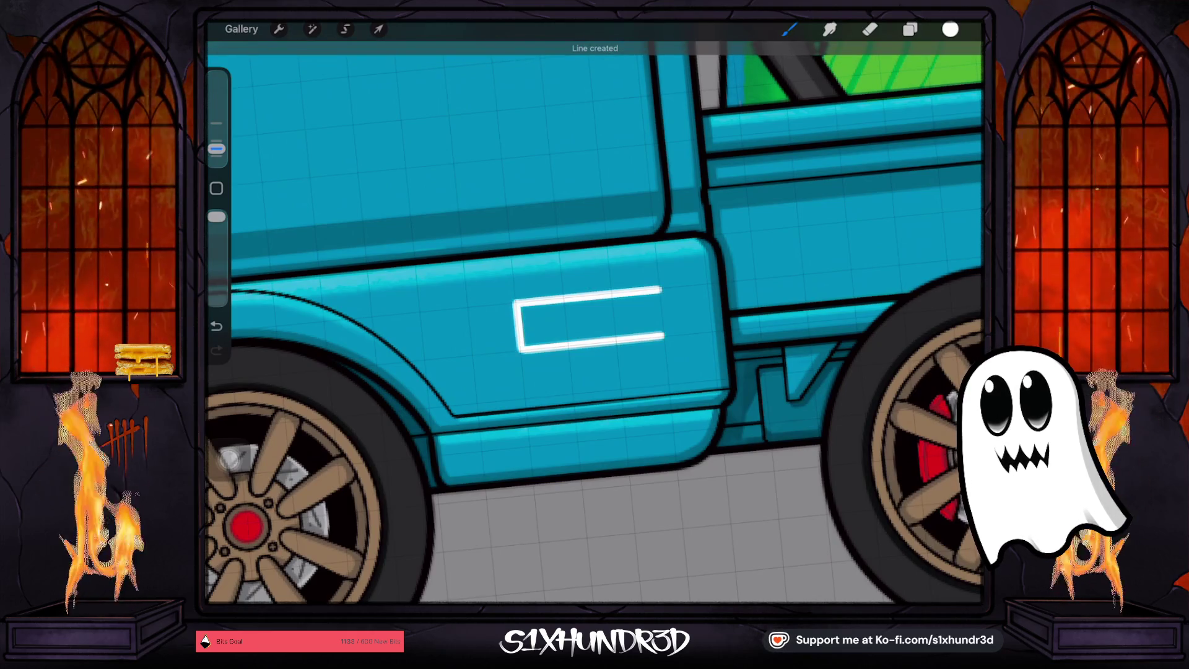
{"action": "left_click_drag", "start_coordinate": [661, 290], "coordinate": [665, 336]}
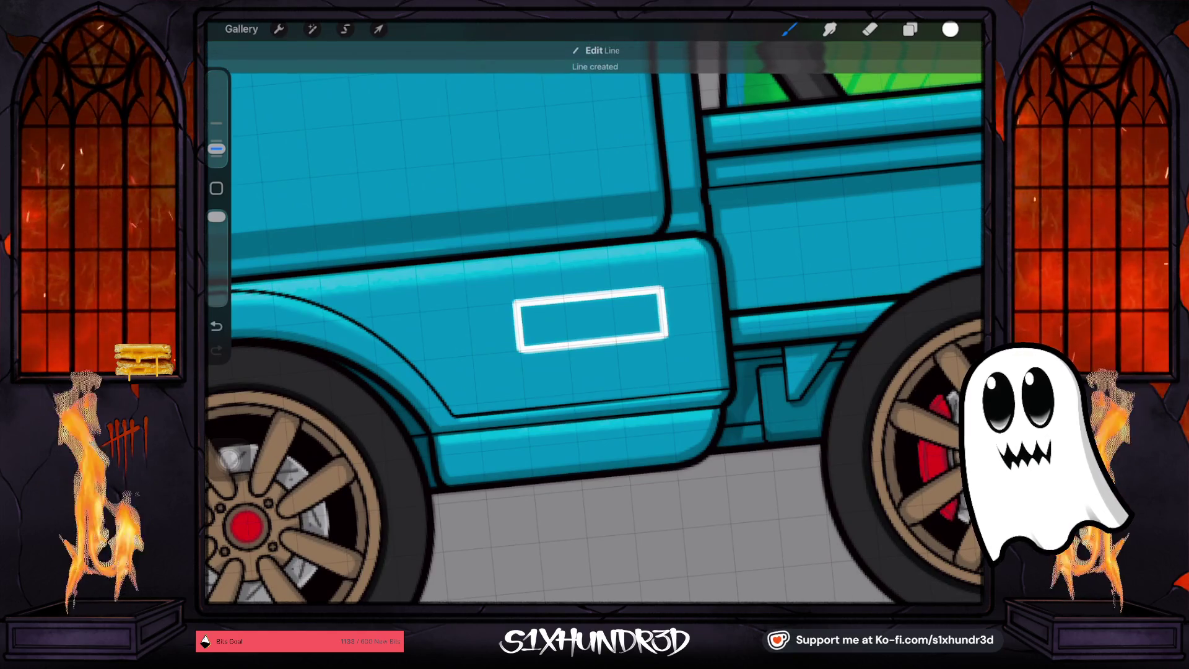
{"action": "left_click_drag", "start_coordinate": [950, 29], "coordinate": [816, 138]}
{"action": "left_click", "coordinate": [589, 319]}
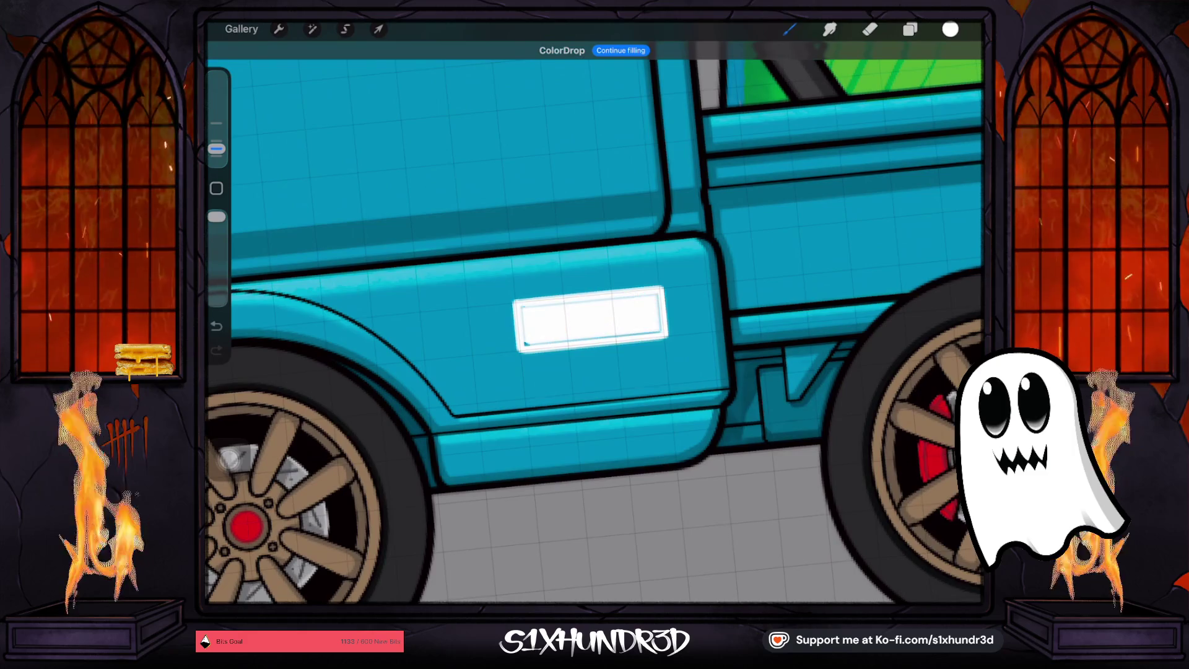
Undo the first badge's fill and edges to clear the old rectangle
{"action": "scroll", "coordinate": [594, 322], "scroll_direction": "up", "scroll_amount": 2}
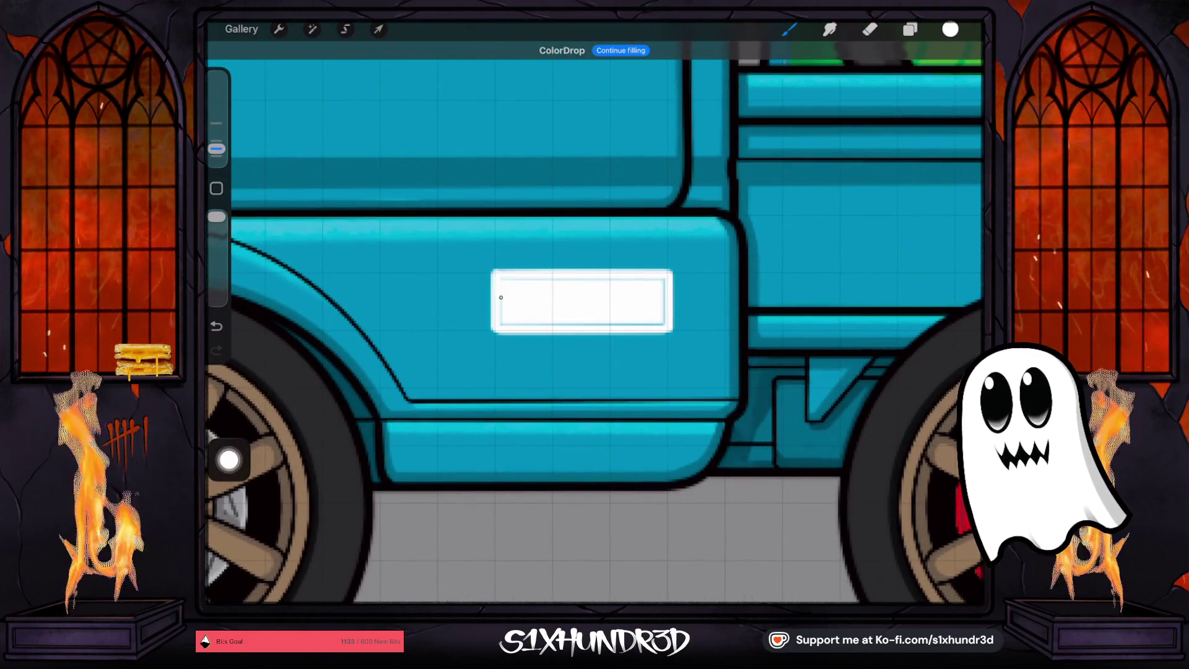
{"action": "mouse_move", "coordinate": [500, 282]}
{"action": "left_mouse_down"}
{"action": "mouse_move", "coordinate": [557, 323]}
{"action": "mouse_move", "coordinate": [646, 323]}
{"action": "mouse_move", "coordinate": [661, 276]}
{"action": "mouse_move", "coordinate": [499, 281]}
{"action": "left_mouse_up"}
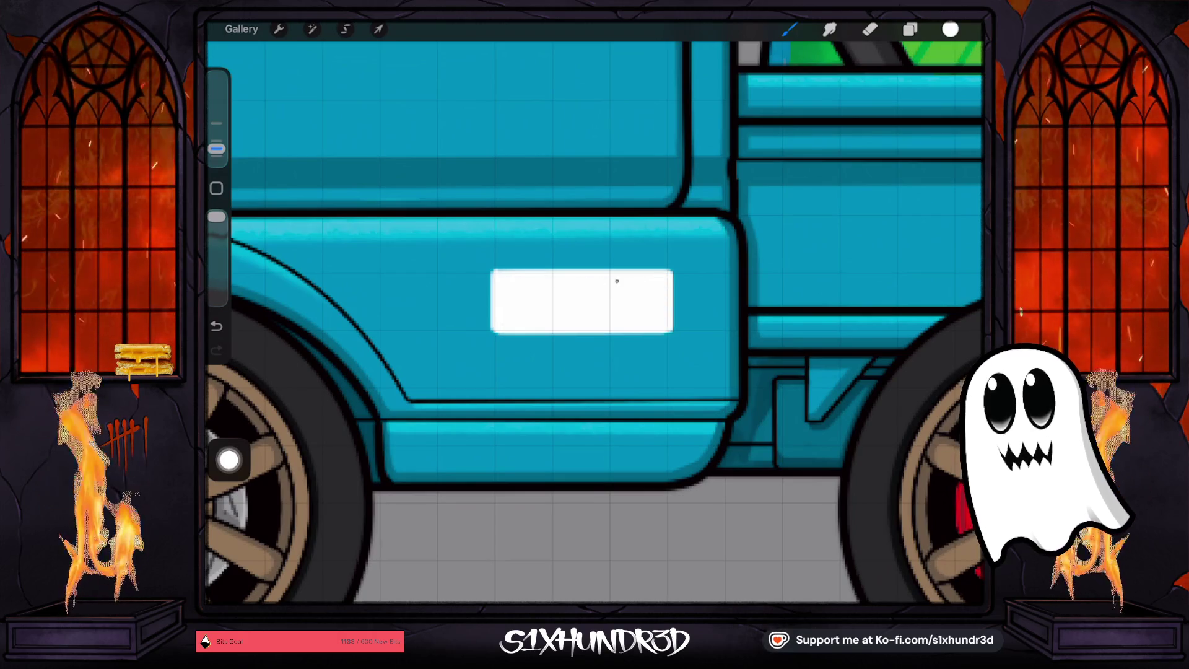
{"action": "left_click", "coordinate": [870, 29]}
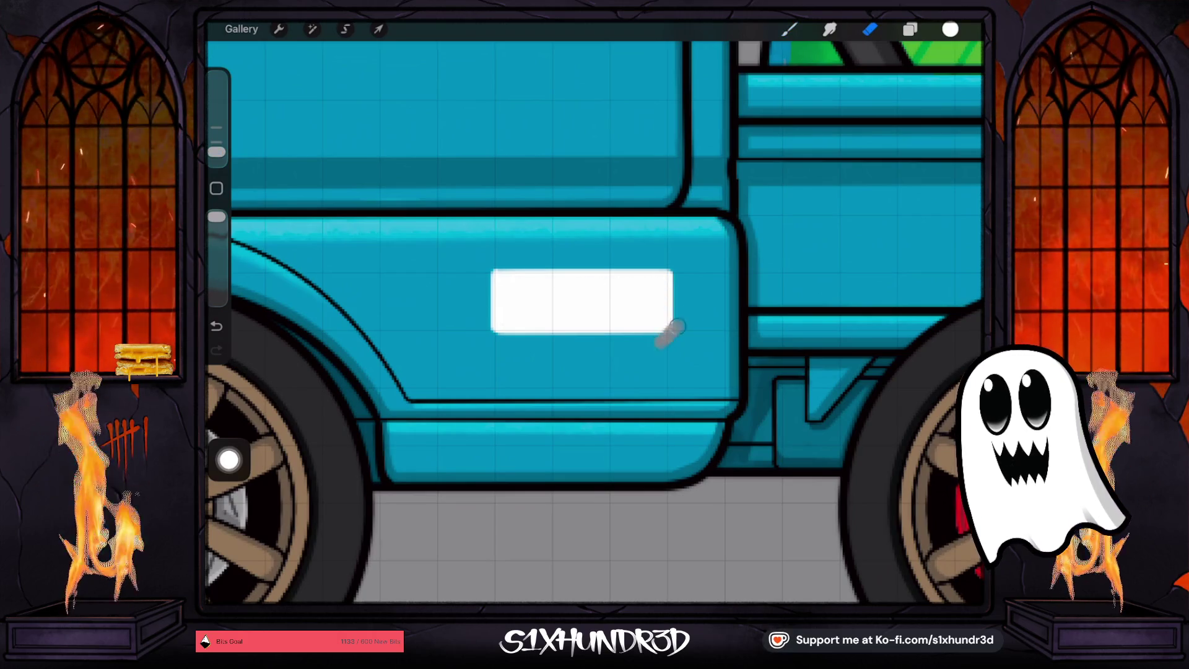
{"action": "left_click", "coordinate": [870, 29]}
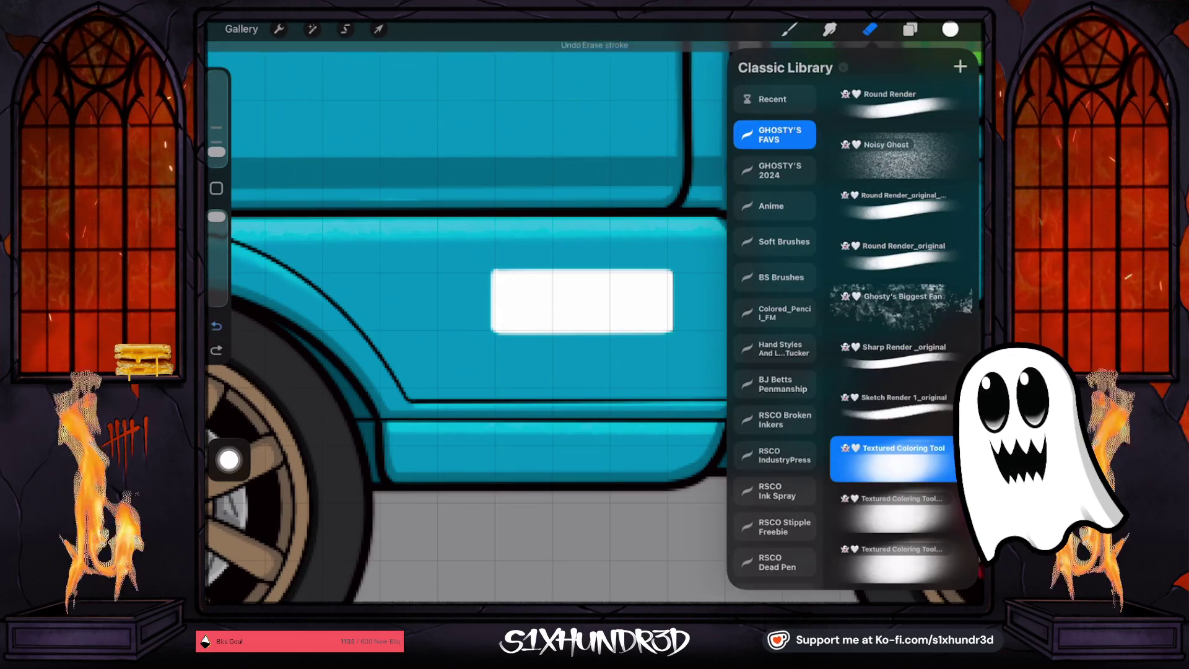
{"action": "key", "text": "ctrl+z"}
{"action": "left_click", "coordinate": [910, 29]}
{"action": "left_click", "coordinate": [216, 325]}
{"action": "key", "text": "ctrl+z"}
{"action": "key", "text": "ctrl+z"}
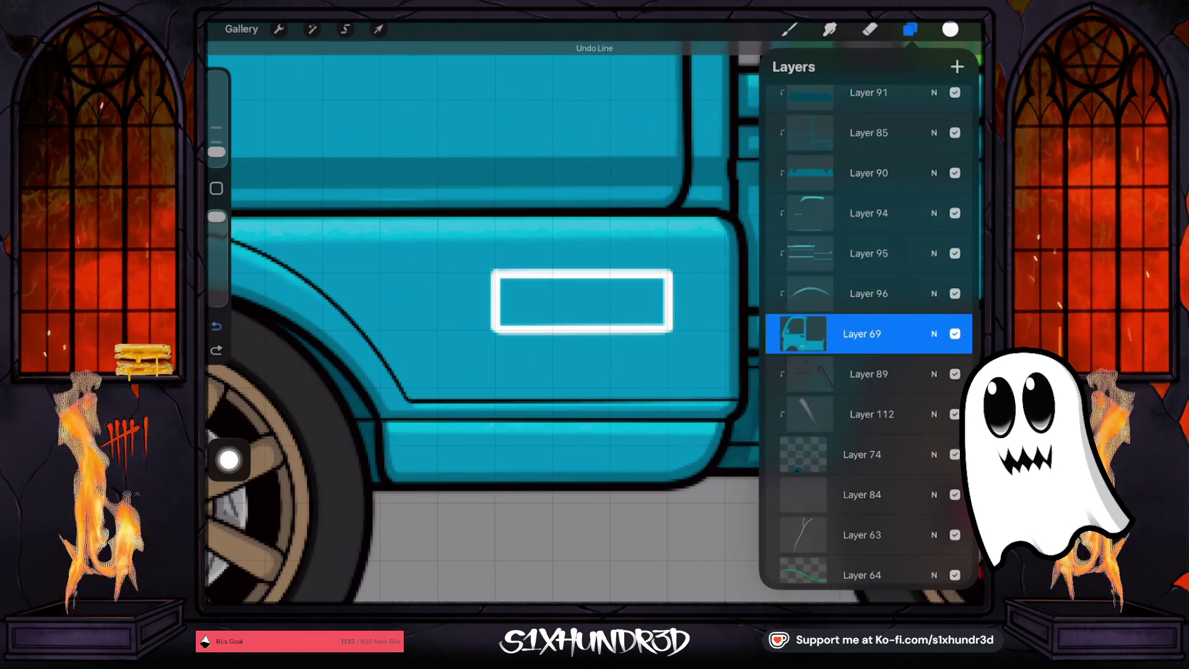
{"action": "key", "text": "ctrl+z"}
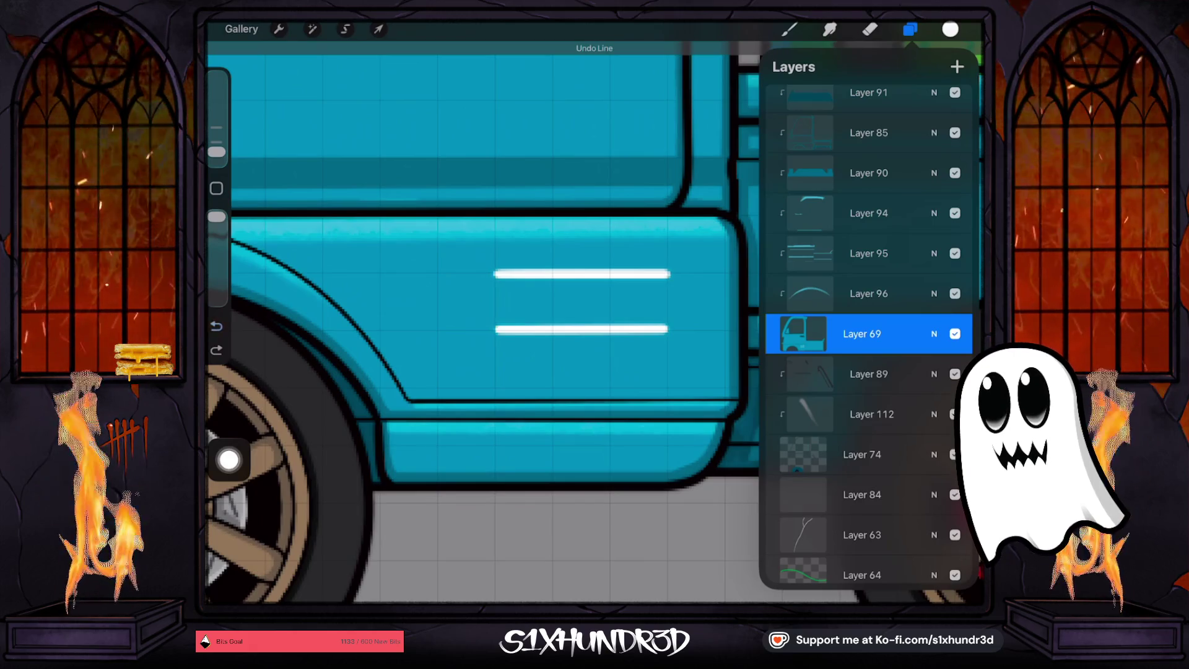
{"action": "key", "text": "ctrl+z"}
{"action": "key", "text": "ctrl+z"}
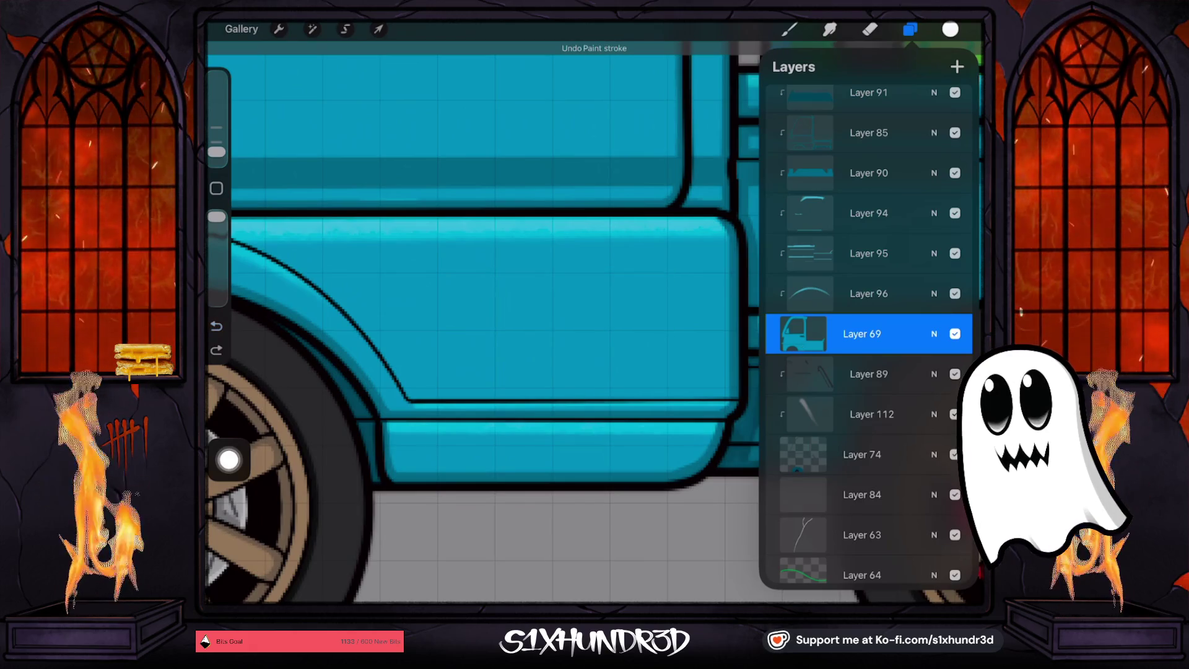
Add a clipped layer above Layer 69 and draw a straight-lined rectangle on the door
{"action": "left_click", "coordinate": [957, 66]}
{"action": "left_click", "coordinate": [788, 29]}
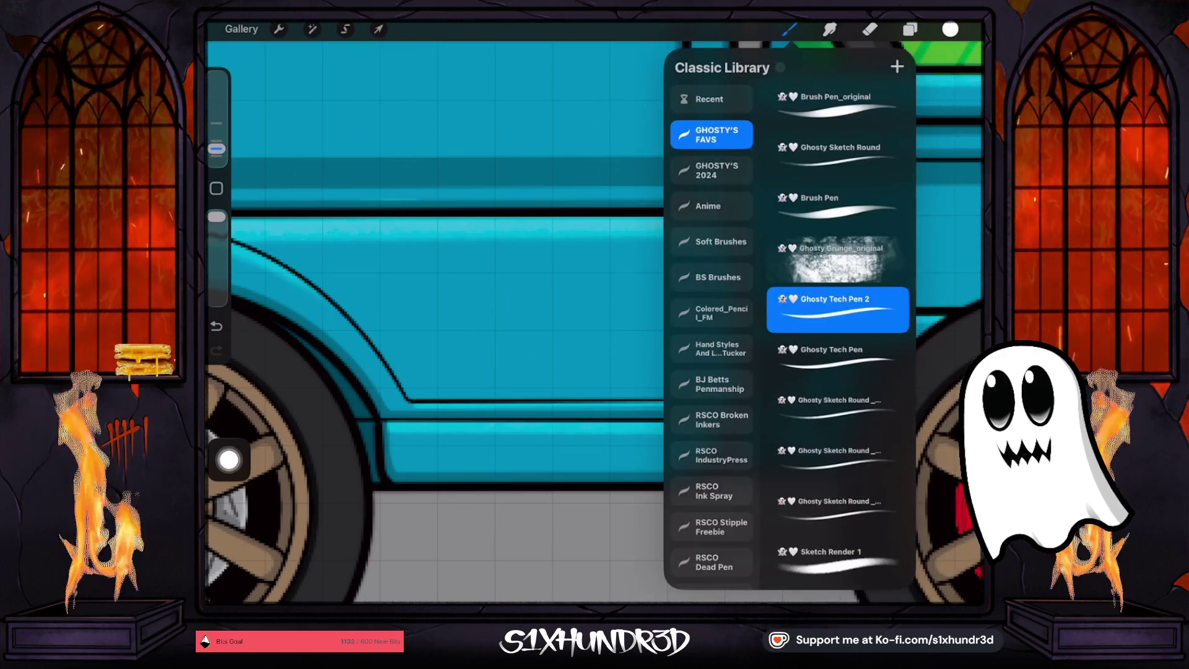
{"action": "left_click", "coordinate": [789, 29]}
{"action": "mouse_move", "coordinate": [496, 272]}
{"action": "left_mouse_down"}
{"action": "mouse_move", "coordinate": [686, 274]}
{"action": "mouse_move", "coordinate": [669, 263]}
{"action": "mouse_move", "coordinate": [669, 273]}
{"action": "left_mouse_up"}
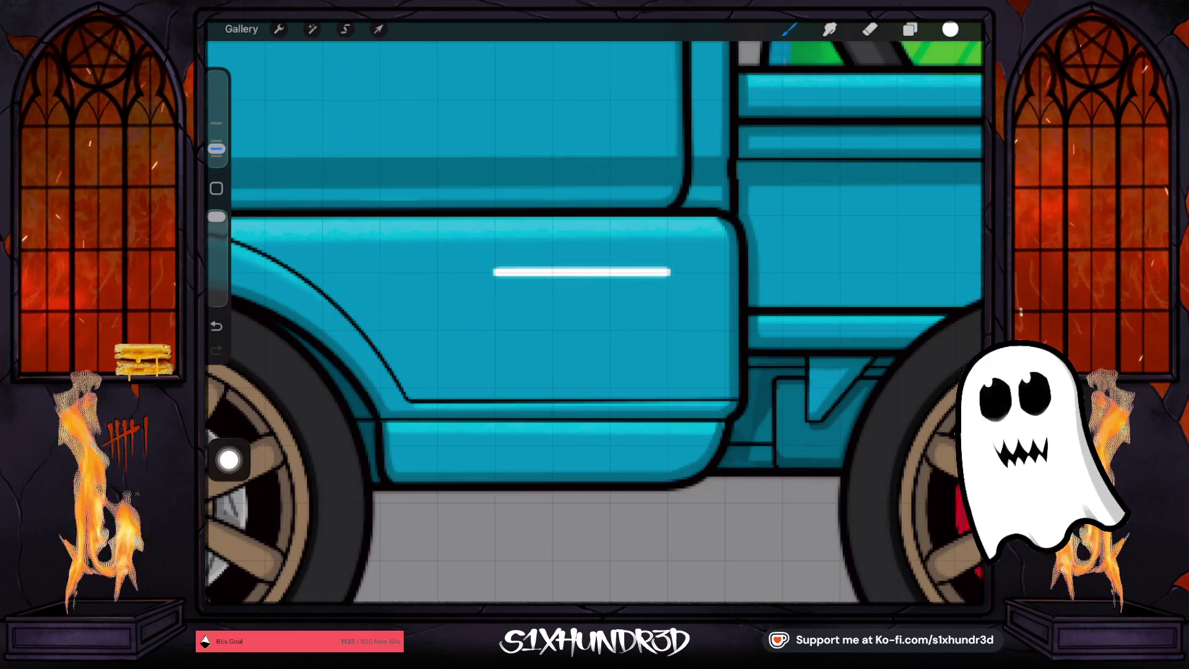
{"action": "left_click_drag", "start_coordinate": [670, 273], "coordinate": [670, 273]}
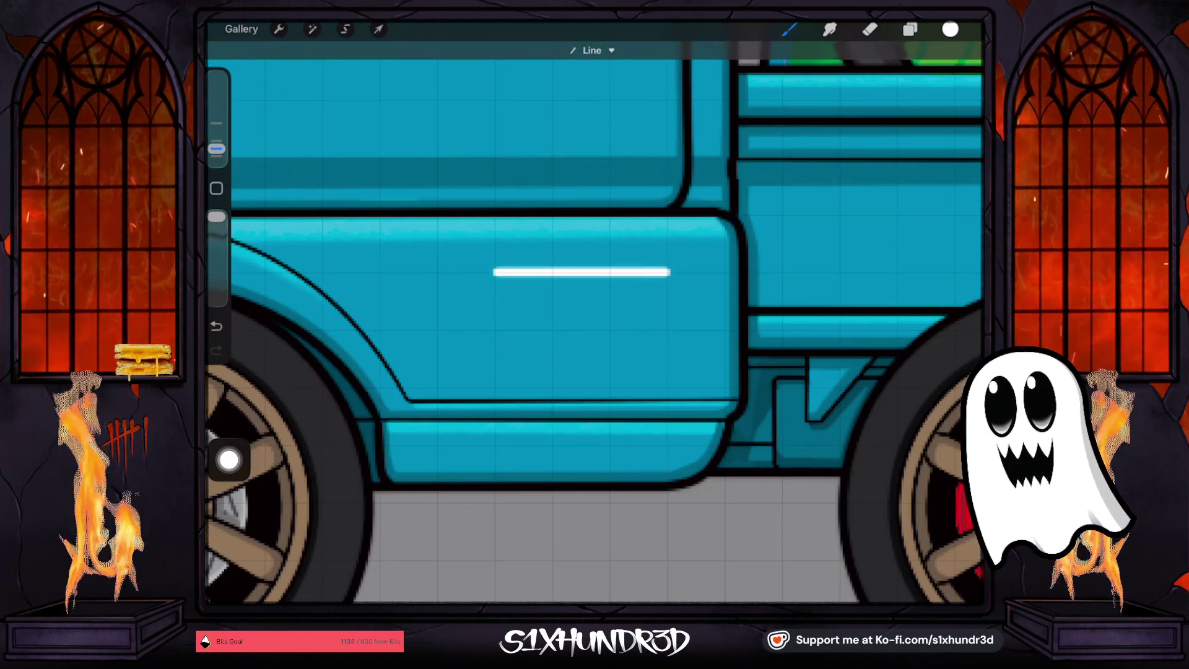
{"action": "left_click_drag", "start_coordinate": [492, 330], "coordinate": [668, 330]}
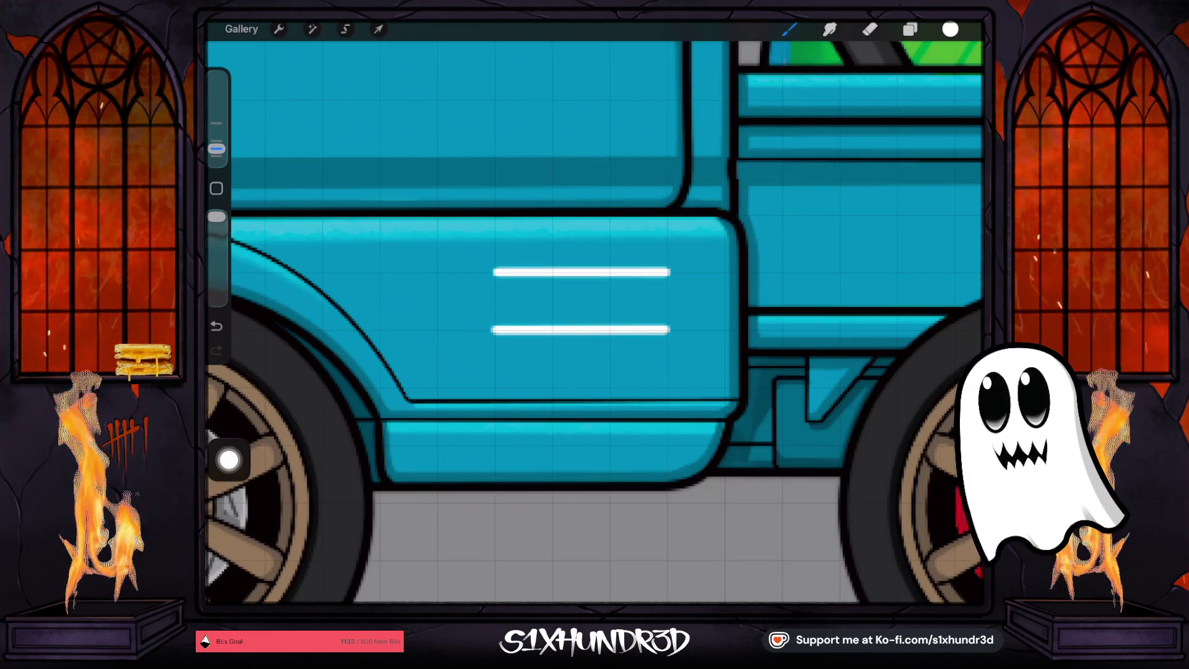
{"action": "left_click_drag", "start_coordinate": [668, 331], "coordinate": [669, 271]}
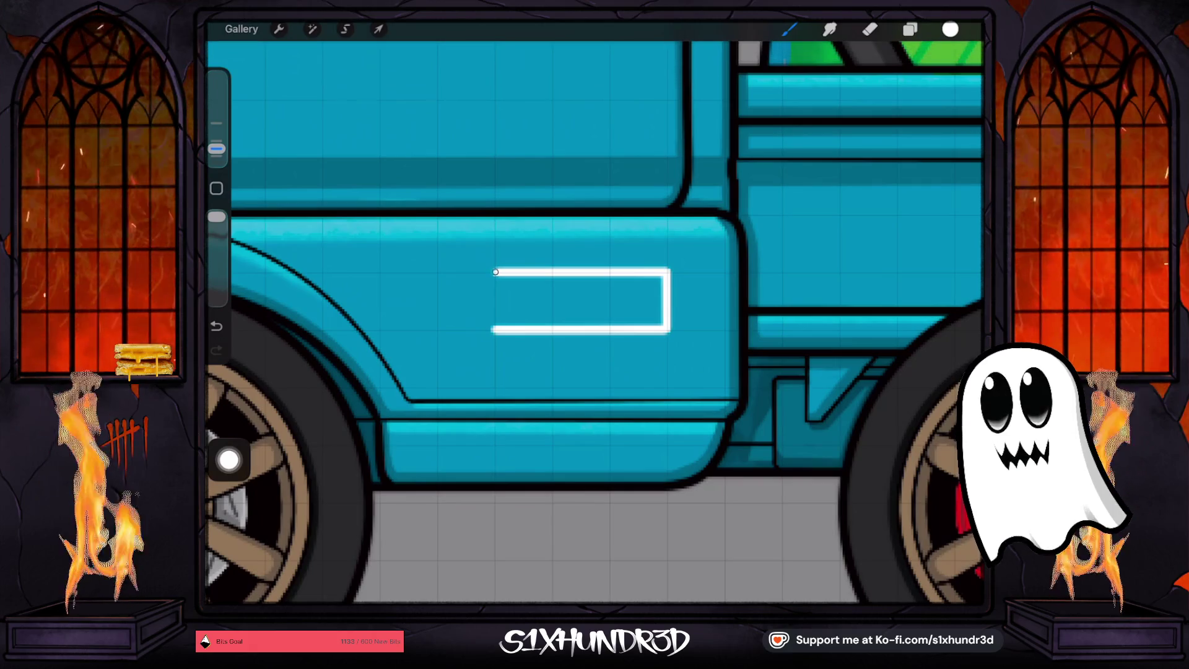
{"action": "left_click_drag", "start_coordinate": [495, 326], "coordinate": [495, 327]}
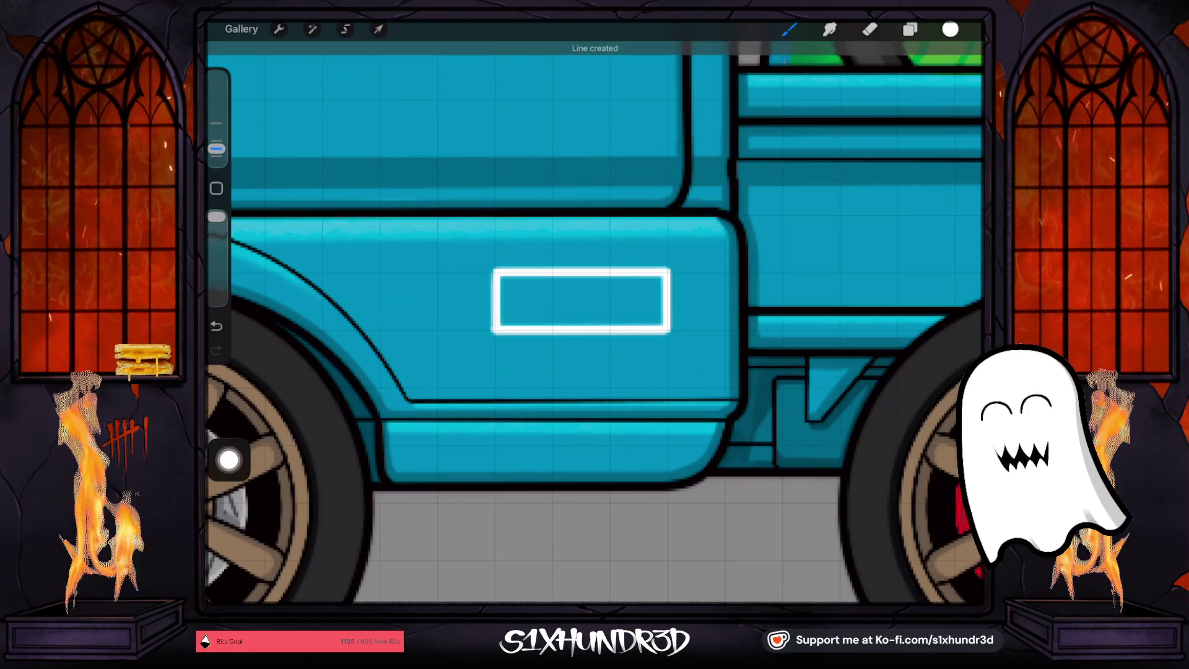
{"action": "key", "text": "ctrl+z"}
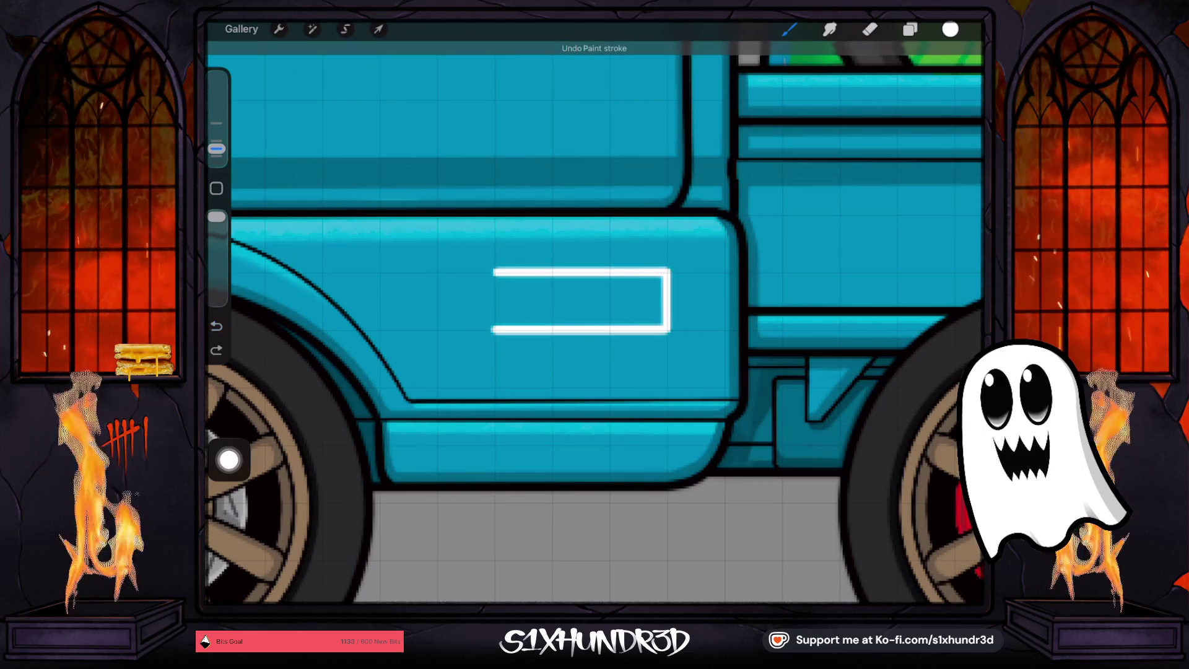
{"action": "left_click_drag", "start_coordinate": [495, 328], "coordinate": [495, 270]}
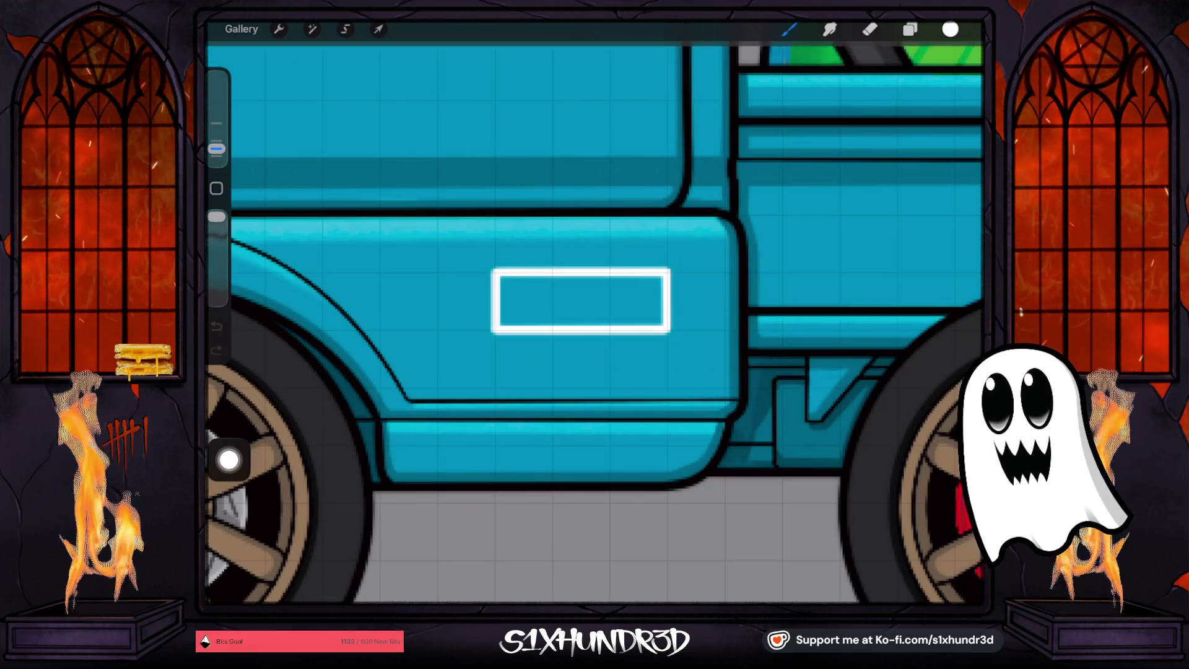
Fill the redrawn door rectangle solid white with ColorDrop
{"action": "scroll", "coordinate": [595, 318], "scroll_direction": "down", "scroll_amount": 3}
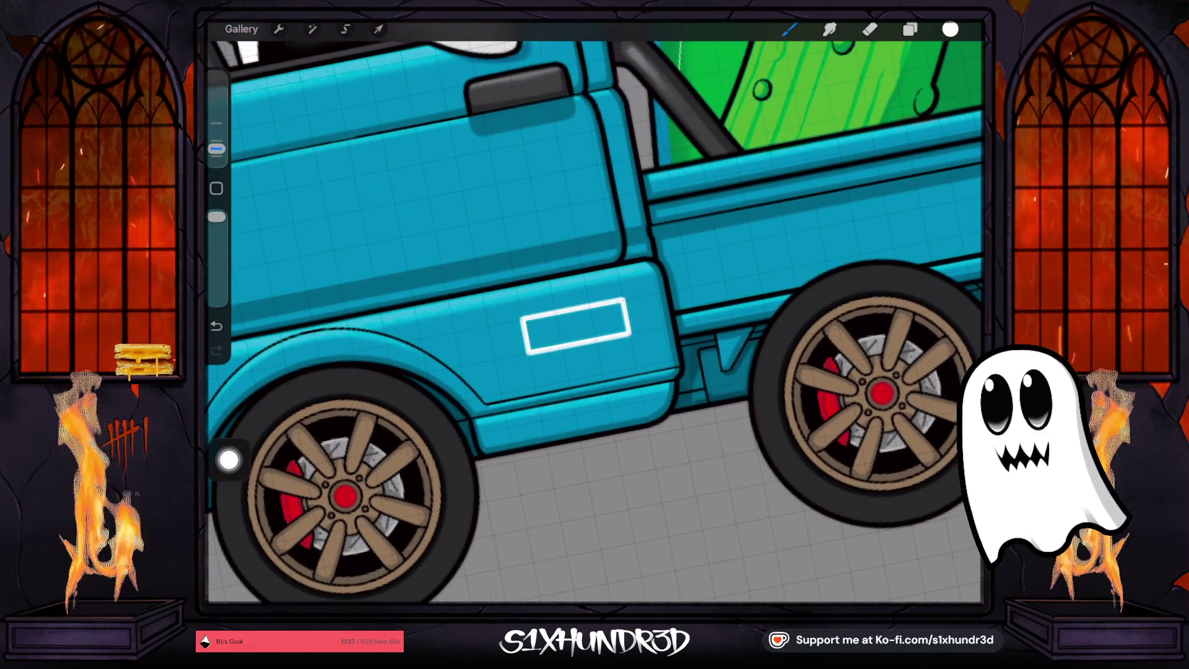
{"action": "left_click_drag", "start_coordinate": [950, 30], "coordinate": [576, 325]}
{"action": "scroll", "coordinate": [595, 318], "scroll_direction": "down", "scroll_amount": 5}
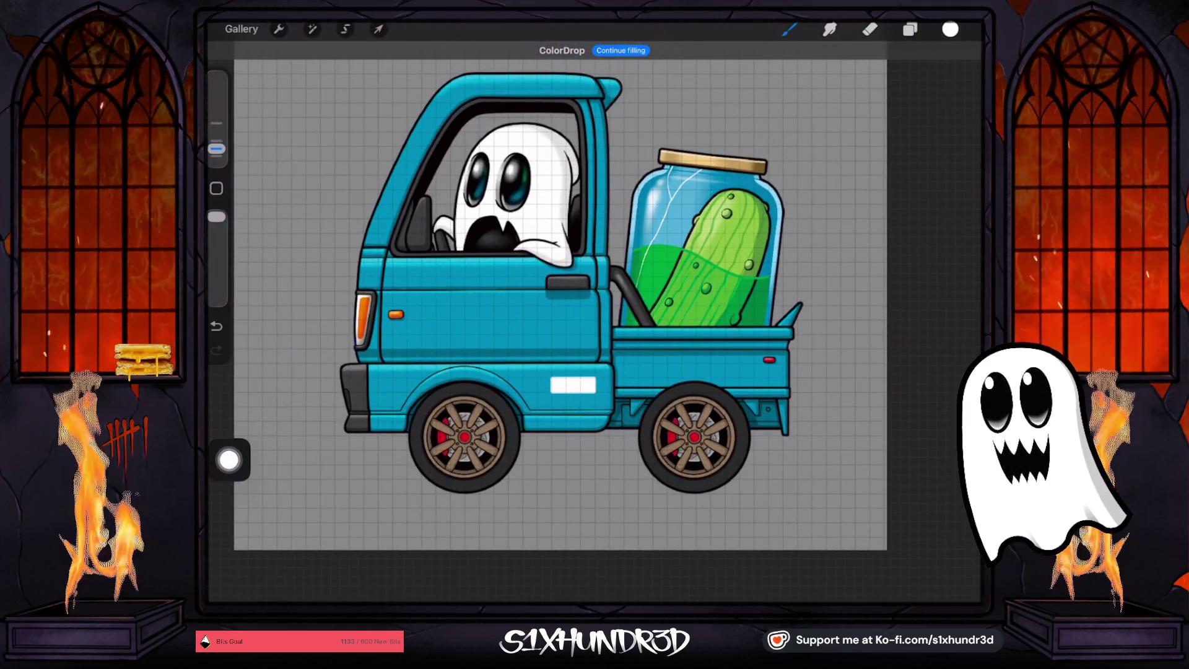
{"action": "left_click", "coordinate": [870, 29]}
{"action": "scroll", "coordinate": [595, 318], "scroll_direction": "up", "scroll_amount": 5}
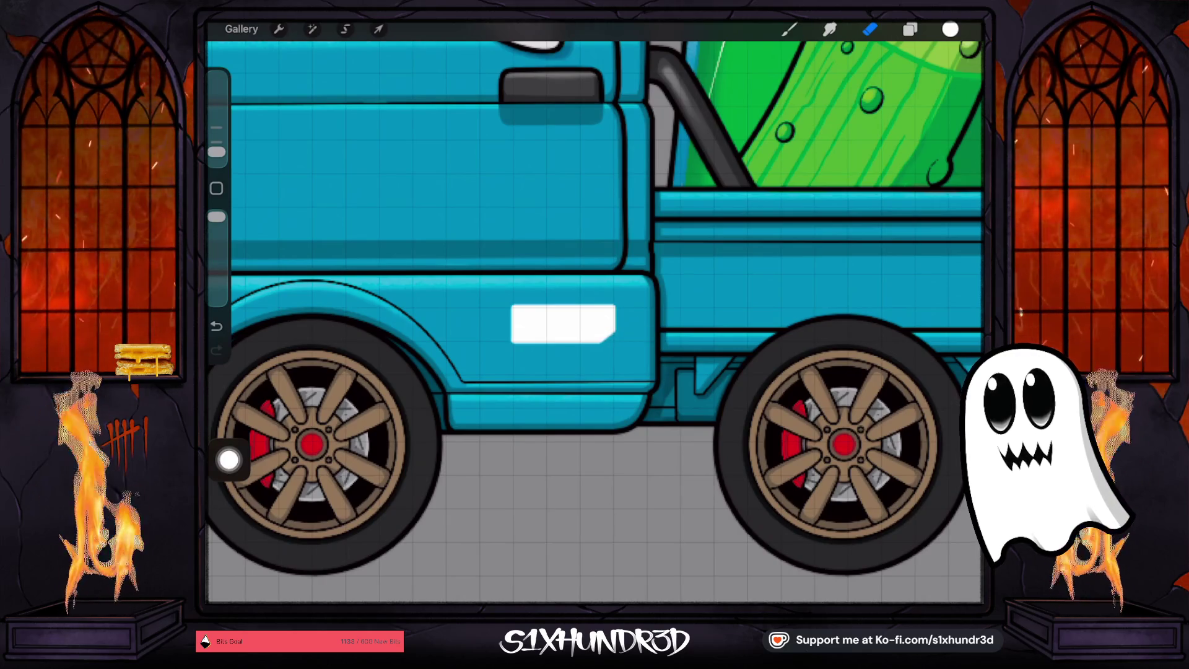
Add Layer 114 above Layer 113 and clip it to the white badge
{"action": "left_click", "coordinate": [909, 29]}
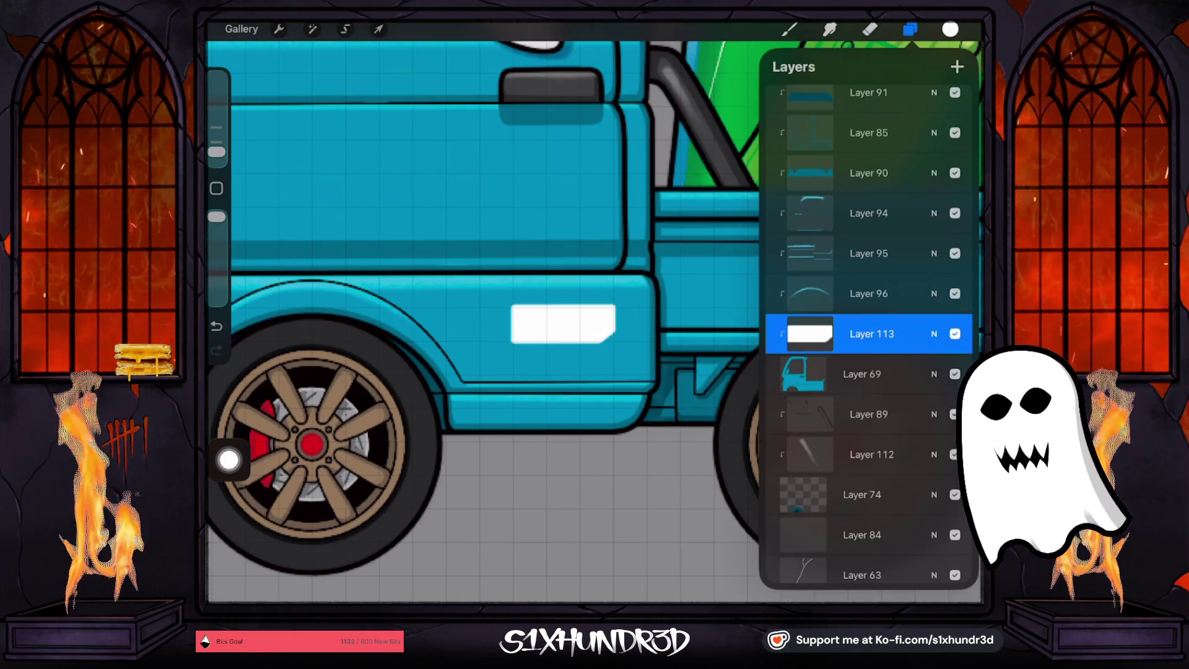
{"action": "left_click", "coordinate": [957, 66]}
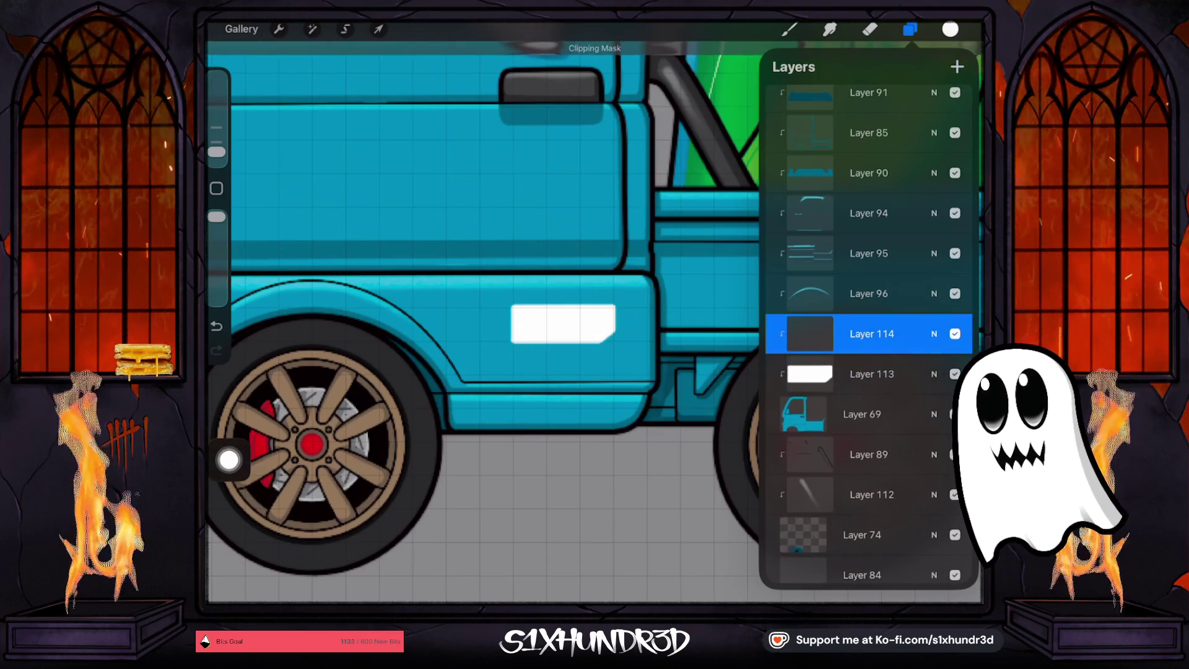
{"action": "key", "text": "ctrl+z"}
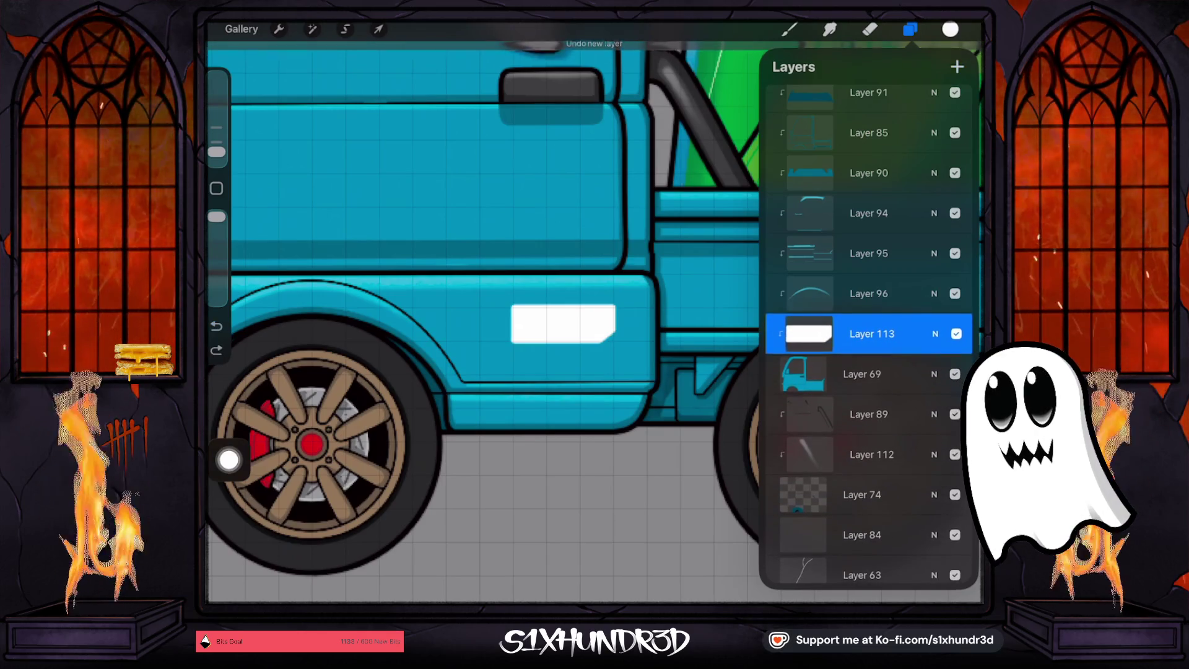
{"action": "mouse_move", "coordinate": [898, 333]}
{"action": "left_mouse_down"}
{"action": "mouse_move", "coordinate": [929, 153]}
{"action": "mouse_move", "coordinate": [889, 367]}
{"action": "mouse_move", "coordinate": [892, 331]}
{"action": "left_mouse_up"}
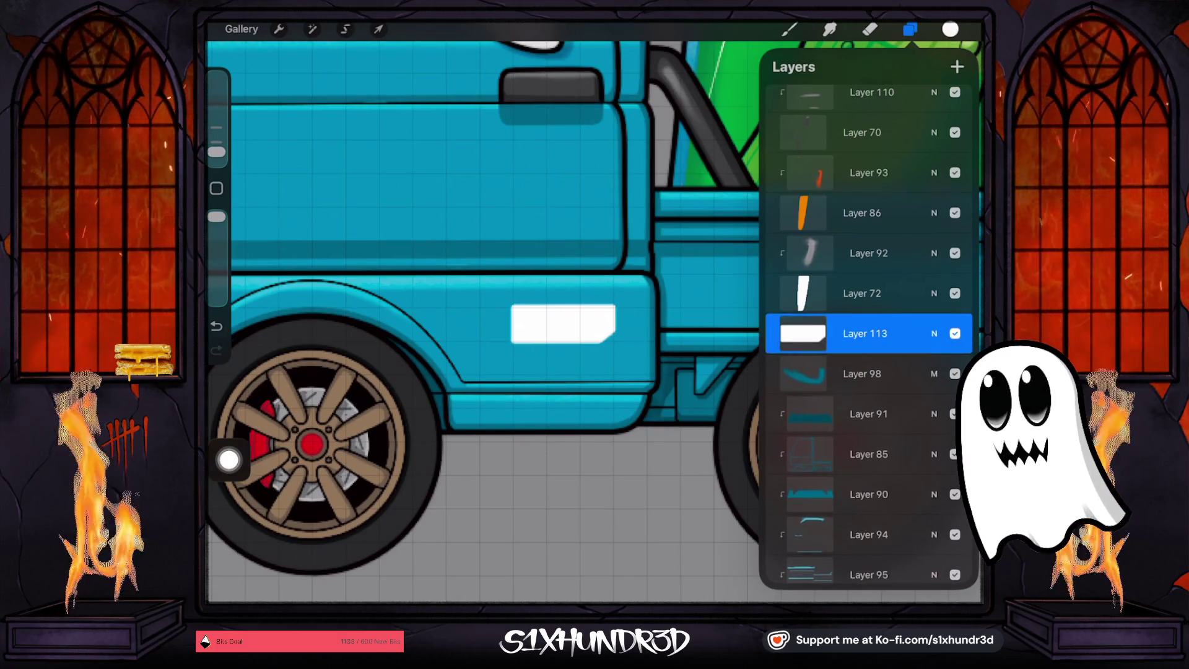
{"action": "left_click", "coordinate": [957, 66]}
{"action": "left_click", "coordinate": [810, 333]}
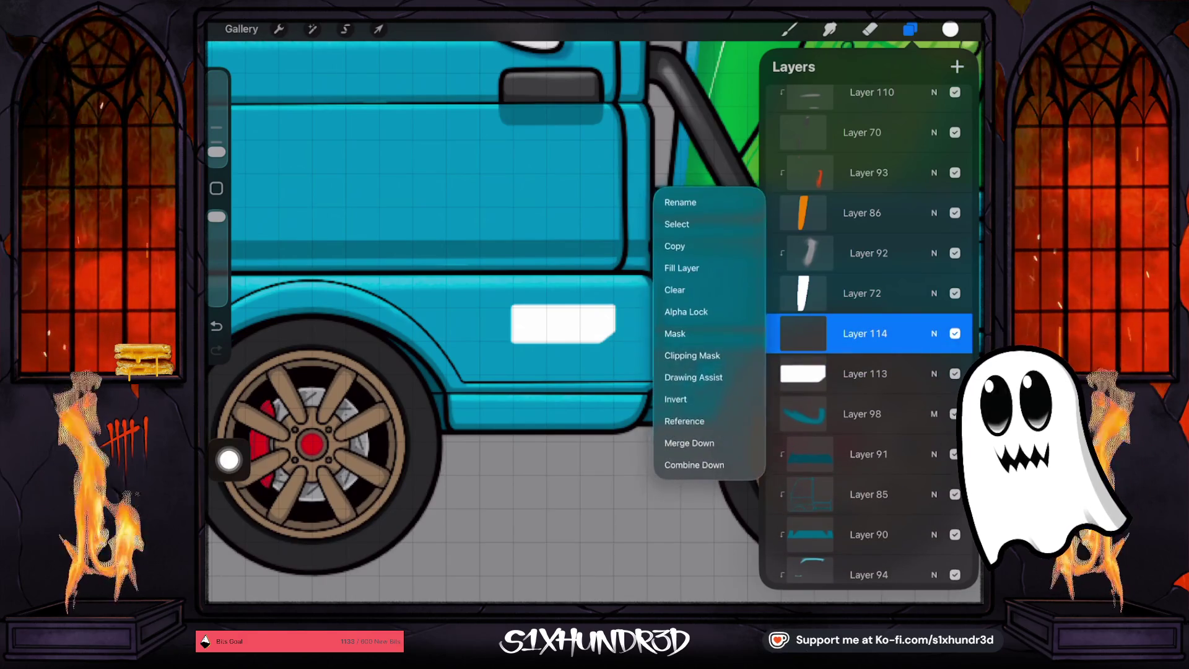
{"action": "left_click", "coordinate": [695, 353]}
Pick a warm pale cream and fill the badge's Layer 113 with it
{"action": "left_click", "coordinate": [949, 29]}
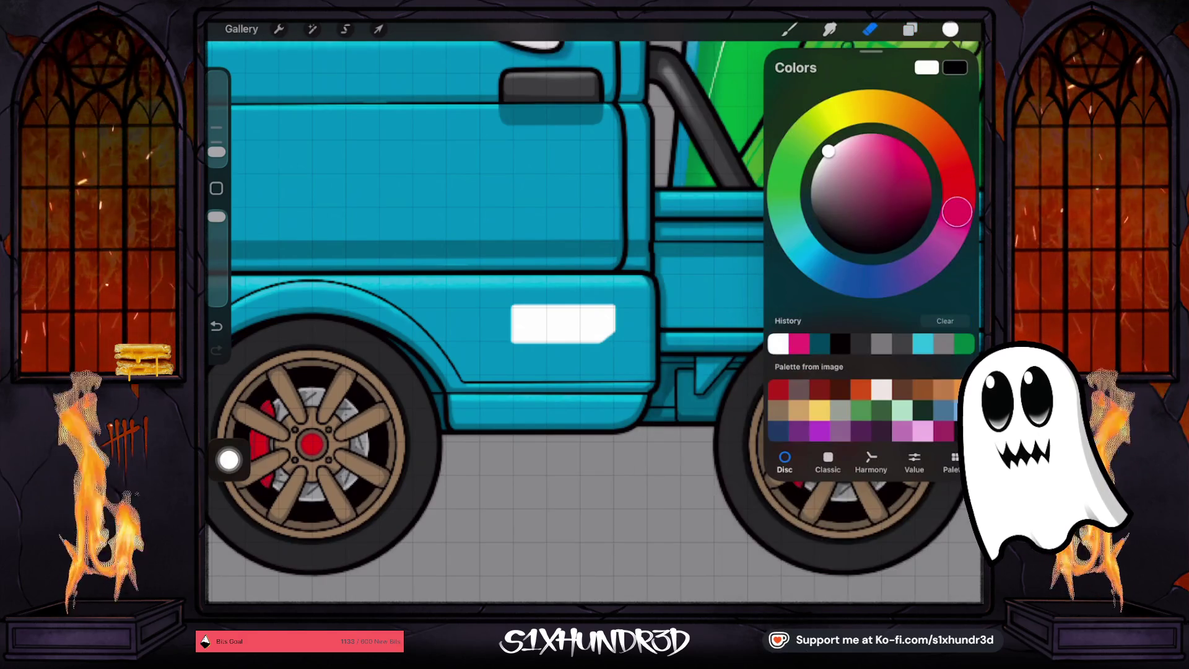
{"action": "left_click_drag", "start_coordinate": [828, 150], "coordinate": [818, 164]}
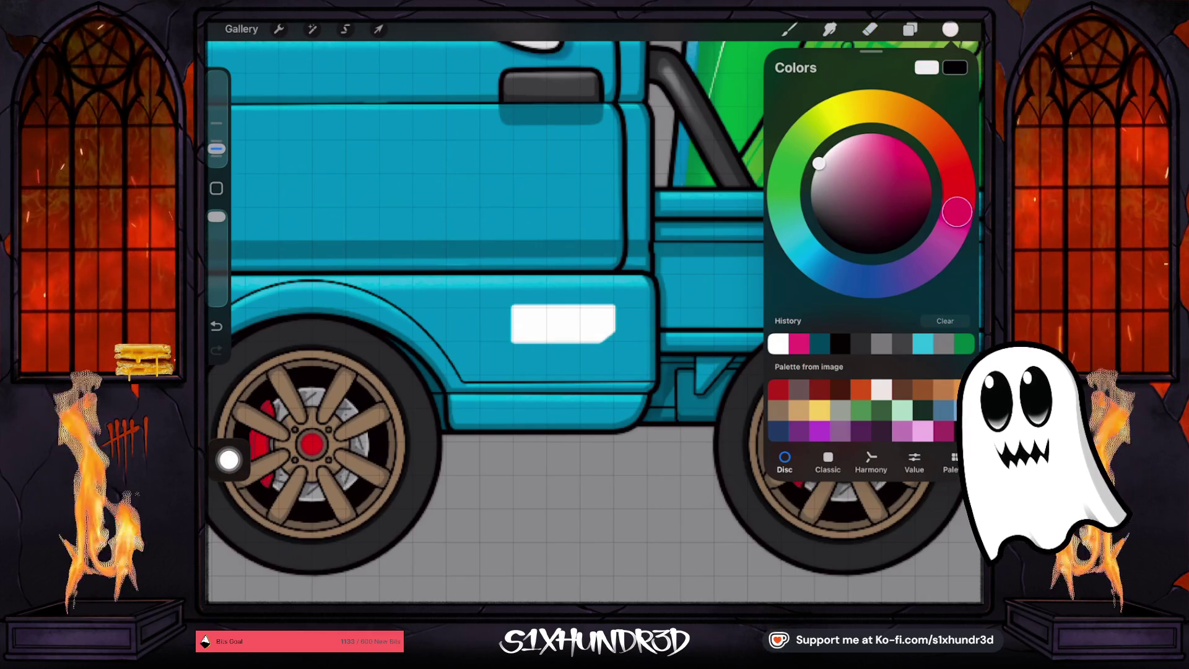
{"action": "left_click_drag", "start_coordinate": [956, 212], "coordinate": [844, 111]}
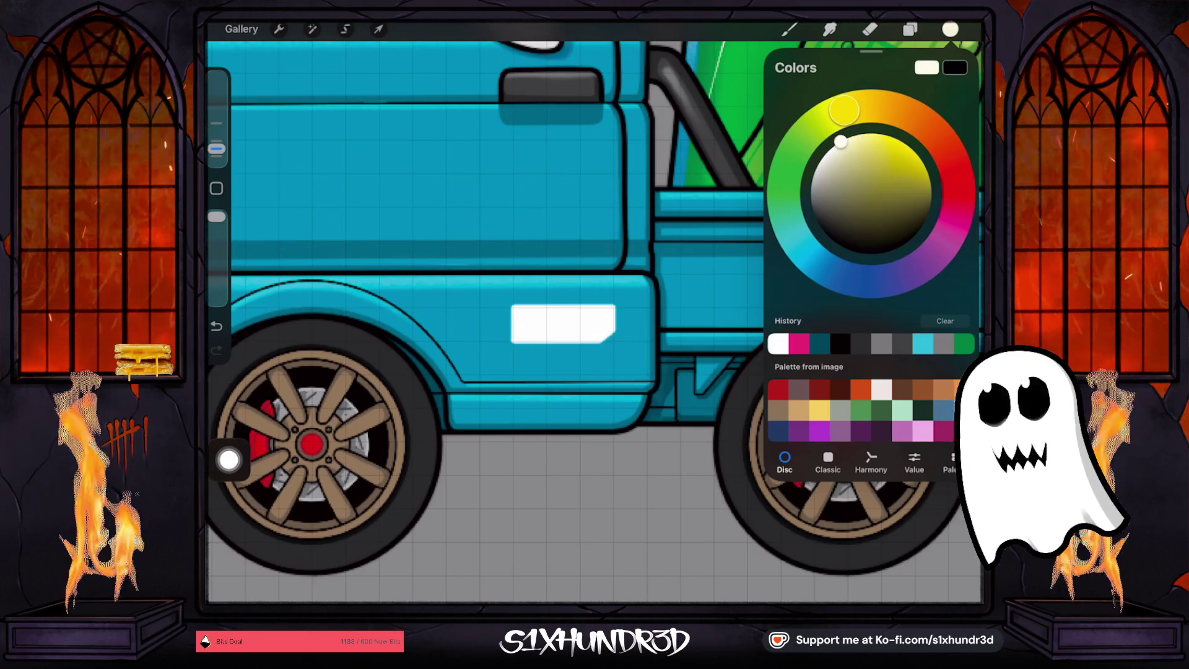
{"action": "left_click", "coordinate": [910, 29]}
{"action": "left_click", "coordinate": [865, 373]}
{"action": "left_click", "coordinate": [864, 373]}
{"action": "left_click", "coordinate": [865, 373]}
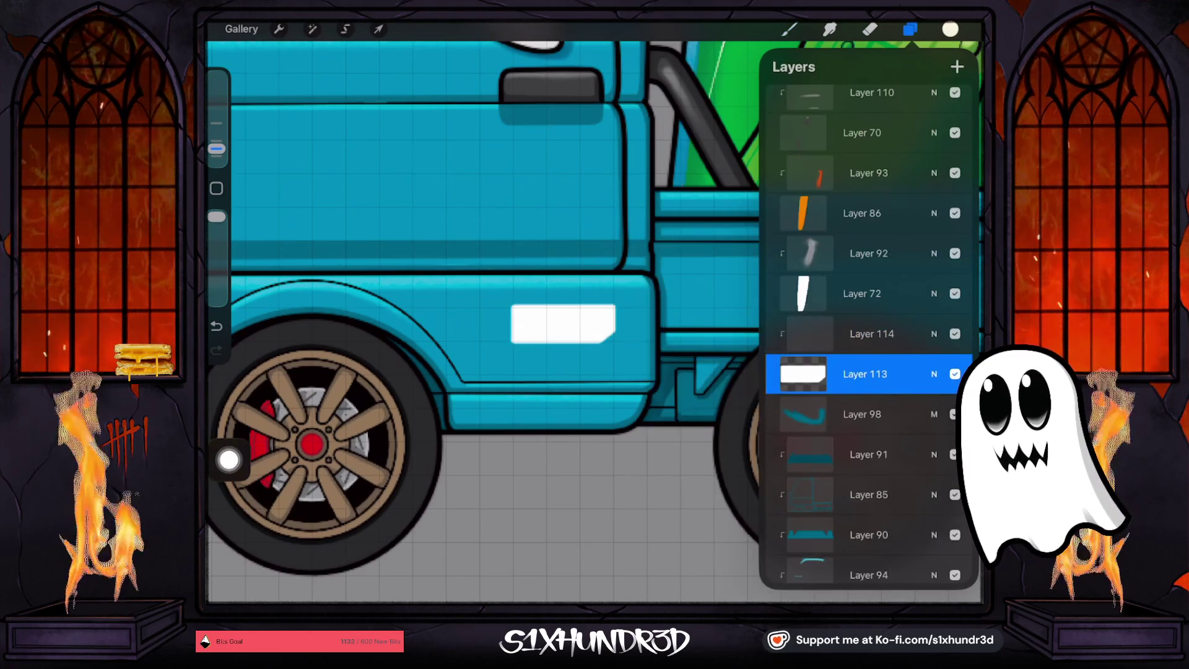
Enlarge the brush and dab a small test mark on the badge
{"action": "left_click", "coordinate": [789, 29]}
{"action": "left_click_drag", "start_coordinate": [216, 149], "coordinate": [216, 77]}
{"action": "left_click", "coordinate": [531, 324]}
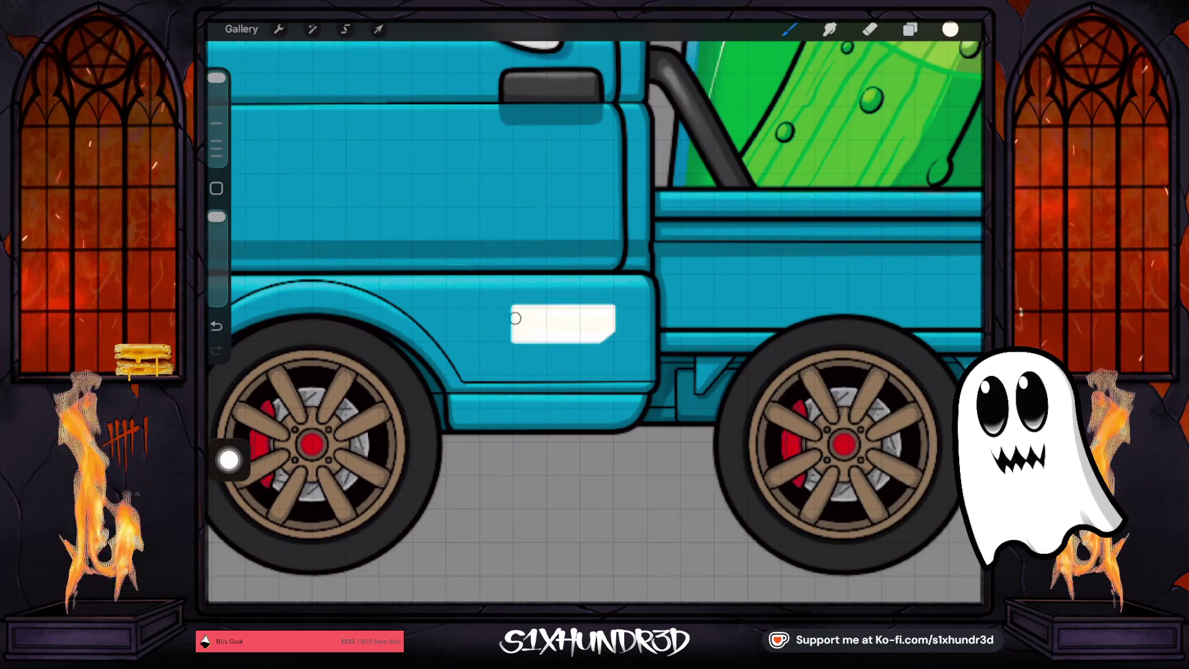
Paint the door badge light grey with the Textured Coloring Tool, then brighten the grey slightly
{"action": "left_click", "coordinate": [789, 29]}
{"action": "scroll", "coordinate": [833, 322], "scroll_direction": "up", "scroll_amount": 5}
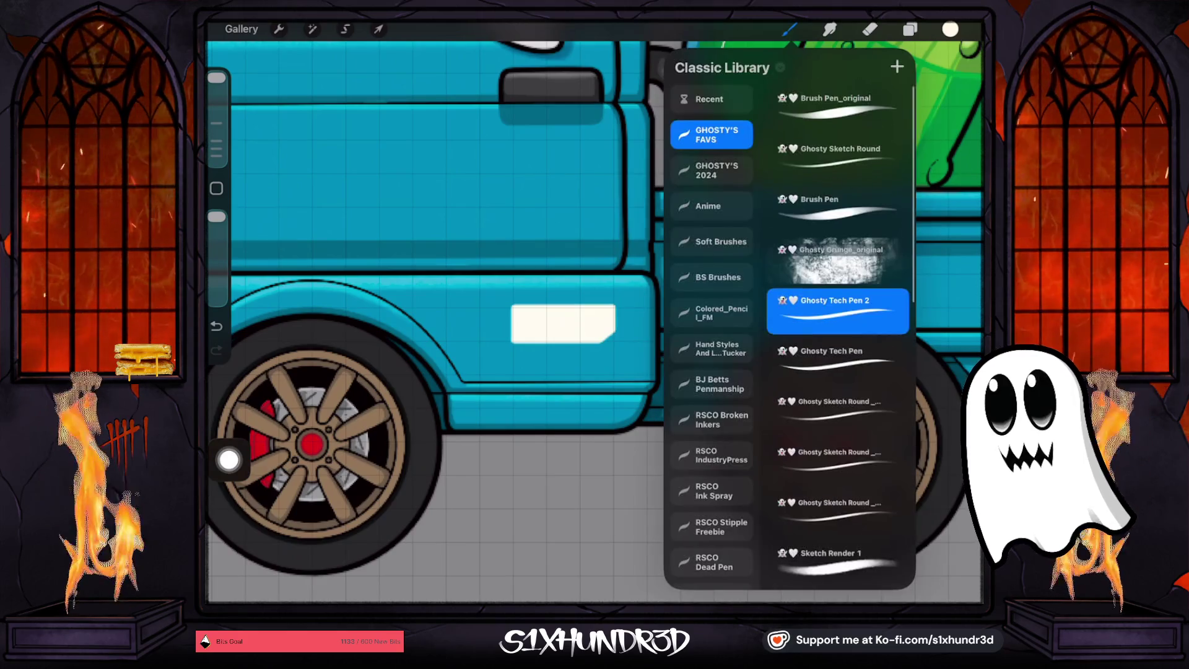
{"action": "scroll", "coordinate": [837, 334], "scroll_direction": "down", "scroll_amount": 5}
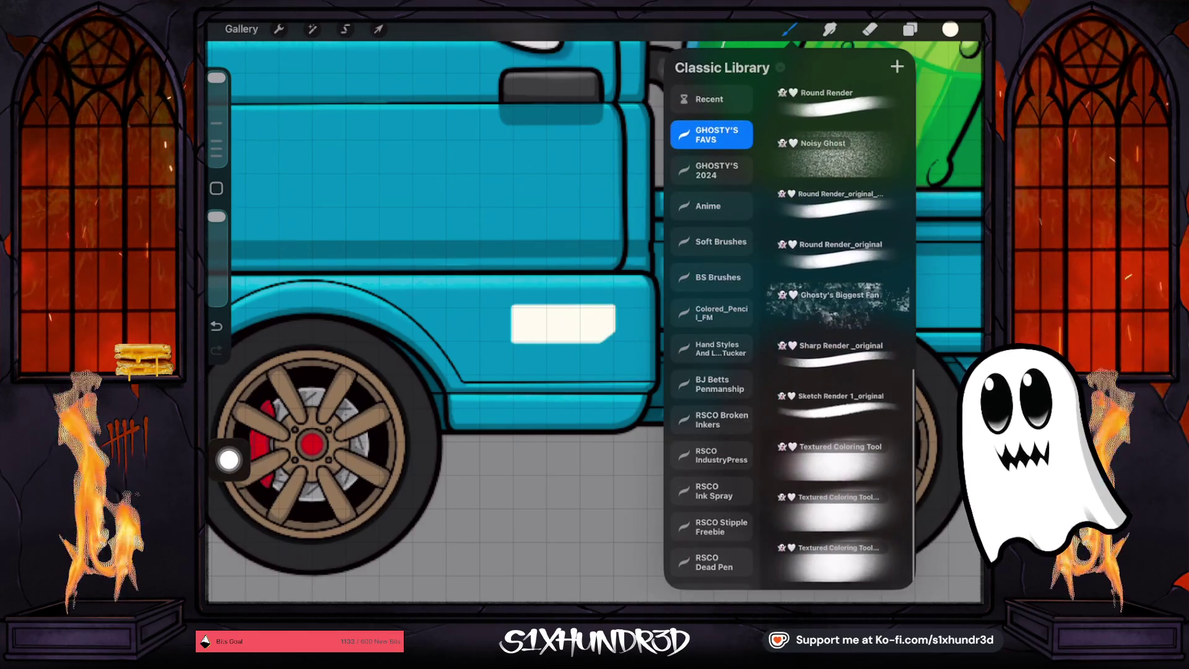
{"action": "left_click", "coordinate": [837, 458]}
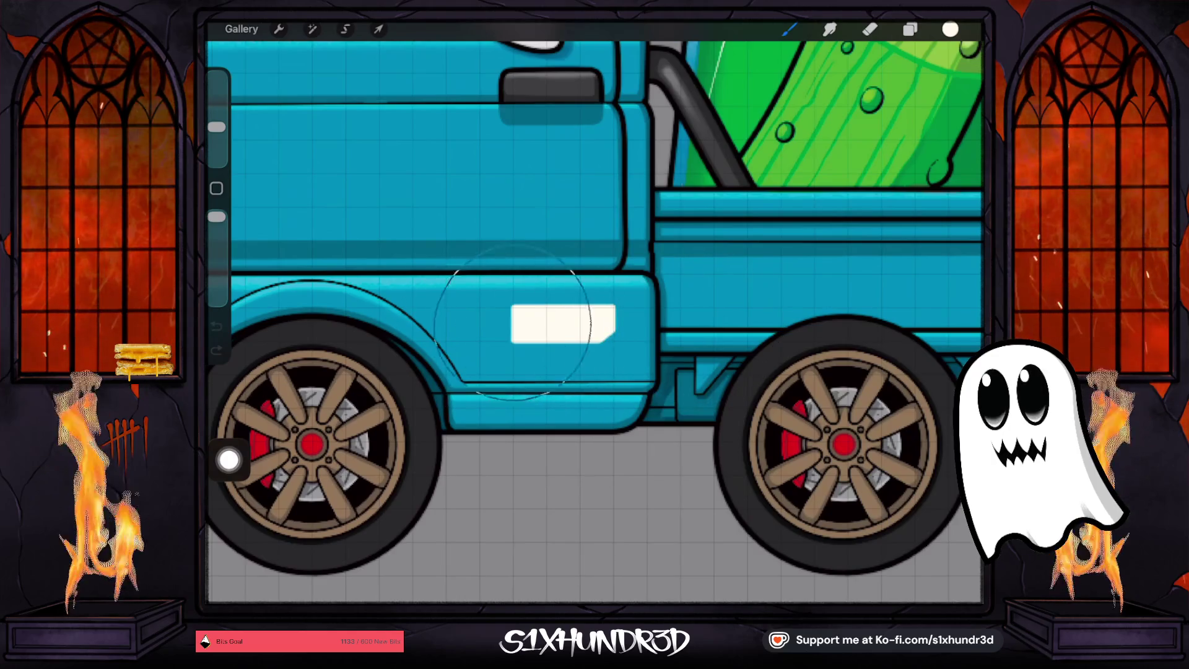
{"action": "left_click", "coordinate": [950, 30]}
{"action": "left_click_drag", "start_coordinate": [817, 166], "coordinate": [828, 166]}
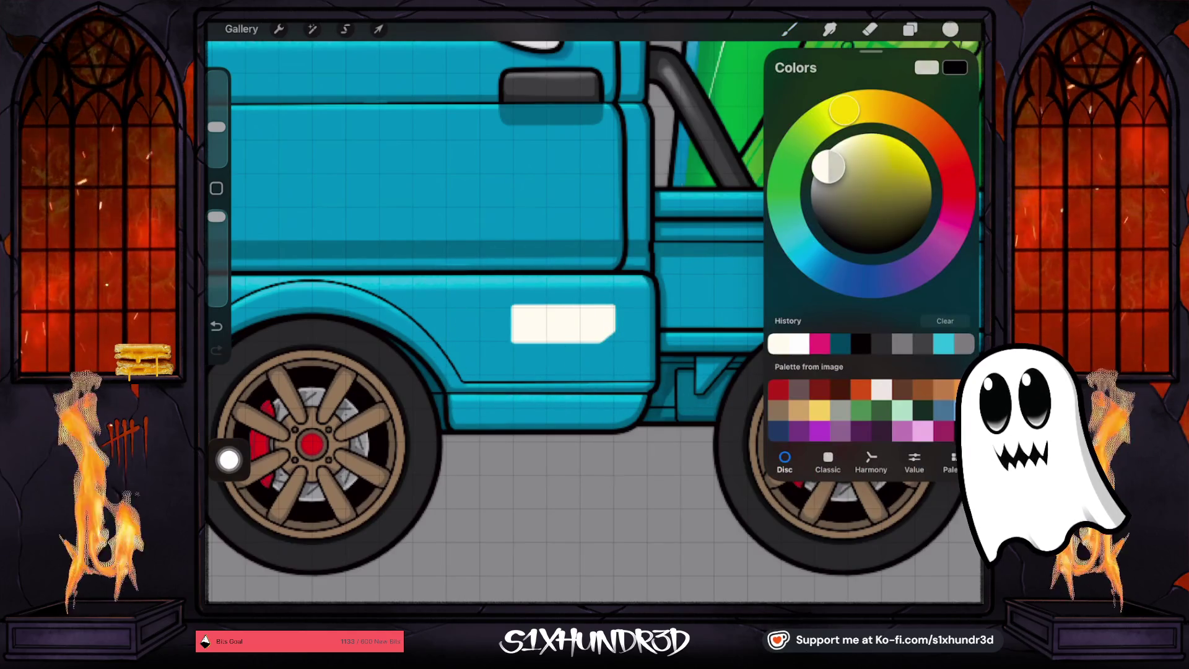
{"action": "left_click_drag", "start_coordinate": [533, 322], "coordinate": [594, 322]}
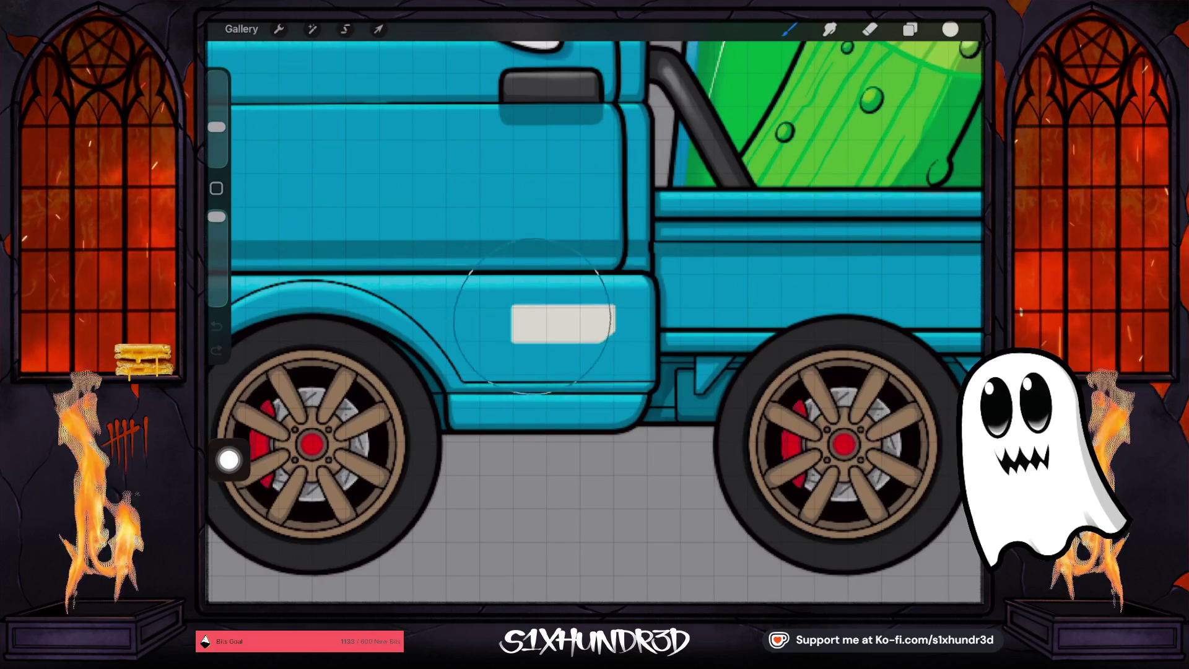
{"action": "scroll", "coordinate": [594, 322], "scroll_direction": "down", "scroll_amount": 5}
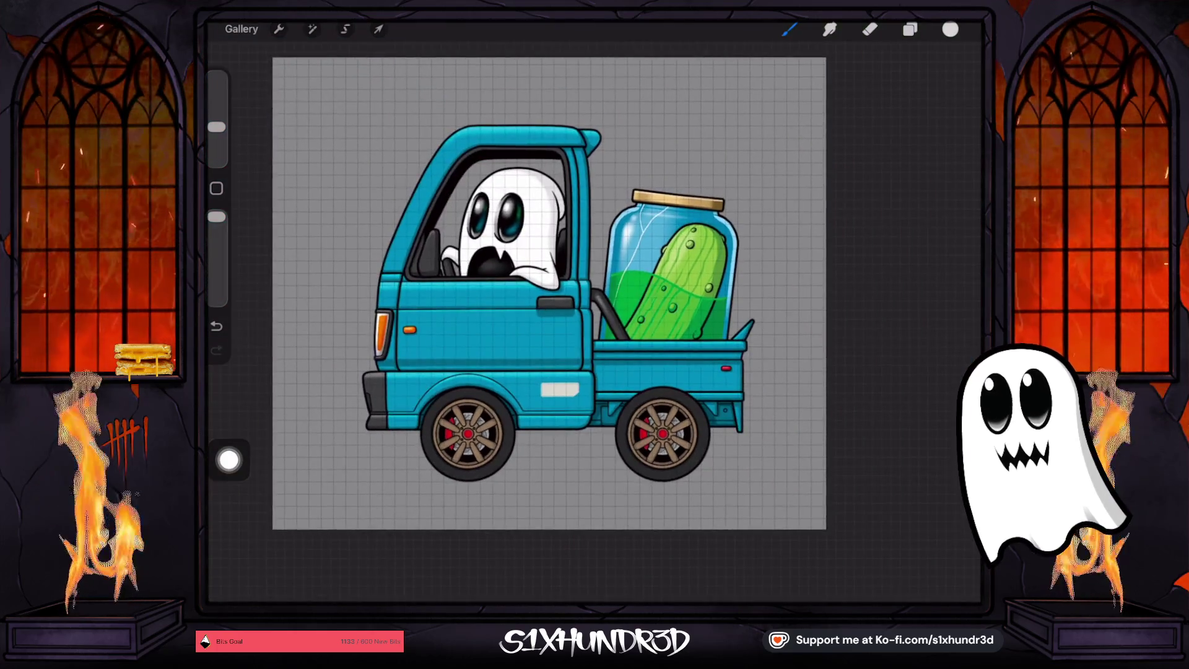
{"action": "scroll", "coordinate": [604, 437], "scroll_direction": "up", "scroll_amount": 3}
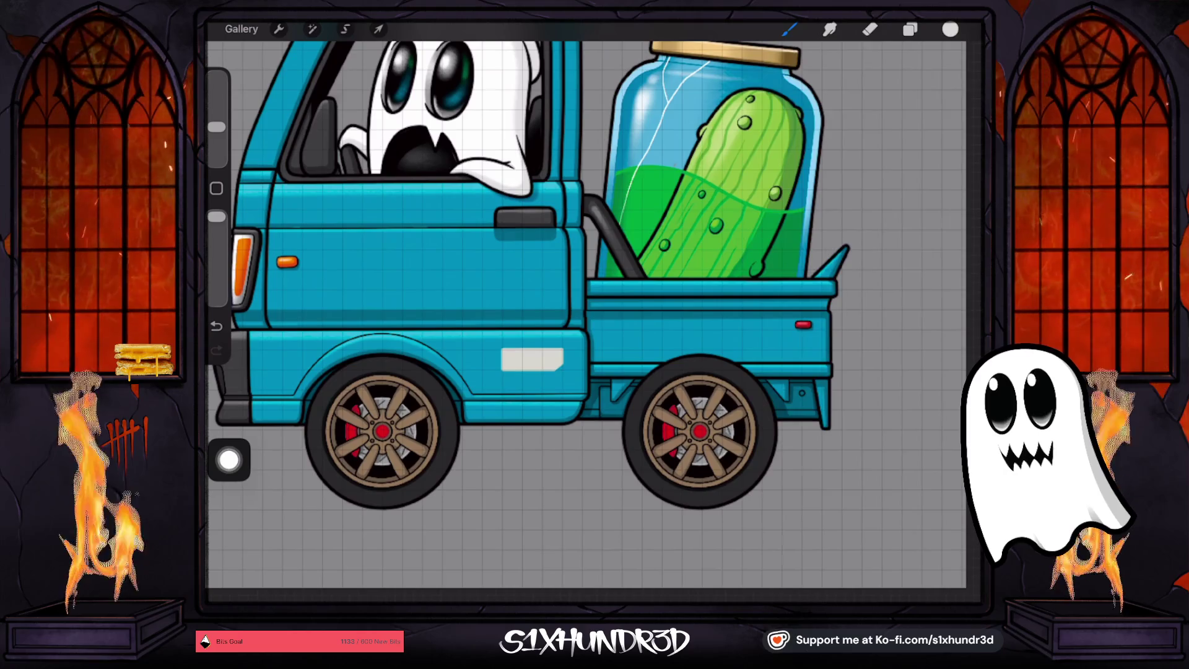
{"action": "left_click", "coordinate": [949, 29]}
{"action": "left_click_drag", "start_coordinate": [826, 164], "coordinate": [814, 172]}
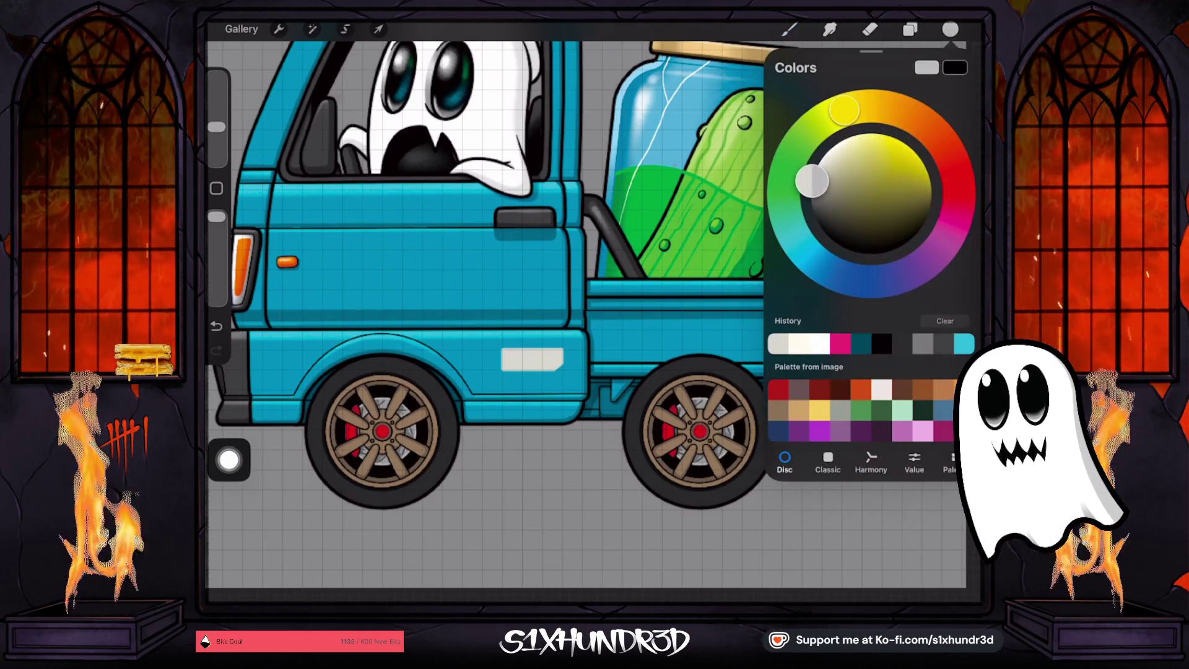
Select Layer 114 and set up Ghosty Tech Pen 2 at 2% size
{"action": "left_click", "coordinate": [909, 29]}
{"action": "left_click", "coordinate": [872, 294]}
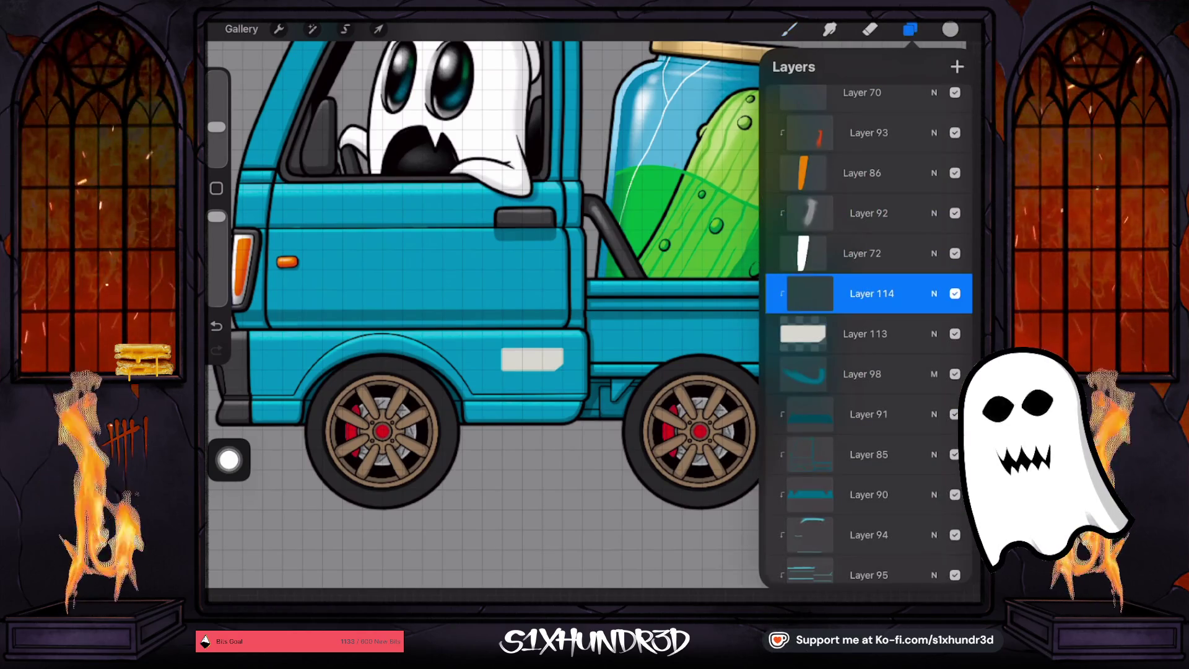
{"action": "left_click", "coordinate": [789, 29]}
{"action": "scroll", "coordinate": [836, 340], "scroll_direction": "up", "scroll_amount": 5}
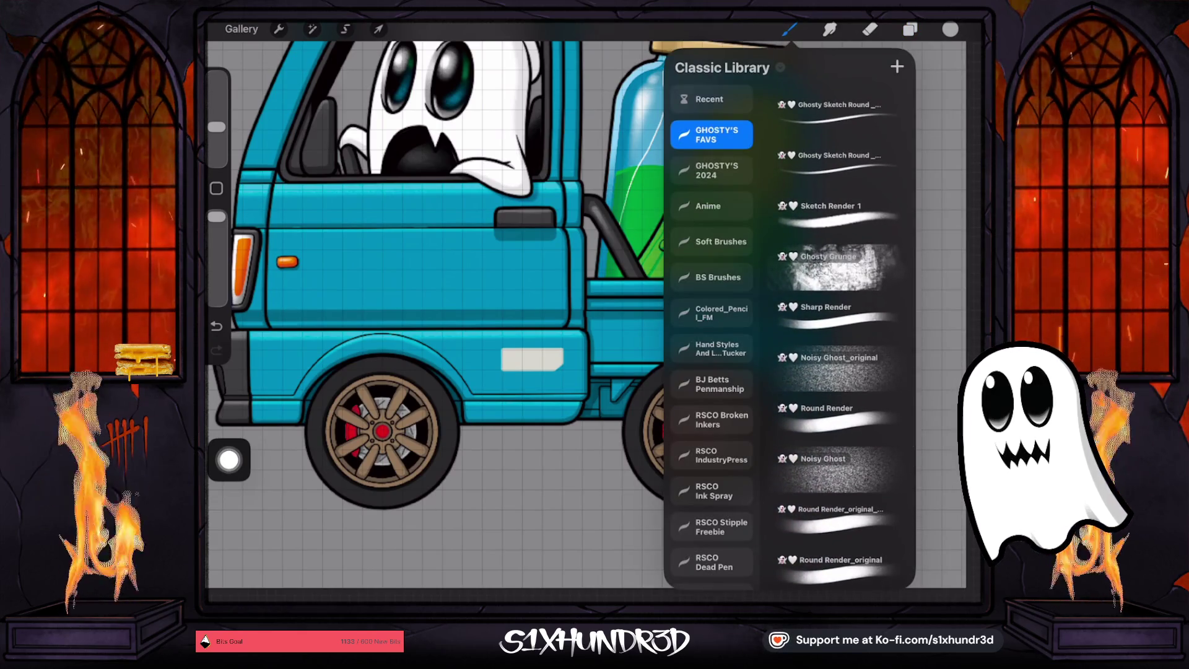
{"action": "scroll", "coordinate": [836, 341], "scroll_direction": "up", "scroll_amount": 2}
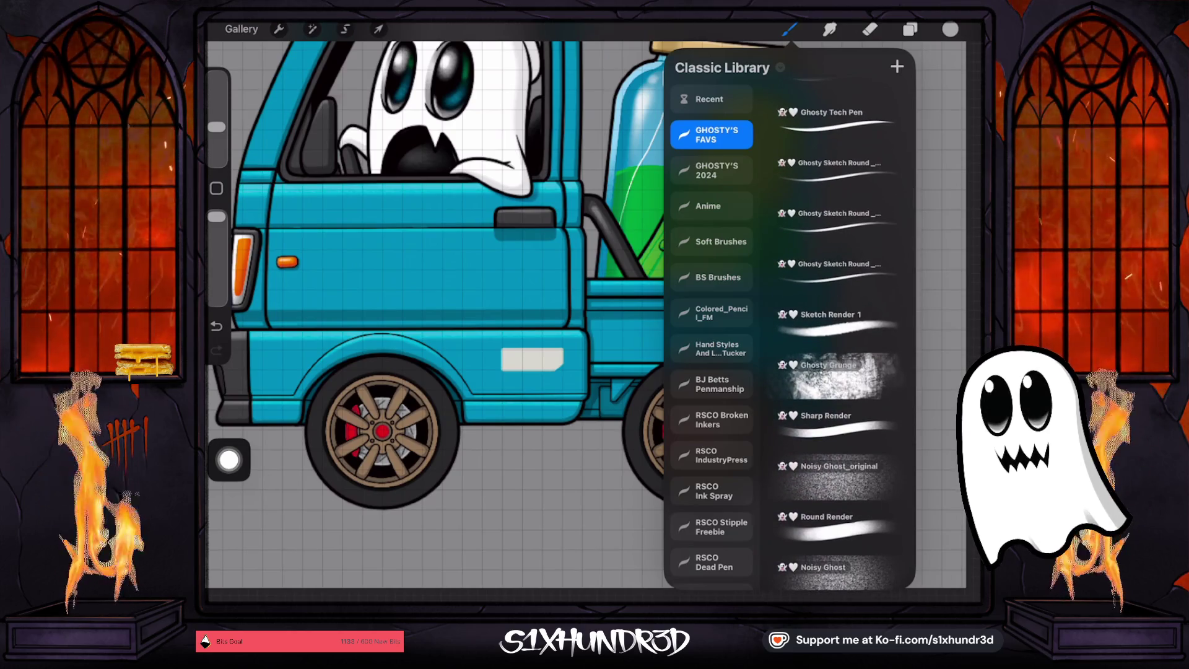
{"action": "scroll", "coordinate": [835, 341], "scroll_direction": "up", "scroll_amount": 4}
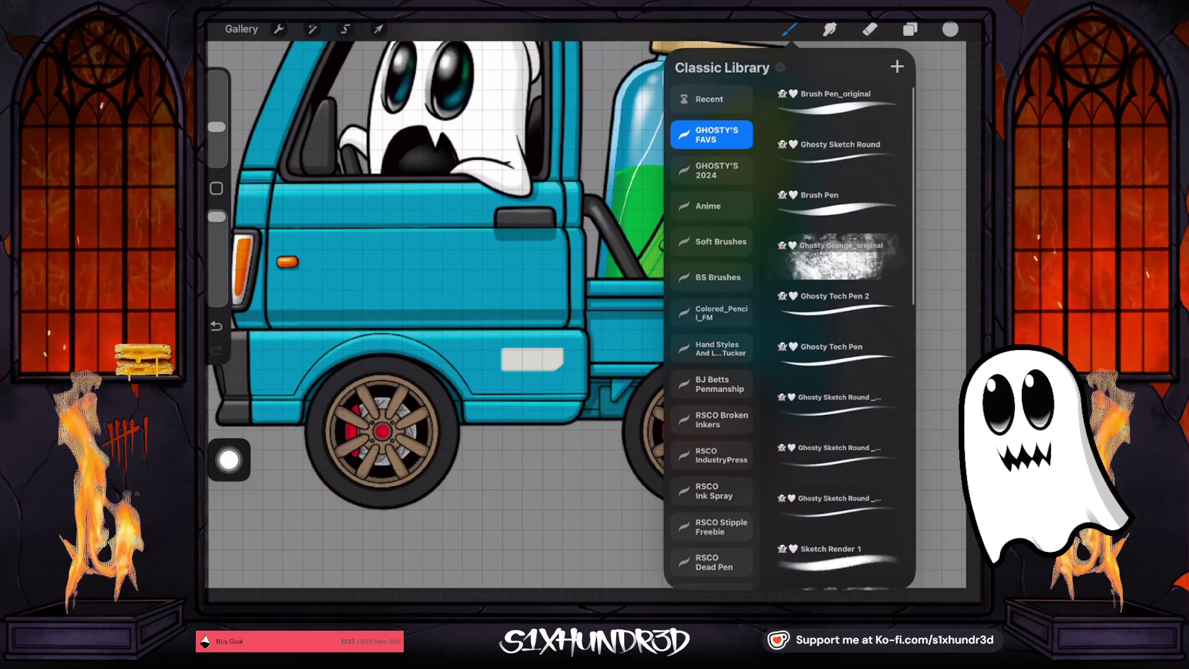
{"action": "left_click", "coordinate": [836, 296]}
{"action": "left_click_drag", "start_coordinate": [217, 127], "coordinate": [216, 149]}
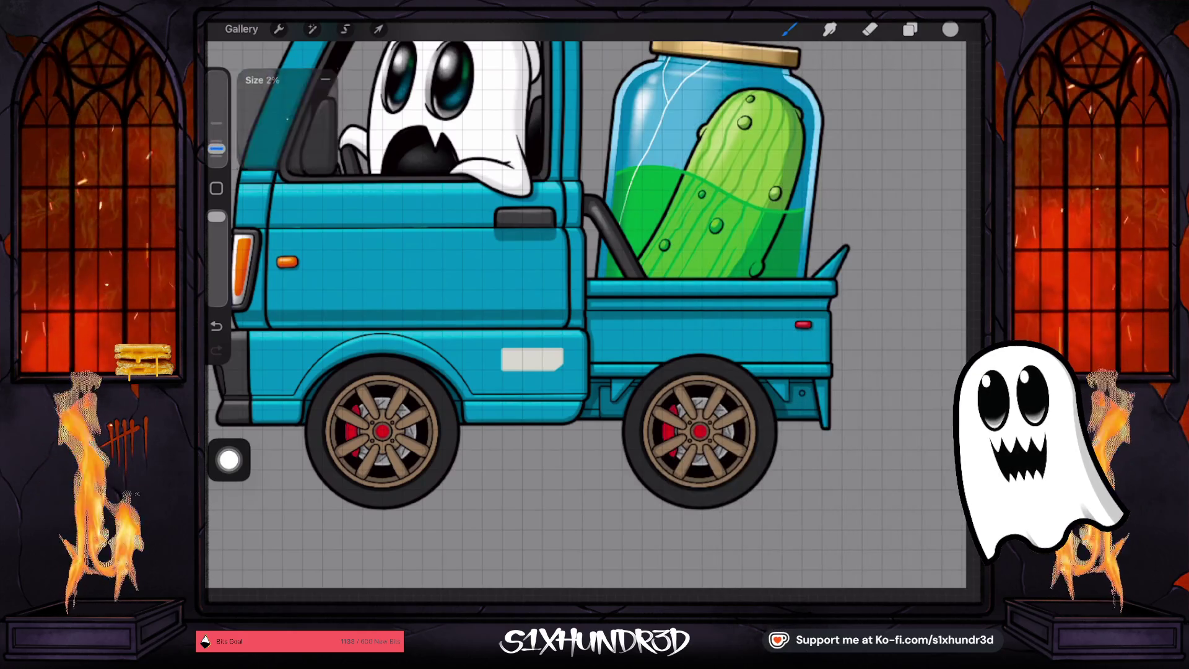
{"action": "scroll", "coordinate": [505, 372], "scroll_direction": "up", "scroll_amount": 3}
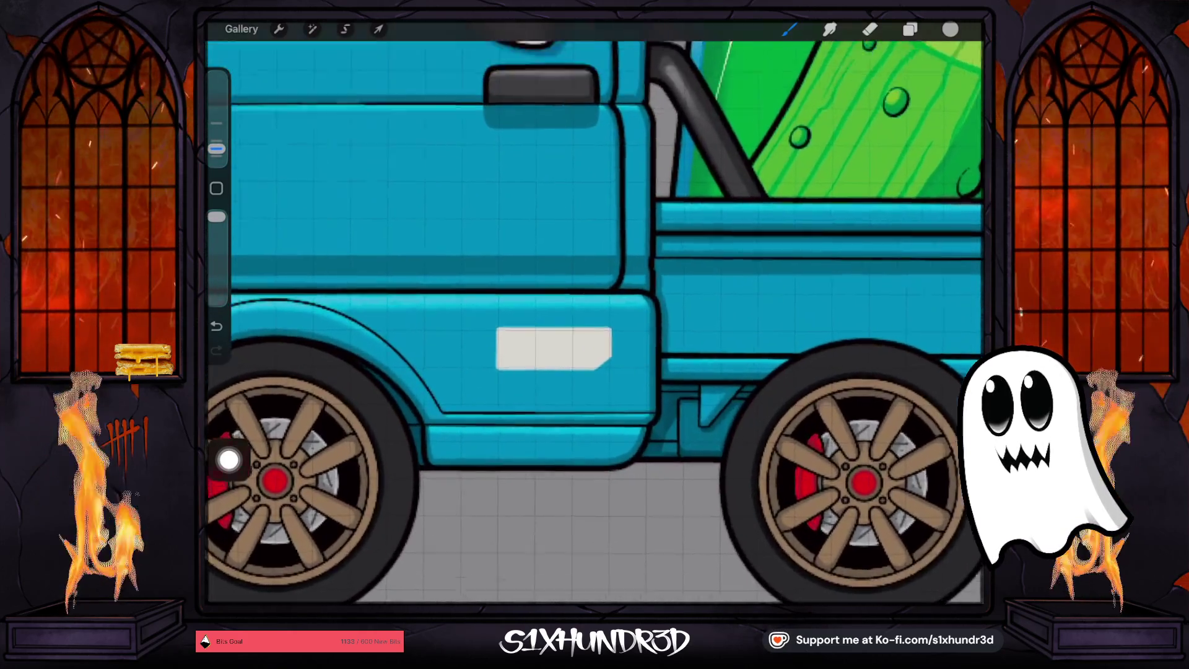
Paint a curled, peeling fold at the badge's upper-right corner, redrawing until it looks right
{"action": "scroll", "coordinate": [557, 347], "scroll_direction": "up", "scroll_amount": 2}
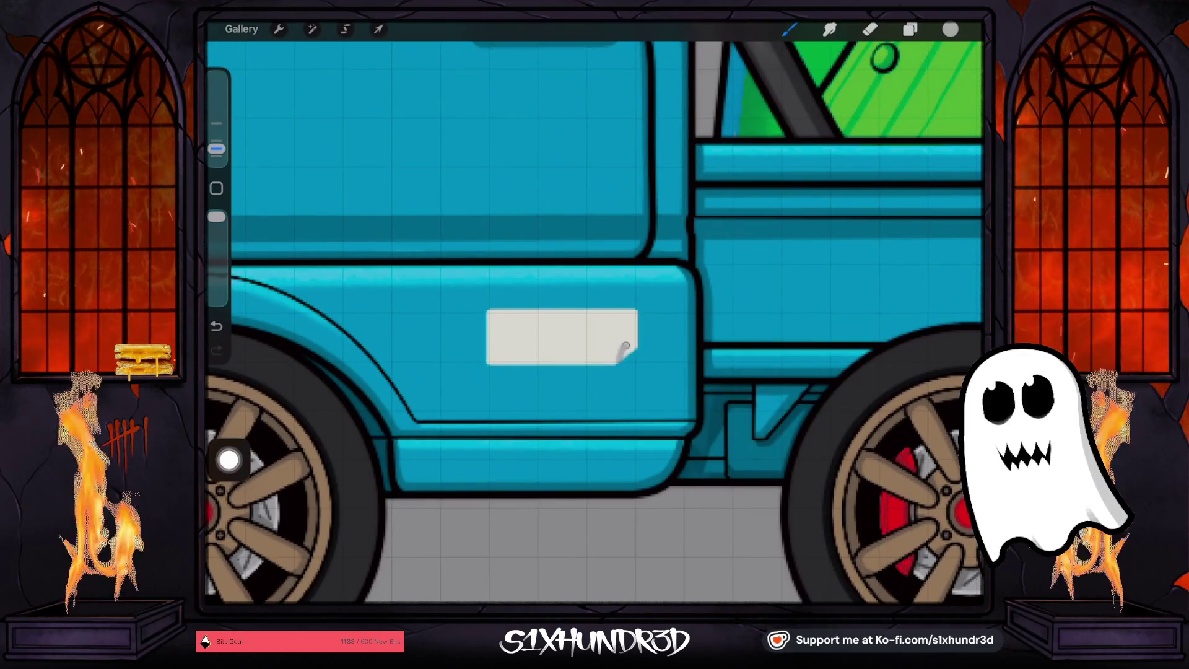
{"action": "key", "text": "ctrl+z"}
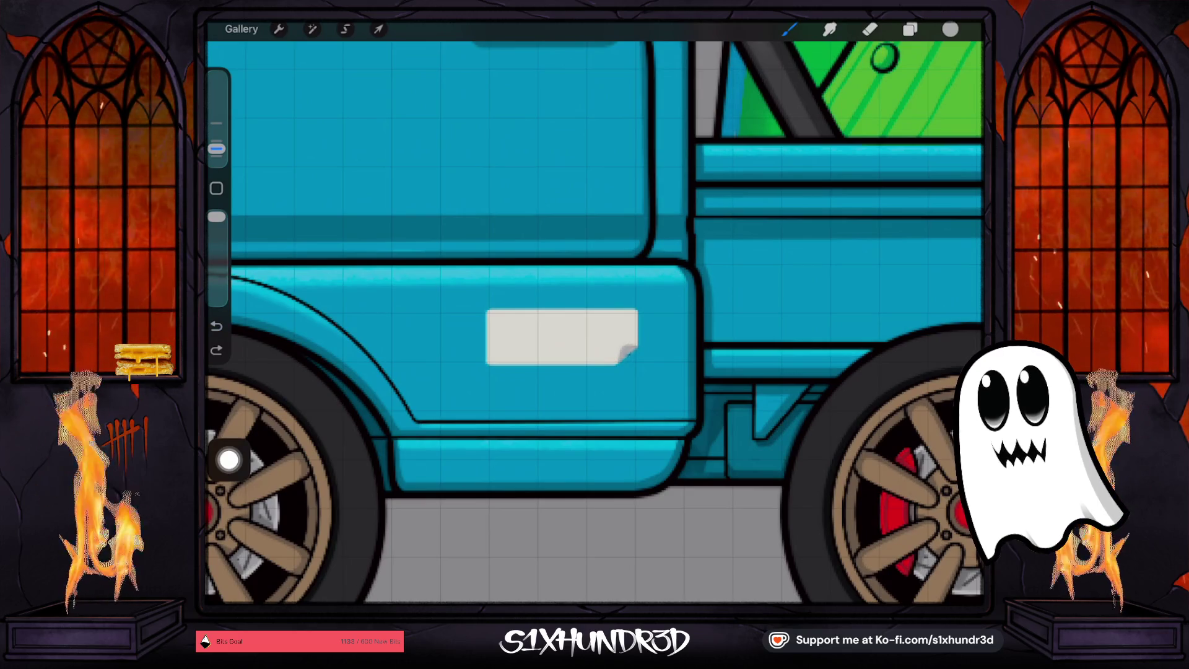
{"action": "left_click_drag", "start_coordinate": [216, 149], "coordinate": [216, 155]}
{"action": "left_click_drag", "start_coordinate": [622, 358], "coordinate": [632, 348]}
{"action": "scroll", "coordinate": [557, 337], "scroll_direction": "up", "scroll_amount": 3}
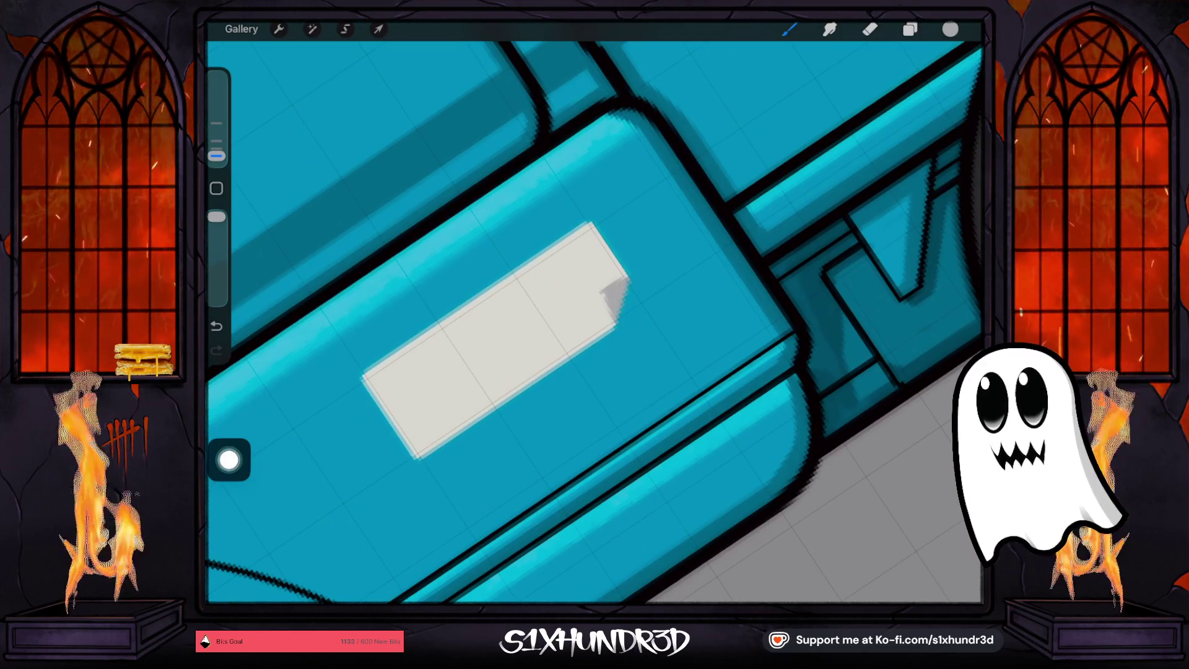
{"action": "key", "text": "ctrl+z"}
{"action": "mouse_move", "coordinate": [622, 285]}
{"action": "left_mouse_down"}
{"action": "mouse_move", "coordinate": [607, 299]}
{"action": "mouse_move", "coordinate": [619, 296]}
{"action": "left_mouse_up"}
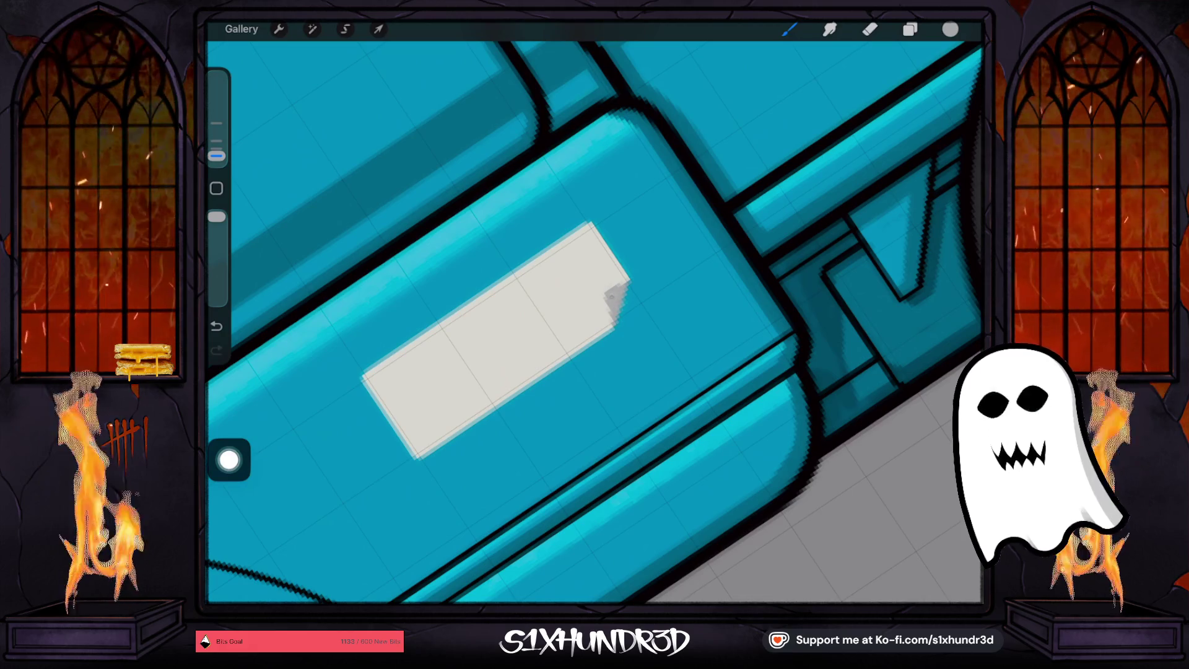
{"action": "left_click_drag", "start_coordinate": [612, 291], "coordinate": [608, 297]}
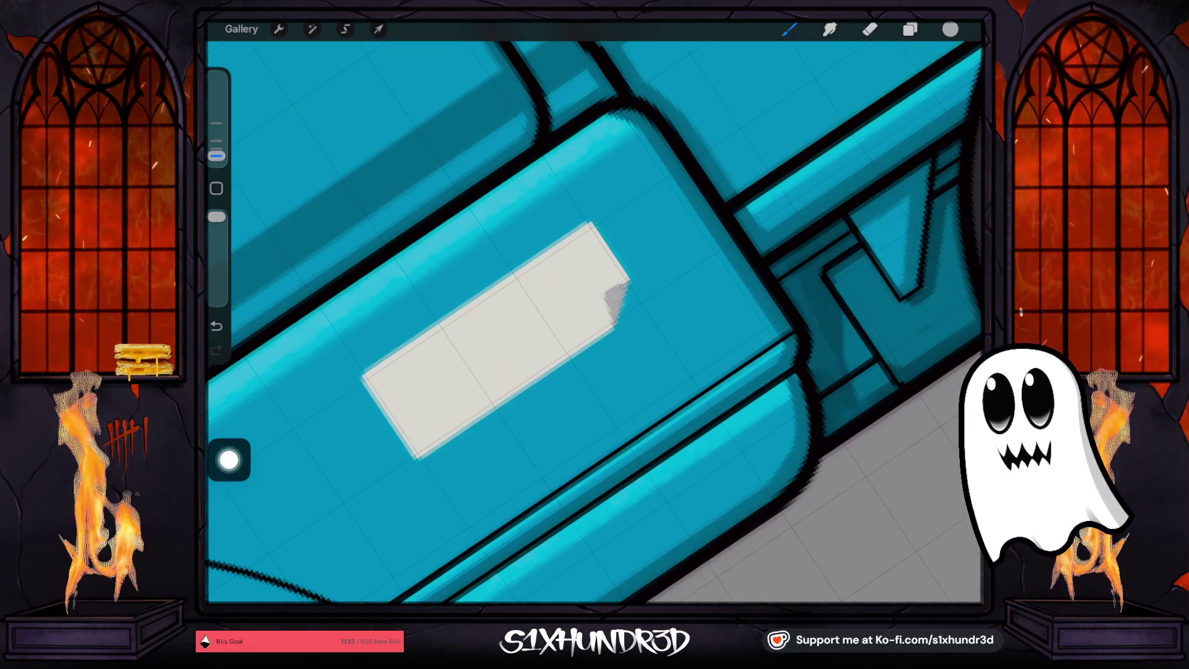
{"action": "scroll", "coordinate": [594, 322], "scroll_direction": "down", "scroll_amount": 5}
{"action": "scroll", "coordinate": [595, 322], "scroll_direction": "down", "scroll_amount": 5}
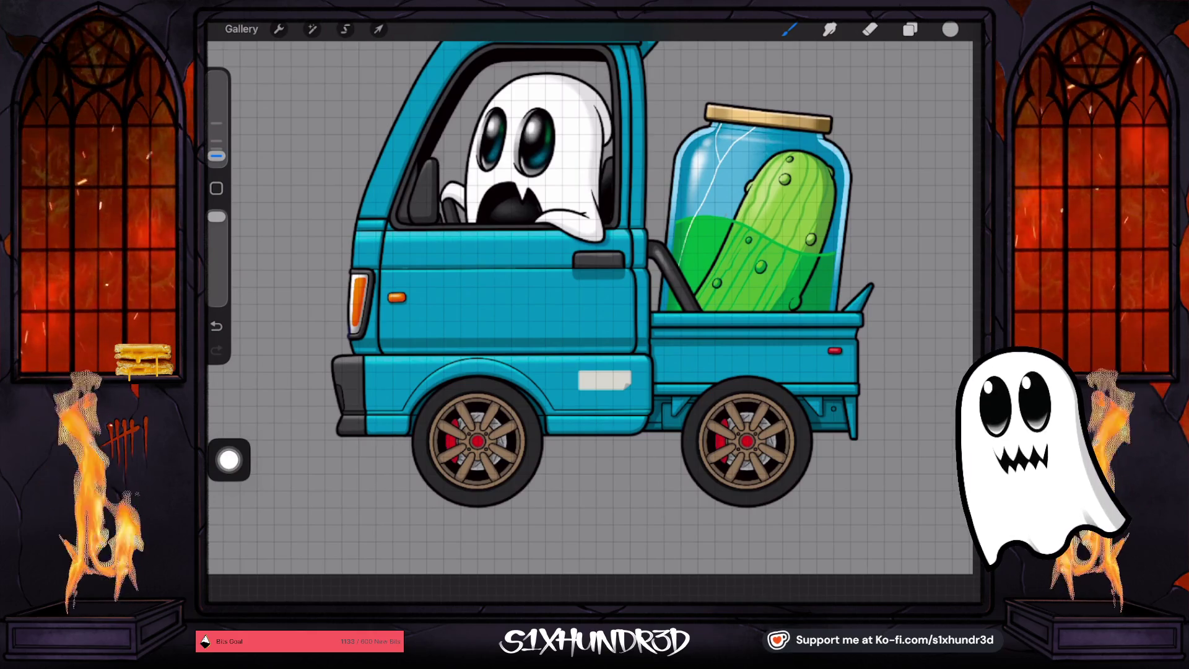
{"action": "scroll", "coordinate": [595, 278], "scroll_direction": "down", "scroll_amount": 3}
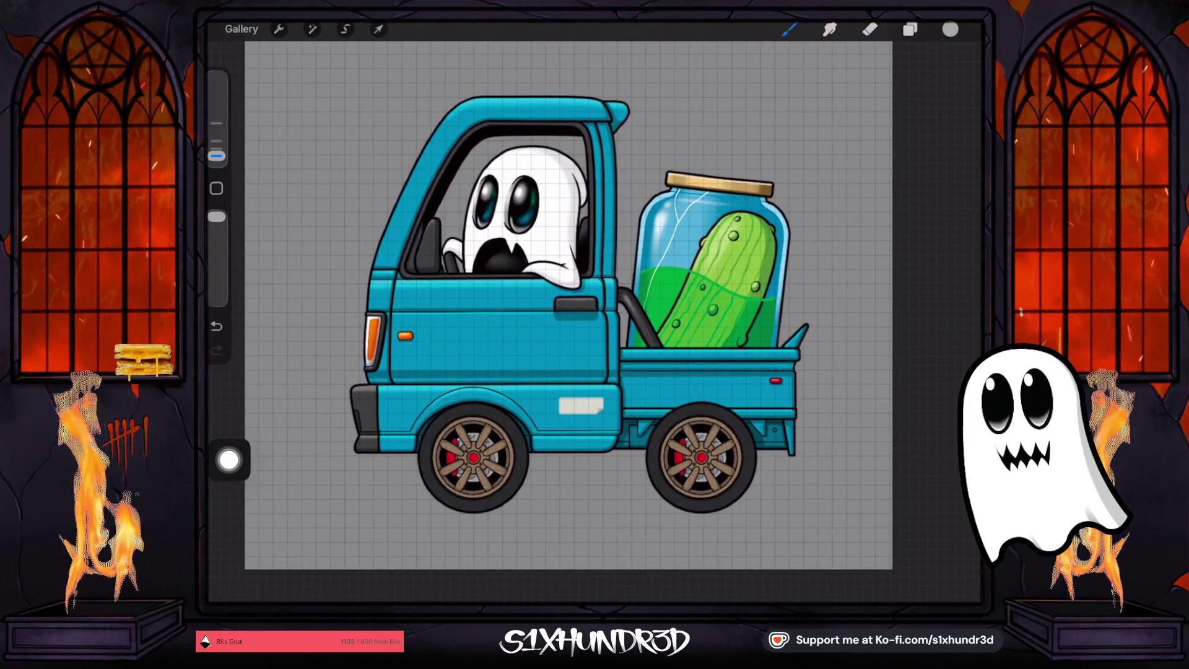
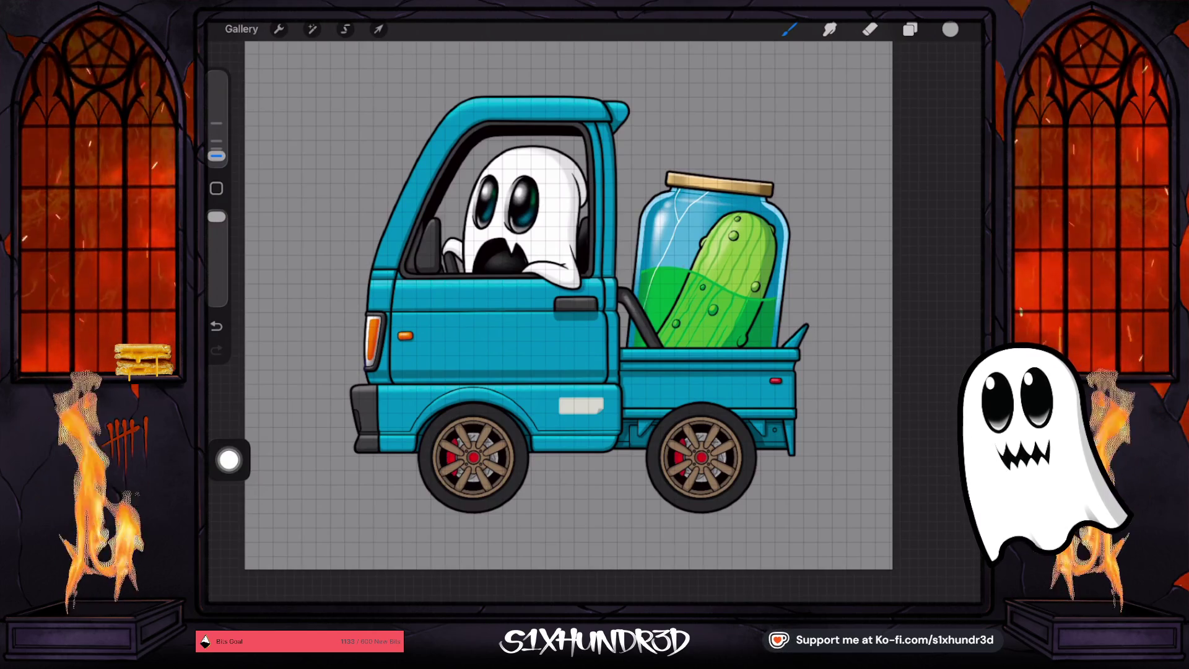
Sample red from the front wheel hub, add a layer above Layer 69, and choose Ghosty Tech Pen 2
{"action": "left_click", "coordinate": [474, 457]}
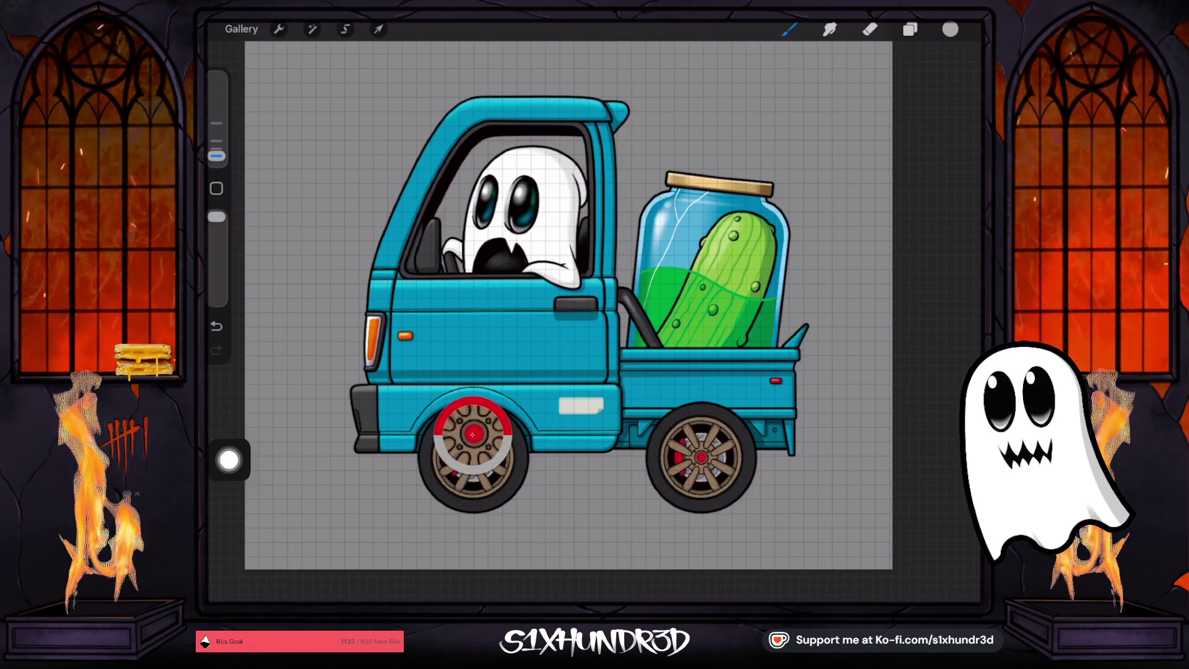
{"action": "left_click", "coordinate": [909, 29]}
{"action": "scroll", "coordinate": [867, 334], "scroll_direction": "down", "scroll_amount": 5}
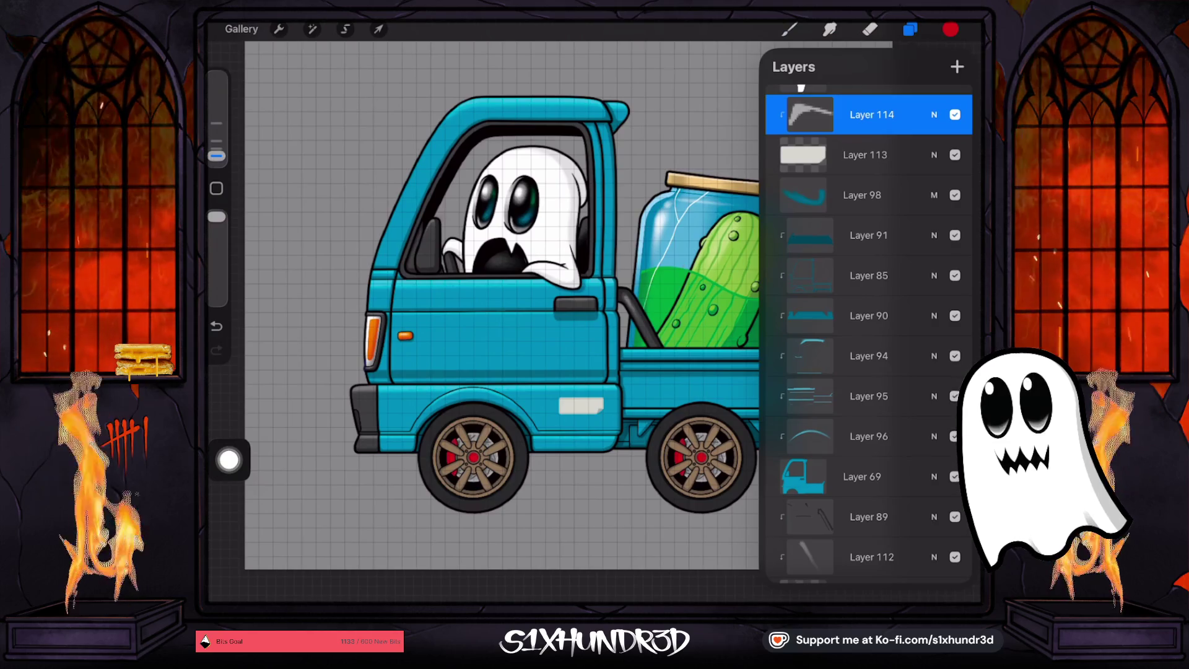
{"action": "left_click", "coordinate": [861, 477]}
{"action": "left_click", "coordinate": [956, 66]}
{"action": "left_click", "coordinate": [789, 29]}
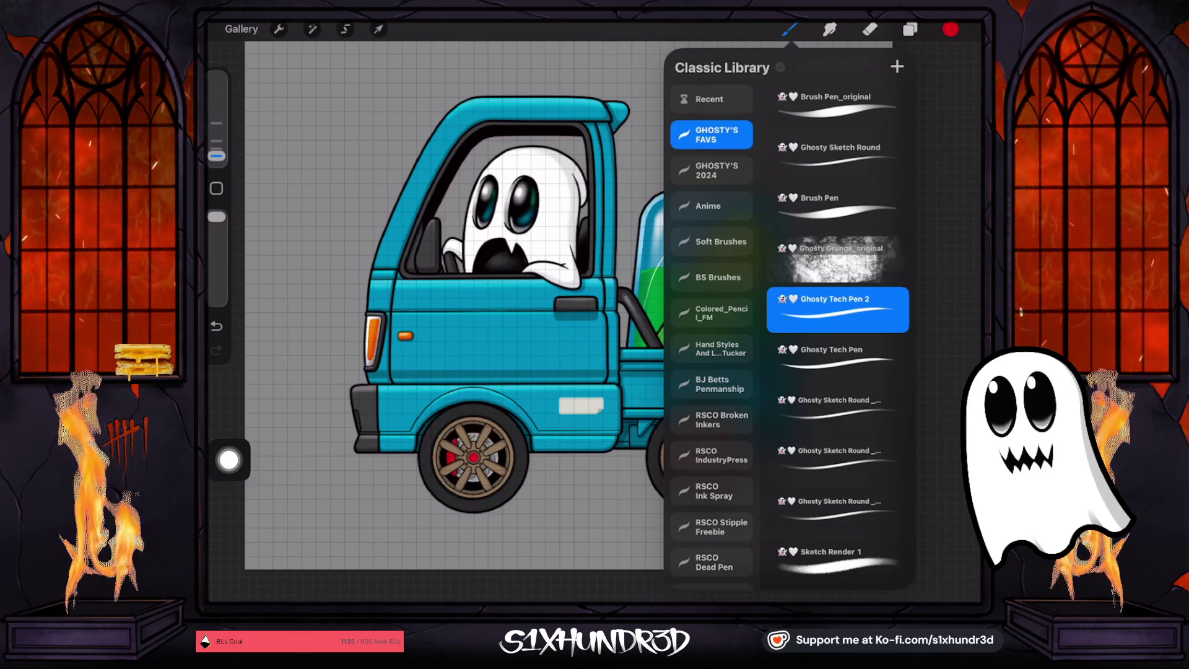
{"action": "left_click", "coordinate": [433, 310]}
{"action": "scroll", "coordinate": [594, 322], "scroll_direction": "up", "scroll_amount": 3}
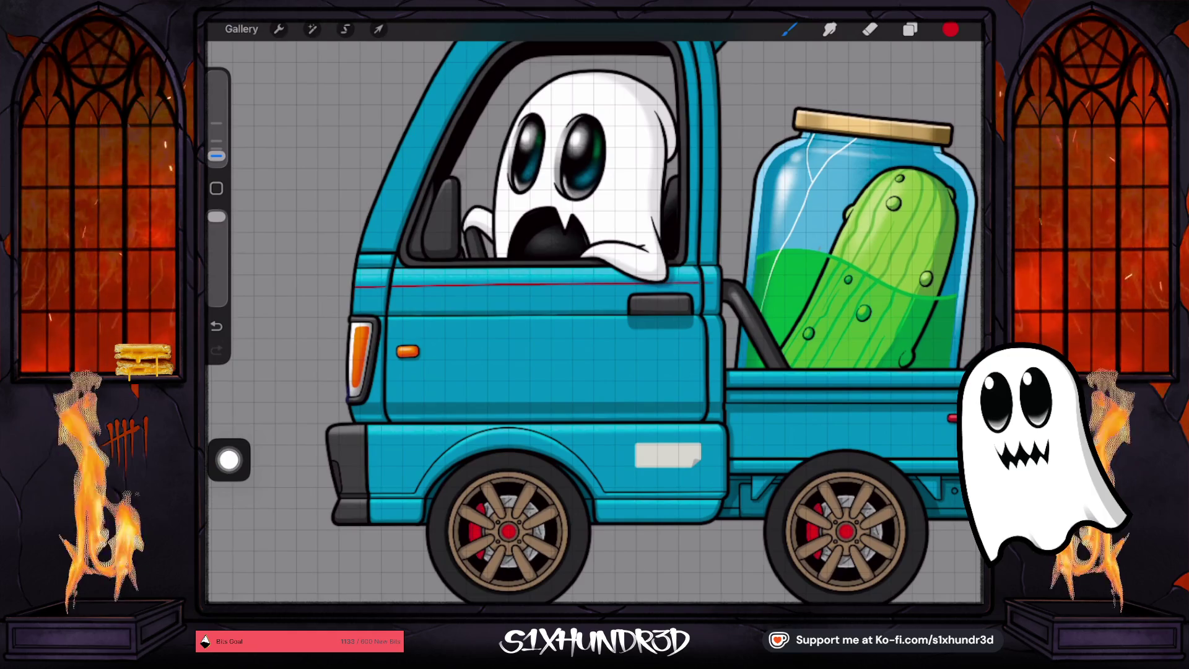
Draw a thin straight red pinstripe along the upper cab door
{"action": "left_click_drag", "start_coordinate": [718, 282], "coordinate": [719, 282]}
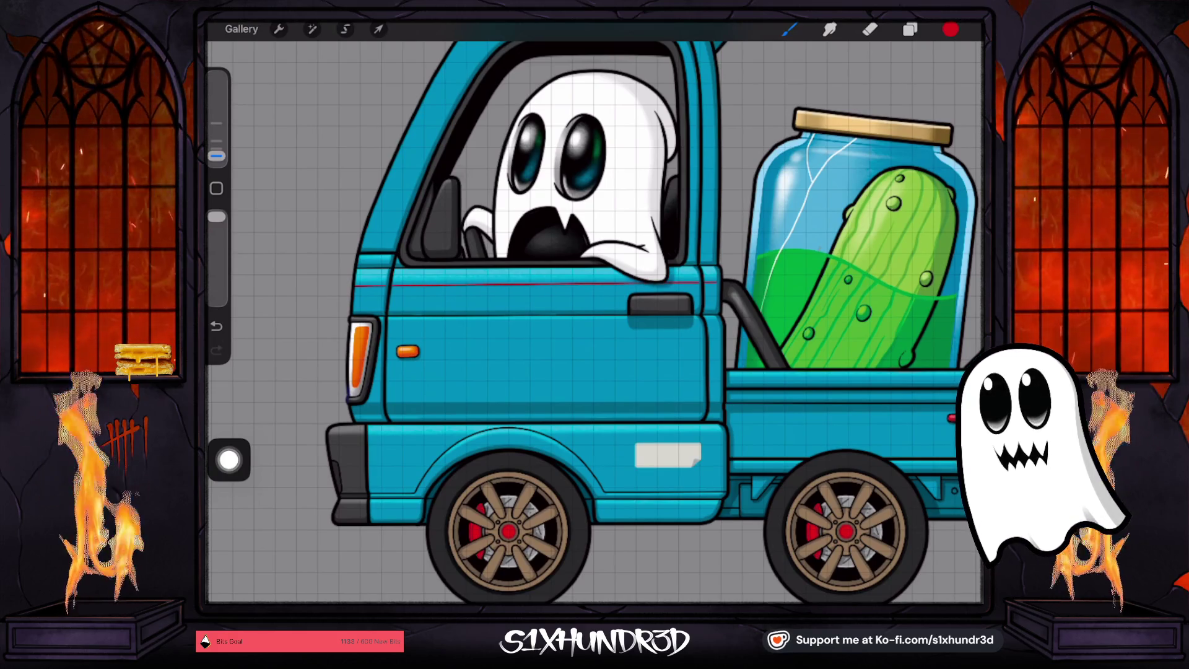
{"action": "scroll", "coordinate": [595, 310], "scroll_direction": "down", "scroll_amount": 3}
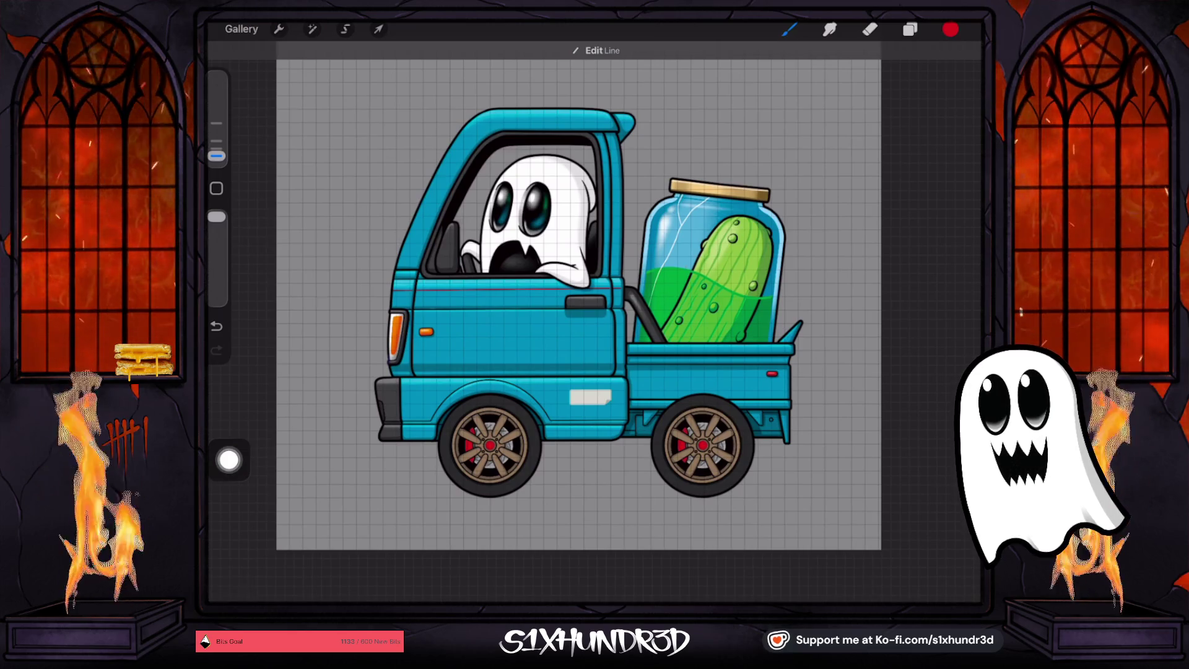
{"action": "scroll", "coordinate": [474, 353], "scroll_direction": "up", "scroll_amount": 3}
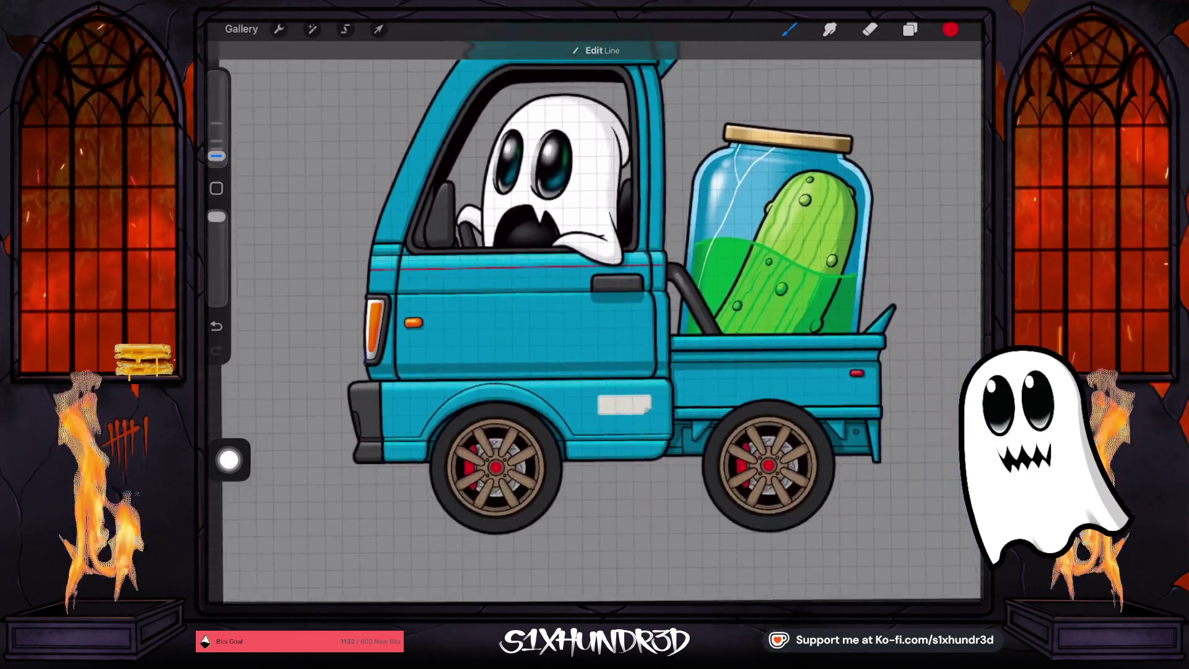
{"action": "scroll", "coordinate": [594, 309], "scroll_direction": "down", "scroll_amount": 3}
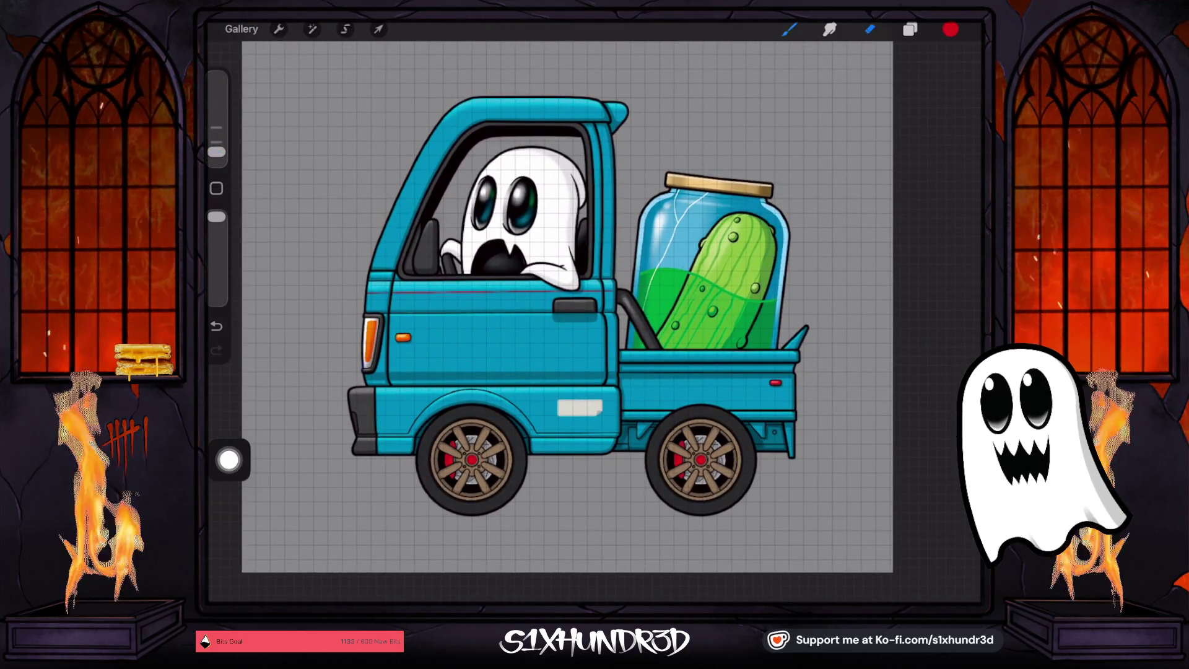
{"action": "left_click", "coordinate": [870, 29]}
{"action": "left_click", "coordinate": [869, 29]}
{"action": "scroll", "coordinate": [895, 334], "scroll_direction": "up", "scroll_amount": 5}
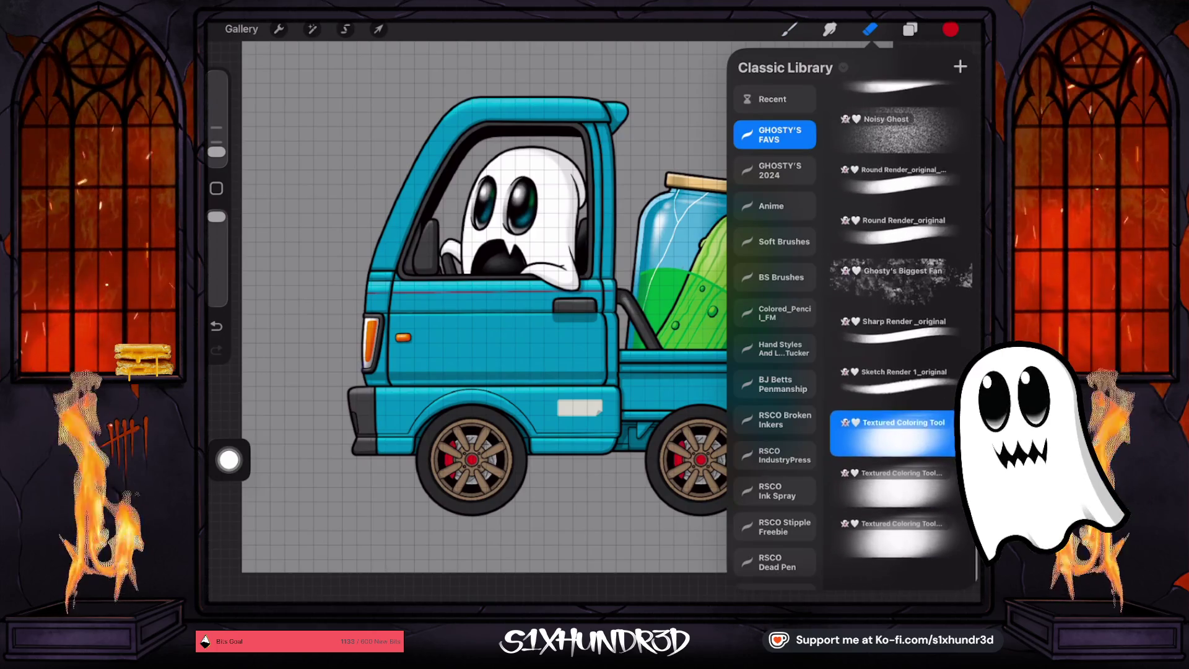
{"action": "left_click", "coordinate": [894, 151]}
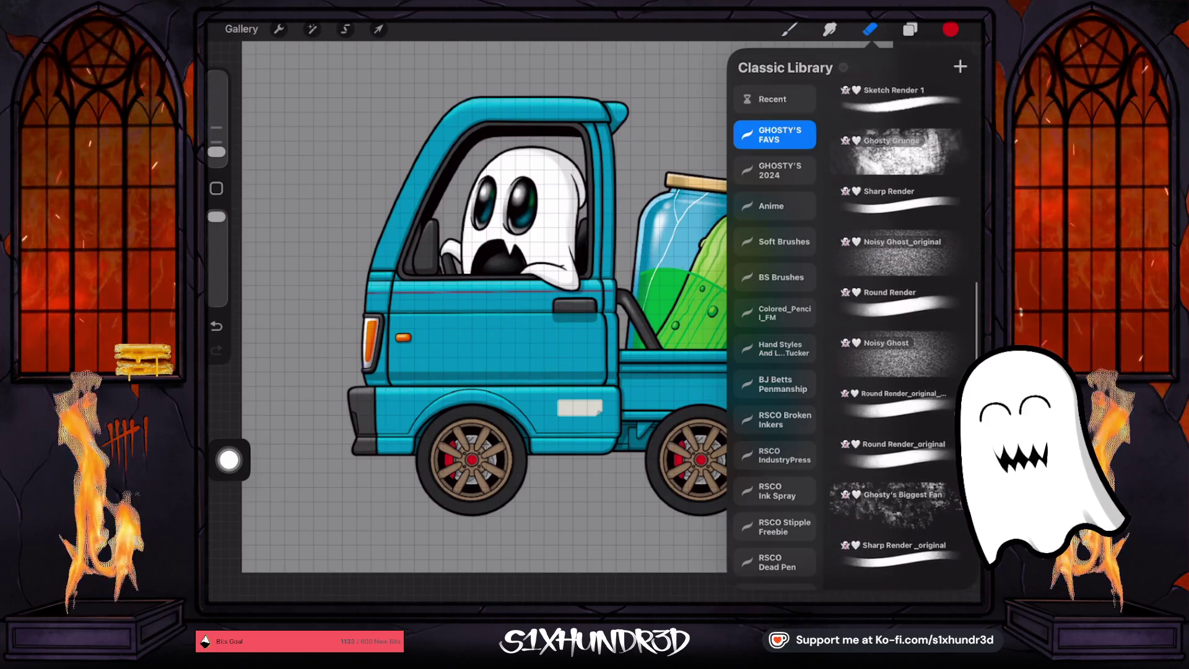
{"action": "left_click_drag", "start_coordinate": [216, 217], "coordinate": [216, 251]}
{"action": "left_click_drag", "start_coordinate": [217, 78], "coordinate": [216, 116]}
{"action": "left_click_drag", "start_coordinate": [217, 252], "coordinate": [217, 263]}
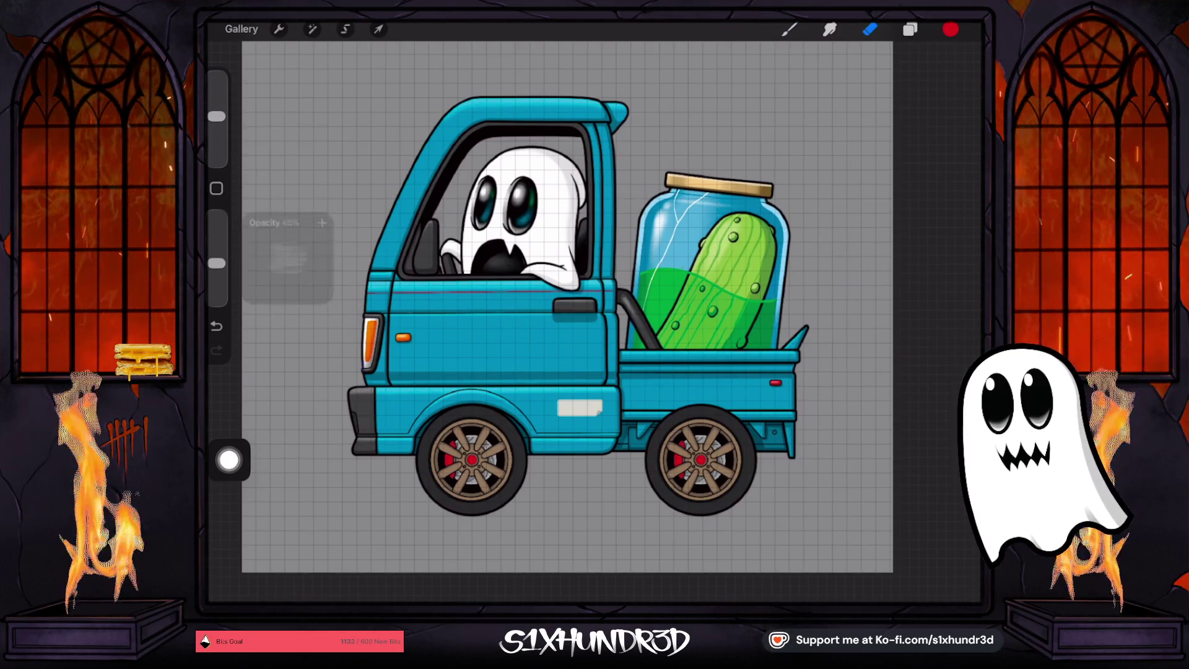
{"action": "scroll", "coordinate": [558, 310], "scroll_direction": "up", "scroll_amount": 5}
{"action": "left_click_drag", "start_coordinate": [489, 223], "coordinate": [545, 309]}
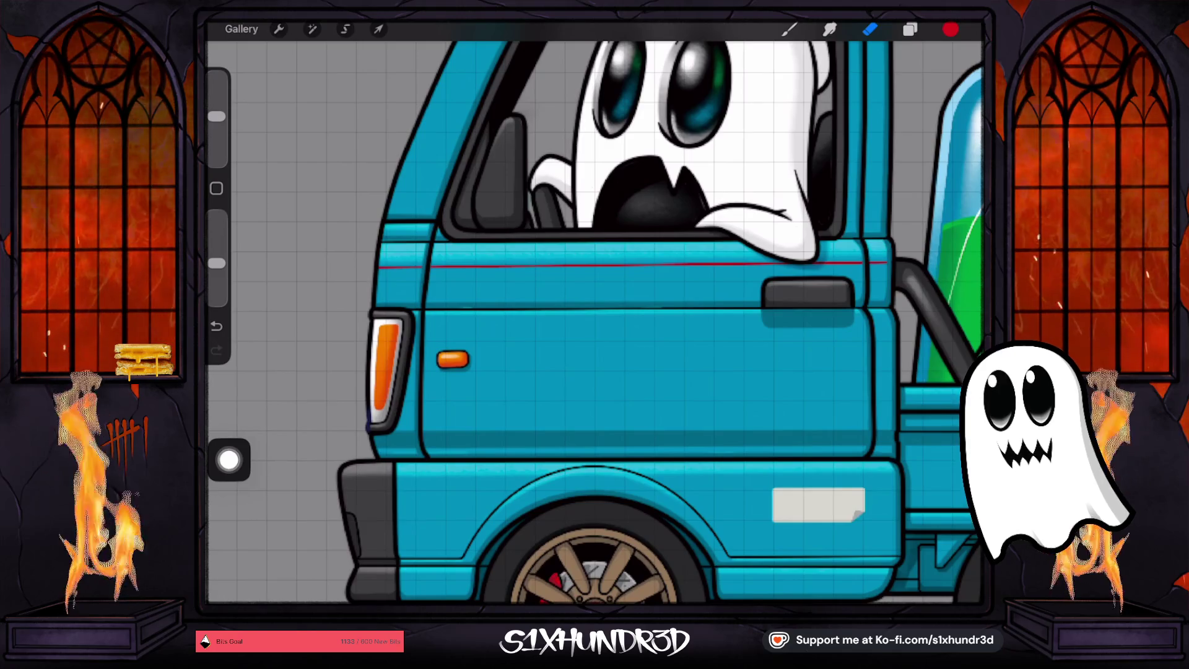
{"action": "left_click_drag", "start_coordinate": [217, 116], "coordinate": [217, 127]}
{"action": "left_click_drag", "start_coordinate": [480, 260], "coordinate": [529, 300]}
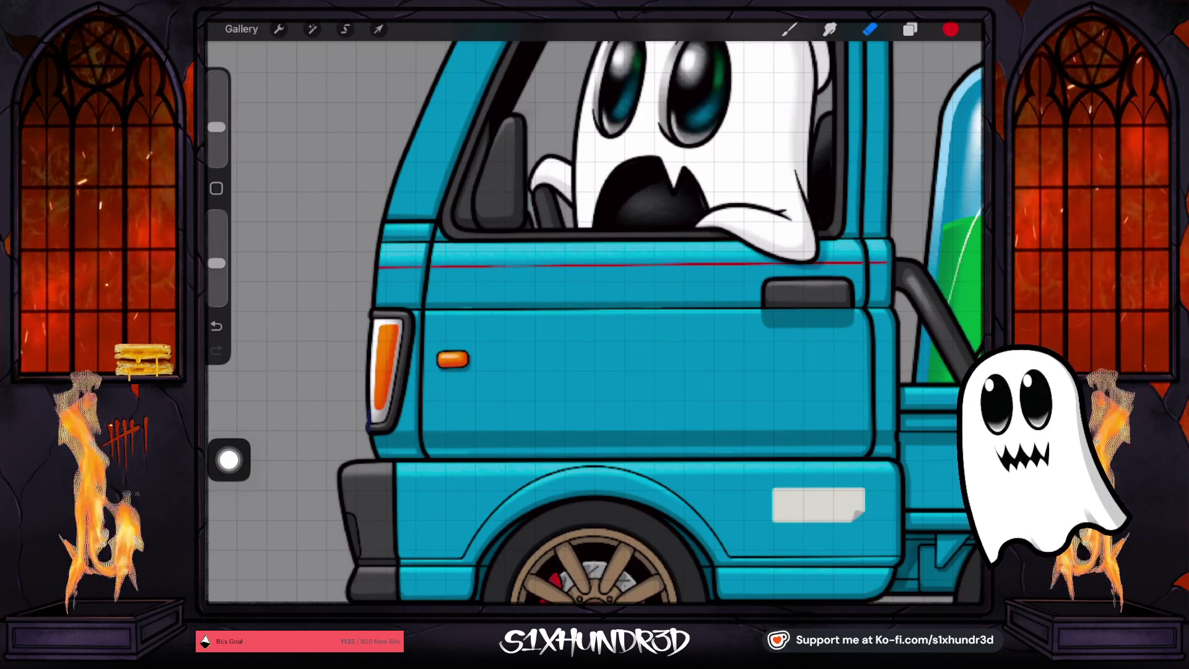
{"action": "left_click_drag", "start_coordinate": [433, 238], "coordinate": [489, 294]}
{"action": "mouse_move", "coordinate": [542, 242]}
{"action": "left_mouse_down"}
{"action": "mouse_move", "coordinate": [603, 300]}
{"action": "mouse_move", "coordinate": [631, 291]}
{"action": "left_mouse_up"}
{"action": "left_click_drag", "start_coordinate": [365, 223], "coordinate": [417, 266]}
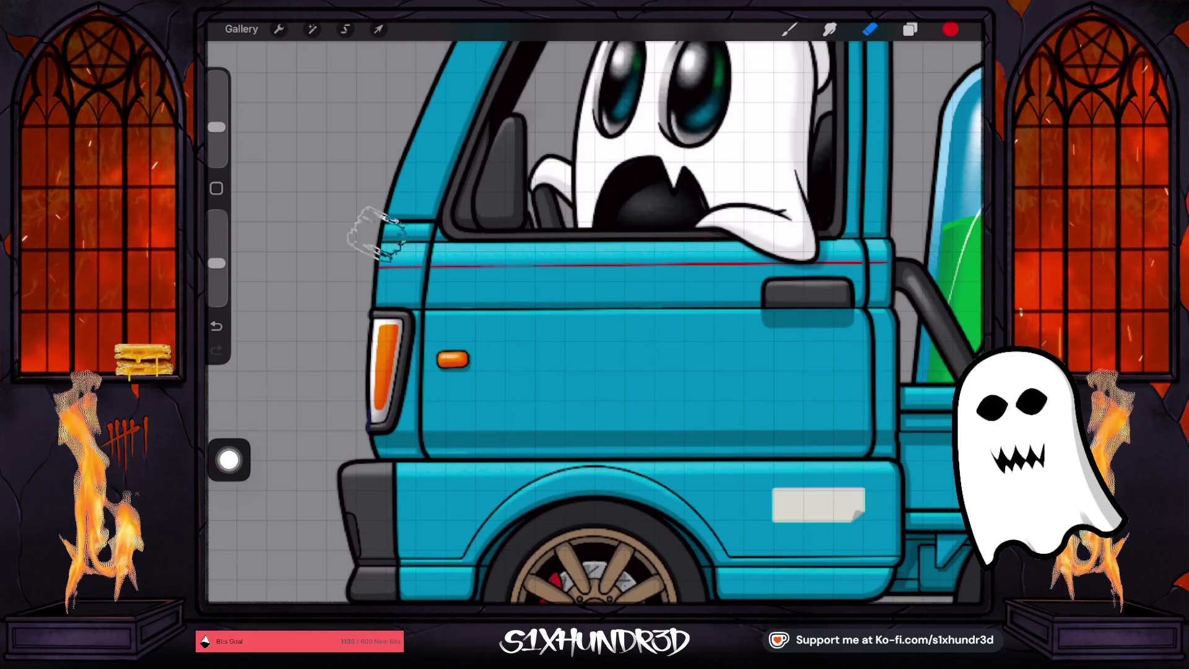
{"action": "left_click_drag", "start_coordinate": [350, 245], "coordinate": [396, 300]}
{"action": "left_click_drag", "start_coordinate": [742, 210], "coordinate": [678, 269]}
{"action": "left_click_drag", "start_coordinate": [767, 248], "coordinate": [695, 301]}
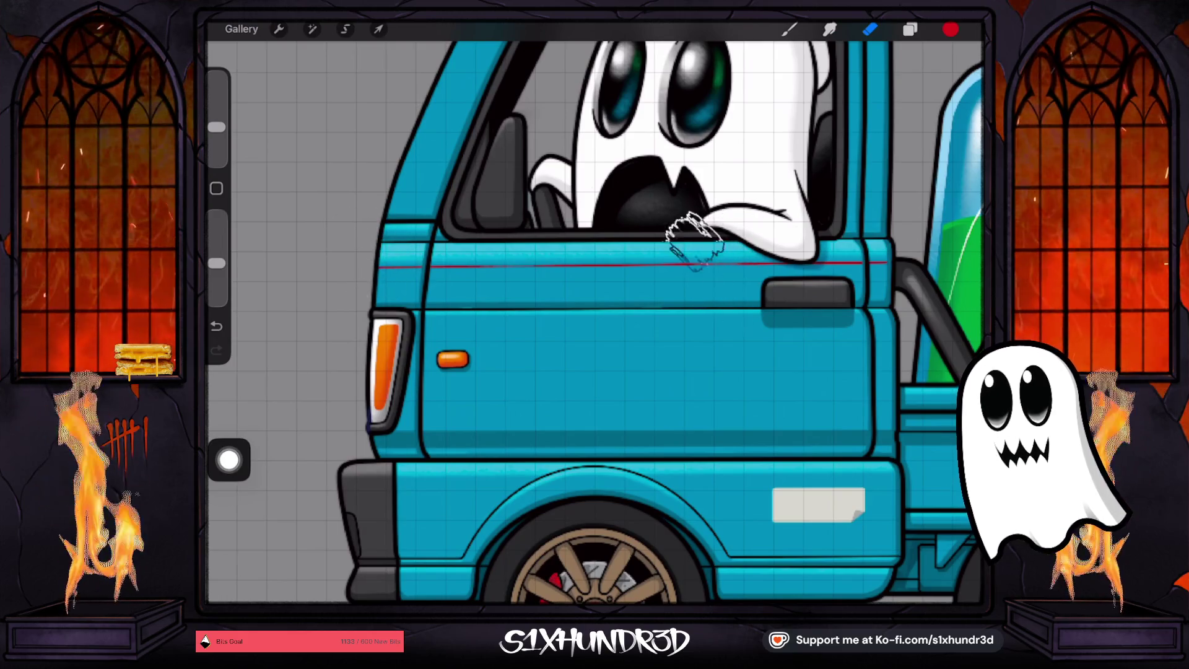
{"action": "left_click_drag", "start_coordinate": [736, 210], "coordinate": [661, 273]}
{"action": "left_click_drag", "start_coordinate": [701, 219], "coordinate": [639, 279]}
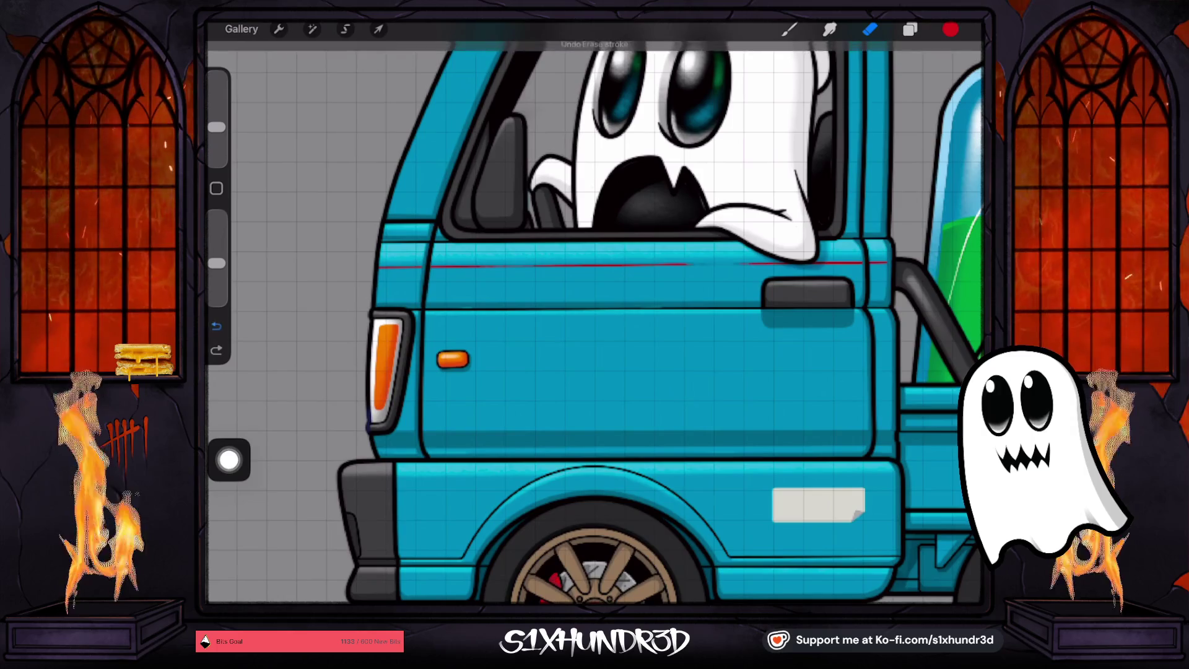
{"action": "key", "text": "ctrl+z"}
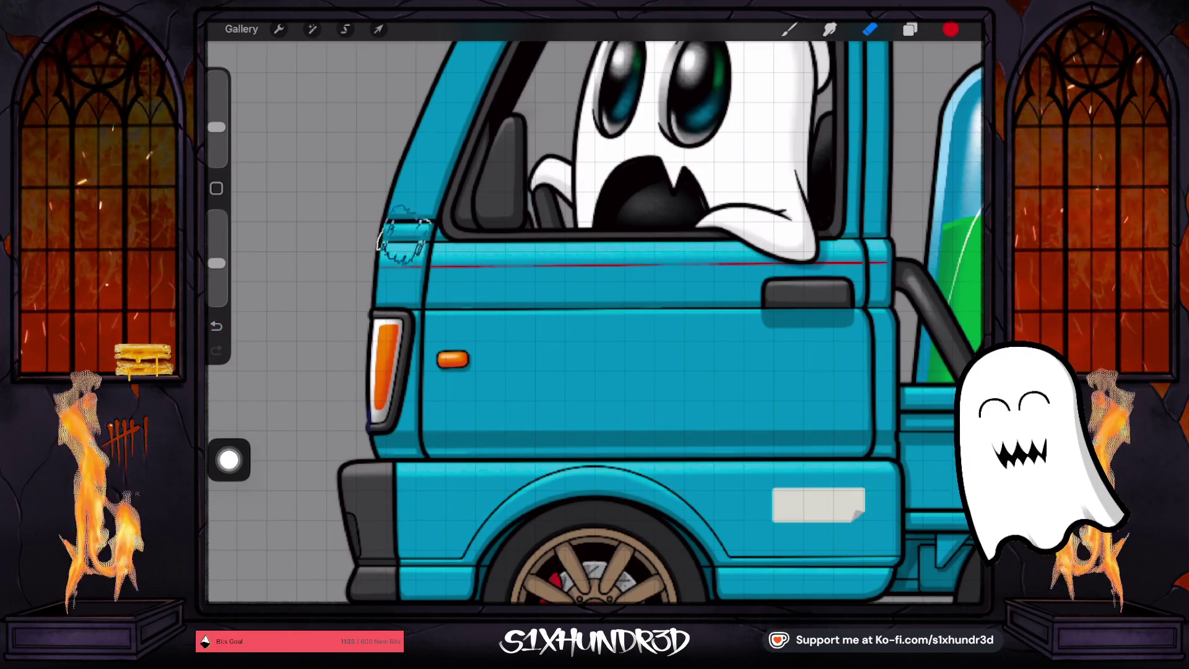
{"action": "scroll", "coordinate": [594, 313], "scroll_direction": "down", "scroll_amount": 5}
{"action": "scroll", "coordinate": [650, 309], "scroll_direction": "down", "scroll_amount": 2}
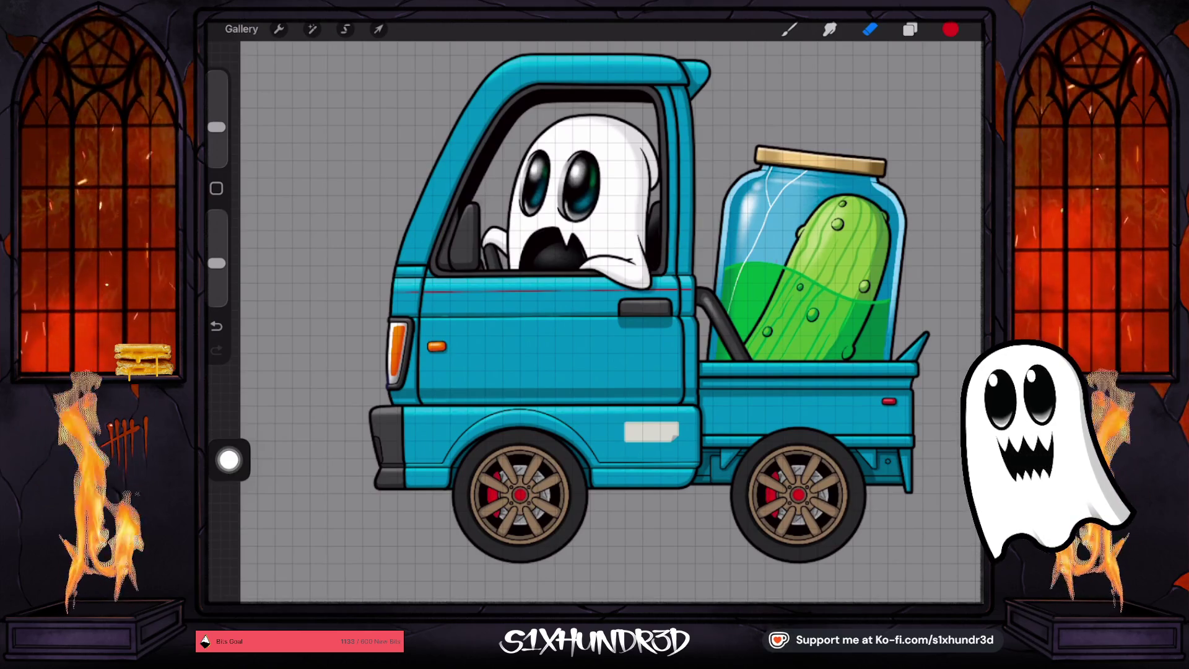
{"action": "scroll", "coordinate": [458, 330], "scroll_direction": "up", "scroll_amount": 5}
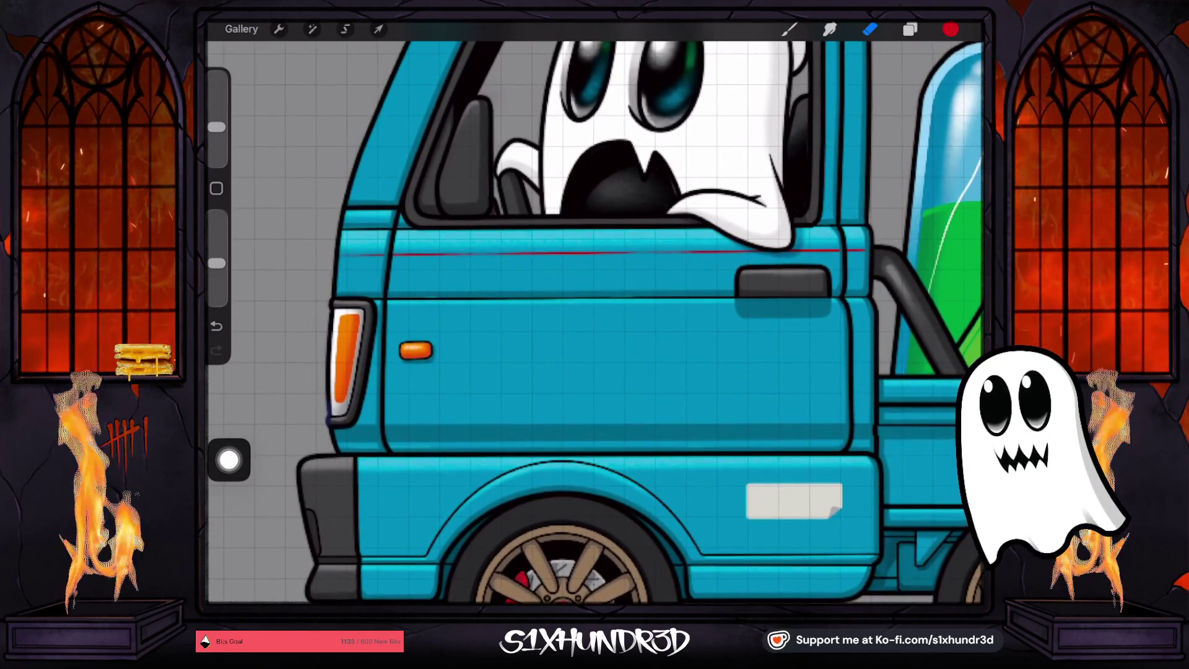
Sample the cab door's teal and select Layer 85, keeping the current pen
{"action": "left_click", "coordinate": [453, 431]}
{"action": "left_click_drag", "start_coordinate": [453, 430], "coordinate": [462, 416]}
{"action": "left_click", "coordinate": [909, 29]}
{"action": "scroll", "coordinate": [867, 371], "scroll_direction": "up", "scroll_amount": 3}
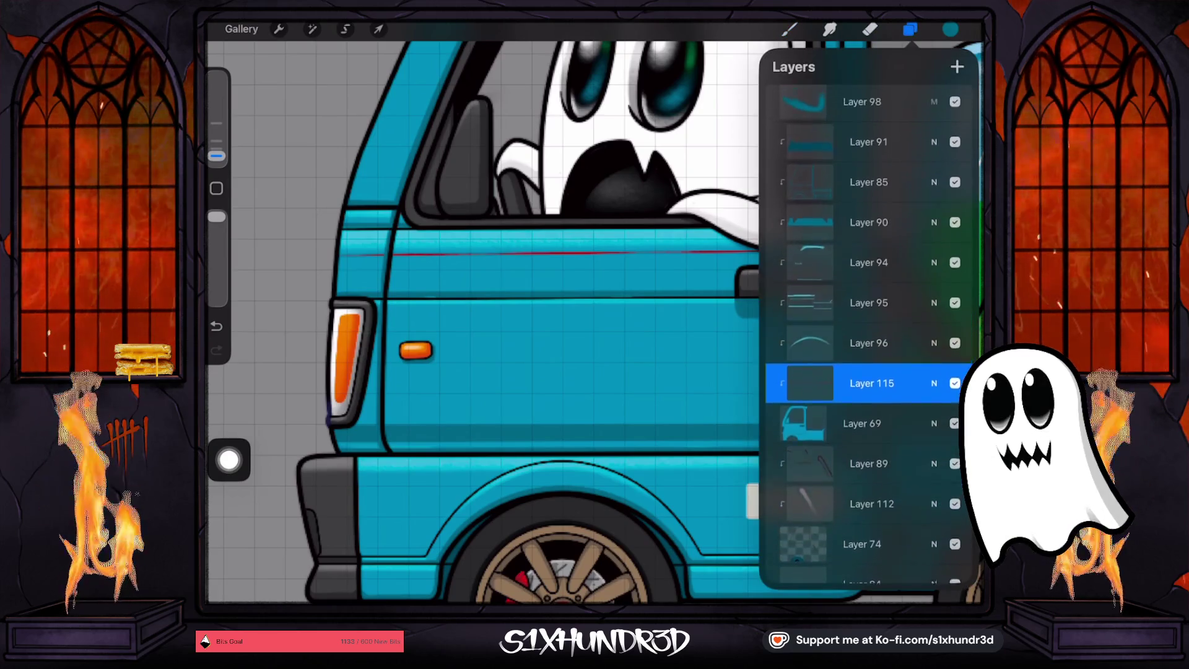
{"action": "left_click", "coordinate": [869, 229]}
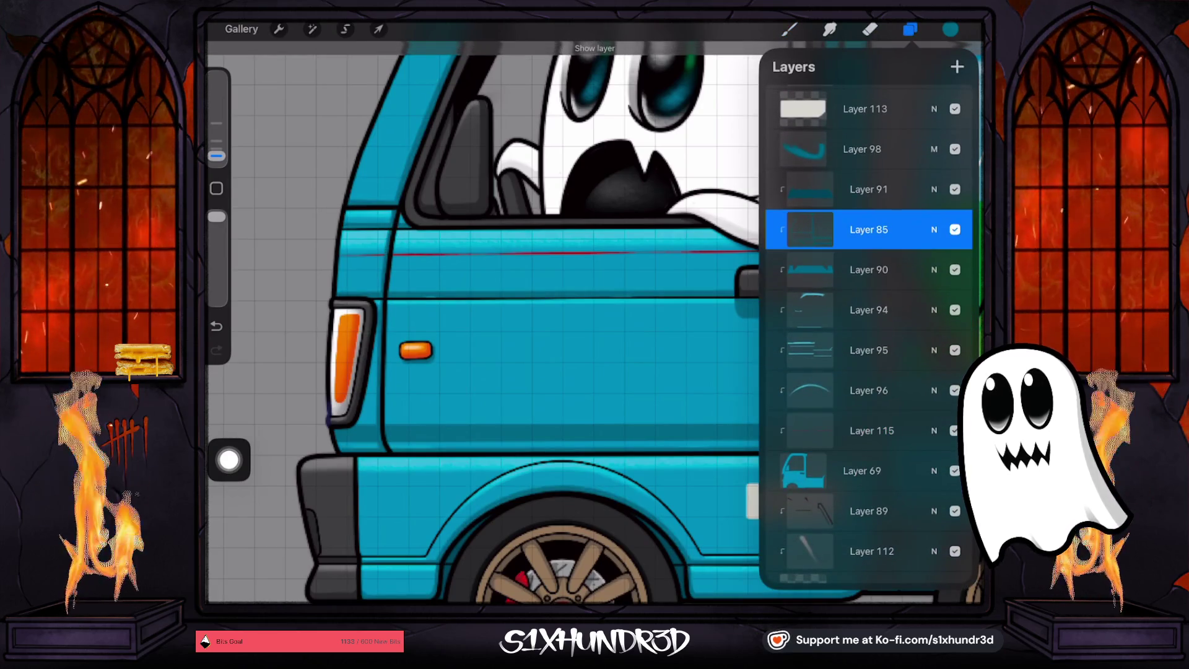
{"action": "left_click", "coordinate": [789, 29]}
{"action": "left_click", "coordinate": [788, 29]}
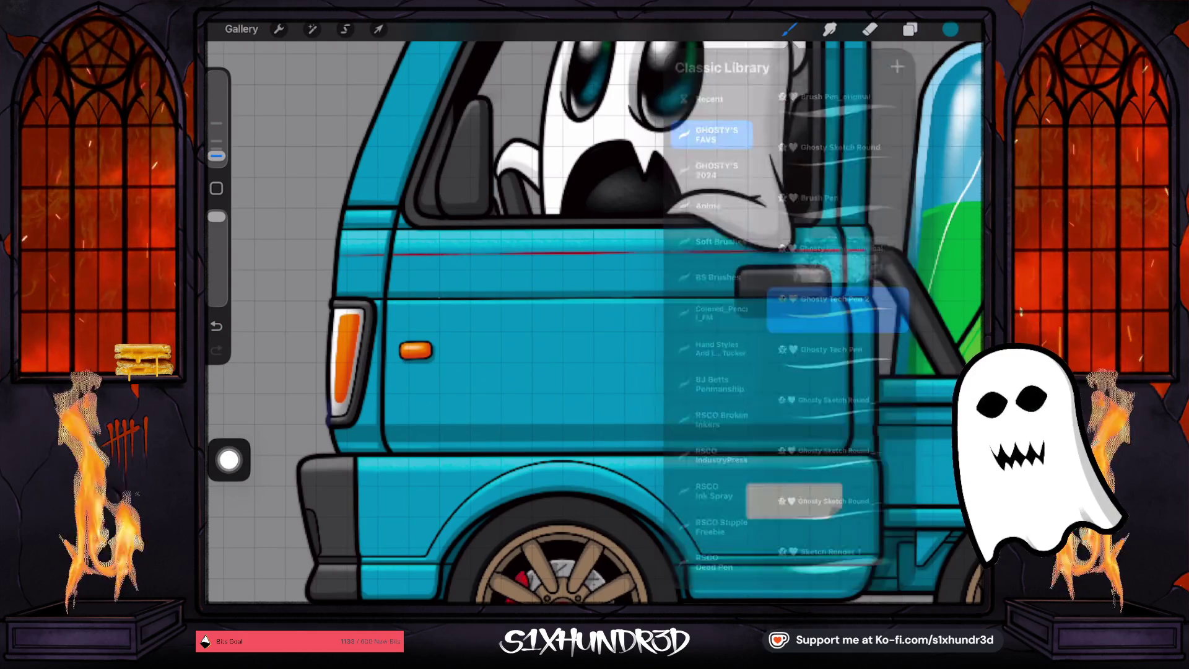
{"action": "scroll", "coordinate": [594, 322], "scroll_direction": "down", "scroll_amount": 5}
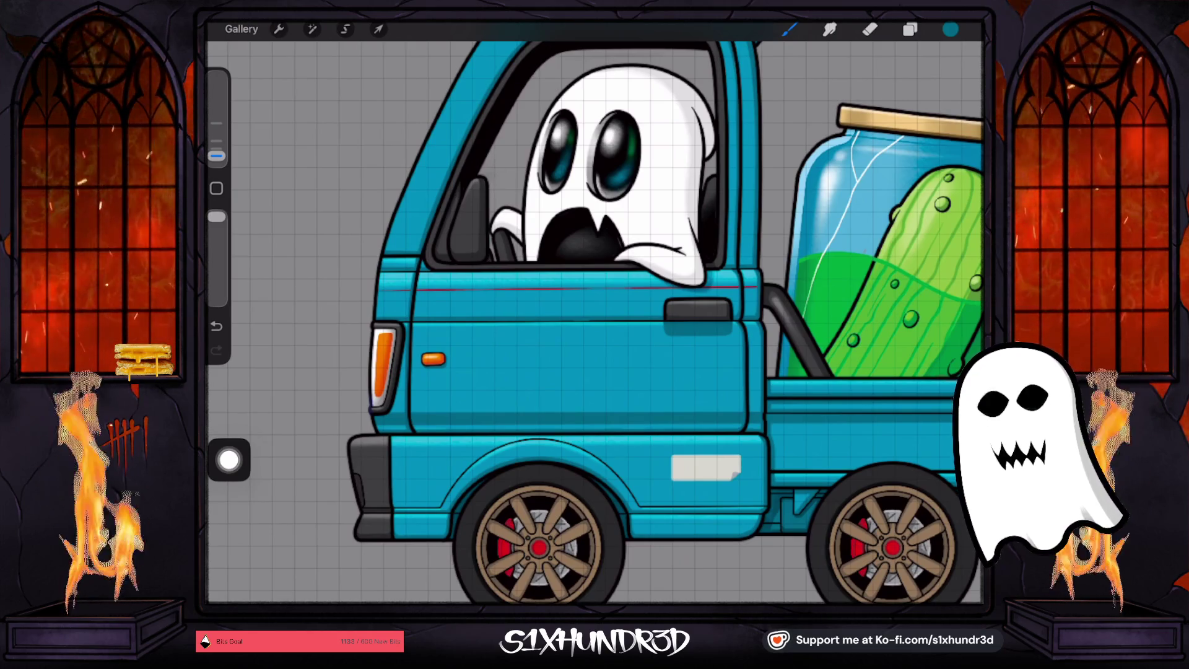
Sample a light grey, collapse the Front Wheels group, and make Layer 57 active
{"action": "left_click", "coordinate": [950, 29]}
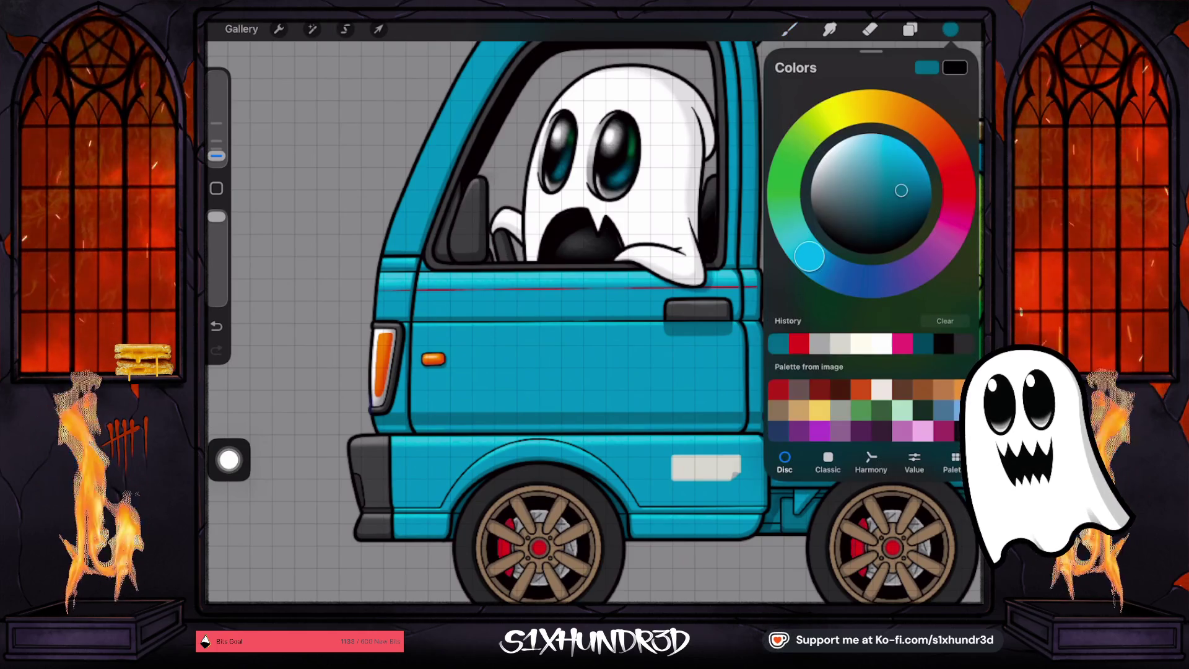
{"action": "left_click_drag", "start_coordinate": [686, 461], "coordinate": [686, 447]}
{"action": "left_click", "coordinate": [910, 29]}
{"action": "scroll", "coordinate": [867, 334], "scroll_direction": "up", "scroll_amount": 5}
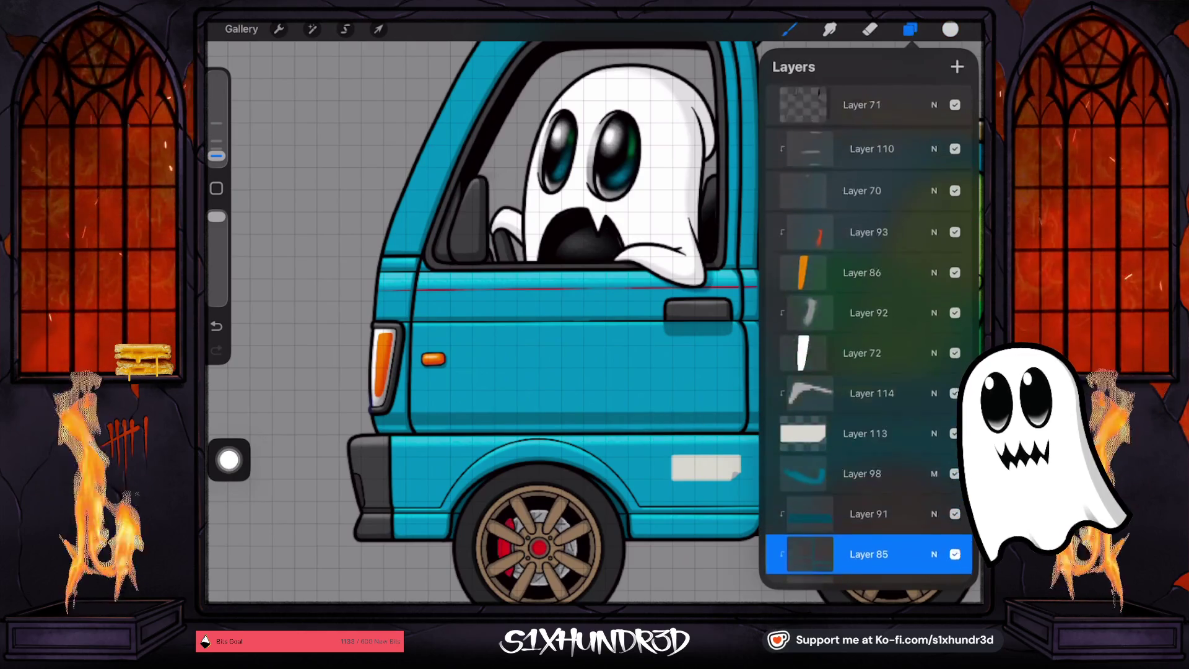
{"action": "scroll", "coordinate": [867, 334], "scroll_direction": "up", "scroll_amount": 10}
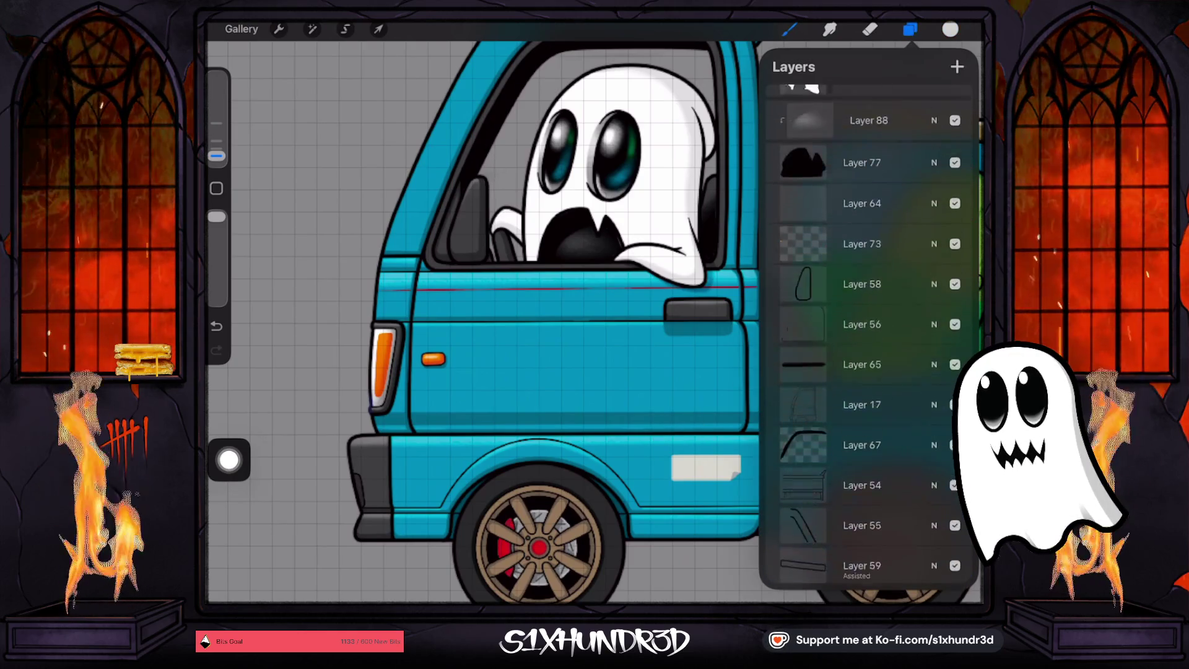
{"action": "scroll", "coordinate": [866, 335], "scroll_direction": "up", "scroll_amount": 10}
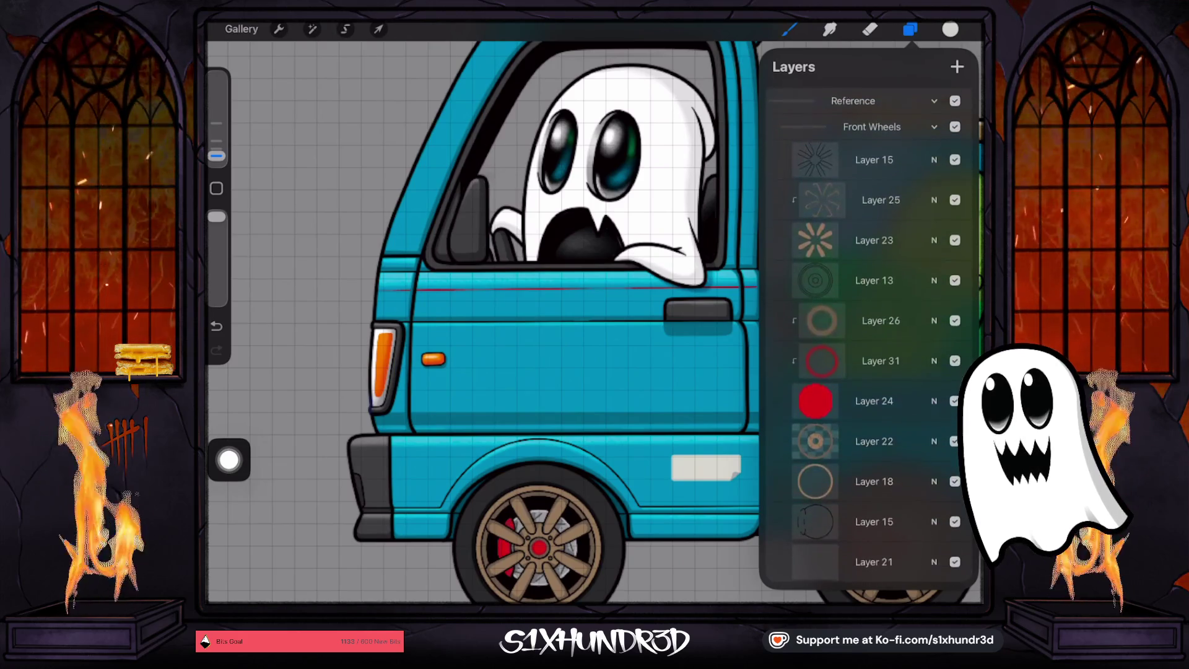
{"action": "left_click", "coordinate": [873, 159]}
{"action": "left_click", "coordinate": [872, 125]}
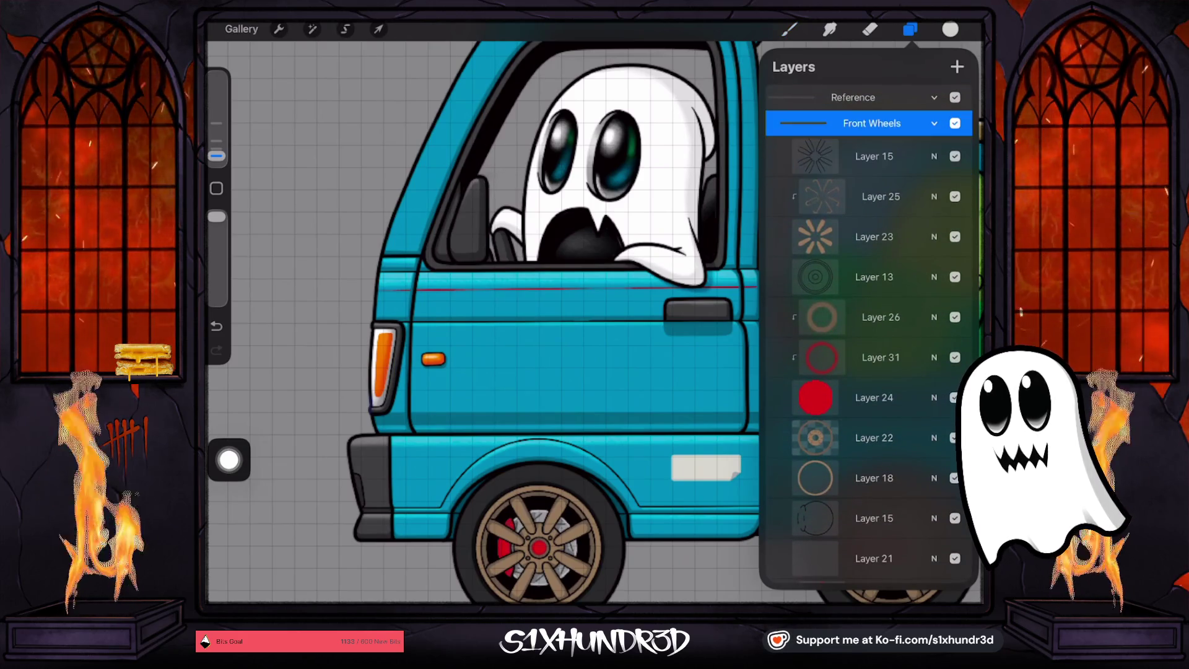
{"action": "left_click", "coordinate": [934, 123]}
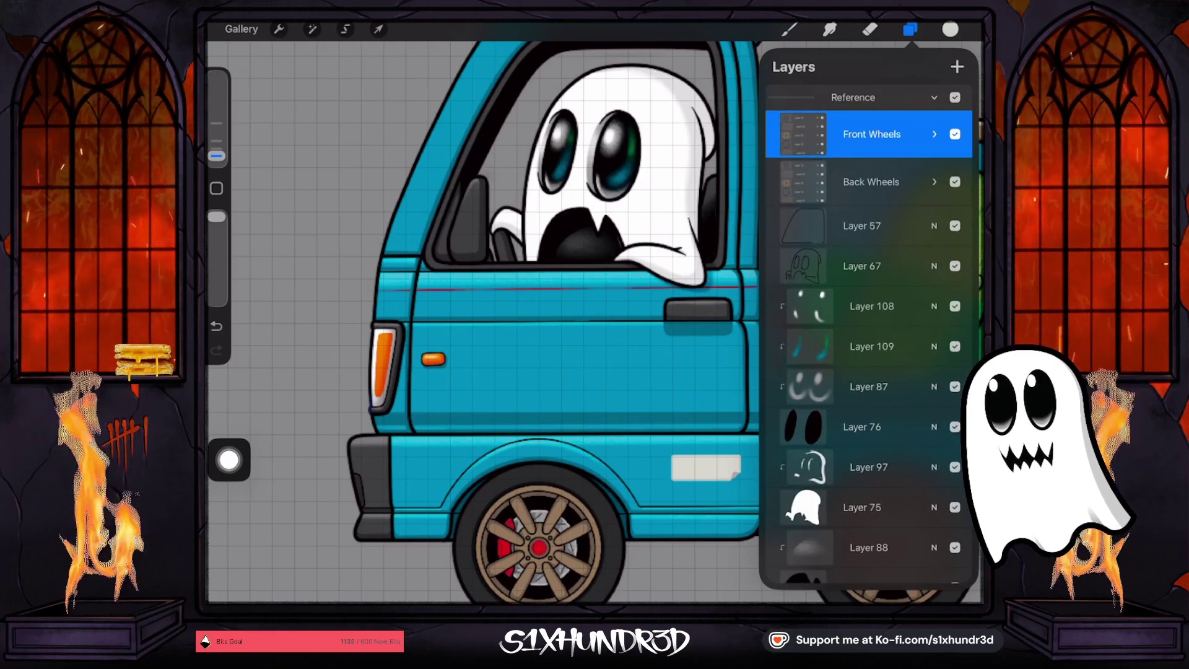
{"action": "left_click", "coordinate": [867, 225]}
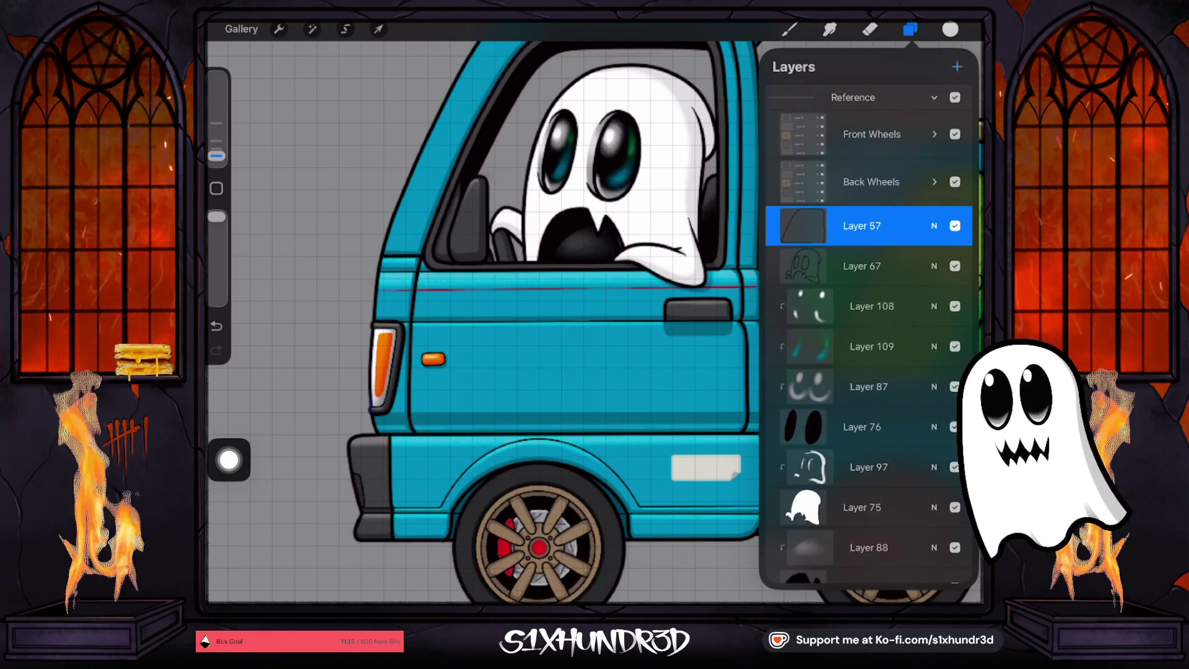
{"action": "left_click", "coordinate": [910, 29]}
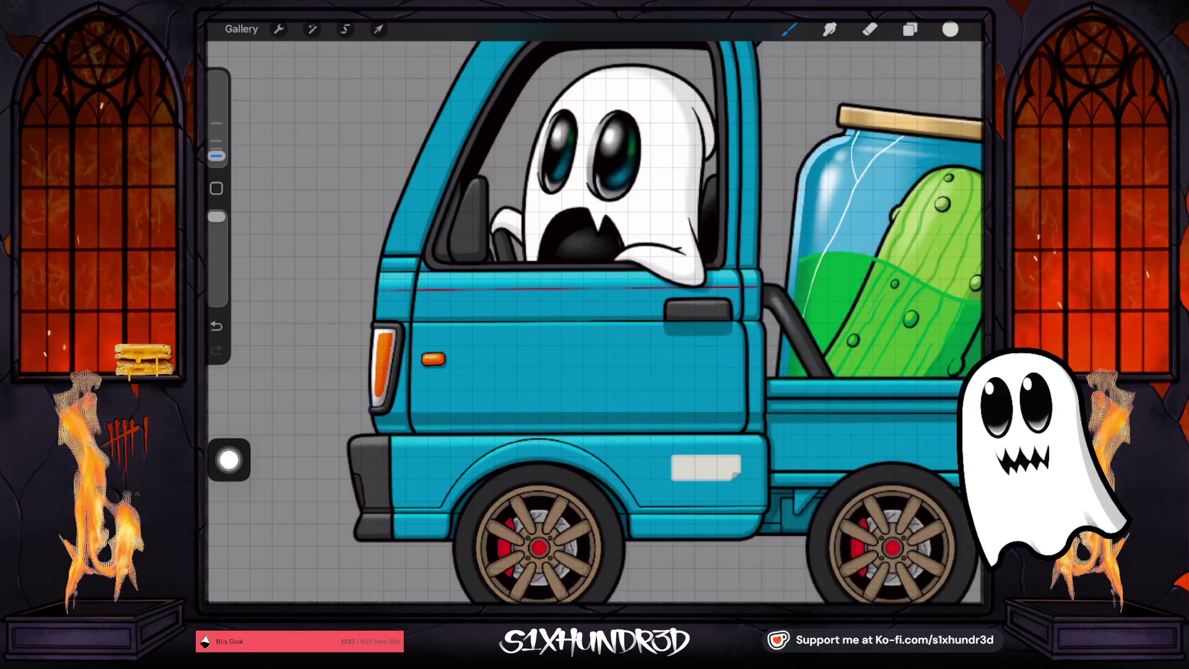
{"action": "left_click", "coordinate": [789, 29]}
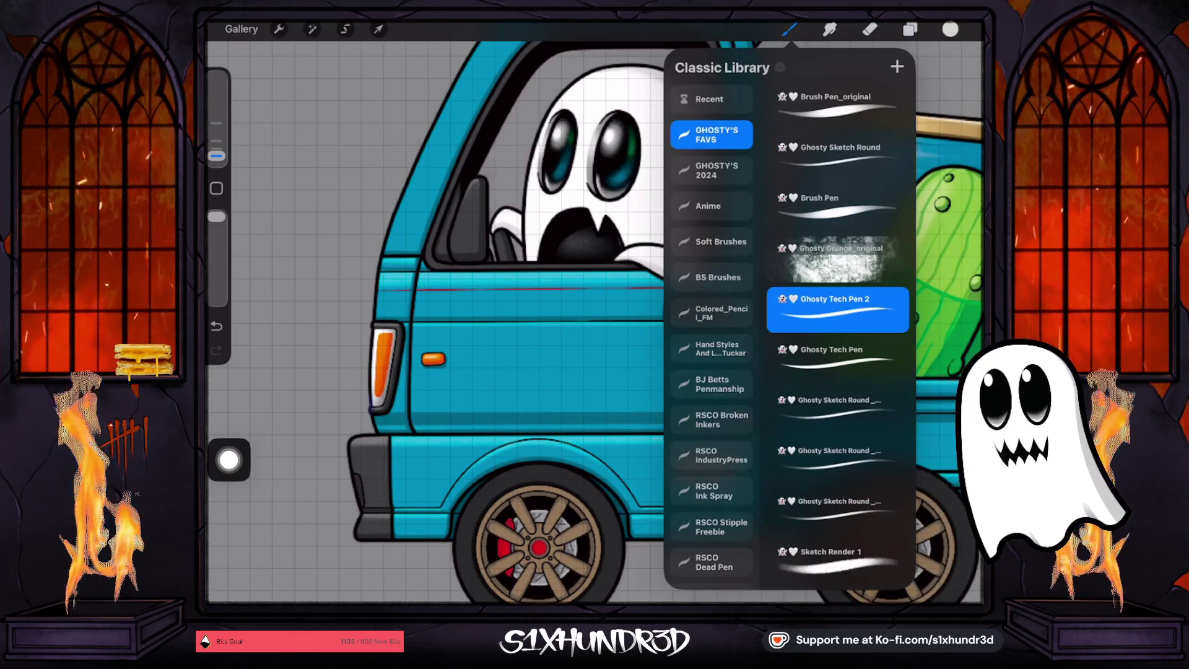
With a small Ghosty Sketch Round brush, sketch the door's double arc with slanted dividers
{"action": "left_click", "coordinate": [838, 155]}
{"action": "left_click_drag", "start_coordinate": [216, 125], "coordinate": [216, 146]}
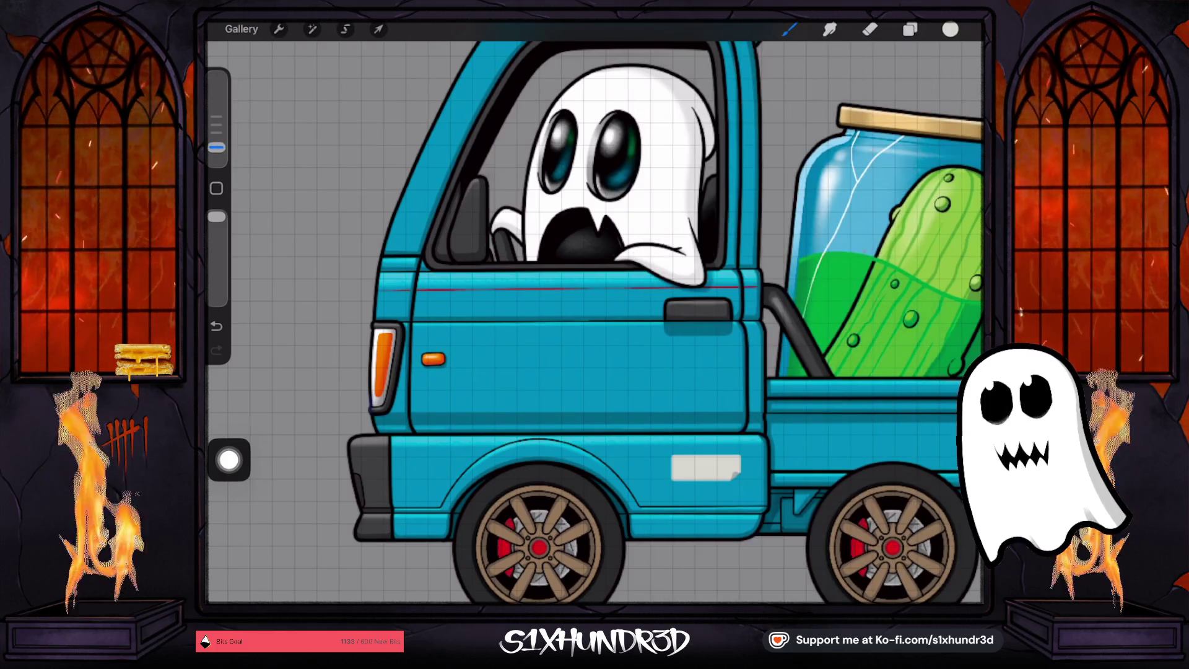
{"action": "scroll", "coordinate": [481, 401], "scroll_direction": "up", "scroll_amount": 3}
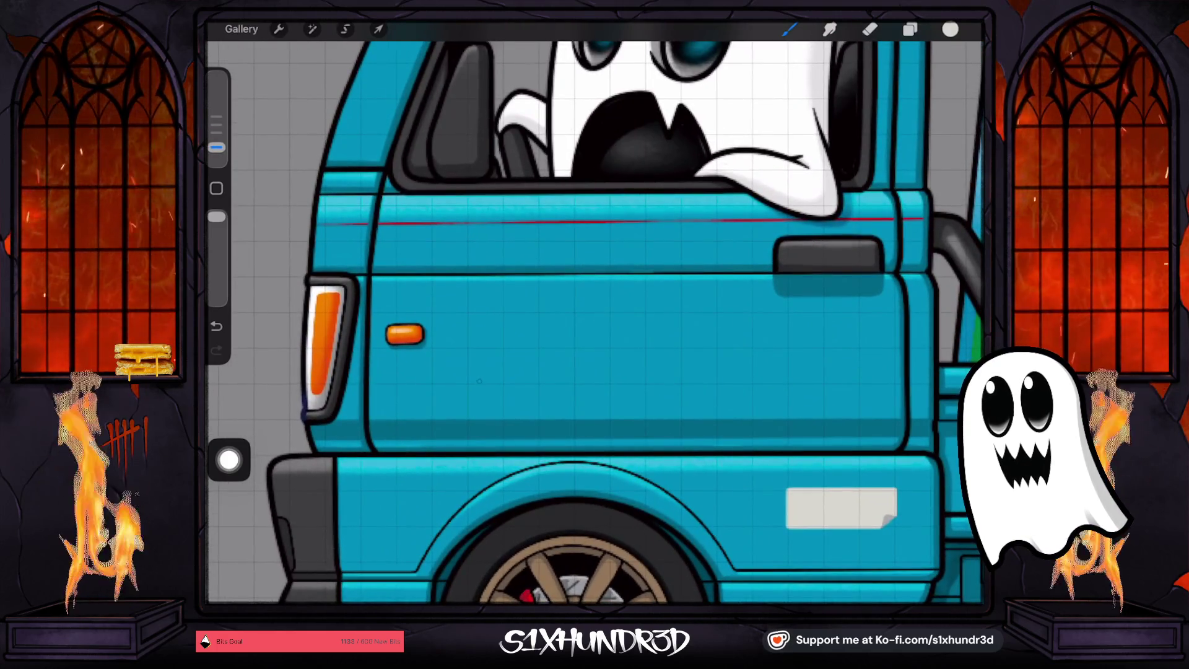
{"action": "left_click_drag", "start_coordinate": [481, 379], "coordinate": [581, 344]}
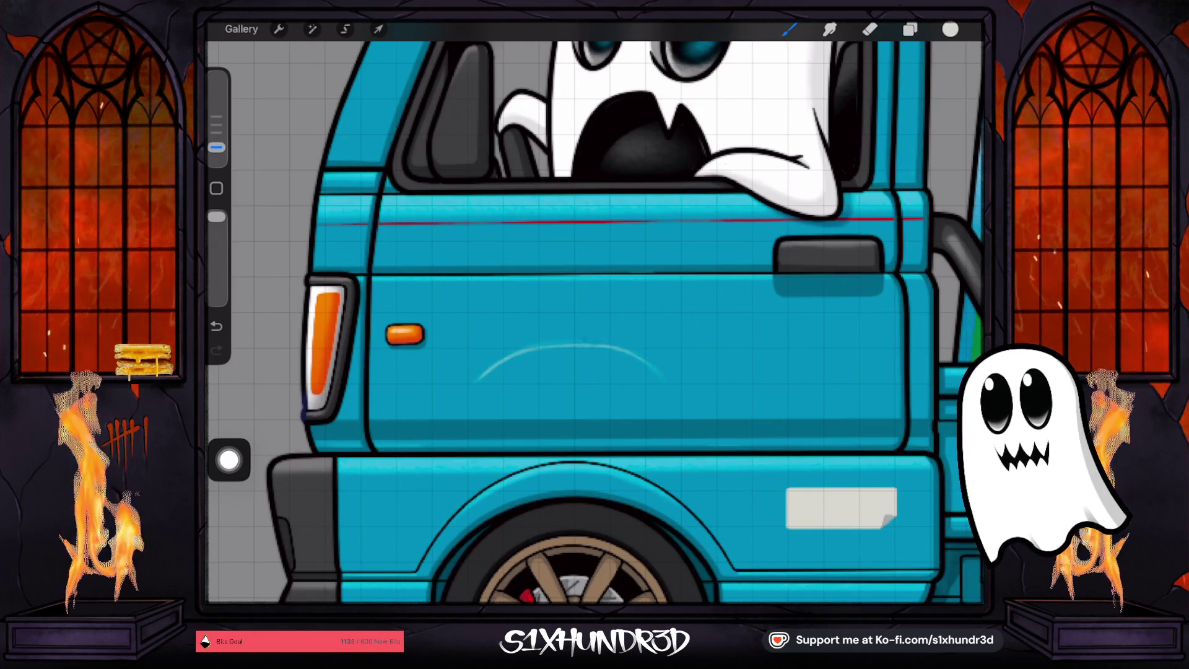
{"action": "left_click_drag", "start_coordinate": [458, 337], "coordinate": [485, 314]}
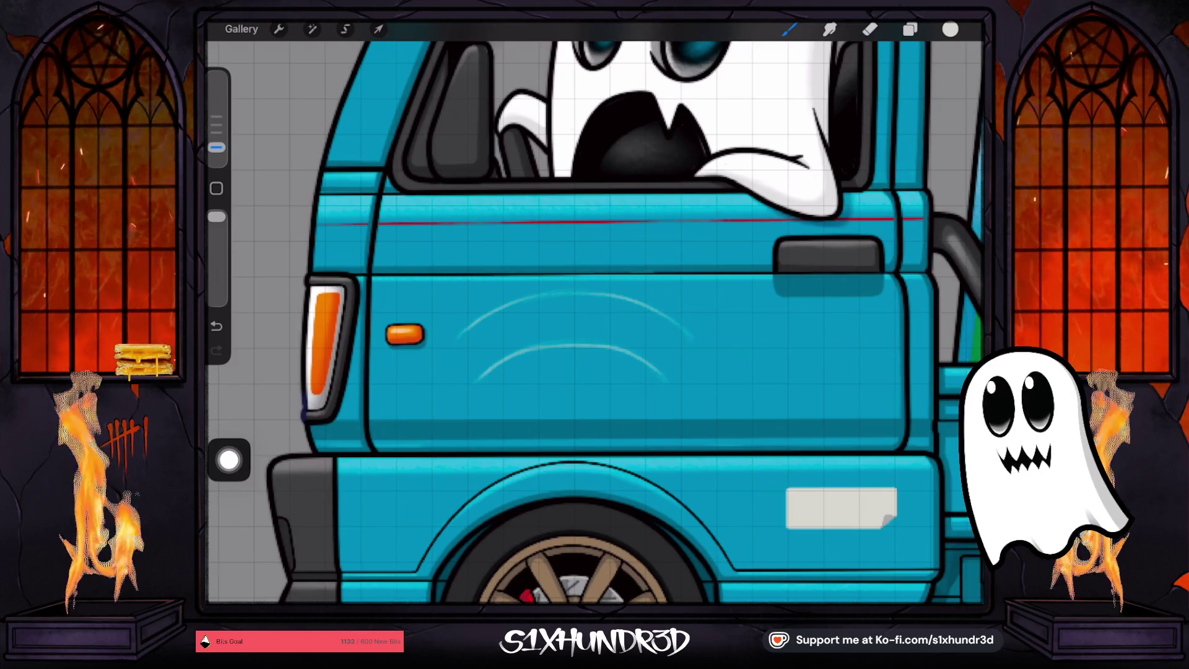
{"action": "left_click_drag", "start_coordinate": [457, 339], "coordinate": [478, 380]}
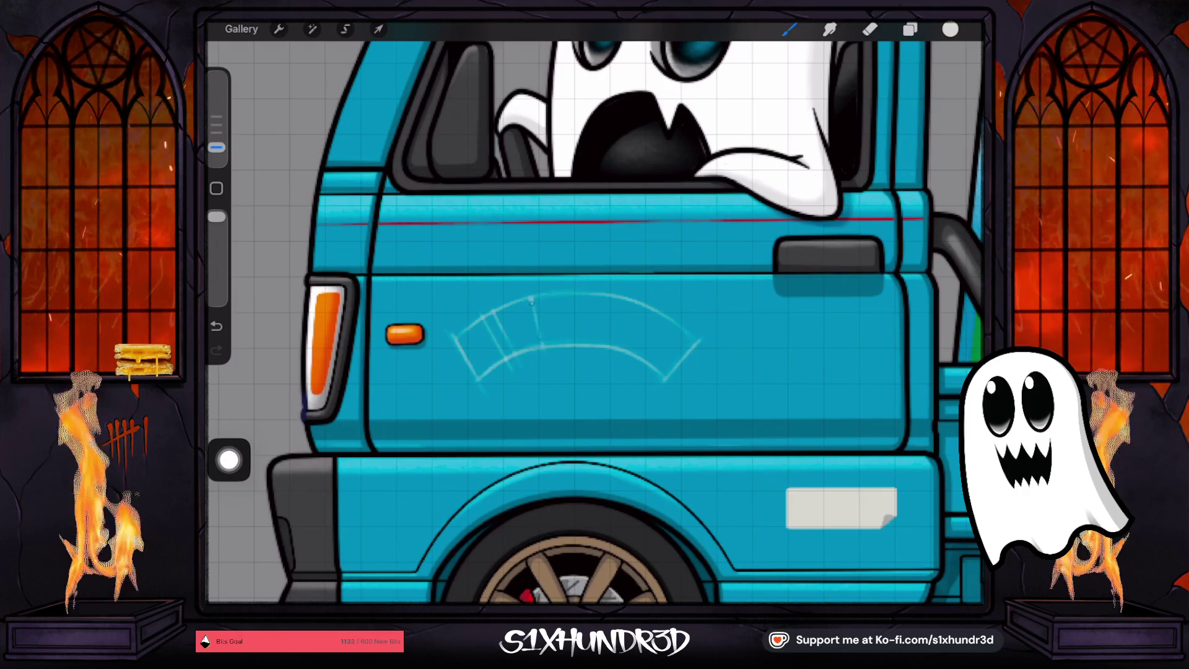
{"action": "left_click_drag", "start_coordinate": [544, 296], "coordinate": [551, 346]}
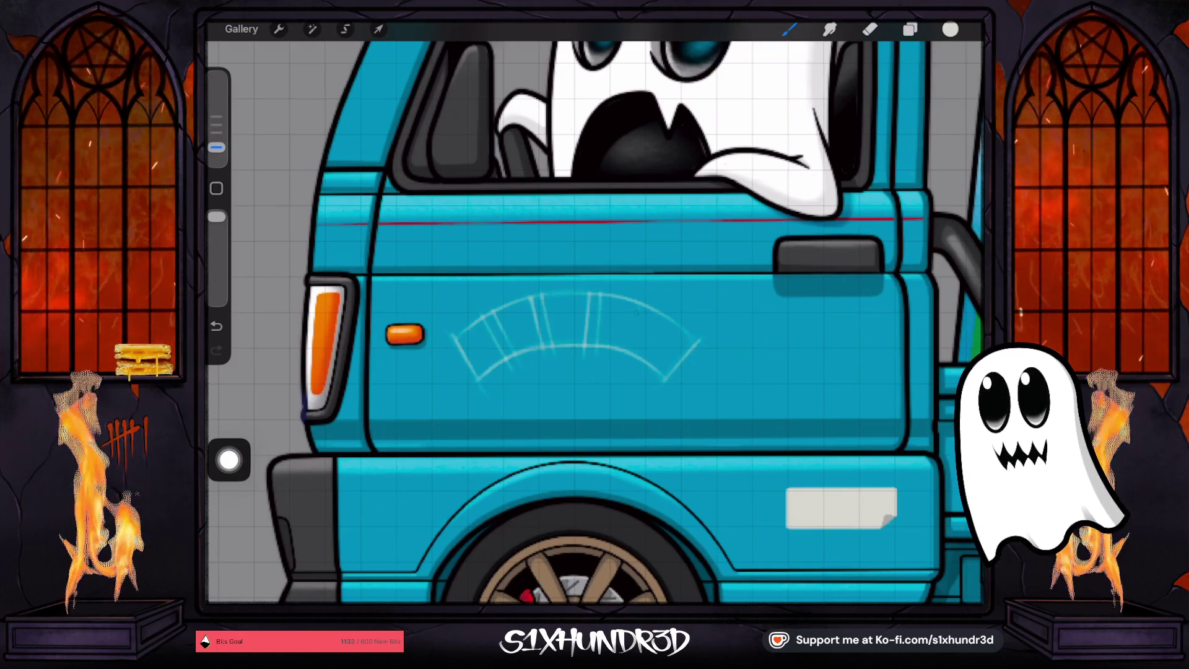
{"action": "left_click_drag", "start_coordinate": [633, 324], "coordinate": [620, 355]}
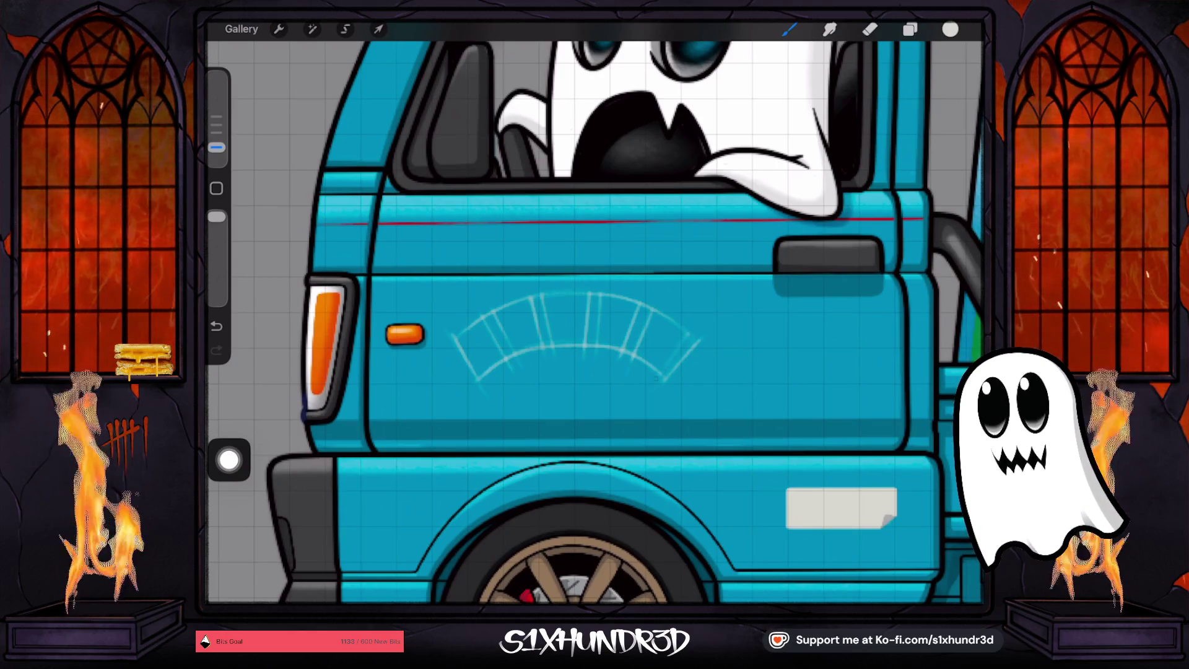
{"action": "left_click_drag", "start_coordinate": [689, 331], "coordinate": [650, 386]}
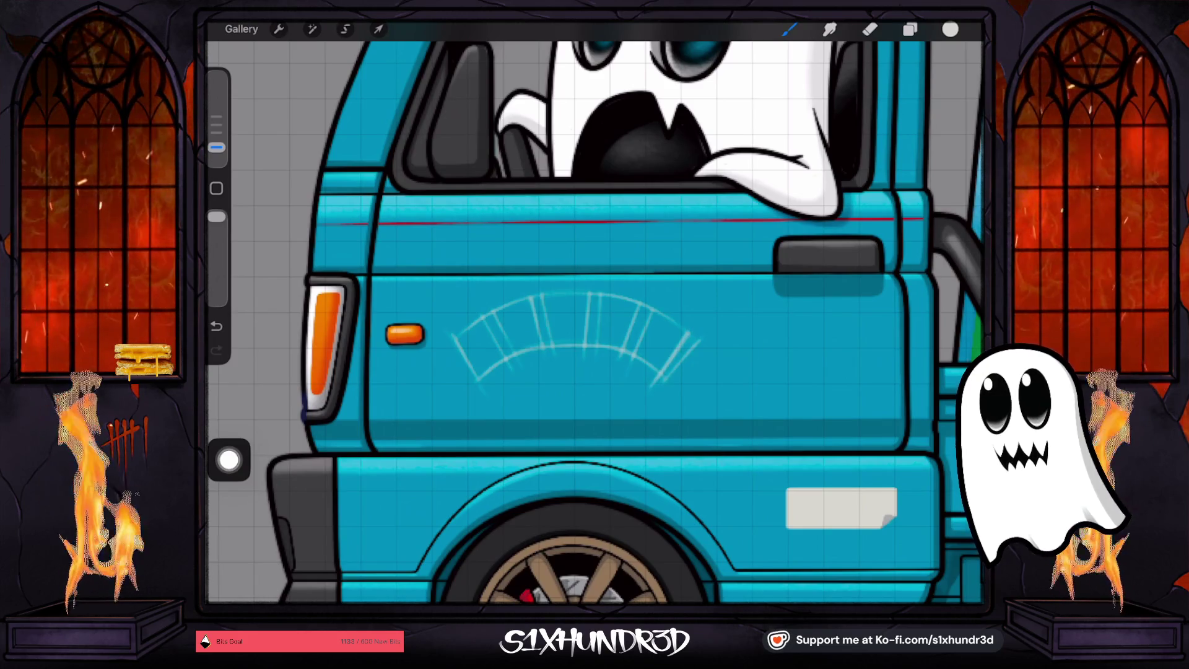
Clean up the arc guide with a Sharp Render eraser and undo the rough 'Mo n' lettering test
{"action": "left_click", "coordinate": [869, 30]}
{"action": "left_click_drag", "start_coordinate": [721, 309], "coordinate": [641, 403]}
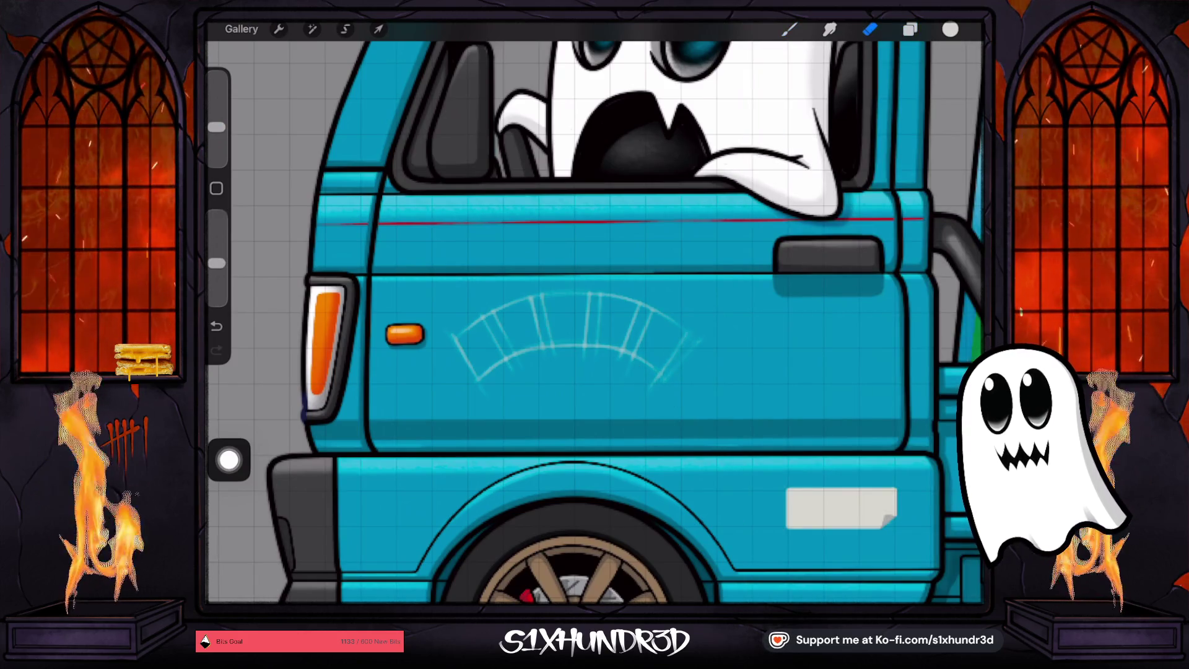
{"action": "key", "text": "ctrl+z"}
{"action": "left_click", "coordinate": [870, 29]}
{"action": "left_click", "coordinate": [900, 383]}
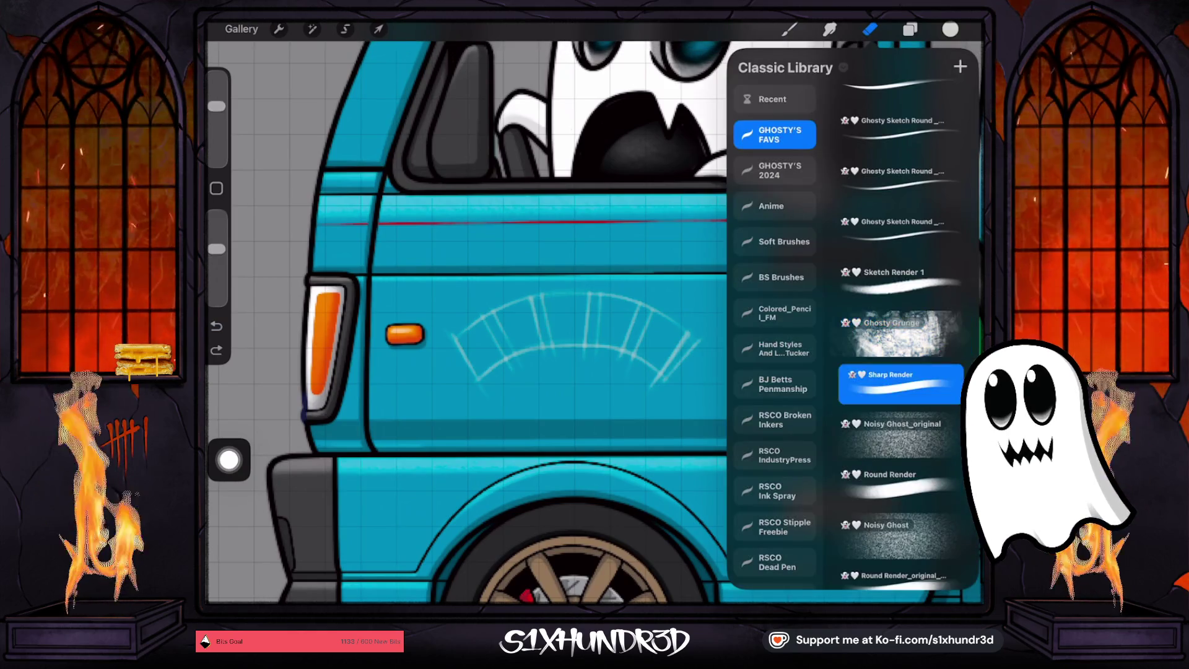
{"action": "left_click", "coordinate": [619, 372]}
{"action": "left_click_drag", "start_coordinate": [694, 328], "coordinate": [650, 387]}
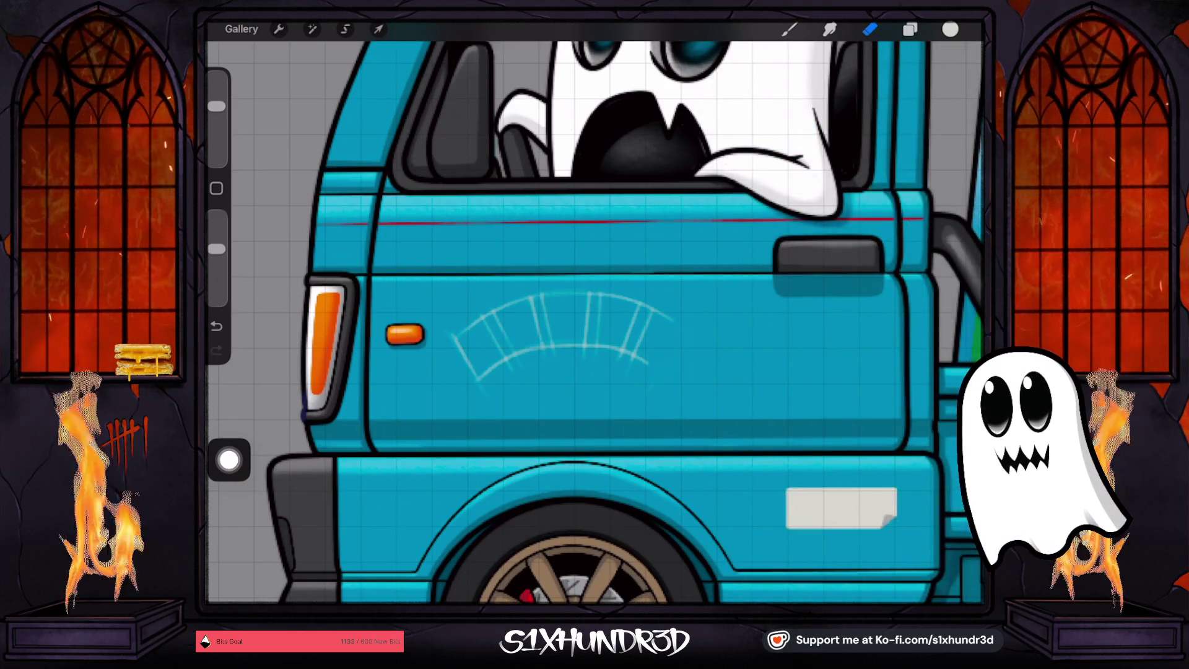
{"action": "left_click_drag", "start_coordinate": [216, 106], "coordinate": [216, 133]}
{"action": "key", "text": "ctrl+z"}
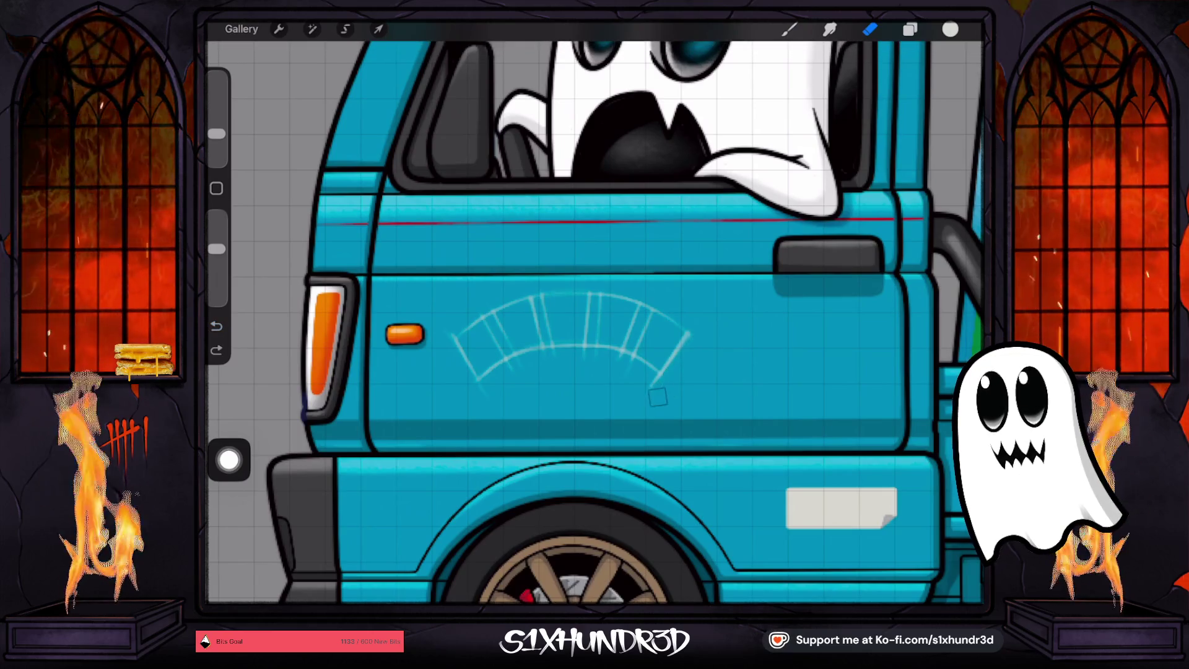
{"action": "mouse_move", "coordinate": [481, 402]}
{"action": "left_mouse_down"}
{"action": "mouse_move", "coordinate": [528, 365]}
{"action": "mouse_move", "coordinate": [482, 399]}
{"action": "left_mouse_up"}
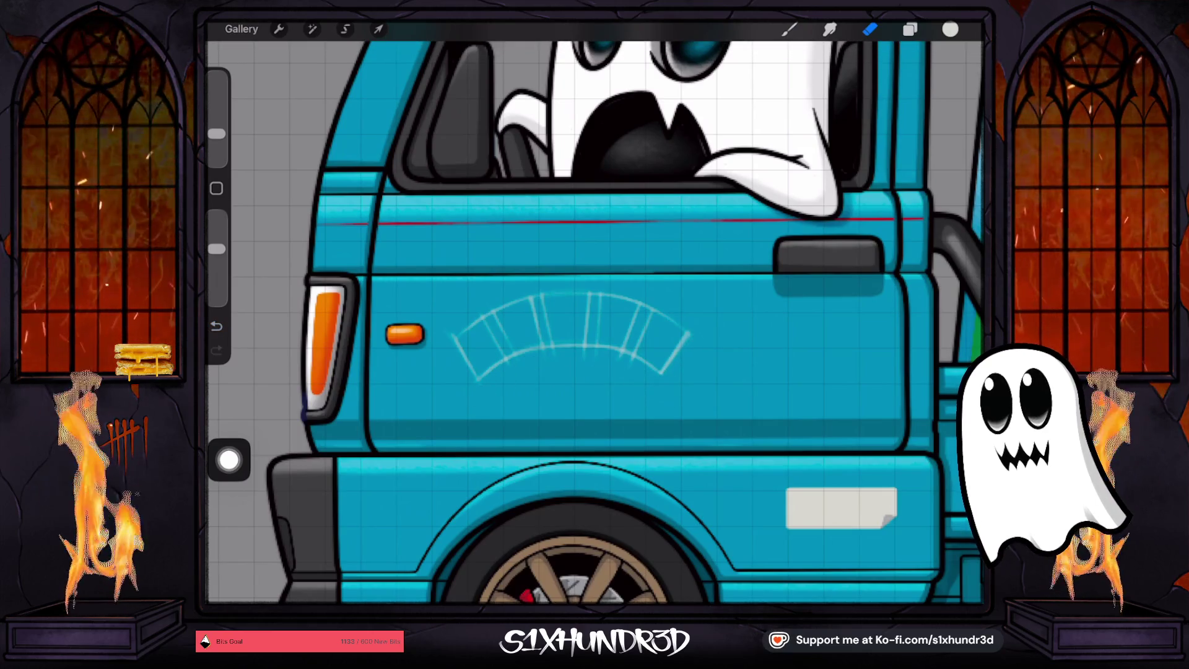
{"action": "left_click", "coordinate": [788, 30]}
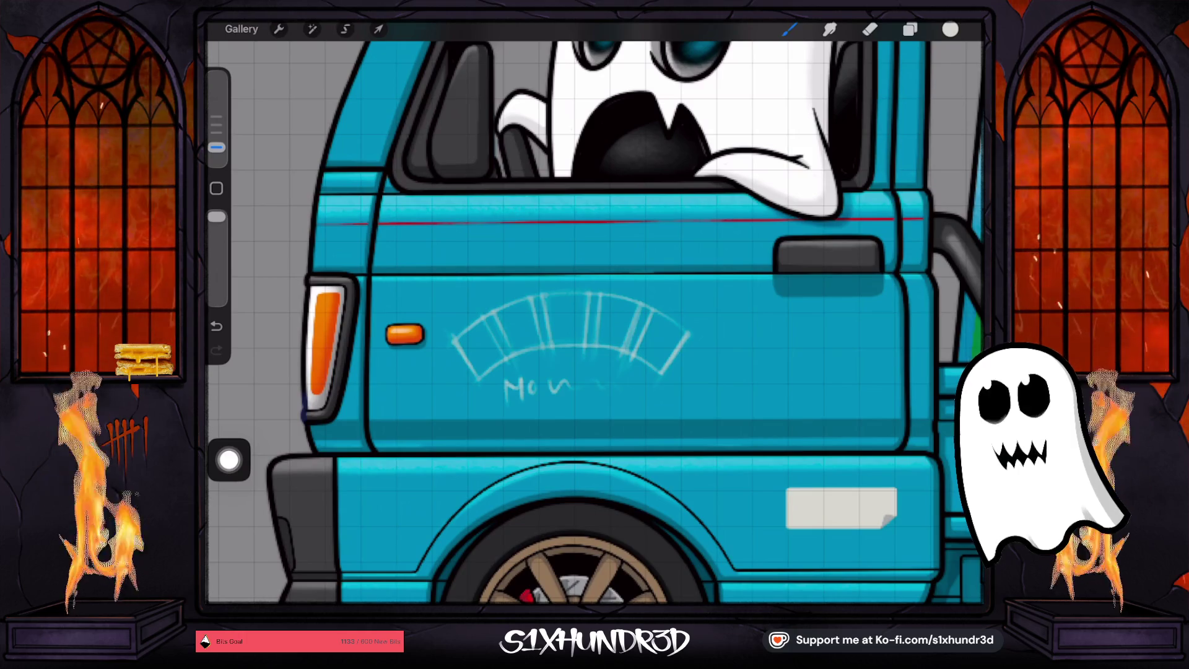
{"action": "key", "text": "ctrl+z"}
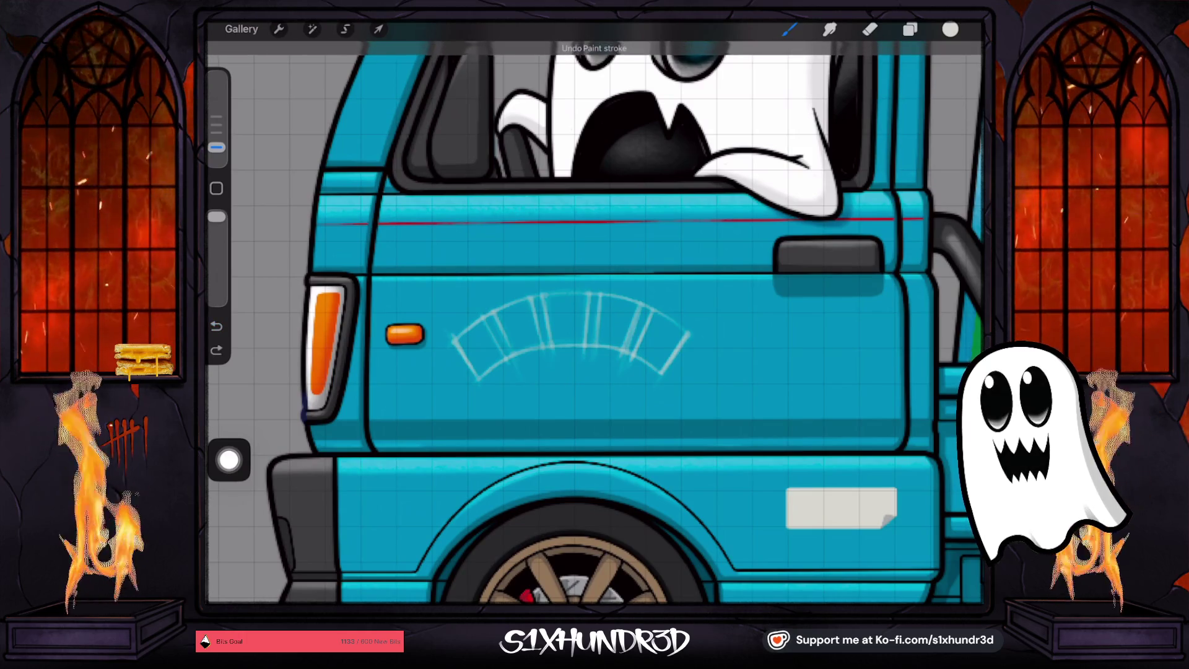
{"action": "key", "text": "l"}
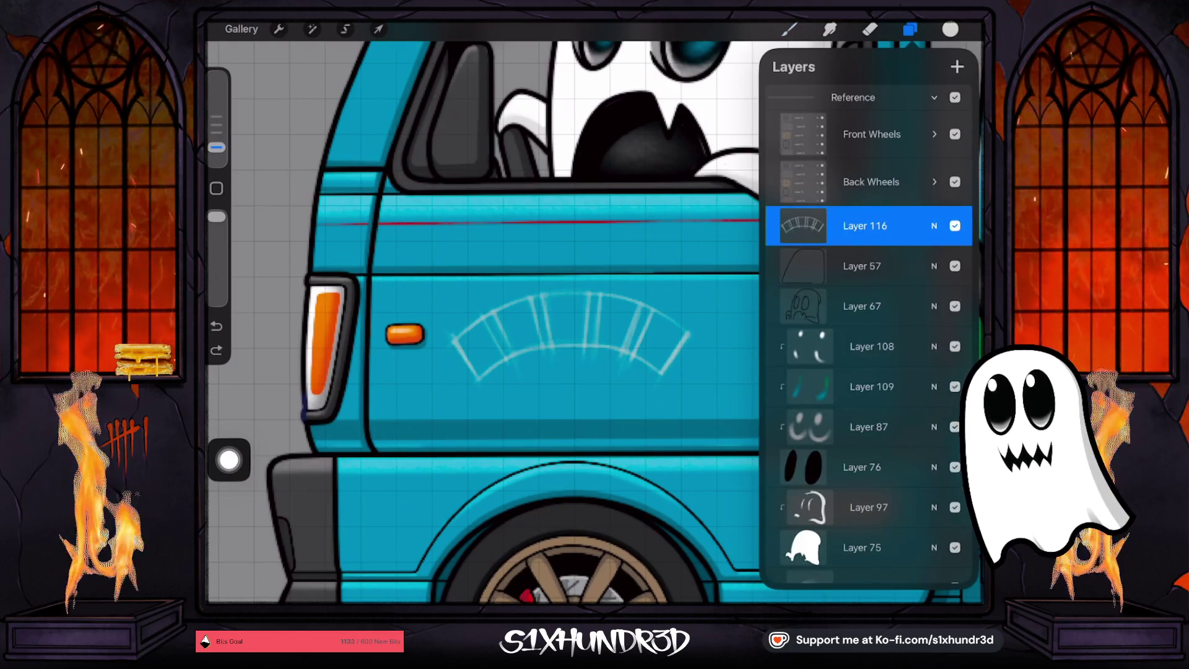
Add Layer 117 above the sketch and lower its opacity
{"action": "key", "text": "ctrl+shift+n"}
{"action": "key", "text": "b"}
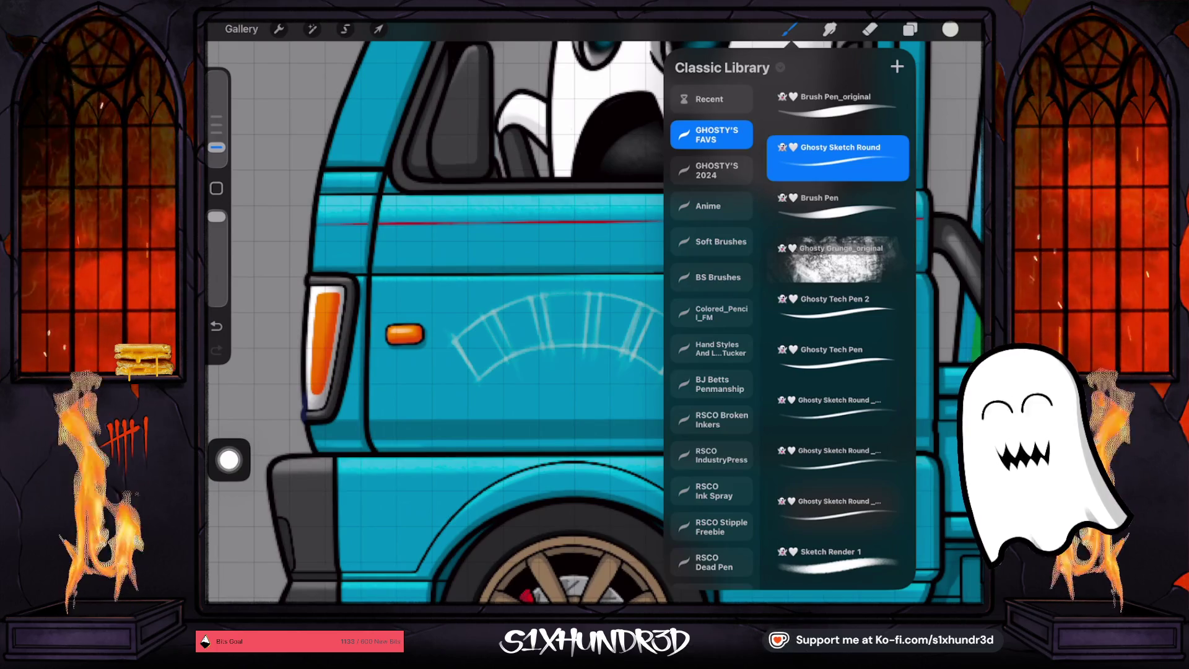
{"action": "key", "text": "l"}
{"action": "left_click", "coordinate": [933, 226]}
{"action": "left_click_drag", "start_coordinate": [947, 314], "coordinate": [891, 314]}
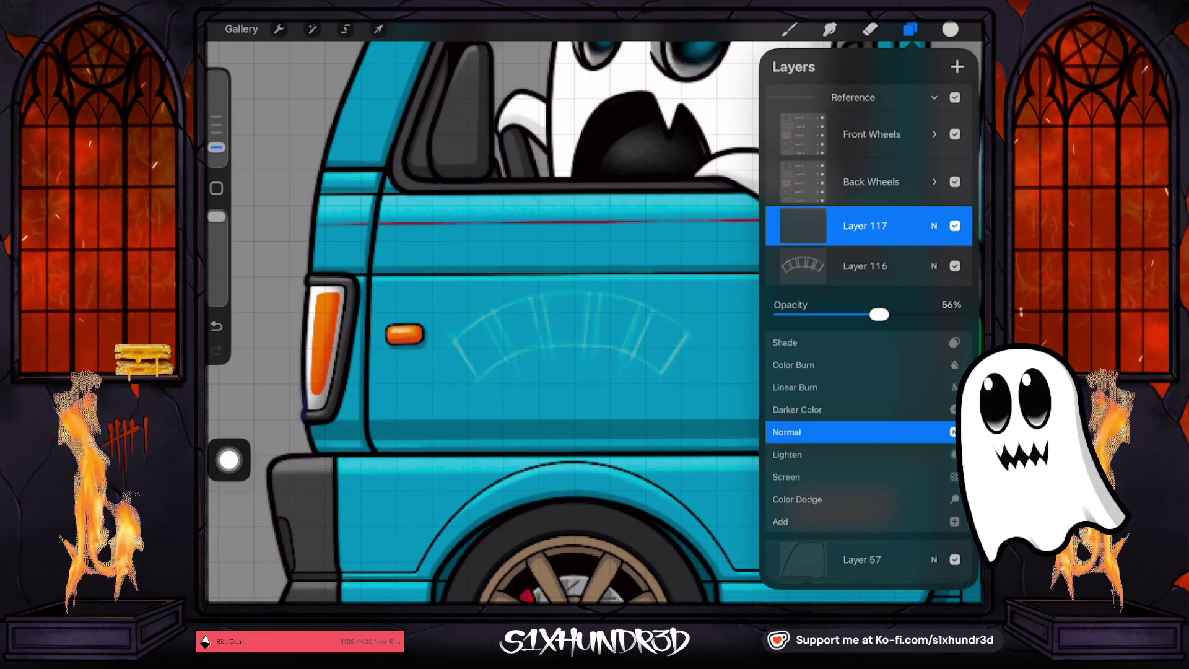
{"action": "left_click", "coordinate": [934, 225]}
Switch to Brush Pen, fit the drawing in view, and test light strokes on the door
{"action": "key", "text": "b"}
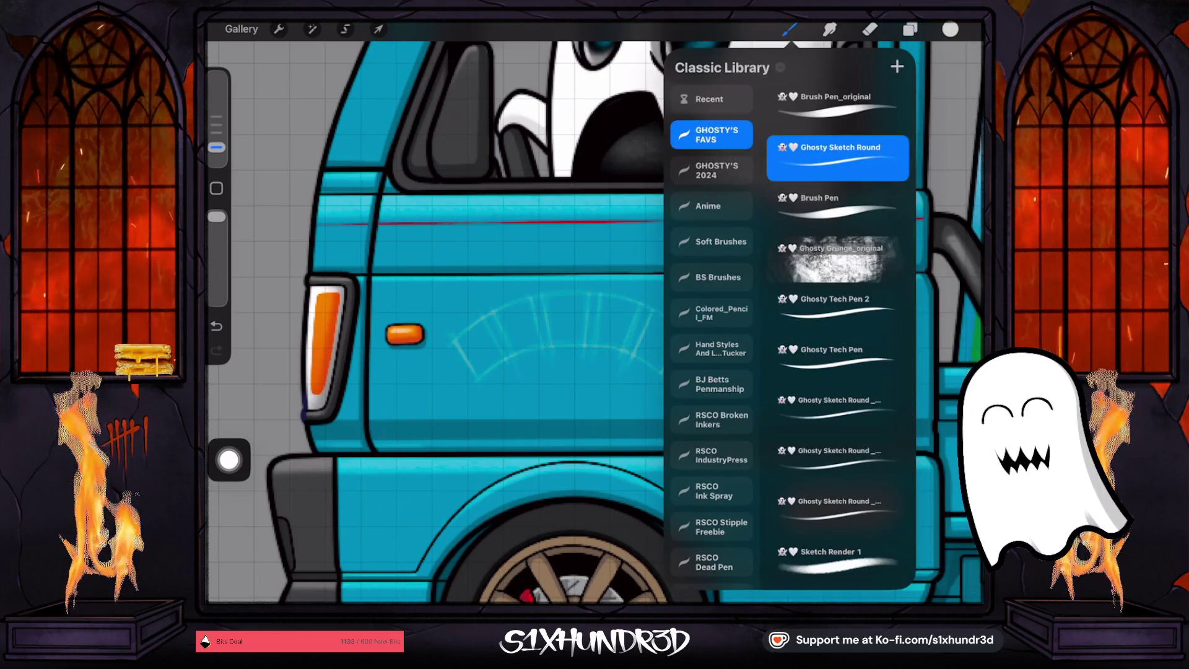
{"action": "left_click", "coordinate": [837, 208]}
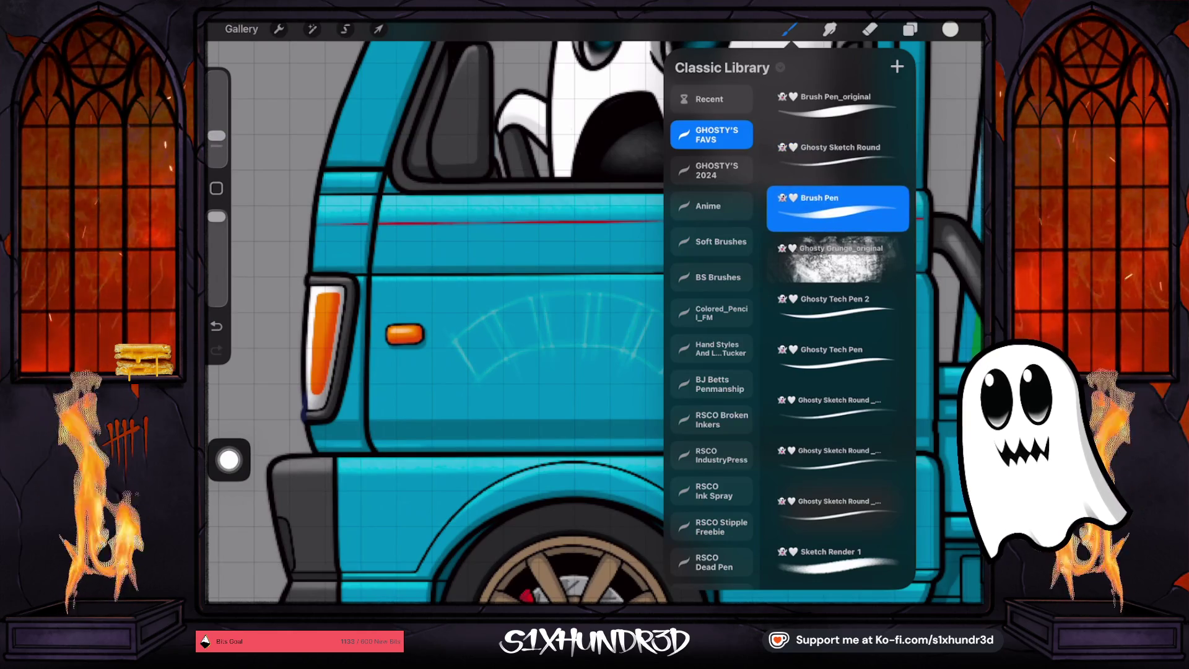
{"action": "key", "text": "b"}
{"action": "key", "text": "ctrl+0"}
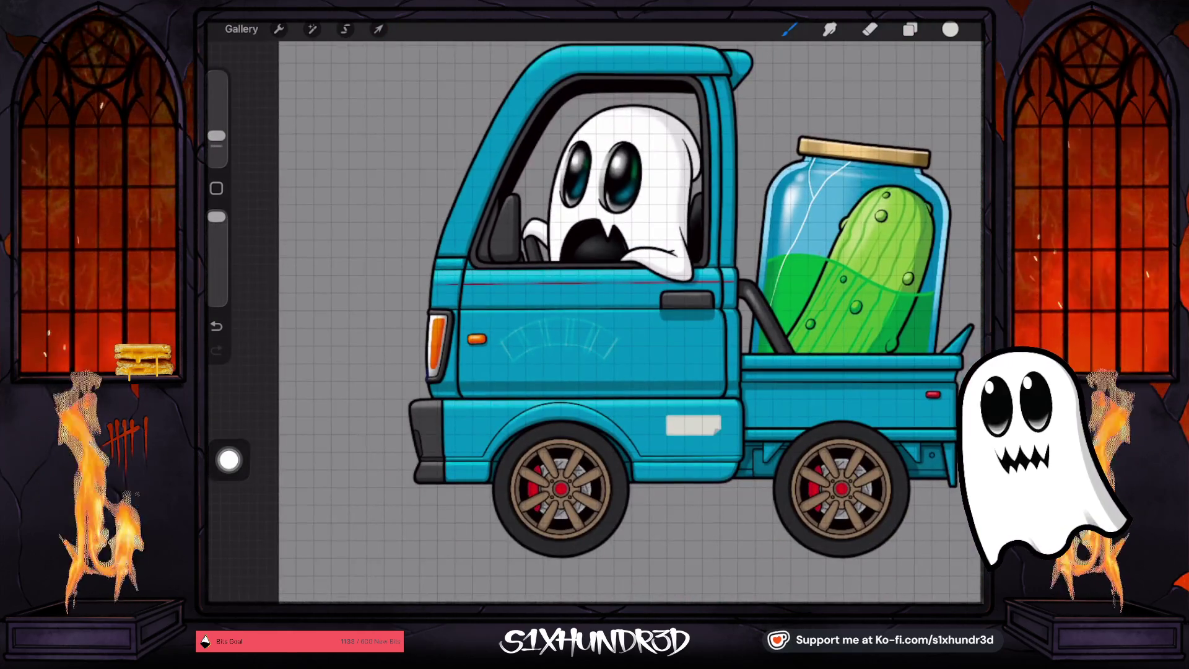
{"action": "scroll", "coordinate": [508, 322], "scroll_direction": "up", "scroll_amount": 5}
{"action": "mouse_move", "coordinate": [476, 272]}
{"action": "left_mouse_down"}
{"action": "mouse_move", "coordinate": [496, 275]}
{"action": "mouse_move", "coordinate": [532, 337]}
{"action": "left_mouse_up"}
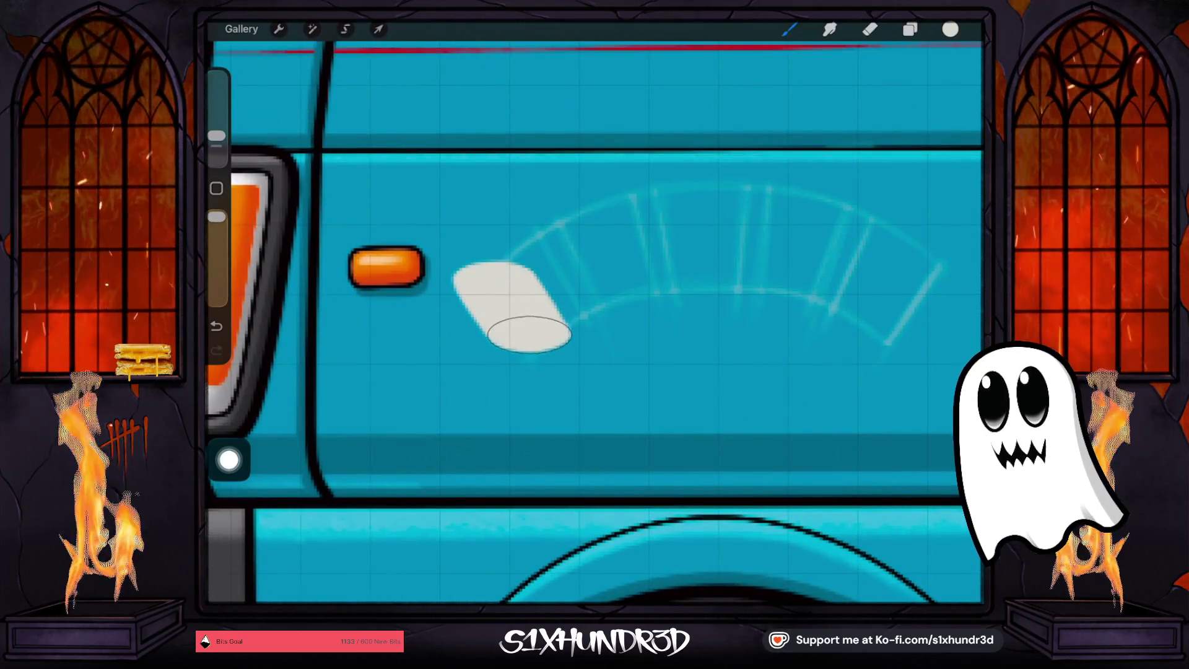
{"action": "left_click_drag", "start_coordinate": [216, 136], "coordinate": [216, 154]}
{"action": "left_click", "coordinate": [216, 325]}
{"action": "left_click_drag", "start_coordinate": [489, 274], "coordinate": [523, 320]}
{"action": "left_click_drag", "start_coordinate": [216, 153], "coordinate": [216, 146]}
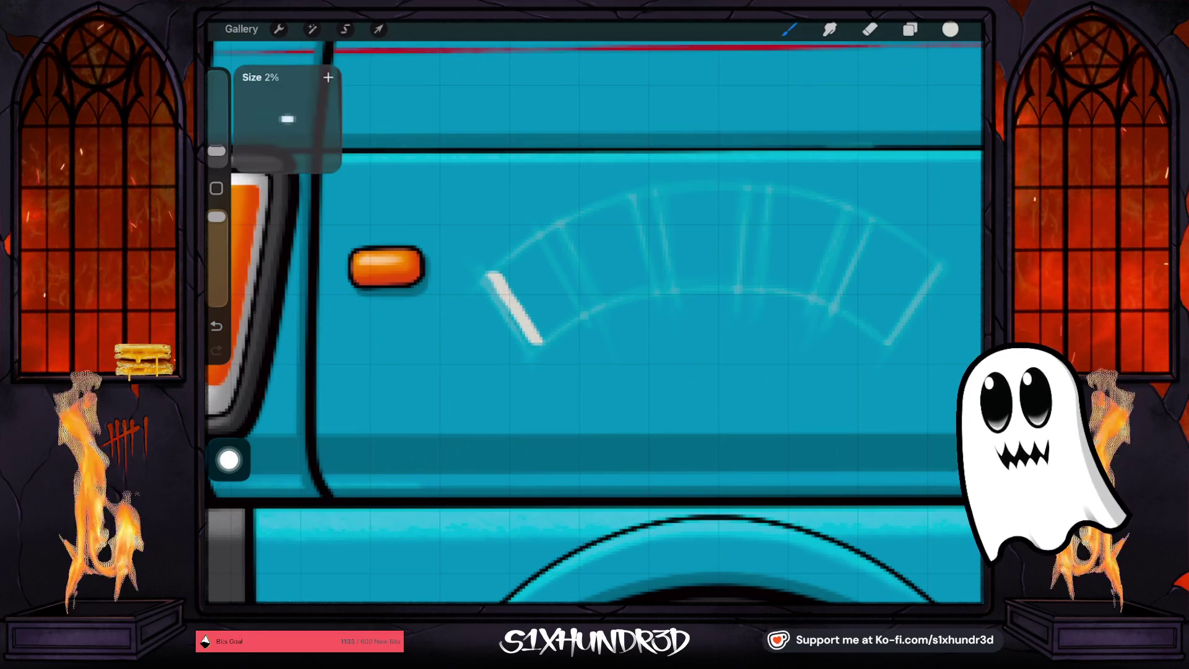
{"action": "key", "text": "ctrl+z"}
Try white diagonal strokes at 2% brush size, then undo the trial p and l
{"action": "left_click_drag", "start_coordinate": [496, 275], "coordinate": [536, 340]}
{"action": "left_click_drag", "start_coordinate": [216, 145], "coordinate": [216, 154]}
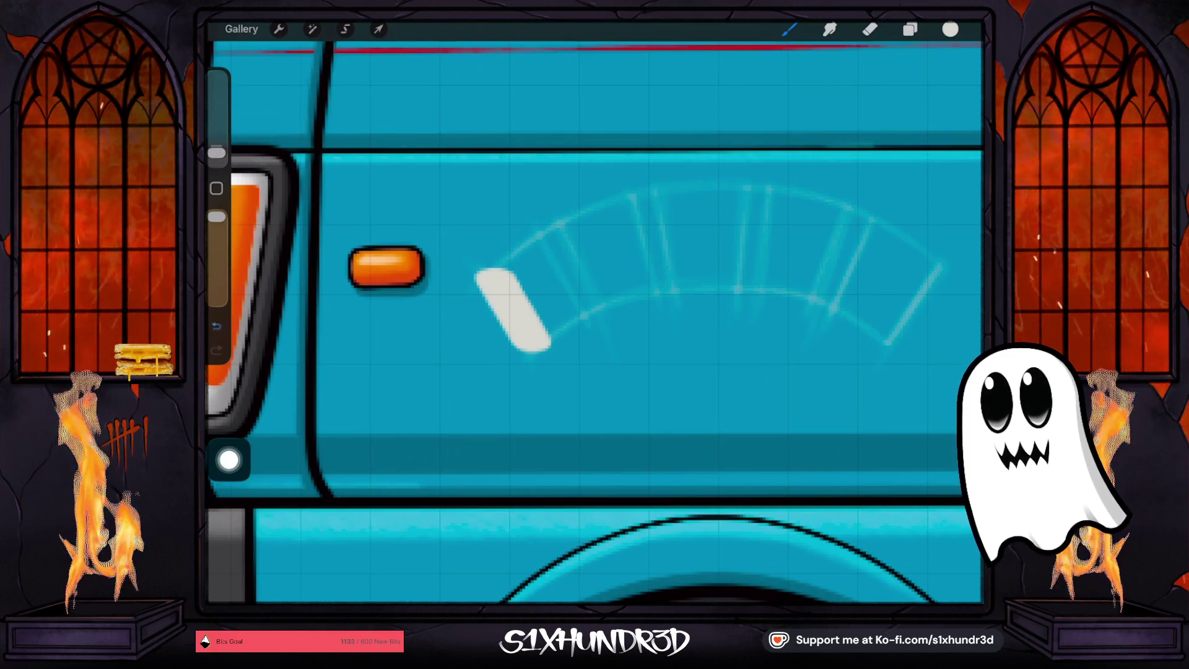
{"action": "key", "text": "ctrl+z"}
{"action": "left_click_drag", "start_coordinate": [489, 274], "coordinate": [532, 348]}
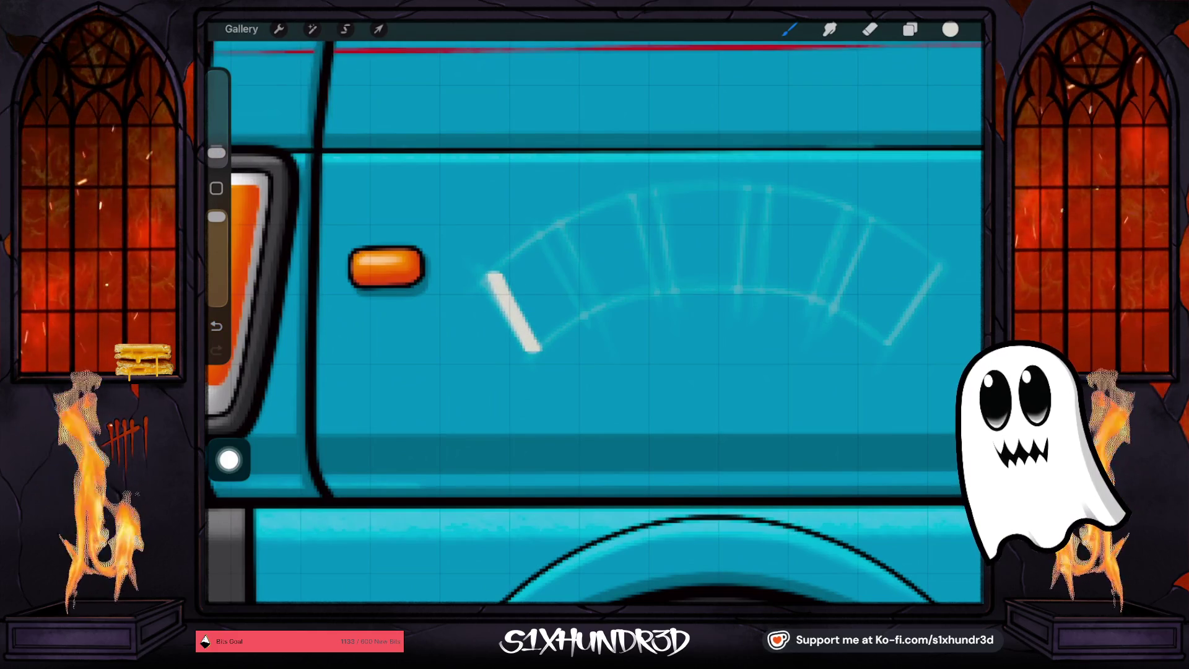
{"action": "key", "text": "ctrl+z"}
{"action": "mouse_move", "coordinate": [489, 273]}
{"action": "left_mouse_down"}
{"action": "mouse_move", "coordinate": [530, 332]}
{"action": "mouse_move", "coordinate": [490, 276]}
{"action": "mouse_move", "coordinate": [515, 260]}
{"action": "mouse_move", "coordinate": [559, 278]}
{"action": "mouse_move", "coordinate": [511, 303]}
{"action": "left_mouse_up"}
{"action": "mouse_move", "coordinate": [588, 209]}
{"action": "left_mouse_down"}
{"action": "mouse_move", "coordinate": [622, 296]}
{"action": "mouse_move", "coordinate": [646, 296]}
{"action": "left_mouse_up"}
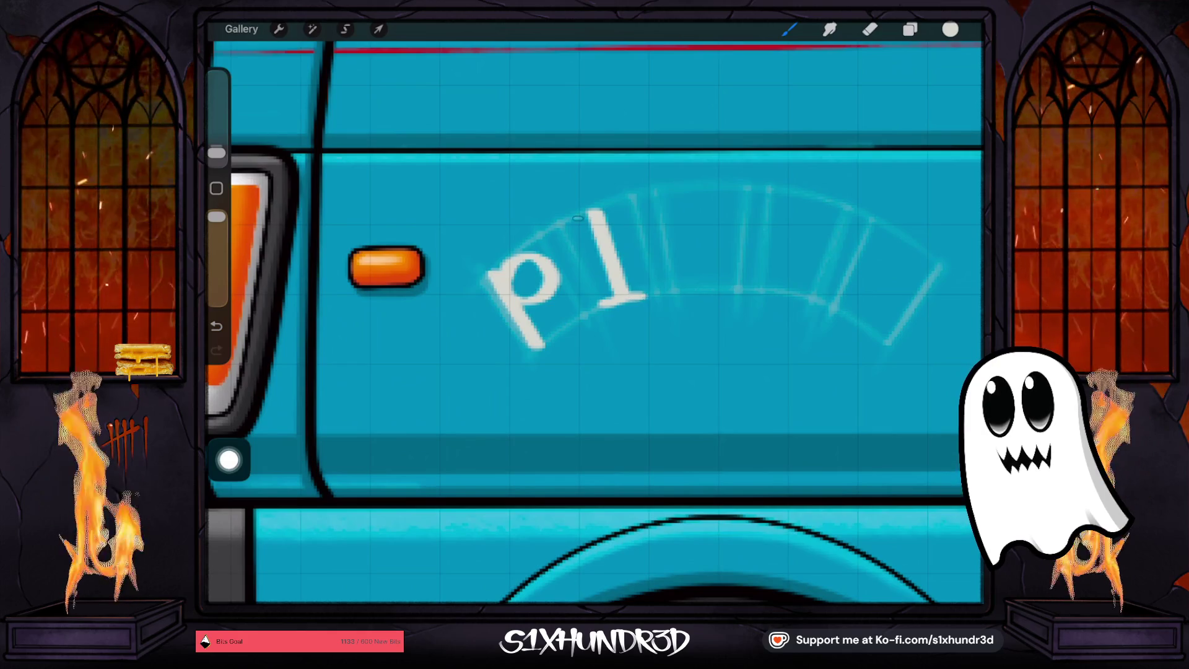
{"action": "left_click", "coordinate": [216, 326]}
{"action": "left_click", "coordinate": [216, 326]}
{"action": "left_click", "coordinate": [216, 326]}
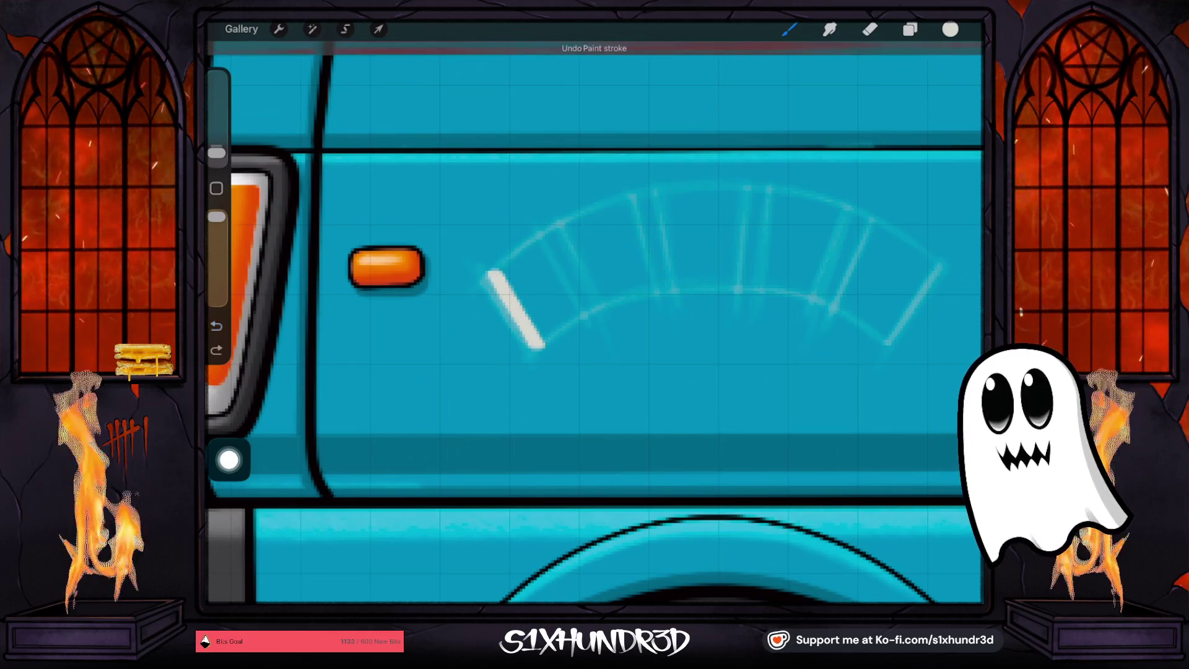
{"action": "left_click", "coordinate": [216, 327]}
{"action": "left_click_drag", "start_coordinate": [216, 153], "coordinate": [217, 154]}
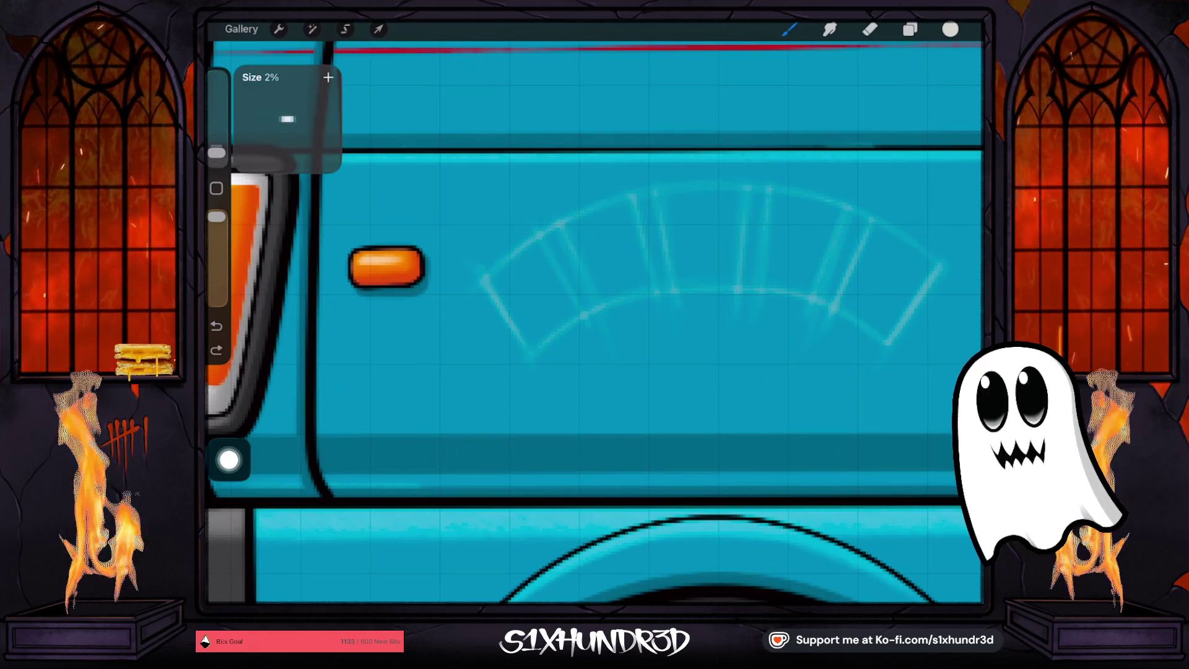
Letter a white P and I at the start of the arc guide
{"action": "scroll", "coordinate": [594, 322], "scroll_direction": "right", "scroll_amount": 1}
{"action": "scroll", "coordinate": [595, 322], "scroll_direction": "right", "scroll_amount": 2}
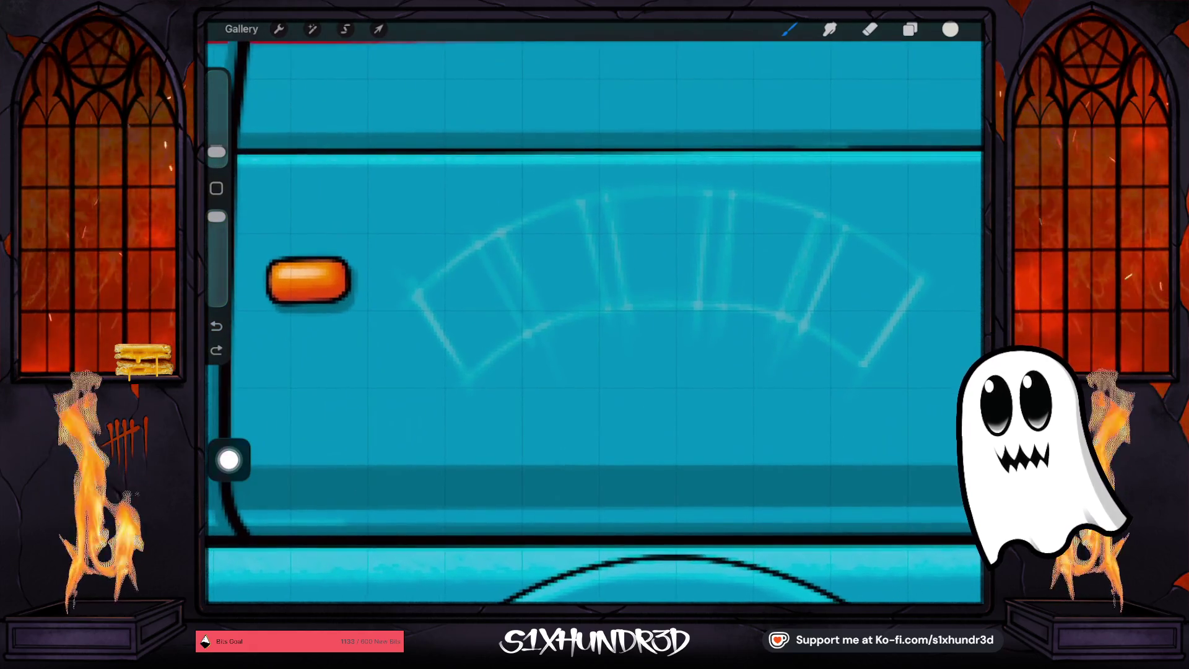
{"action": "left_click_drag", "start_coordinate": [437, 286], "coordinate": [484, 359]}
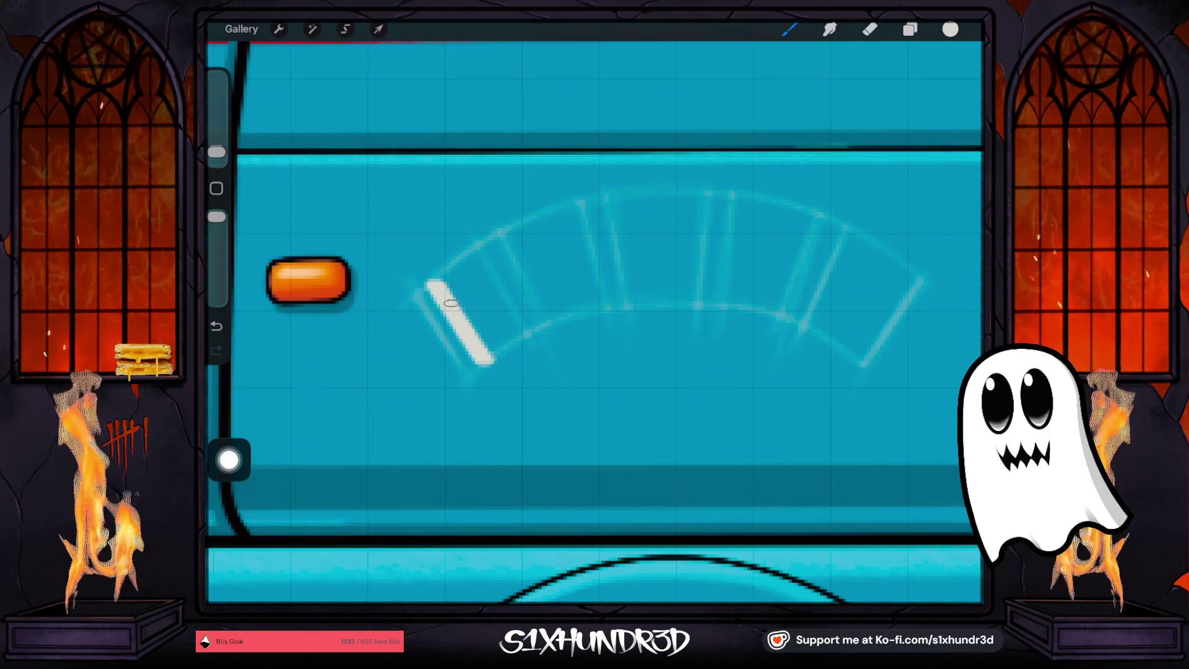
{"action": "left_click_drag", "start_coordinate": [451, 304], "coordinate": [451, 273]}
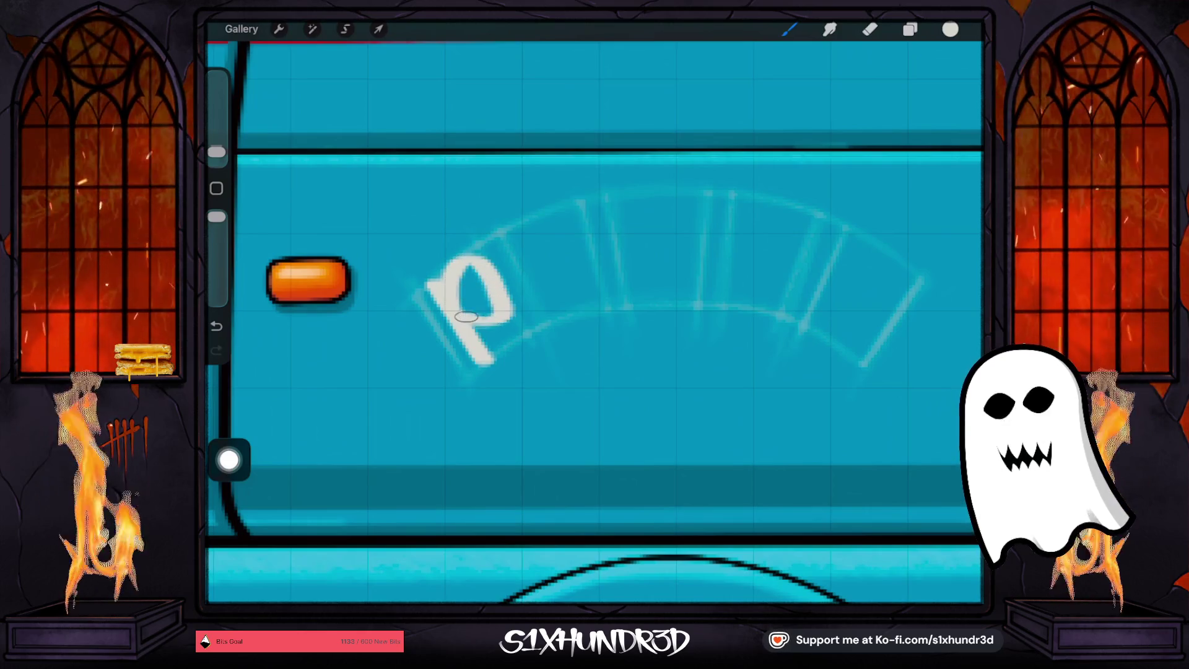
{"action": "left_click_drag", "start_coordinate": [540, 219], "coordinate": [557, 275]}
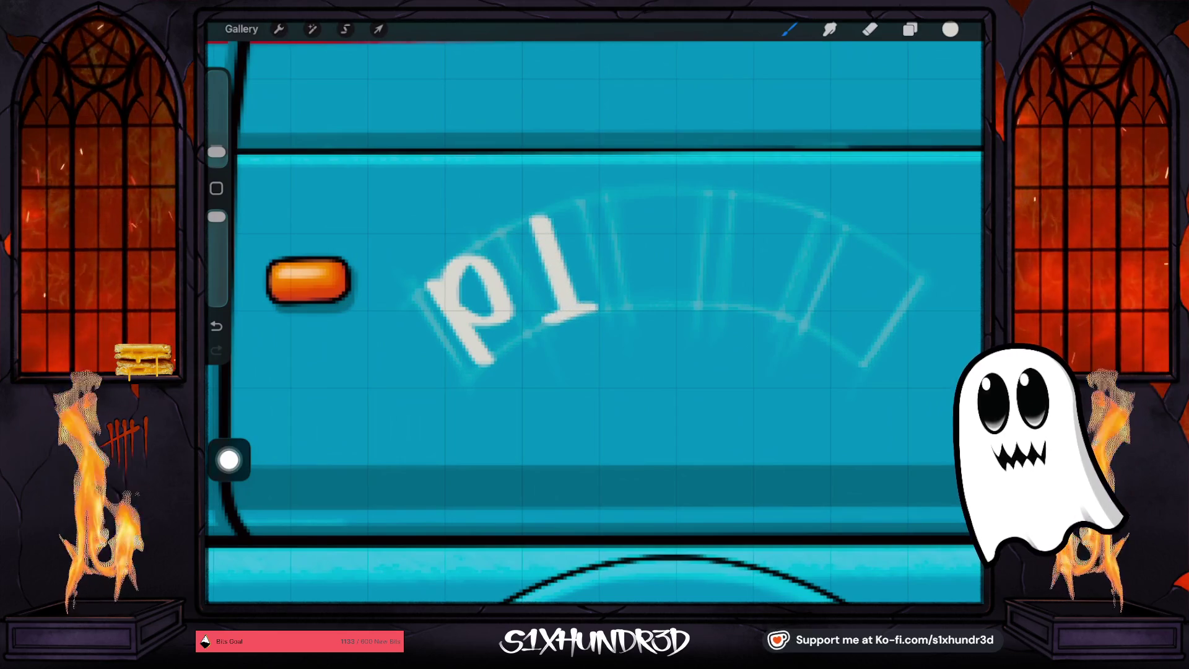
{"action": "scroll", "coordinate": [554, 213], "scroll_direction": "down", "scroll_amount": 5}
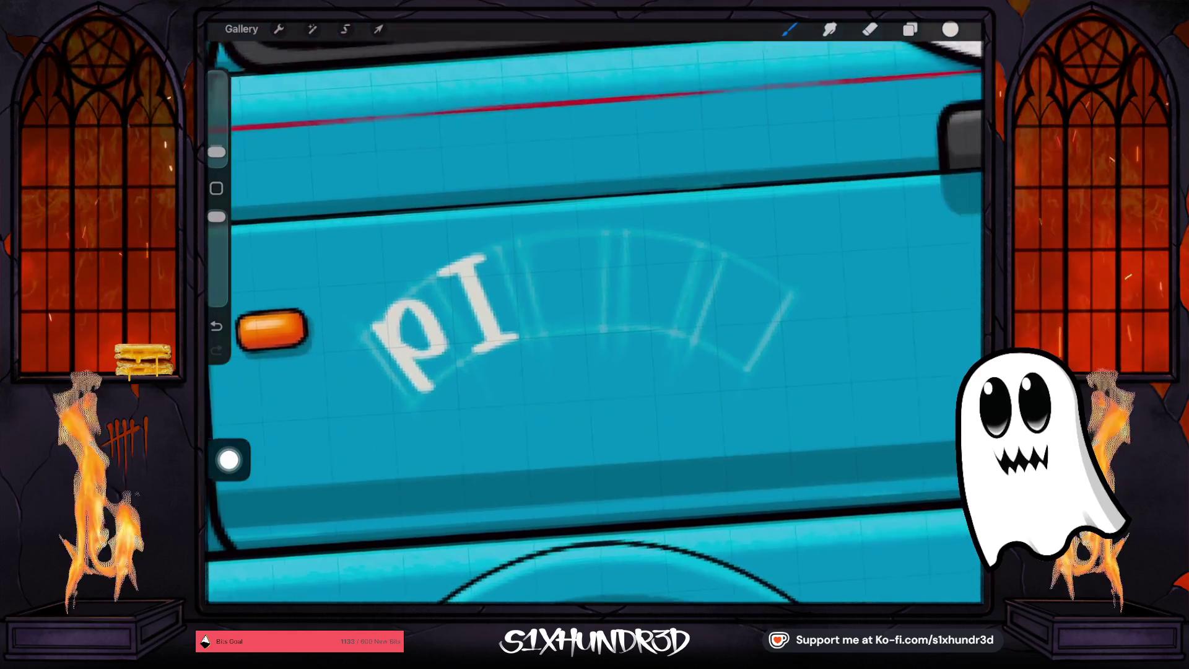
{"action": "scroll", "coordinate": [554, 213], "scroll_direction": "up", "scroll_amount": 4}
Add K, O and L after PI along the arc, then start undoing the lettering
{"action": "left_click_drag", "start_coordinate": [528, 225], "coordinate": [542, 322]}
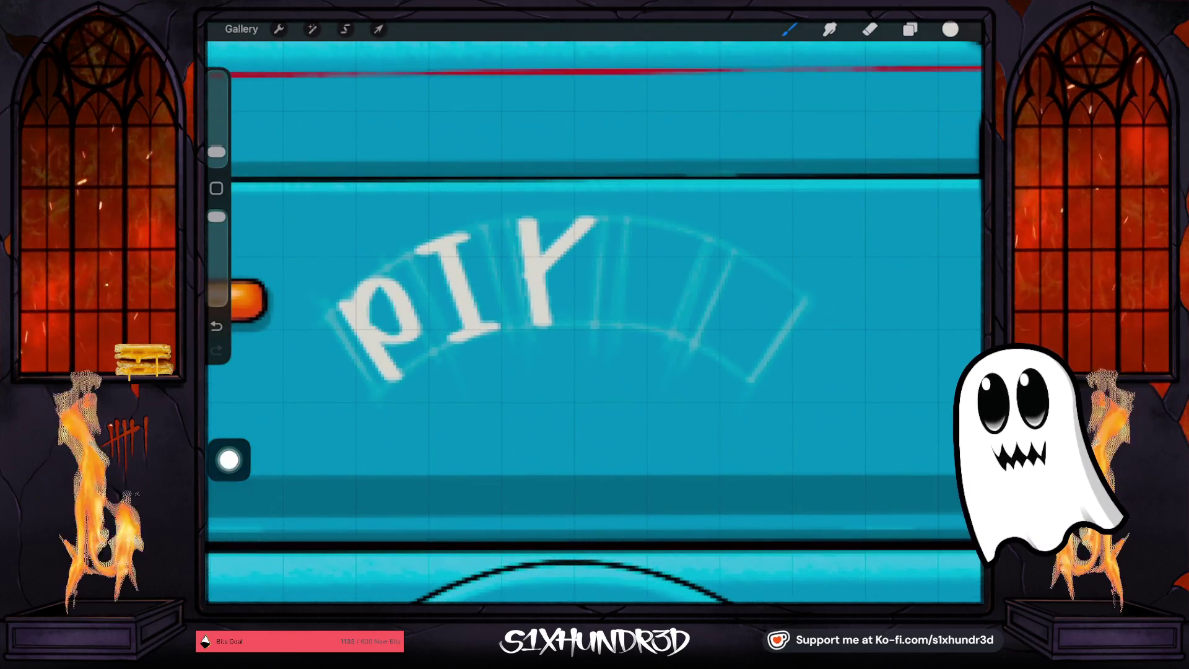
{"action": "key", "text": "ctrl+z"}
{"action": "mouse_move", "coordinate": [549, 263]}
{"action": "left_mouse_down"}
{"action": "mouse_move", "coordinate": [537, 279]}
{"action": "mouse_move", "coordinate": [593, 323]}
{"action": "left_mouse_up"}
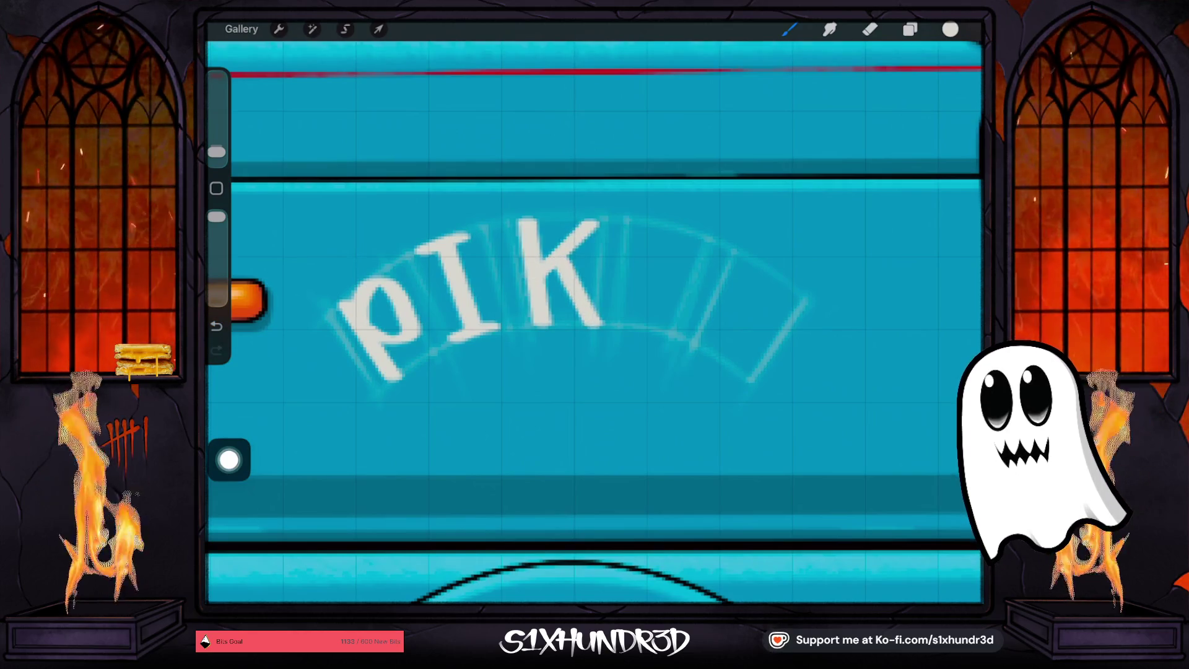
{"action": "scroll", "coordinate": [594, 322], "scroll_direction": "down", "scroll_amount": 5}
{"action": "scroll", "coordinate": [595, 321], "scroll_direction": "up", "scroll_amount": 5}
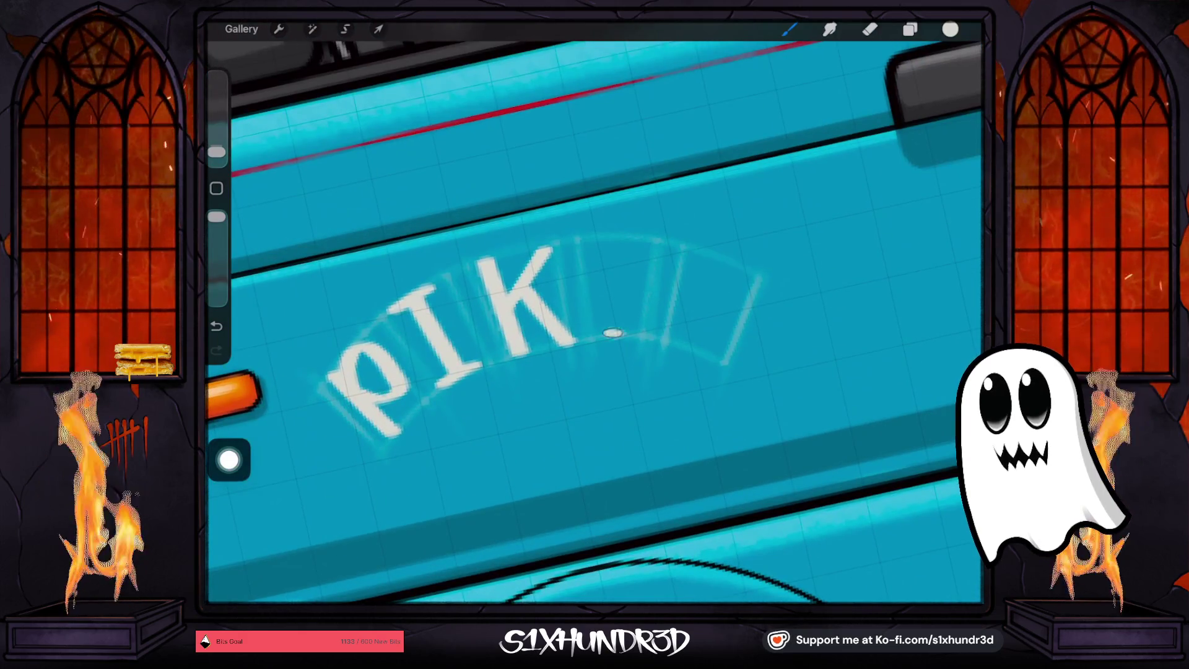
{"action": "left_click_drag", "start_coordinate": [596, 308], "coordinate": [604, 253]}
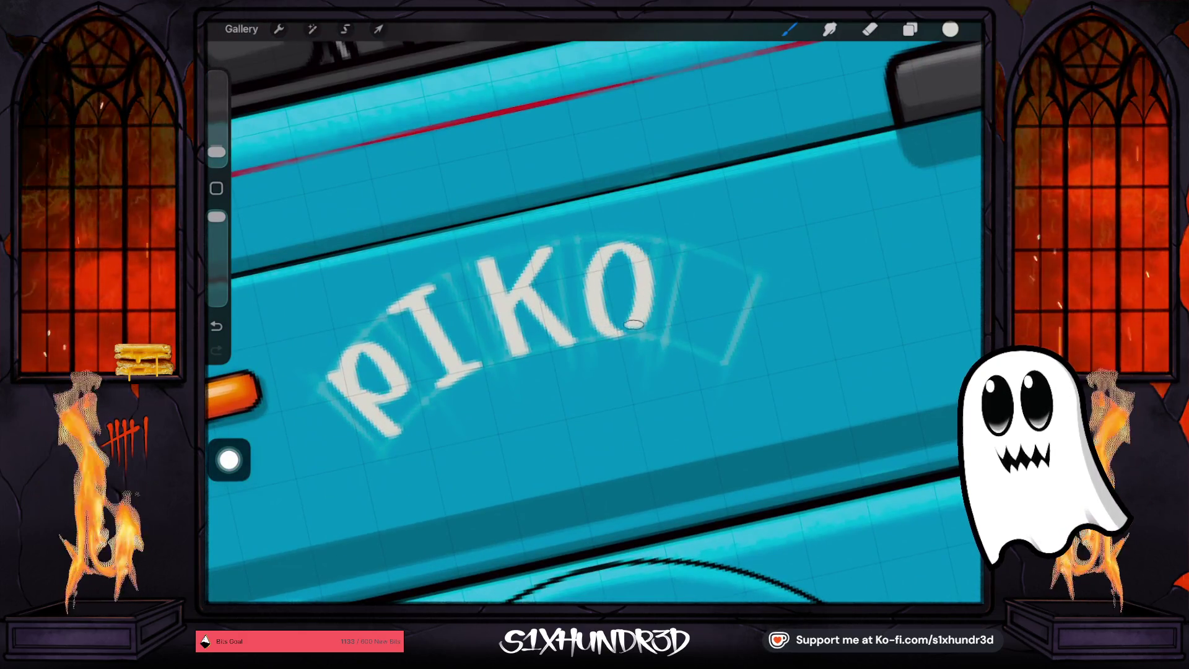
{"action": "left_click_drag", "start_coordinate": [700, 252], "coordinate": [685, 320]}
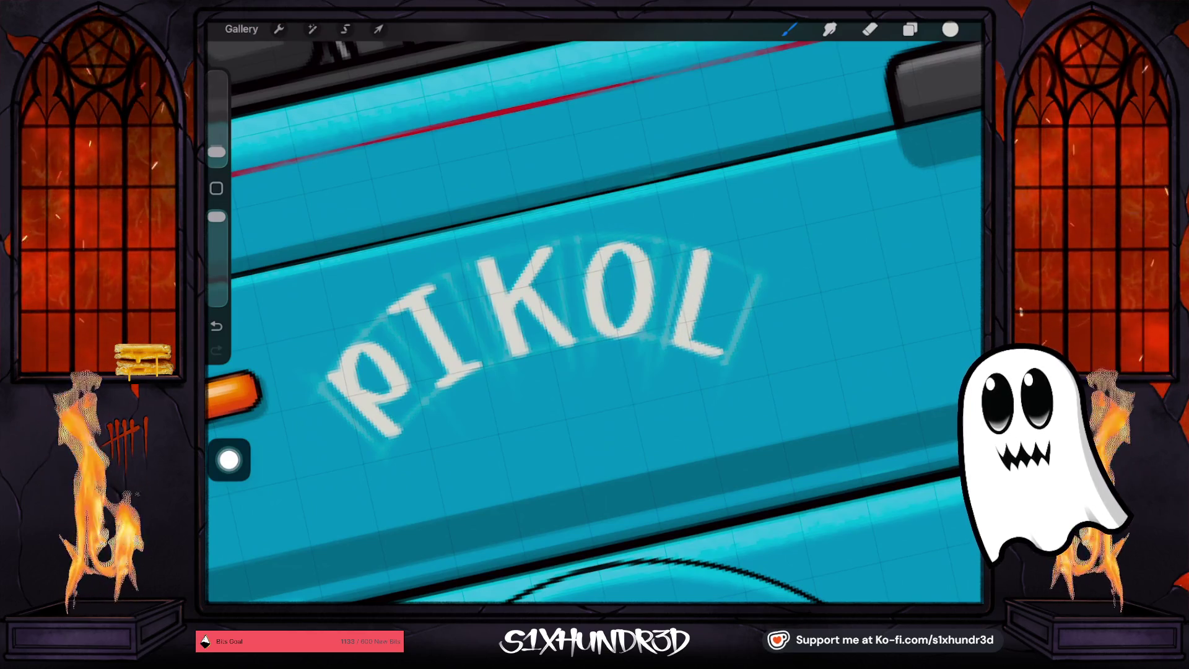
{"action": "scroll", "coordinate": [594, 322], "scroll_direction": "down", "scroll_amount": 5}
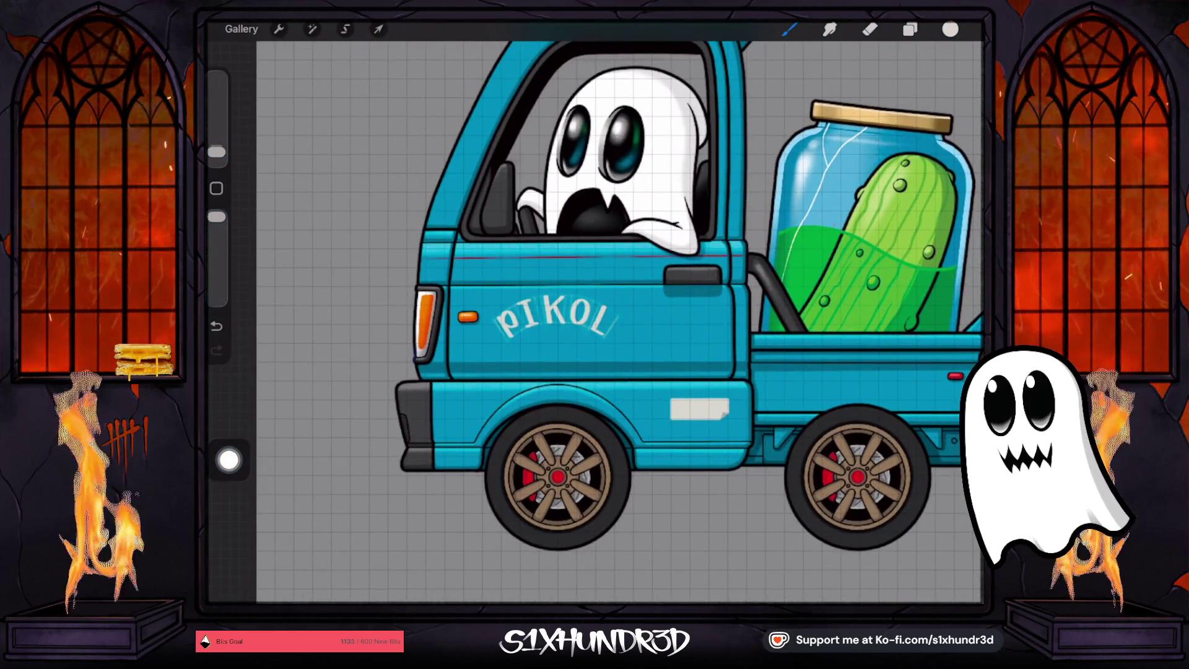
{"action": "key", "text": "ctrl+z"}
{"action": "key", "text": "ctrl+z"}
{"action": "key", "text": "ctrl+z"}
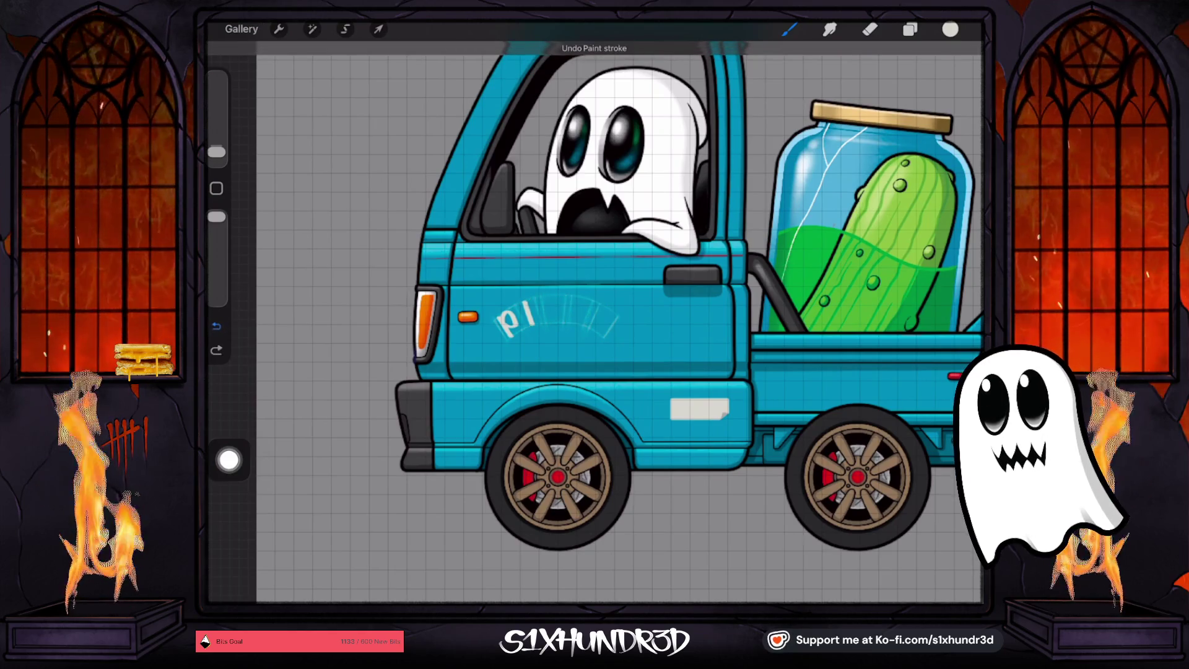
Redraw a bold white p at the left end of the arc guide
{"action": "scroll", "coordinate": [595, 322], "scroll_direction": "up", "scroll_amount": 5}
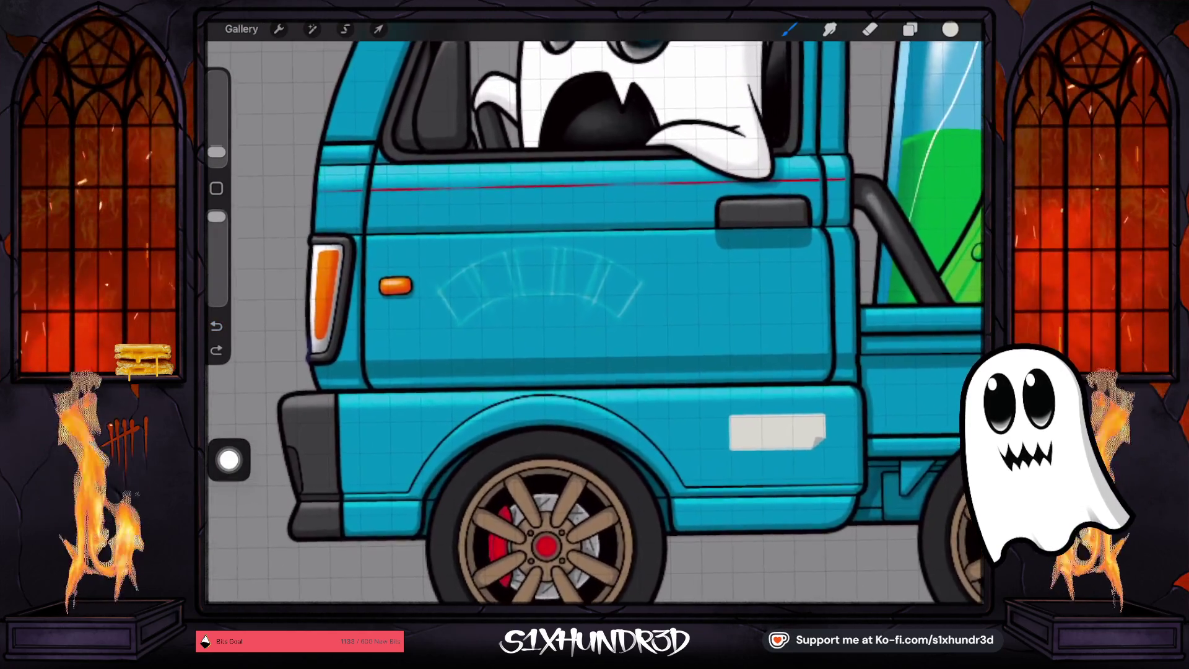
{"action": "scroll", "coordinate": [437, 295], "scroll_direction": "up", "scroll_amount": 3}
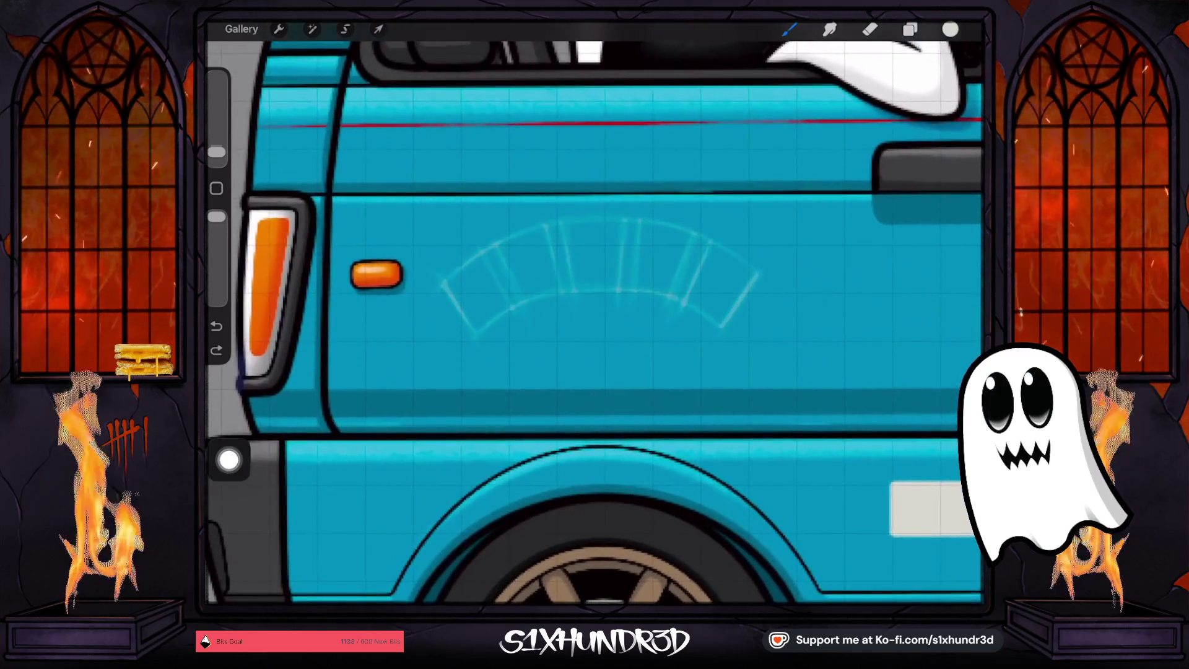
{"action": "scroll", "coordinate": [446, 267], "scroll_direction": "up", "scroll_amount": 3}
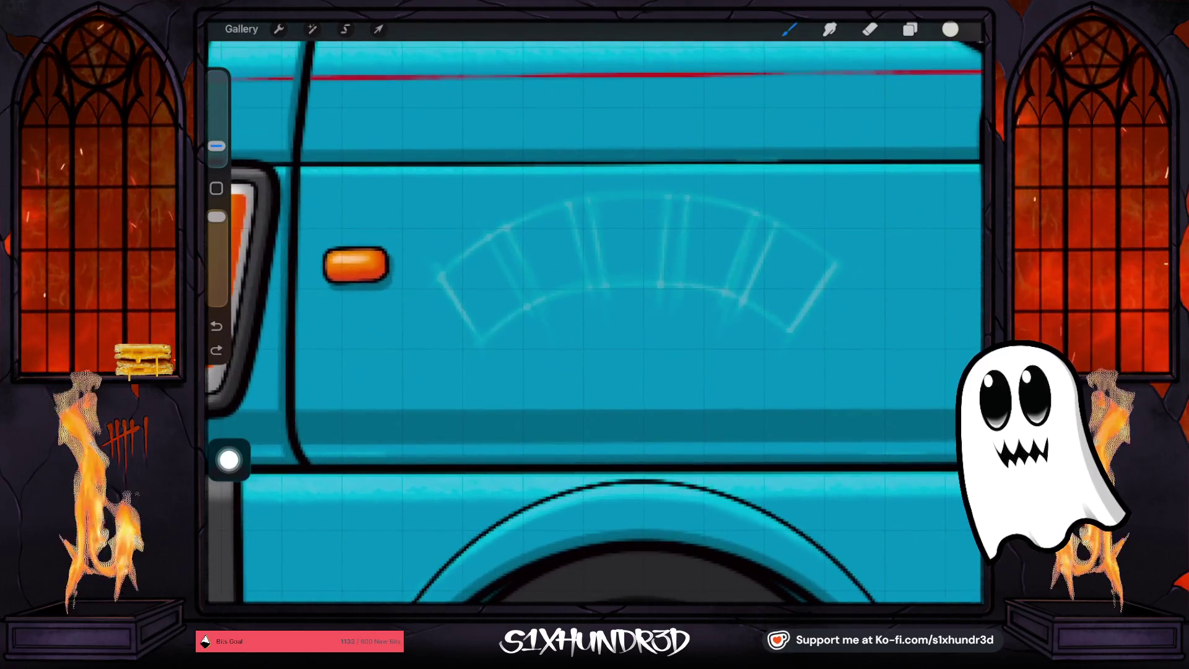
{"action": "left_click_drag", "start_coordinate": [446, 267], "coordinate": [492, 341]}
{"action": "key", "text": "ctrl+z"}
{"action": "mouse_move", "coordinate": [428, 266]}
{"action": "left_mouse_down"}
{"action": "mouse_move", "coordinate": [467, 287]}
{"action": "mouse_move", "coordinate": [499, 342]}
{"action": "mouse_move", "coordinate": [496, 241]}
{"action": "mouse_move", "coordinate": [495, 303]}
{"action": "left_mouse_up"}
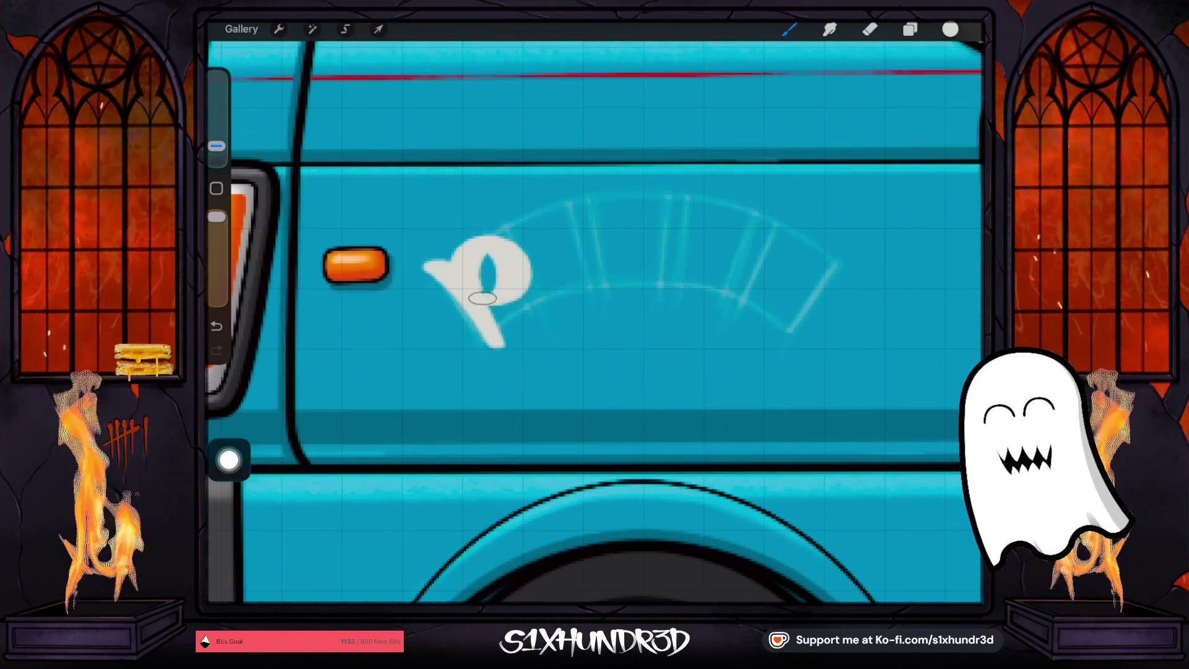
{"action": "left_click_drag", "start_coordinate": [501, 248], "coordinate": [520, 291]}
Add a bold l, K and o after the p to spell pIKo
{"action": "mouse_move", "coordinate": [511, 217]}
{"action": "left_mouse_down"}
{"action": "mouse_move", "coordinate": [538, 232]}
{"action": "mouse_move", "coordinate": [551, 297]}
{"action": "mouse_move", "coordinate": [582, 304]}
{"action": "mouse_move", "coordinate": [600, 296]}
{"action": "mouse_move", "coordinate": [539, 214]}
{"action": "mouse_move", "coordinate": [588, 204]}
{"action": "mouse_move", "coordinate": [615, 291]}
{"action": "left_mouse_up"}
{"action": "mouse_move", "coordinate": [647, 197]}
{"action": "left_mouse_down"}
{"action": "mouse_move", "coordinate": [594, 257]}
{"action": "mouse_move", "coordinate": [678, 291]}
{"action": "left_mouse_up"}
{"action": "mouse_move", "coordinate": [746, 216]}
{"action": "left_mouse_down"}
{"action": "mouse_move", "coordinate": [687, 203]}
{"action": "mouse_move", "coordinate": [672, 281]}
{"action": "left_mouse_up"}
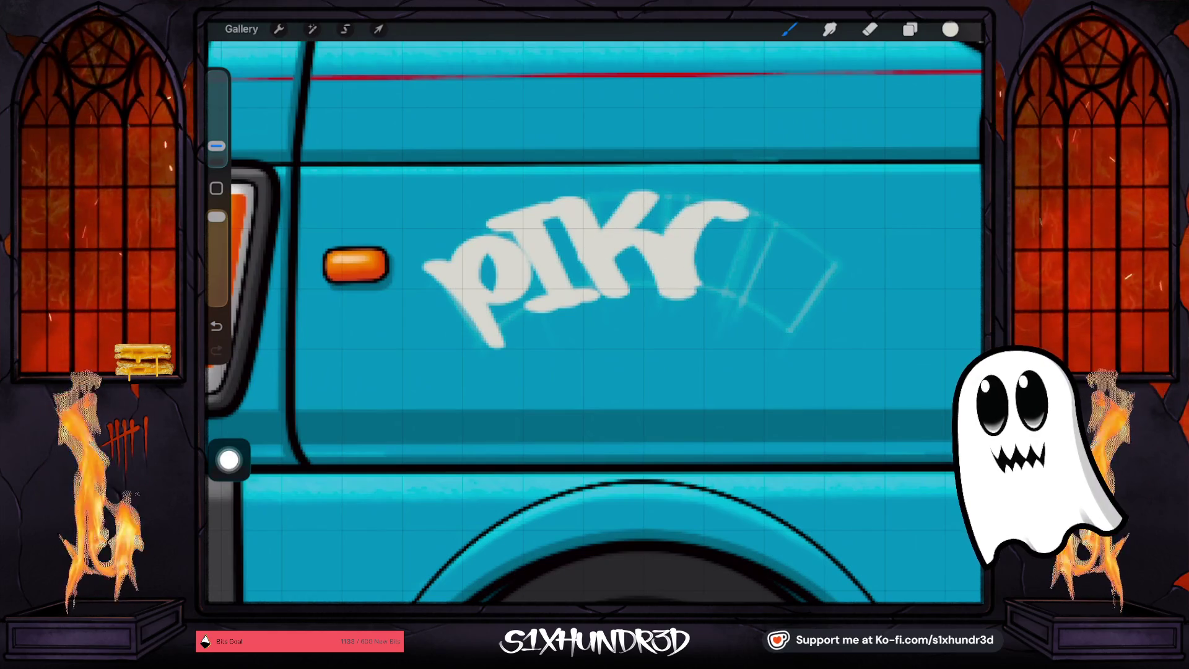
{"action": "key", "text": "ctrl+z"}
{"action": "key", "text": "ctrl+z"}
{"action": "key", "text": "ctrl+z"}
{"action": "key", "text": "ctrl+z"}
{"action": "left_click_drag", "start_coordinate": [578, 197], "coordinate": [620, 298]}
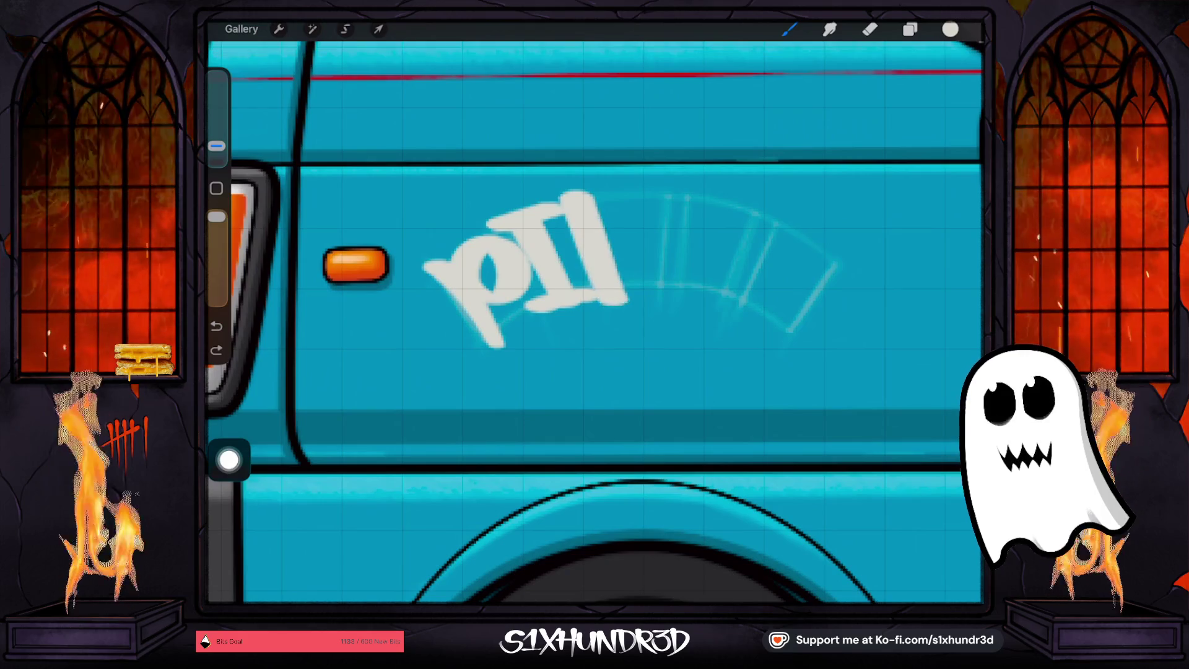
{"action": "left_click", "coordinate": [644, 198]}
{"action": "mouse_move", "coordinate": [653, 195]}
{"action": "left_mouse_down"}
{"action": "mouse_move", "coordinate": [597, 244]}
{"action": "mouse_move", "coordinate": [650, 260]}
{"action": "mouse_move", "coordinate": [680, 302]}
{"action": "left_mouse_up"}
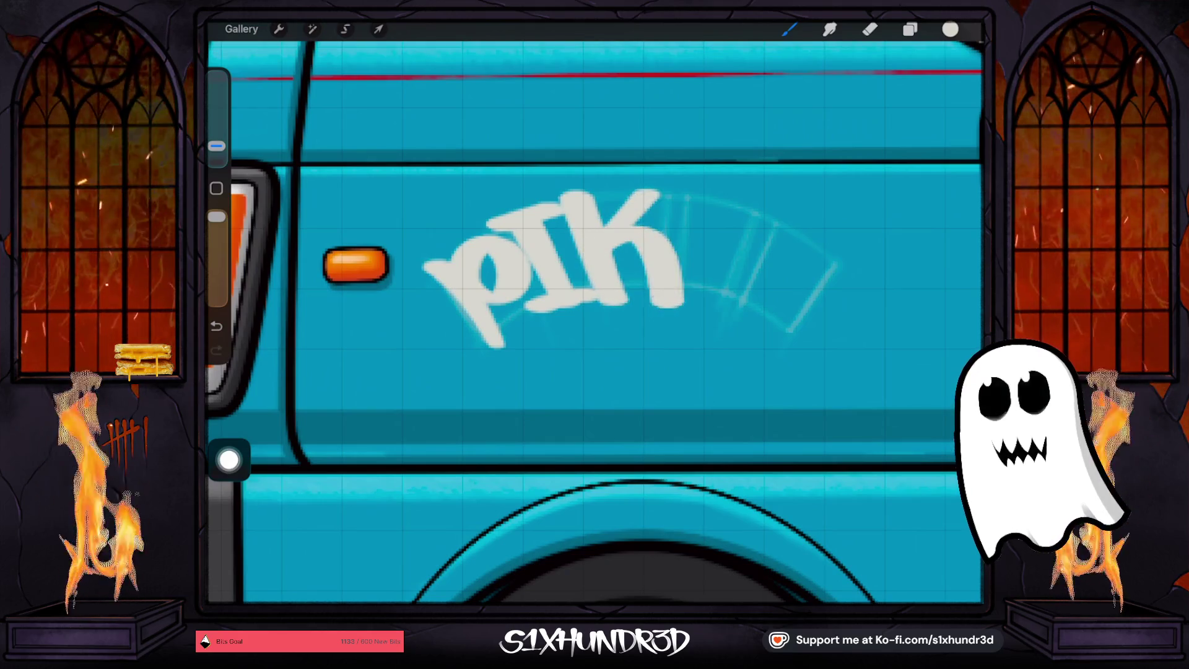
{"action": "mouse_move", "coordinate": [736, 218]}
{"action": "left_mouse_down"}
{"action": "mouse_move", "coordinate": [681, 223]}
{"action": "mouse_move", "coordinate": [691, 291]}
{"action": "mouse_move", "coordinate": [743, 217]}
{"action": "mouse_move", "coordinate": [779, 232]}
{"action": "mouse_move", "coordinate": [774, 297]}
{"action": "mouse_move", "coordinate": [738, 304]}
{"action": "left_mouse_up"}
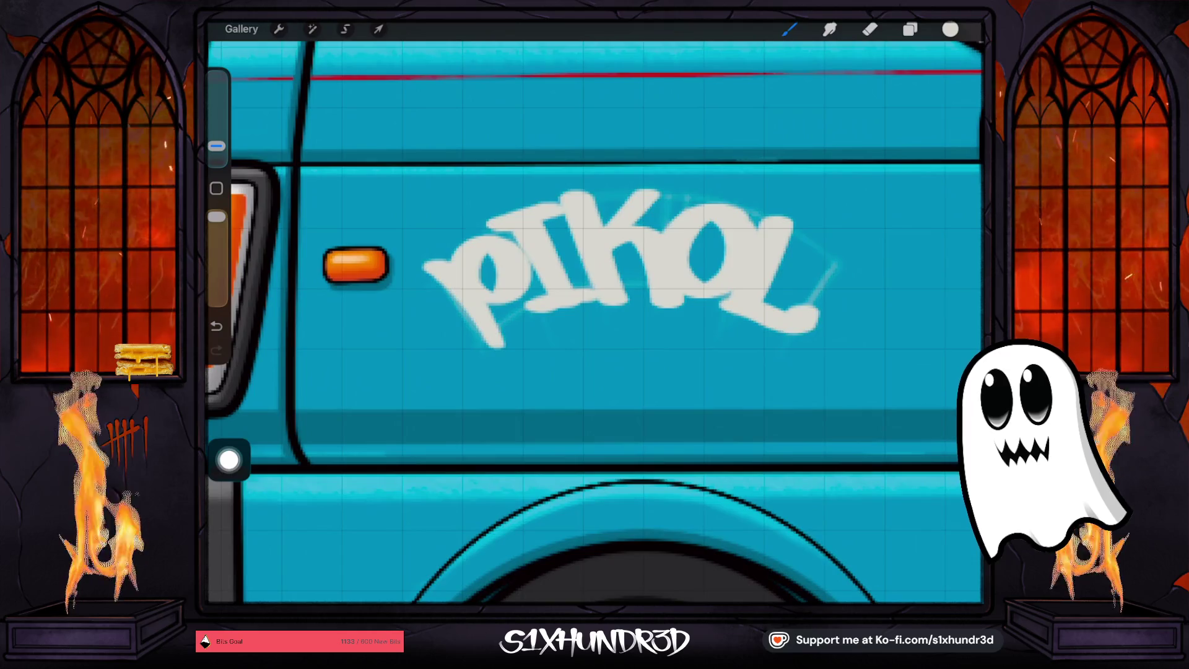
Make the brush slightly smaller and undo back to just the p
{"action": "scroll", "coordinate": [594, 322], "scroll_direction": "down", "scroll_amount": 5}
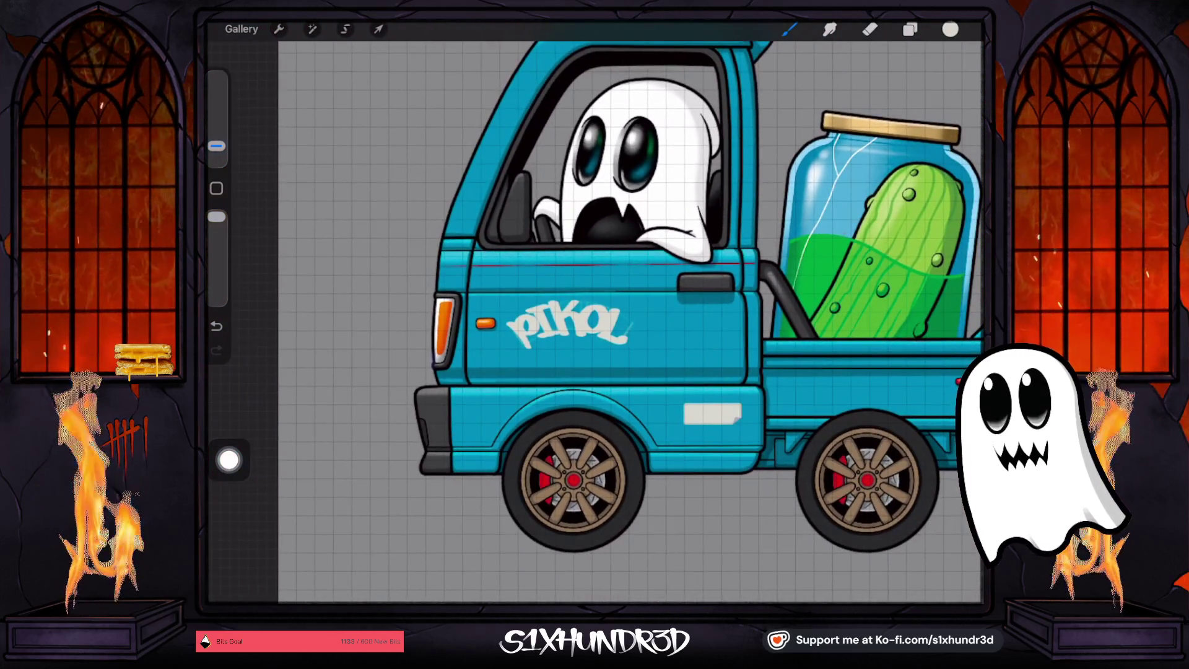
{"action": "left_click_drag", "start_coordinate": [216, 147], "coordinate": [217, 153]}
{"action": "key", "text": "ctrl+z"}
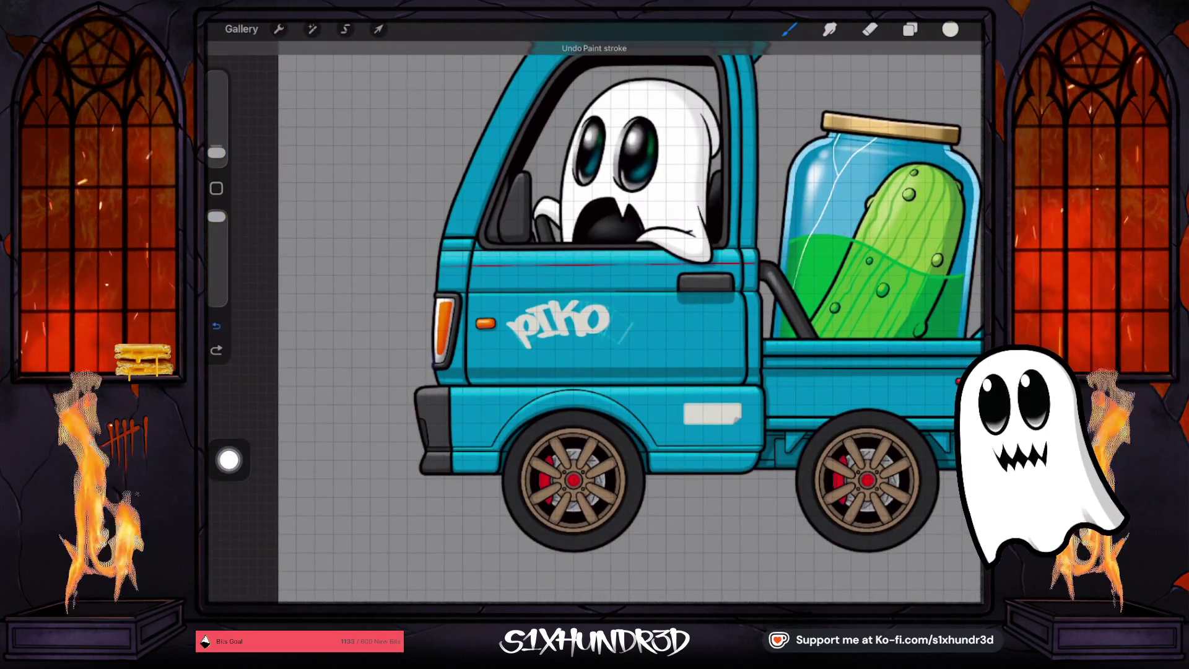
{"action": "key", "text": "ctrl+z"}
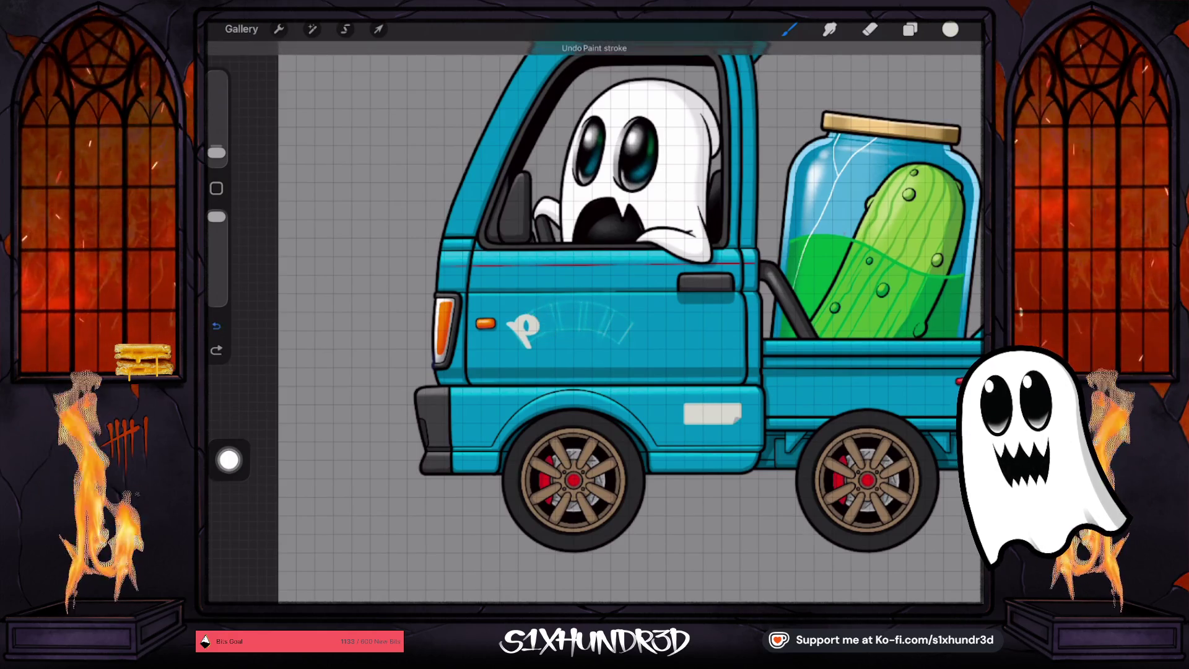
Undo the leftover p stroke and the stray white stroke, abandoning a started transform
{"action": "key", "text": "ctrl+z"}
{"action": "scroll", "coordinate": [595, 309], "scroll_direction": "up", "scroll_amount": 5}
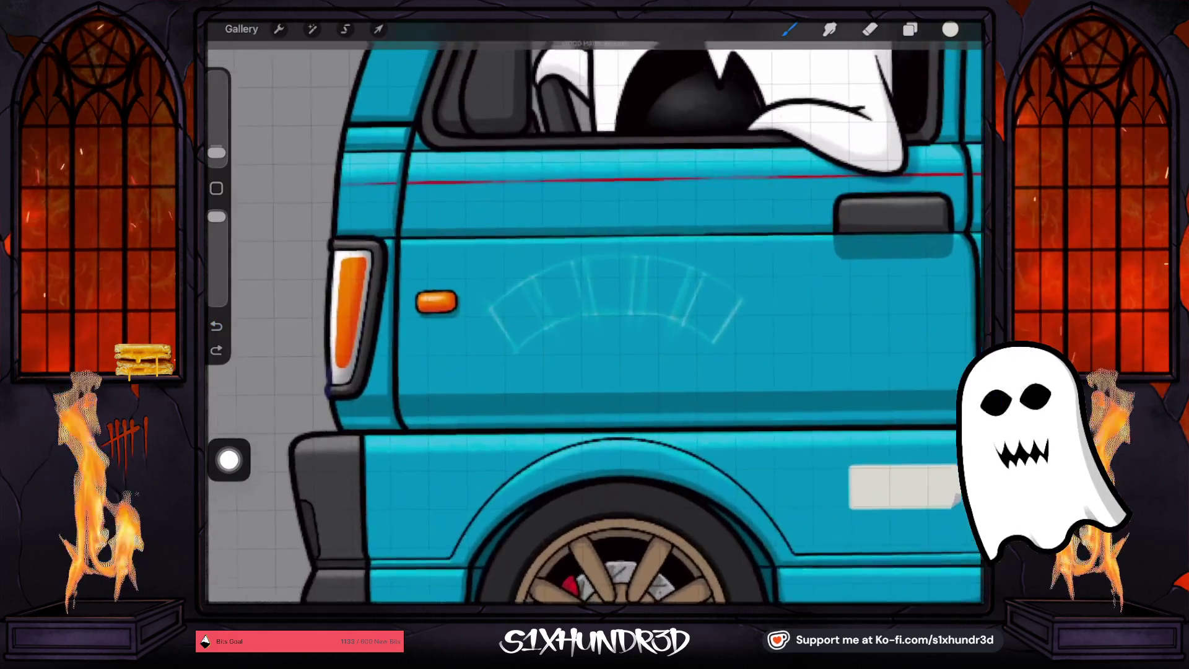
{"action": "scroll", "coordinate": [529, 314], "scroll_direction": "up", "scroll_amount": 3}
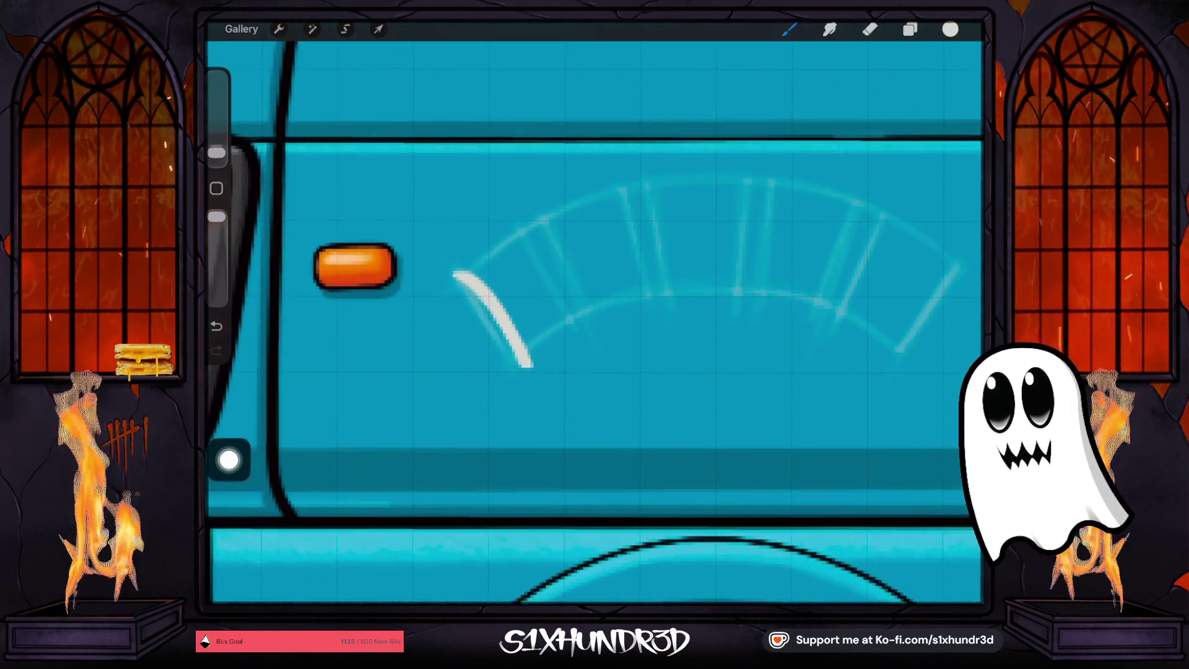
{"action": "key", "text": "v"}
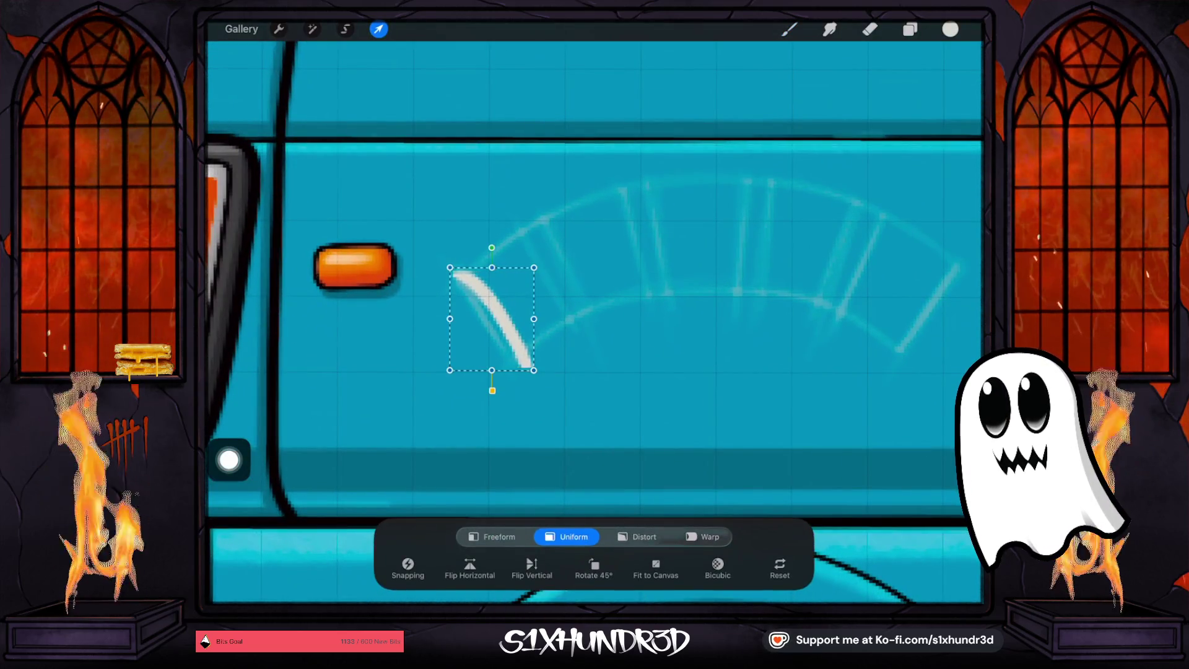
{"action": "key", "text": "ctrl+z"}
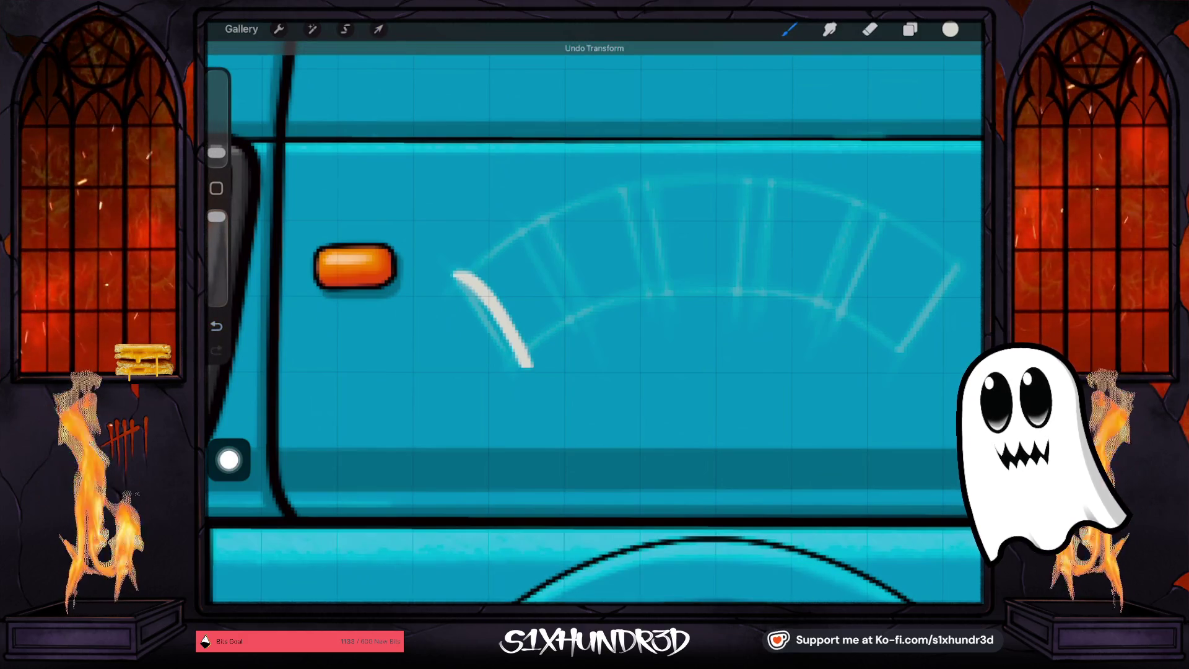
{"action": "key", "text": "ctrl+z"}
Try redrawing the p's stem, bowl and hooked top with a slightly larger brush
{"action": "left_click_drag", "start_coordinate": [458, 278], "coordinate": [538, 353]}
{"action": "mouse_move", "coordinate": [492, 304]}
{"action": "left_mouse_down"}
{"action": "mouse_move", "coordinate": [519, 240]}
{"action": "mouse_move", "coordinate": [498, 308]}
{"action": "left_mouse_up"}
{"action": "left_click_drag", "start_coordinate": [216, 152], "coordinate": [216, 145]}
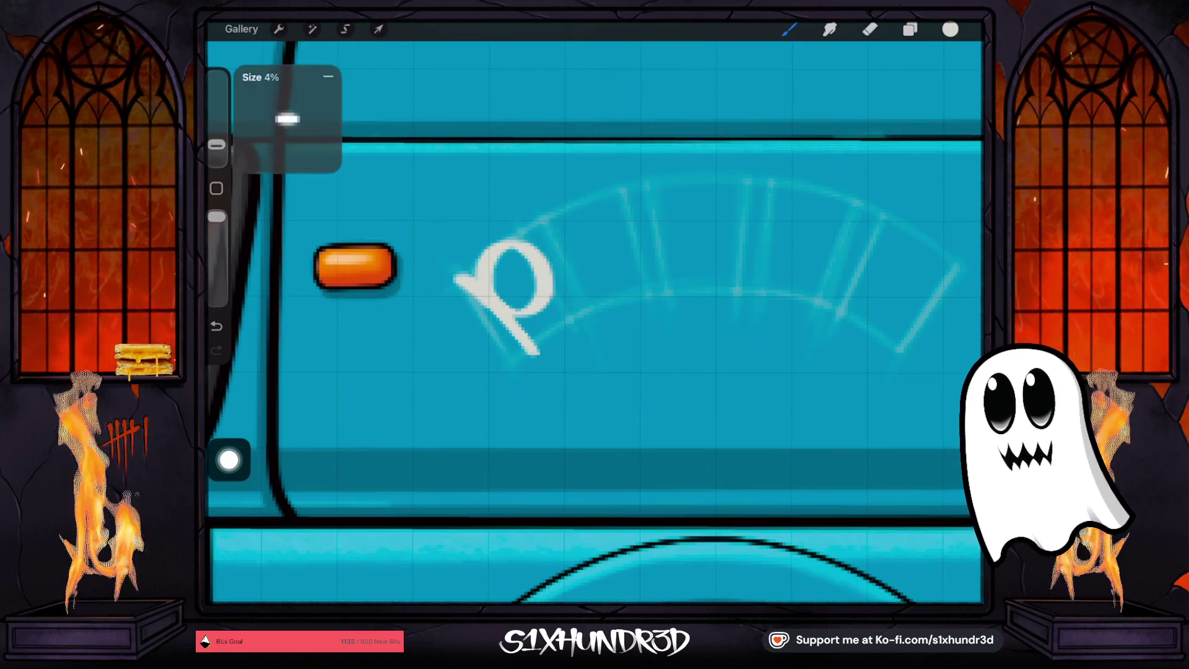
{"action": "key", "text": "ctrl+z"}
{"action": "key", "text": "ctrl+z"}
{"action": "mouse_move", "coordinate": [441, 281]}
{"action": "left_mouse_down"}
{"action": "mouse_move", "coordinate": [489, 291]}
{"action": "mouse_move", "coordinate": [544, 353]}
{"action": "left_mouse_up"}
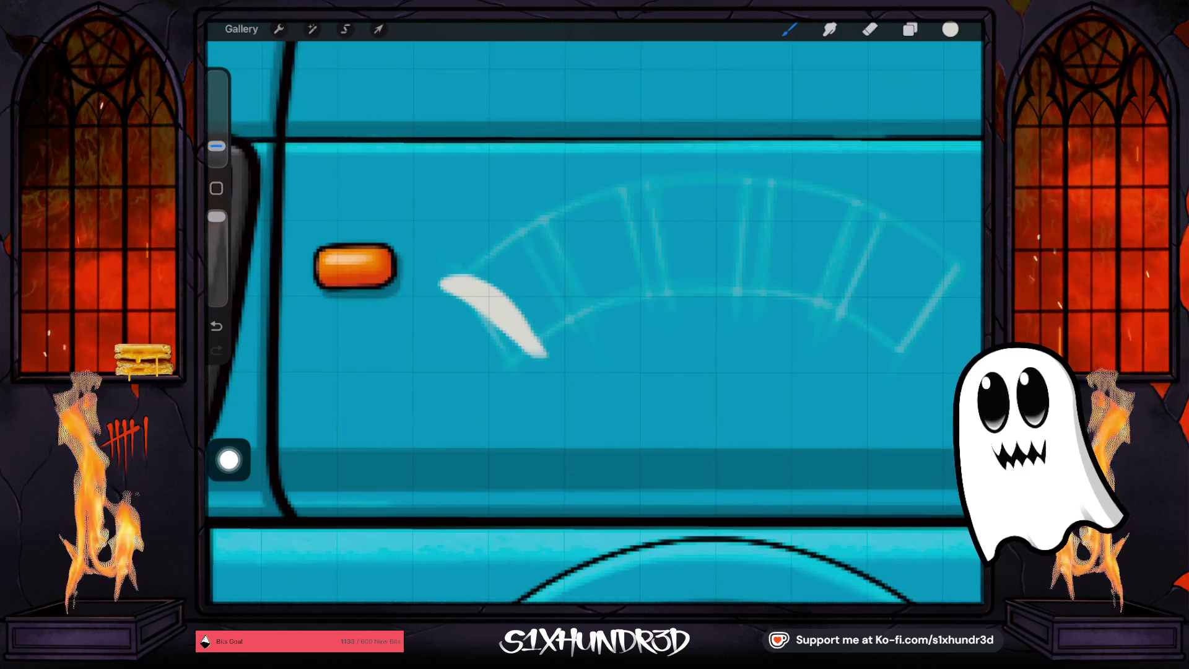
{"action": "key", "text": "ctrl+z"}
{"action": "scroll", "coordinate": [595, 309], "scroll_direction": "down", "scroll_amount": 2}
{"action": "left_click_drag", "start_coordinate": [458, 288], "coordinate": [523, 376]}
{"action": "key", "text": "ctrl+z"}
{"action": "mouse_move", "coordinate": [427, 279]}
{"action": "left_mouse_down"}
{"action": "mouse_move", "coordinate": [526, 362]}
{"action": "mouse_move", "coordinate": [480, 275]}
{"action": "mouse_move", "coordinate": [525, 260]}
{"action": "mouse_move", "coordinate": [467, 277]}
{"action": "left_mouse_up"}
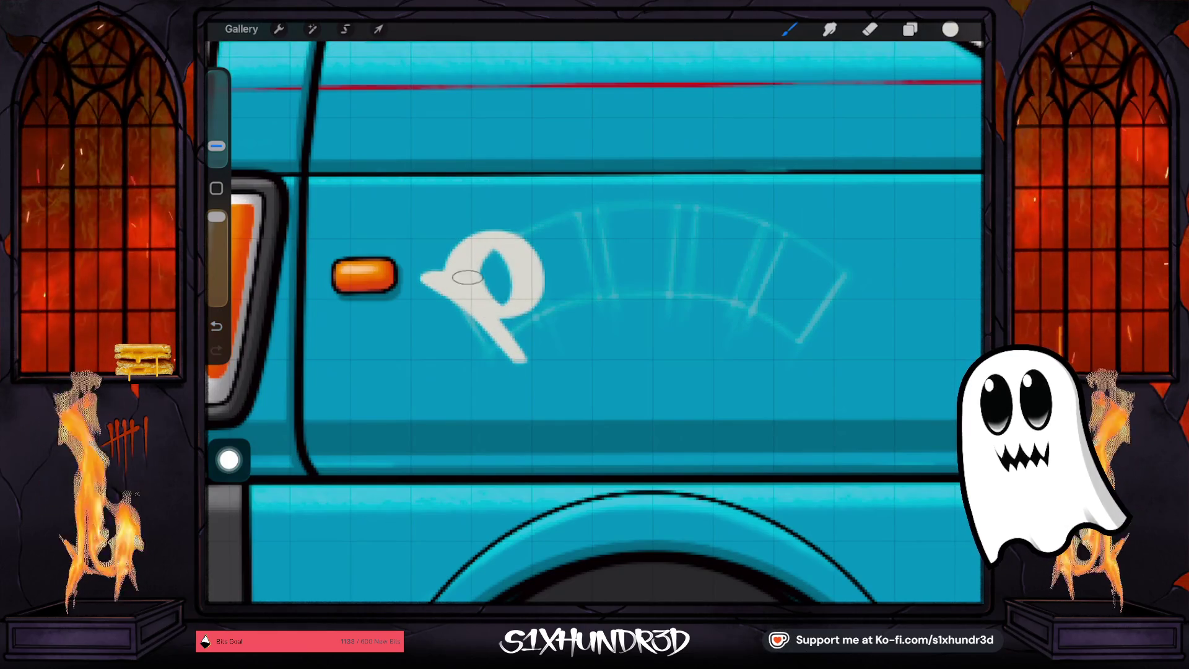
Sketch trial R, K, l and swoosh strokes beside the P, then undo them all
{"action": "left_click_drag", "start_coordinate": [534, 228], "coordinate": [577, 333]}
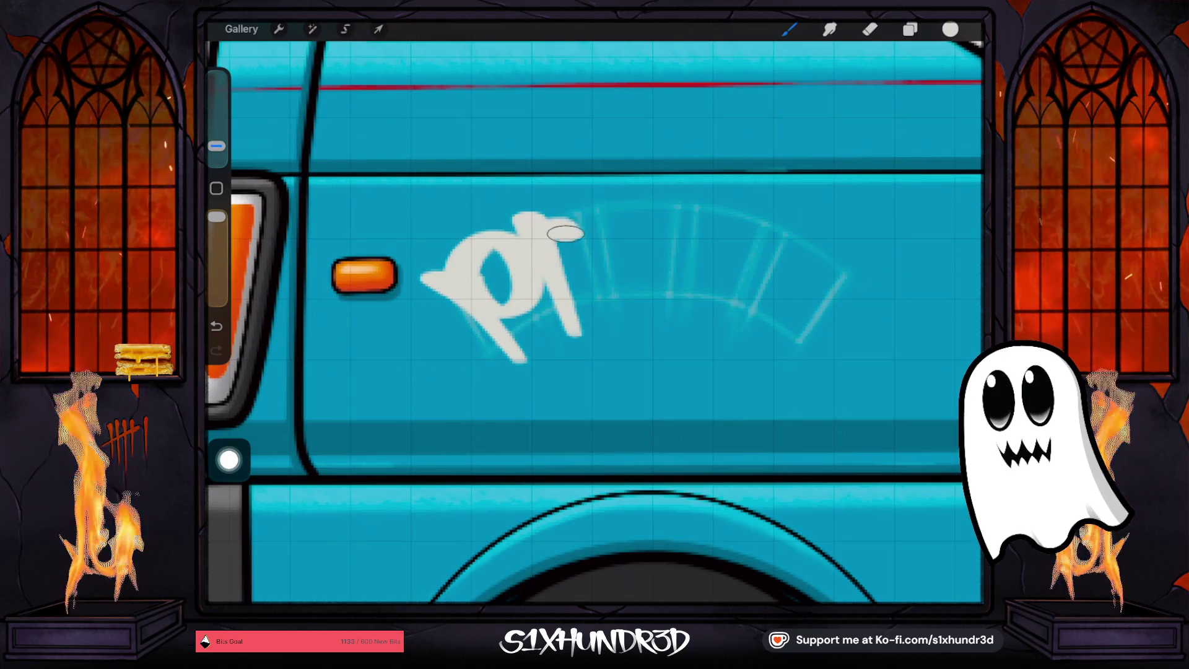
{"action": "left_click_drag", "start_coordinate": [565, 233], "coordinate": [619, 322]}
{"action": "mouse_move", "coordinate": [635, 201]}
{"action": "left_mouse_down"}
{"action": "mouse_move", "coordinate": [569, 288]}
{"action": "mouse_move", "coordinate": [656, 254]}
{"action": "mouse_move", "coordinate": [681, 337]}
{"action": "left_mouse_up"}
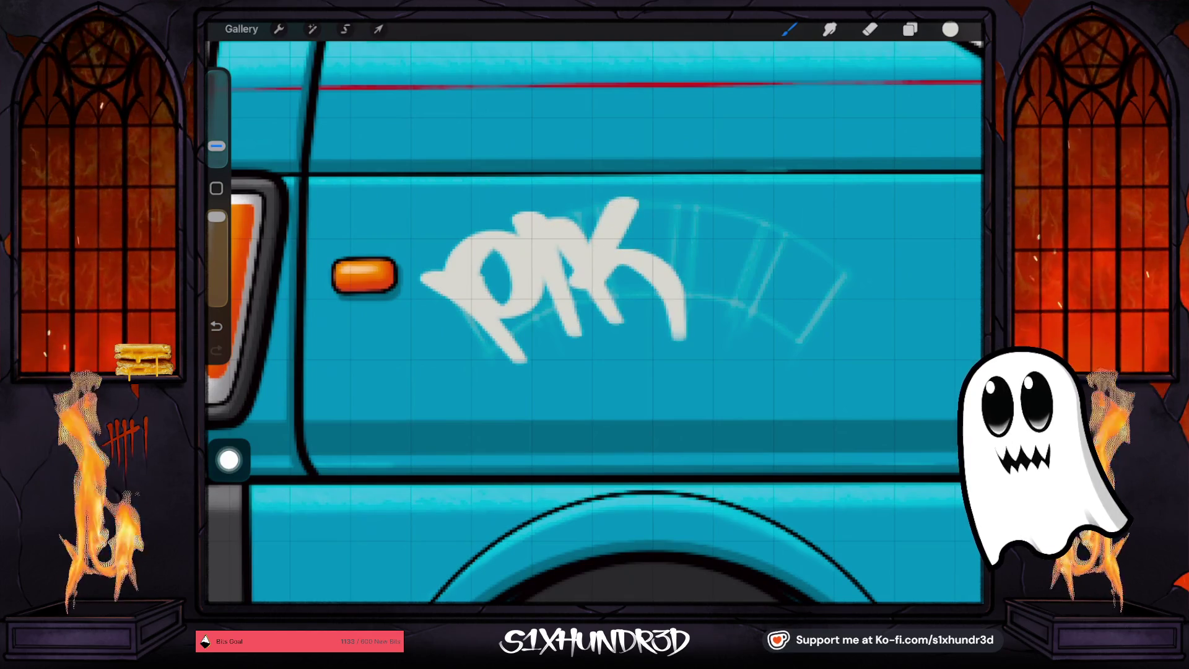
{"action": "key", "text": "ctrl+z"}
{"action": "key", "text": "ctrl+z"}
{"action": "key", "text": "ctrl+z"}
{"action": "left_click_drag", "start_coordinate": [551, 210], "coordinate": [559, 347]}
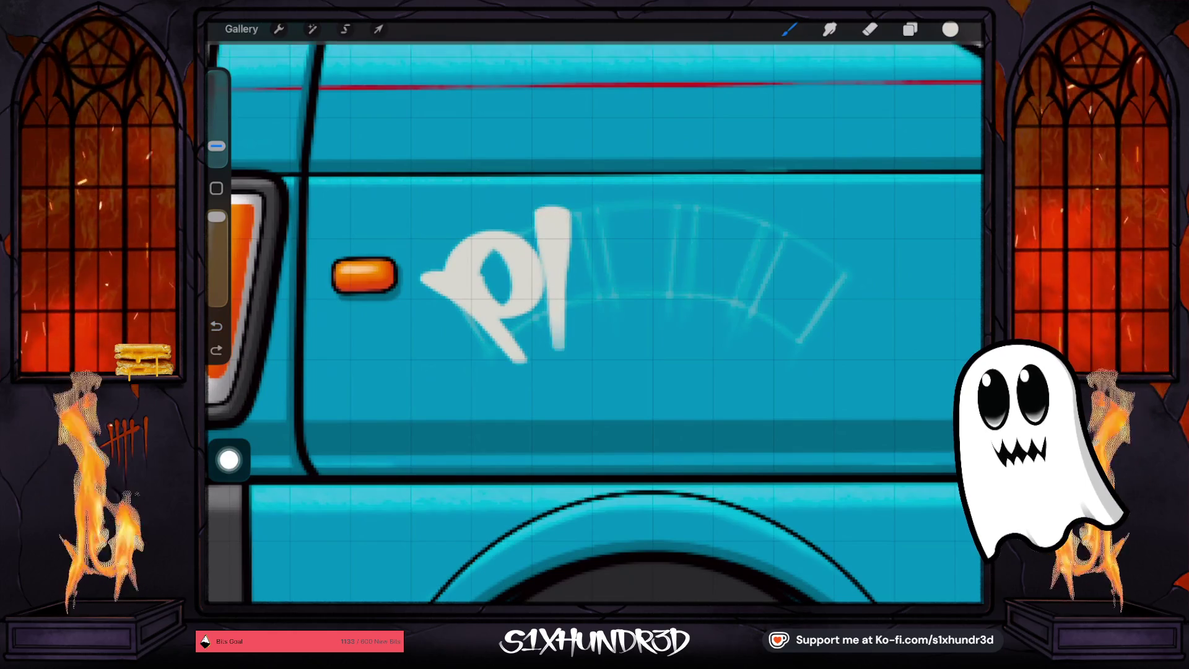
{"action": "key", "text": "ctrl+z"}
{"action": "mouse_move", "coordinate": [544, 210]}
{"action": "left_mouse_down"}
{"action": "mouse_move", "coordinate": [579, 322]}
{"action": "mouse_move", "coordinate": [472, 385]}
{"action": "left_mouse_up"}
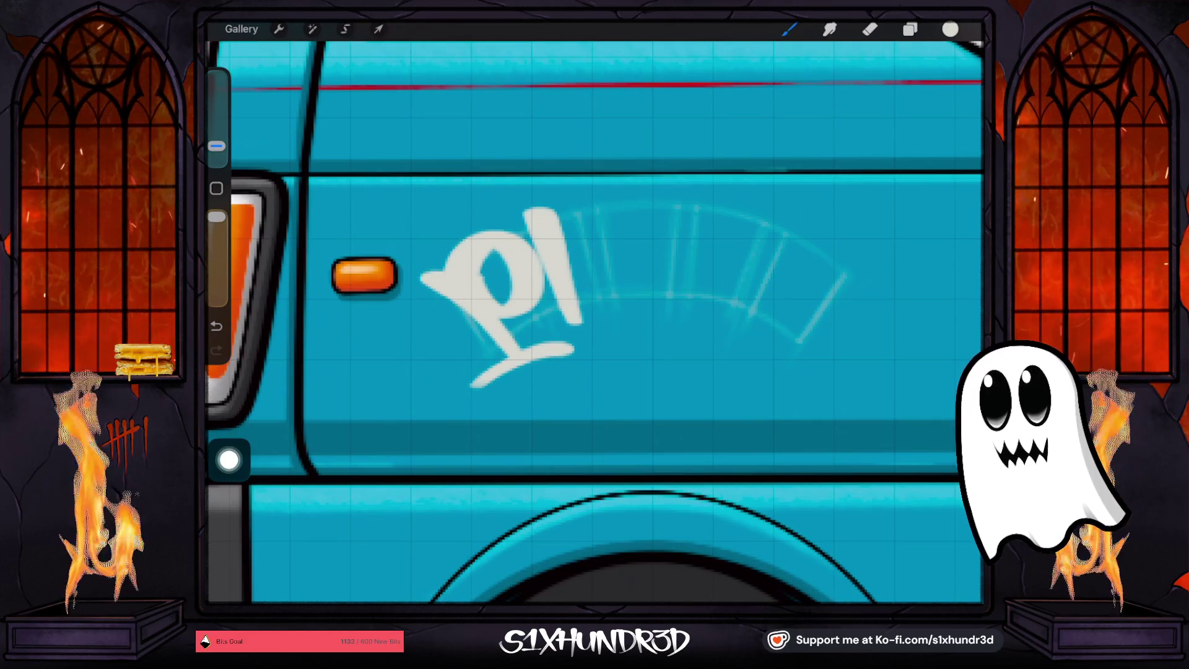
{"action": "key", "text": "ctrl+z"}
{"action": "left_click_drag", "start_coordinate": [573, 339], "coordinate": [436, 393]}
{"action": "key", "text": "ctrl+z"}
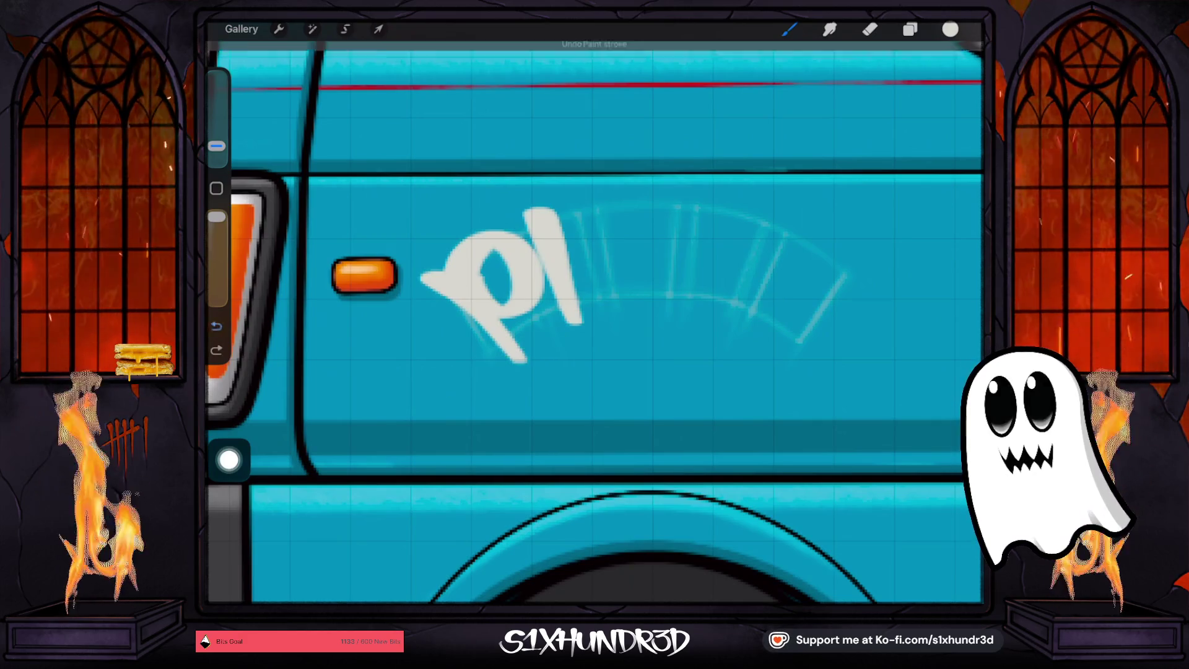
{"action": "key", "text": "ctrl+z"}
{"action": "key", "text": "ctrl+z"}
{"action": "key", "text": "ctrl+z"}
Draw a fresh PIKOL tag: a p with a sweeping tail, a k and an o
{"action": "mouse_move", "coordinate": [418, 277]}
{"action": "left_mouse_down"}
{"action": "mouse_move", "coordinate": [492, 306]}
{"action": "mouse_move", "coordinate": [526, 356]}
{"action": "left_mouse_up"}
{"action": "mouse_move", "coordinate": [470, 298]}
{"action": "left_mouse_down"}
{"action": "mouse_move", "coordinate": [461, 241]}
{"action": "mouse_move", "coordinate": [548, 272]}
{"action": "mouse_move", "coordinate": [470, 296]}
{"action": "left_mouse_up"}
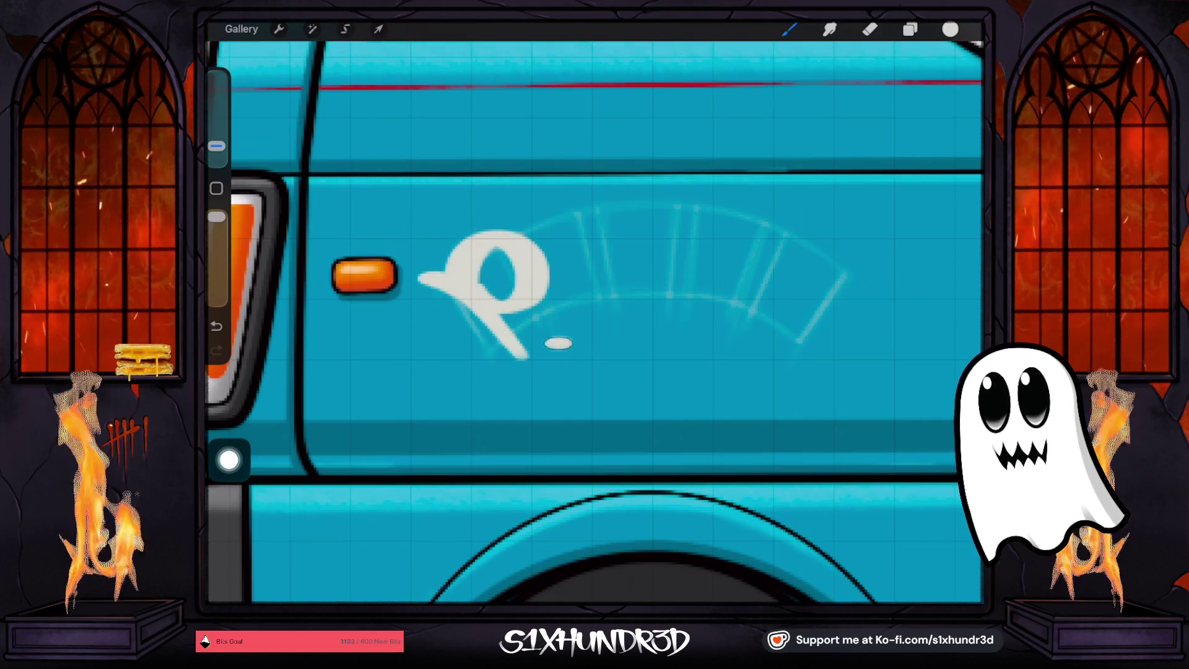
{"action": "left_click_drag", "start_coordinate": [560, 343], "coordinate": [455, 393]}
{"action": "left_click_drag", "start_coordinate": [546, 241], "coordinate": [585, 319]}
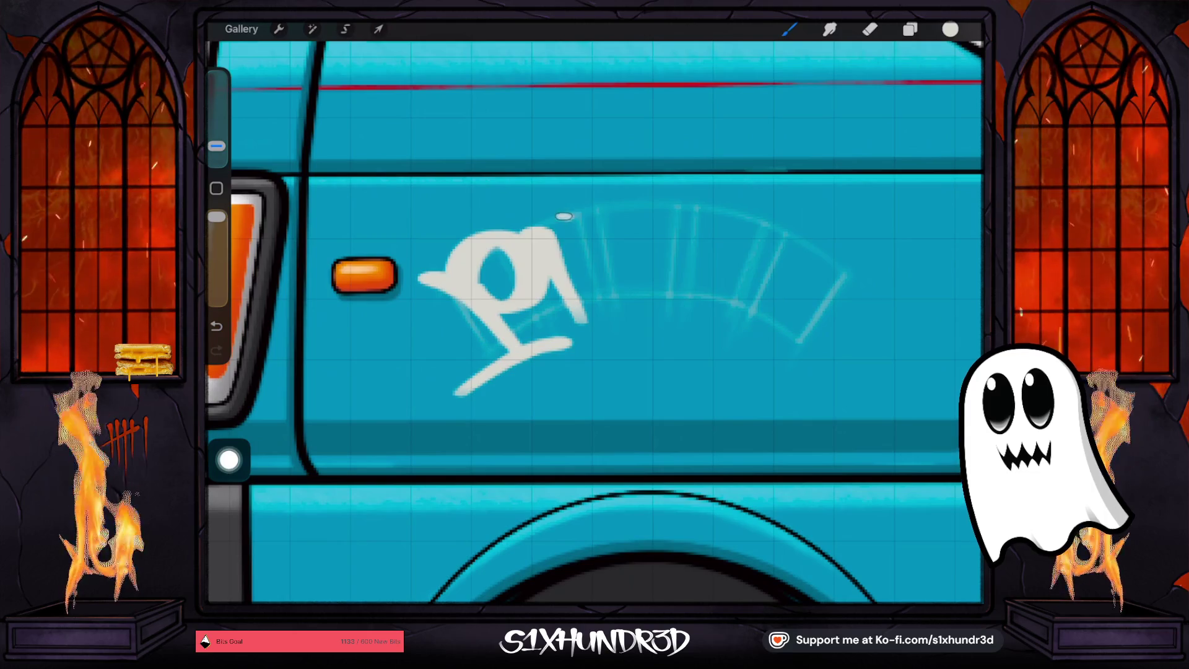
{"action": "left_click_drag", "start_coordinate": [564, 216], "coordinate": [622, 332]}
{"action": "mouse_move", "coordinate": [647, 203]}
{"action": "left_mouse_down"}
{"action": "mouse_move", "coordinate": [588, 279]}
{"action": "mouse_move", "coordinate": [678, 315]}
{"action": "mouse_move", "coordinate": [687, 356]}
{"action": "left_mouse_up"}
{"action": "mouse_move", "coordinate": [736, 242]}
{"action": "left_mouse_down"}
{"action": "mouse_move", "coordinate": [694, 213]}
{"action": "mouse_move", "coordinate": [681, 331]}
{"action": "mouse_move", "coordinate": [787, 217]}
{"action": "mouse_move", "coordinate": [757, 317]}
{"action": "mouse_move", "coordinate": [827, 363]}
{"action": "left_mouse_up"}
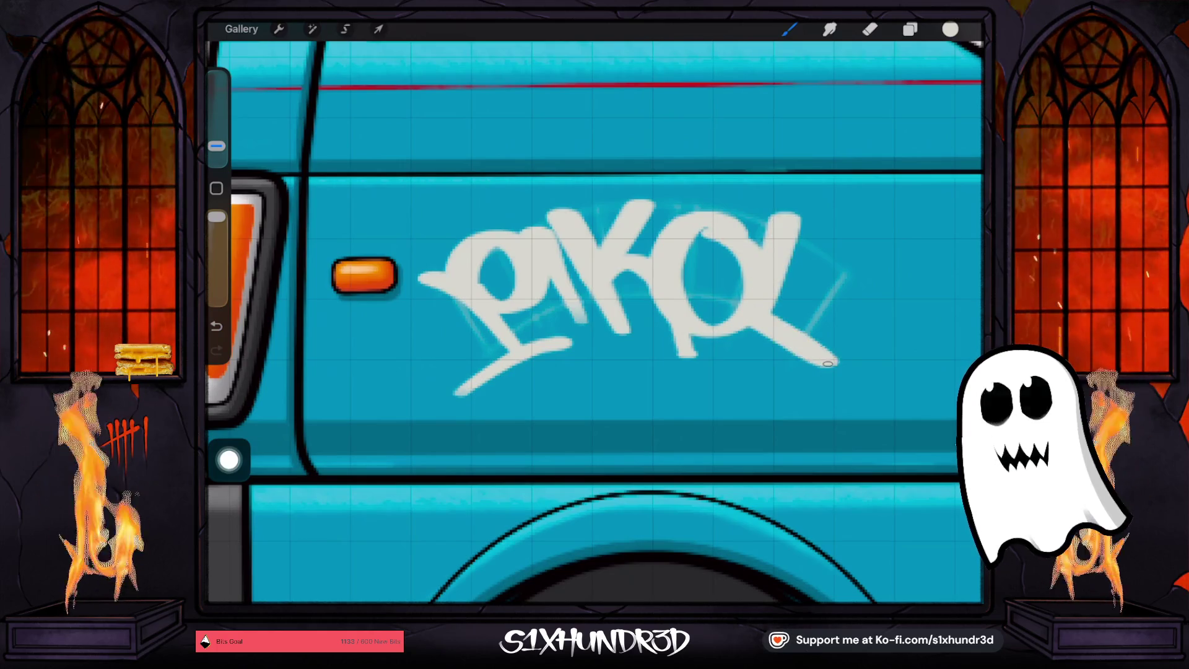
Undo the PIKOL tag strokes so only the faint arc guide remains
{"action": "scroll", "coordinate": [594, 310], "scroll_direction": "down", "scroll_amount": 5}
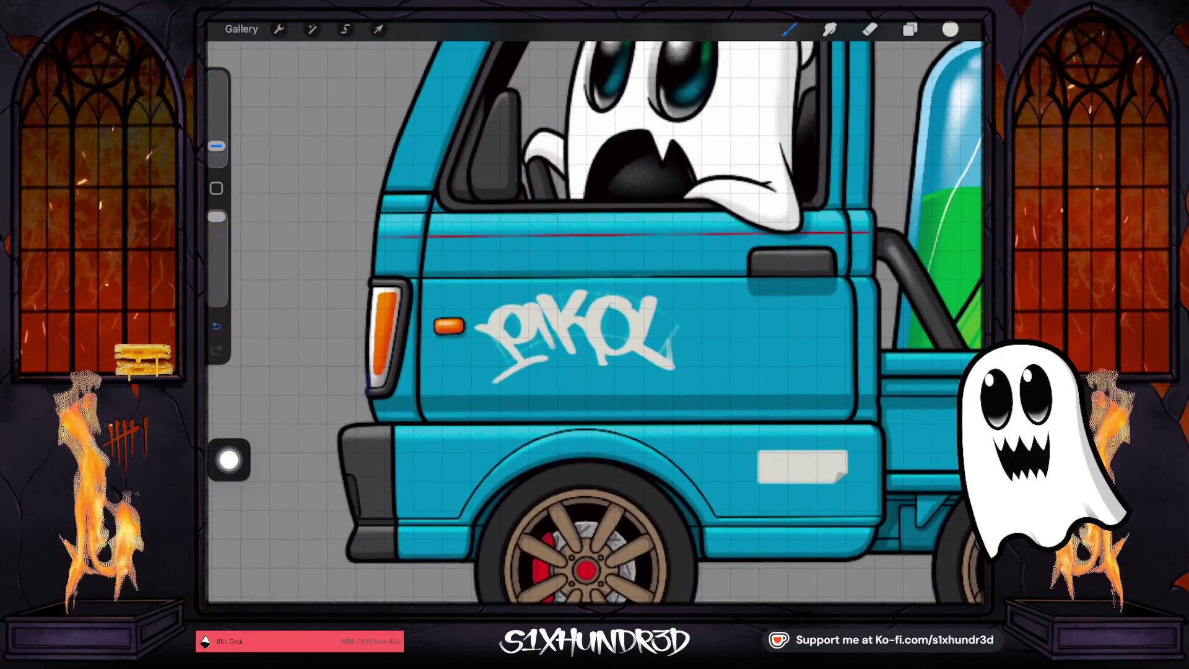
{"action": "key", "text": "ctrl+z"}
{"action": "key", "text": "ctrl+z"}
{"action": "key", "text": "ctrl+z"}
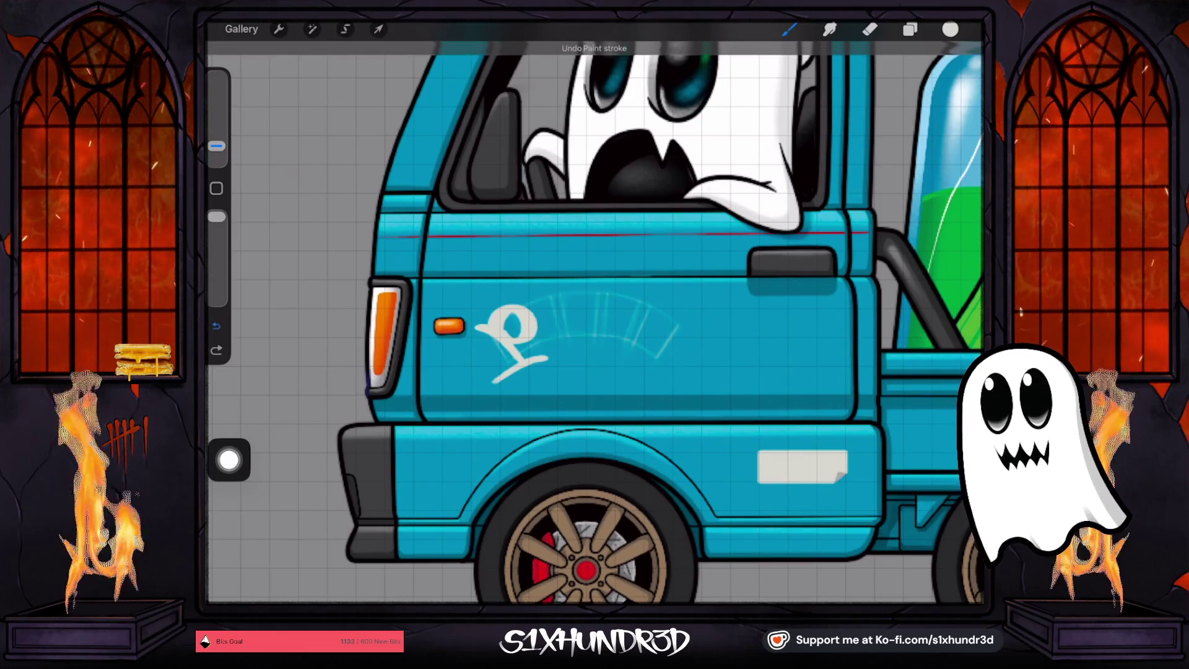
{"action": "key", "text": "ctrl+z"}
{"action": "key", "text": "ctrl+z"}
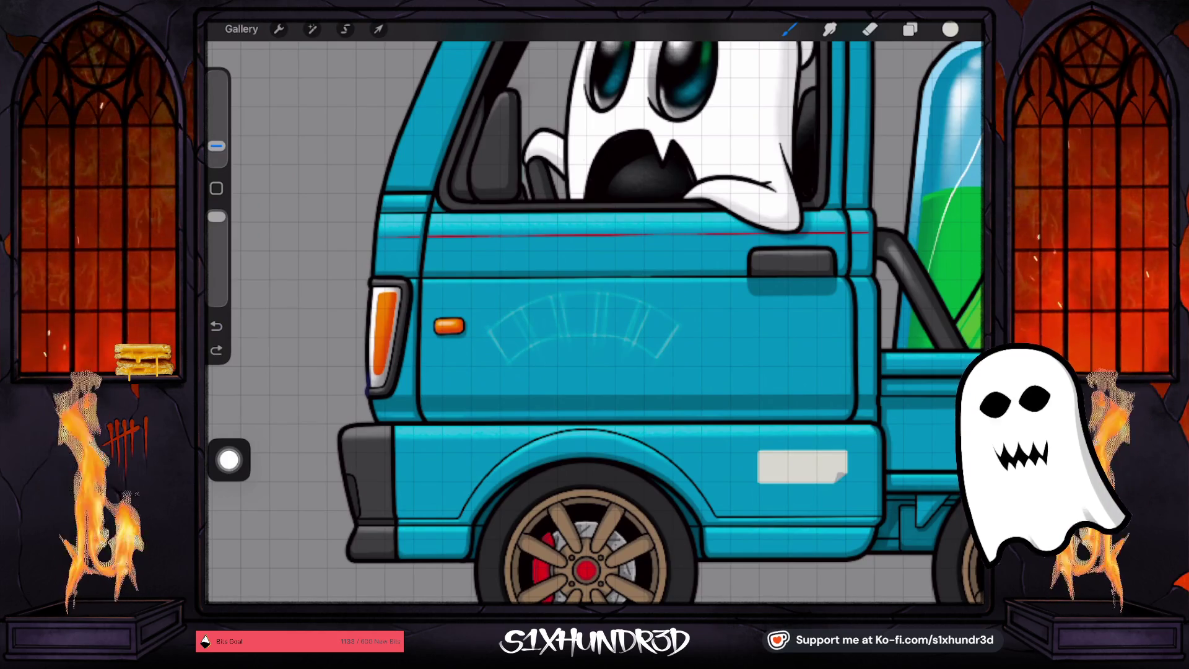
{"action": "left_click", "coordinate": [909, 29]}
Move the arc guide on Layer 116 slightly up and right on the door
{"action": "left_click", "coordinate": [865, 266]}
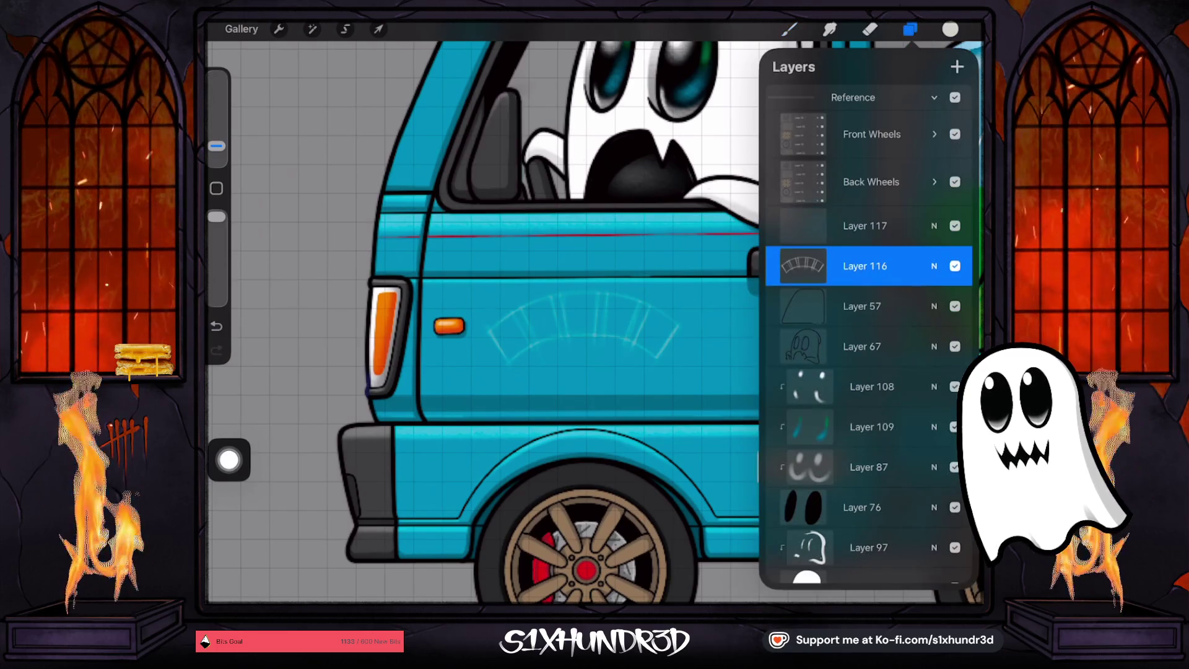
{"action": "left_click", "coordinate": [378, 29]}
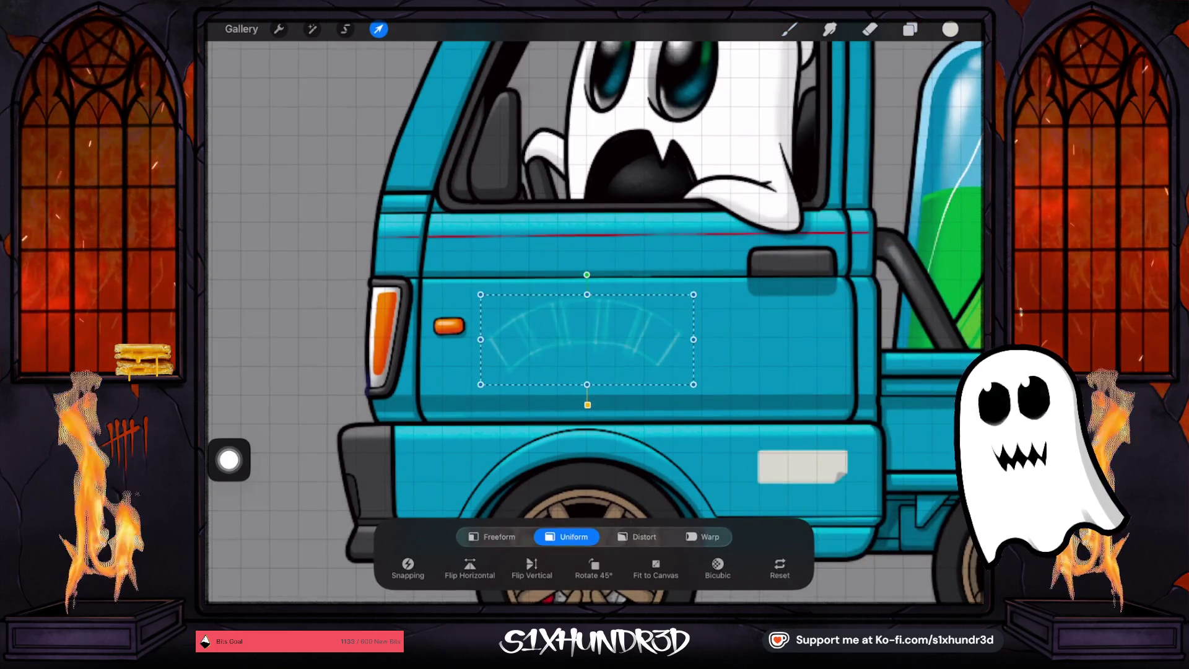
{"action": "mouse_move", "coordinate": [587, 337]}
{"action": "left_mouse_down"}
{"action": "mouse_move", "coordinate": [644, 334]}
{"action": "mouse_move", "coordinate": [593, 332]}
{"action": "left_mouse_up"}
{"action": "left_click", "coordinate": [789, 29]}
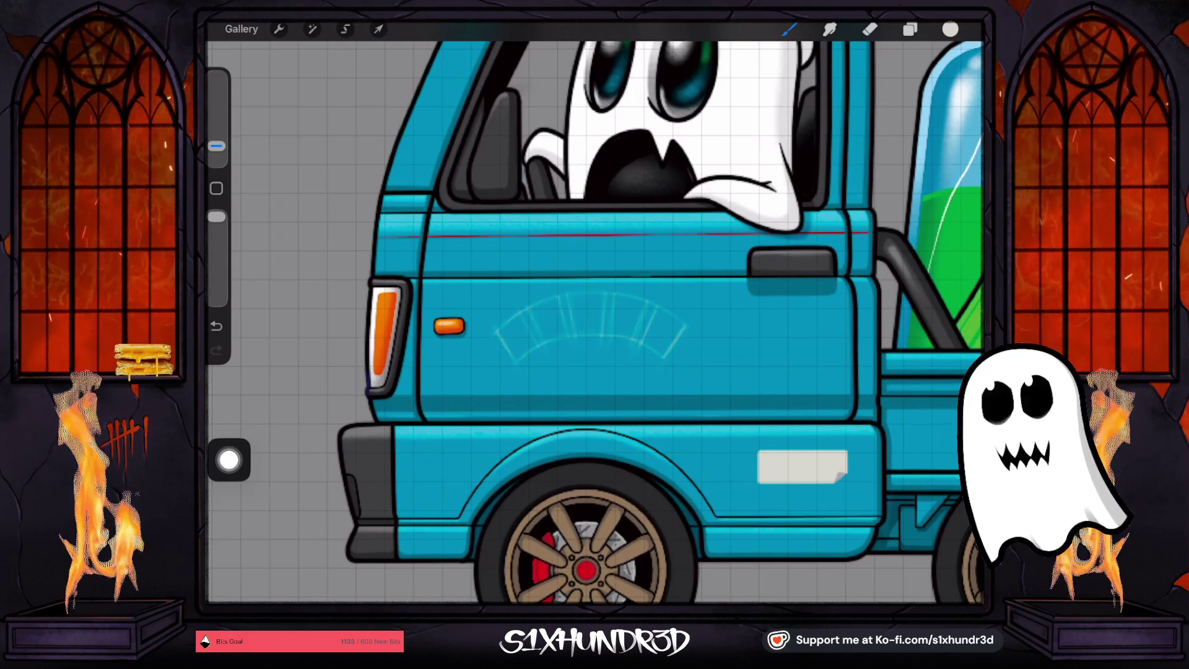
Select Layer 117 and switch to the Ghosty Sketch Round brush
{"action": "left_click", "coordinate": [909, 29]}
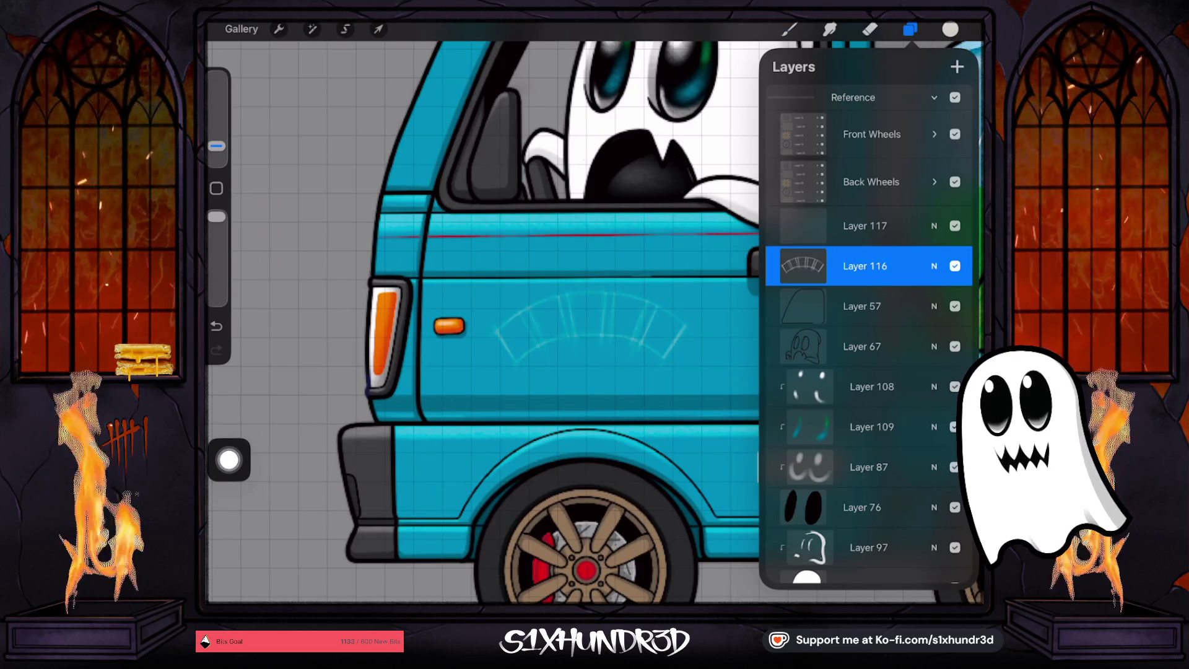
{"action": "left_click", "coordinate": [865, 225]}
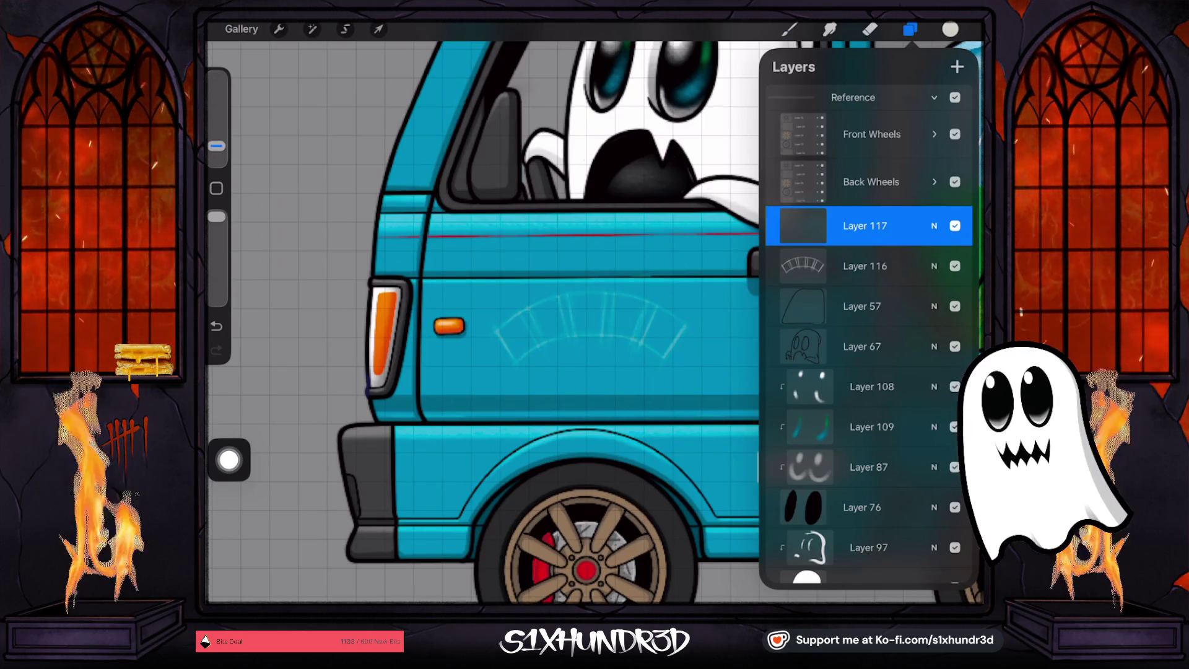
{"action": "left_click", "coordinate": [788, 29]}
{"action": "left_click", "coordinate": [837, 155]}
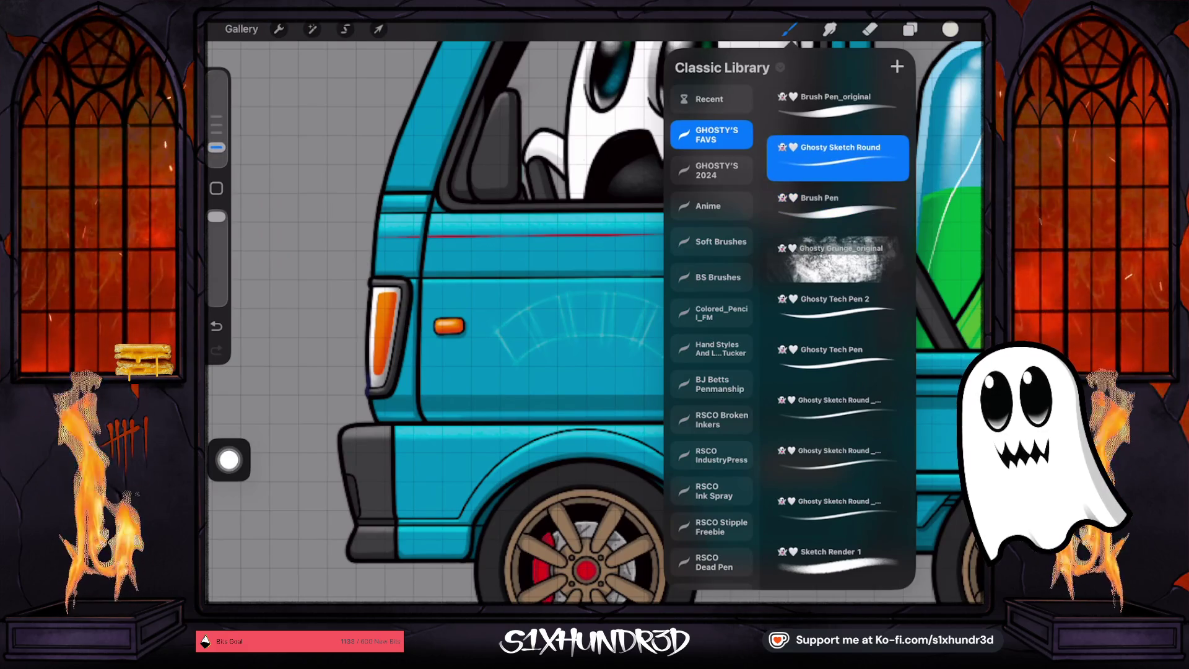
{"action": "left_click", "coordinate": [789, 29]}
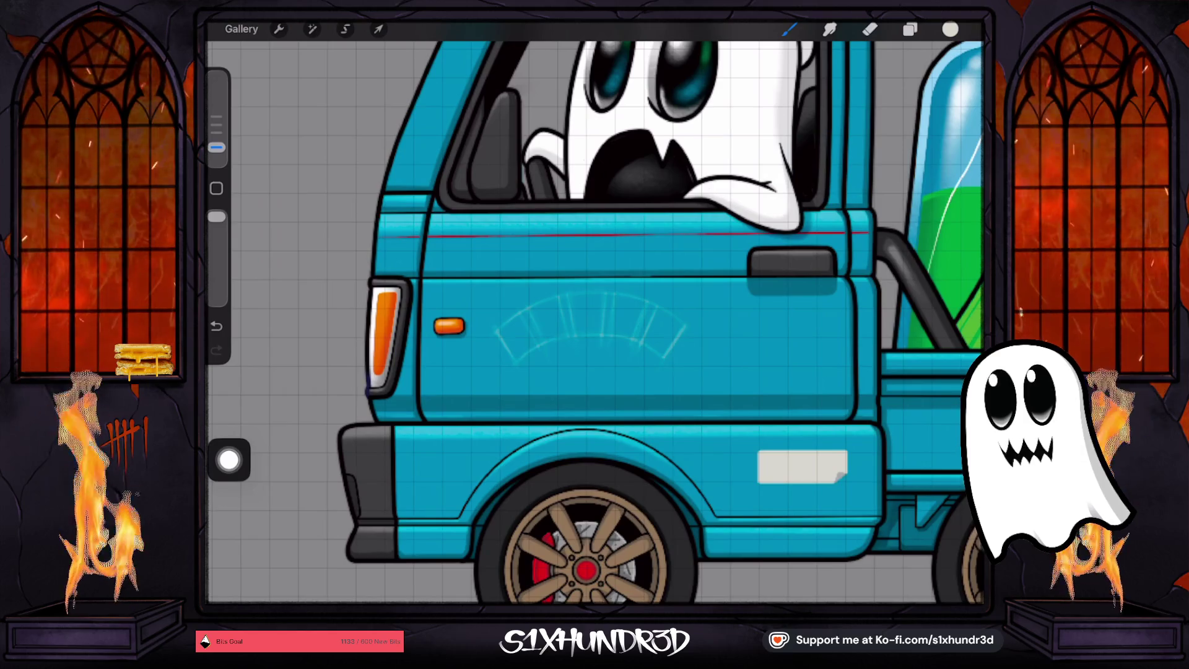
Zoom into the door and try a stroke along the arc guide's edge, then undo it
{"action": "scroll", "coordinate": [566, 339], "scroll_direction": "up", "scroll_amount": 5}
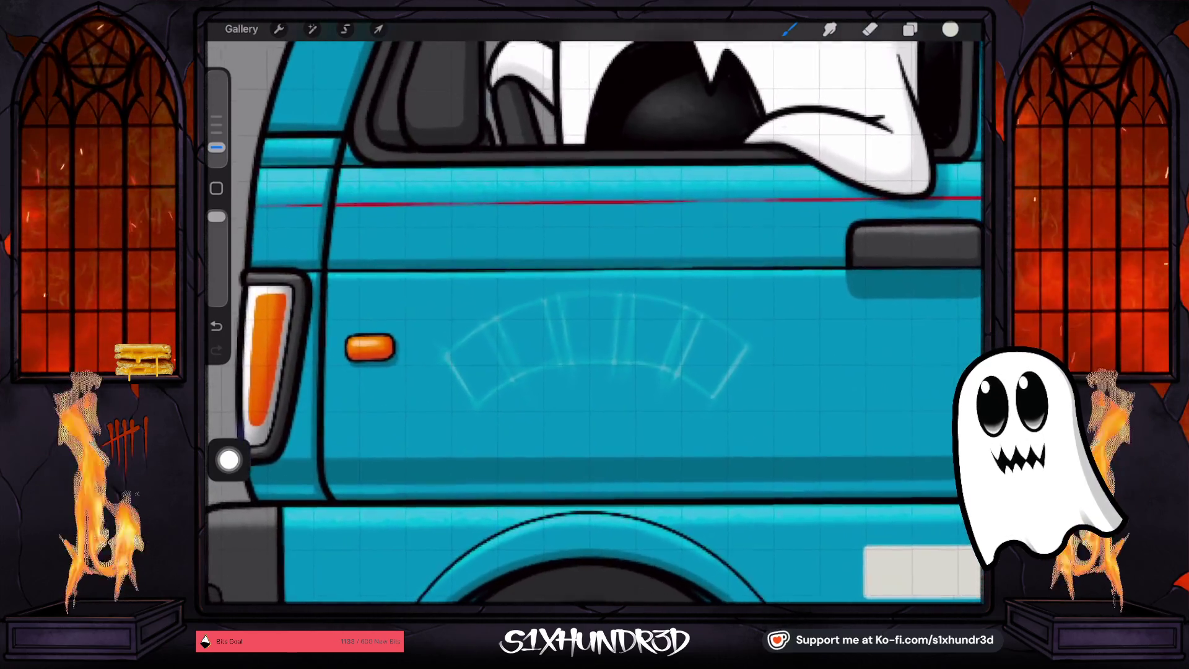
{"action": "scroll", "coordinate": [594, 322], "scroll_direction": "down", "scroll_amount": 3}
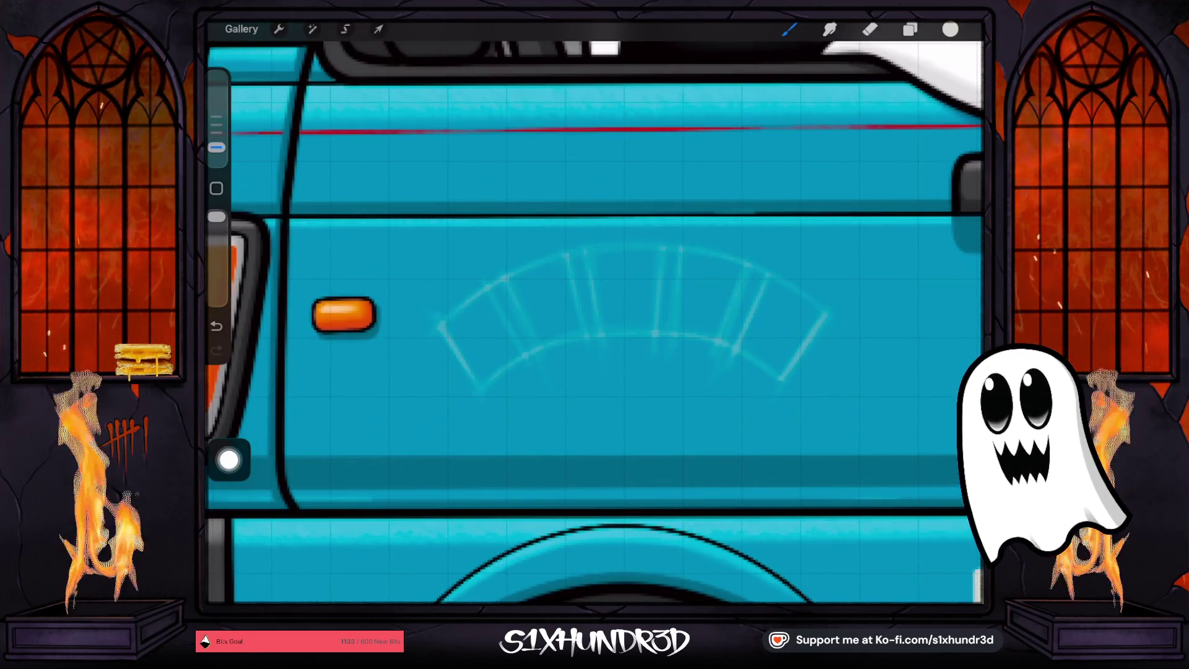
{"action": "scroll", "coordinate": [594, 309], "scroll_direction": "up", "scroll_amount": 2}
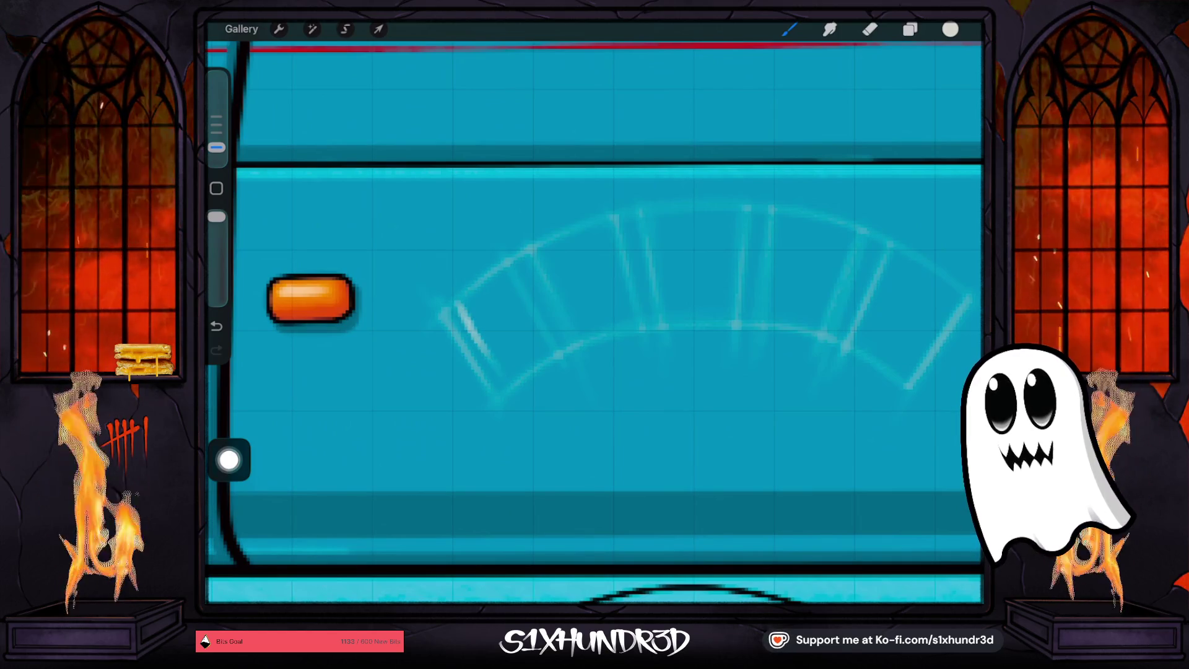
{"action": "key", "text": "ctrl+z"}
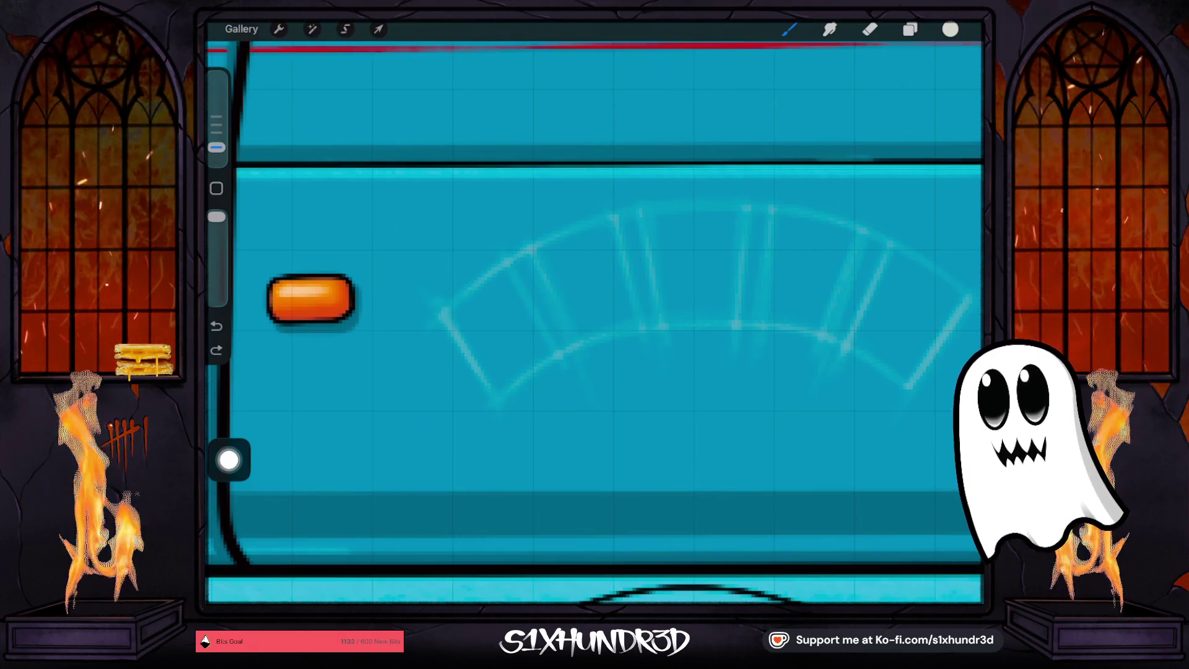
{"action": "scroll", "coordinate": [594, 309], "scroll_direction": "down", "scroll_amount": 3}
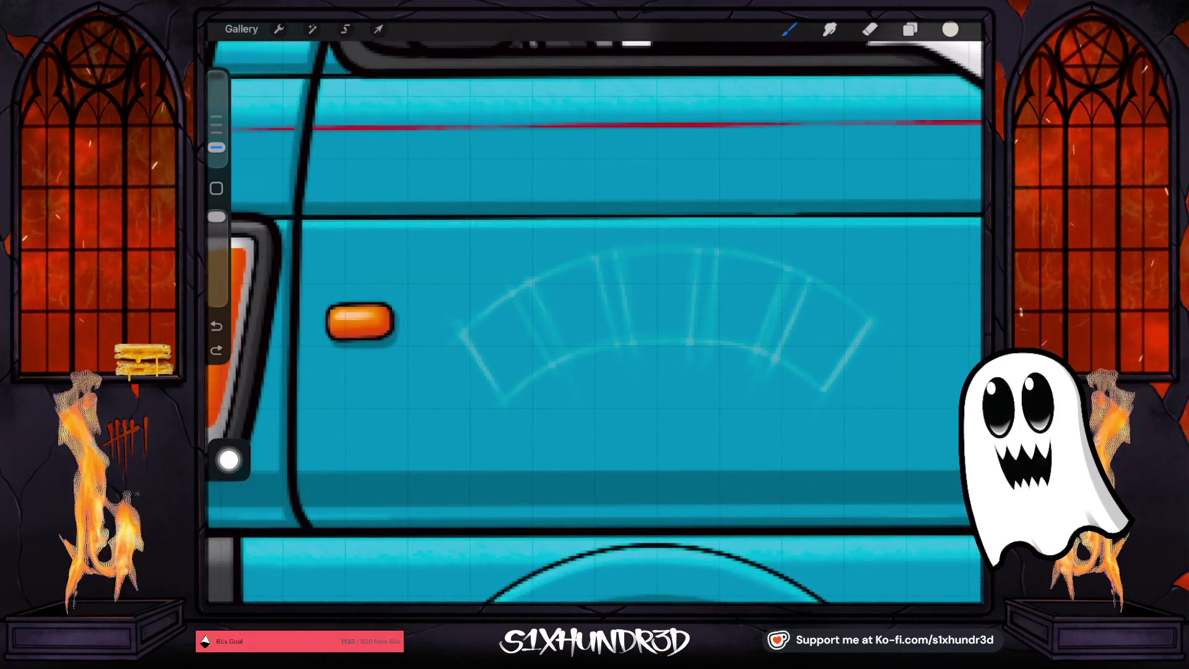
{"action": "left_click_drag", "start_coordinate": [513, 297], "coordinate": [508, 396]}
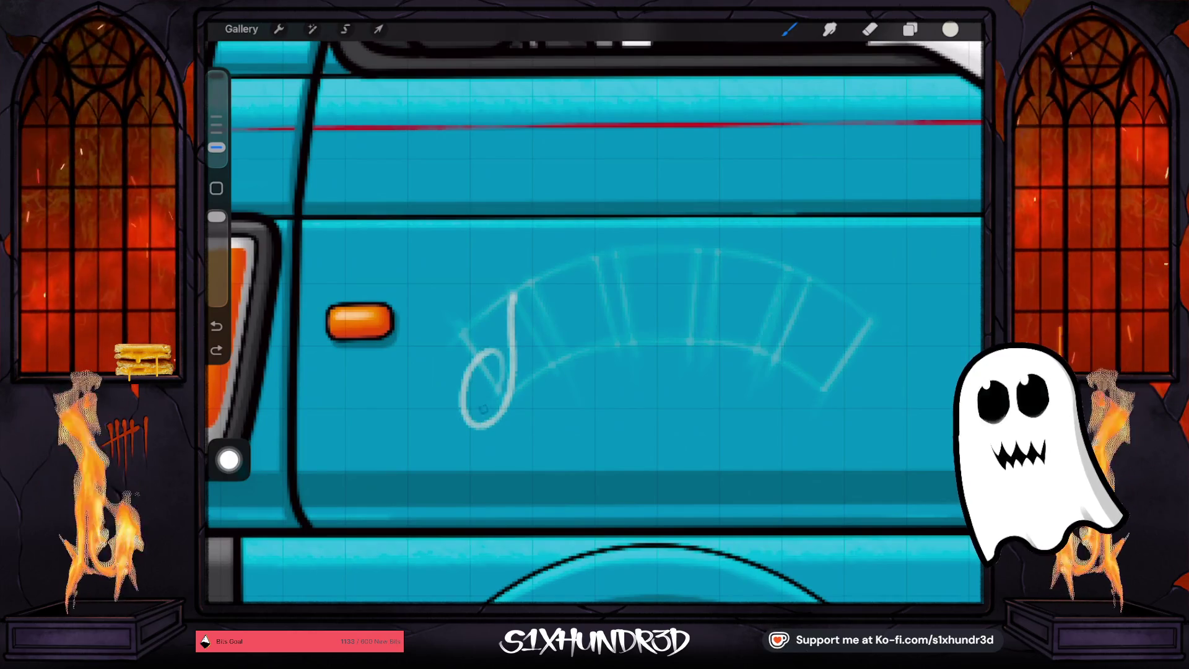
{"action": "scroll", "coordinate": [594, 322], "scroll_direction": "down", "scroll_amount": 5}
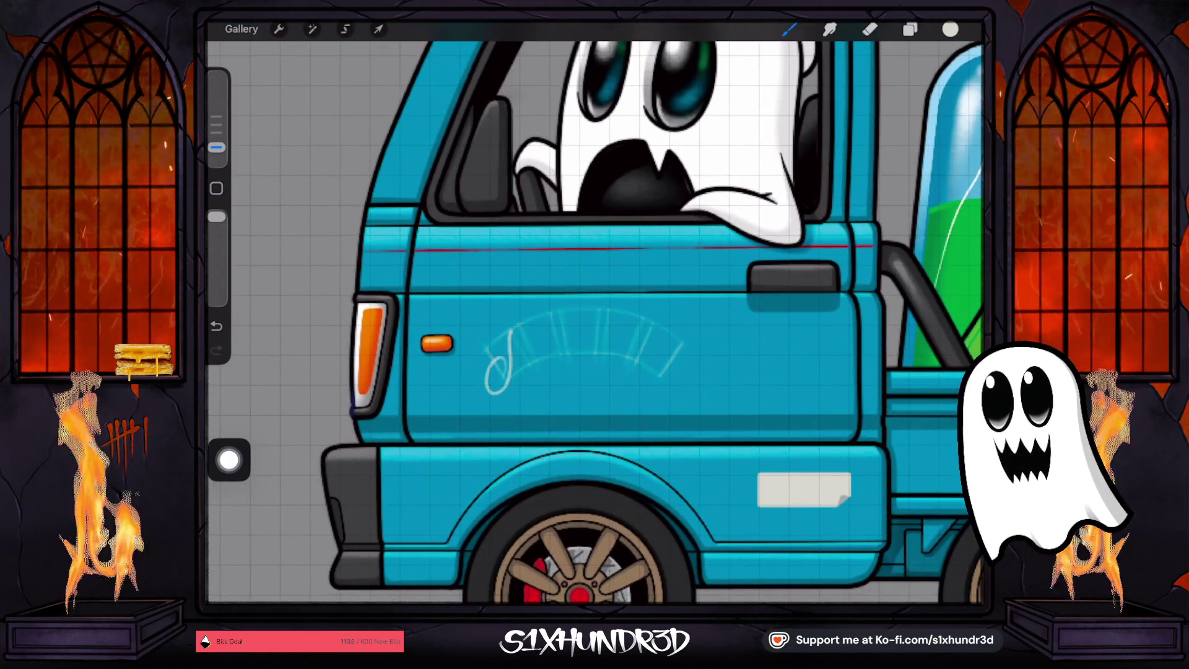
{"action": "key", "text": "ctrl+z"}
Draw a light left-edge stroke plus trial p and l, undoing back to the edge stroke
{"action": "scroll", "coordinate": [594, 322], "scroll_direction": "up", "scroll_amount": 5}
{"action": "scroll", "coordinate": [594, 322], "scroll_direction": "up", "scroll_amount": 3}
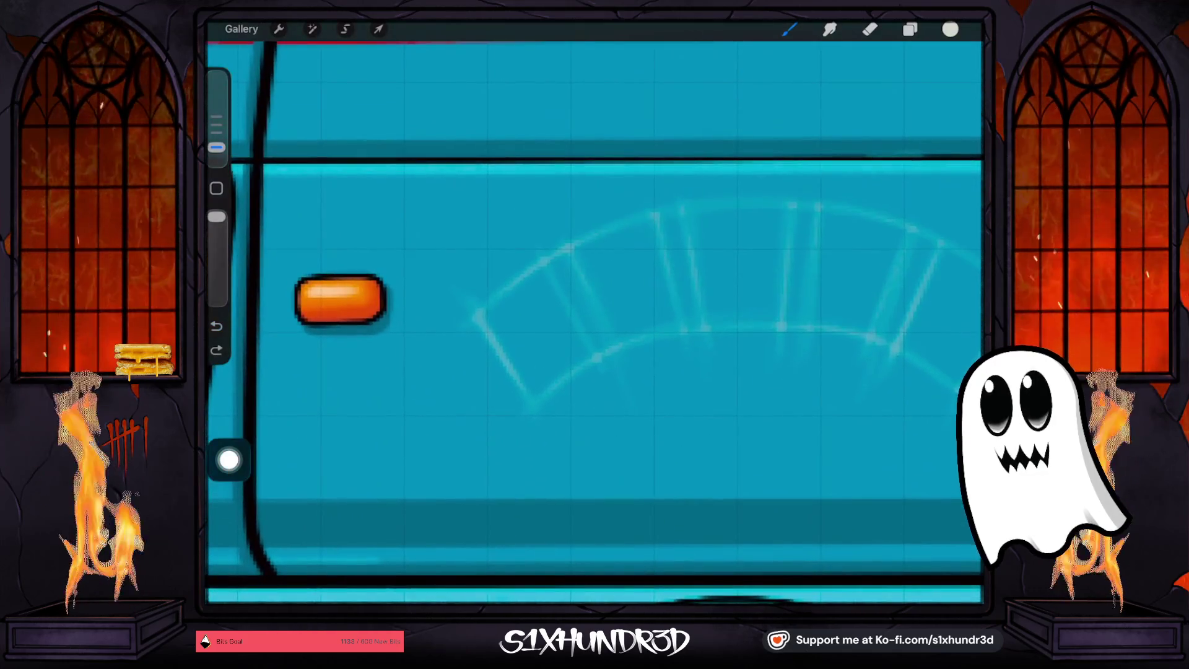
{"action": "left_click_drag", "start_coordinate": [491, 303], "coordinate": [538, 390]}
{"action": "mouse_move", "coordinate": [492, 304]}
{"action": "left_mouse_down"}
{"action": "mouse_move", "coordinate": [526, 371]}
{"action": "mouse_move", "coordinate": [501, 310]}
{"action": "mouse_move", "coordinate": [534, 286]}
{"action": "mouse_move", "coordinate": [546, 349]}
{"action": "mouse_move", "coordinate": [525, 346]}
{"action": "left_mouse_up"}
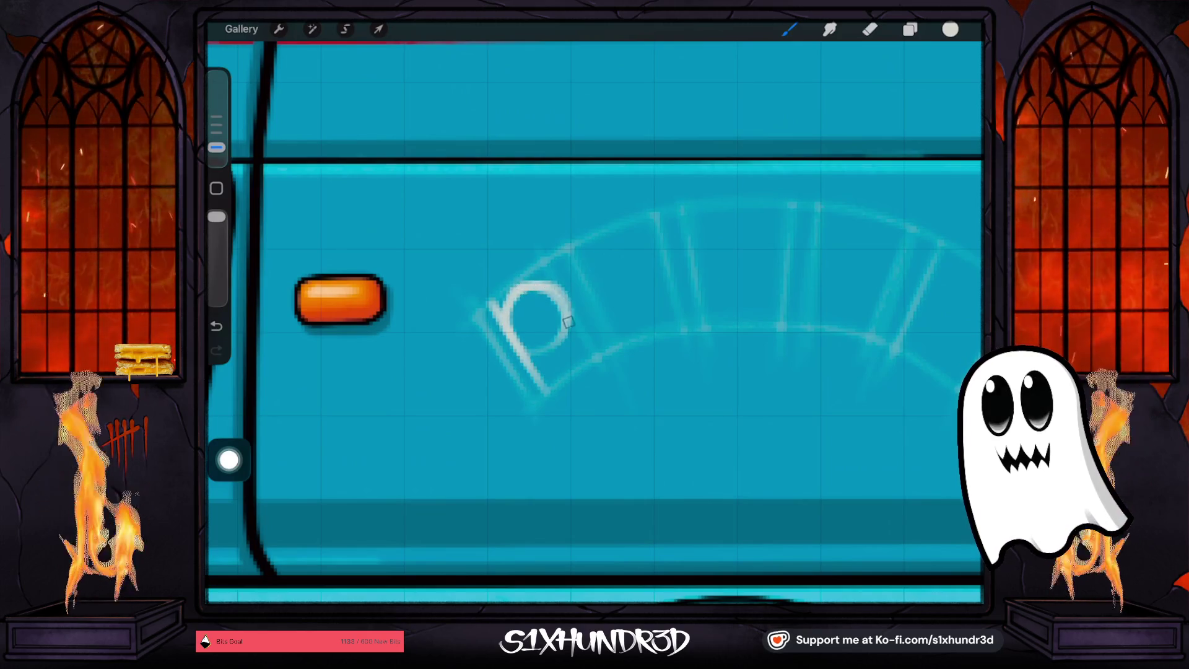
{"action": "left_click_drag", "start_coordinate": [607, 236], "coordinate": [644, 334]}
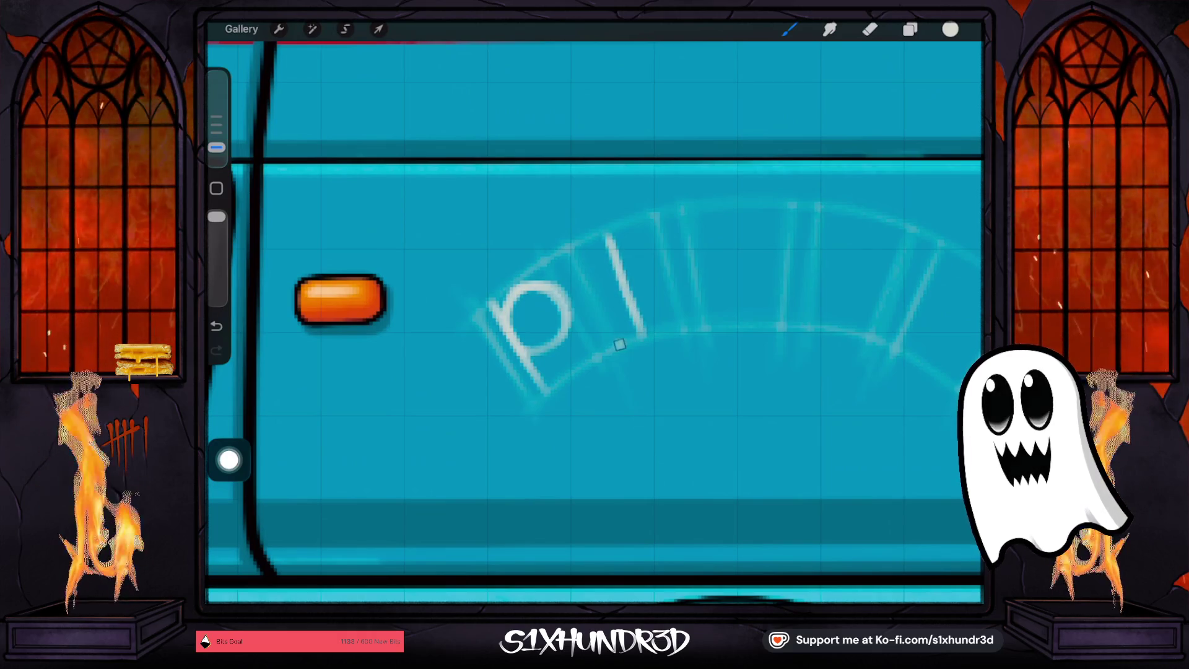
{"action": "left_click", "coordinate": [216, 326]}
{"action": "left_click", "coordinate": [216, 326]}
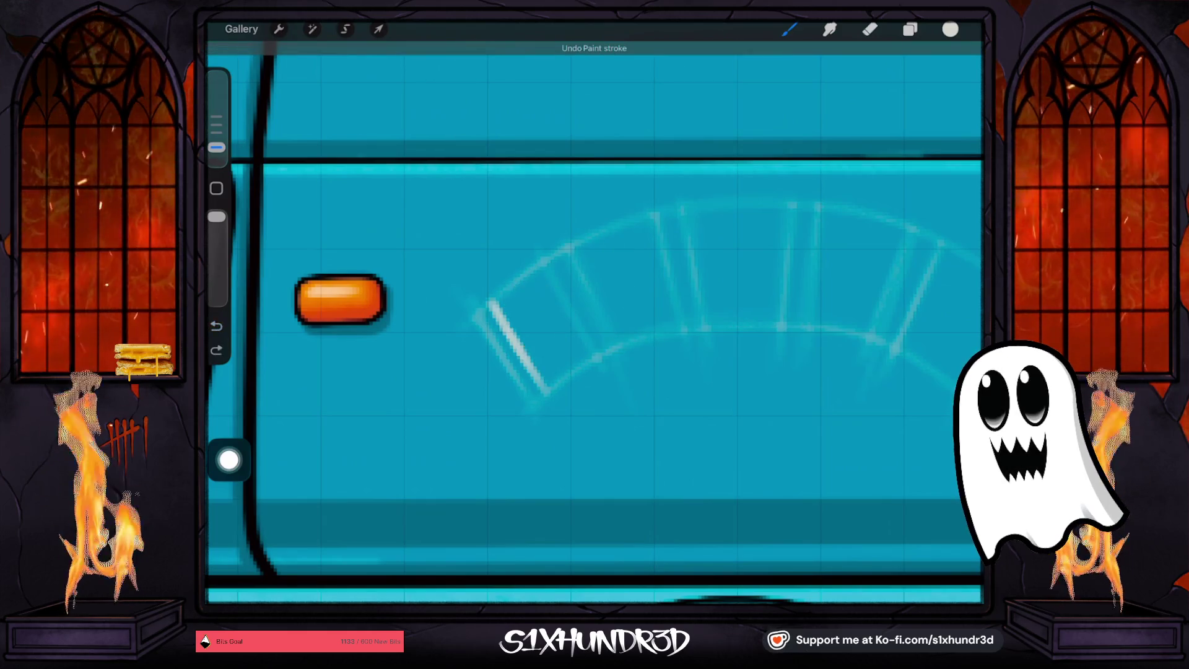
{"action": "left_click", "coordinate": [216, 326]}
Narrow the arch sketch on Layer 116 from its right side using Freeform transform
{"action": "left_click", "coordinate": [910, 29]}
{"action": "left_click", "coordinate": [865, 266]}
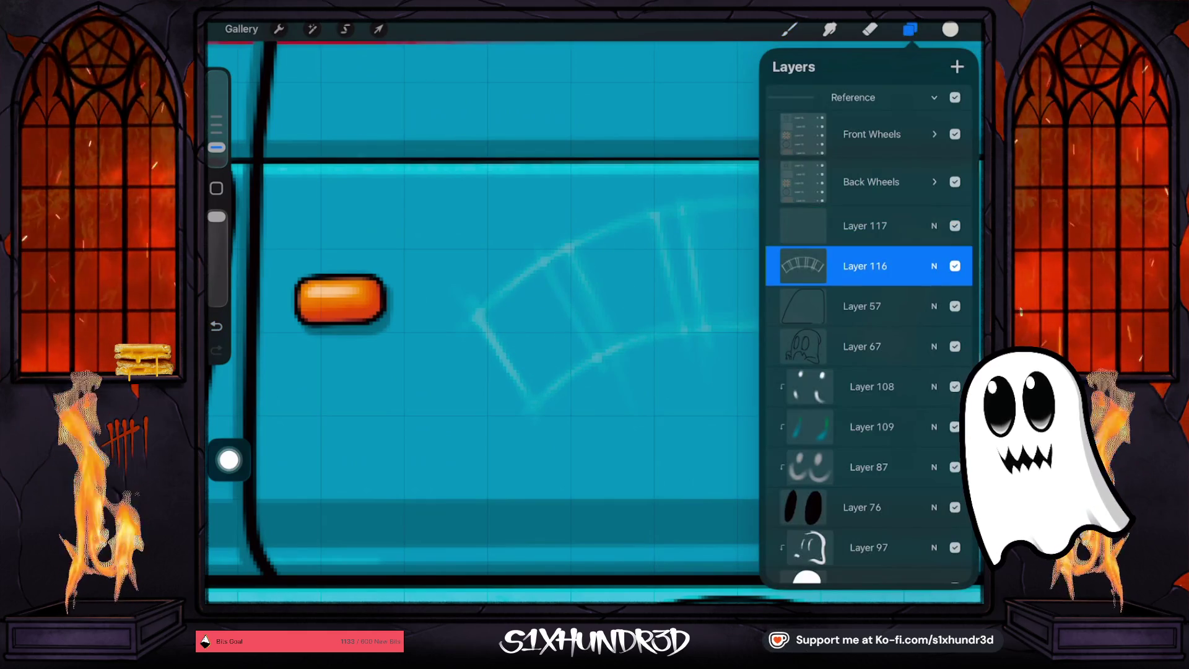
{"action": "left_click", "coordinate": [379, 29]}
{"action": "scroll", "coordinate": [594, 316], "scroll_direction": "down", "scroll_amount": 2}
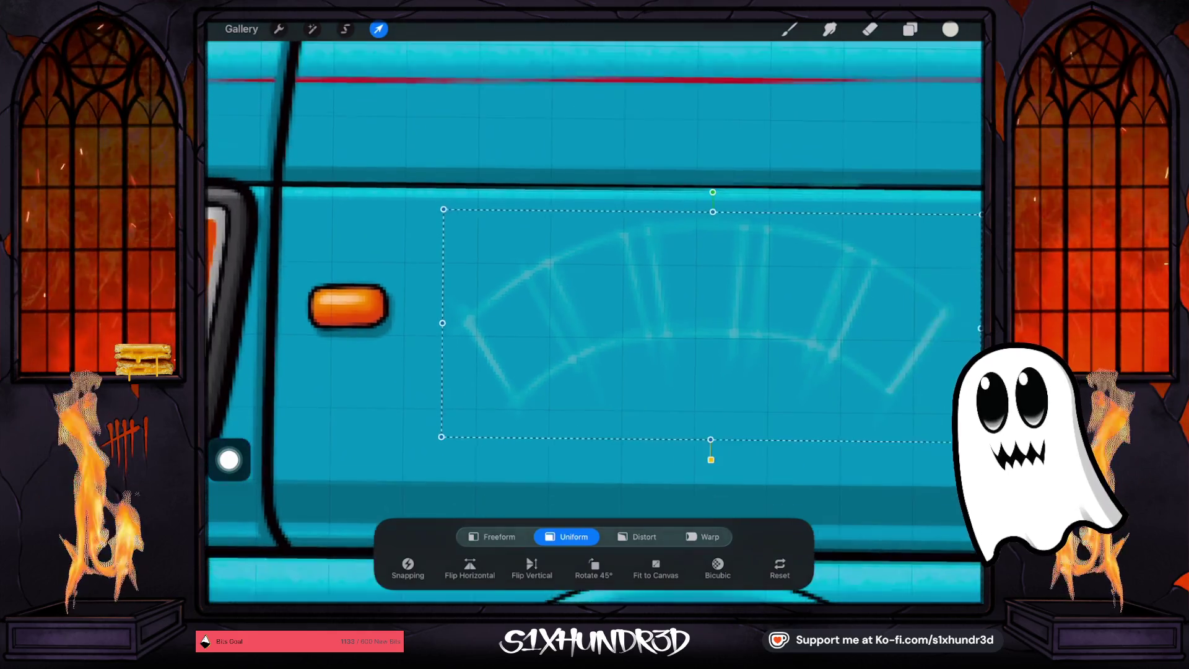
{"action": "left_click", "coordinate": [498, 536]}
{"action": "left_click_drag", "start_coordinate": [897, 320], "coordinate": [832, 320]}
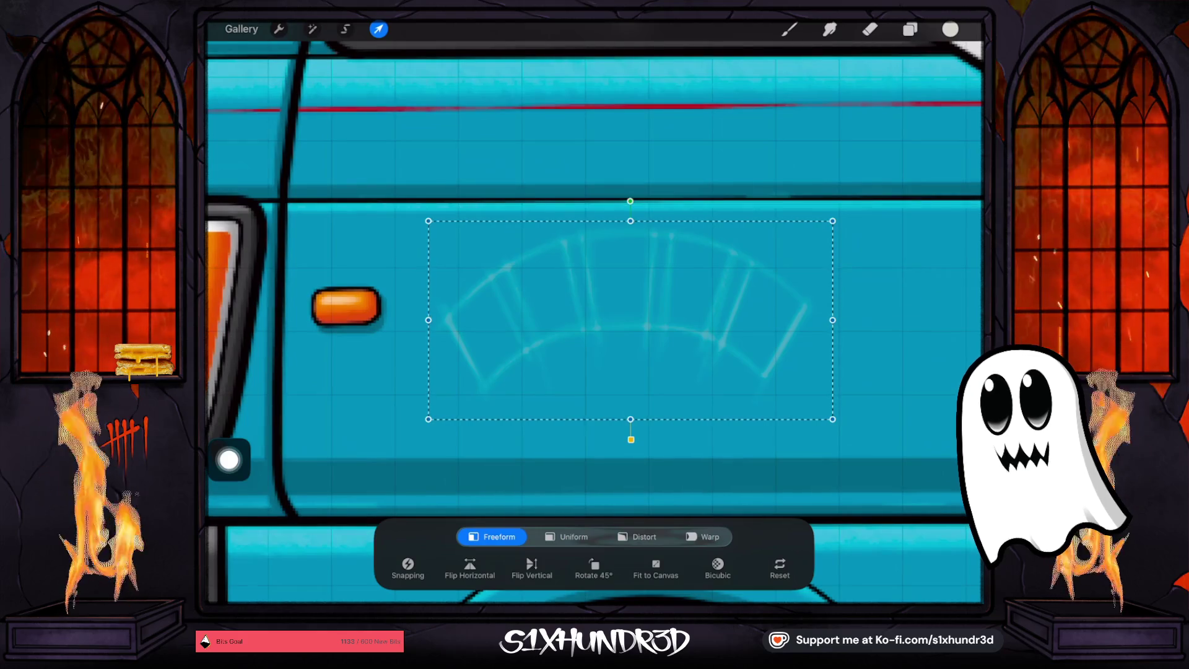
{"action": "left_click", "coordinate": [910, 29]}
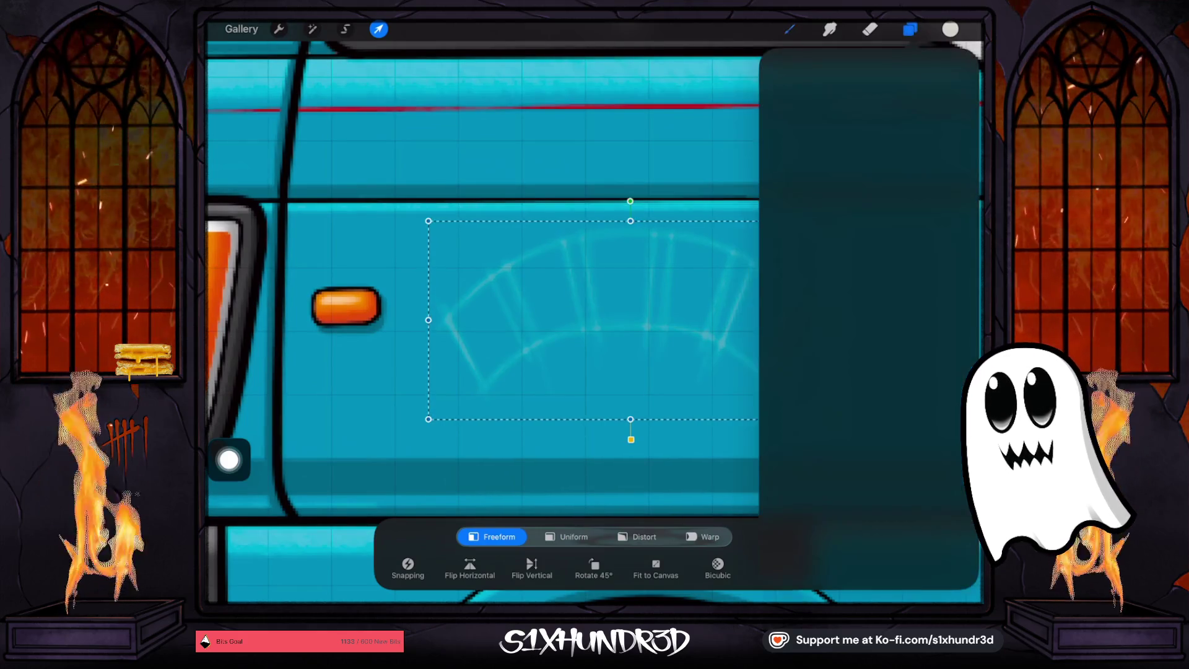
On Layer 117, brush a white p in the first slat and an I in the second
{"action": "left_click", "coordinate": [789, 29]}
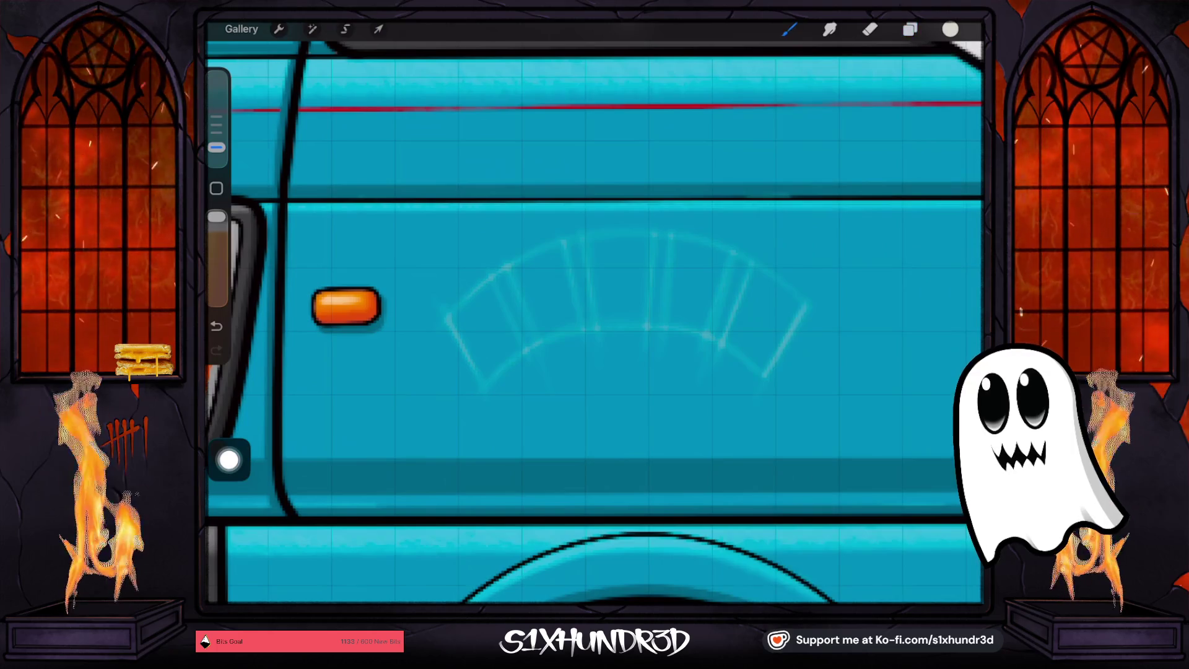
{"action": "left_click_drag", "start_coordinate": [449, 313], "coordinate": [490, 374]}
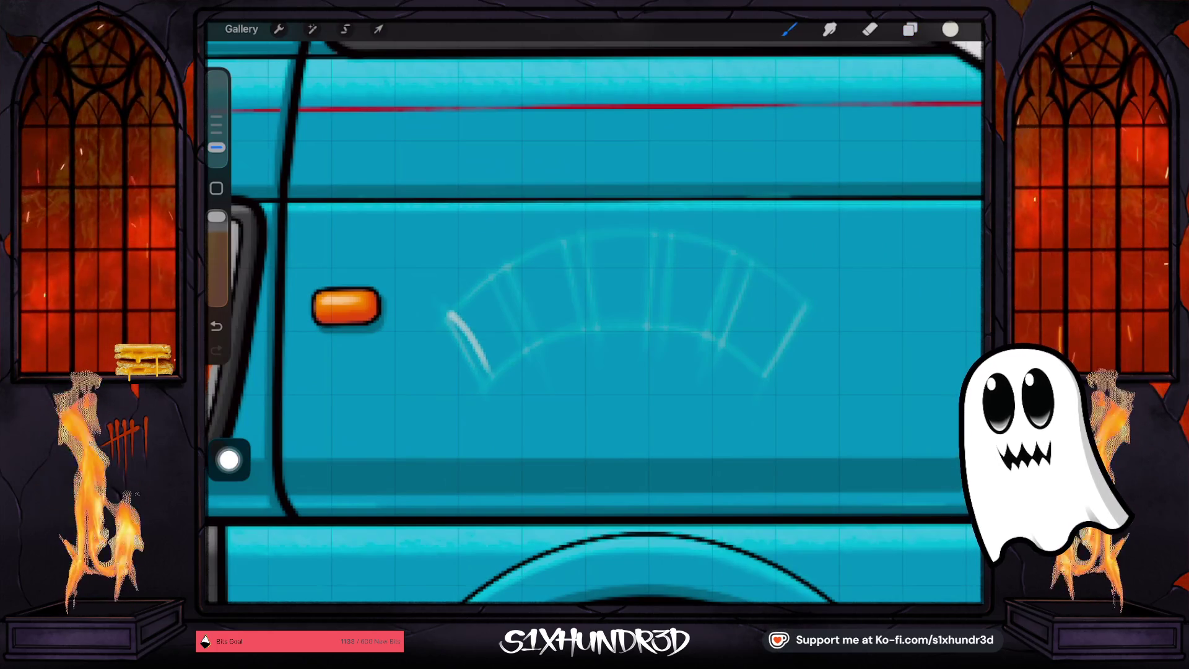
{"action": "key", "text": "ctrl+z"}
{"action": "left_click_drag", "start_coordinate": [457, 307], "coordinate": [492, 372]}
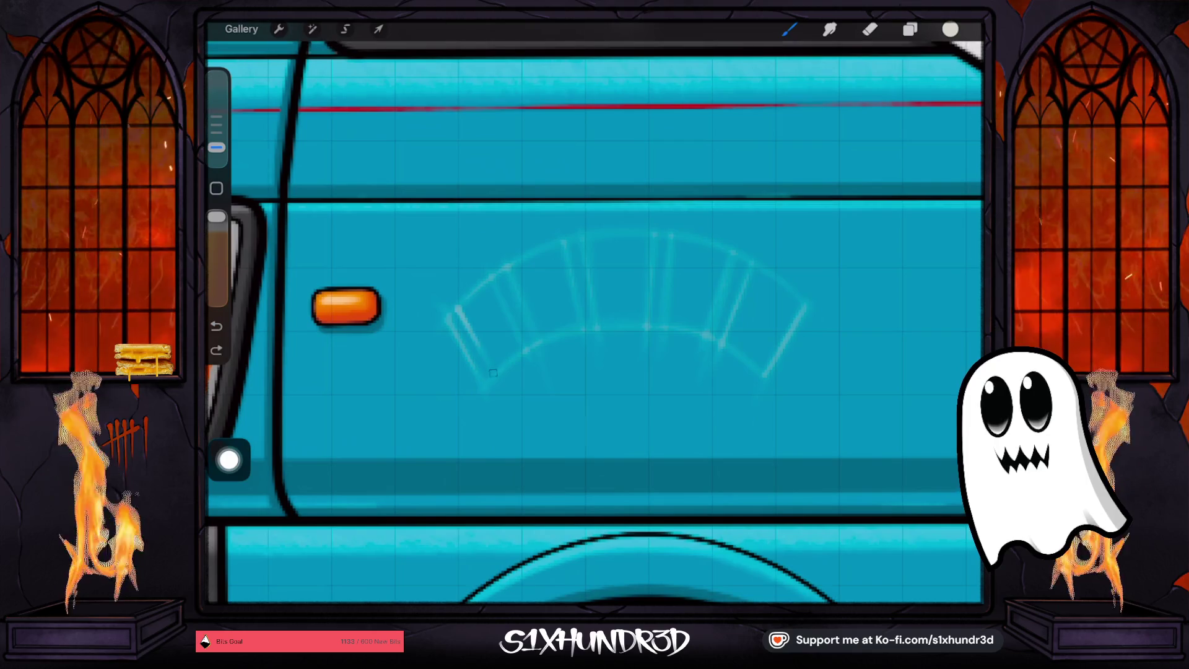
{"action": "left_click_drag", "start_coordinate": [455, 307], "coordinate": [495, 375]}
{"action": "mouse_move", "coordinate": [466, 316]}
{"action": "left_mouse_down"}
{"action": "mouse_move", "coordinate": [471, 297]}
{"action": "mouse_move", "coordinate": [492, 296]}
{"action": "mouse_move", "coordinate": [506, 321]}
{"action": "left_mouse_up"}
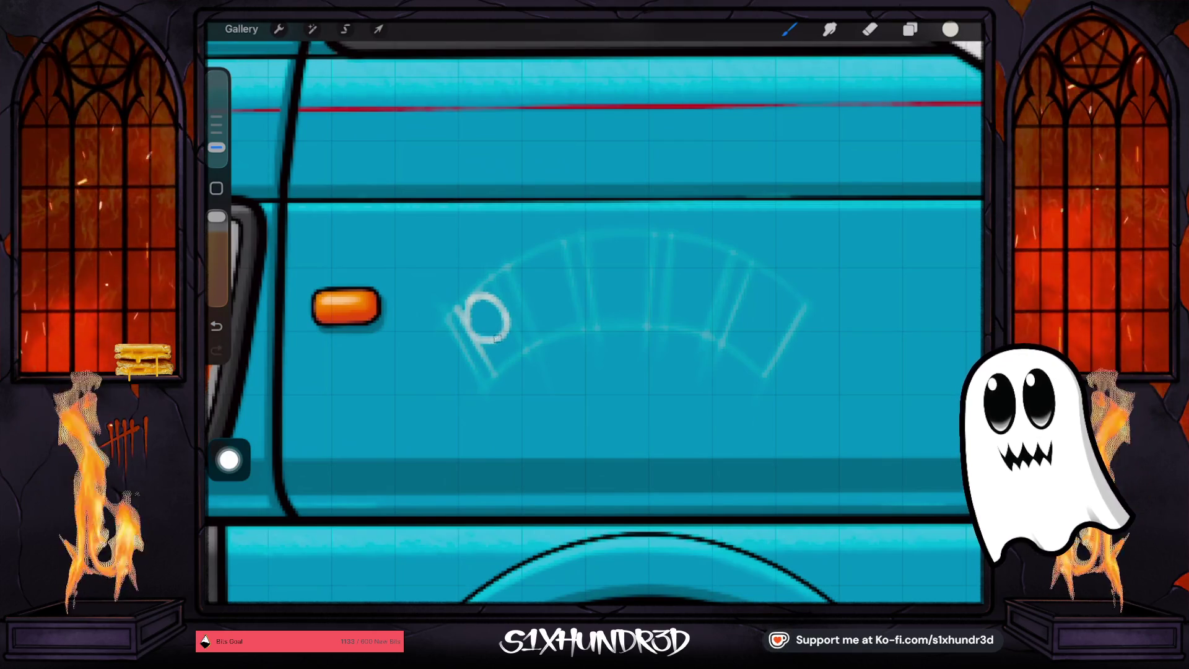
{"action": "left_click_drag", "start_coordinate": [521, 261], "coordinate": [539, 324]}
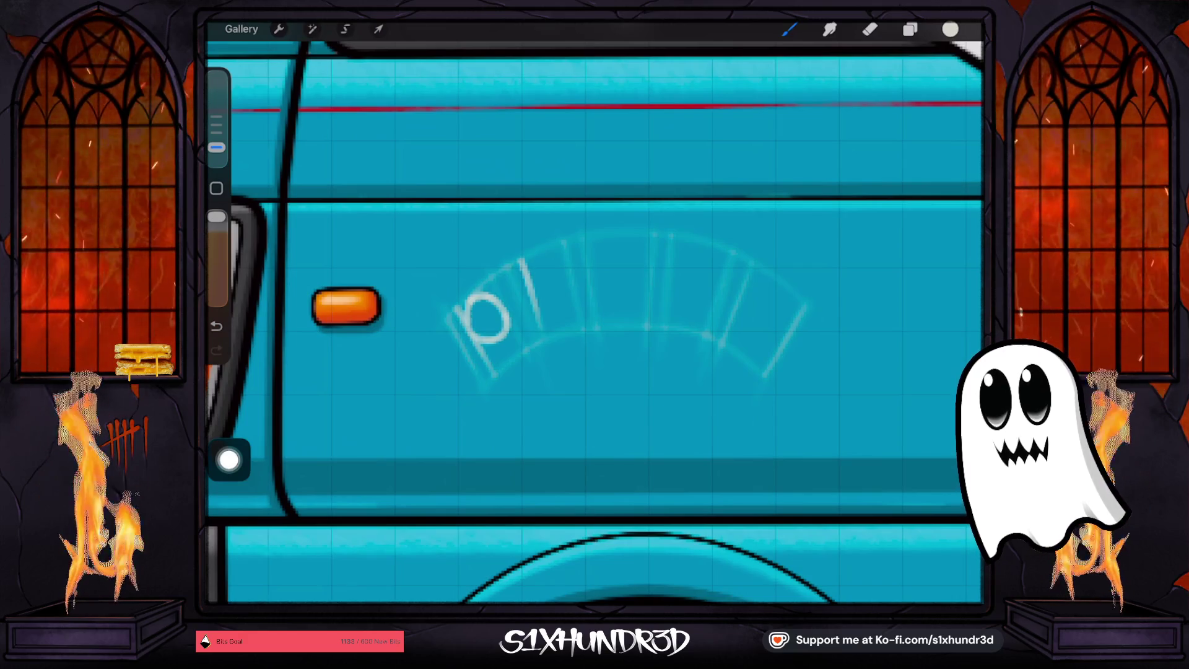
{"action": "key", "text": "ctrl+z"}
{"action": "mouse_move", "coordinate": [530, 261]}
{"action": "left_mouse_down"}
{"action": "mouse_move", "coordinate": [556, 335]}
{"action": "mouse_move", "coordinate": [579, 328]}
{"action": "left_mouse_up"}
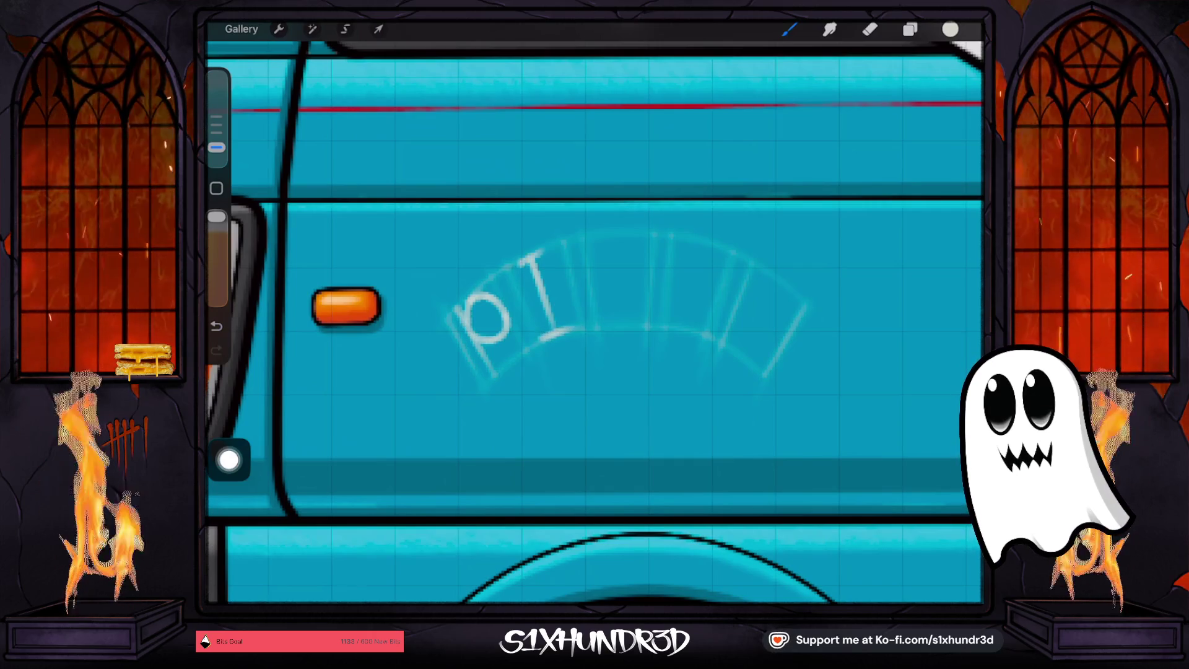
{"action": "scroll", "coordinate": [594, 310], "scroll_direction": "down", "scroll_amount": 5}
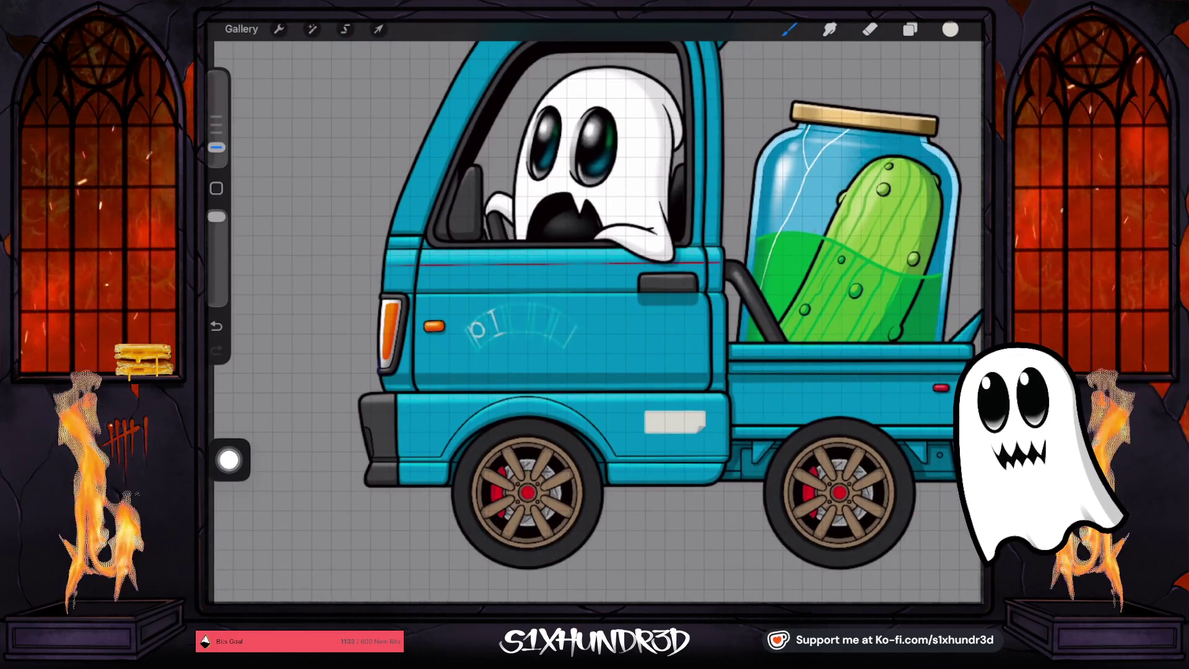
Clear the lettering from Layer 117 and undo the arch narrowing on Layer 116
{"action": "left_click", "coordinate": [909, 29]}
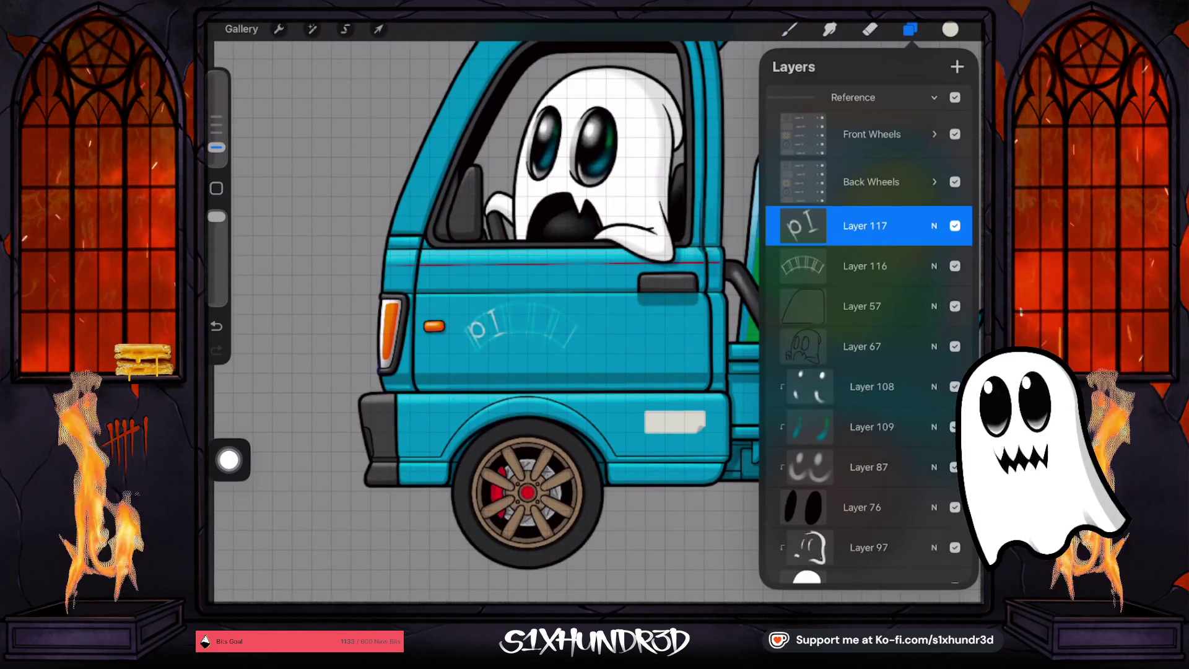
{"action": "left_click", "coordinate": [864, 225]}
{"action": "left_click", "coordinate": [674, 182]}
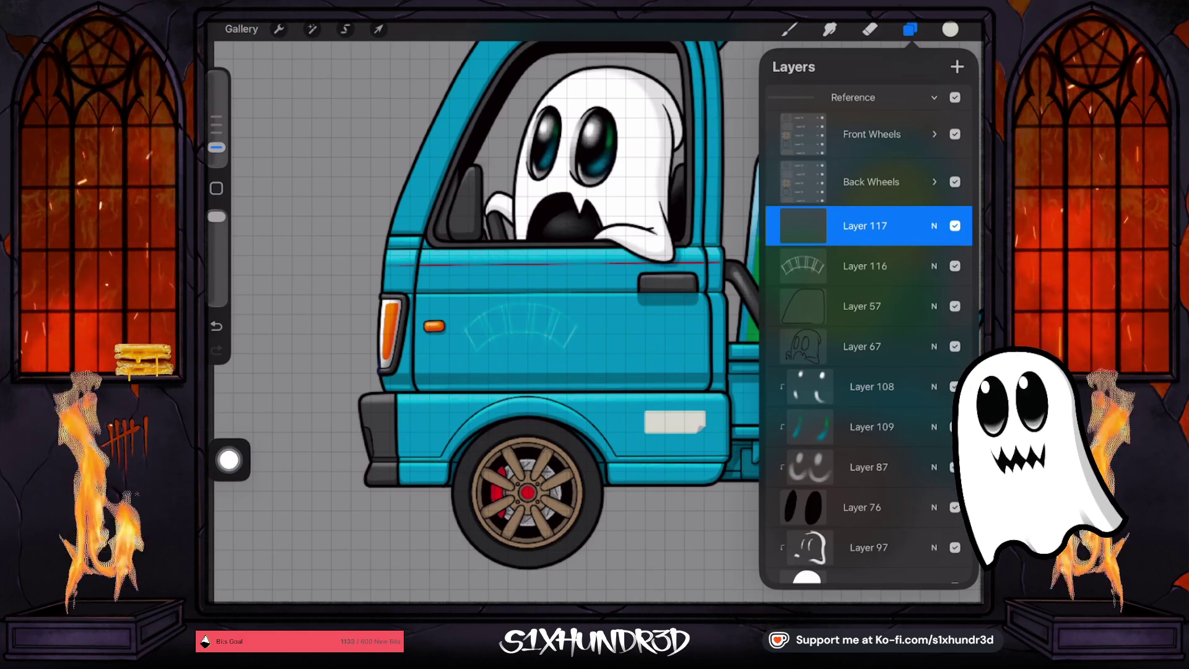
{"action": "left_click_drag", "start_coordinate": [483, 321], "coordinate": [470, 346]}
{"action": "left_click_drag", "start_coordinate": [490, 310], "coordinate": [503, 337]}
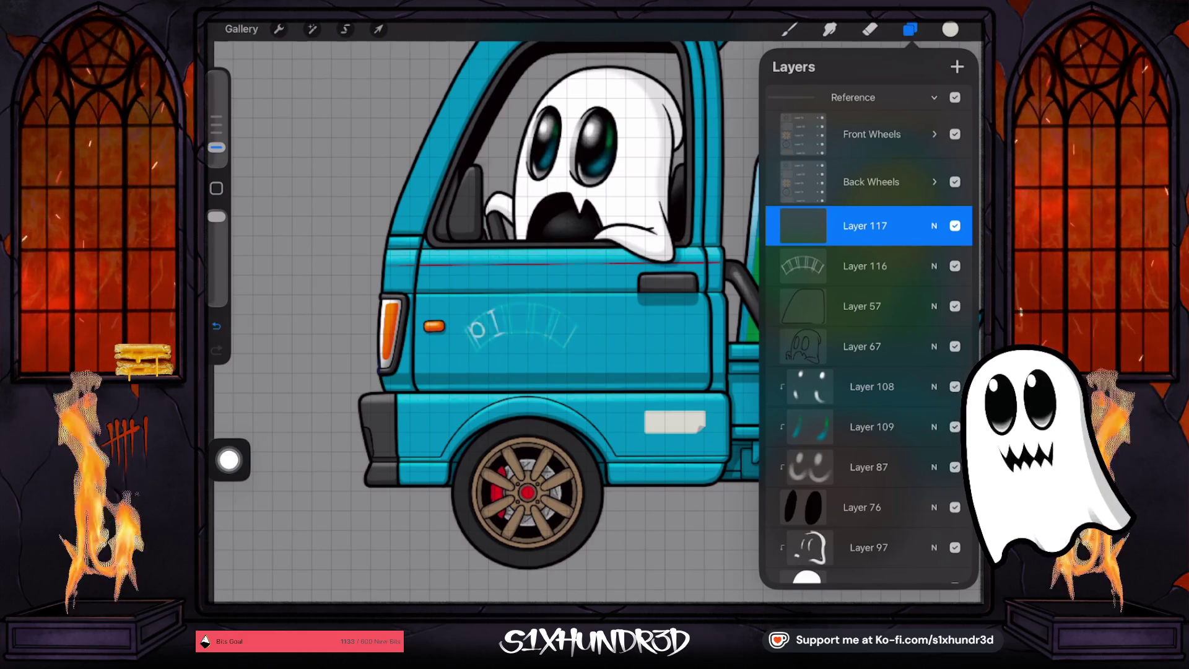
{"action": "key", "text": "ctrl+z"}
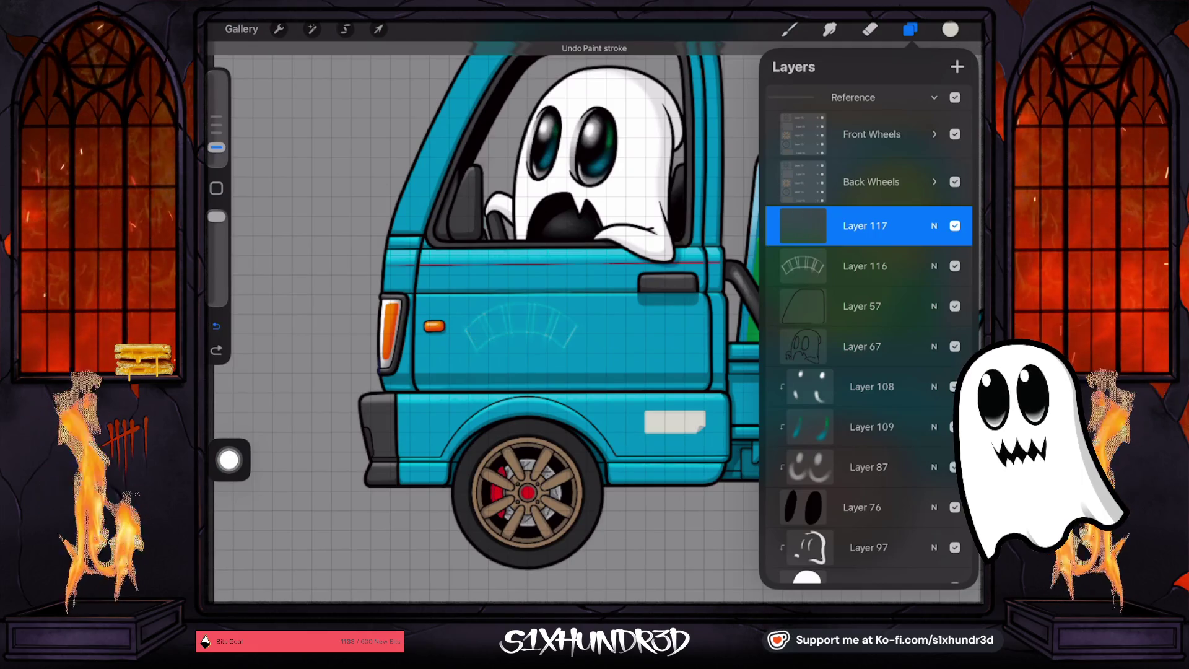
{"action": "left_click", "coordinate": [865, 266]}
{"action": "left_click", "coordinate": [217, 325]}
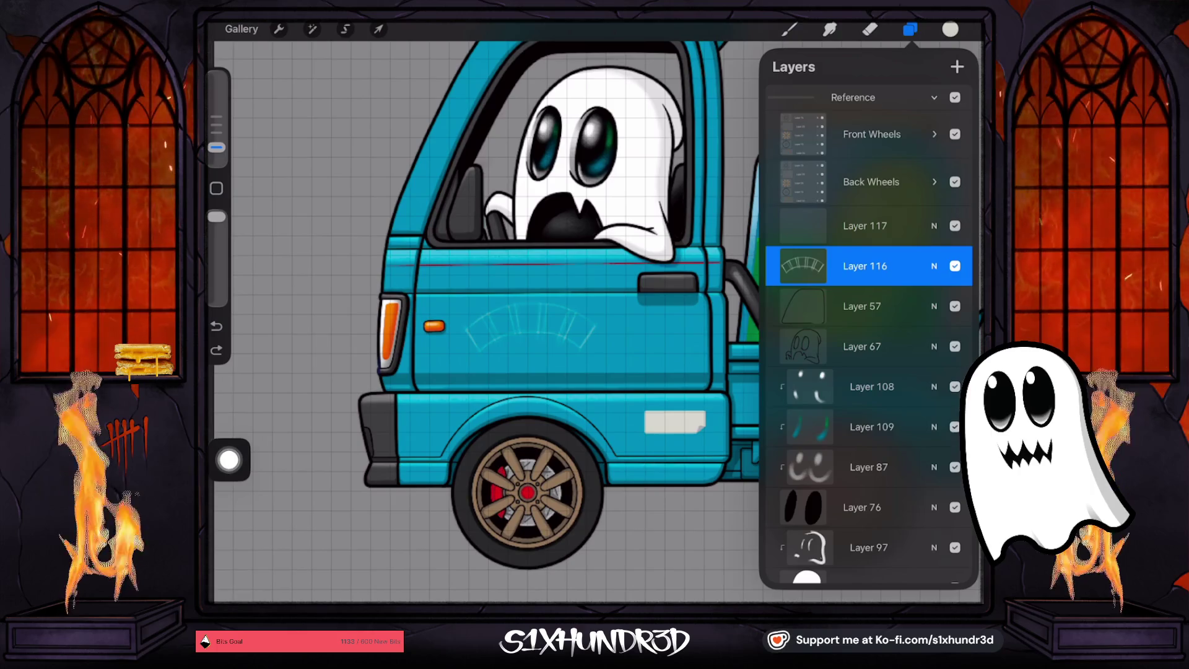
Reselect Layer 117 and choose the Brush Pen brush
{"action": "left_click", "coordinate": [865, 225]}
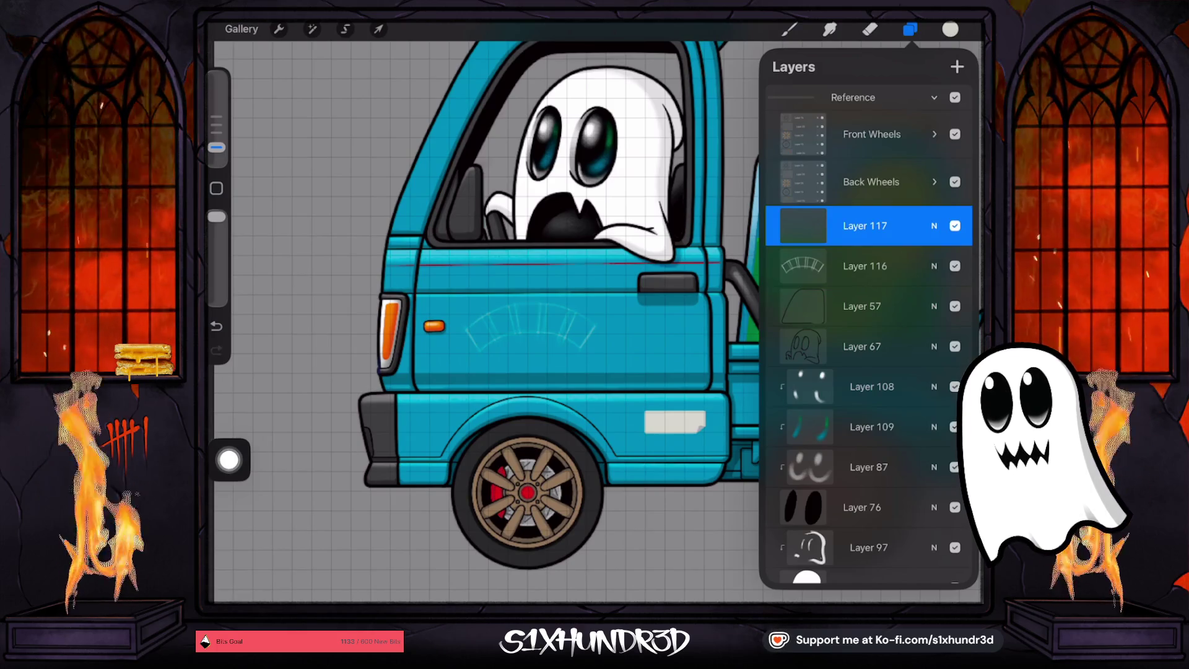
{"action": "left_click", "coordinate": [789, 29]}
{"action": "left_click", "coordinate": [837, 208]}
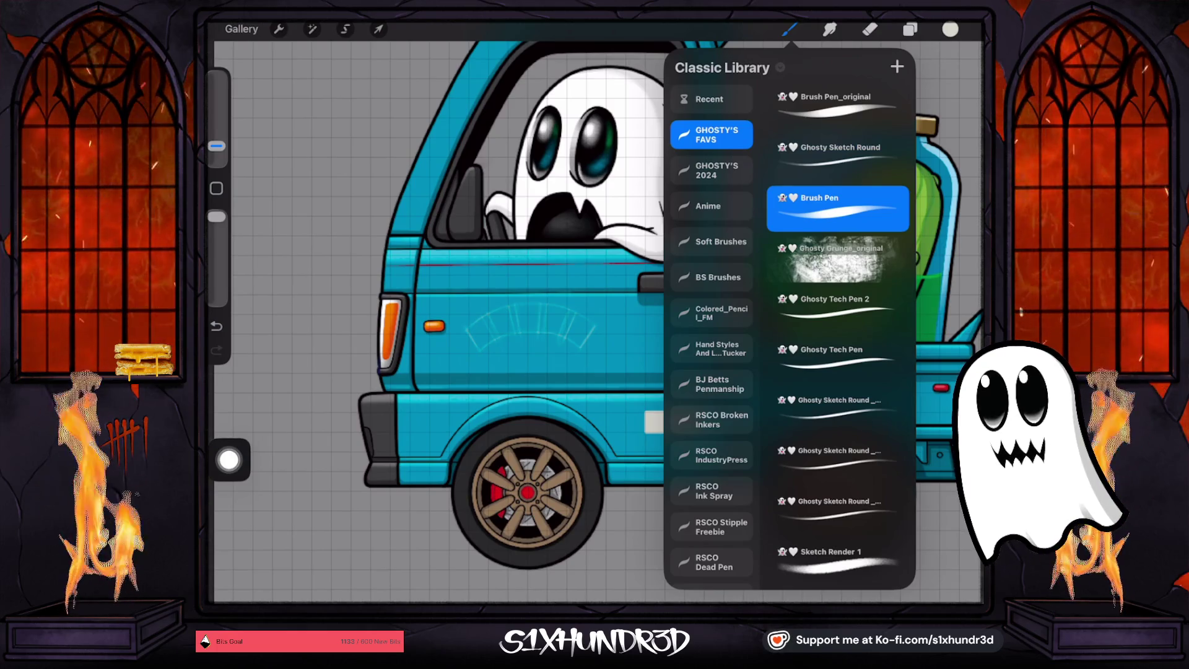
Test a stroke on the arch's first slat while sizing the Brush Pen to 3%
{"action": "left_click", "coordinate": [789, 29]}
{"action": "scroll", "coordinate": [594, 321], "scroll_direction": "up", "scroll_amount": 5}
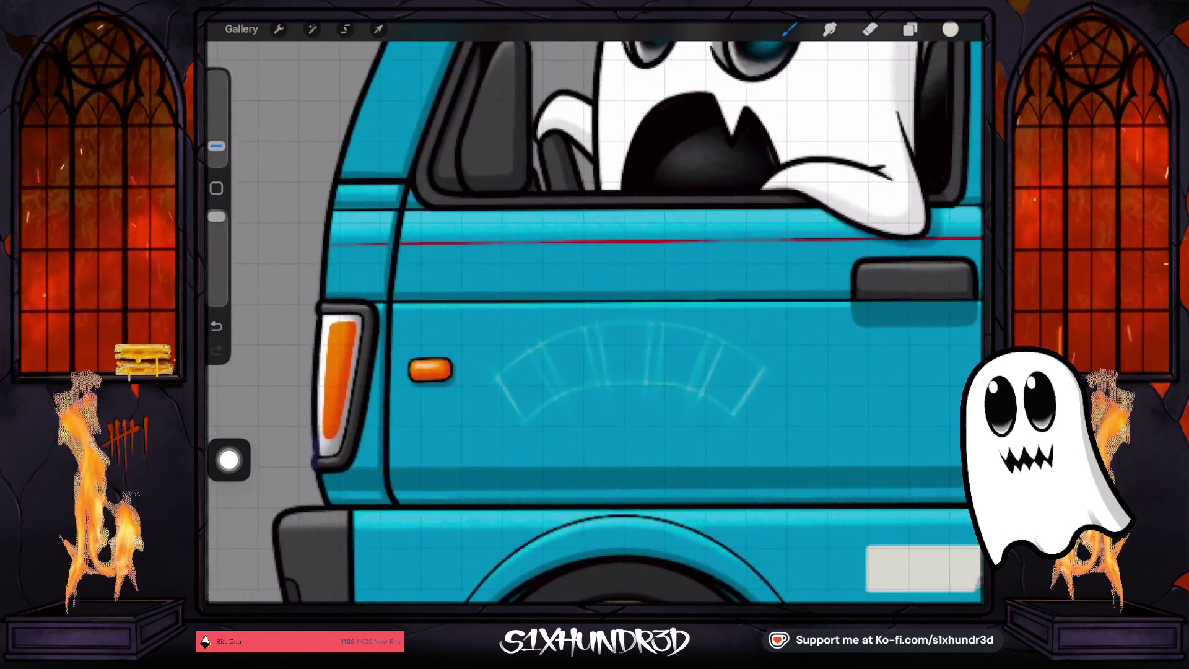
{"action": "scroll", "coordinate": [600, 458], "scroll_direction": "up", "scroll_amount": 3}
{"action": "left_click_drag", "start_coordinate": [475, 348], "coordinate": [509, 401]}
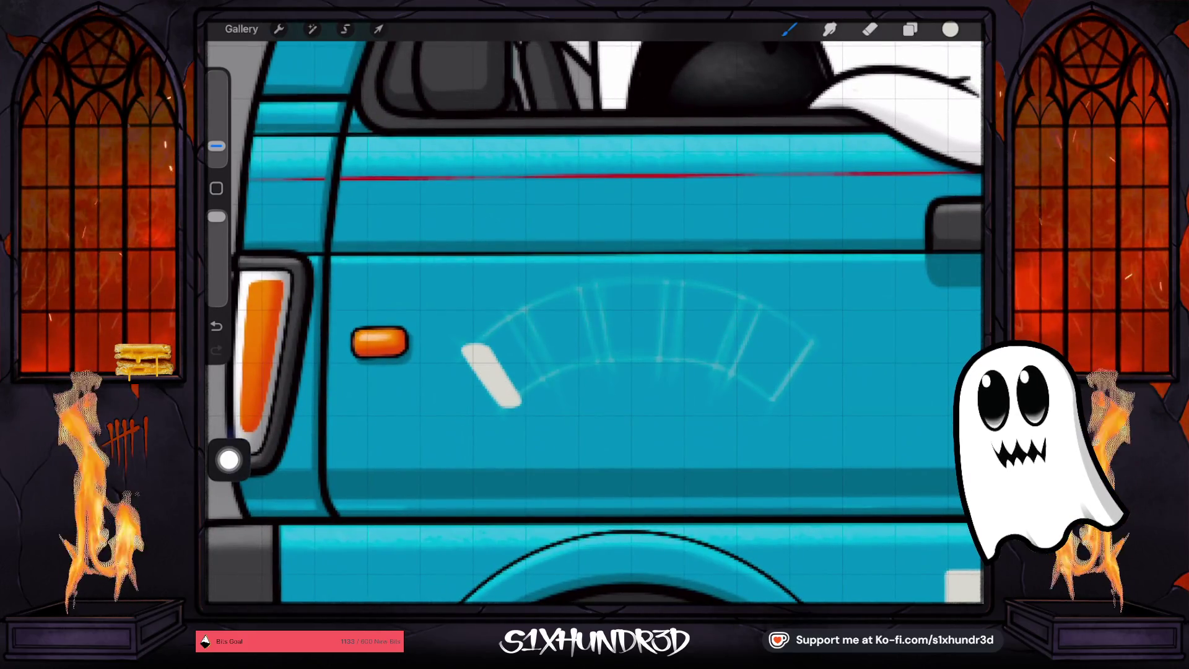
{"action": "left_click_drag", "start_coordinate": [216, 146], "coordinate": [216, 153]}
{"action": "key", "text": "ctrl+z"}
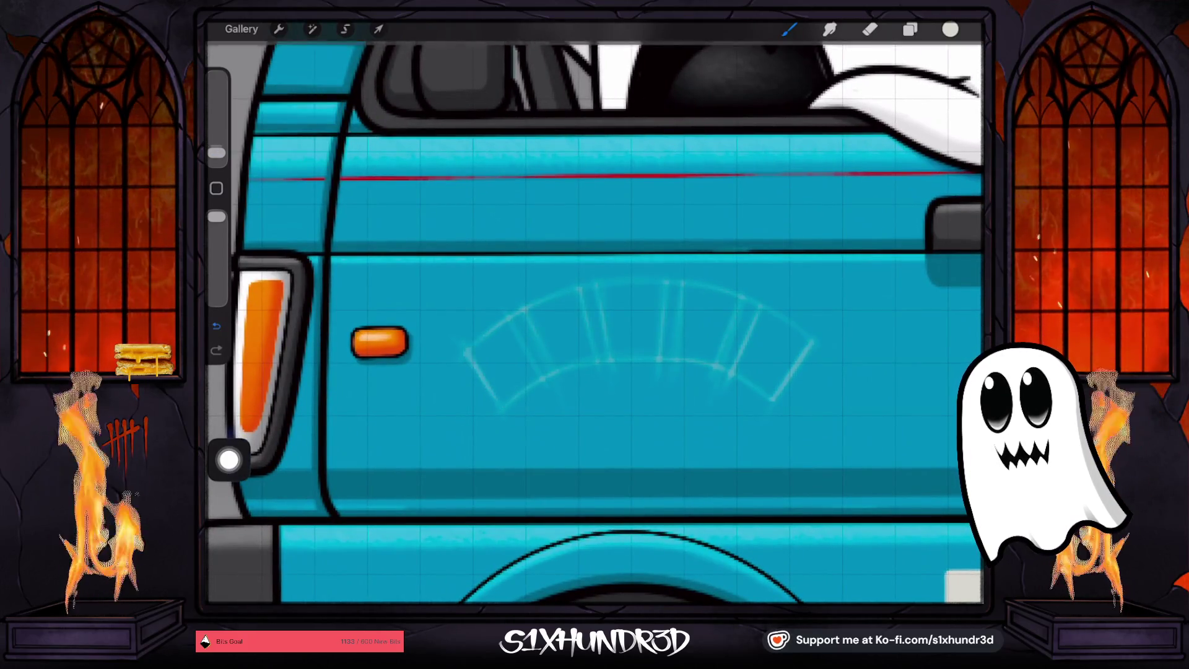
{"action": "left_click_drag", "start_coordinate": [473, 344], "coordinate": [508, 399]}
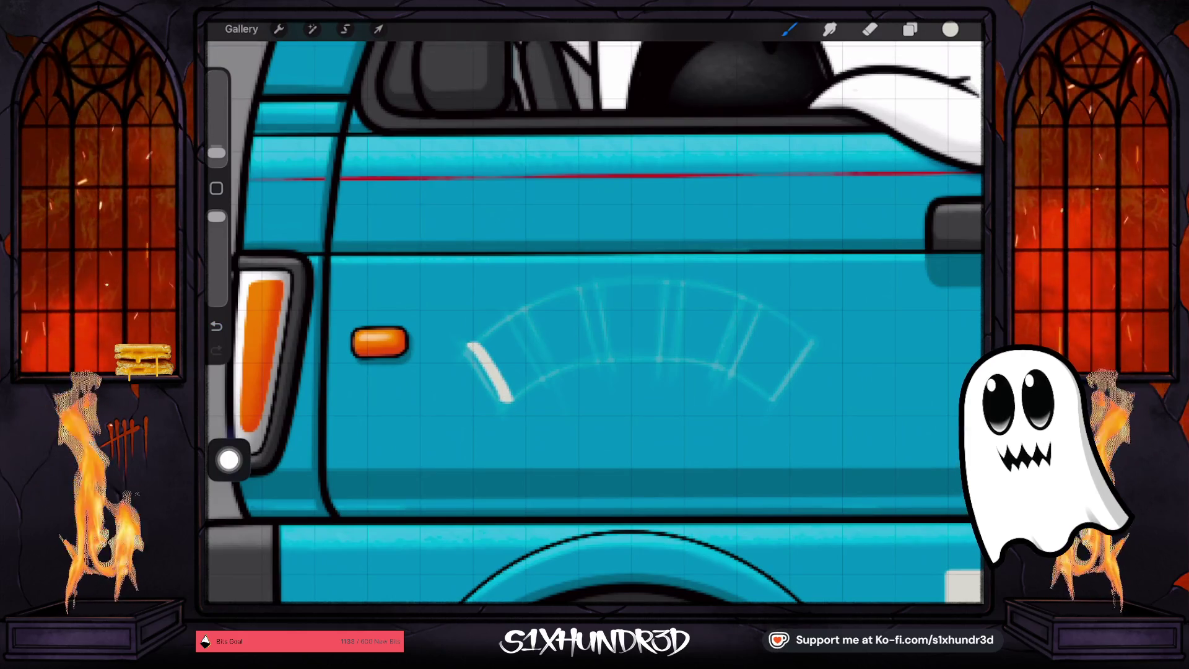
{"action": "left_click_drag", "start_coordinate": [216, 152], "coordinate": [216, 146]}
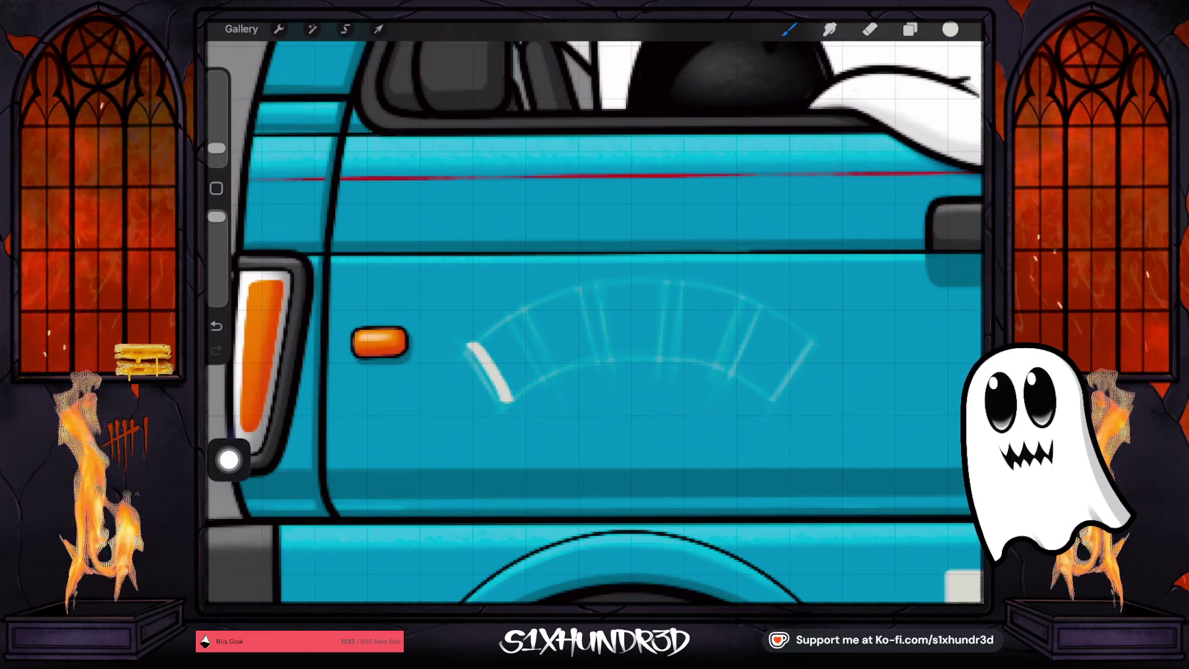
{"action": "left_click", "coordinate": [216, 327]}
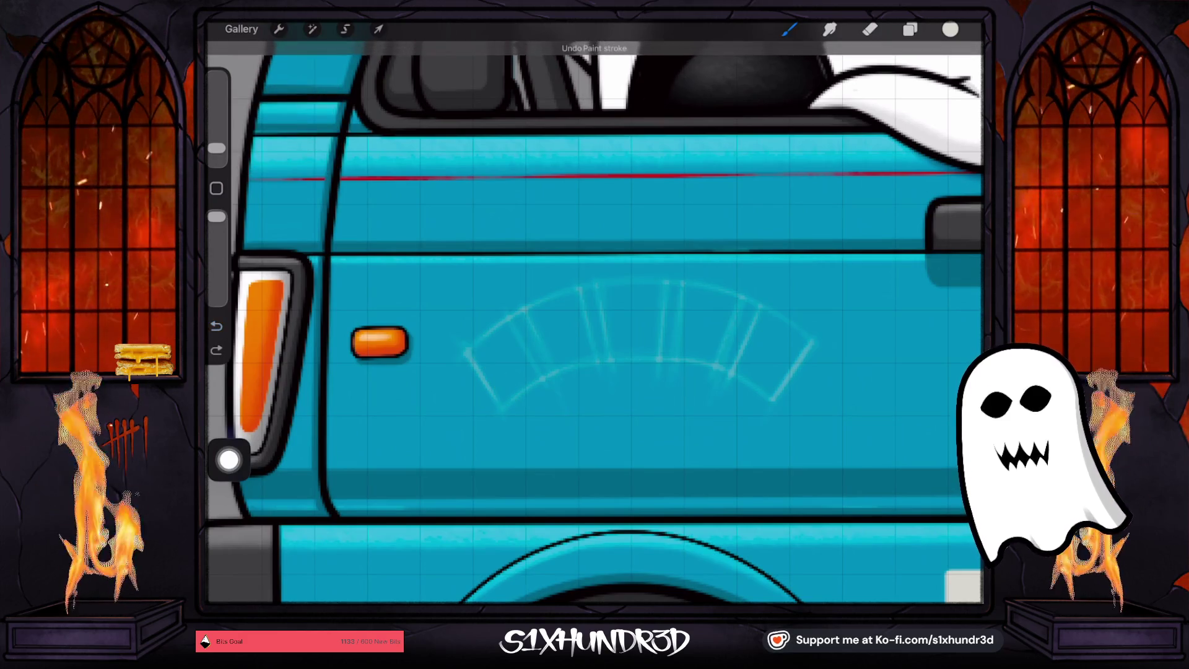
{"action": "left_click", "coordinate": [217, 148]}
Letter a trial p and l in the opening slats, redrawing strokes several times
{"action": "mouse_move", "coordinate": [486, 339]}
{"action": "left_mouse_down"}
{"action": "mouse_move", "coordinate": [471, 345]}
{"action": "mouse_move", "coordinate": [513, 406]}
{"action": "left_mouse_up"}
{"action": "key", "text": "ctrl+z"}
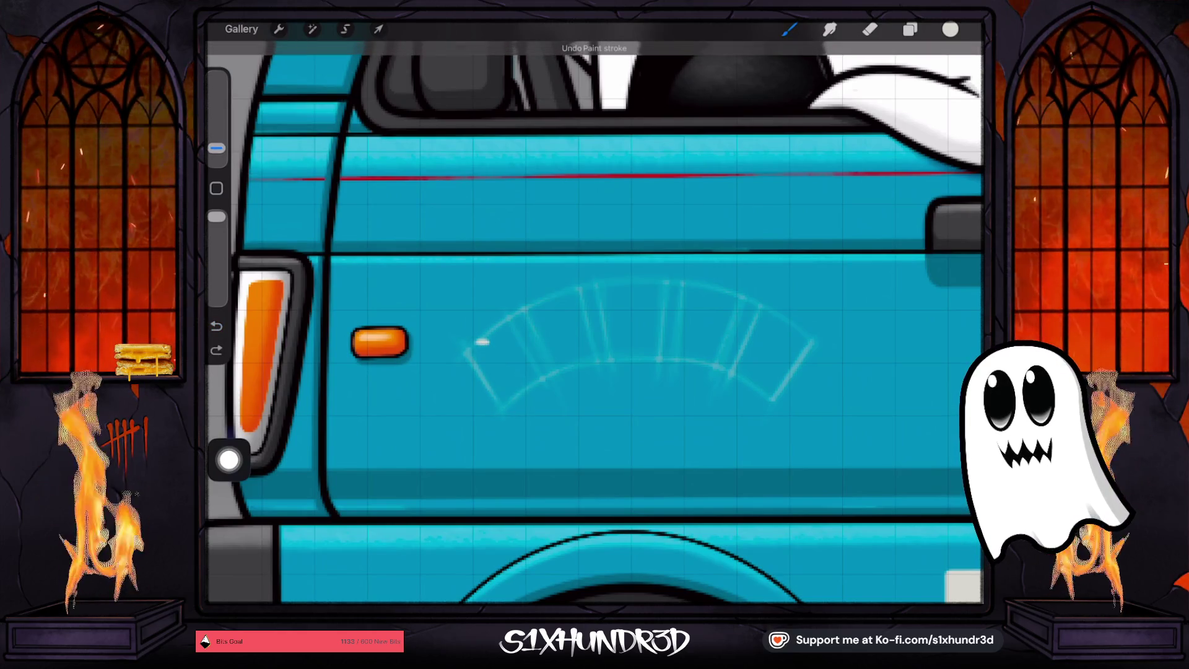
{"action": "left_click", "coordinate": [217, 149]}
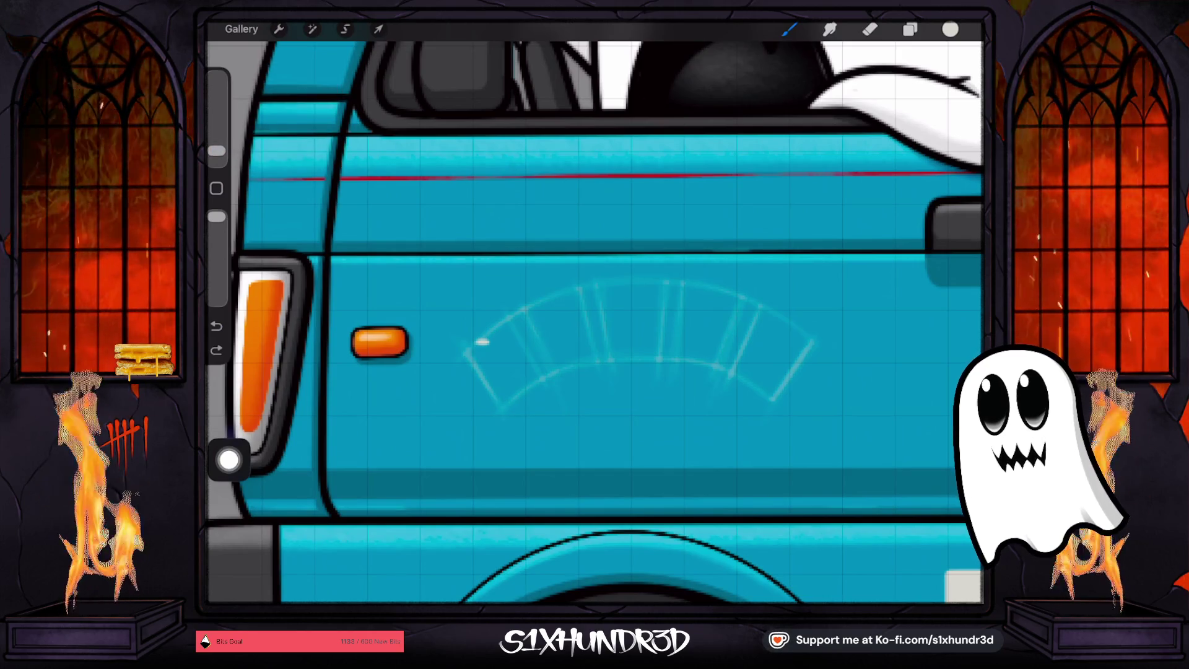
{"action": "left_click_drag", "start_coordinate": [482, 341], "coordinate": [514, 401]}
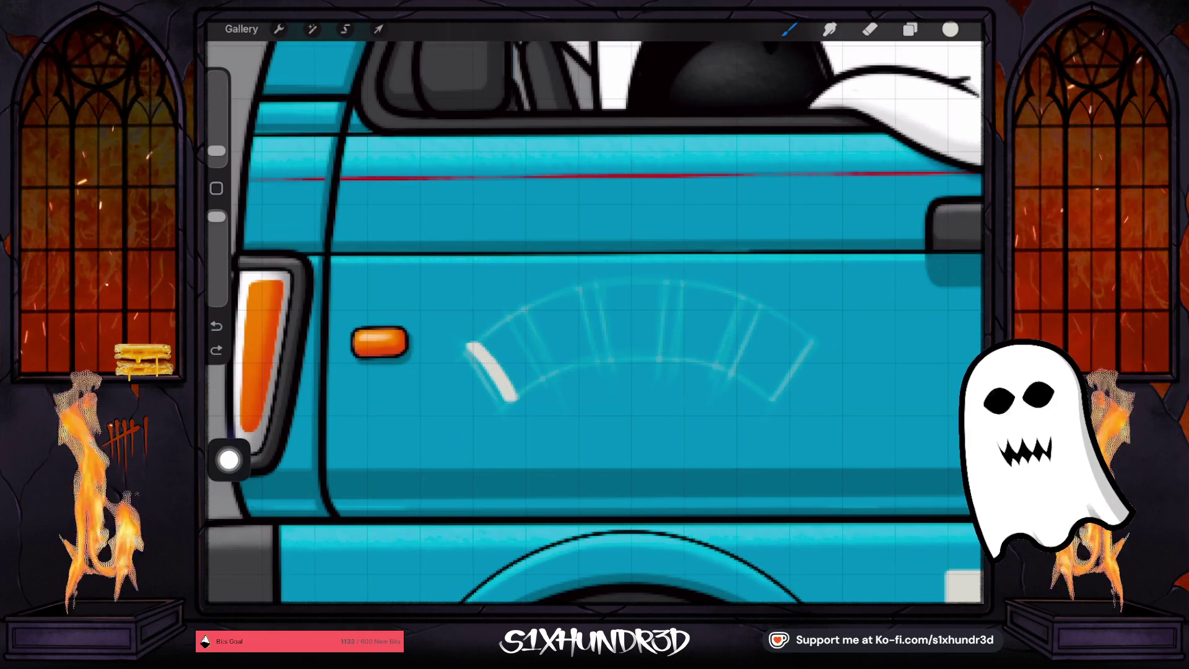
{"action": "key", "text": "ctrl+z"}
{"action": "left_click_drag", "start_coordinate": [469, 343], "coordinate": [522, 398]}
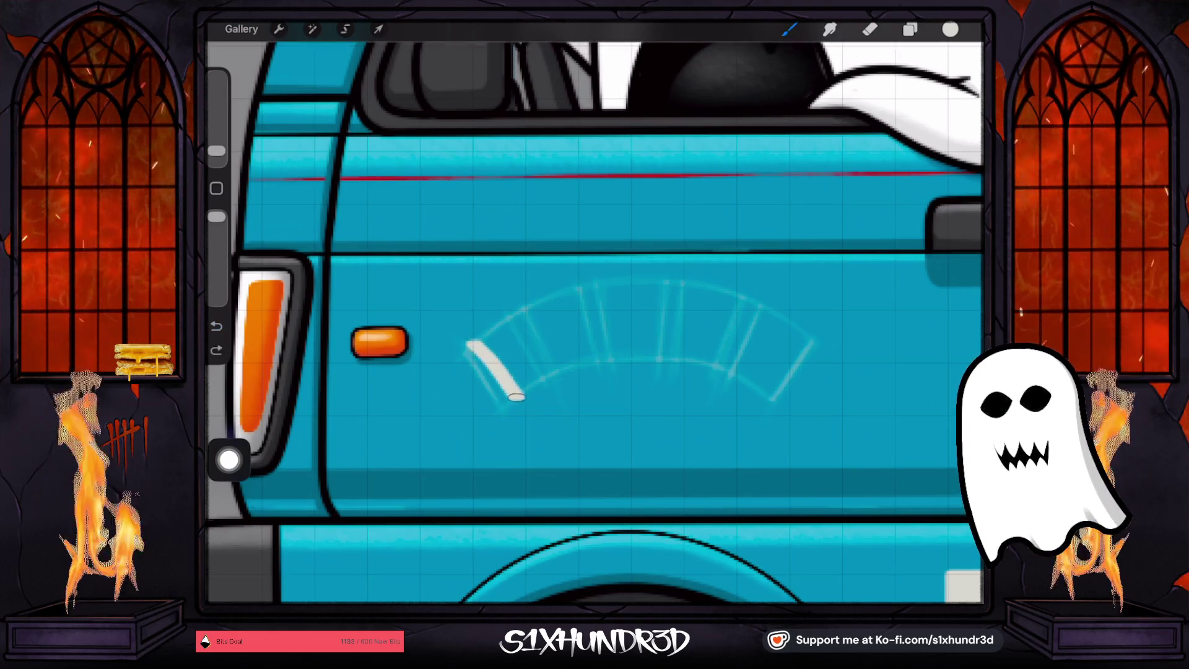
{"action": "key", "text": "ctrl+z"}
{"action": "left_click_drag", "start_coordinate": [469, 342], "coordinate": [514, 402]}
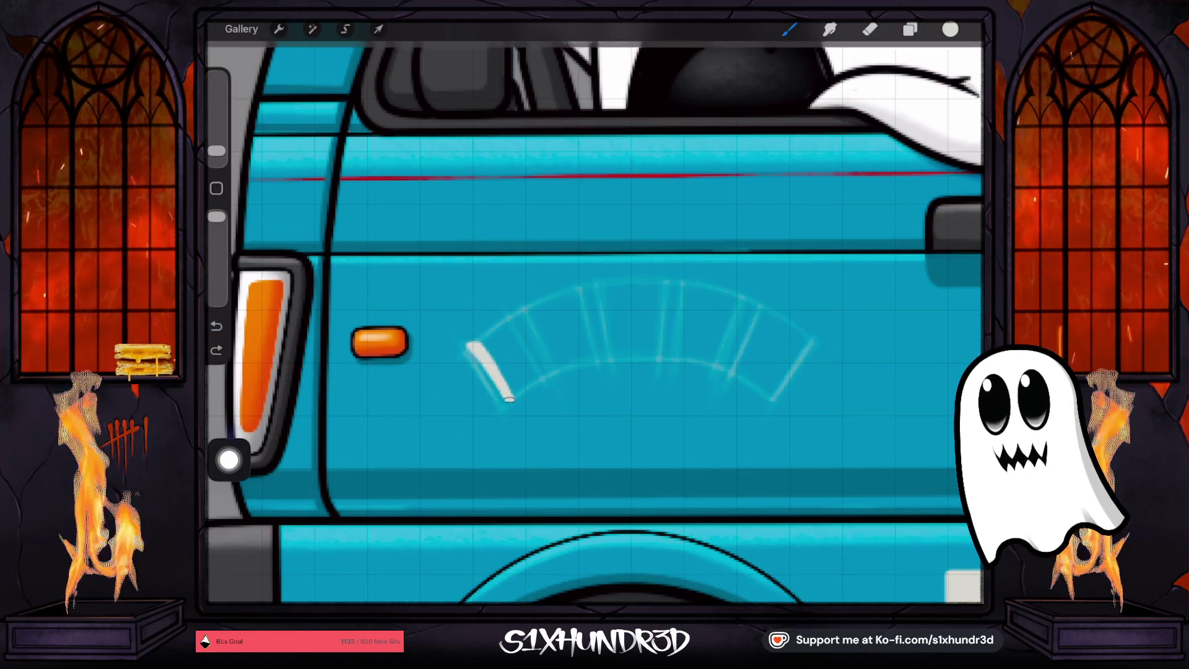
{"action": "mouse_move", "coordinate": [485, 355]}
{"action": "left_mouse_down"}
{"action": "mouse_move", "coordinate": [504, 328]}
{"action": "mouse_move", "coordinate": [525, 365]}
{"action": "left_mouse_up"}
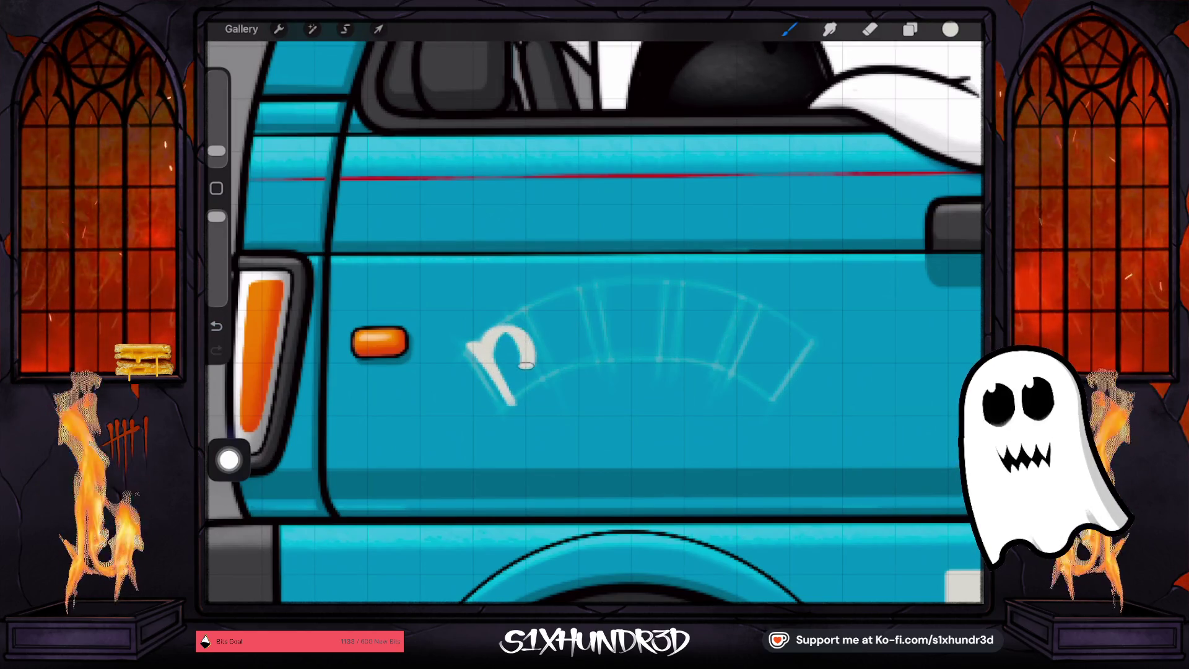
{"action": "left_click_drag", "start_coordinate": [533, 302], "coordinate": [566, 370]}
{"action": "left_click_drag", "start_coordinate": [572, 289], "coordinate": [593, 351]}
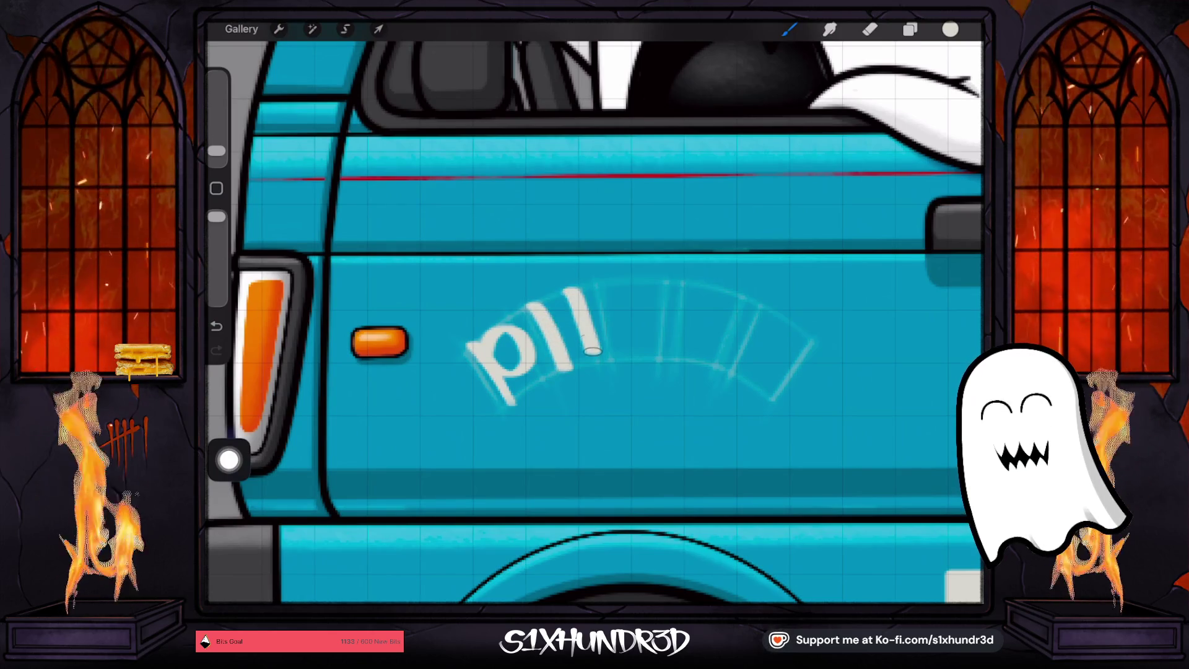
{"action": "key", "text": "ctrl+z"}
{"action": "key", "text": "ctrl+z"}
{"action": "key", "text": "ctrl+z"}
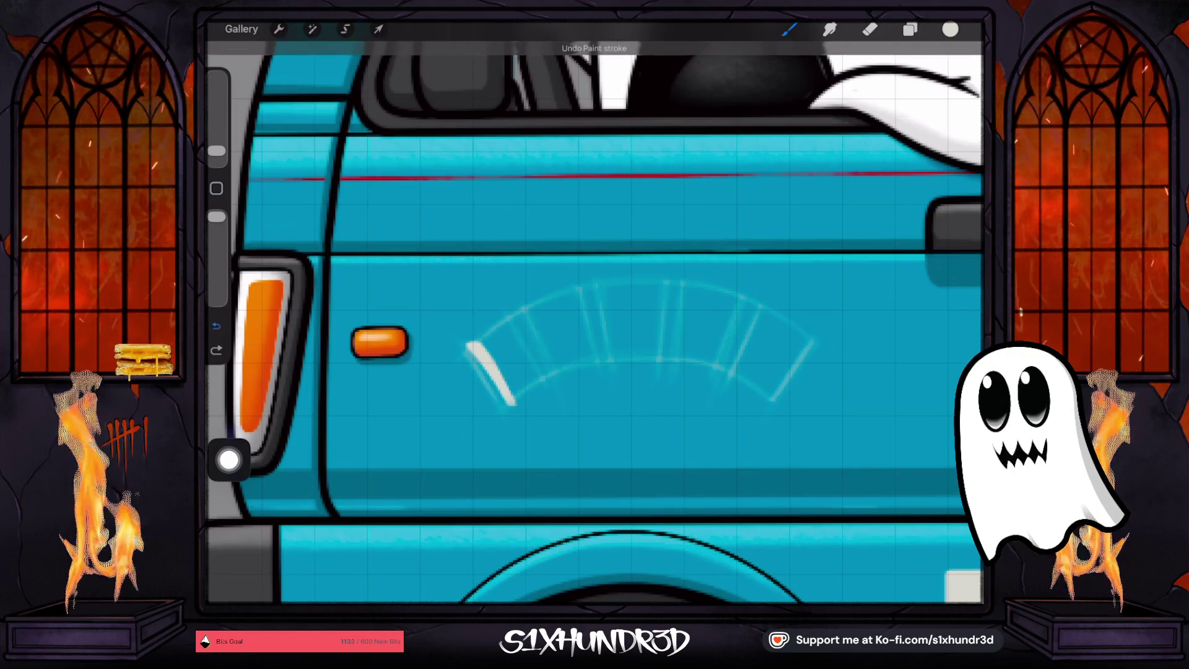
Redraw the P and I, then add the K and remaining letters through the final L
{"action": "left_click_drag", "start_coordinate": [492, 329], "coordinate": [533, 390]}
{"action": "mouse_move", "coordinate": [522, 348]}
{"action": "left_mouse_down"}
{"action": "mouse_move", "coordinate": [507, 322]}
{"action": "mouse_move", "coordinate": [561, 325]}
{"action": "mouse_move", "coordinate": [527, 358]}
{"action": "left_mouse_up"}
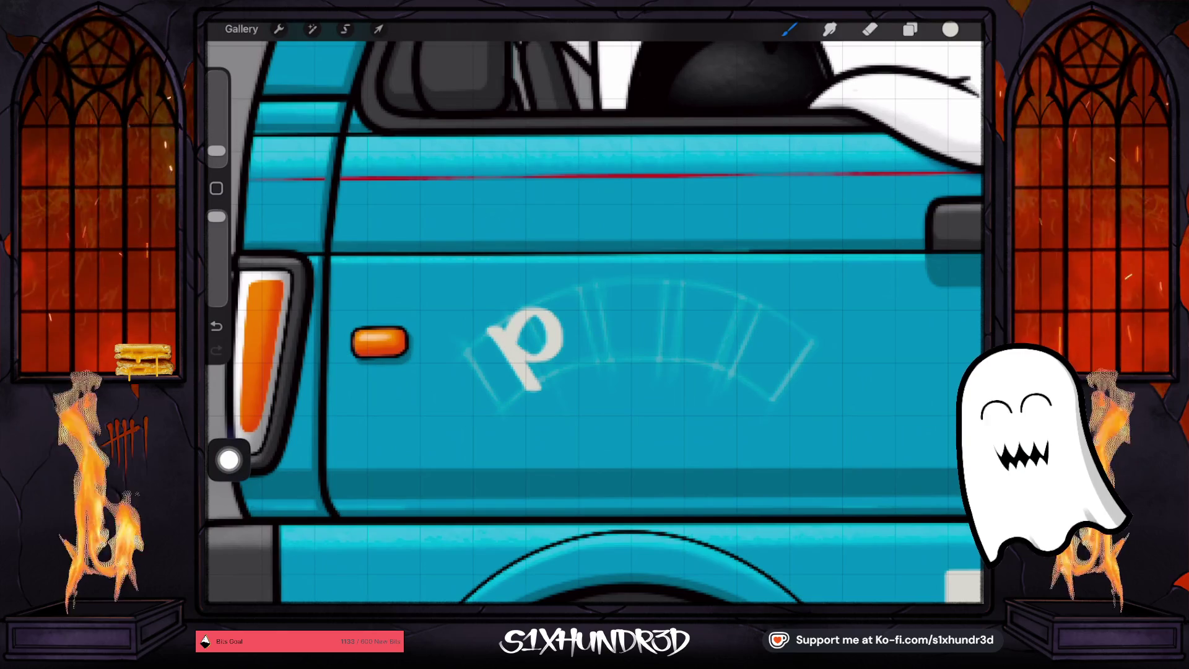
{"action": "left_click_drag", "start_coordinate": [559, 296], "coordinate": [582, 362]}
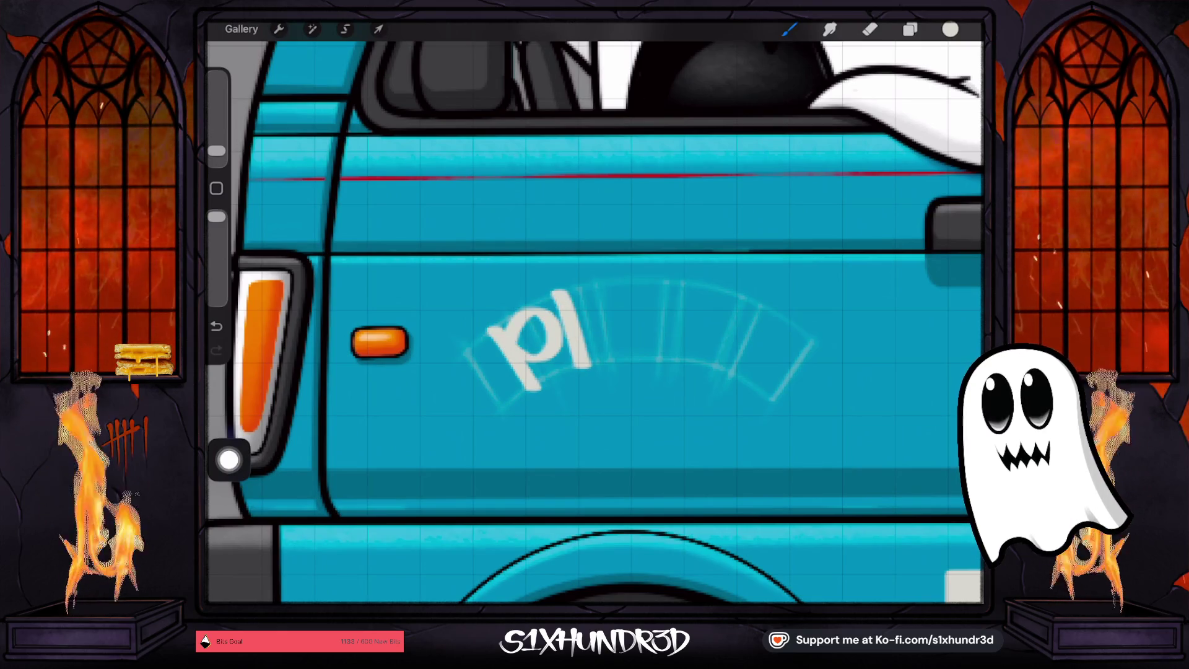
{"action": "left_click_drag", "start_coordinate": [574, 286], "coordinate": [639, 320]}
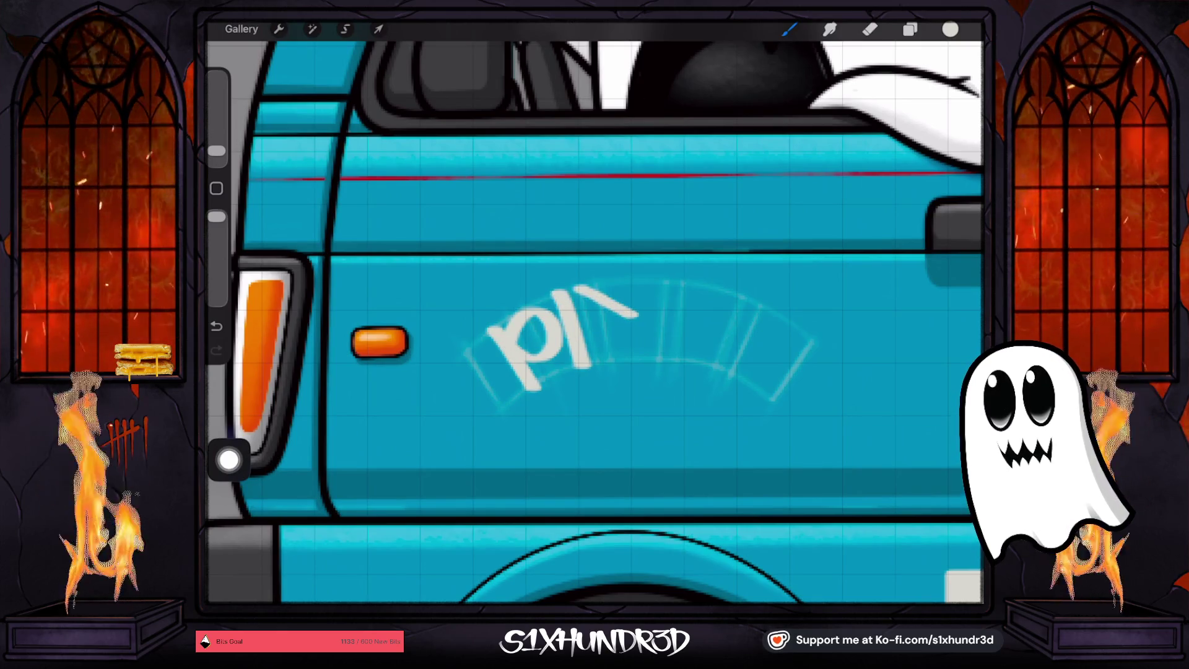
{"action": "left_click", "coordinate": [216, 326]}
{"action": "left_click_drag", "start_coordinate": [588, 283], "coordinate": [608, 359]}
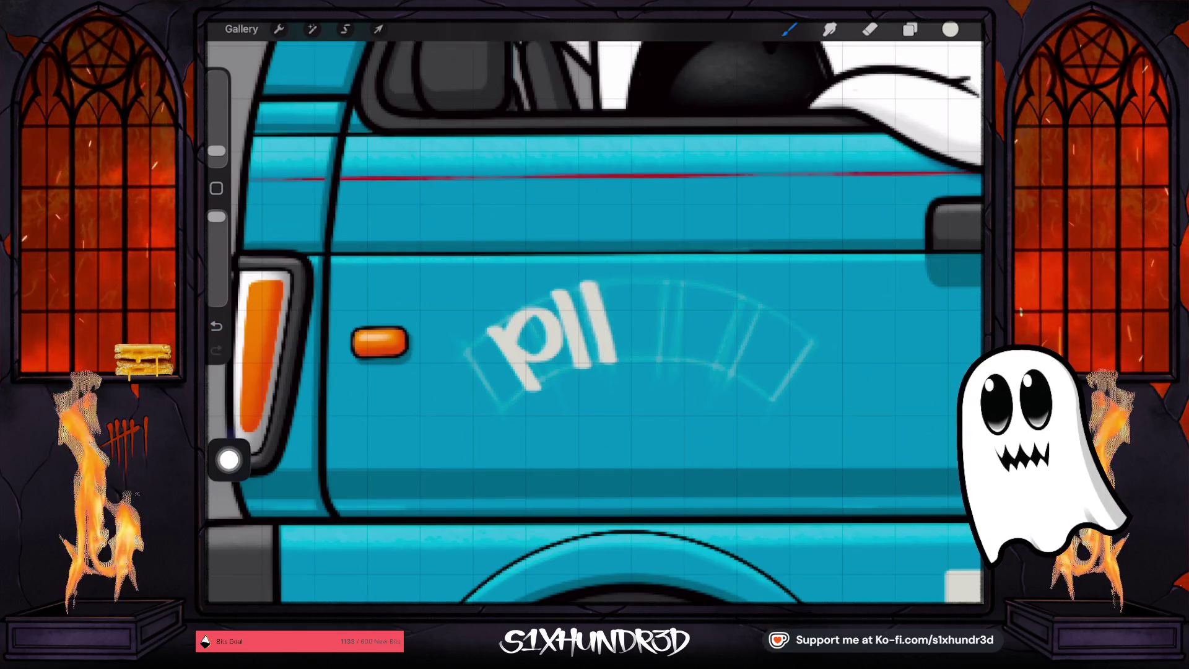
{"action": "mouse_move", "coordinate": [635, 281]}
{"action": "left_mouse_down"}
{"action": "mouse_move", "coordinate": [601, 329]}
{"action": "mouse_move", "coordinate": [659, 360]}
{"action": "mouse_move", "coordinate": [659, 312]}
{"action": "mouse_move", "coordinate": [700, 291]}
{"action": "mouse_move", "coordinate": [693, 352]}
{"action": "left_mouse_up"}
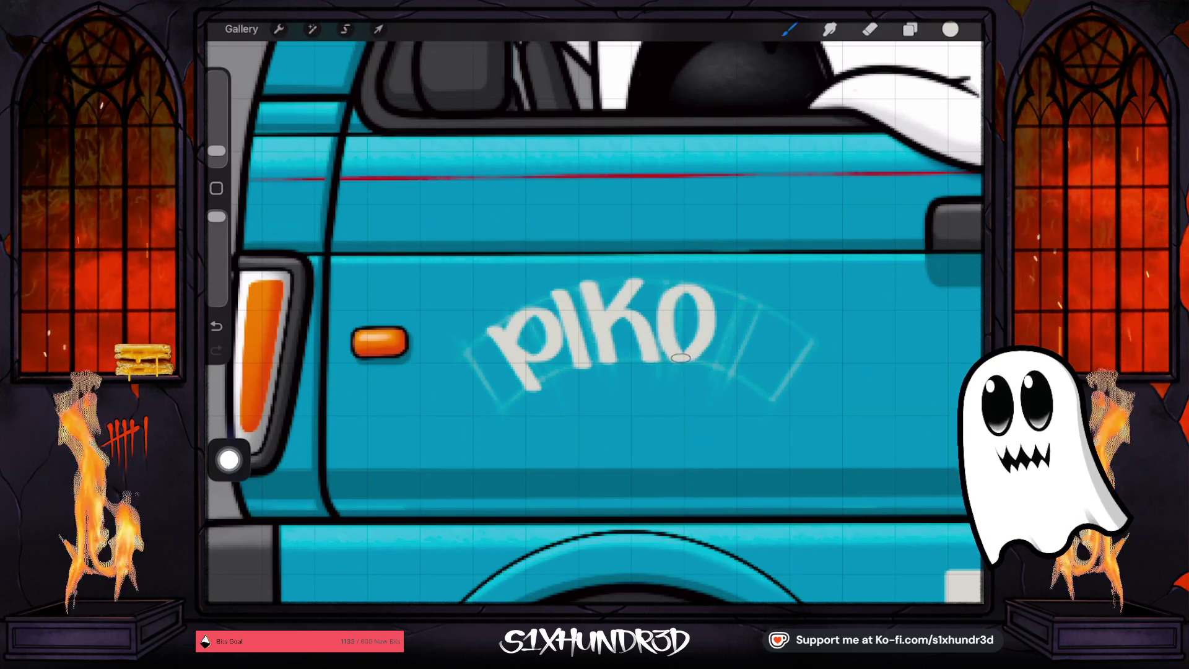
{"action": "mouse_move", "coordinate": [736, 297]}
{"action": "left_mouse_down"}
{"action": "mouse_move", "coordinate": [723, 345]}
{"action": "mouse_move", "coordinate": [754, 381]}
{"action": "left_mouse_up"}
{"action": "left_click", "coordinate": [715, 360]}
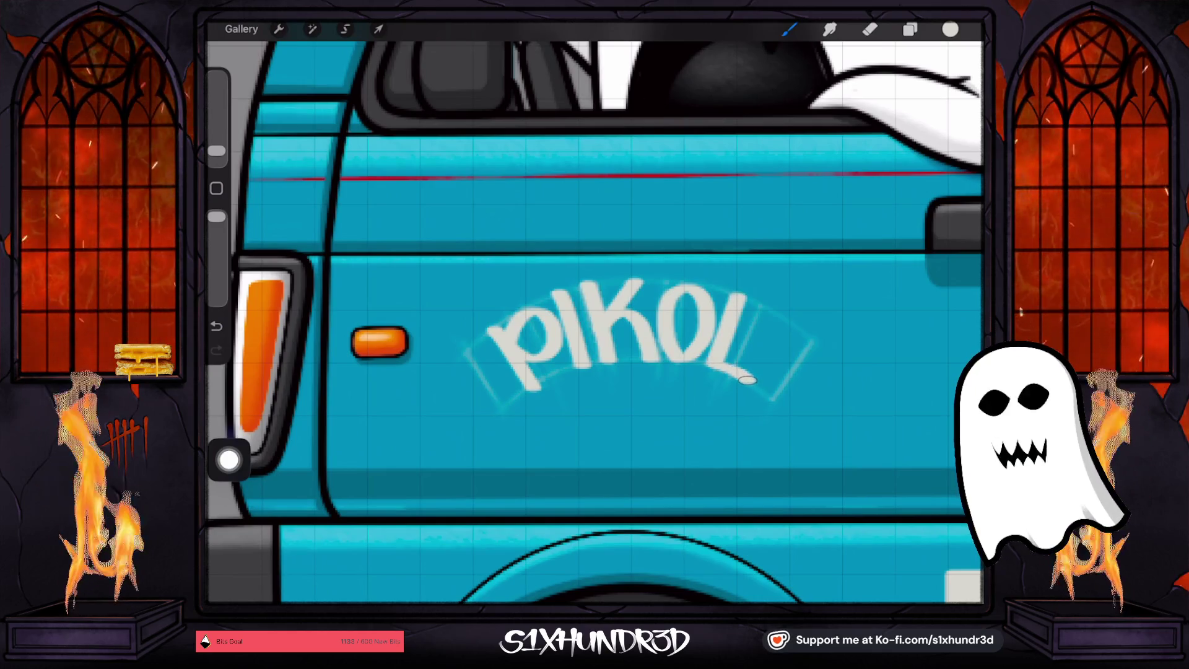
{"action": "scroll", "coordinate": [594, 310], "scroll_direction": "down", "scroll_amount": 5}
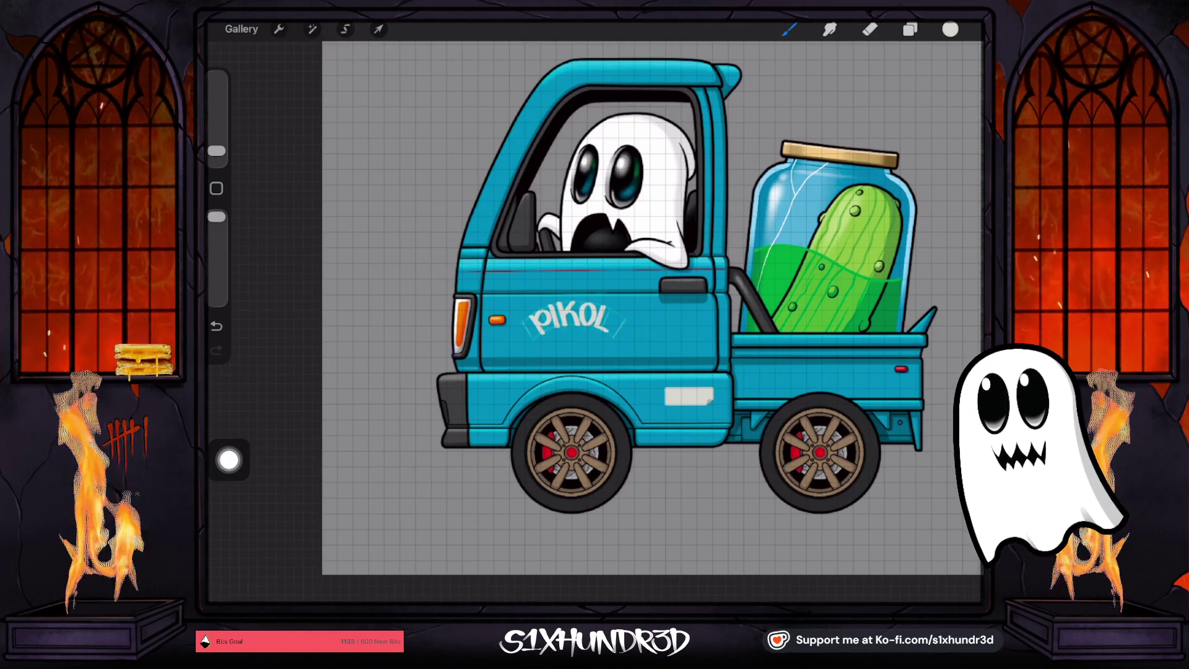
Undo the PIKOL letter strokes on the truck door
{"action": "scroll", "coordinate": [575, 322], "scroll_direction": "up", "scroll_amount": 5}
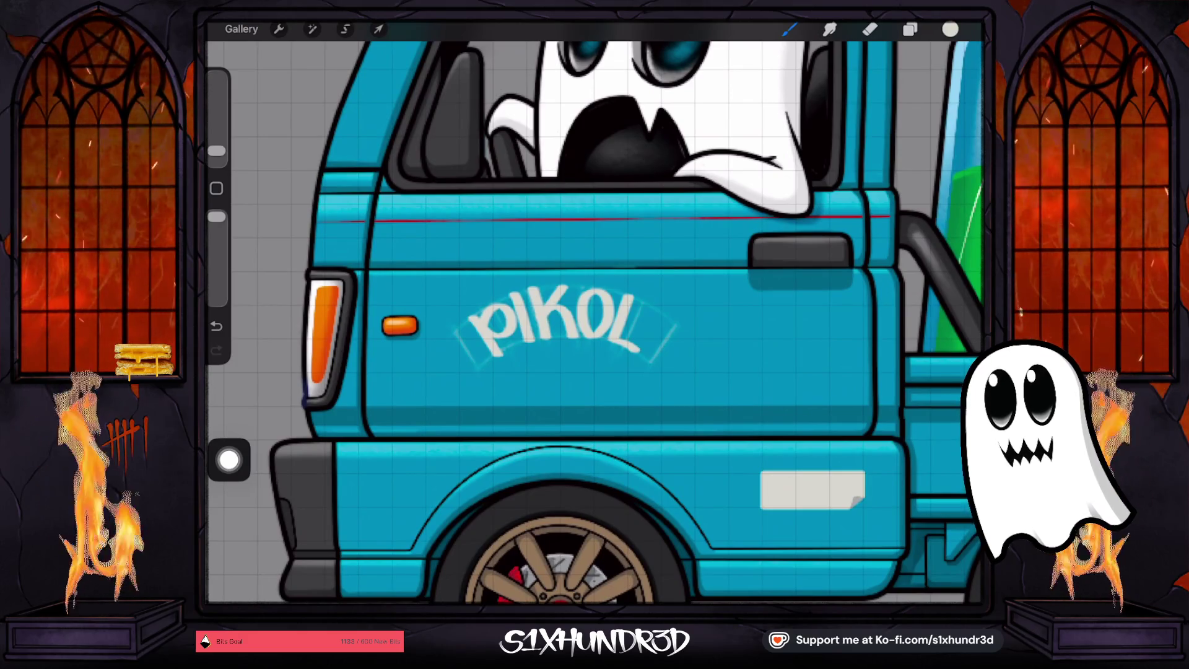
{"action": "key", "text": "ctrl+z"}
{"action": "key", "text": "ctrl+z"}
{"action": "key", "text": "ctrl+z"}
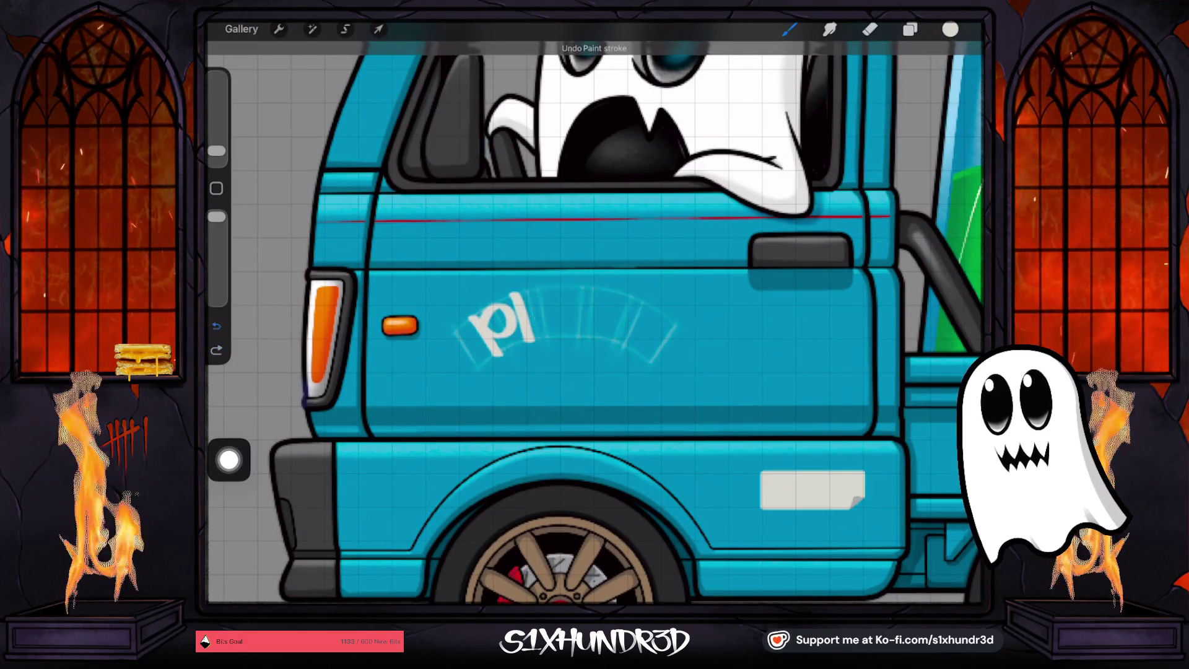
{"action": "key", "text": "ctrl+z"}
{"action": "key", "text": "ctrl+z"}
{"action": "scroll", "coordinate": [594, 309], "scroll_direction": "up", "scroll_amount": 3}
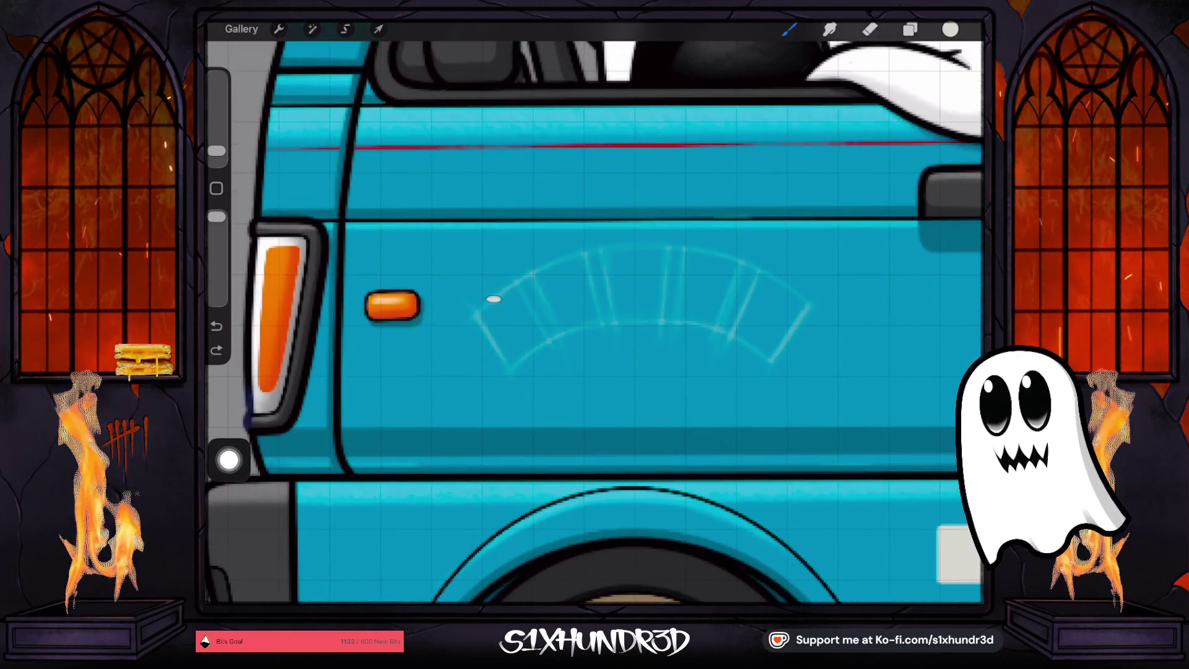
Brush the letters P, I, C and K in white inside the arched guide
{"action": "left_click_drag", "start_coordinate": [494, 298], "coordinate": [530, 358]}
{"action": "mouse_move", "coordinate": [508, 316]}
{"action": "left_mouse_down"}
{"action": "mouse_move", "coordinate": [520, 283]}
{"action": "mouse_move", "coordinate": [552, 305]}
{"action": "mouse_move", "coordinate": [515, 331]}
{"action": "mouse_move", "coordinate": [504, 315]}
{"action": "left_mouse_up"}
{"action": "left_click_drag", "start_coordinate": [547, 269], "coordinate": [581, 335]}
{"action": "mouse_move", "coordinate": [594, 257]}
{"action": "left_mouse_down"}
{"action": "mouse_move", "coordinate": [566, 288]}
{"action": "mouse_move", "coordinate": [613, 325]}
{"action": "mouse_move", "coordinate": [615, 297]}
{"action": "left_mouse_up"}
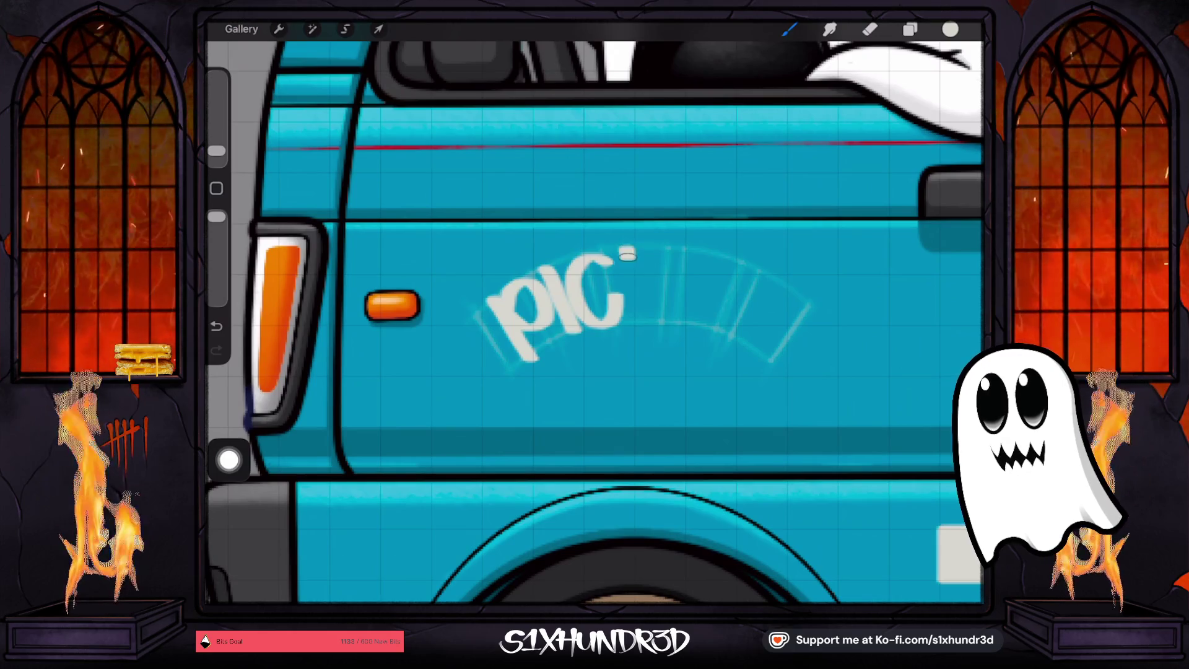
{"action": "left_click_drag", "start_coordinate": [627, 255], "coordinate": [634, 320]}
{"action": "mouse_move", "coordinate": [668, 250]}
{"action": "left_mouse_down"}
{"action": "mouse_move", "coordinate": [640, 283]}
{"action": "mouse_move", "coordinate": [681, 325]}
{"action": "left_mouse_up"}
Finish the word with a capital E, replacing a stray lowercase e
{"action": "mouse_move", "coordinate": [698, 254]}
{"action": "left_mouse_down"}
{"action": "mouse_move", "coordinate": [691, 318]}
{"action": "mouse_move", "coordinate": [769, 286]}
{"action": "mouse_move", "coordinate": [734, 268]}
{"action": "mouse_move", "coordinate": [727, 332]}
{"action": "mouse_move", "coordinate": [755, 322]}
{"action": "left_mouse_up"}
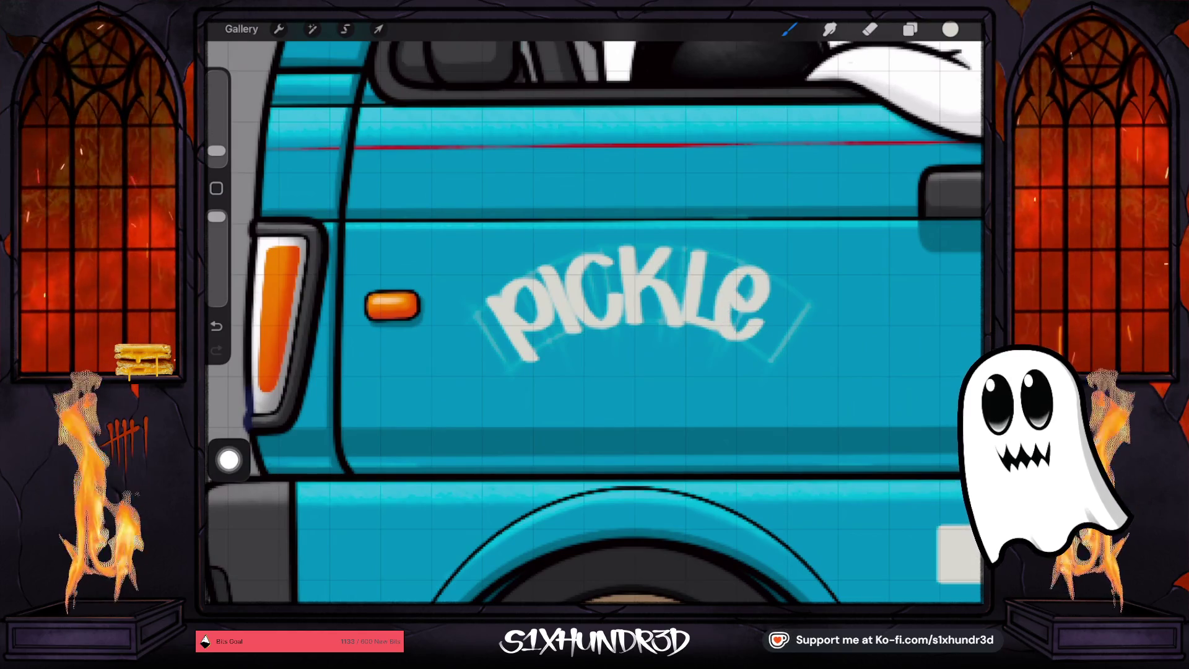
{"action": "key", "text": "ctrl+z"}
{"action": "scroll", "coordinate": [595, 309], "scroll_direction": "up", "scroll_amount": 2}
{"action": "mouse_move", "coordinate": [668, 233]}
{"action": "left_mouse_down"}
{"action": "mouse_move", "coordinate": [638, 309]}
{"action": "mouse_move", "coordinate": [675, 329]}
{"action": "left_mouse_up"}
{"action": "left_click_drag", "start_coordinate": [647, 272], "coordinate": [696, 293]}
{"action": "left_click_drag", "start_coordinate": [666, 234], "coordinate": [698, 254]}
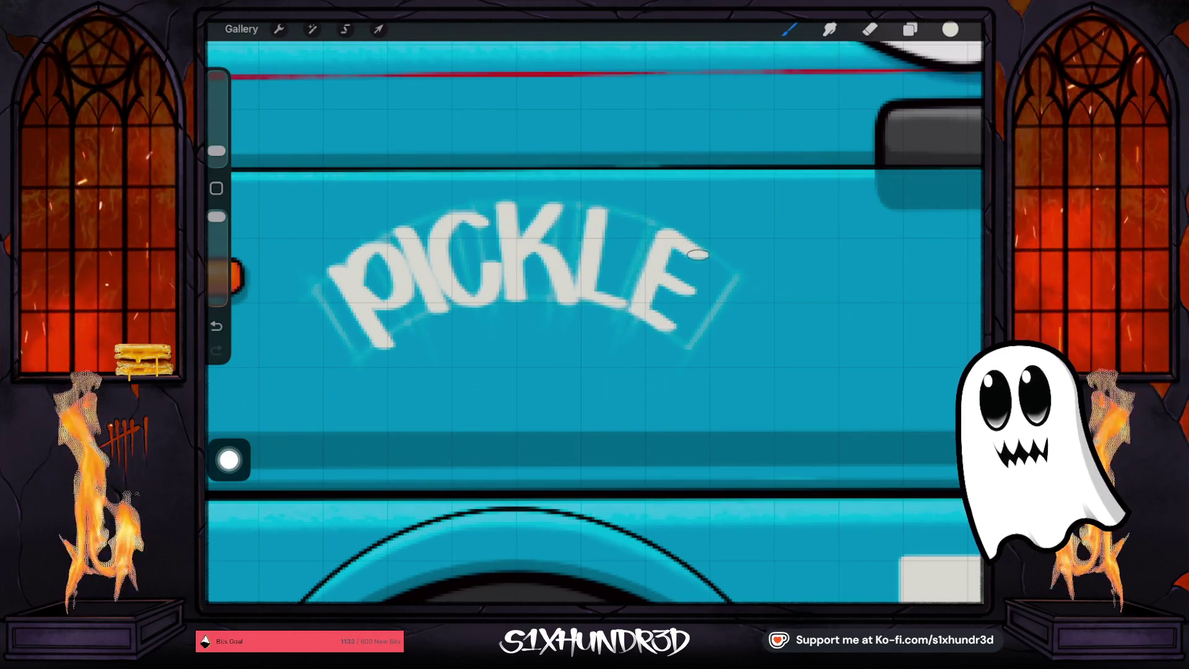
{"action": "scroll", "coordinate": [594, 310], "scroll_direction": "down", "scroll_amount": 5}
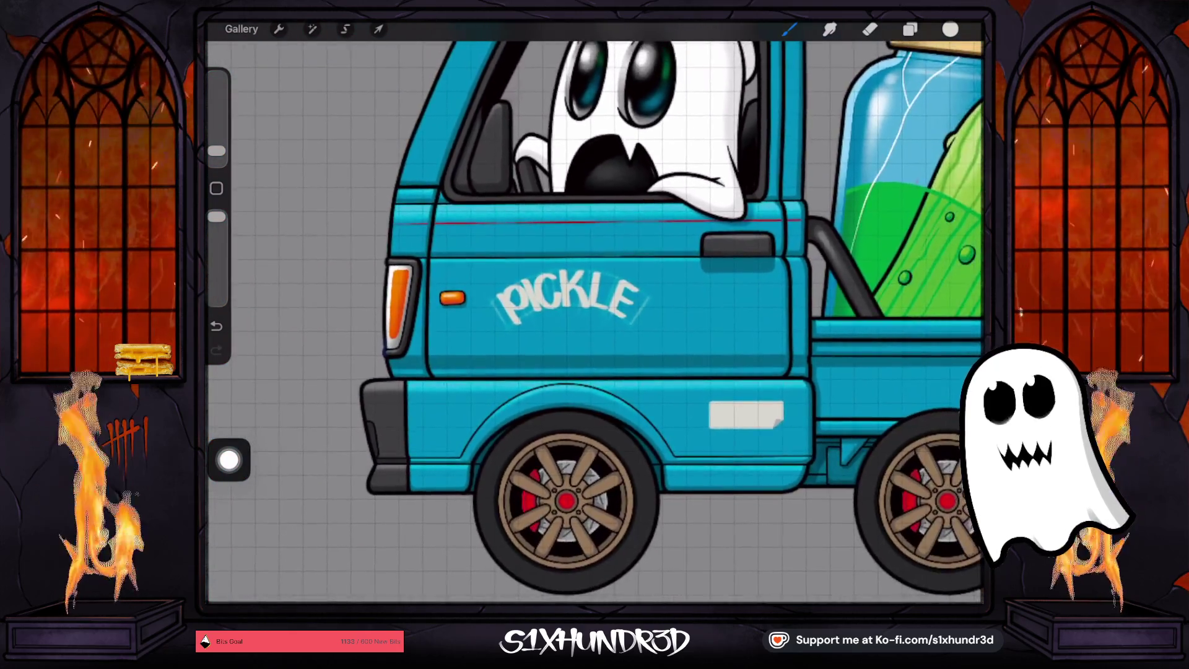
{"action": "scroll", "coordinate": [594, 309], "scroll_direction": "up", "scroll_amount": 2}
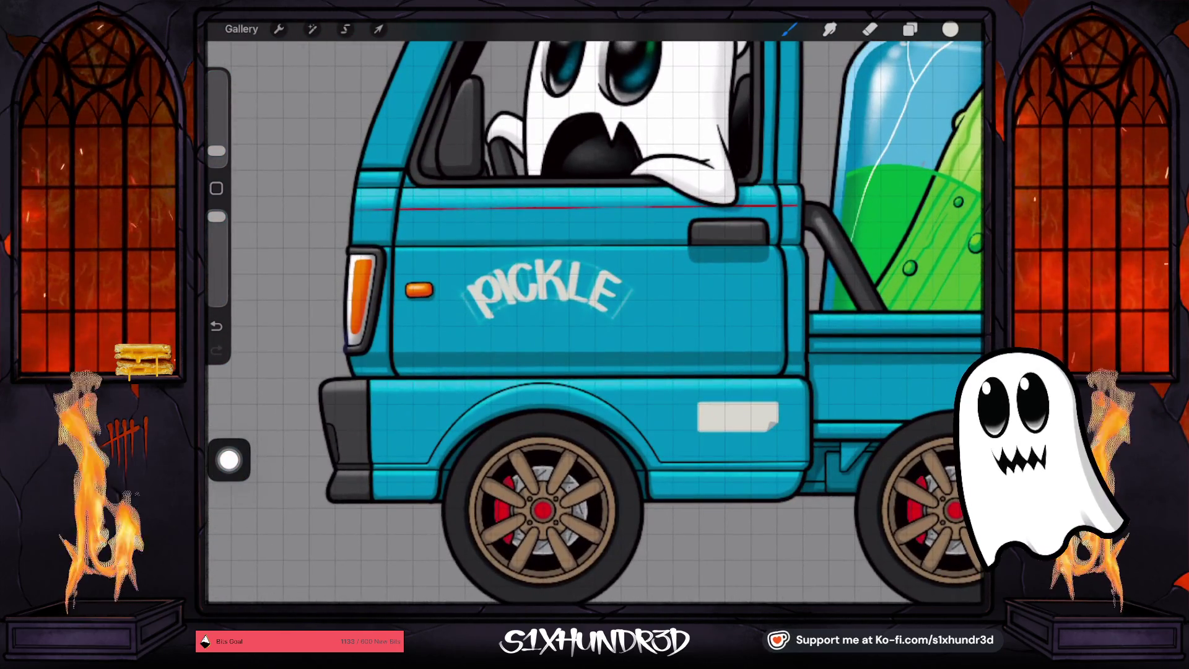
Hide the arched guide, fade the PICKLE layer to 47% opacity, and add a new layer
{"action": "left_click", "coordinate": [910, 29]}
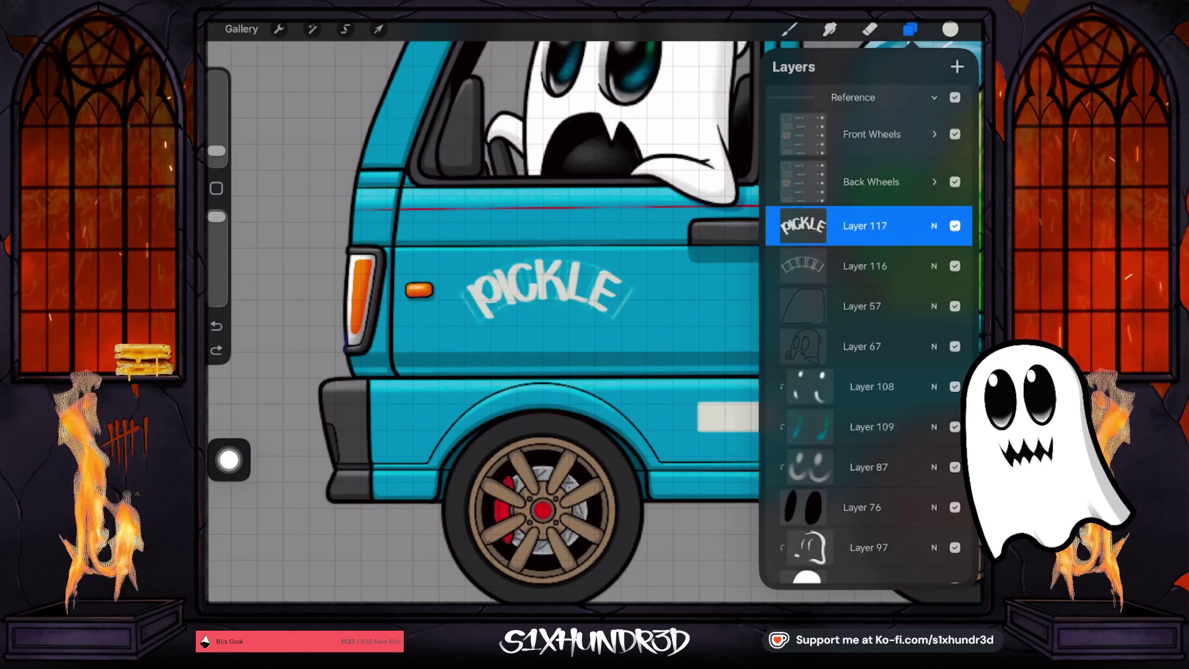
{"action": "left_click", "coordinate": [955, 265]}
{"action": "left_click", "coordinate": [803, 225]}
{"action": "left_click", "coordinate": [802, 226]}
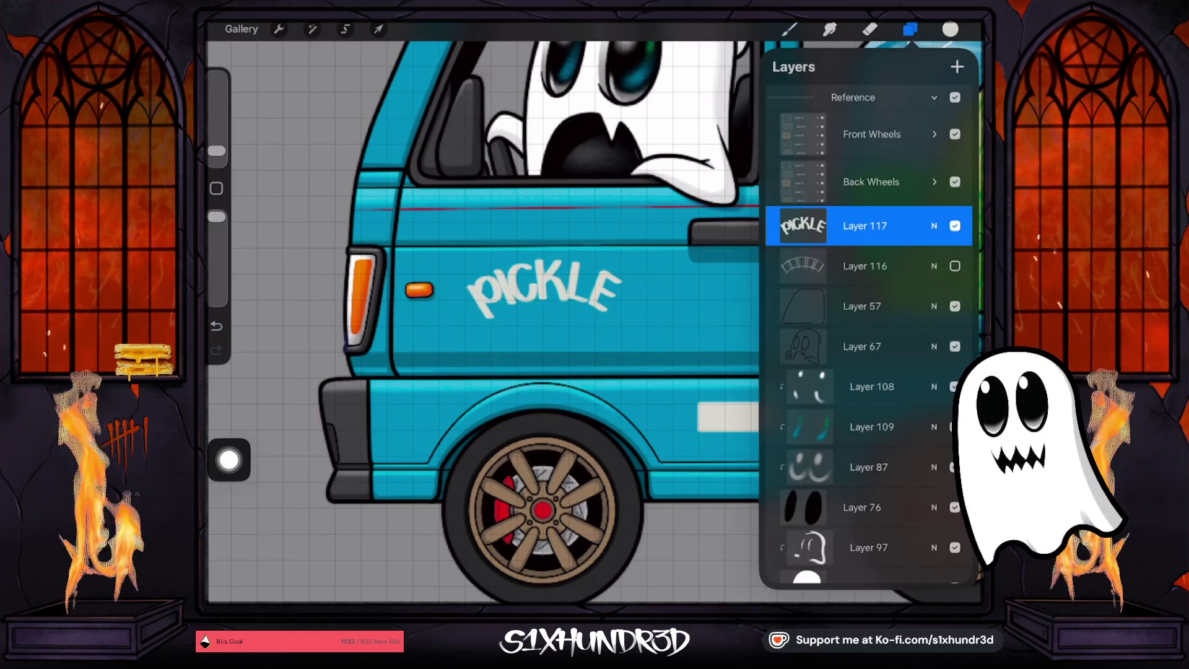
{"action": "left_click", "coordinate": [934, 225]}
{"action": "left_click_drag", "start_coordinate": [947, 273], "coordinate": [862, 273]}
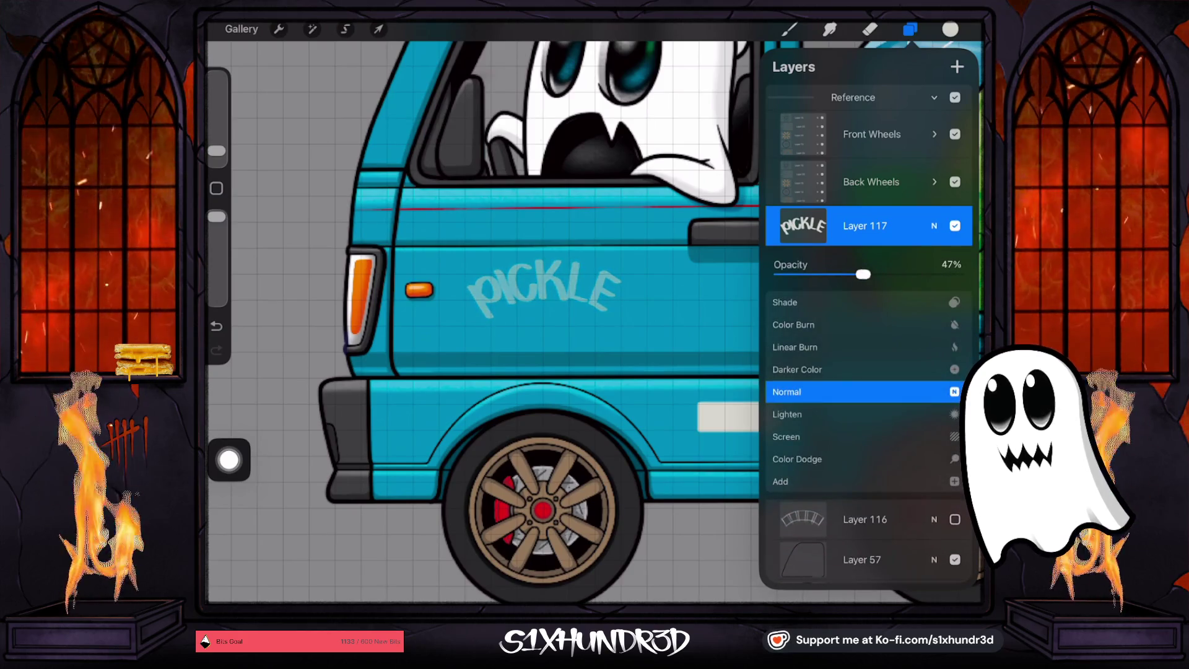
{"action": "left_click", "coordinate": [934, 226]}
{"action": "left_click", "coordinate": [957, 66]}
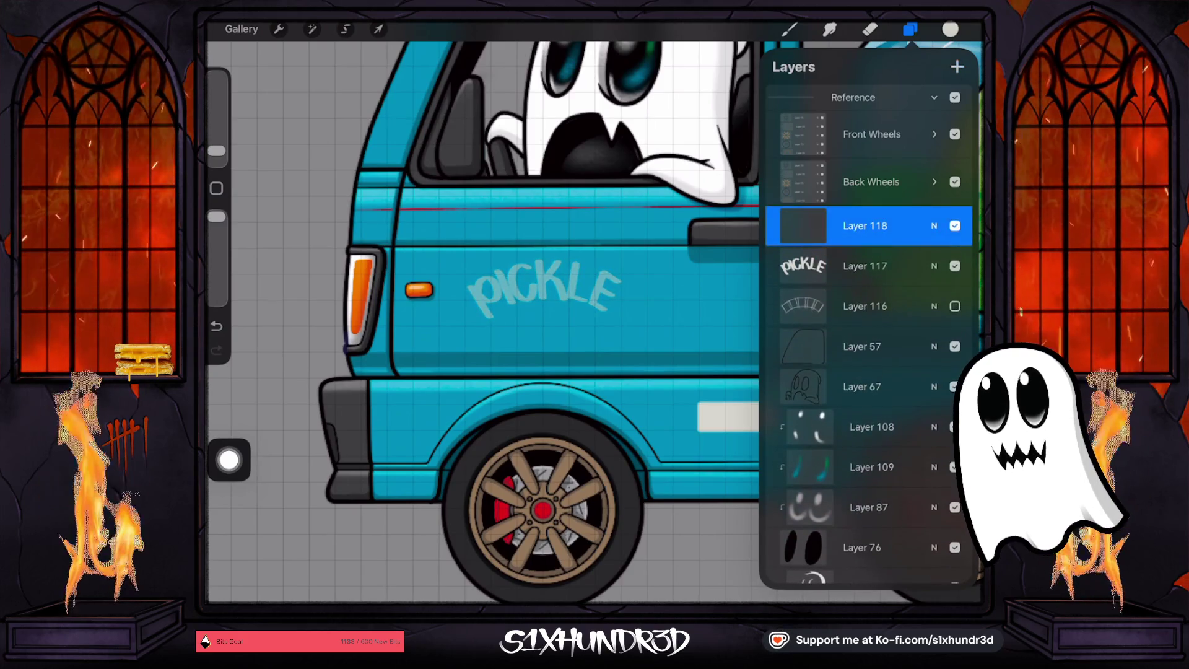
{"action": "left_click", "coordinate": [910, 29]}
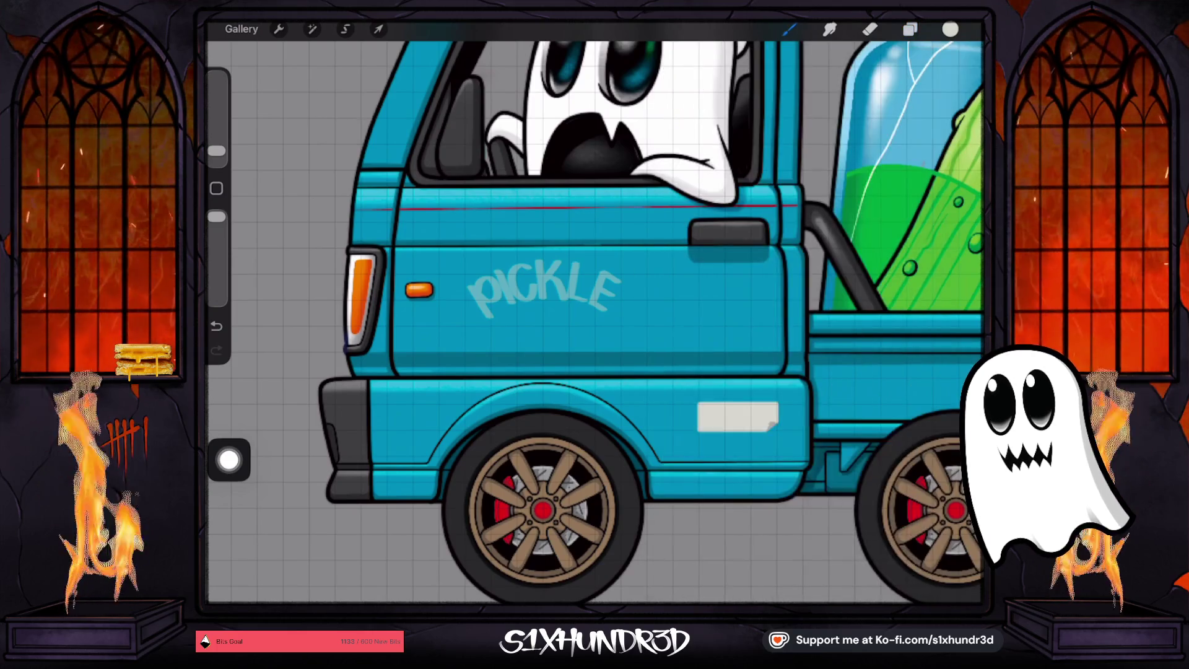
Trace the P and the I of PICKLE on the new layer
{"action": "scroll", "coordinate": [486, 295], "scroll_direction": "up", "scroll_amount": 5}
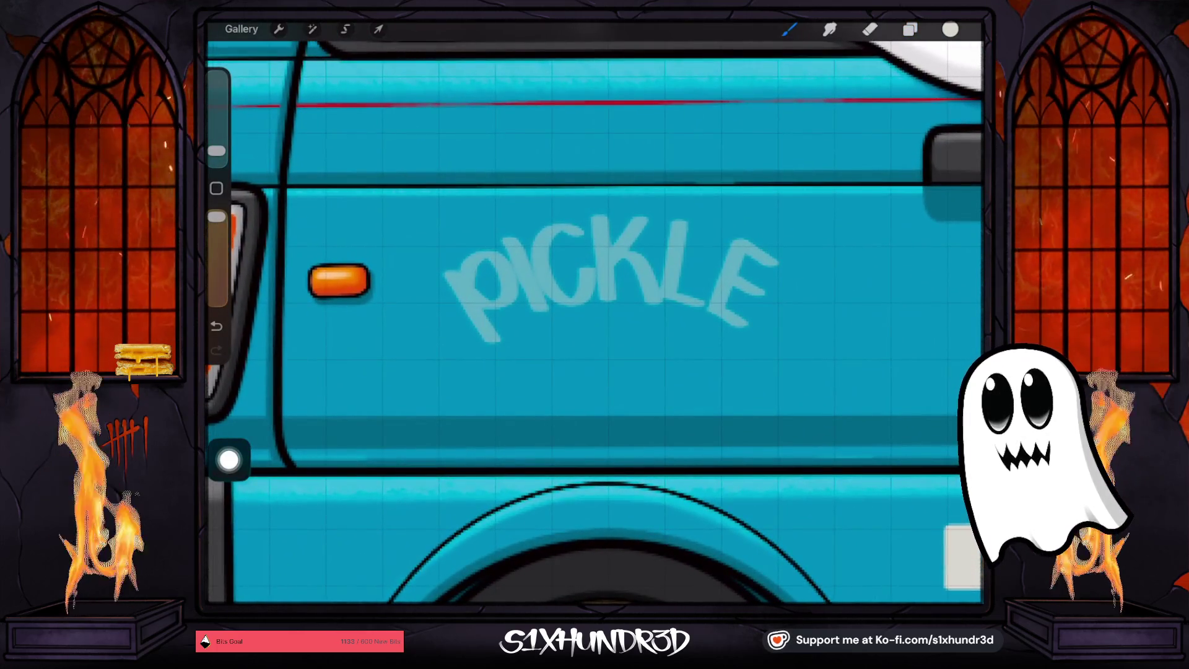
{"action": "scroll", "coordinate": [619, 279], "scroll_direction": "up", "scroll_amount": 2}
{"action": "left_click_drag", "start_coordinate": [444, 272], "coordinate": [495, 345]}
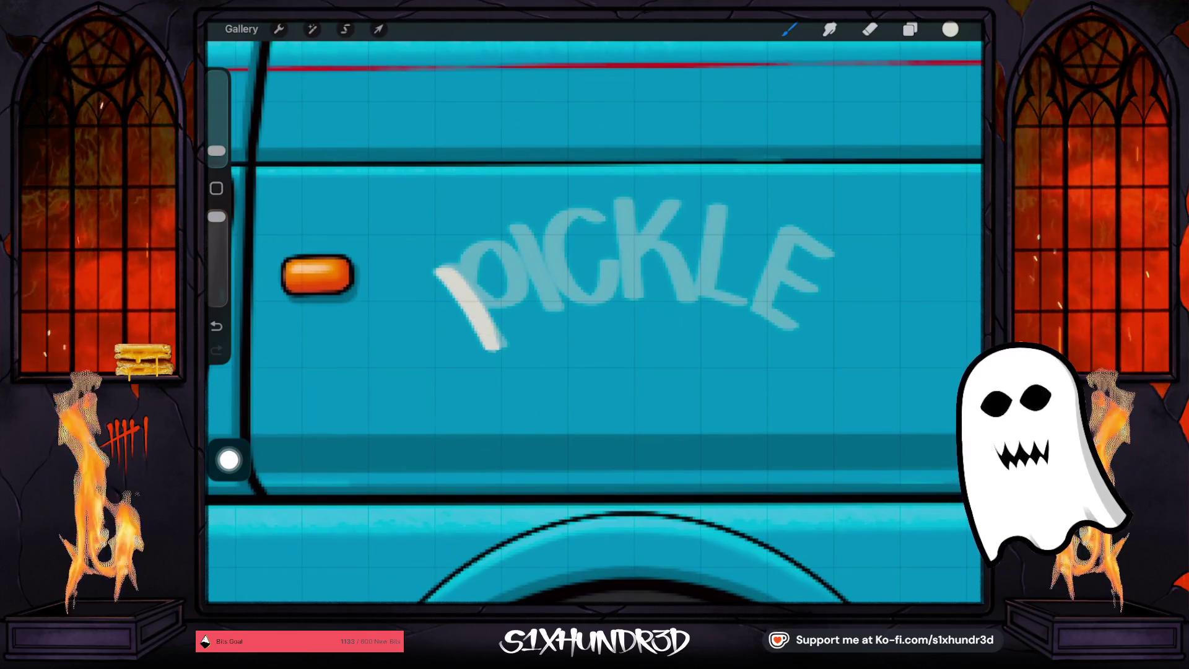
{"action": "left_click", "coordinate": [216, 326]}
{"action": "mouse_move", "coordinate": [430, 268]}
{"action": "left_mouse_down"}
{"action": "mouse_move", "coordinate": [450, 272]}
{"action": "mouse_move", "coordinate": [498, 344]}
{"action": "left_mouse_up"}
{"action": "mouse_move", "coordinate": [461, 291]}
{"action": "left_mouse_down"}
{"action": "mouse_move", "coordinate": [467, 257]}
{"action": "mouse_move", "coordinate": [517, 282]}
{"action": "left_mouse_up"}
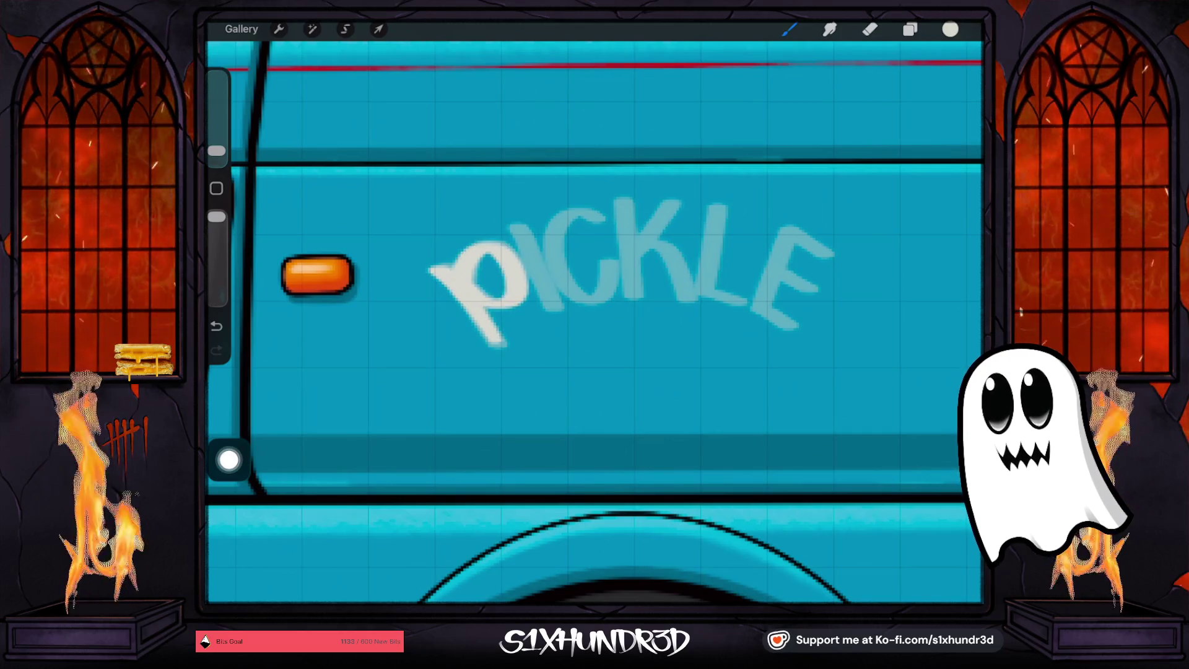
{"action": "left_click_drag", "start_coordinate": [516, 230], "coordinate": [551, 307]}
Reveal the quick actions for the lettering layer in the layer list
{"action": "scroll", "coordinate": [594, 309], "scroll_direction": "down", "scroll_amount": 5}
{"action": "left_click", "coordinate": [909, 29]}
{"action": "left_click_drag", "start_coordinate": [898, 225], "coordinate": [804, 225]}
{"action": "scroll", "coordinate": [867, 396], "scroll_direction": "down", "scroll_amount": 1}
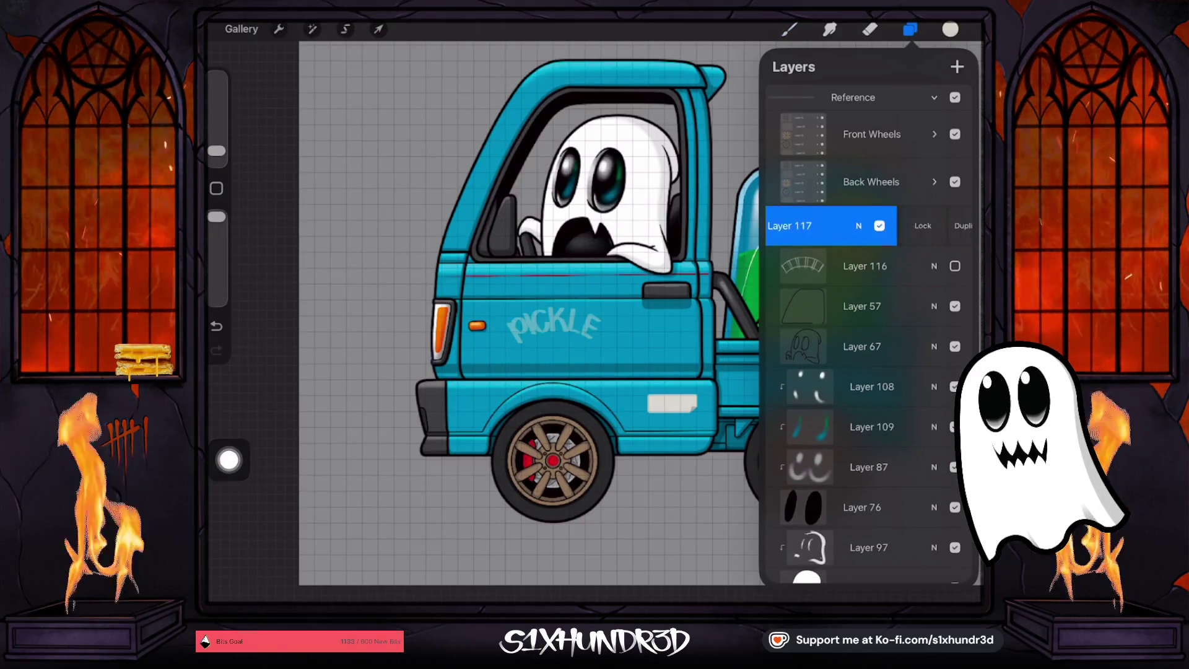
Delete the faded PICKLE layer and add a text box to the canvas
{"action": "left_click", "coordinate": [950, 225]}
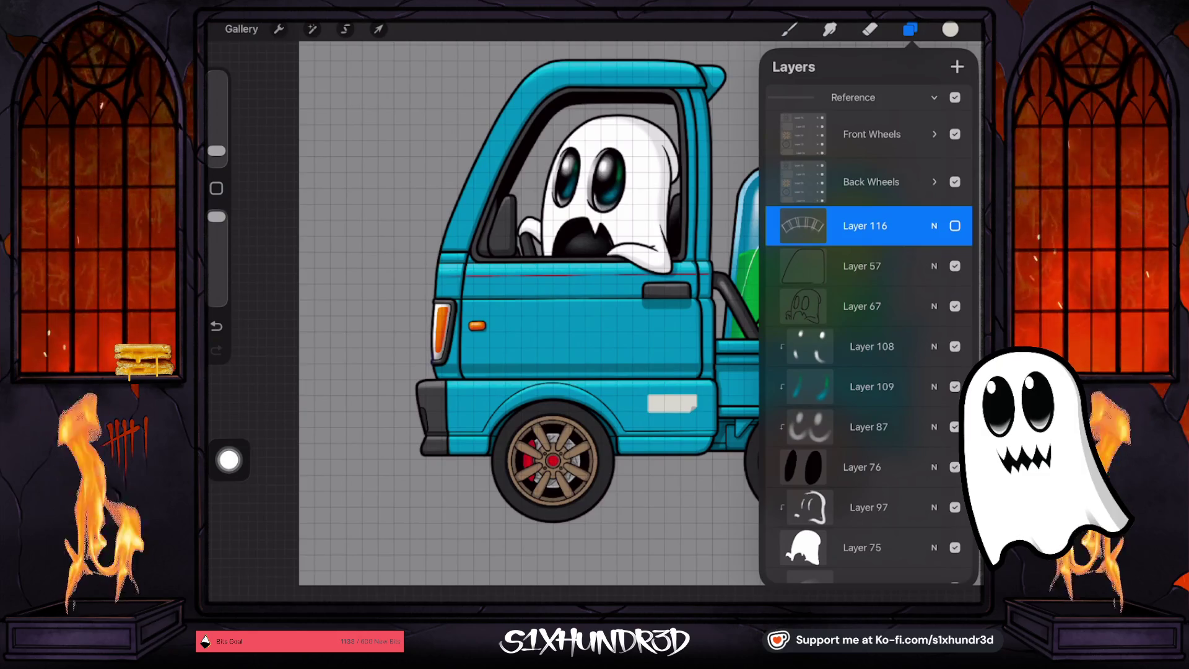
{"action": "left_click", "coordinate": [279, 29]}
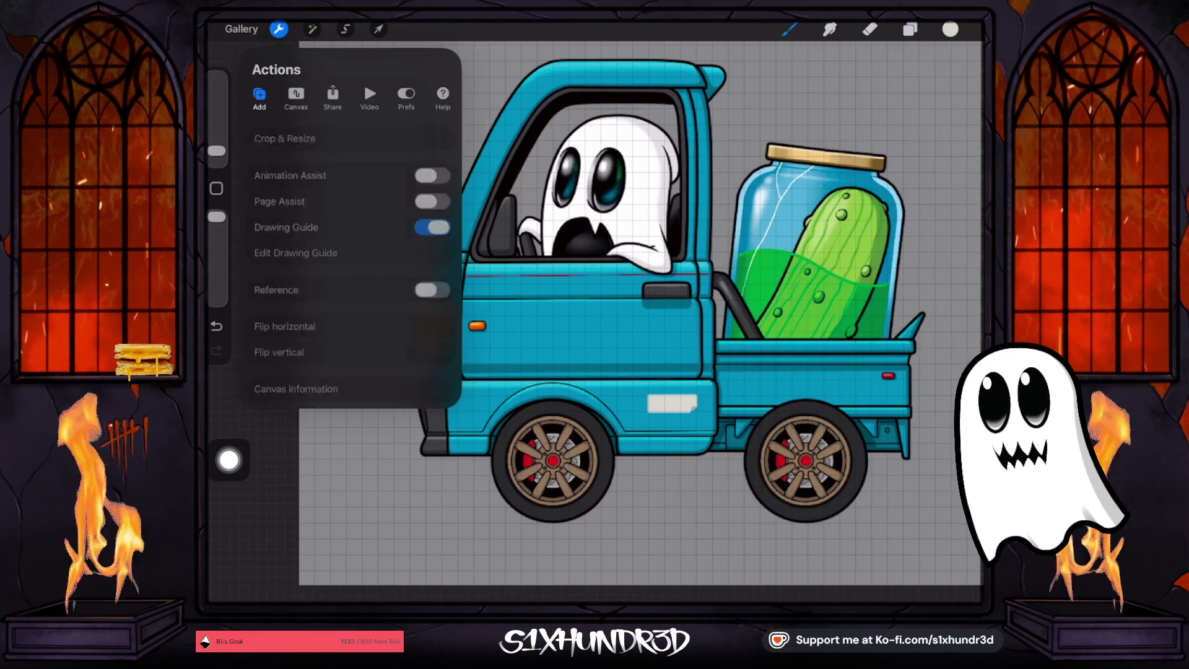
{"action": "left_click", "coordinate": [259, 96]}
{"action": "left_click", "coordinate": [278, 217]}
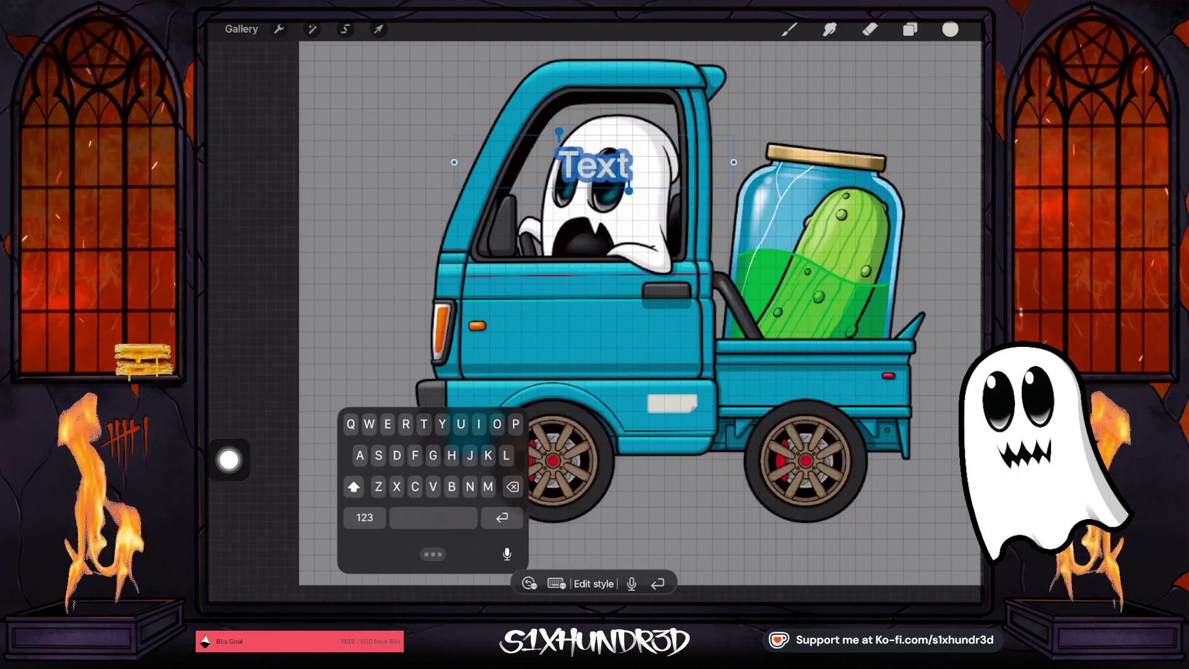
Change the text from PIKOL to GHOSTY, then shrink it onto the cab door
{"action": "type", "text": "P"}
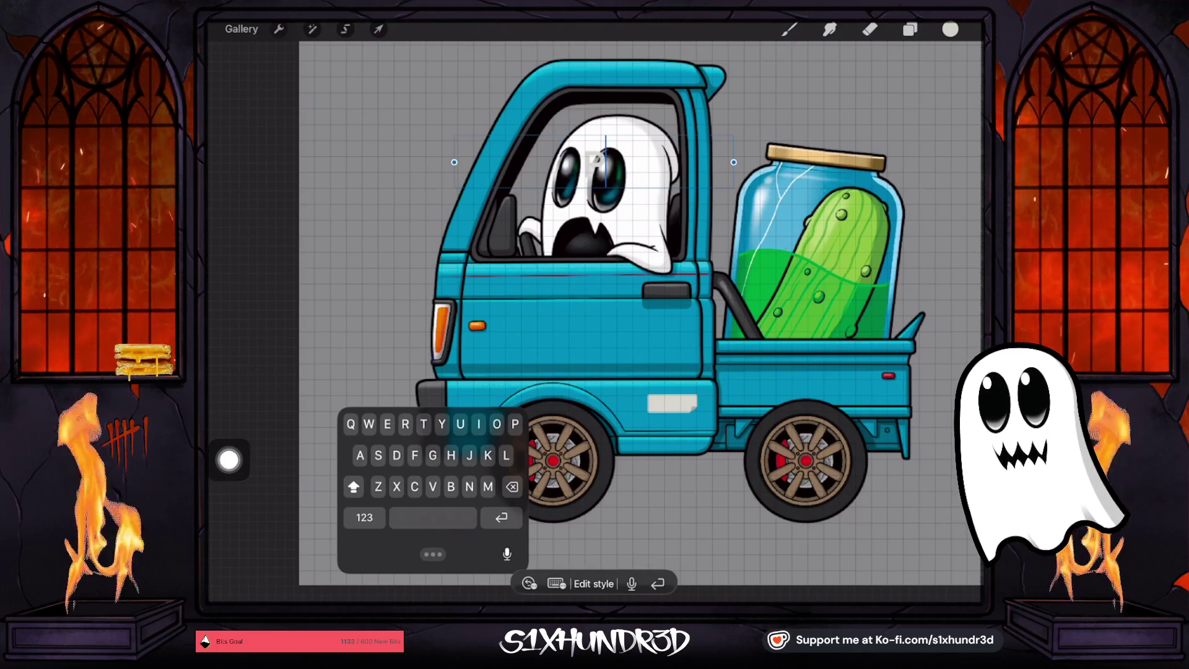
{"action": "type", "text": "IK"}
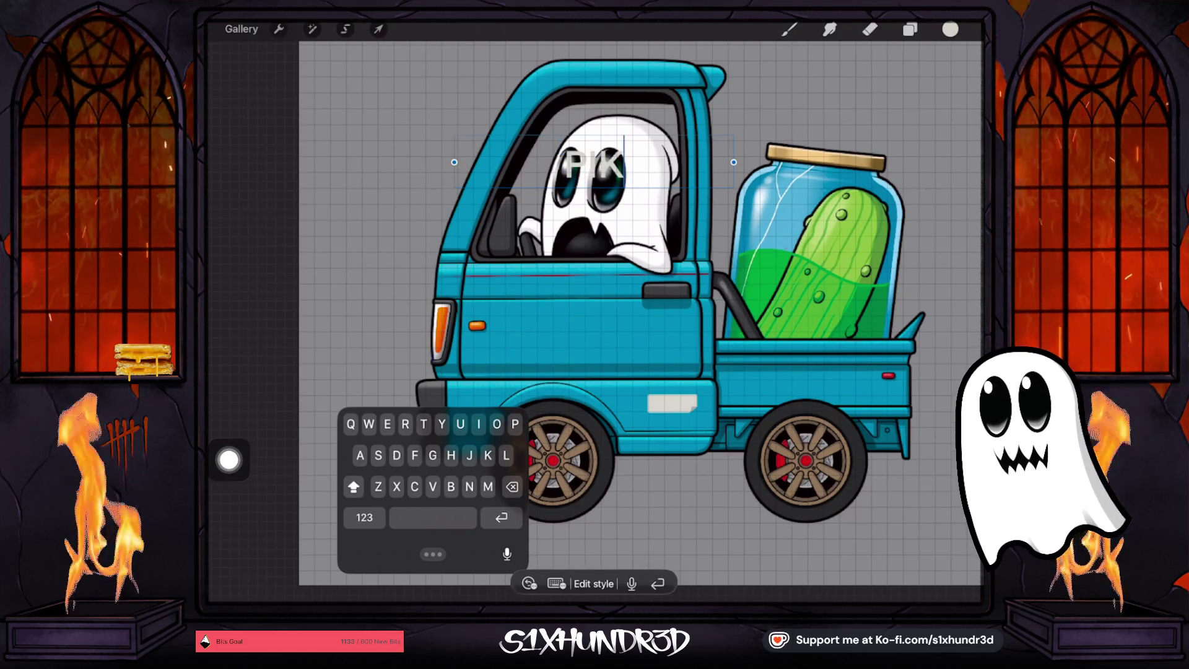
{"action": "type", "text": "OL"}
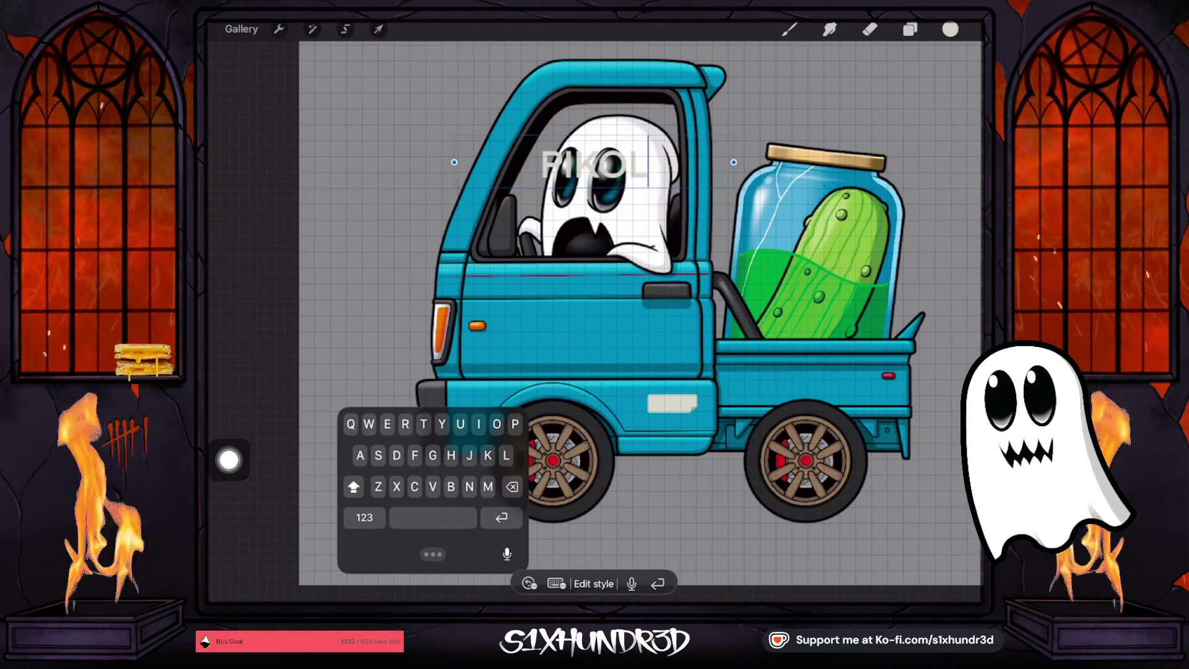
{"action": "key", "text": "BackSpace"}
{"action": "key", "text": "BackSpace"}
{"action": "key", "text": "BackSpace"}
{"action": "type", "text": "IC"}
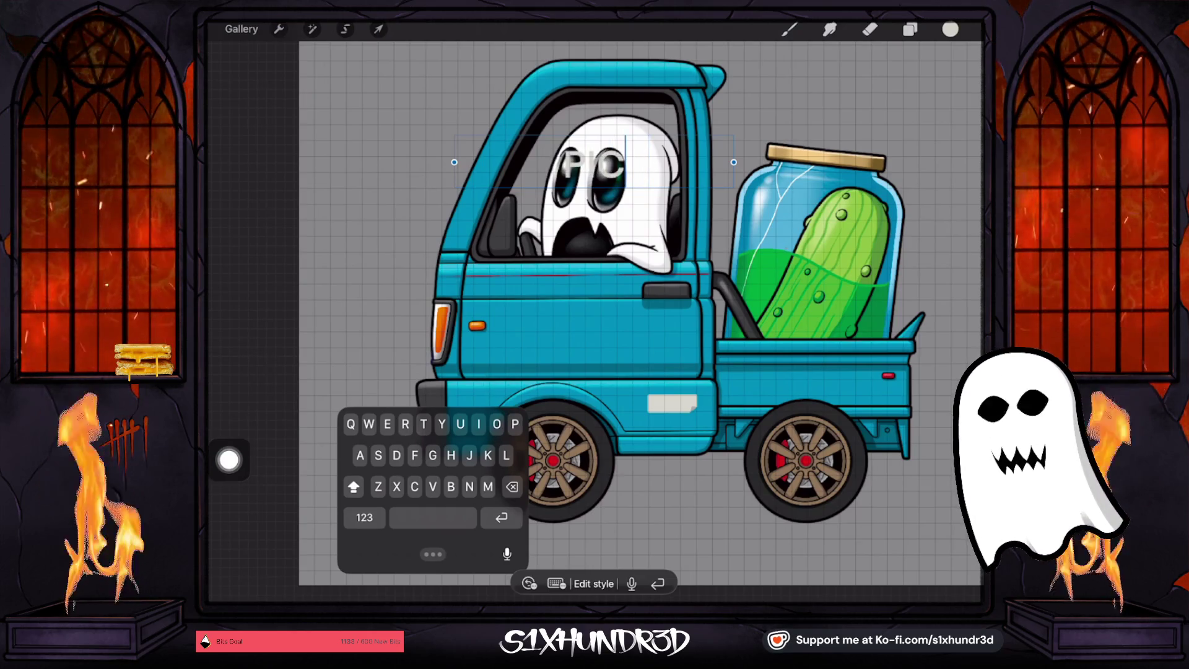
{"action": "key", "text": "BackSpace"}
{"action": "key", "text": "BackSpace"}
{"action": "key", "text": "BackSpace"}
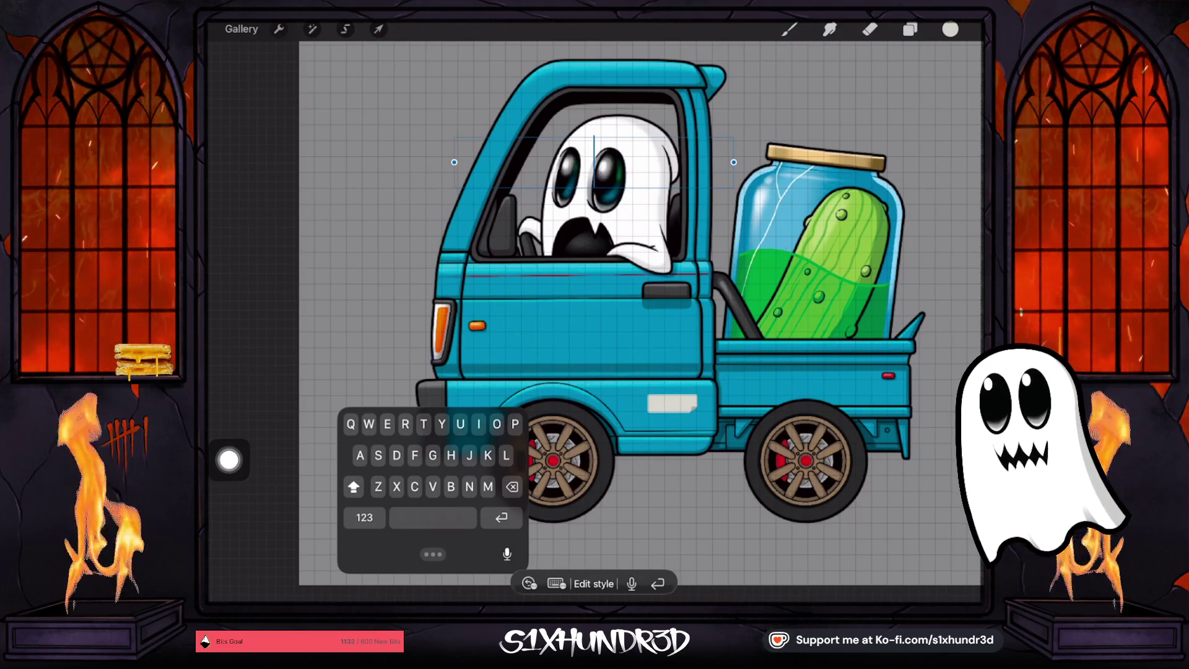
{"action": "type", "text": "GHO"}
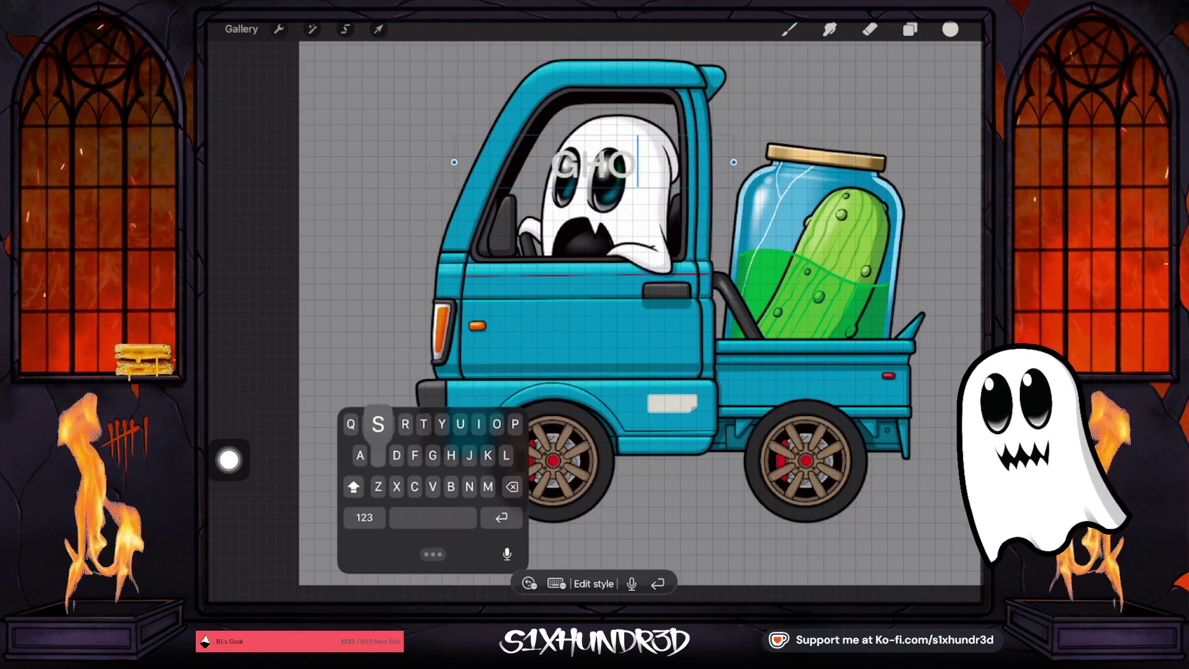
{"action": "type", "text": "STY"}
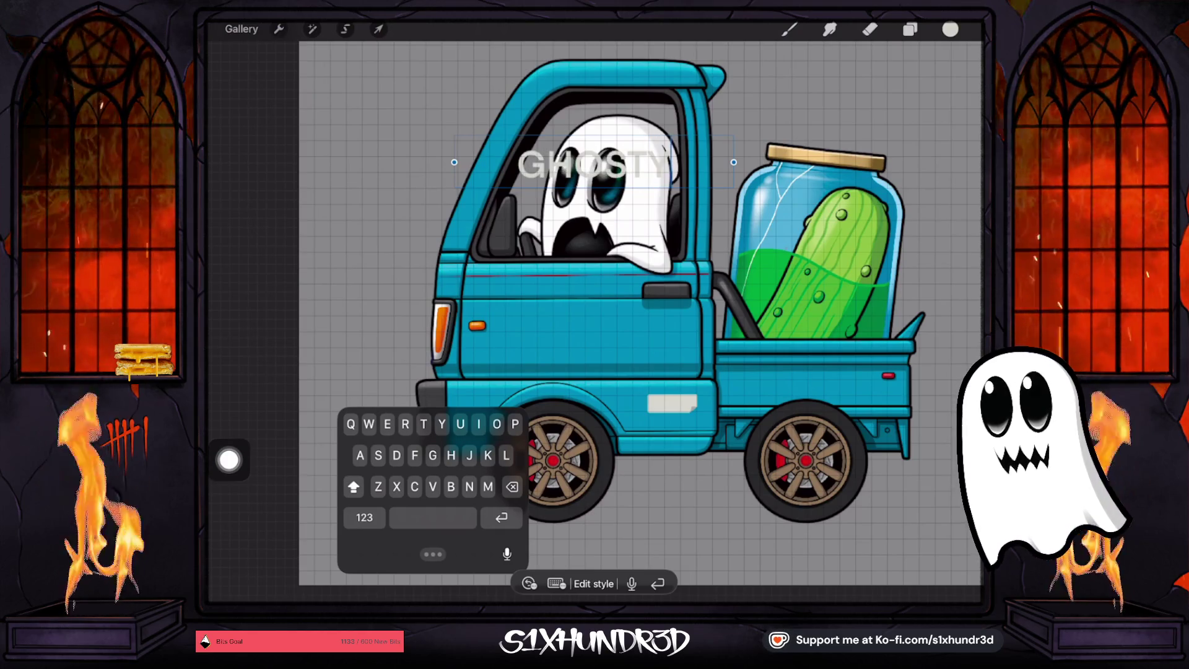
{"action": "left_click", "coordinate": [378, 30]}
{"action": "mouse_move", "coordinate": [669, 186]}
{"action": "left_mouse_down"}
{"action": "mouse_move", "coordinate": [622, 186]}
{"action": "mouse_move", "coordinate": [566, 157]}
{"action": "mouse_move", "coordinate": [549, 311]}
{"action": "mouse_move", "coordinate": [609, 298]}
{"action": "left_mouse_up"}
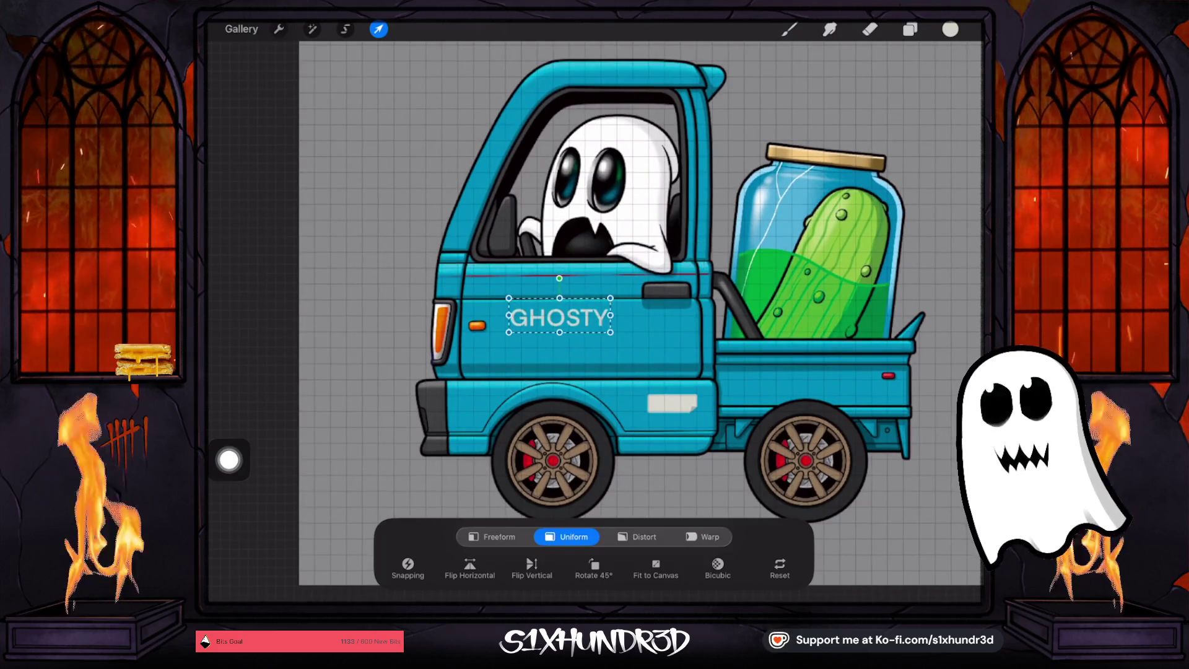
Reopen the GHOSTY text layer for editing from the layer list
{"action": "left_click", "coordinate": [910, 29]}
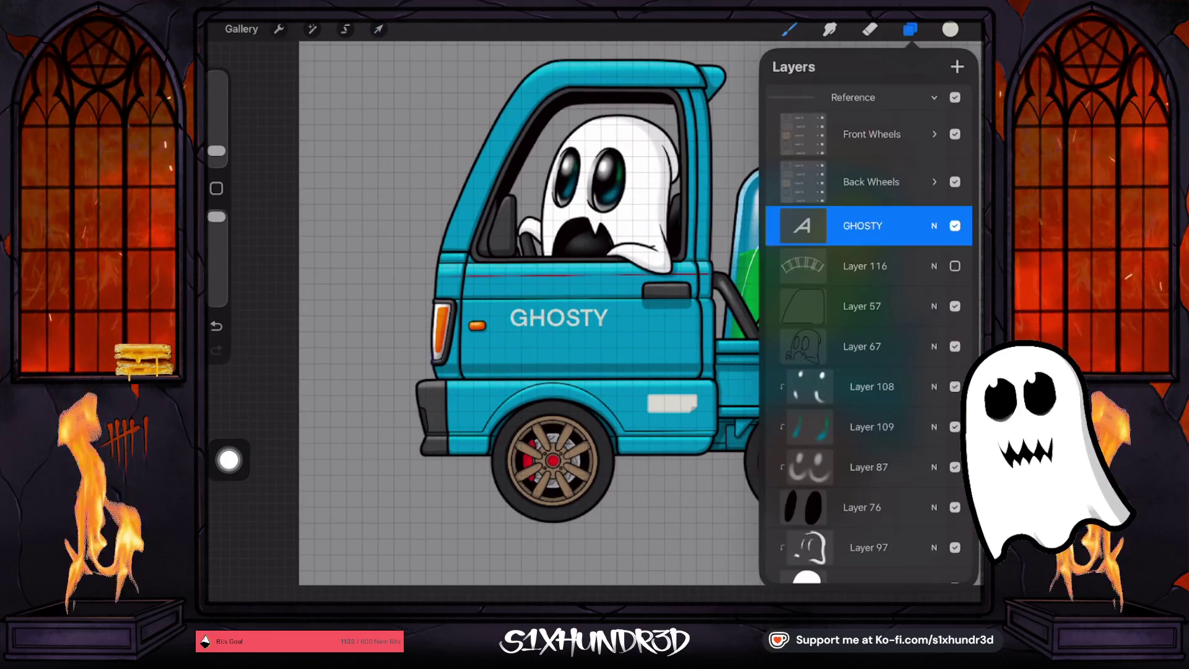
{"action": "left_click", "coordinate": [802, 226]}
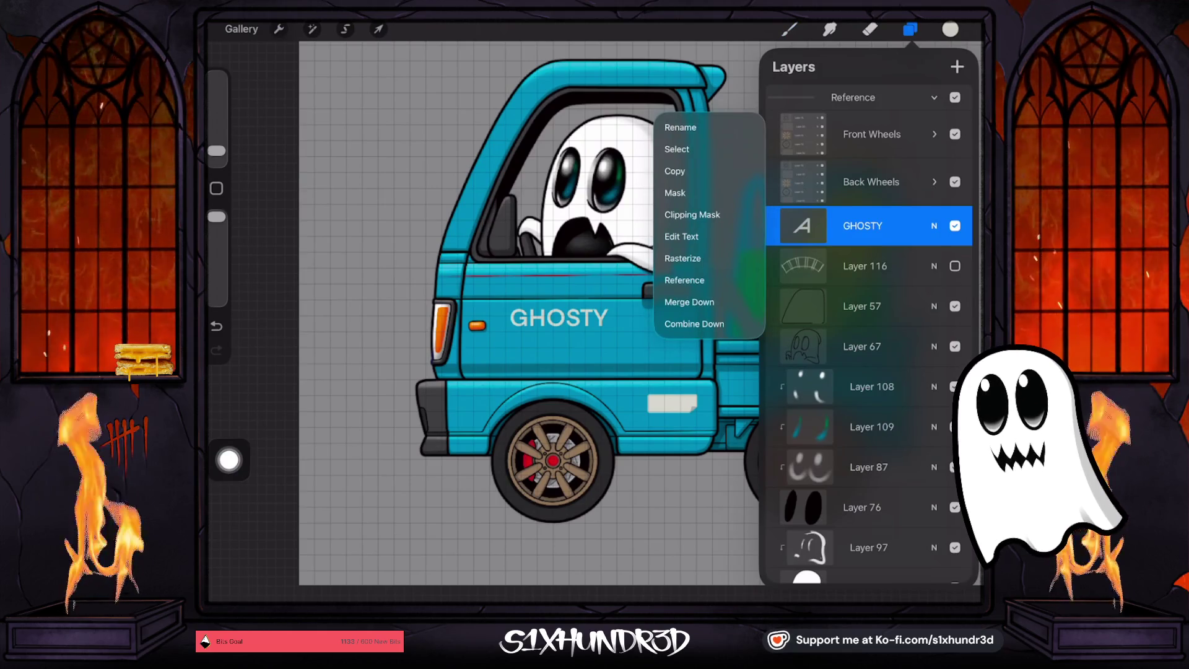
{"action": "left_click", "coordinate": [681, 236]}
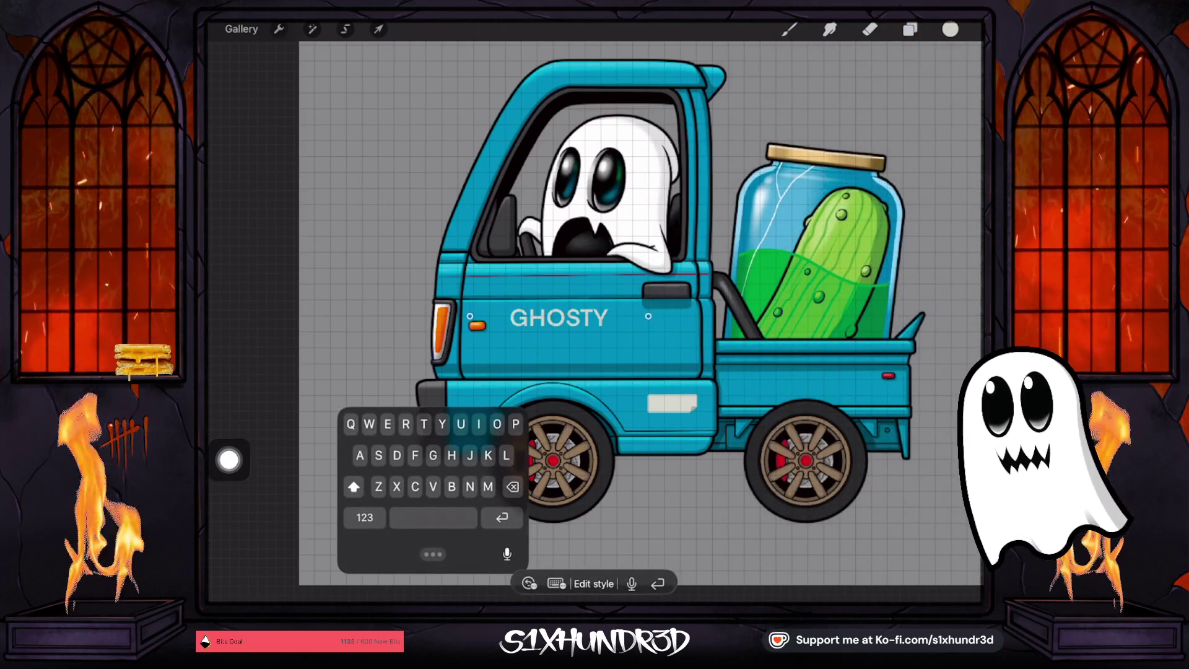
{"action": "left_click", "coordinate": [909, 29]}
{"action": "left_click", "coordinate": [802, 225]}
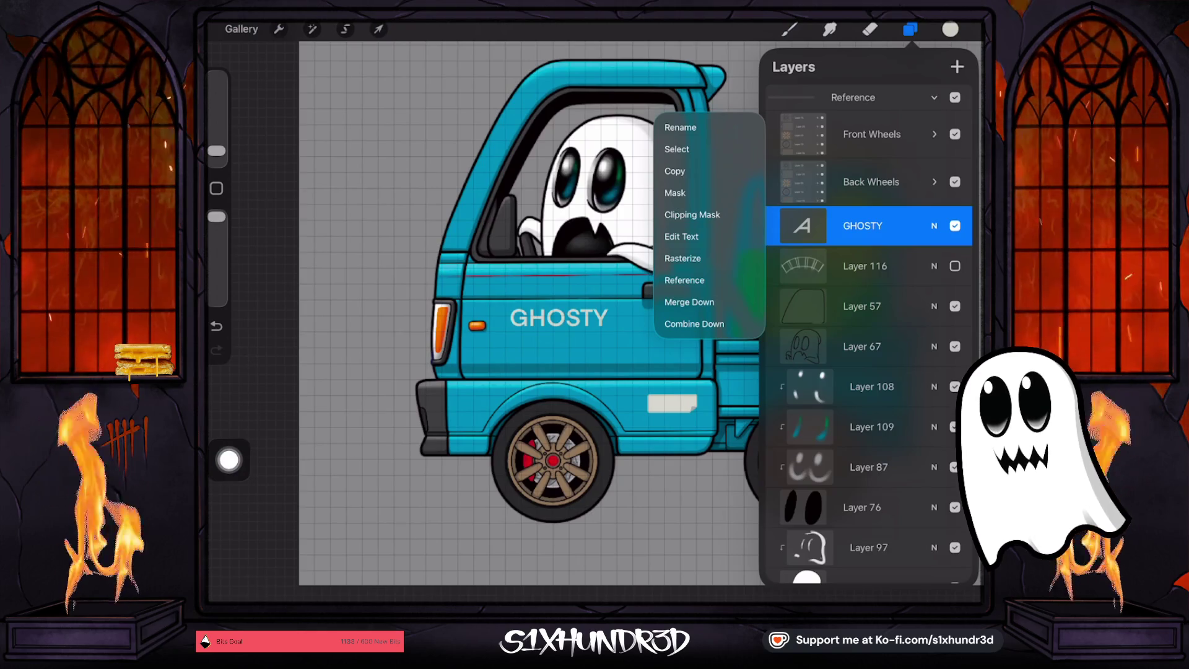
{"action": "left_click", "coordinate": [677, 148]}
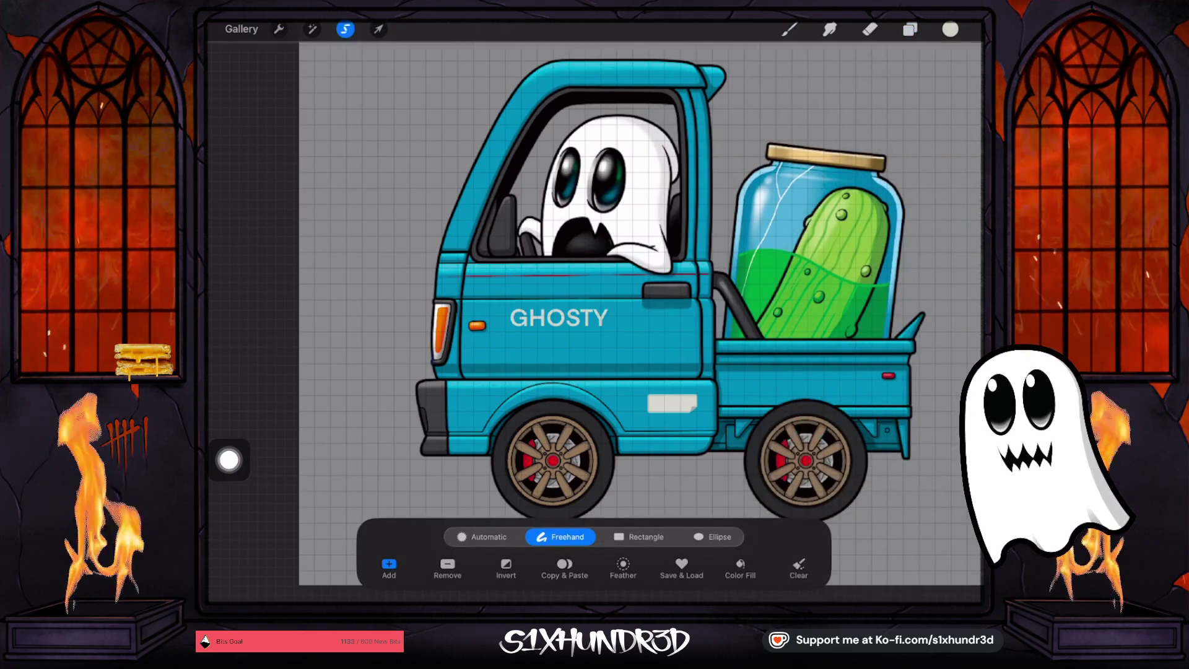
{"action": "left_click", "coordinate": [910, 30]}
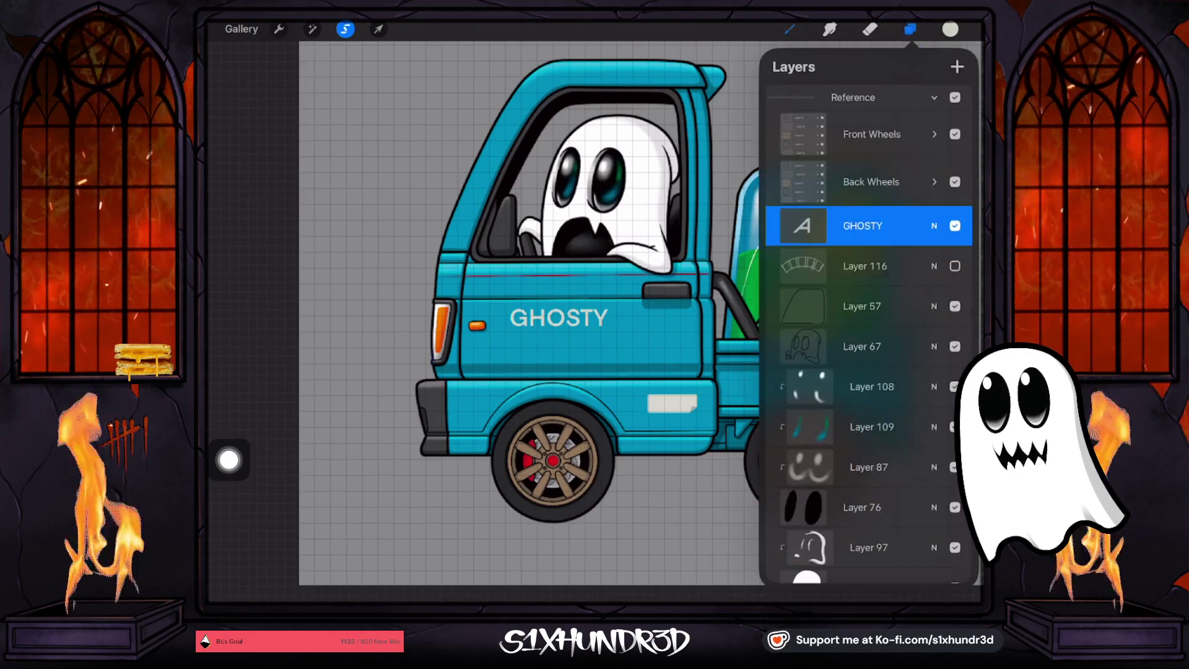
{"action": "left_click", "coordinate": [803, 225]}
{"action": "left_click", "coordinate": [802, 226]}
{"action": "double_click", "coordinate": [559, 318]}
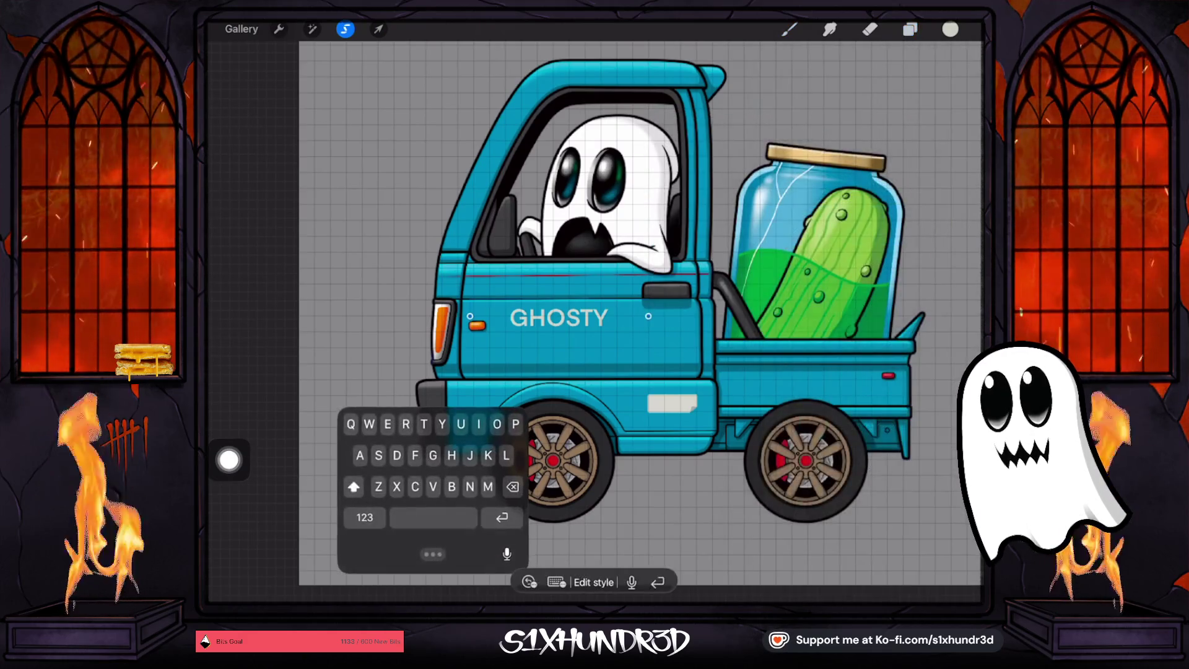
Make GHOSTY bold and try the DIN Alternate, DIN Condensed and Geeza Pro fonts
{"action": "left_click", "coordinate": [593, 584]}
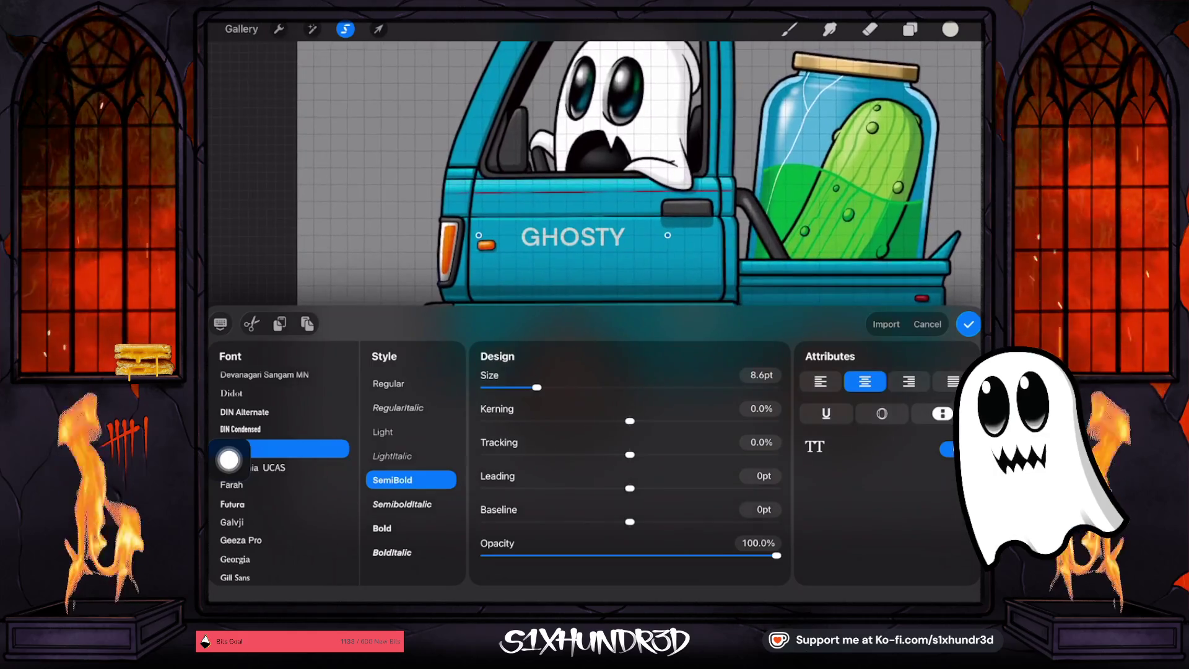
{"action": "left_click_drag", "start_coordinate": [228, 459], "coordinate": [228, 563]}
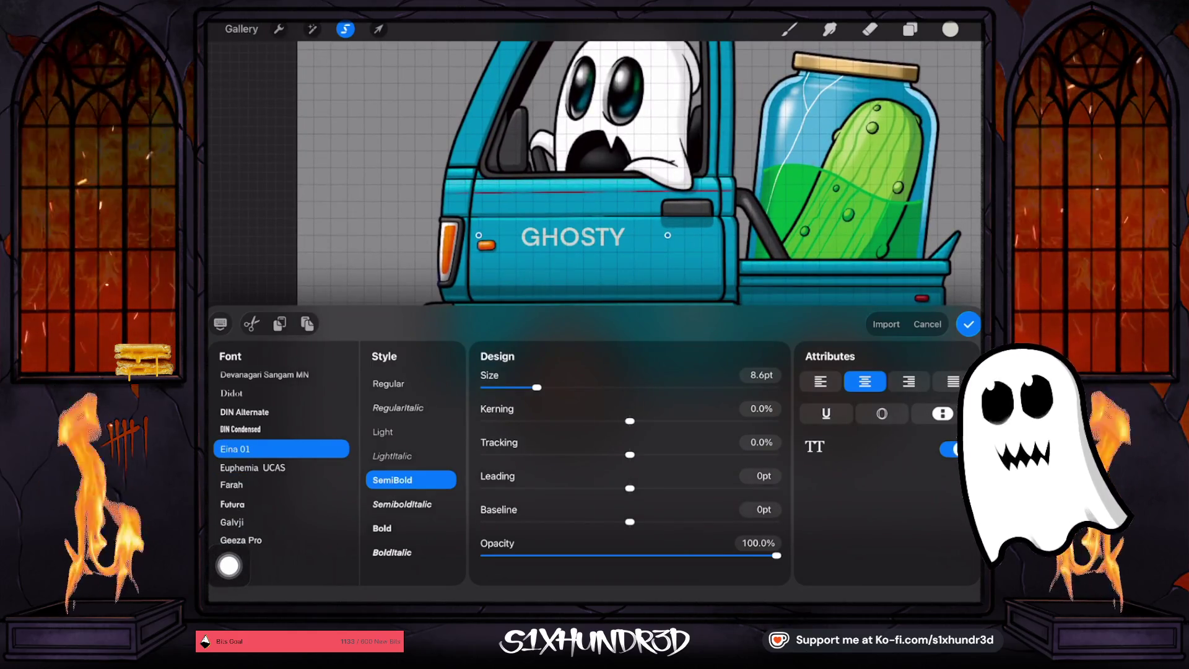
{"action": "left_click", "coordinate": [381, 528]}
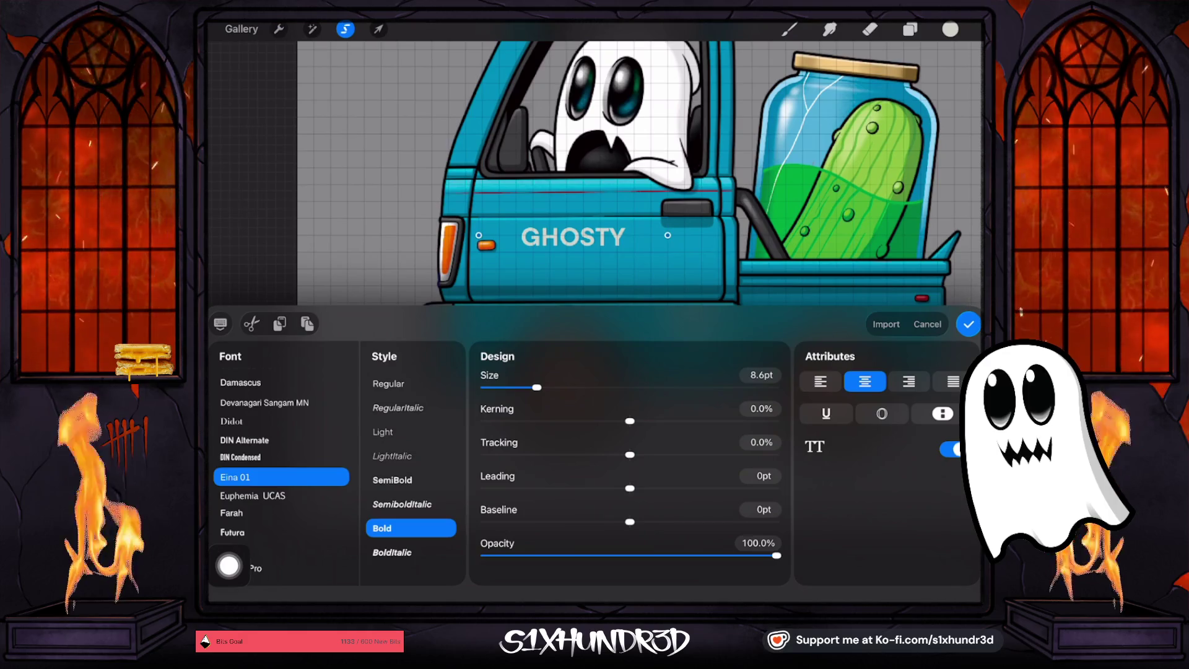
{"action": "left_click", "coordinate": [245, 440]}
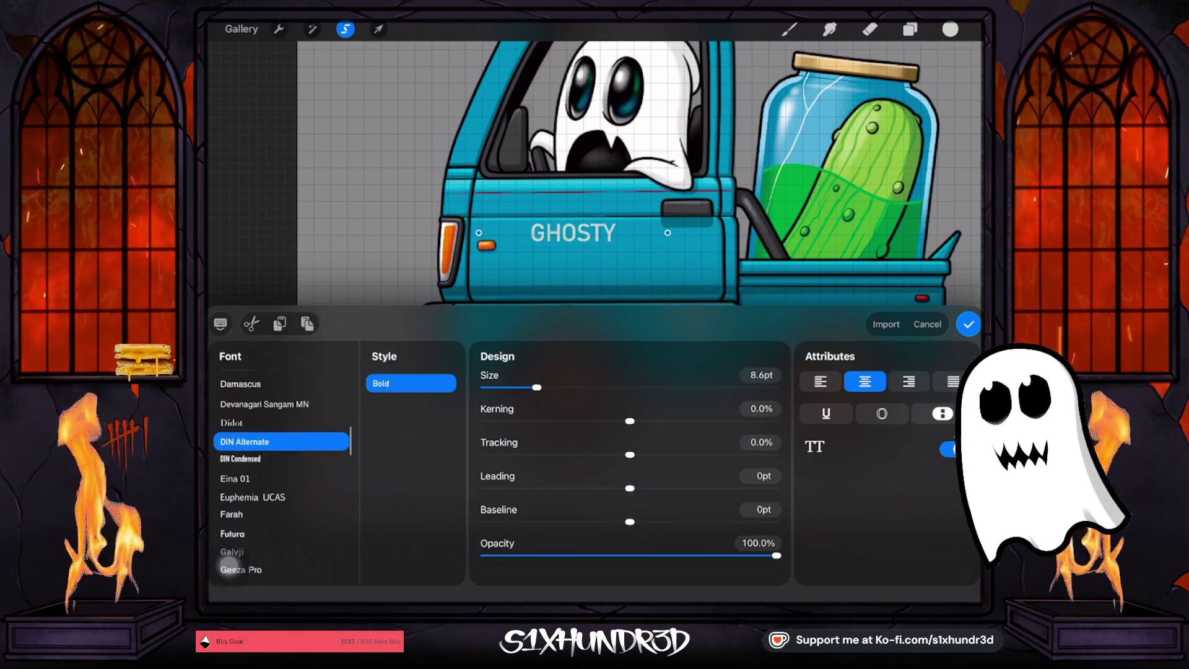
{"action": "left_click", "coordinate": [241, 467]}
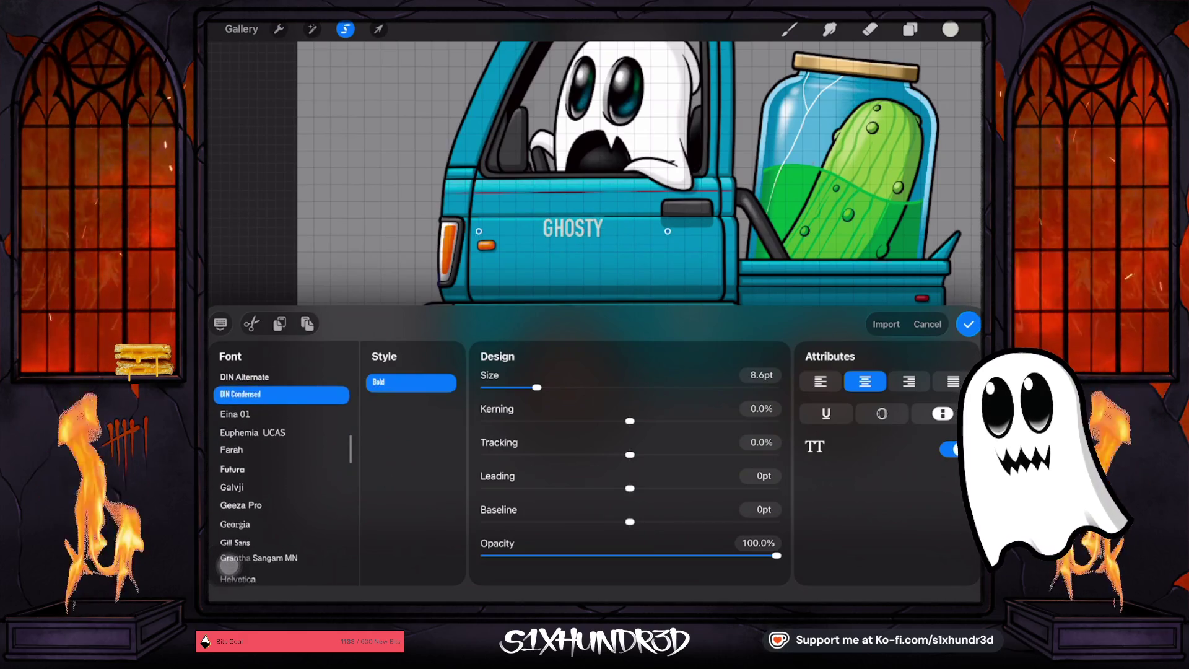
{"action": "left_click", "coordinate": [241, 504]}
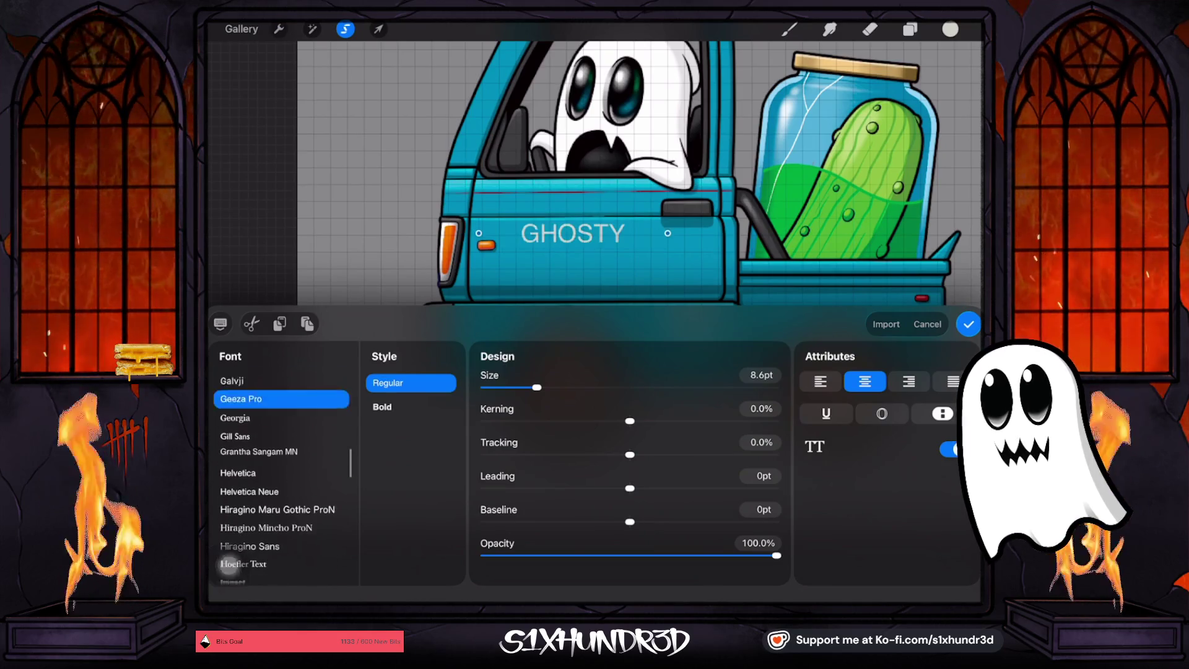
Try Georgia and Gill Sans, then step through Helvetica Neue toward Impact
{"action": "scroll", "coordinate": [227, 563], "scroll_direction": "up", "scroll_amount": 3}
{"action": "scroll", "coordinate": [228, 564], "scroll_direction": "down", "scroll_amount": 2}
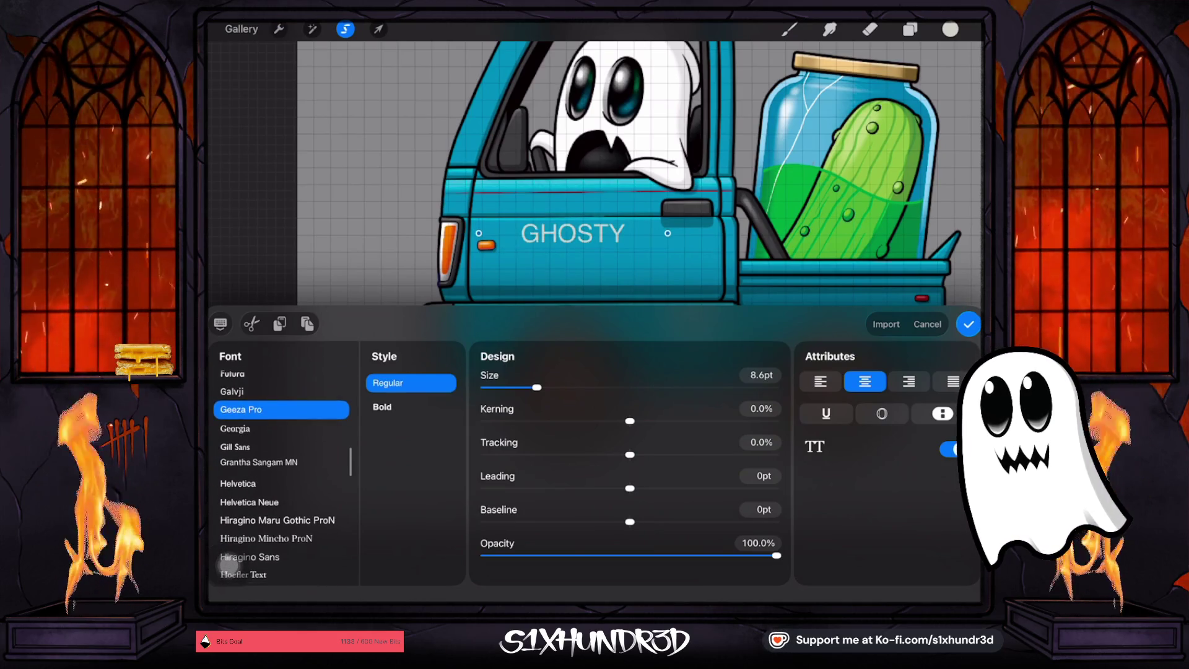
{"action": "left_click", "coordinate": [238, 429]}
{"action": "left_click", "coordinate": [237, 476]}
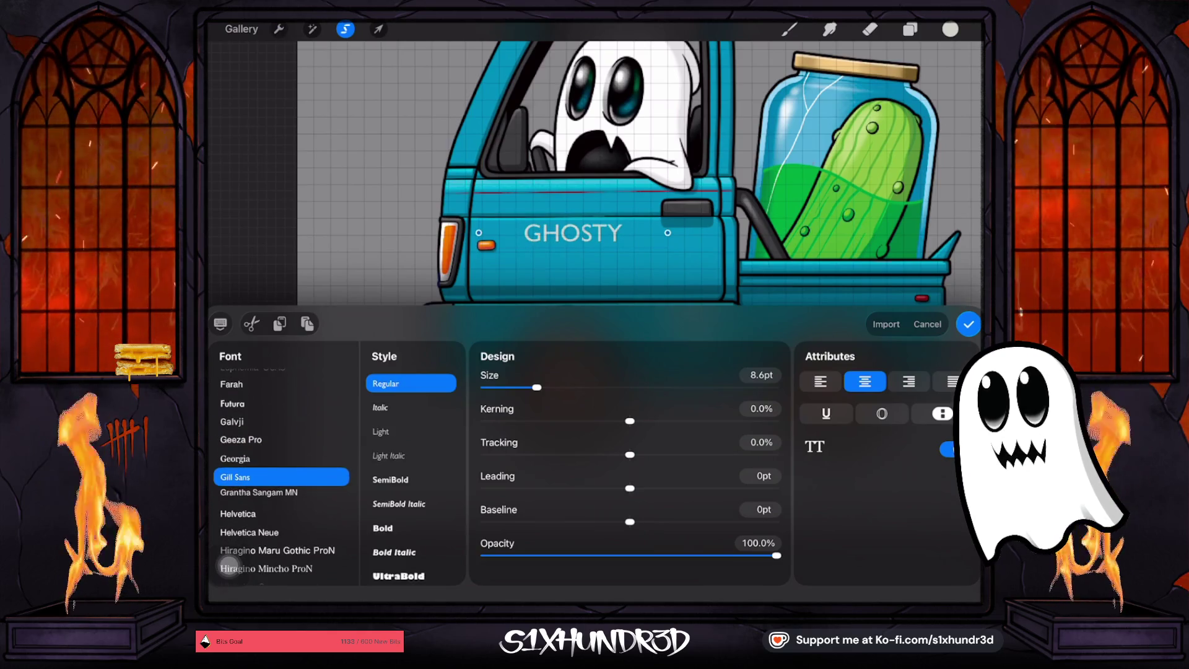
{"action": "key", "text": "Down"}
{"action": "key", "text": "Down"}
{"action": "key", "text": "Down"}
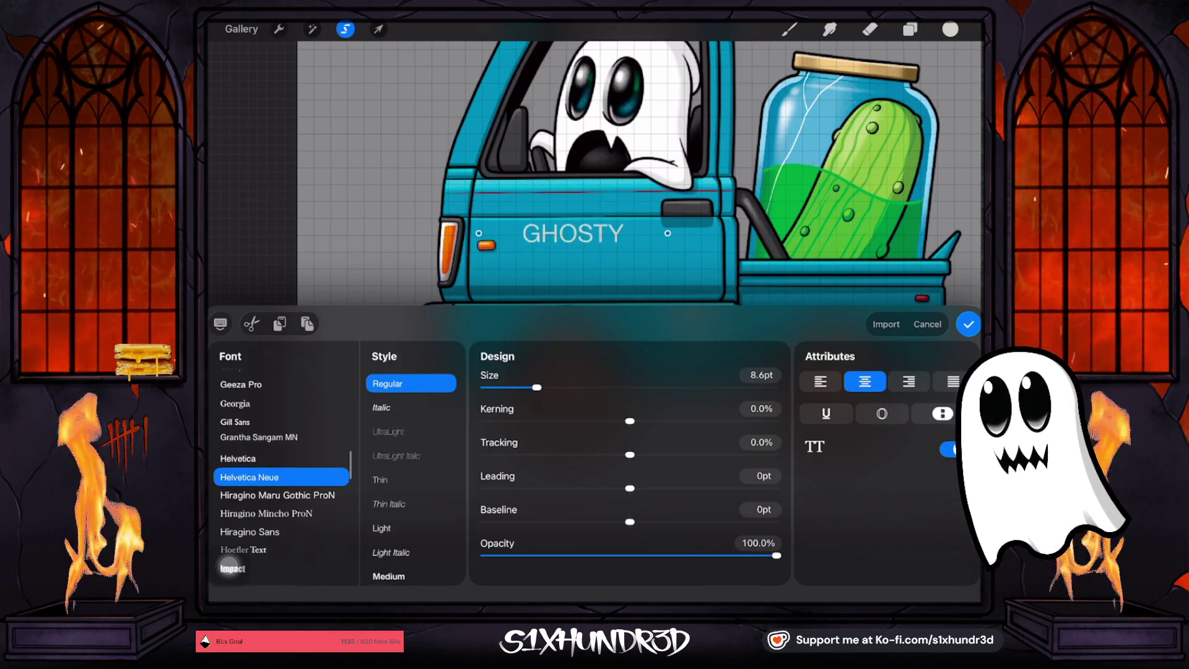
{"action": "scroll", "coordinate": [229, 566], "scroll_direction": "down", "scroll_amount": 3}
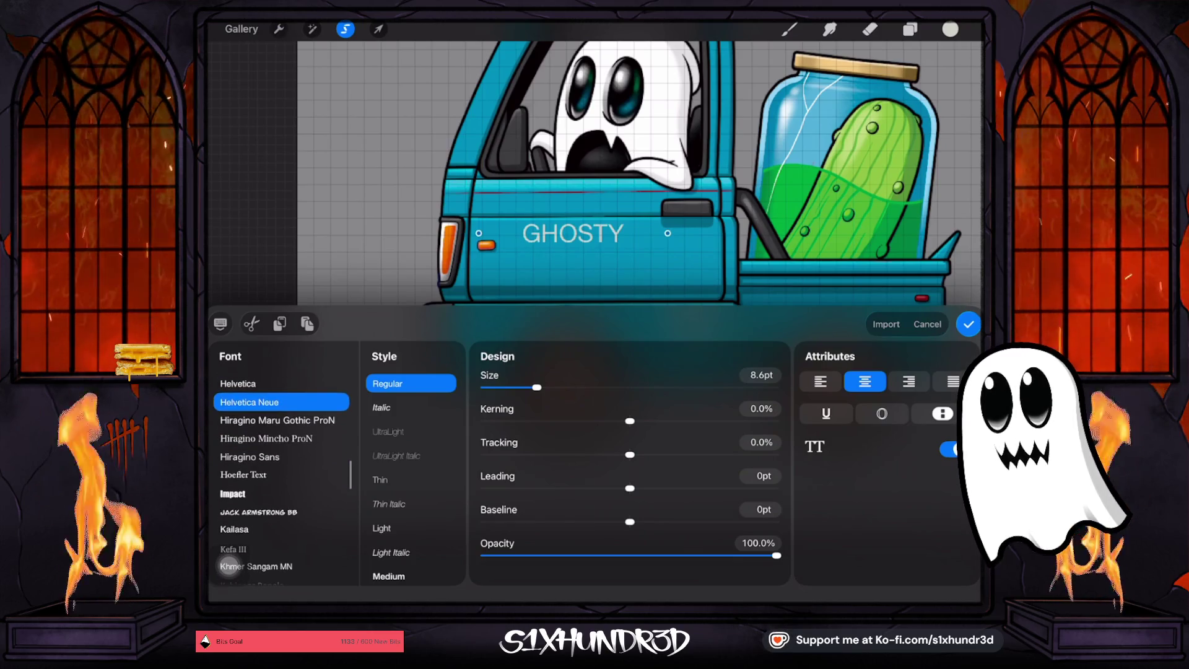
{"action": "key", "text": "Down"}
{"action": "key", "text": "Down"}
{"action": "key", "text": "Down"}
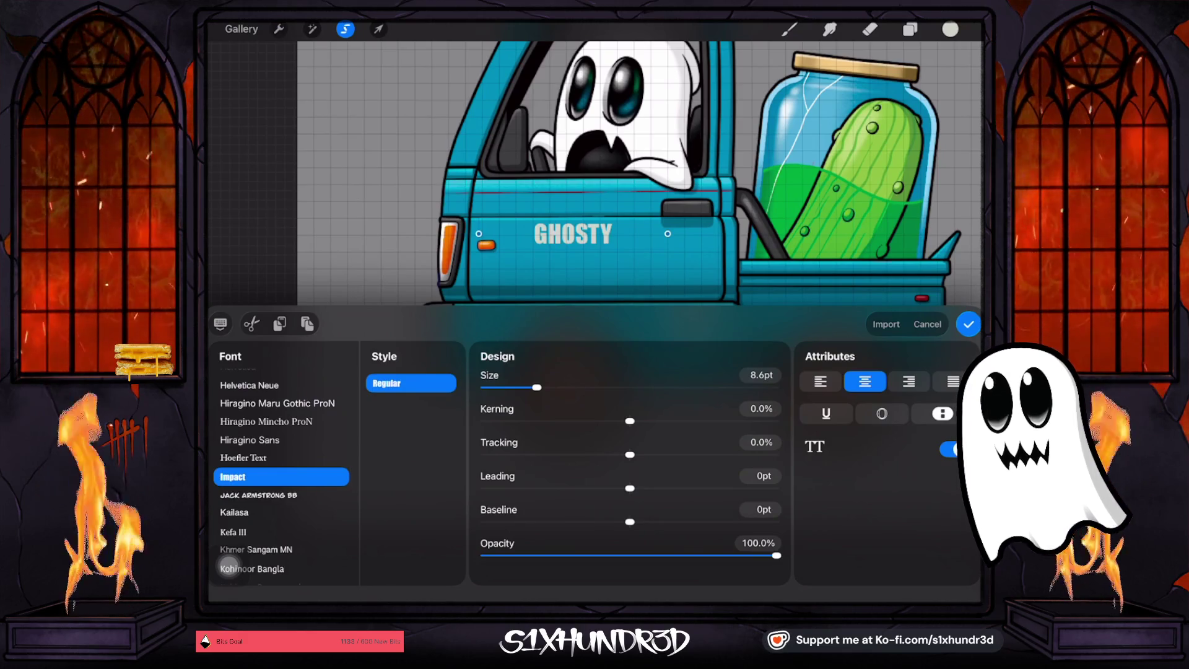
Commit the GHOSTY text and resize it on the cab door
{"action": "left_click", "coordinate": [967, 324]}
{"action": "left_click", "coordinate": [377, 29]}
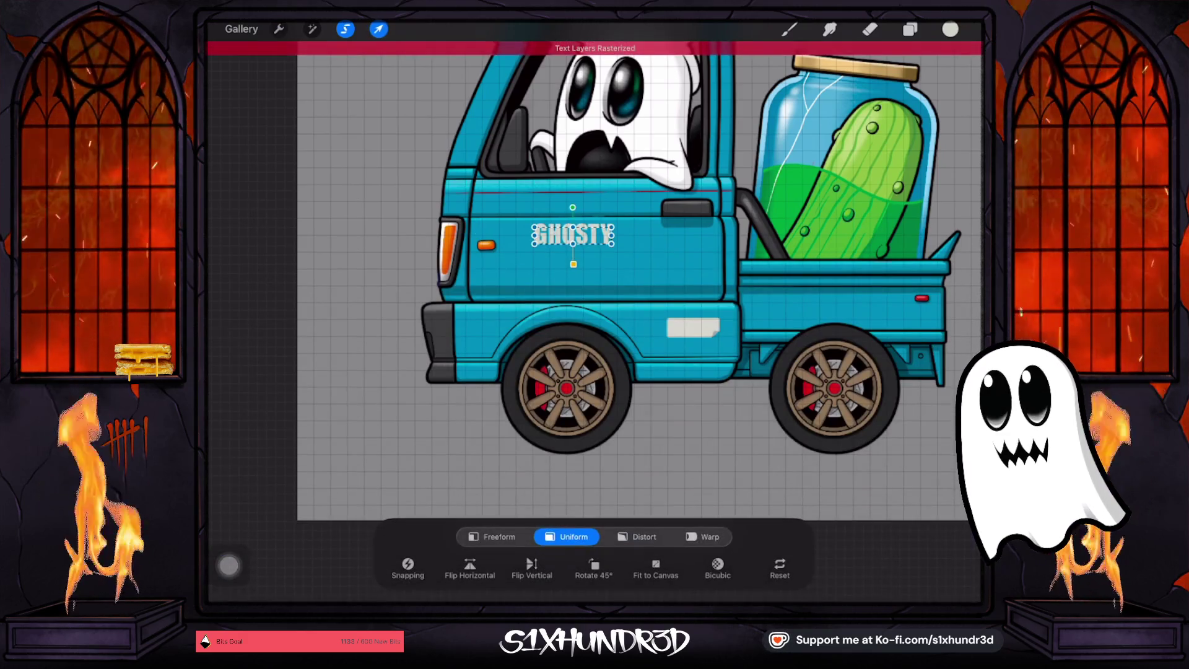
{"action": "scroll", "coordinate": [576, 247], "scroll_direction": "up", "scroll_amount": 3}
{"action": "left_click_drag", "start_coordinate": [632, 248], "coordinate": [655, 247]}
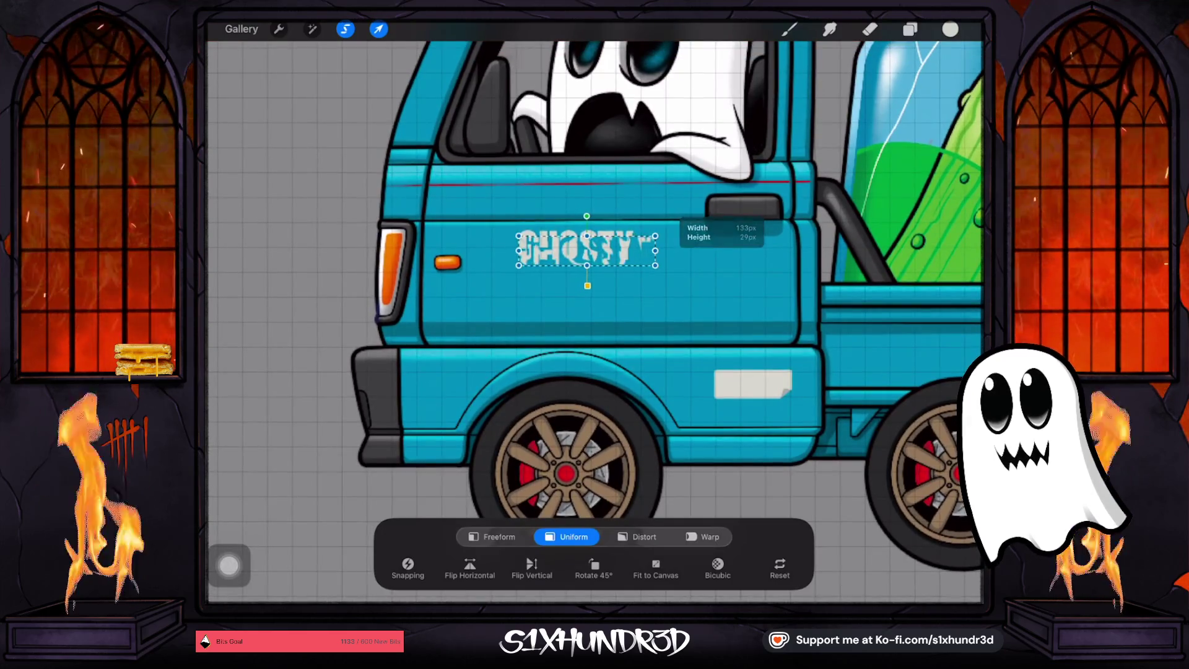
{"action": "left_click", "coordinate": [789, 29]}
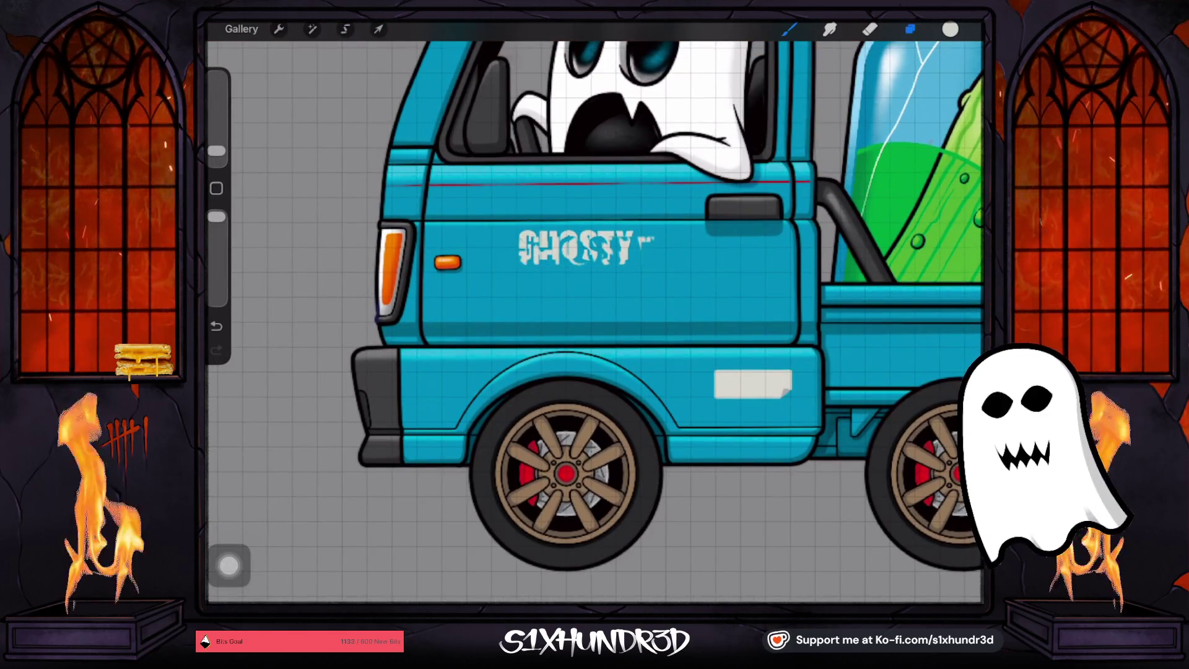
Undo the garbled resize and rescale GHOSTY to about 338 by 73 px
{"action": "left_click", "coordinate": [909, 29]}
{"action": "key", "text": "ctrl+z"}
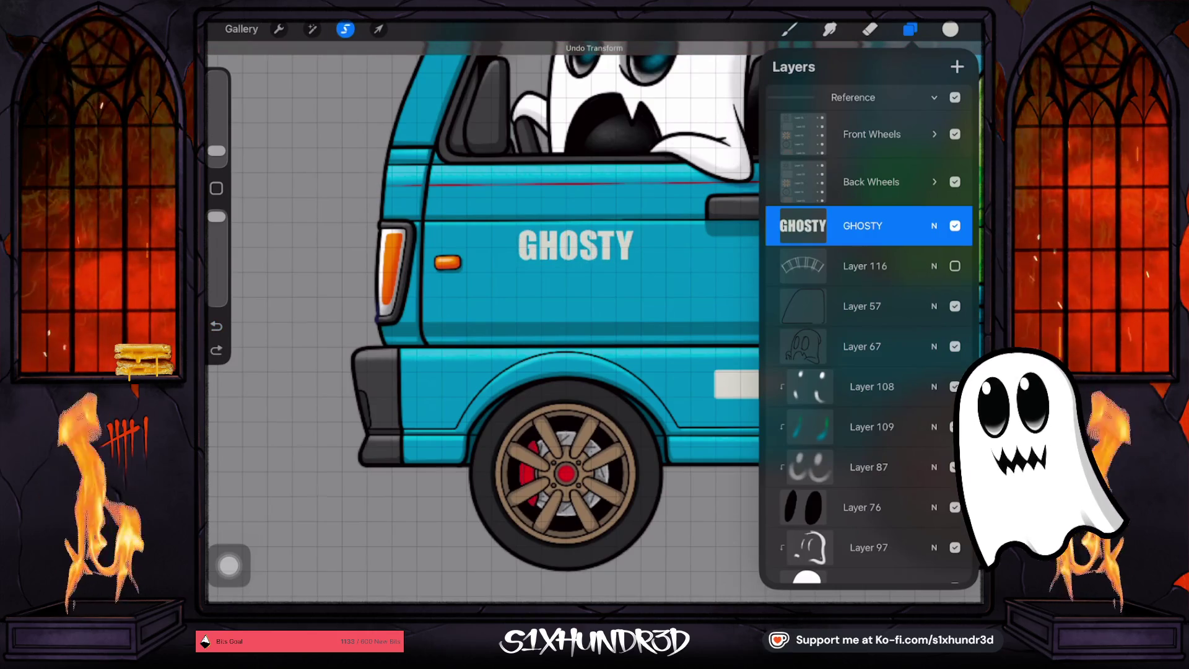
{"action": "key", "text": "s"}
{"action": "key", "text": "v"}
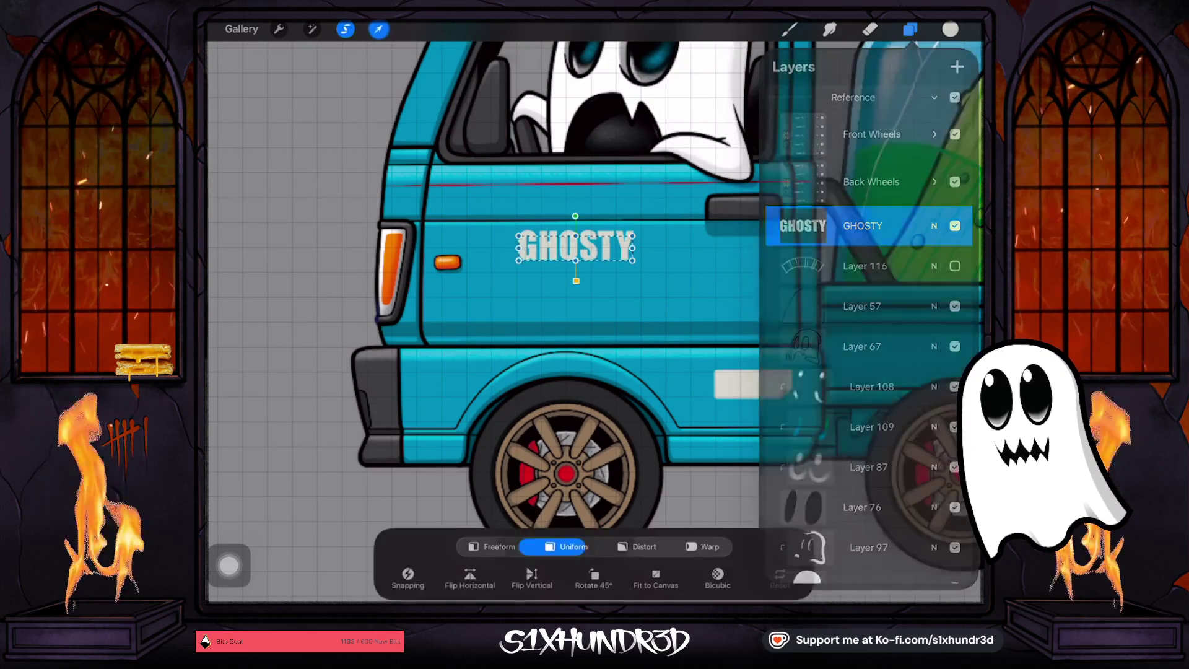
{"action": "mouse_move", "coordinate": [633, 260]}
{"action": "left_mouse_down"}
{"action": "mouse_move", "coordinate": [746, 223]}
{"action": "mouse_move", "coordinate": [762, 260]}
{"action": "mouse_move", "coordinate": [863, 310]}
{"action": "mouse_move", "coordinate": [630, 260]}
{"action": "left_mouse_up"}
{"action": "key", "text": "b"}
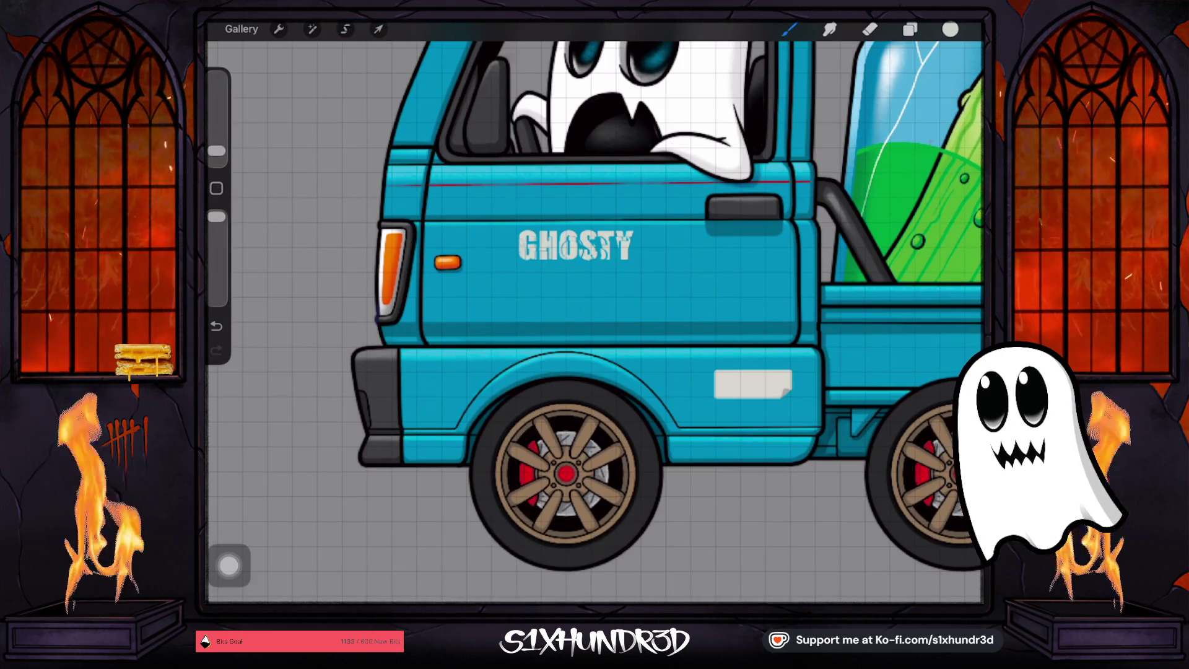
Select part of the GHOSTY lettering and move it downward
{"action": "left_click", "coordinate": [345, 29]}
{"action": "left_click", "coordinate": [910, 29]}
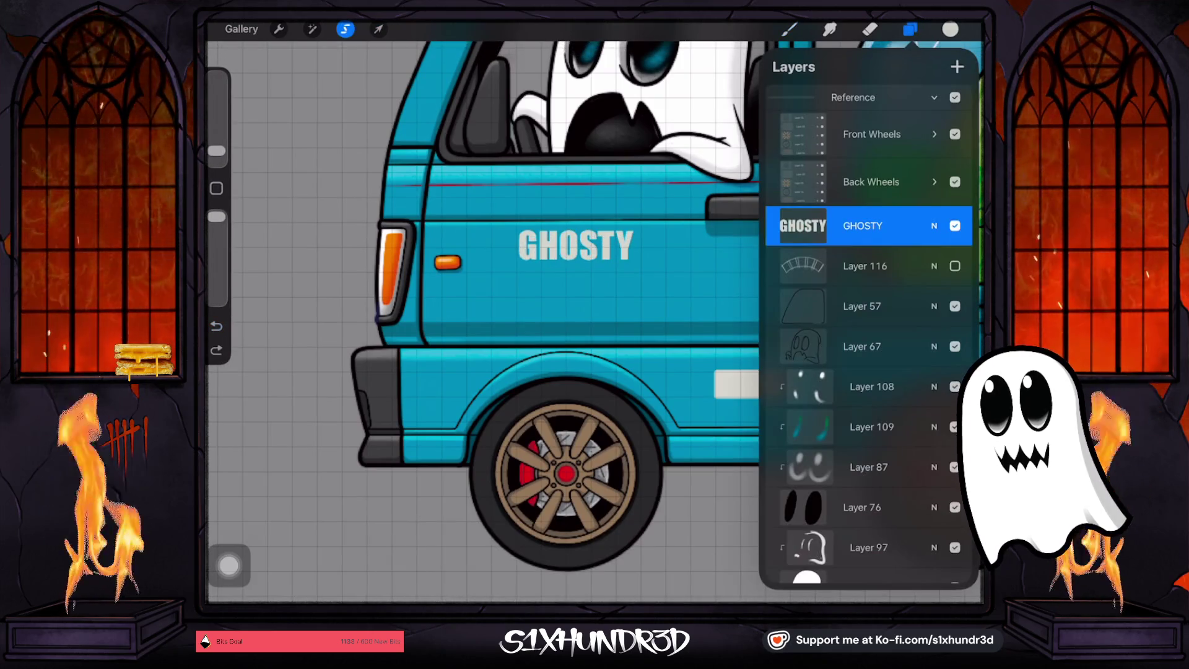
{"action": "left_click", "coordinate": [378, 29]}
{"action": "left_click_drag", "start_coordinate": [575, 246], "coordinate": [550, 299]}
Delete the GHOSTY layer and Layer 116, leaving a new empty Layer 117 current
{"action": "left_click", "coordinate": [909, 29]}
{"action": "left_click_drag", "start_coordinate": [916, 224], "coordinate": [824, 224]}
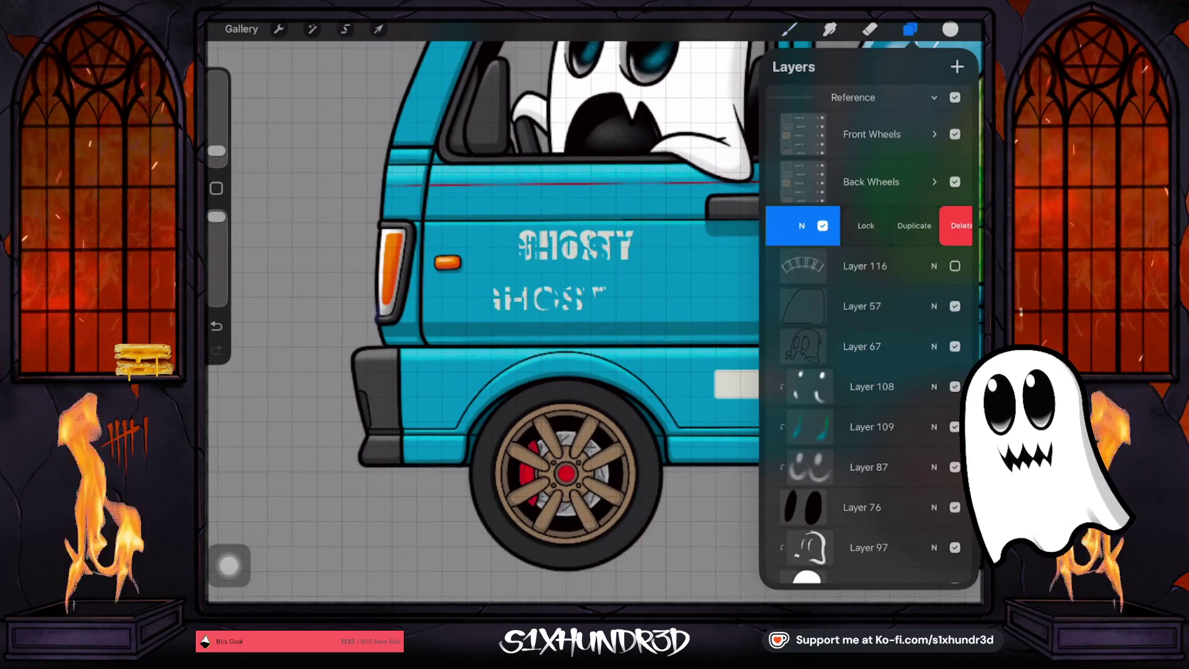
{"action": "left_click", "coordinate": [944, 225]}
{"action": "left_click", "coordinate": [957, 66]}
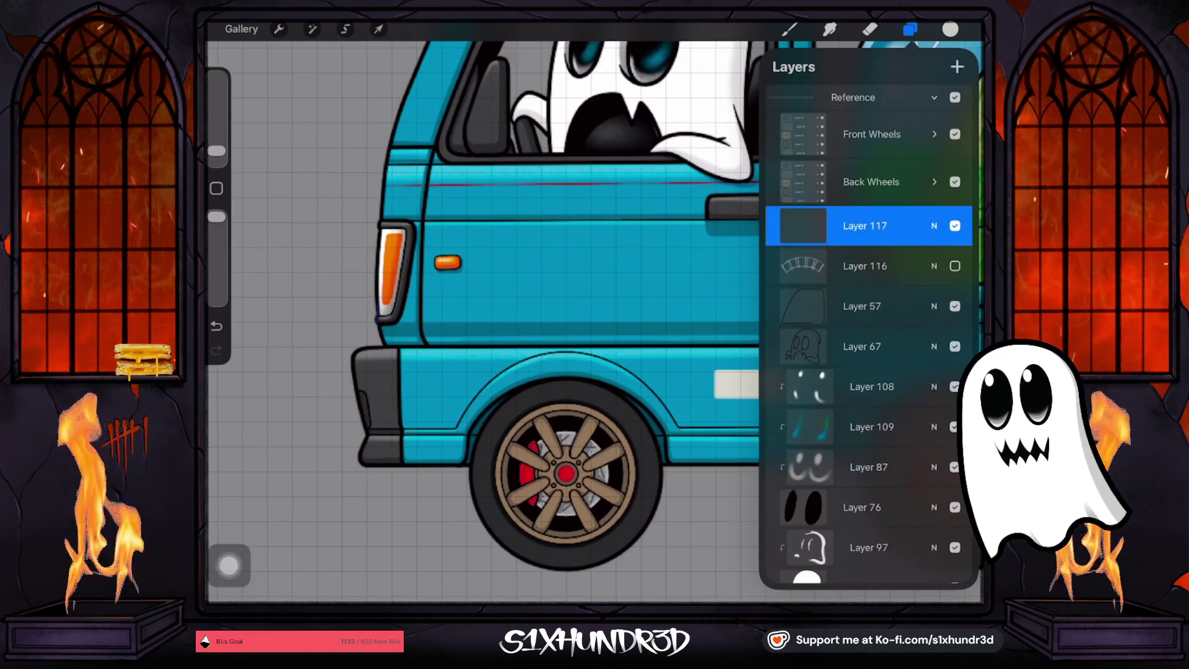
{"action": "left_click", "coordinate": [865, 265]}
{"action": "left_click_drag", "start_coordinate": [916, 265], "coordinate": [823, 265]}
{"action": "left_click", "coordinate": [944, 265]}
{"action": "left_click", "coordinate": [864, 226]}
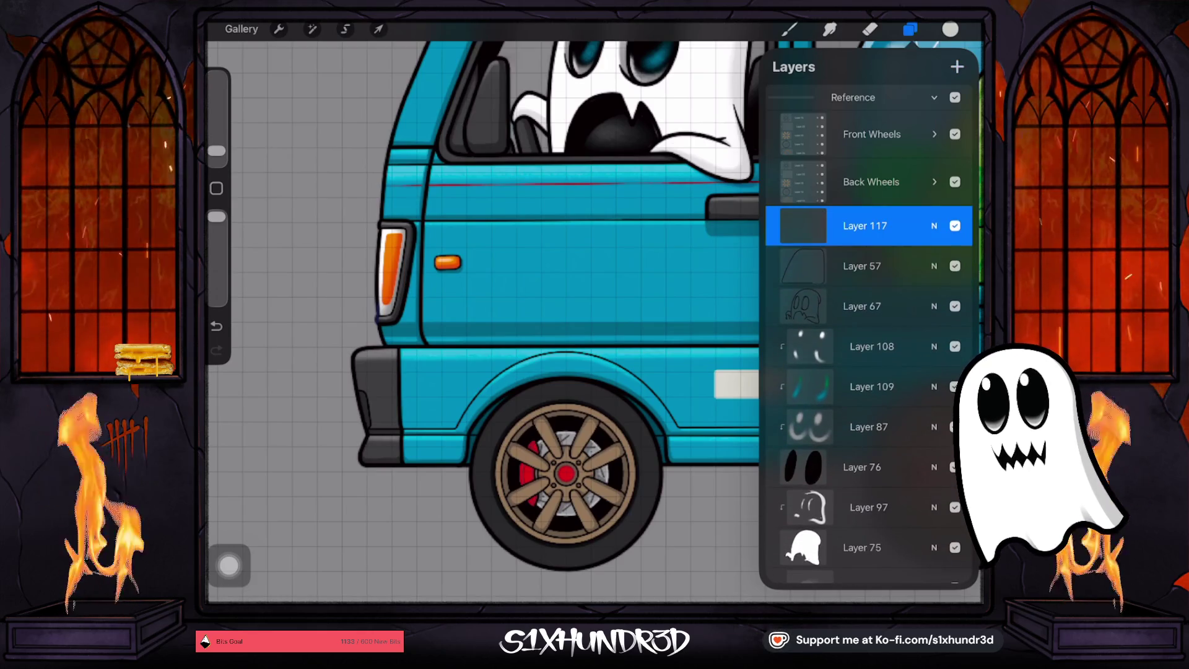
{"action": "left_click", "coordinate": [278, 29]}
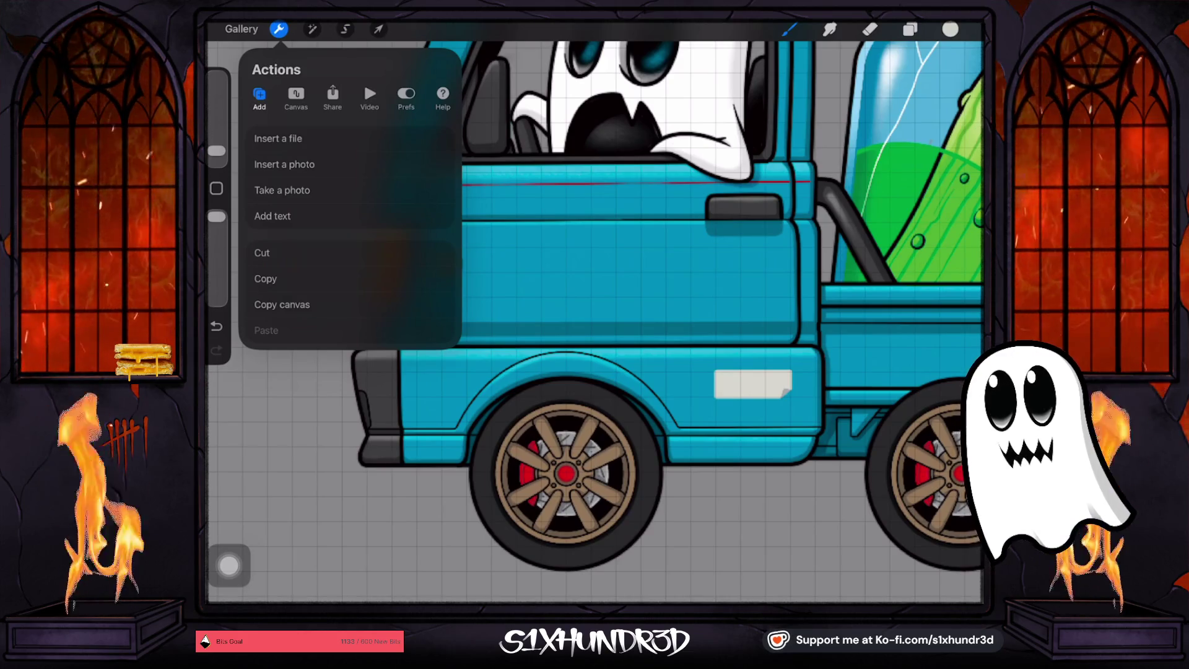
Add a new text box to the canvas and open its style settings for Impact
{"action": "left_click", "coordinate": [284, 164]}
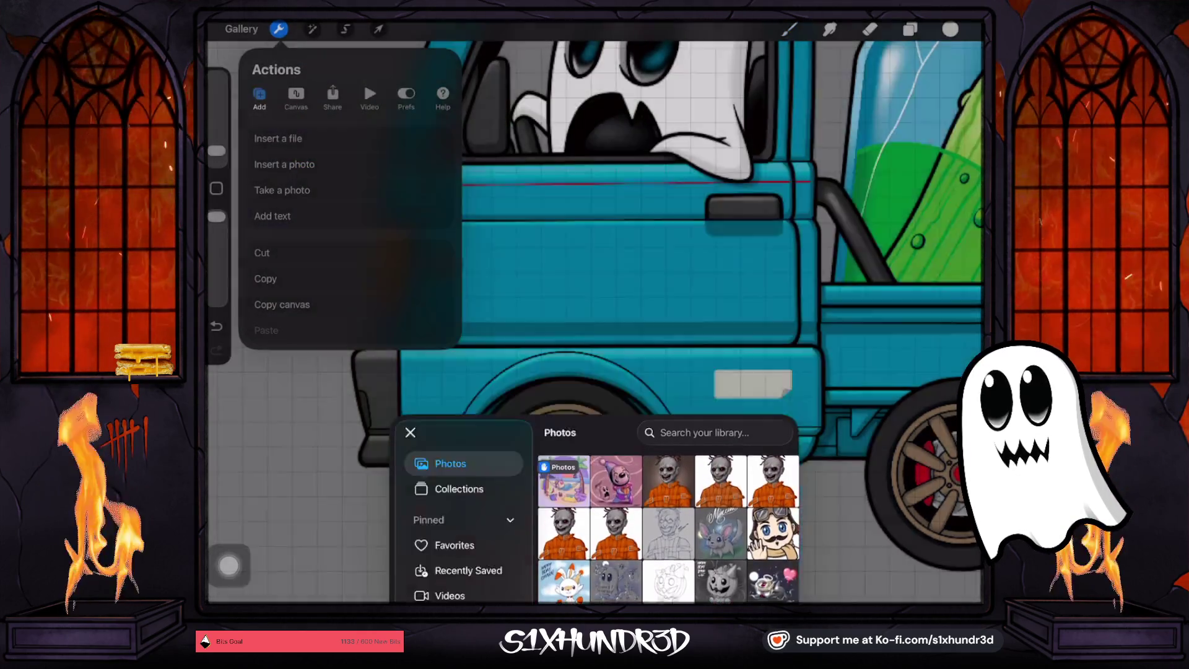
{"action": "left_click", "coordinate": [410, 433]}
{"action": "left_click", "coordinate": [273, 215]}
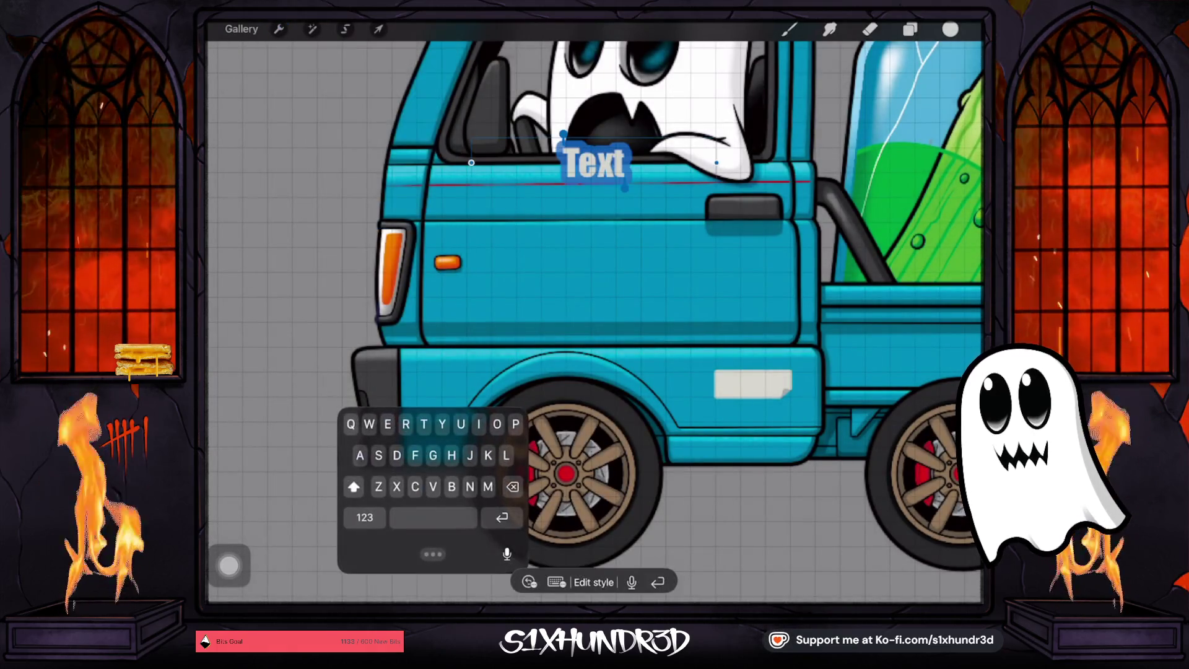
{"action": "left_click", "coordinate": [593, 584]}
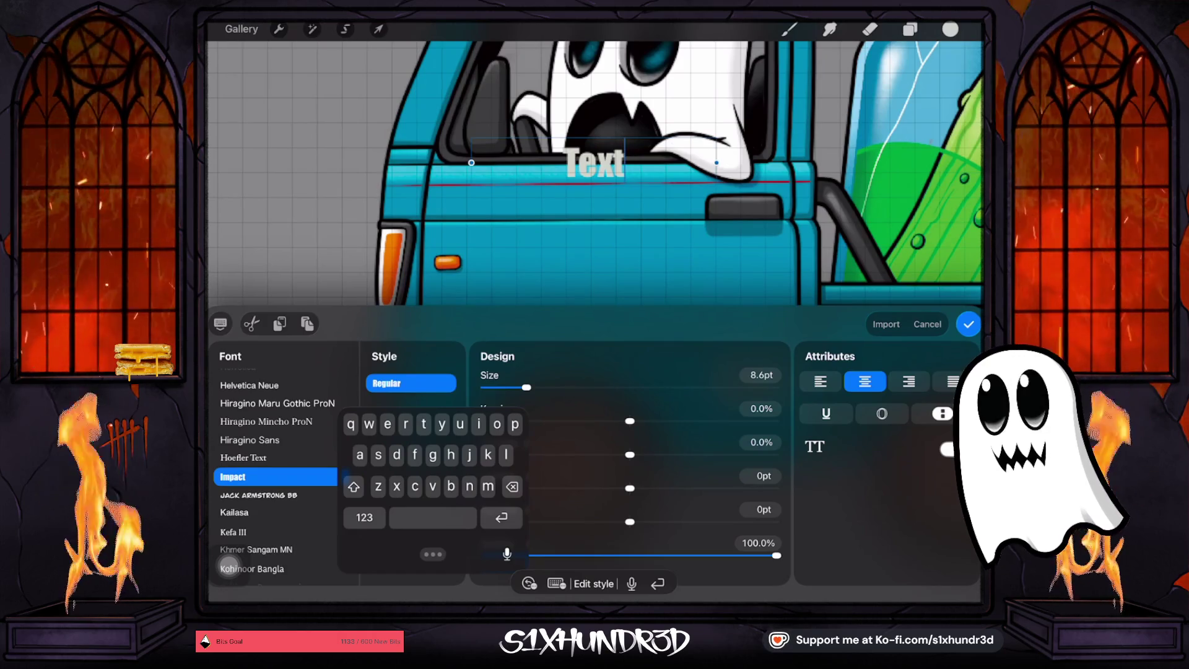
Replace the placeholder with 'No. 6' and scale the label smaller
{"action": "type", "text": "6"}
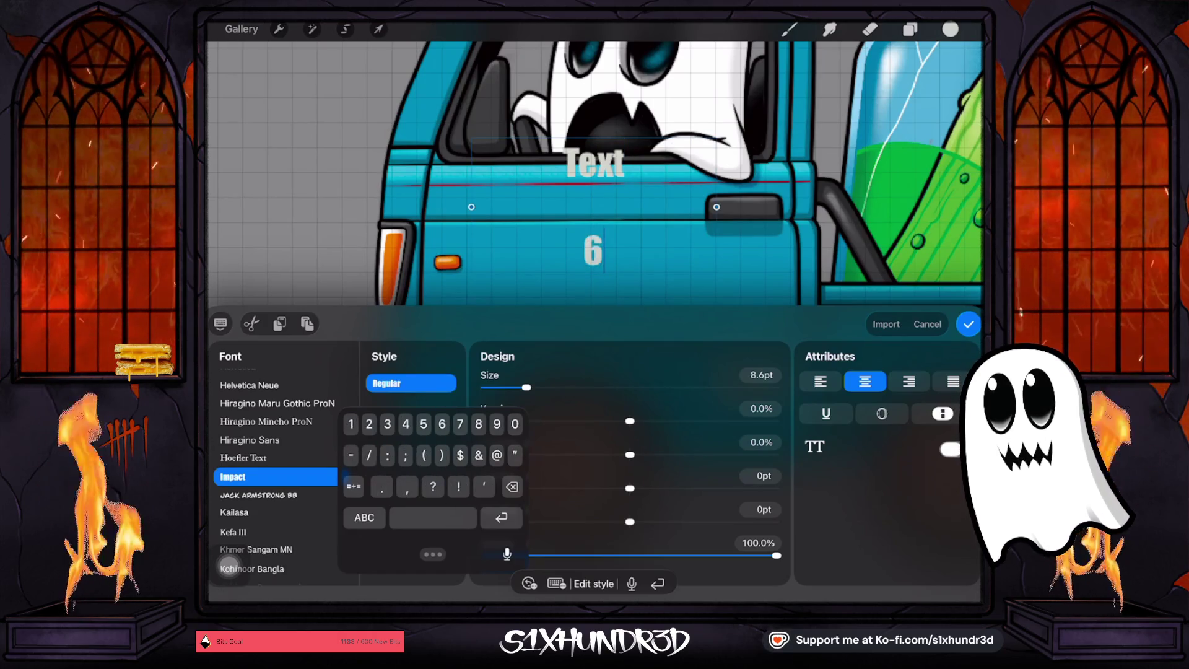
{"action": "key", "text": "BackSpace"}
{"action": "key", "text": "BackSpace"}
{"action": "key", "text": "BackSpace"}
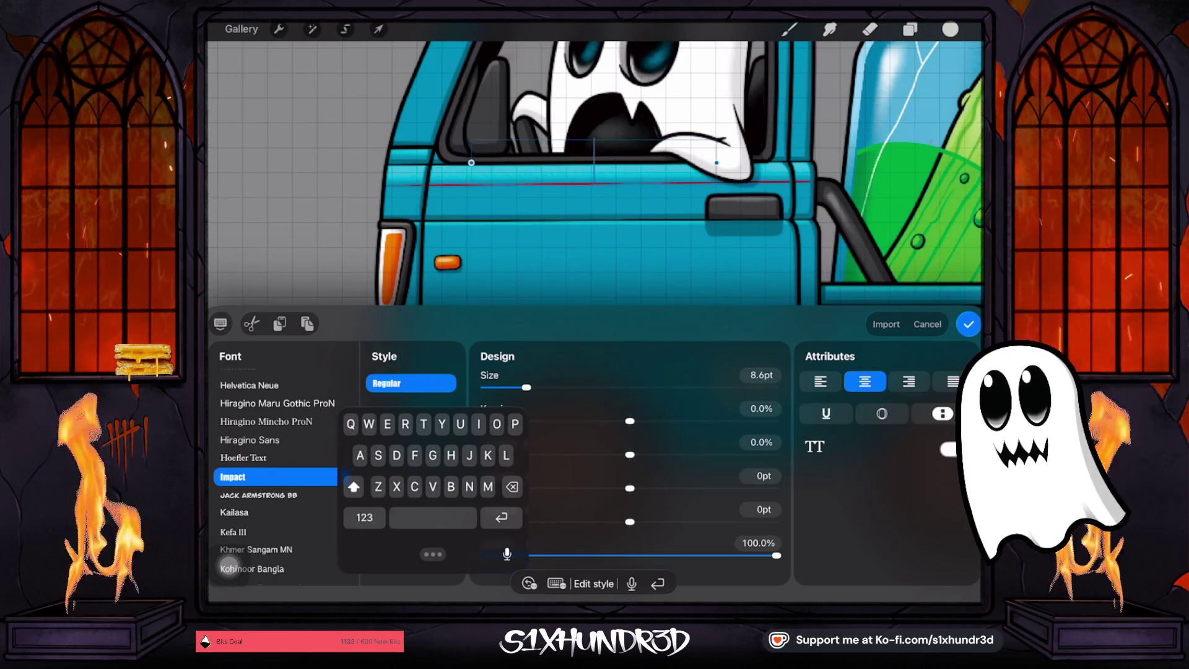
{"action": "type", "text": "N"}
{"action": "left_click", "coordinate": [364, 516]}
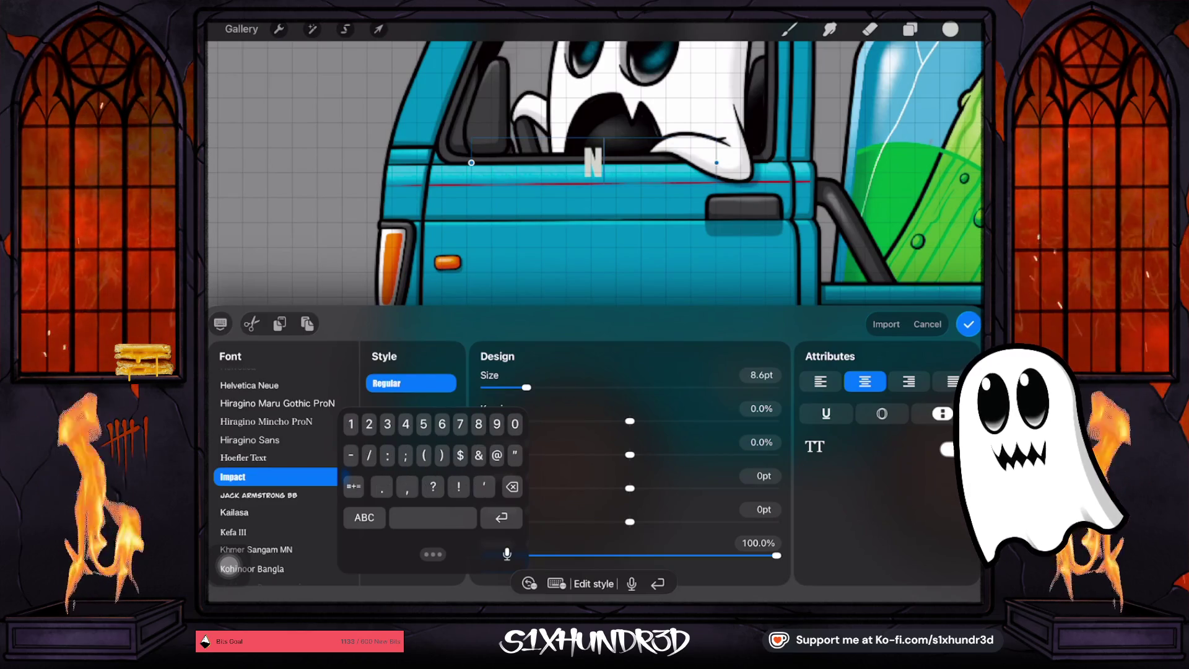
{"action": "type", "text": "9"}
{"action": "key", "text": "BackSpace"}
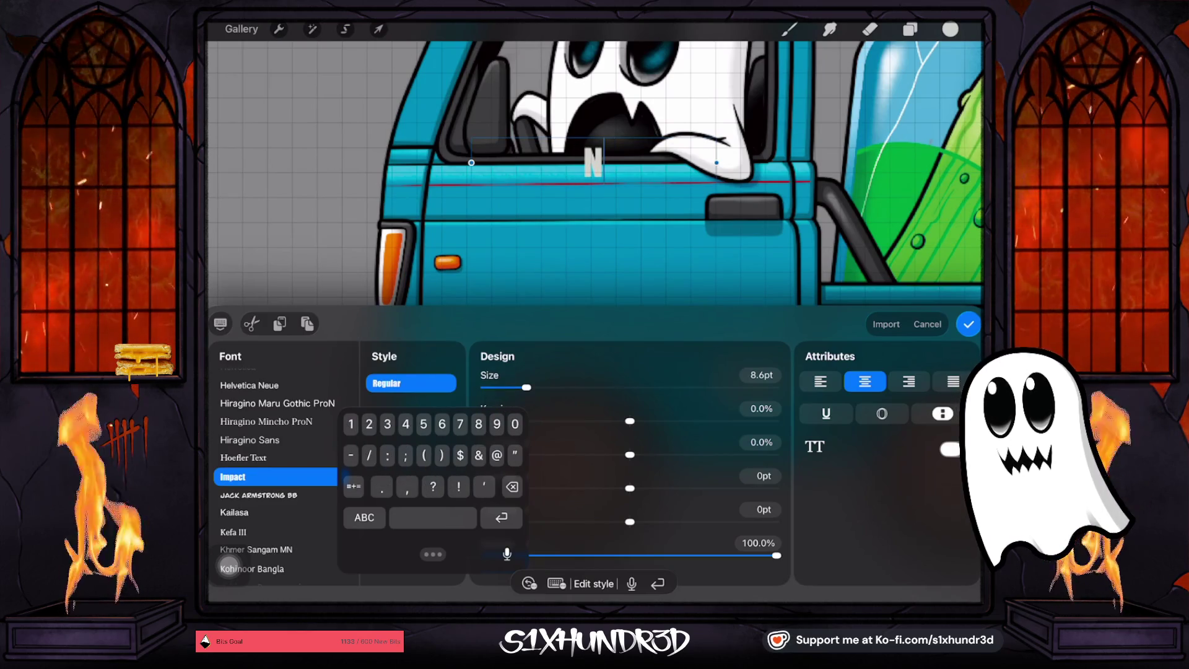
{"action": "left_click", "coordinate": [364, 517]}
{"action": "type", "text": "o."}
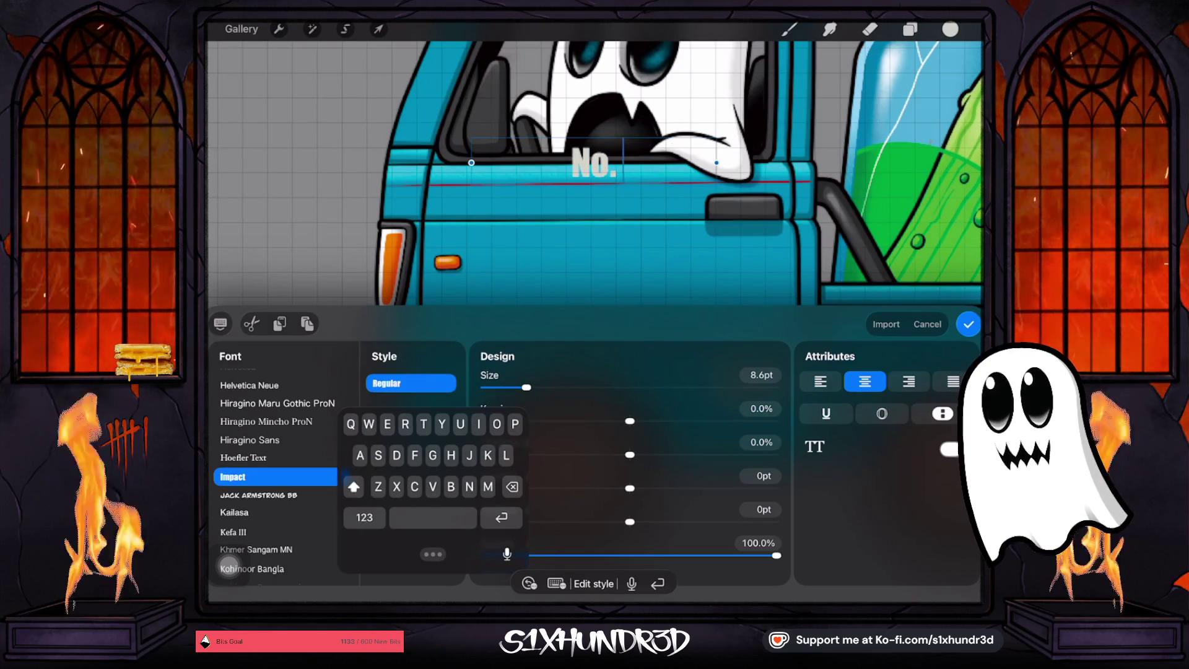
{"action": "type", "text": " 6"}
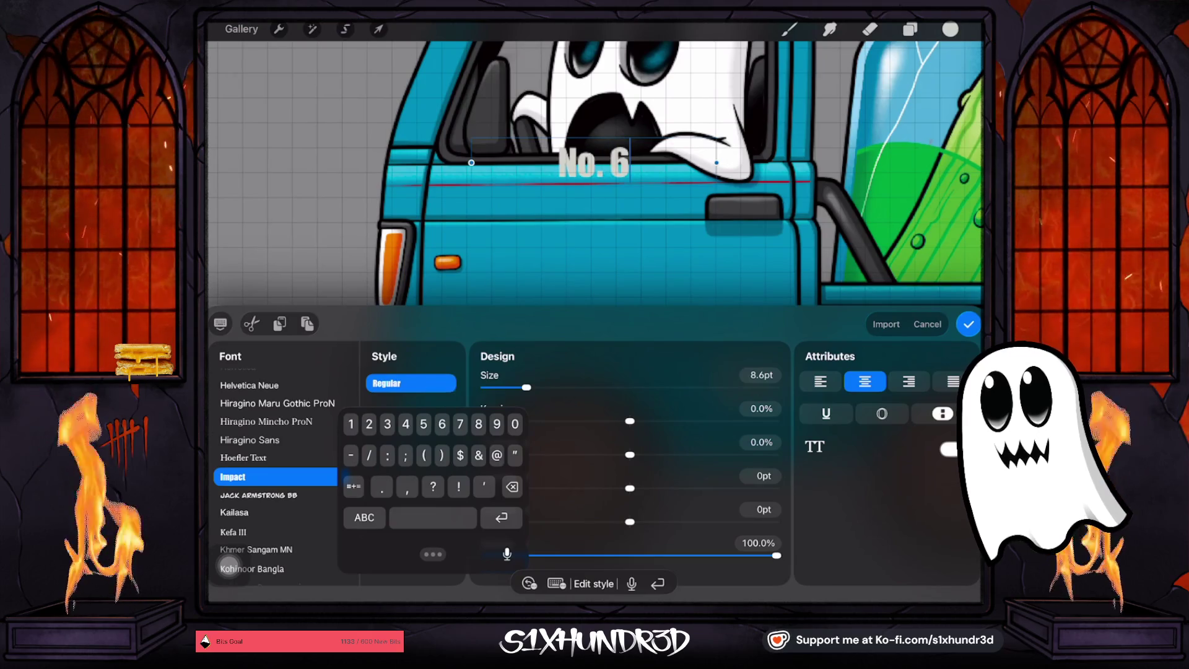
{"action": "left_click", "coordinate": [378, 29]}
{"action": "left_click_drag", "start_coordinate": [631, 186], "coordinate": [616, 186]}
Scale the No. 6 label down and place it on the truck bed's side panel below the pickle jar
{"action": "scroll", "coordinate": [594, 309], "scroll_direction": "down", "scroll_amount": 5}
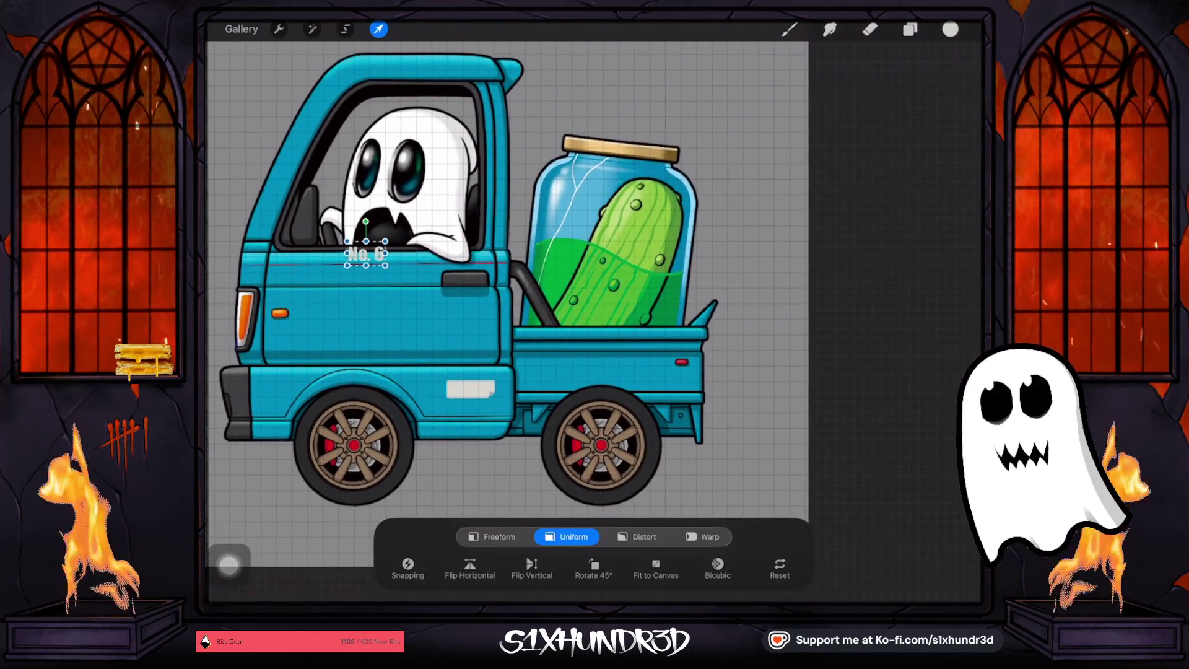
{"action": "mouse_move", "coordinate": [384, 258]}
{"action": "left_mouse_down"}
{"action": "mouse_move", "coordinate": [570, 305]}
{"action": "mouse_move", "coordinate": [388, 267]}
{"action": "mouse_move", "coordinate": [514, 278]}
{"action": "mouse_move", "coordinate": [654, 371]}
{"action": "mouse_move", "coordinate": [687, 365]}
{"action": "mouse_move", "coordinate": [579, 383]}
{"action": "mouse_move", "coordinate": [546, 374]}
{"action": "mouse_move", "coordinate": [569, 359]}
{"action": "mouse_move", "coordinate": [548, 371]}
{"action": "left_mouse_up"}
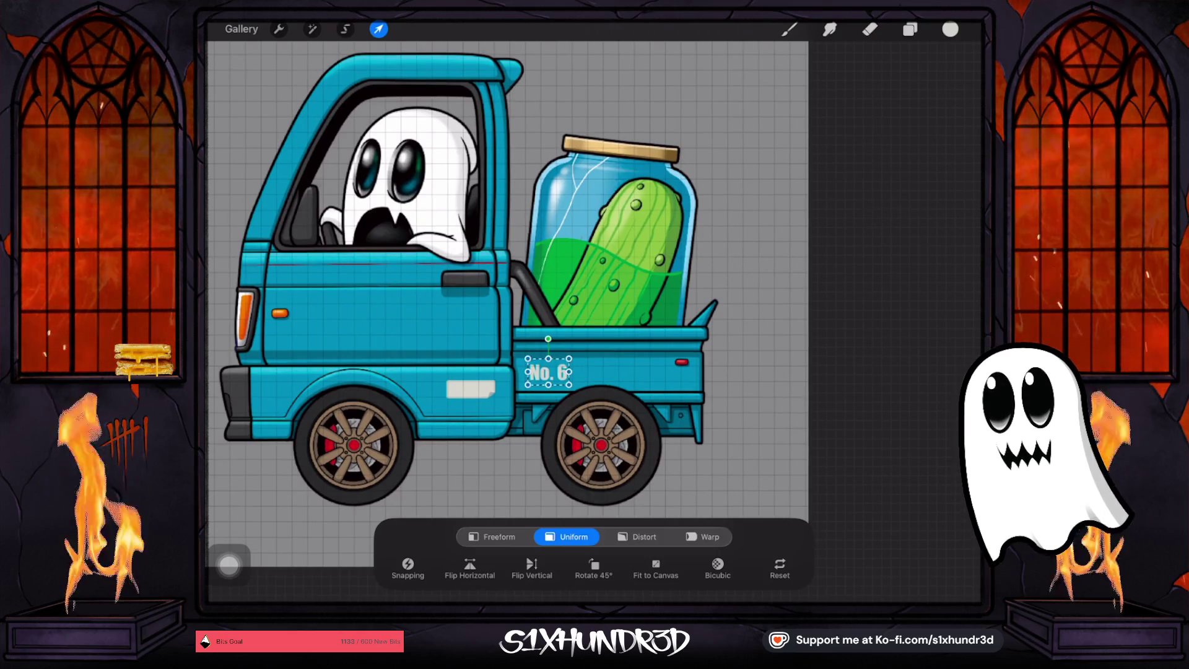
{"action": "left_click", "coordinate": [788, 29]}
{"action": "scroll", "coordinate": [506, 303], "scroll_direction": "down", "scroll_amount": 3}
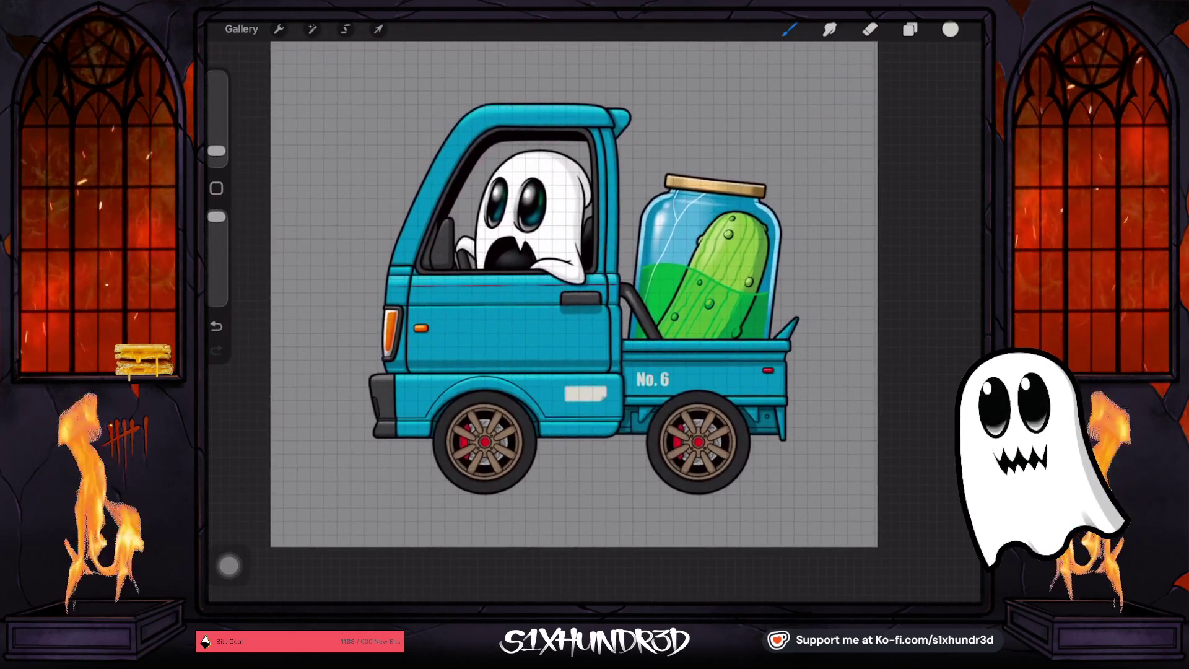
{"action": "scroll", "coordinate": [553, 317], "scroll_direction": "up", "scroll_amount": 3}
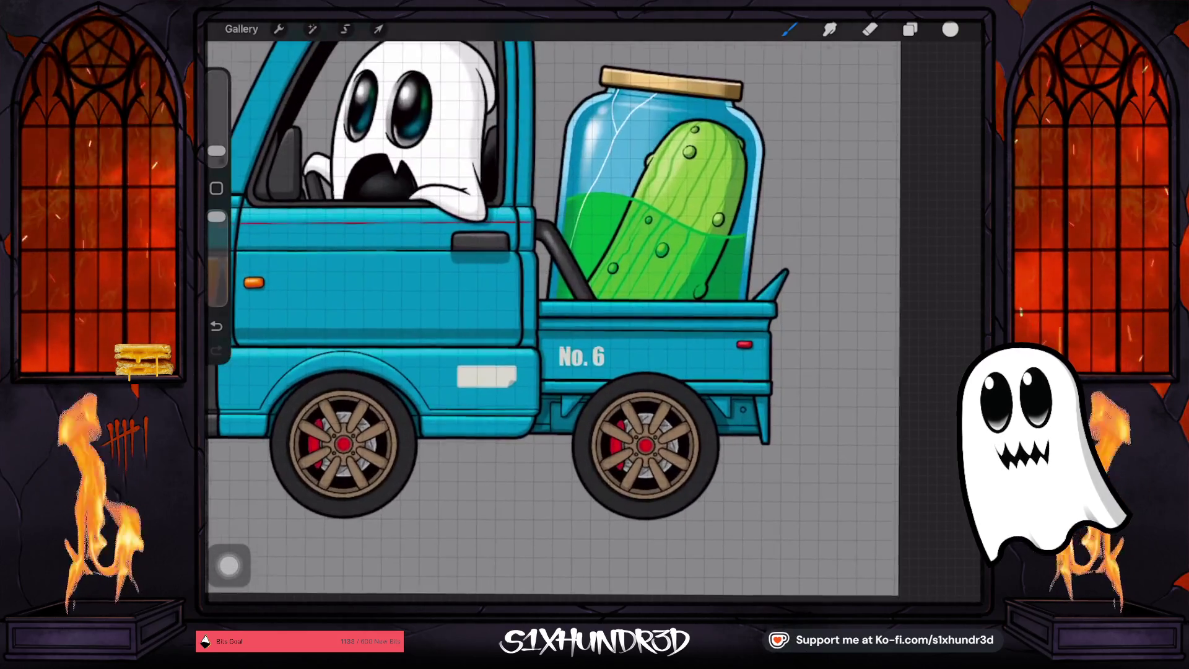
{"action": "left_click", "coordinate": [869, 29]}
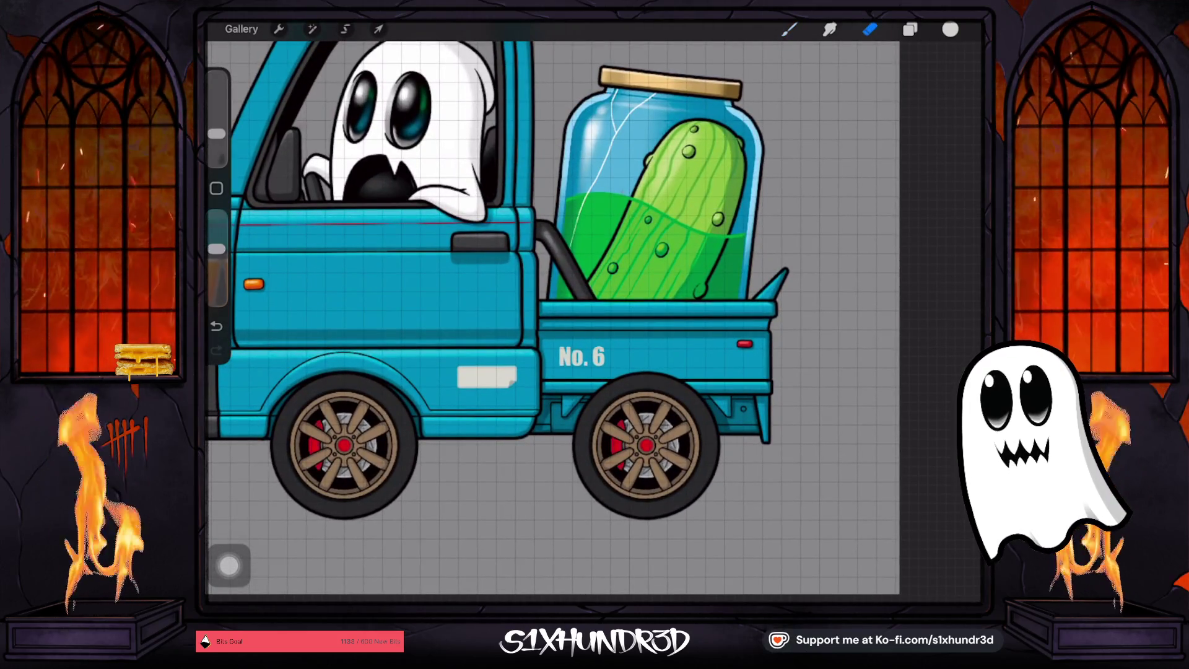
Edit the label text from 'No. 6' down to just '6'
{"action": "left_click", "coordinate": [909, 29]}
{"action": "left_click", "coordinate": [802, 226]}
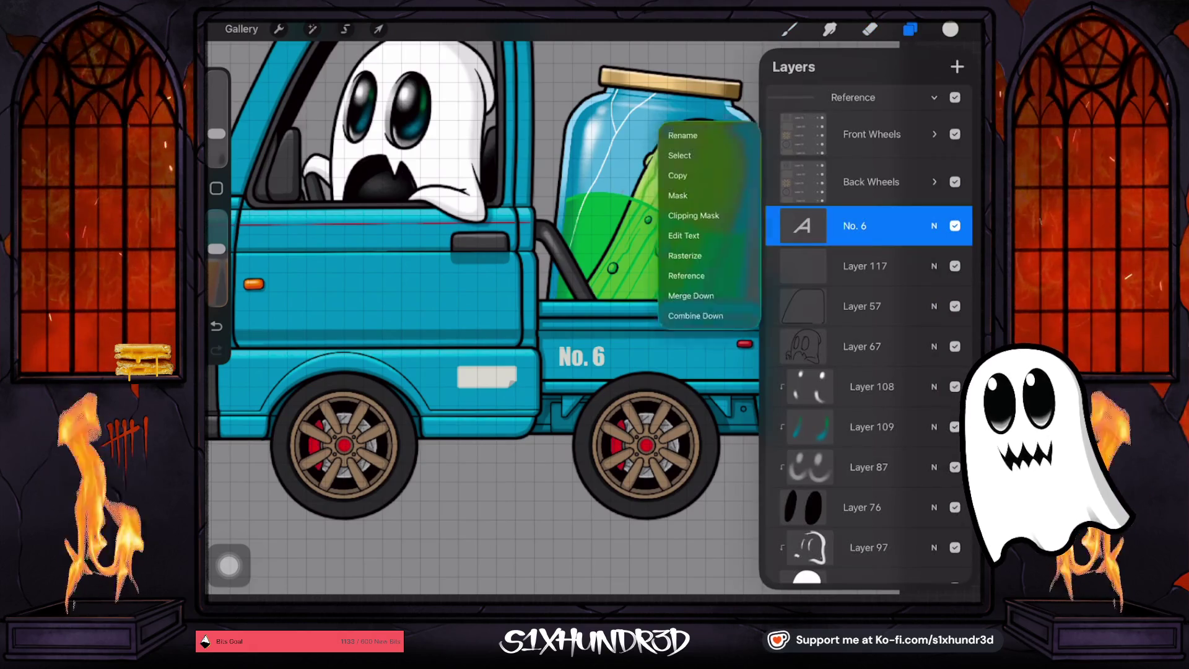
{"action": "left_click", "coordinate": [681, 236]}
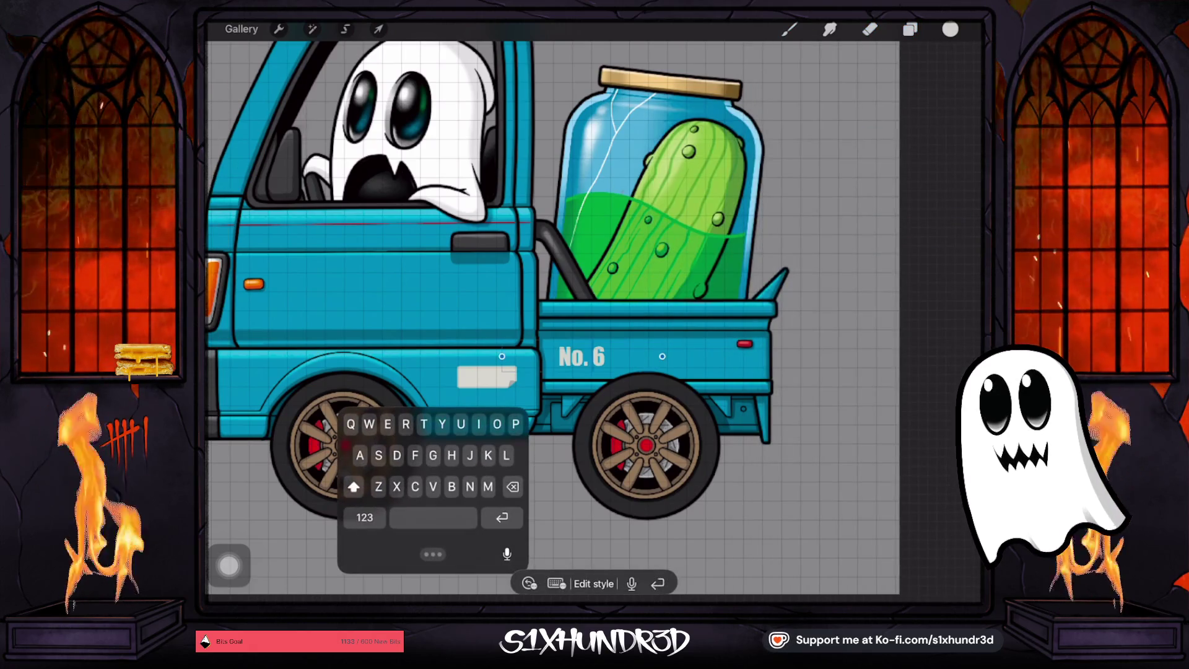
{"action": "key", "text": "BackSpace"}
{"action": "key", "text": "BackSpace"}
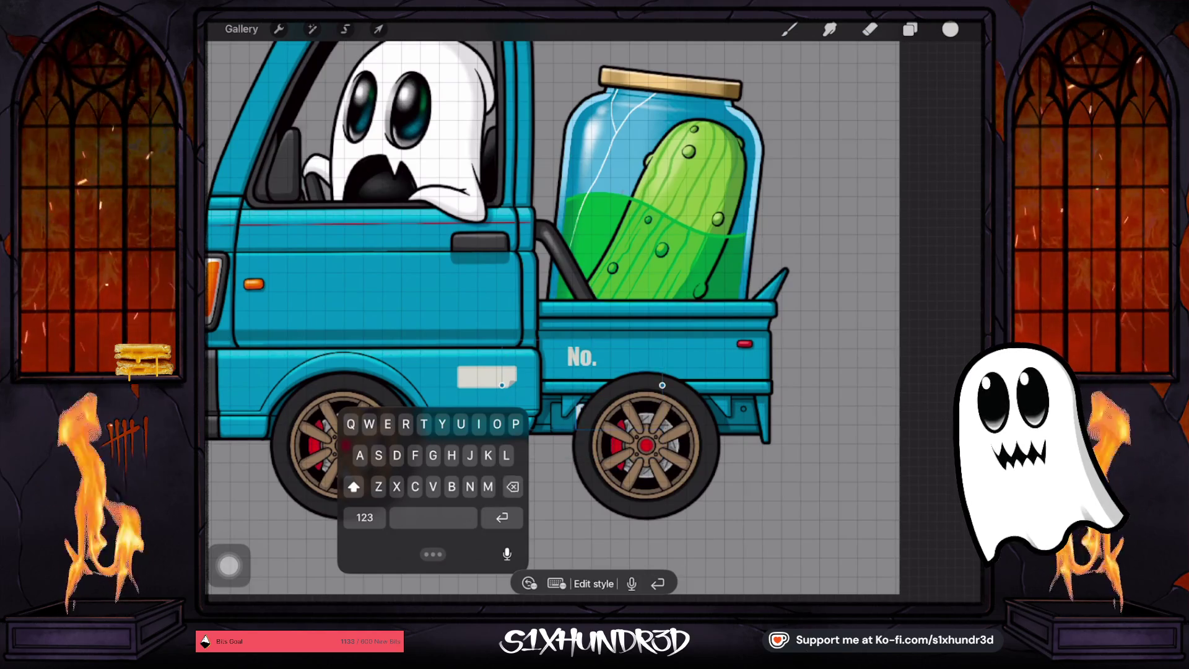
{"action": "type", "text": "6"}
{"action": "key", "text": "BackSpace"}
{"action": "key", "text": "BackSpace"}
{"action": "key", "text": "BackSpace"}
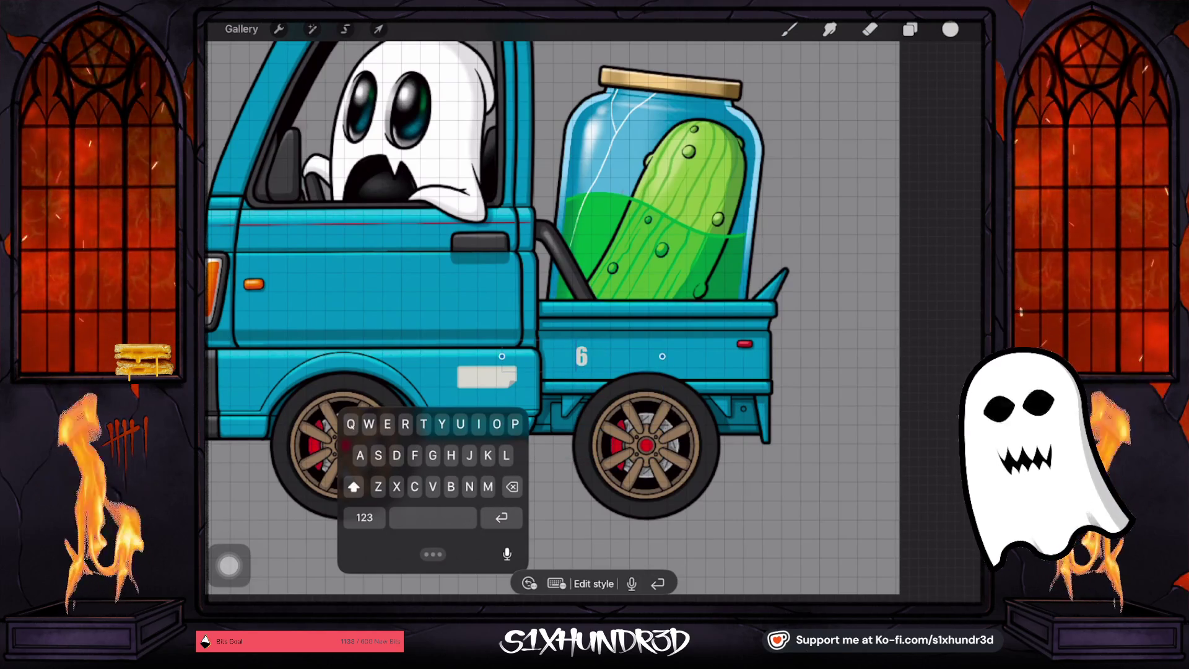
Move the 6 to the rear end of the truck bed
{"action": "left_click", "coordinate": [378, 29]}
{"action": "mouse_move", "coordinate": [582, 356]}
{"action": "left_mouse_down"}
{"action": "mouse_move", "coordinate": [560, 354]}
{"action": "mouse_move", "coordinate": [746, 362]}
{"action": "left_mouse_up"}
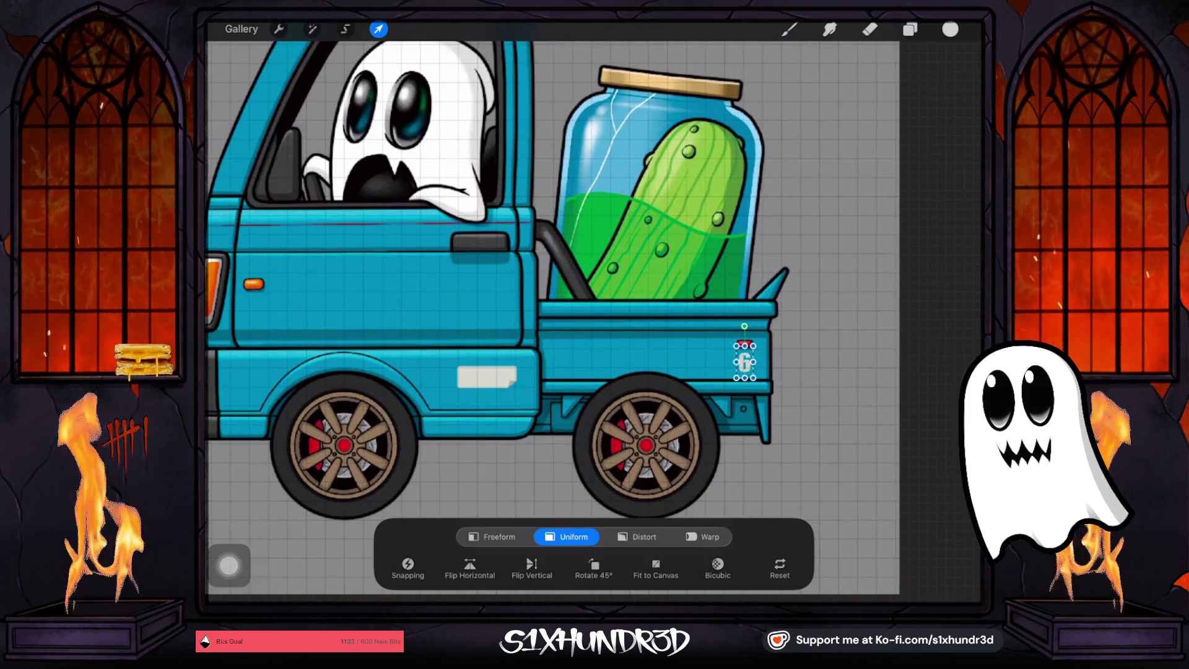
{"action": "left_click_drag", "start_coordinate": [745, 361], "coordinate": [745, 361]}
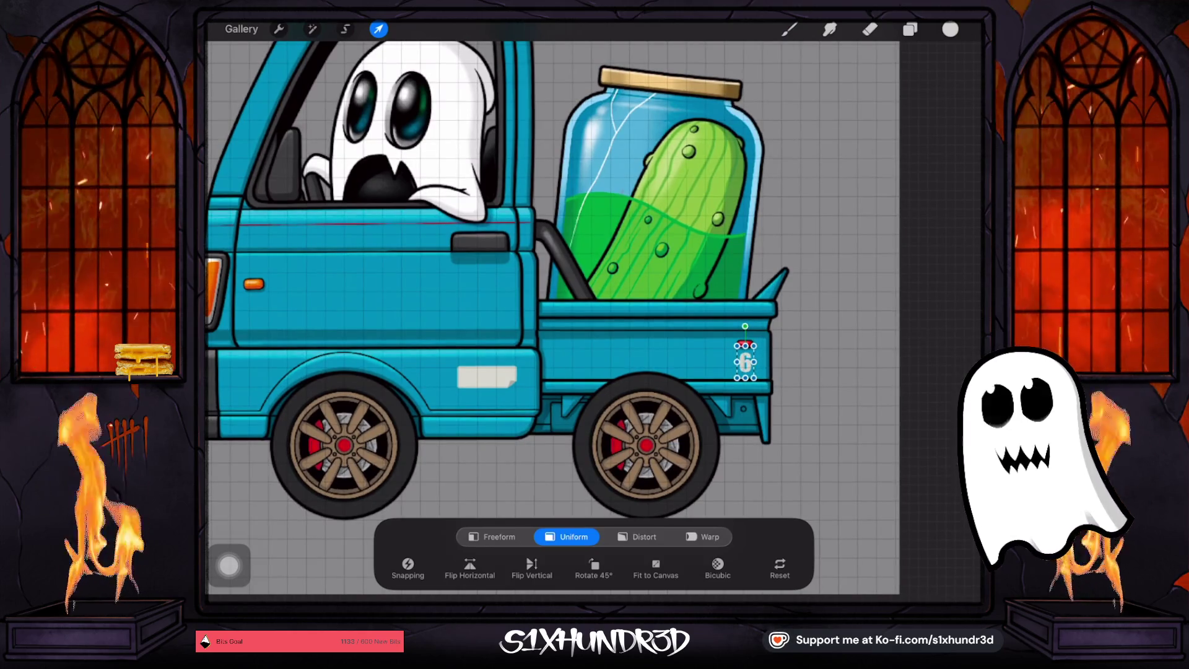
{"action": "left_click", "coordinate": [869, 29]}
{"action": "scroll", "coordinate": [551, 310], "scroll_direction": "down", "scroll_amount": 5}
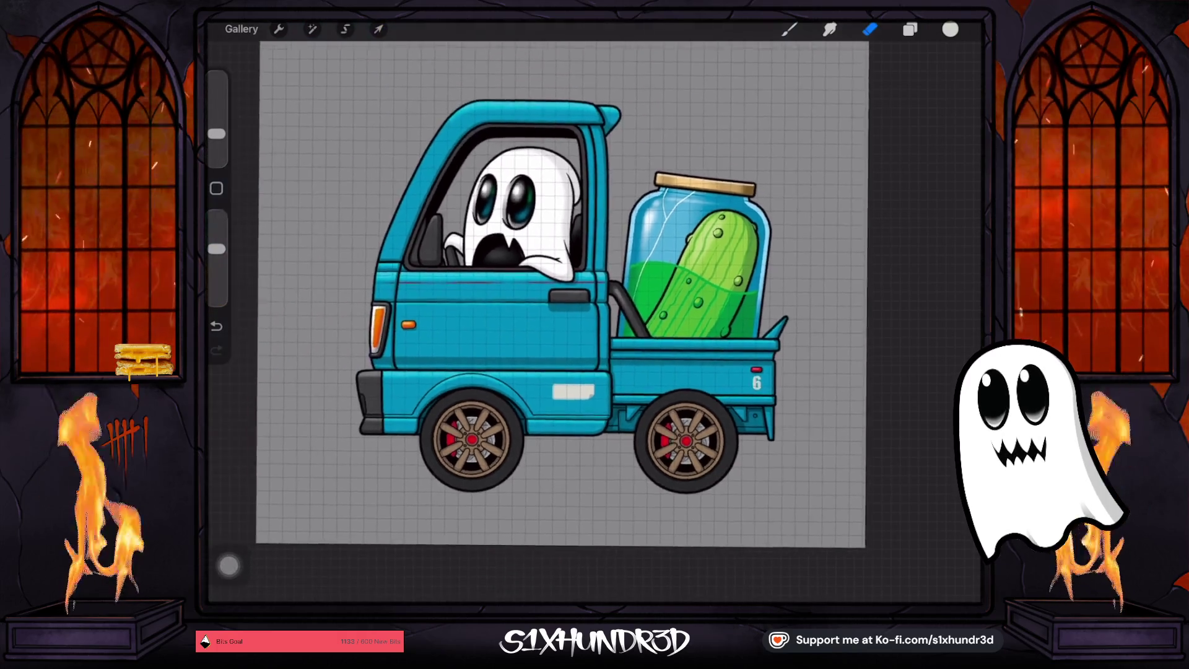
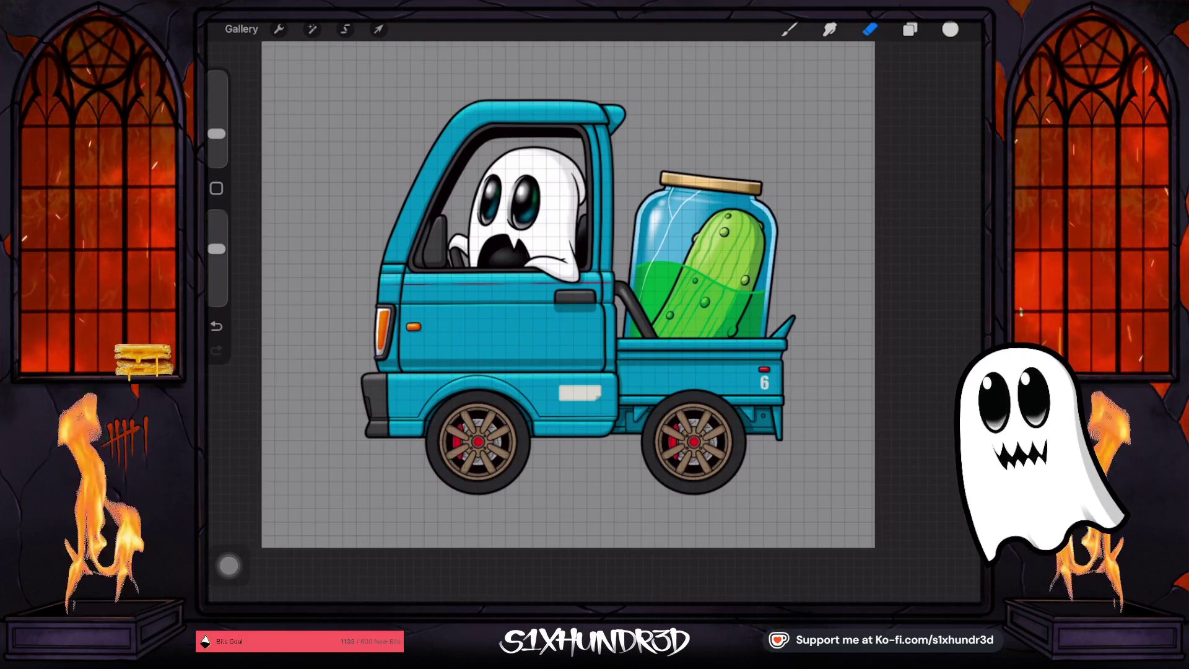
Add empty Layer 118 above the '6' layer and insert a text box from Actions > Add
{"action": "left_click", "coordinate": [910, 29]}
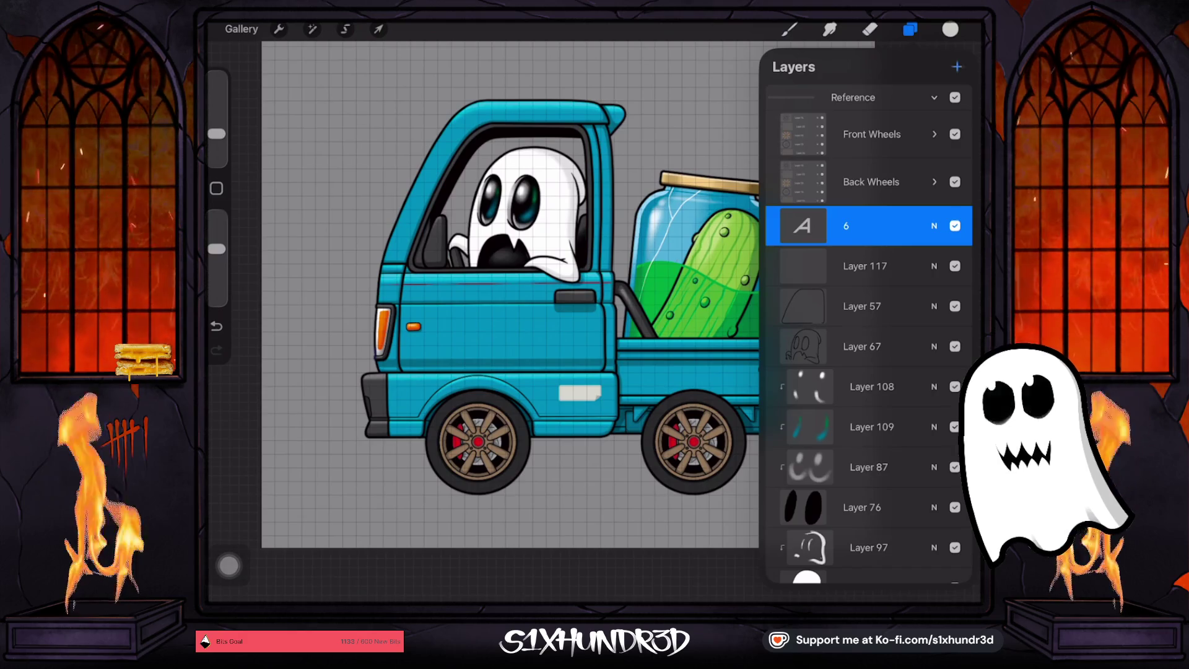
{"action": "left_click", "coordinate": [956, 66]}
{"action": "left_click", "coordinate": [278, 29]}
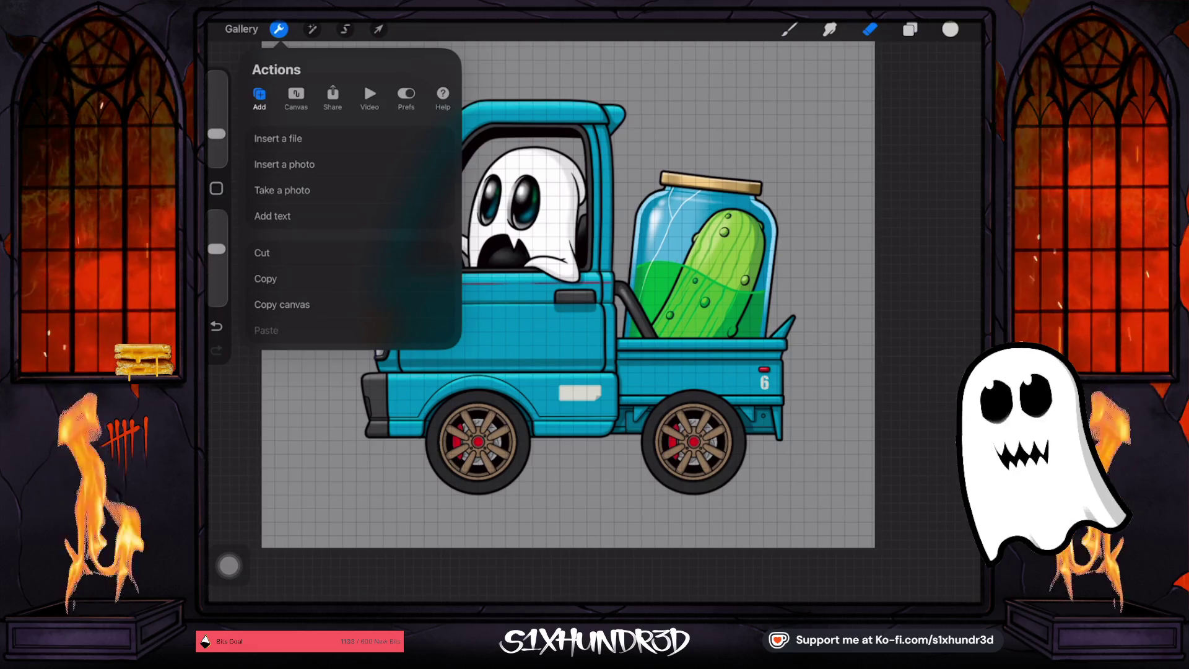
{"action": "left_click", "coordinate": [909, 29]}
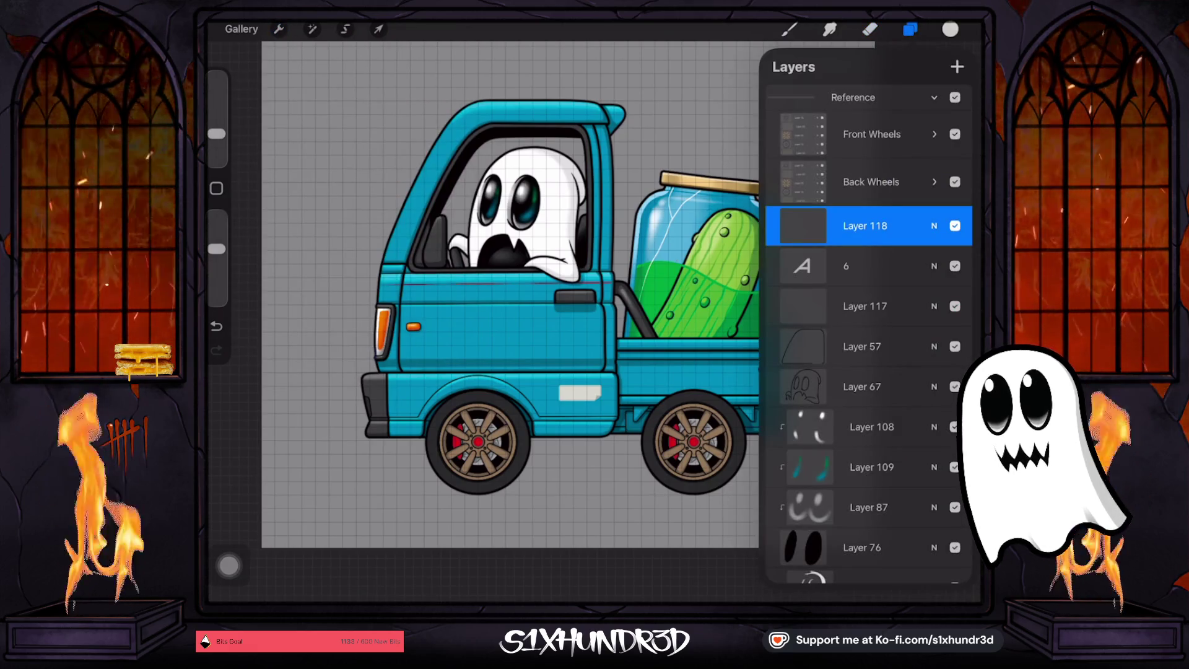
{"action": "left_click", "coordinate": [869, 29]}
{"action": "left_click", "coordinate": [910, 29]}
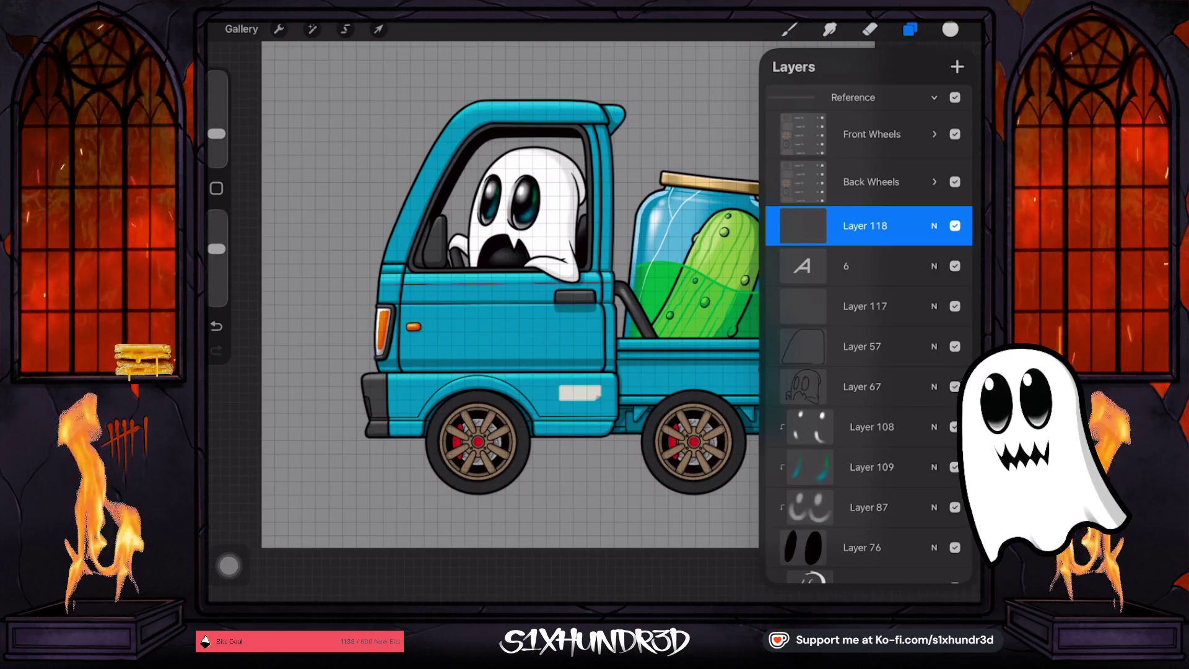
{"action": "left_click", "coordinate": [278, 29]}
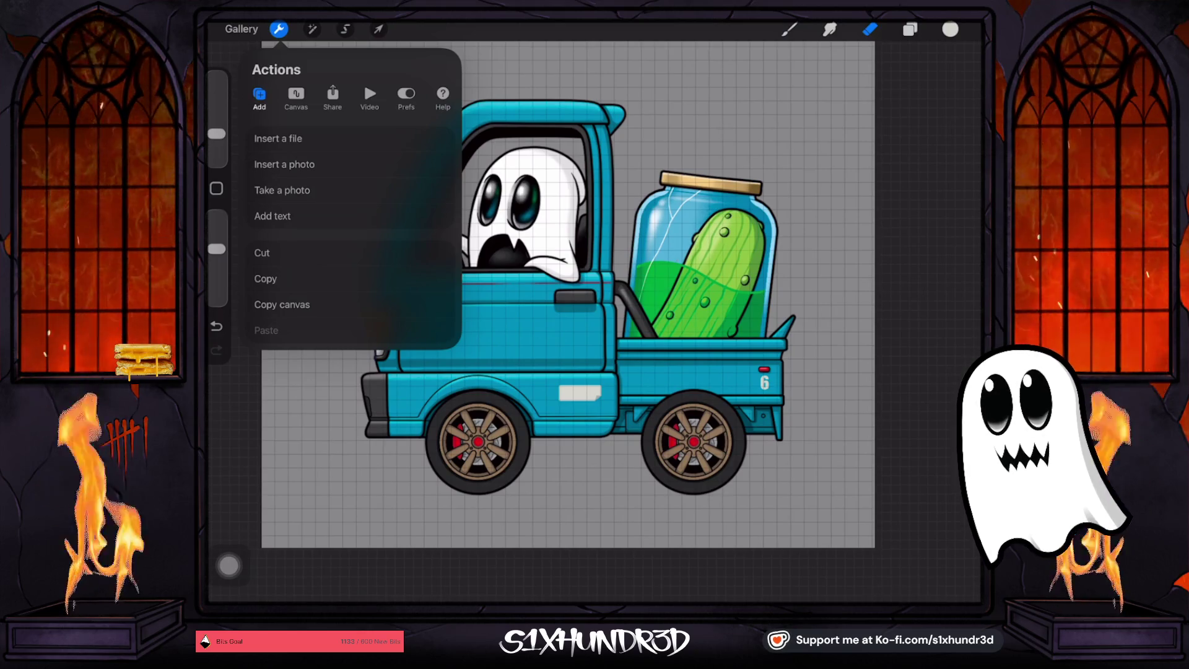
{"action": "left_click", "coordinate": [272, 215]}
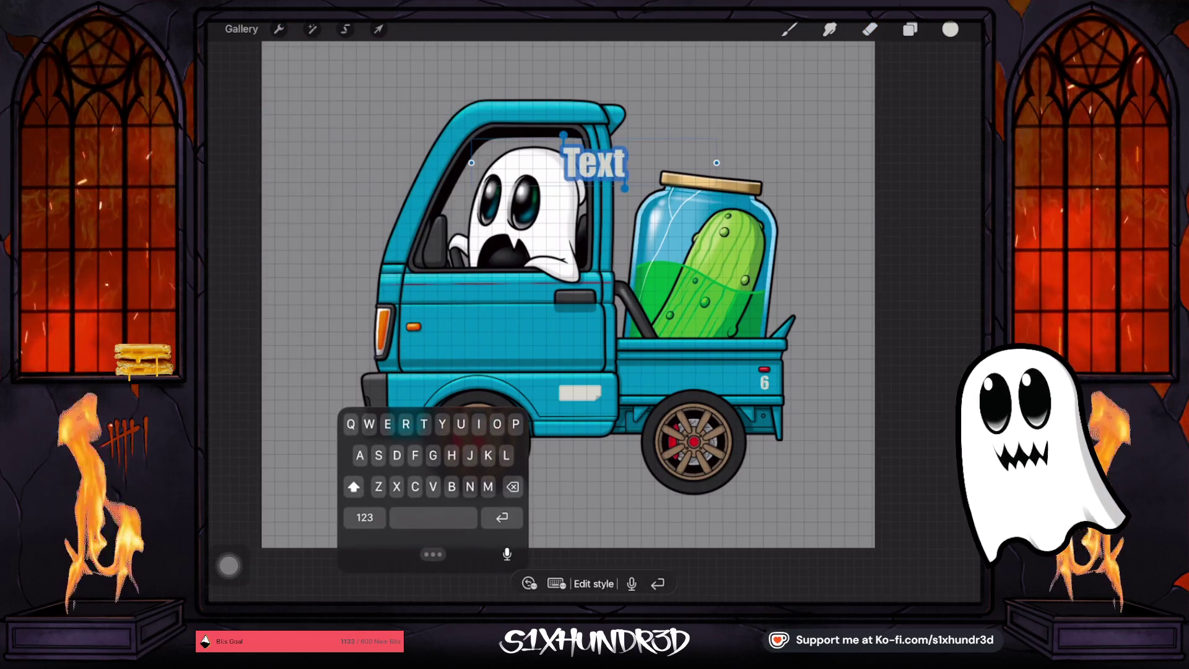
Type 'MOVING CO.' into the new text box
{"action": "type", "text": "Mo"}
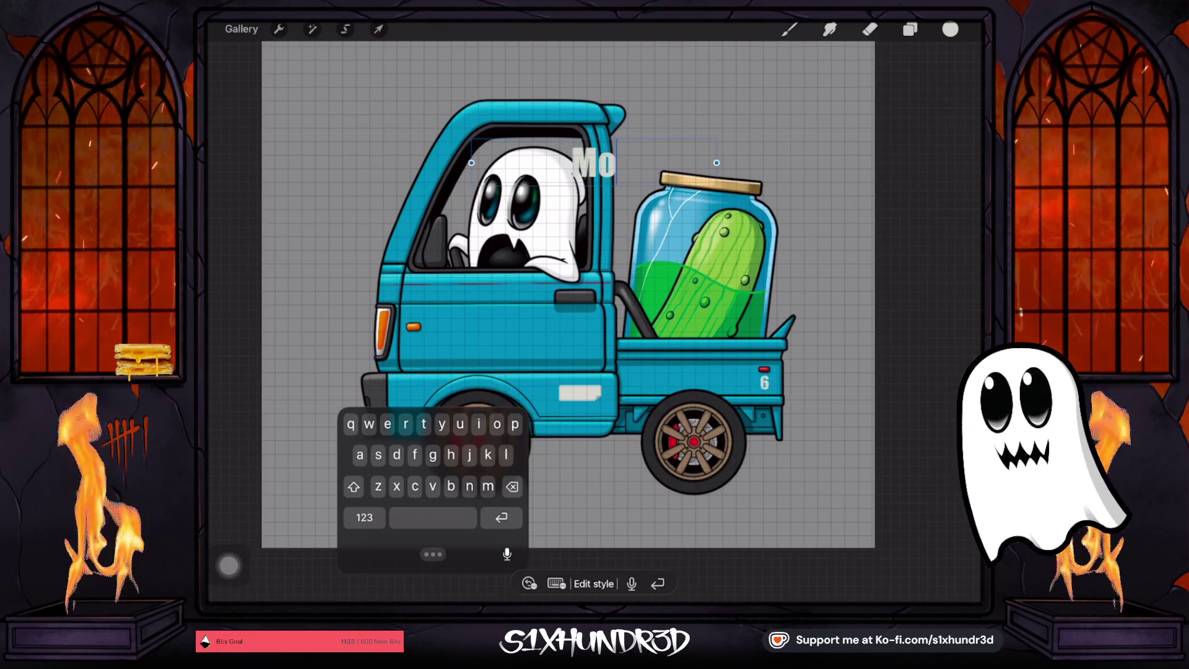
{"action": "left_click", "coordinate": [354, 486]}
{"action": "left_click", "coordinate": [353, 486]}
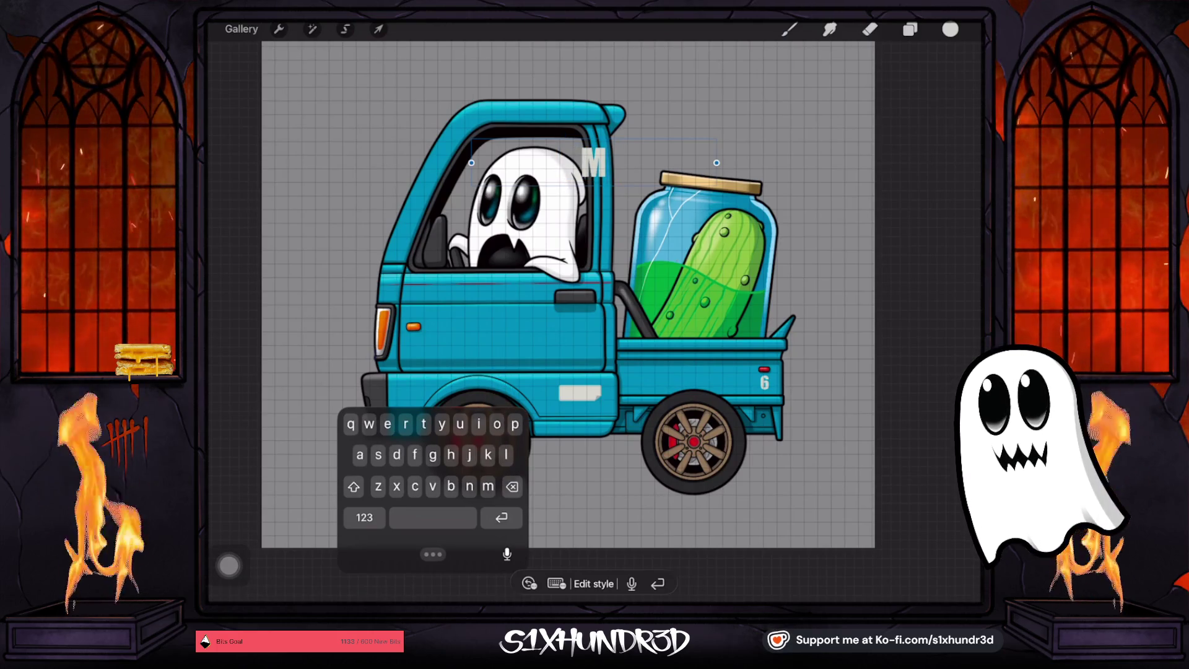
{"action": "left_click", "coordinate": [354, 486]}
{"action": "type", "text": "O"}
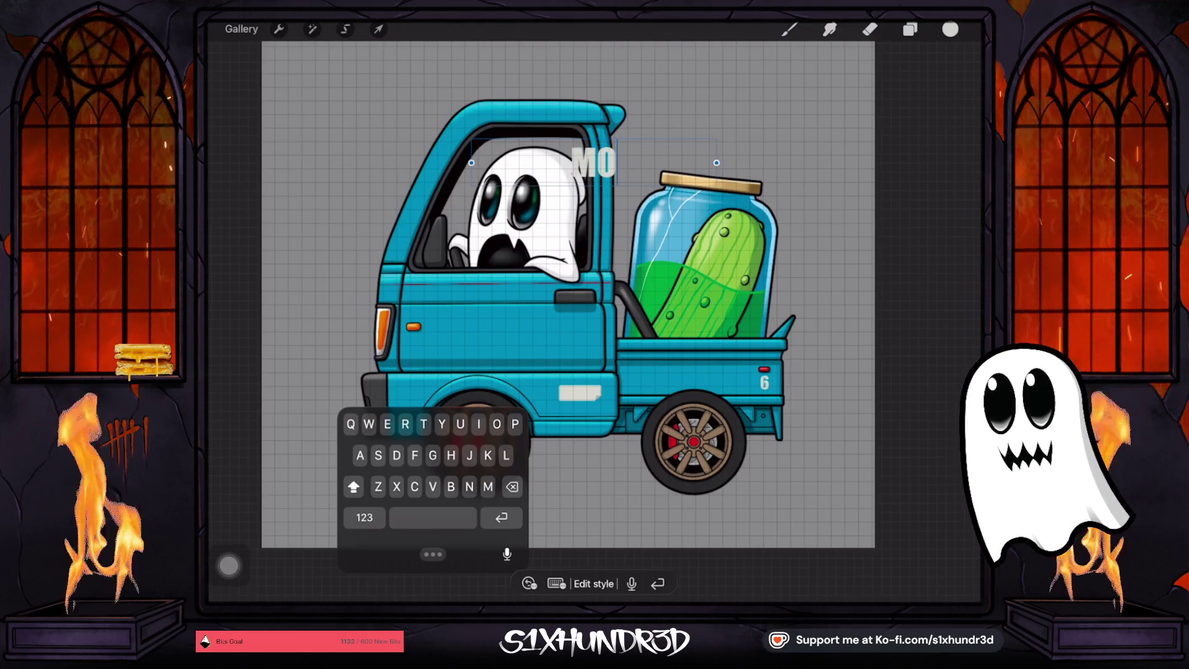
{"action": "type", "text": "VING CO"}
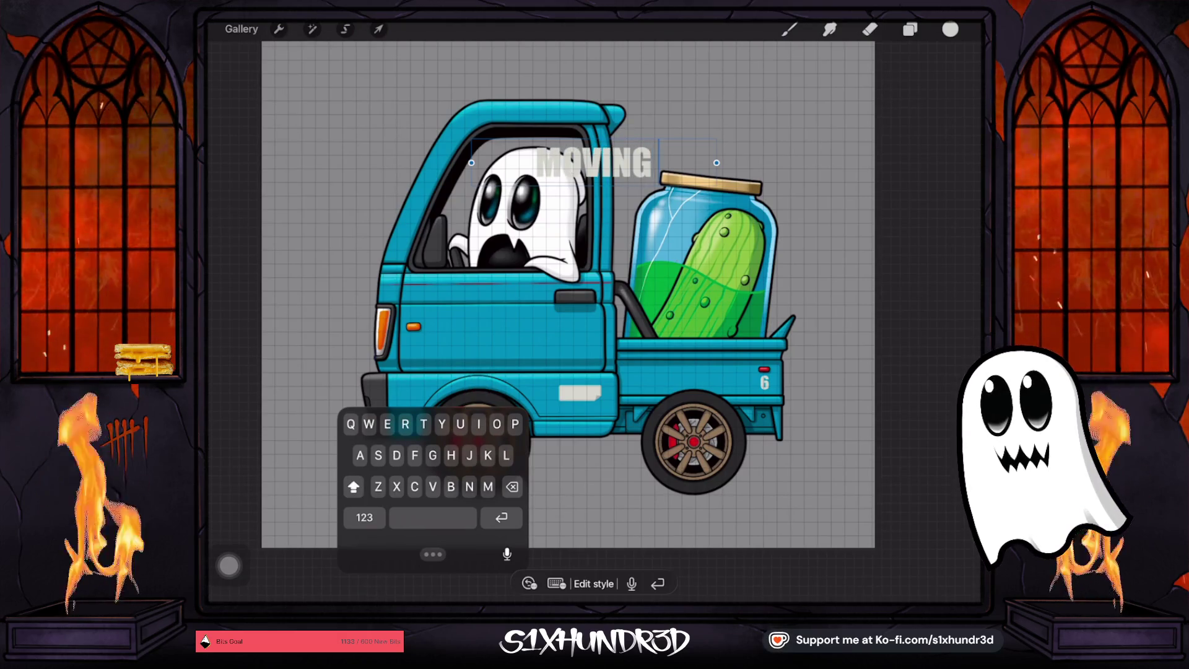
{"action": "left_click", "coordinate": [364, 517]}
{"action": "type", "text": "."}
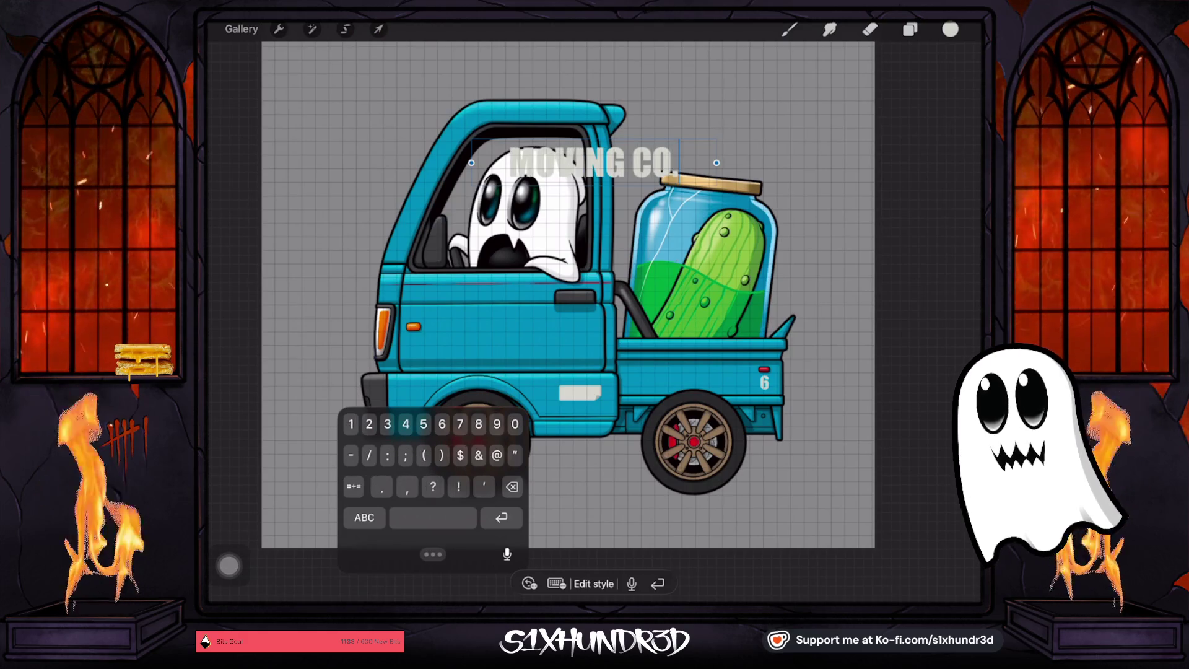
Try the Futura font for the lettering in Edit Style
{"action": "left_click", "coordinate": [593, 583]}
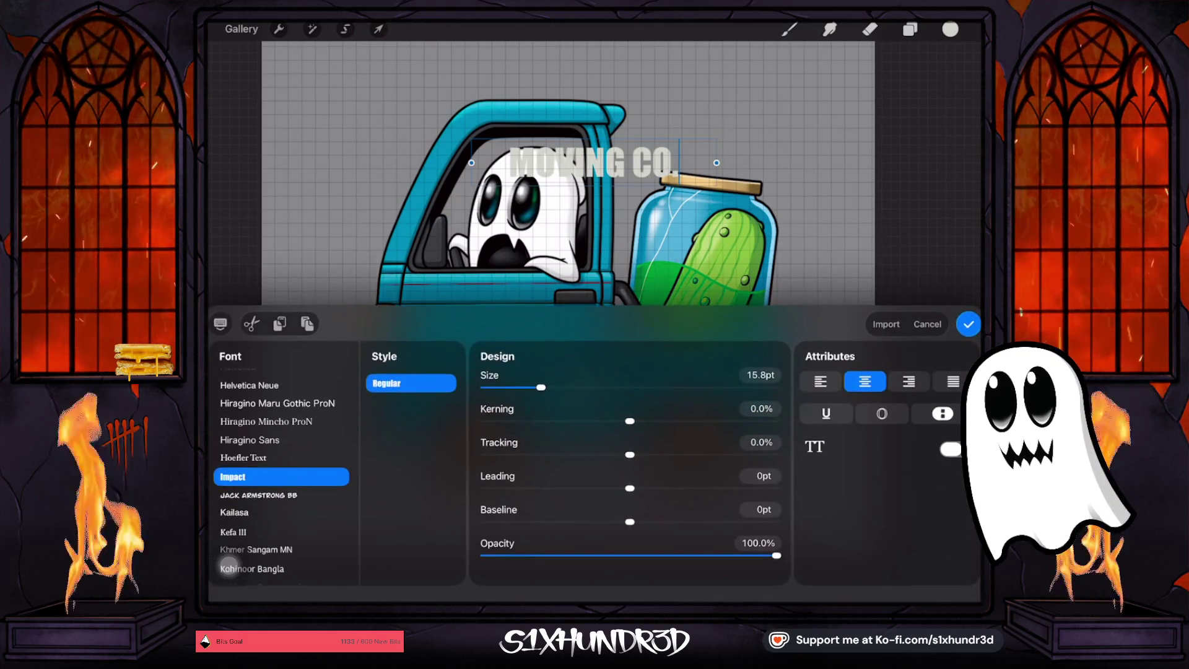
{"action": "scroll", "coordinate": [228, 565], "scroll_direction": "up", "scroll_amount": 5}
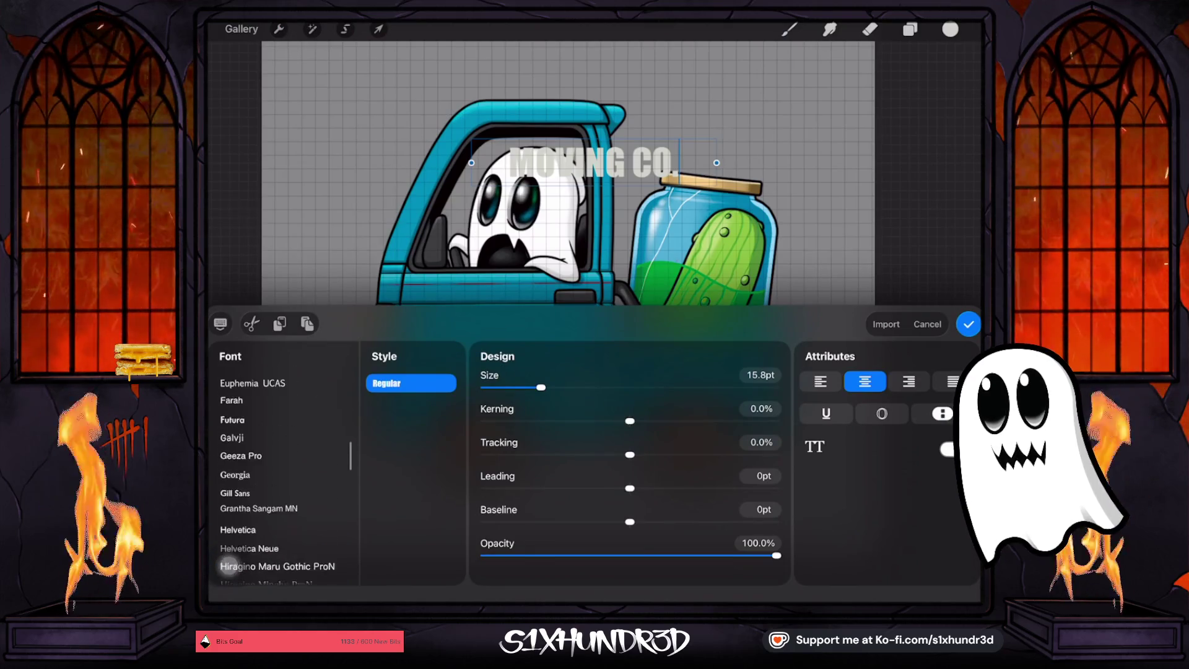
{"action": "left_click", "coordinate": [232, 429]}
{"action": "scroll", "coordinate": [229, 565], "scroll_direction": "up", "scroll_amount": 1}
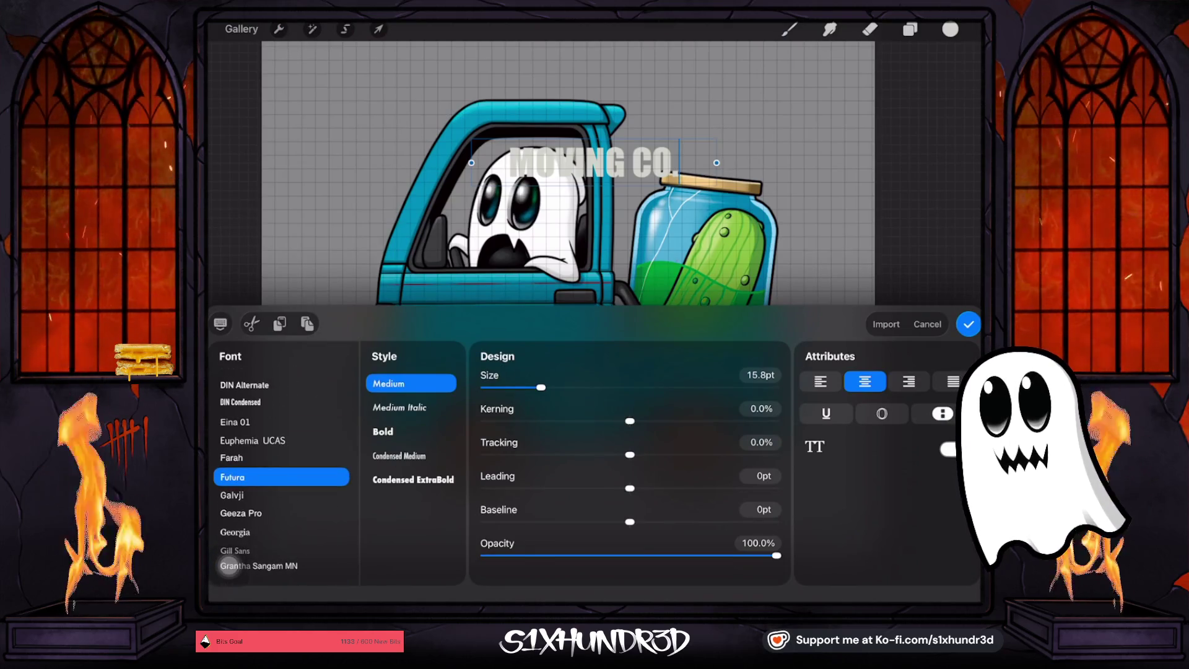
{"action": "left_click", "coordinate": [220, 324]}
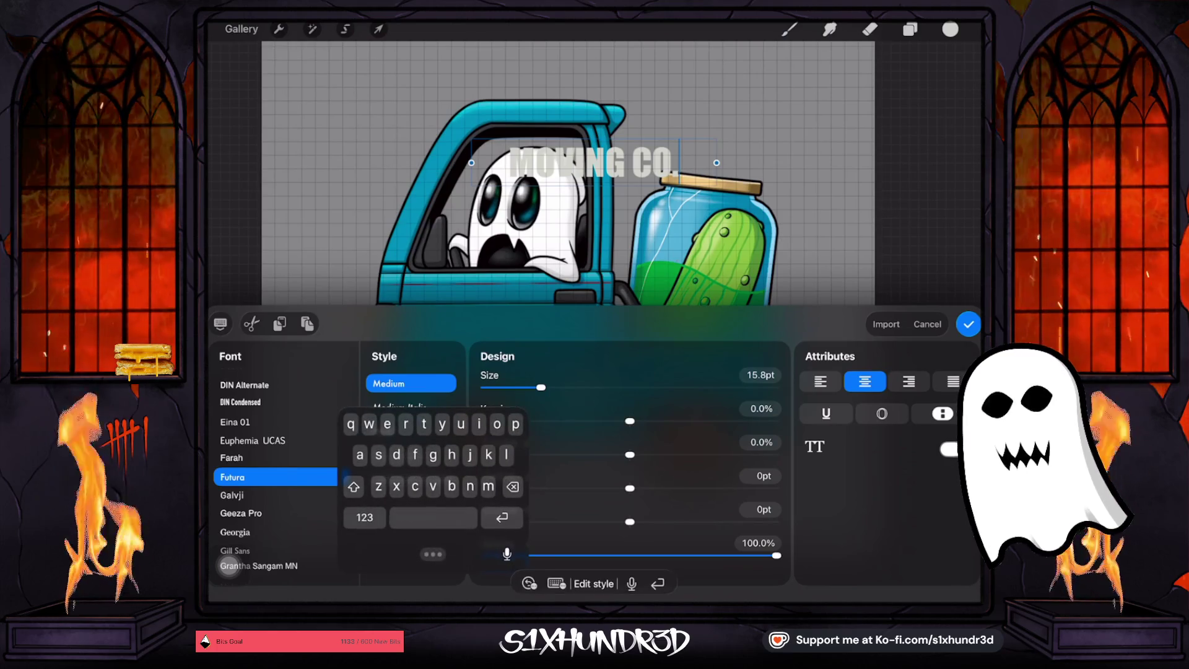
Select all the MOVING CO. text and set it in DIN Alternate Bold
{"action": "double_click", "coordinate": [653, 162]}
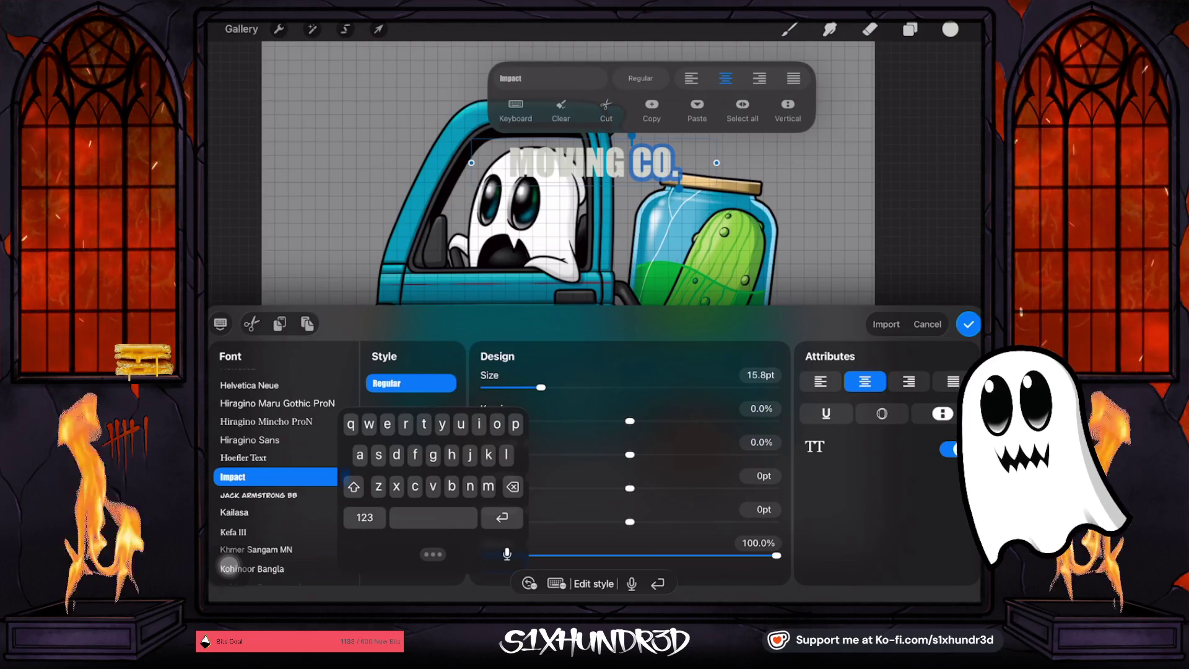
{"action": "left_click", "coordinate": [743, 109]}
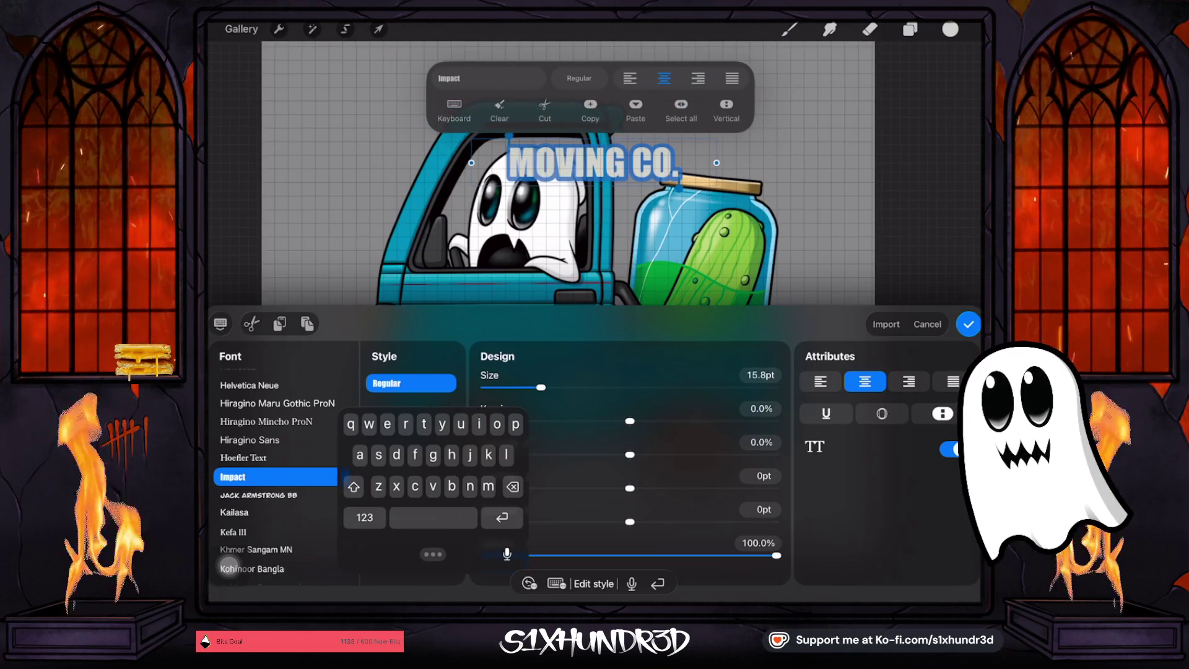
{"action": "left_click", "coordinate": [249, 439]}
{"action": "scroll", "coordinate": [275, 482], "scroll_direction": "up", "scroll_amount": 5}
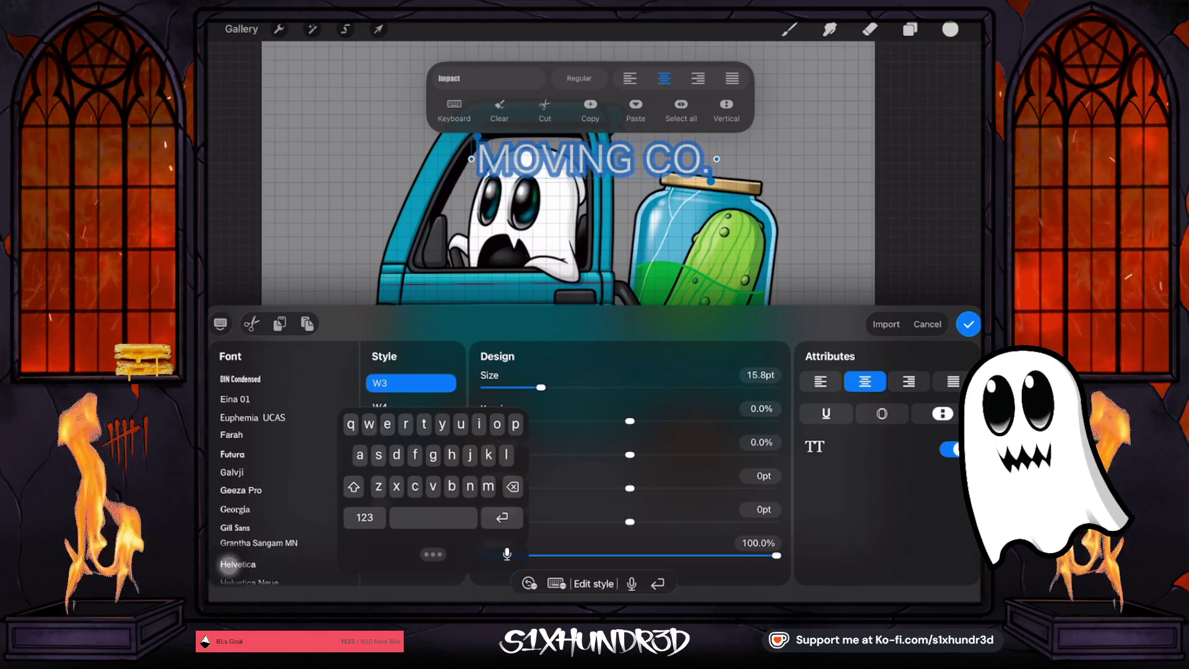
{"action": "left_click", "coordinate": [232, 453]}
{"action": "scroll", "coordinate": [229, 564], "scroll_direction": "up", "scroll_amount": 3}
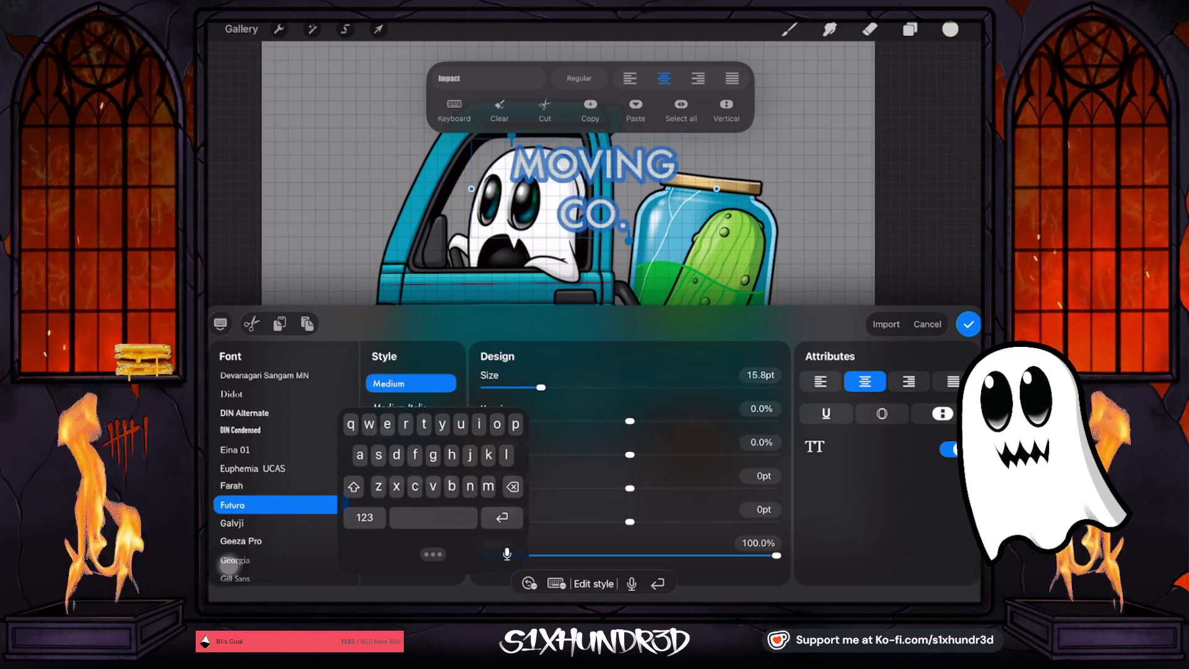
{"action": "scroll", "coordinate": [228, 565], "scroll_direction": "up", "scroll_amount": 1}
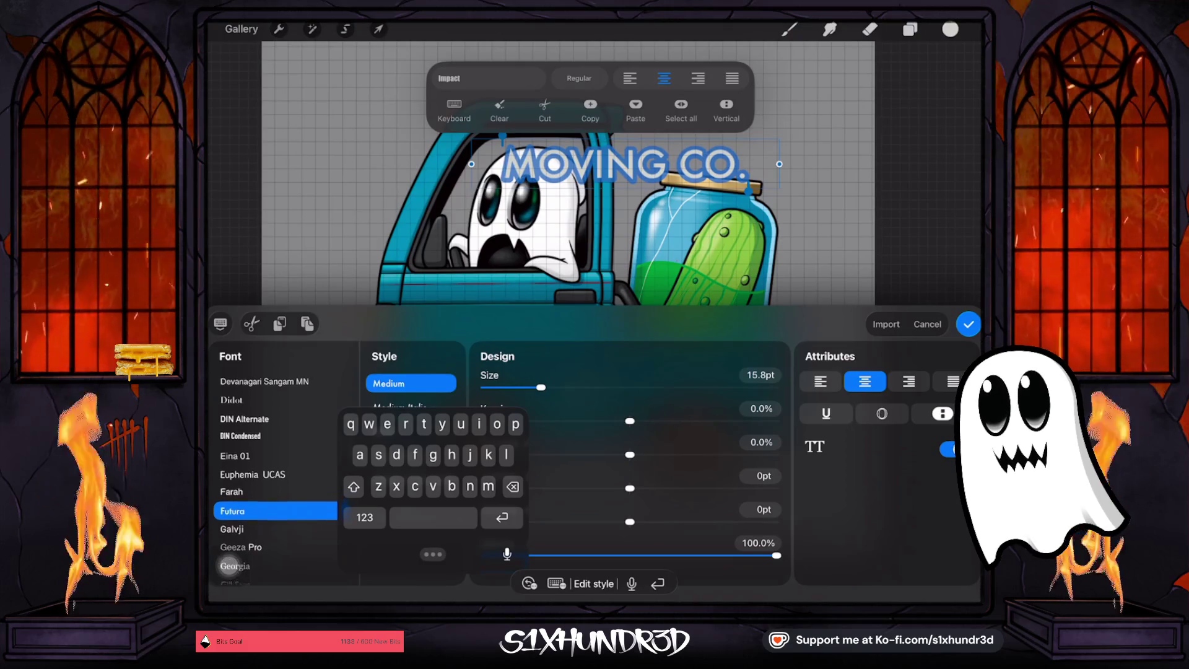
{"action": "scroll", "coordinate": [229, 564], "scroll_direction": "up", "scroll_amount": 2}
{"action": "left_click", "coordinate": [245, 461]}
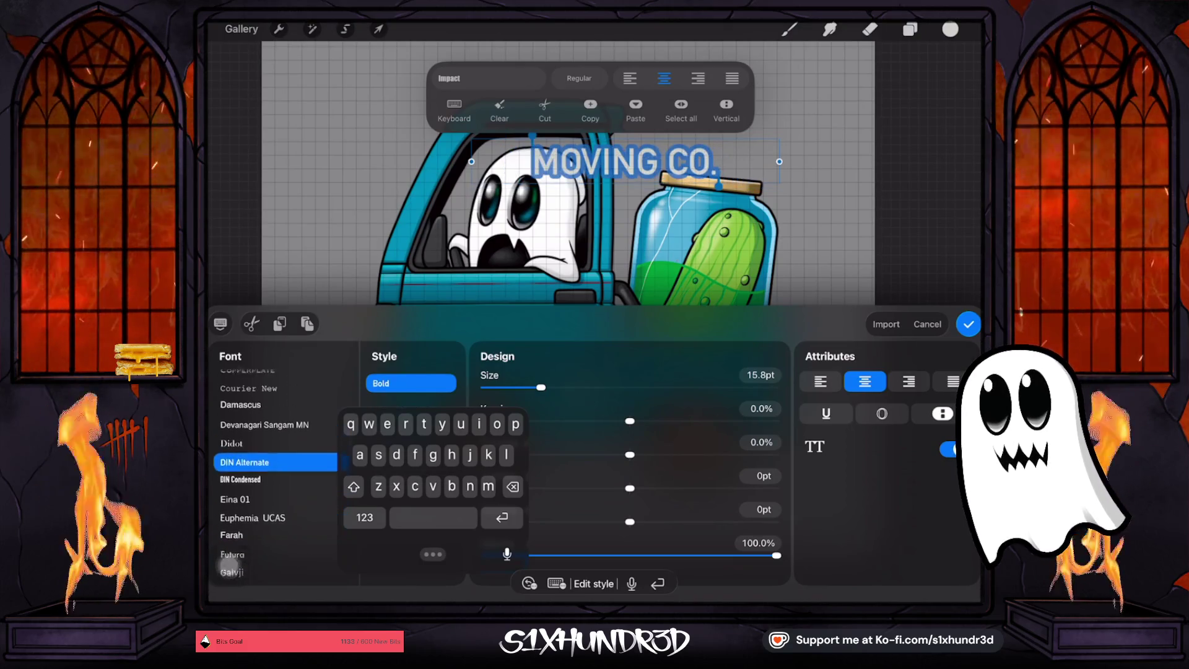
{"action": "scroll", "coordinate": [229, 565], "scroll_direction": "up", "scroll_amount": 1}
{"action": "left_click", "coordinate": [378, 29]}
Scale the MOVING CO. lettering down and place it on the cab door
{"action": "mouse_move", "coordinate": [718, 144]}
{"action": "left_mouse_down"}
{"action": "mouse_move", "coordinate": [634, 159]}
{"action": "mouse_move", "coordinate": [486, 348]}
{"action": "left_mouse_up"}
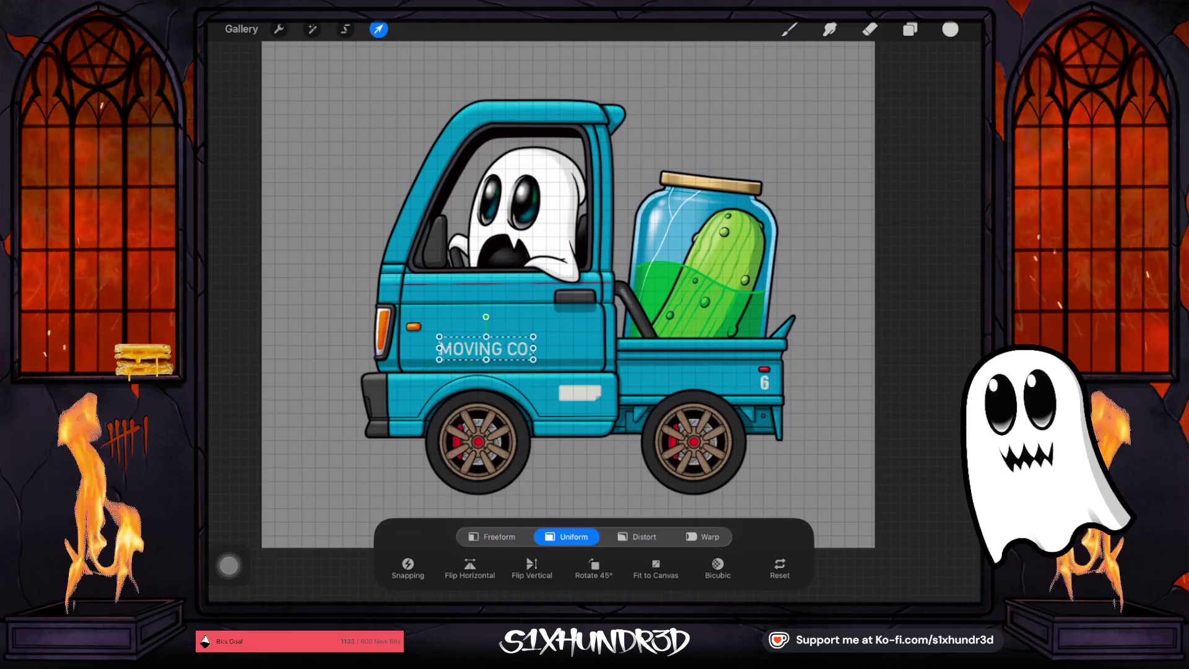
{"action": "left_click_drag", "start_coordinate": [486, 348], "coordinate": [487, 348]}
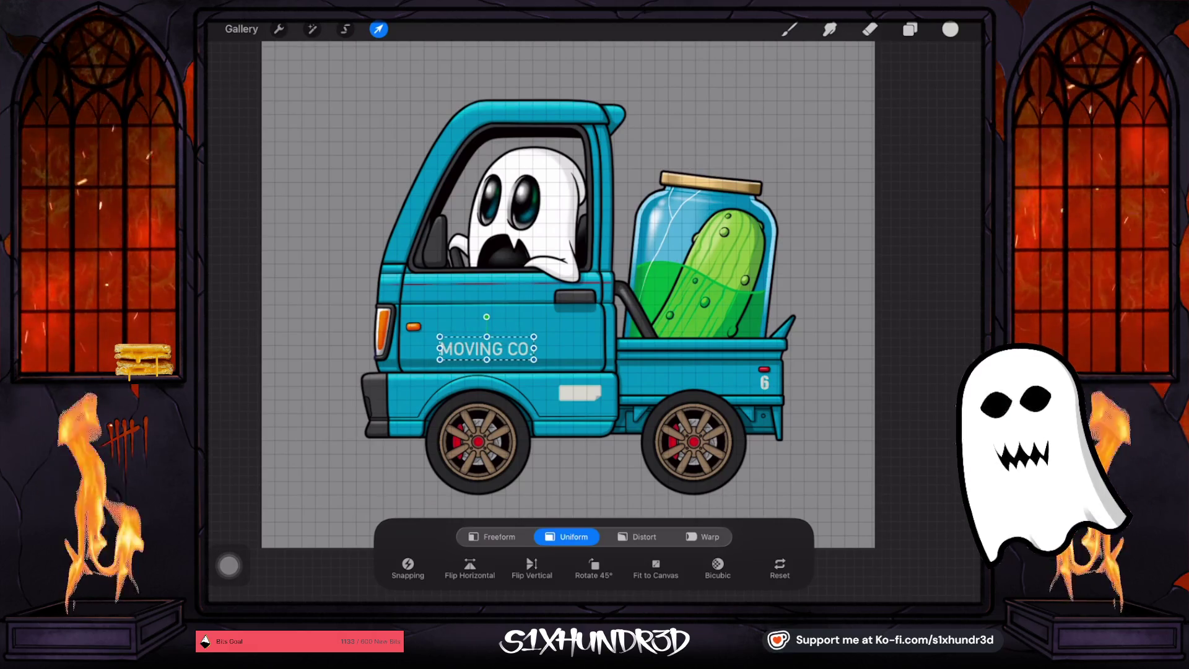
{"action": "left_click", "coordinate": [870, 29]}
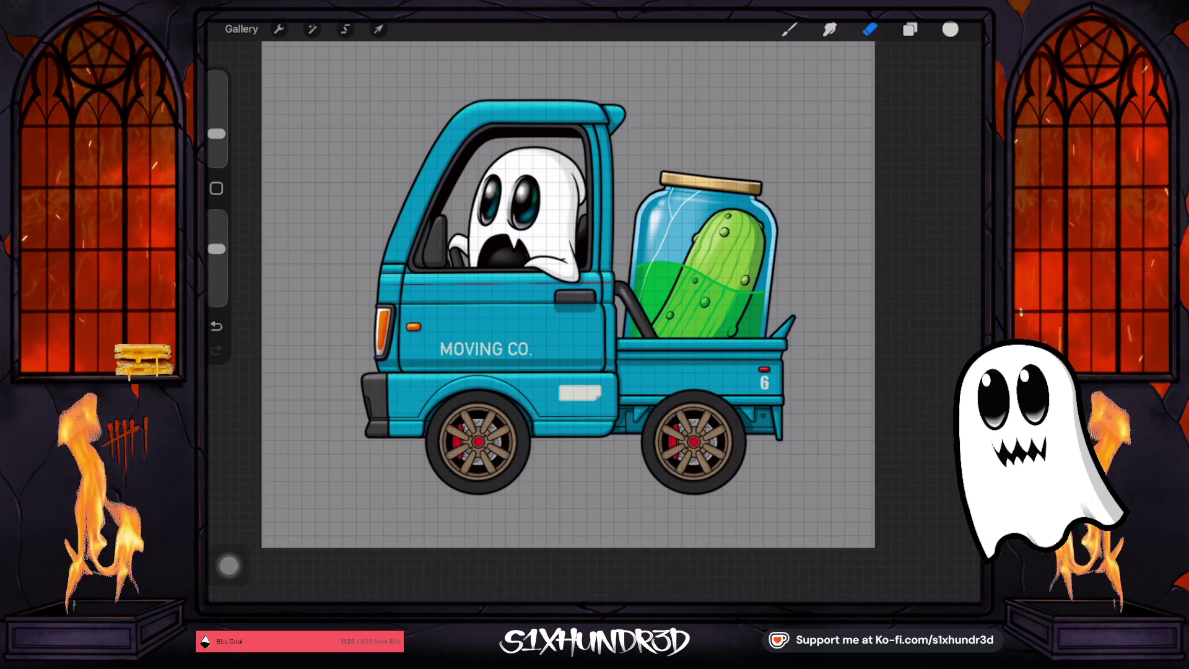
{"action": "left_click", "coordinate": [379, 29]}
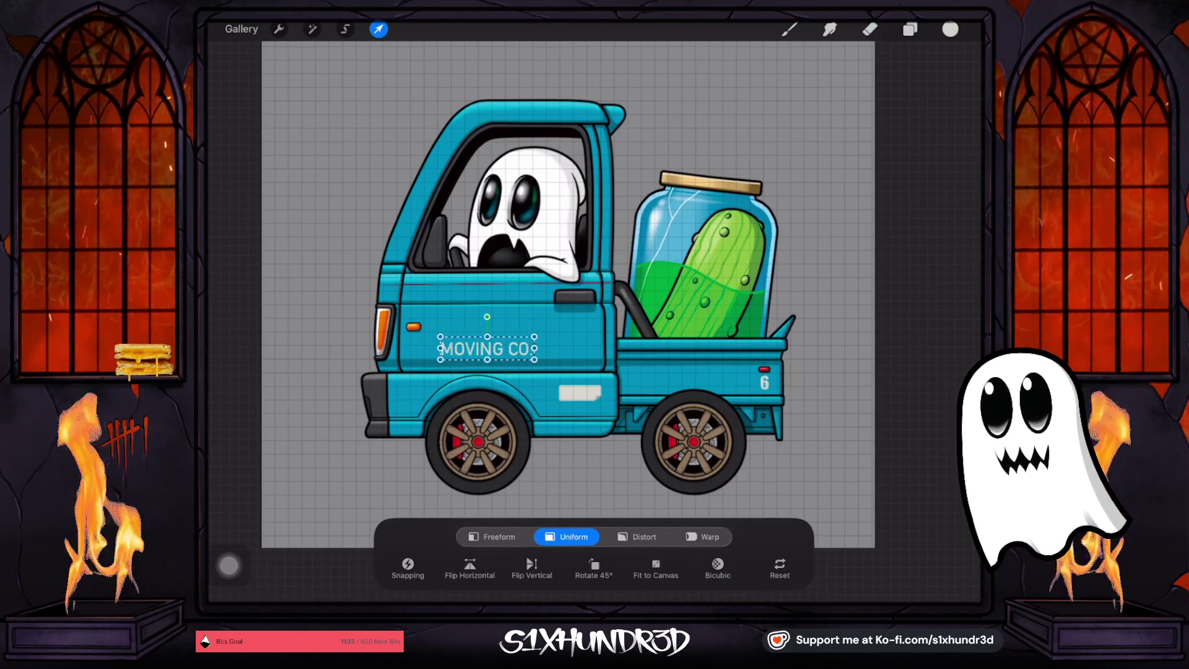
Reopen the MOVING CO. text style, then move the lettering slightly up on the door
{"action": "left_click", "coordinate": [909, 29]}
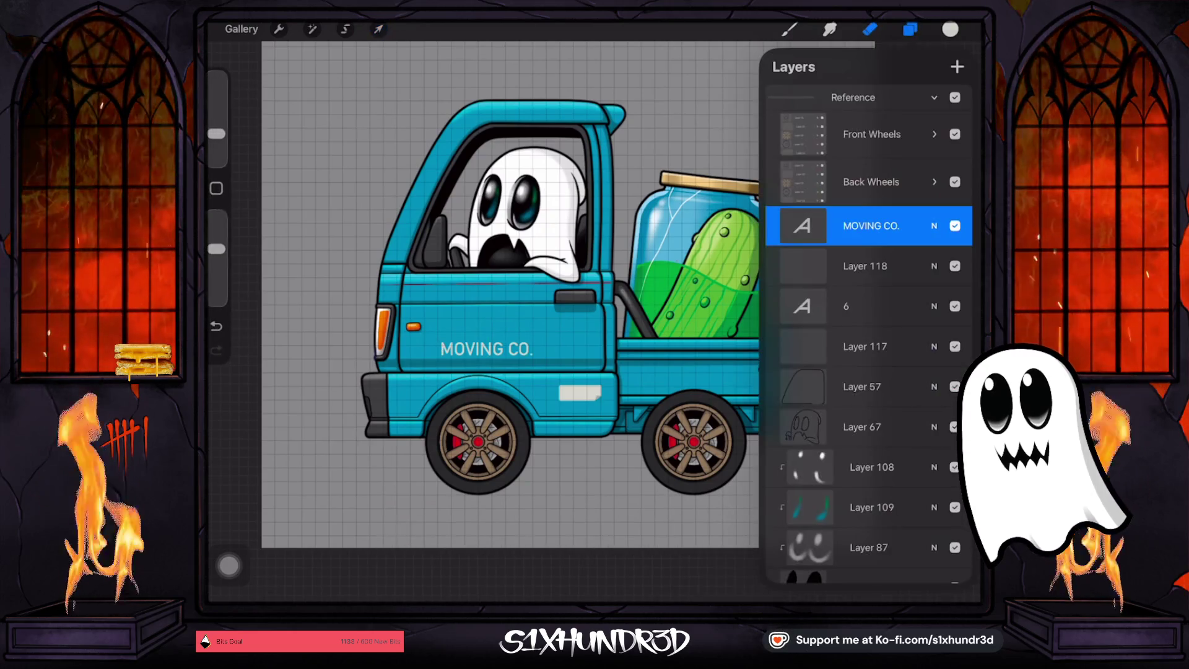
{"action": "left_click", "coordinate": [803, 225]}
{"action": "left_click", "coordinate": [681, 252]}
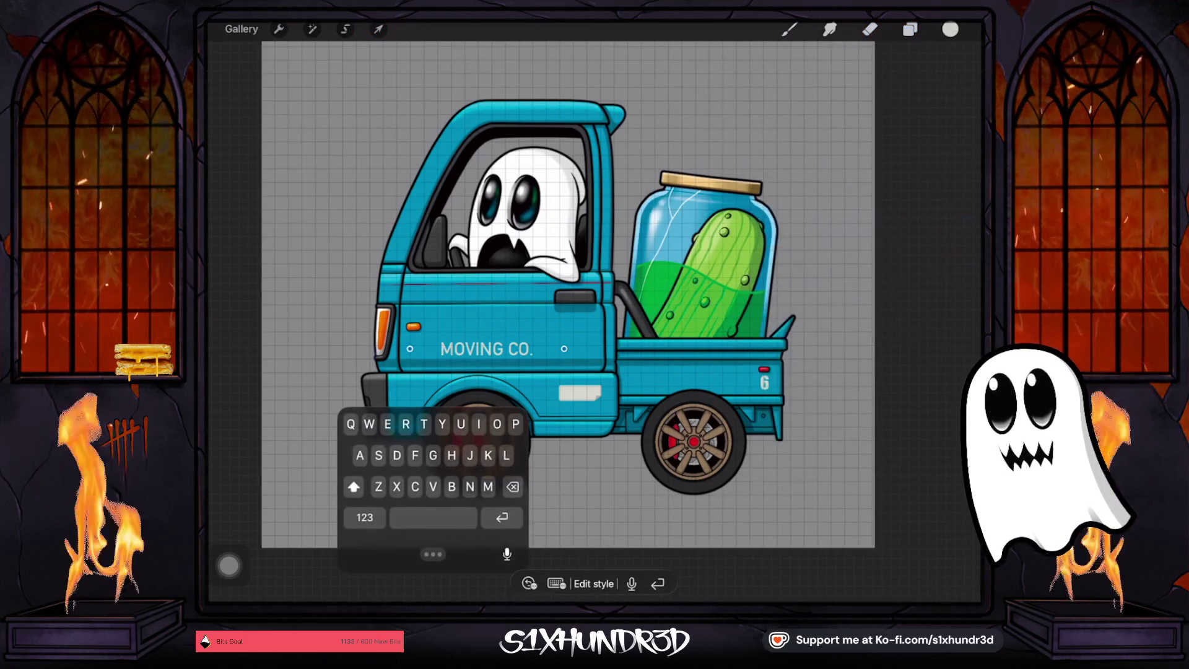
{"action": "left_click", "coordinate": [593, 583]}
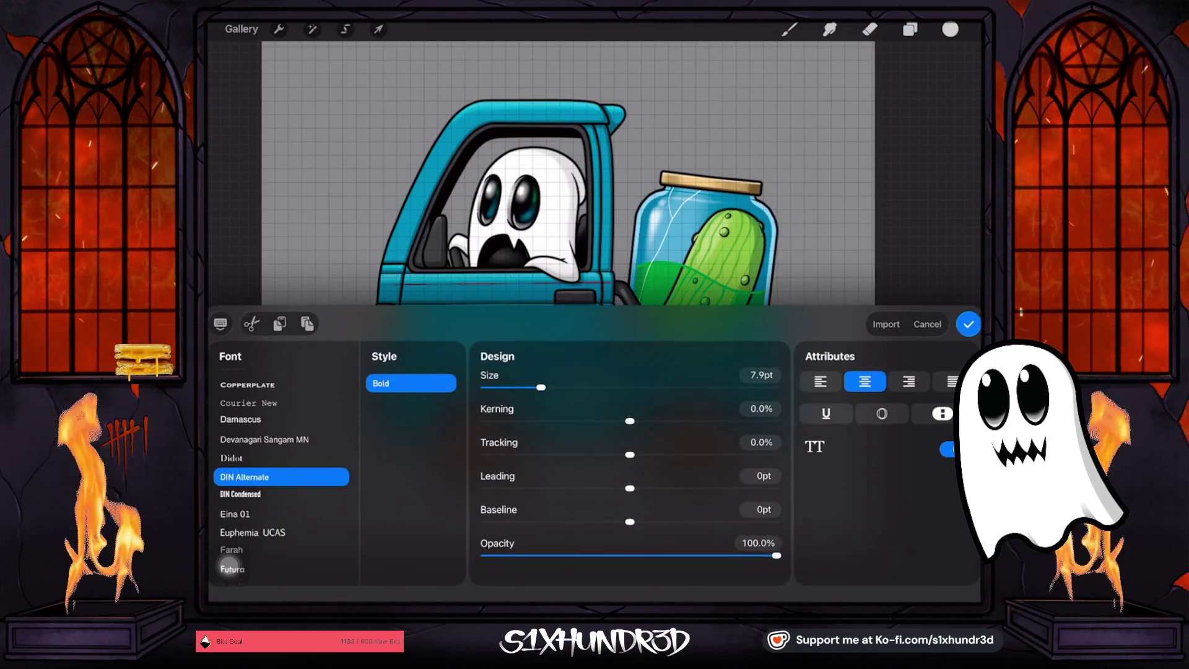
{"action": "left_click", "coordinate": [968, 323]}
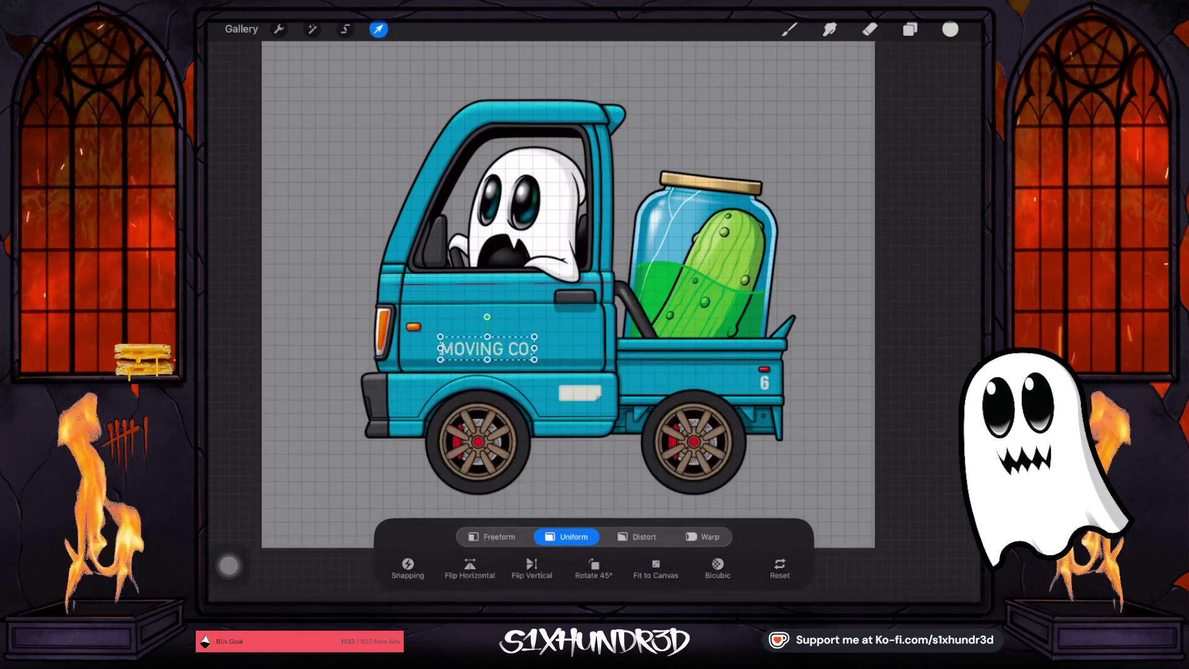
{"action": "left_click_drag", "start_coordinate": [479, 350], "coordinate": [480, 344]}
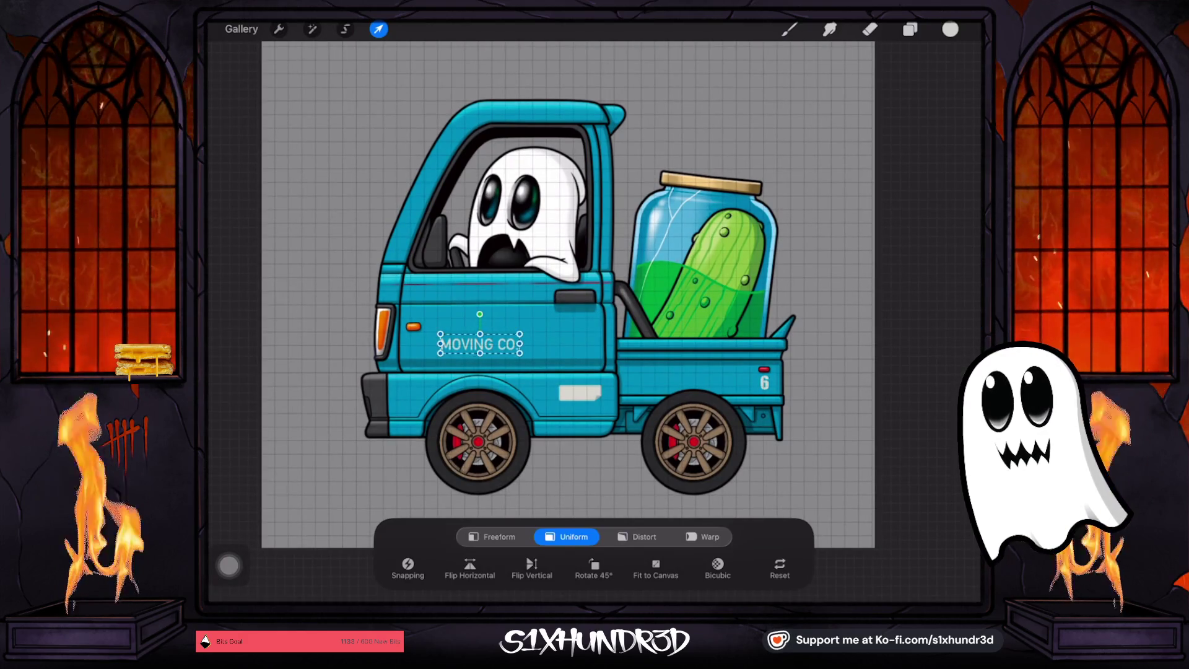
{"action": "left_click", "coordinate": [869, 29]}
{"action": "scroll", "coordinate": [433, 337], "scroll_direction": "up", "scroll_amount": 5}
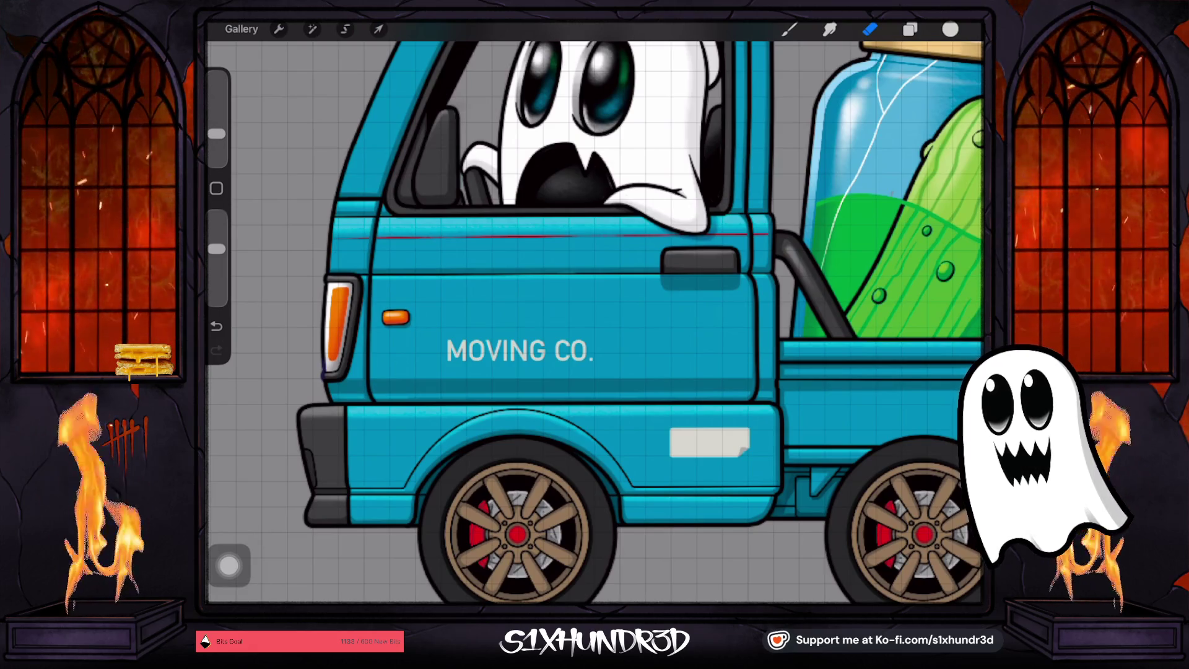
Add Layer 120 above MOVING CO. and insert a new text box on it
{"action": "left_click", "coordinate": [909, 29]}
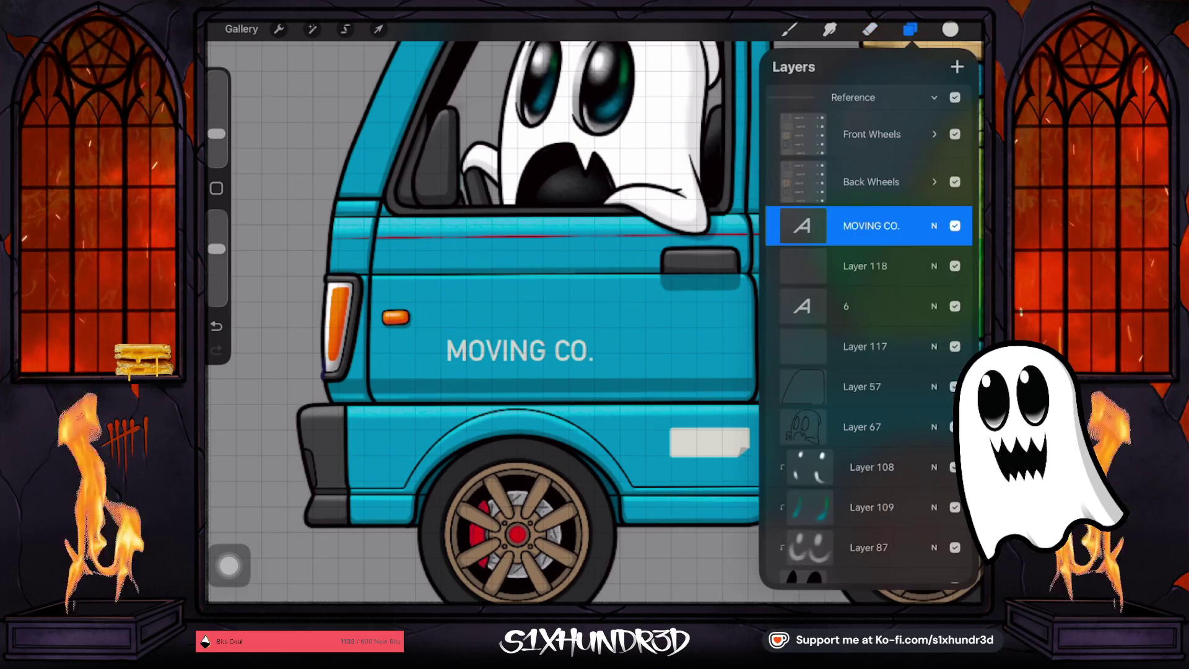
{"action": "left_click", "coordinate": [956, 67]}
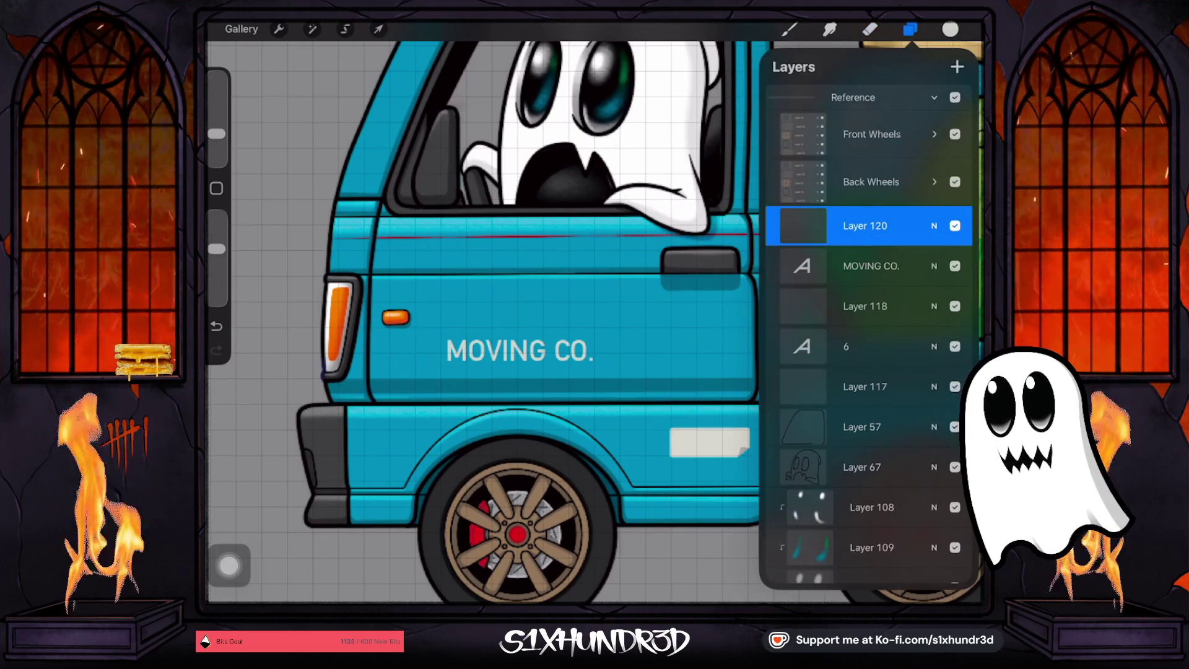
{"action": "left_click", "coordinate": [803, 225]}
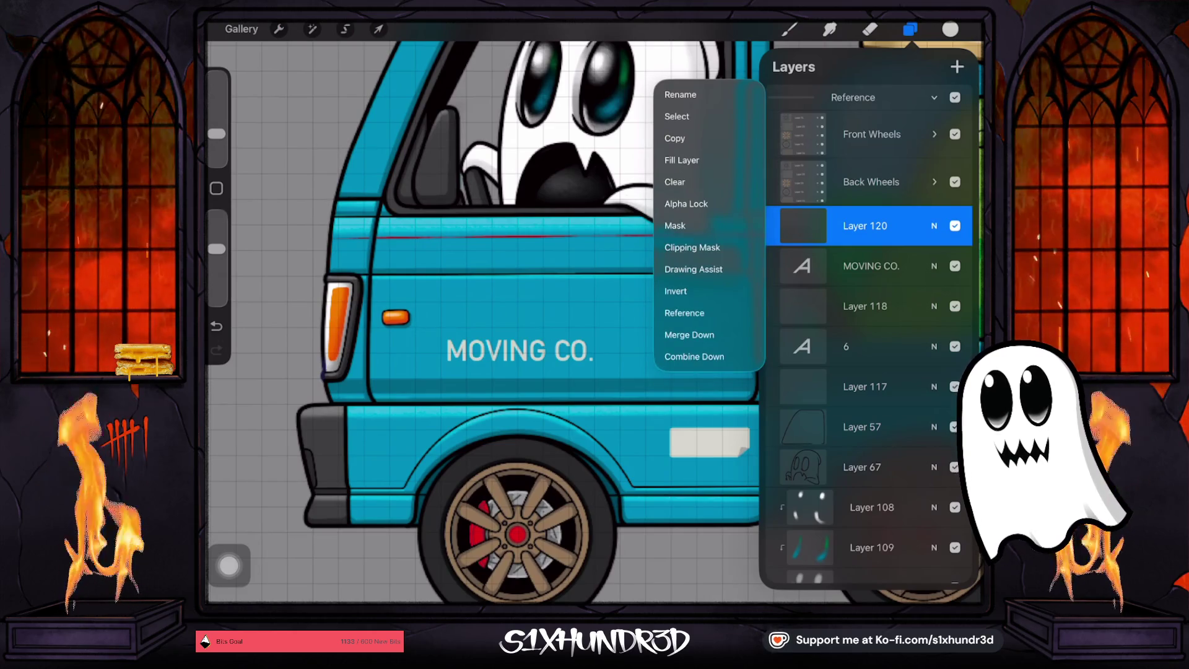
{"action": "left_click", "coordinate": [803, 225]}
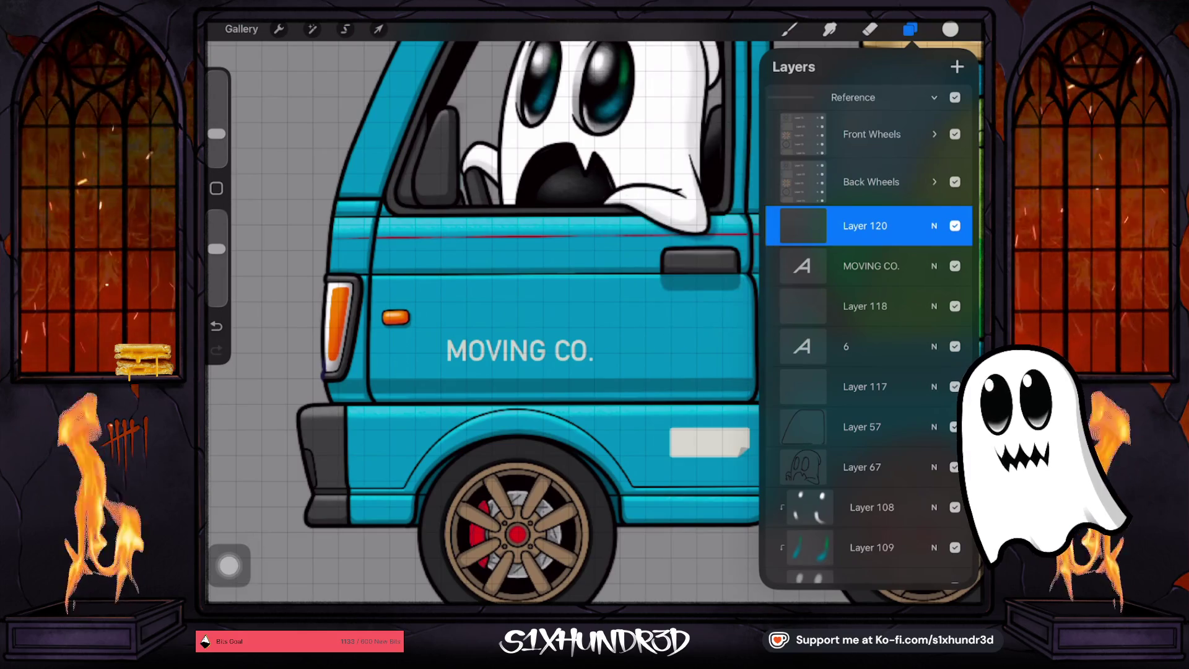
{"action": "left_click", "coordinate": [279, 29]}
{"action": "left_click", "coordinate": [273, 216]}
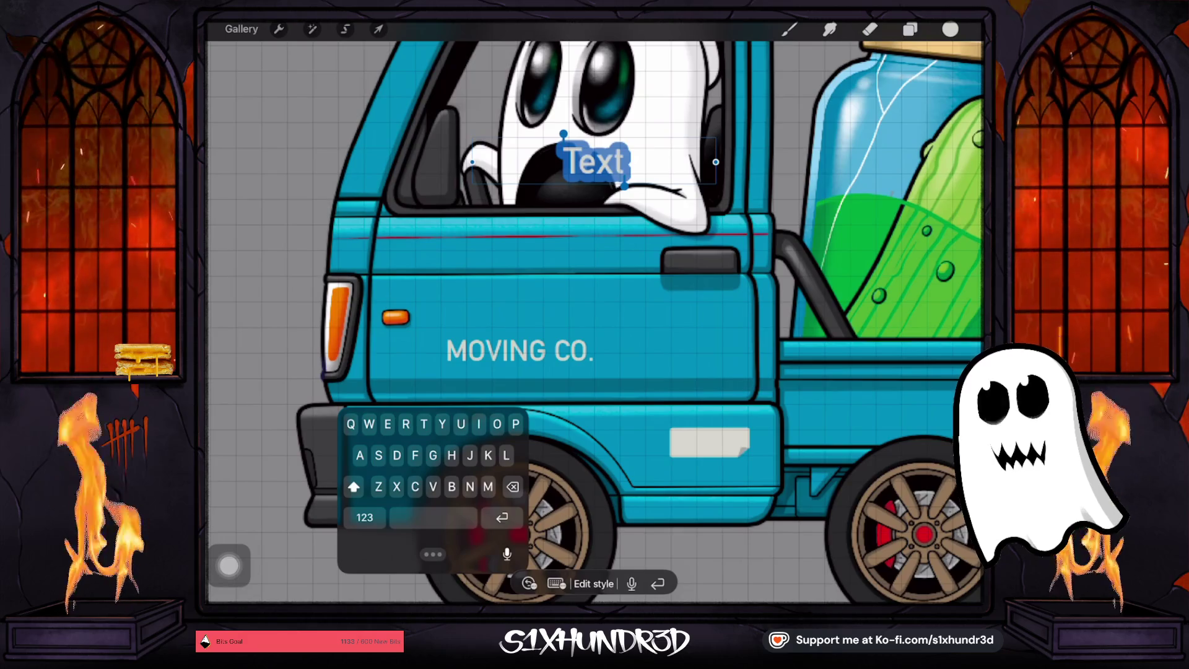
Type 'PIKOL!' in the new text box after correcting earlier attempts
{"action": "type", "text": "Gh"}
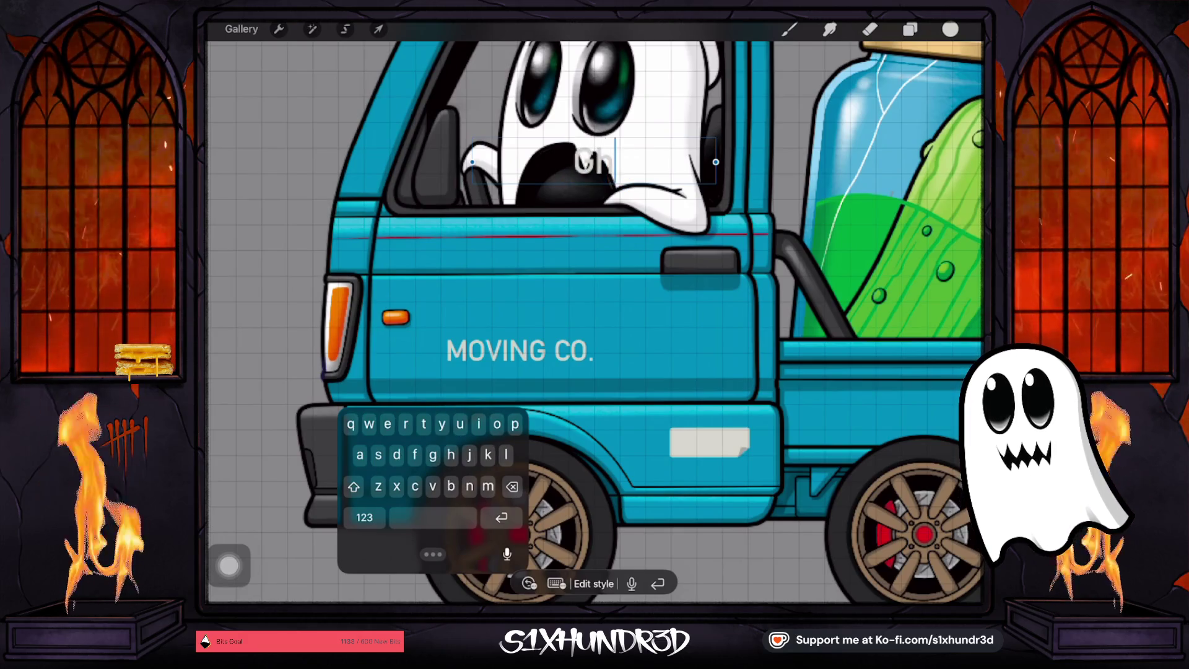
{"action": "key", "text": "shift"}
{"action": "type", "text": "HOSTY"}
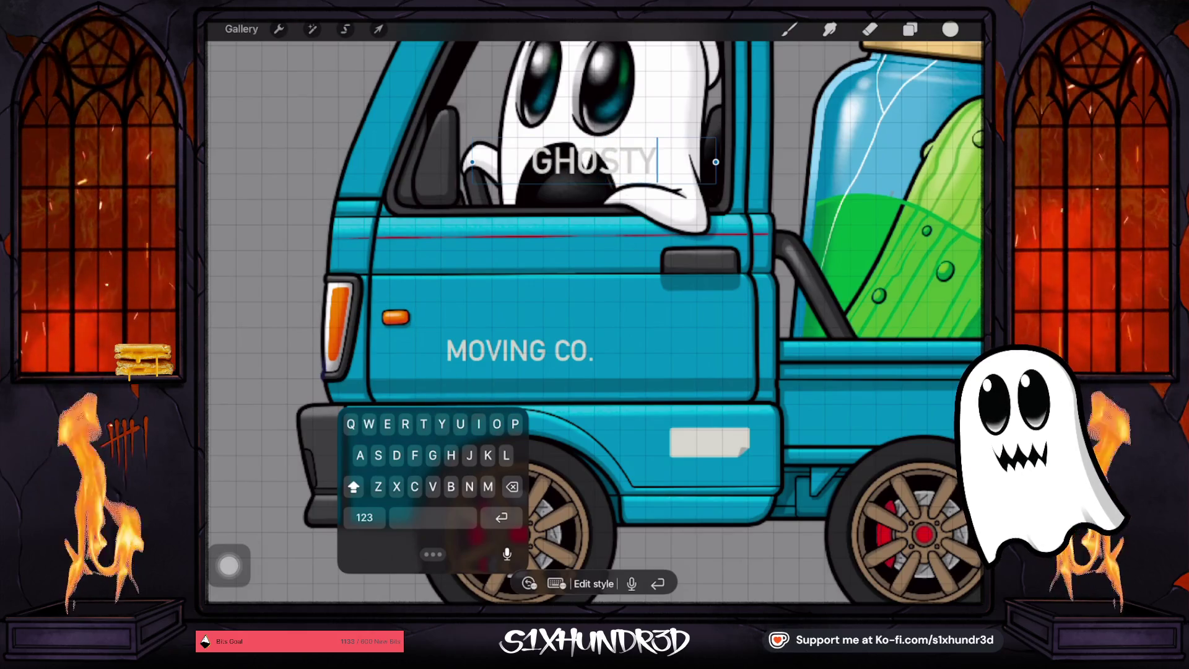
{"action": "left_click", "coordinate": [364, 517]}
{"action": "type", "text": "'s"}
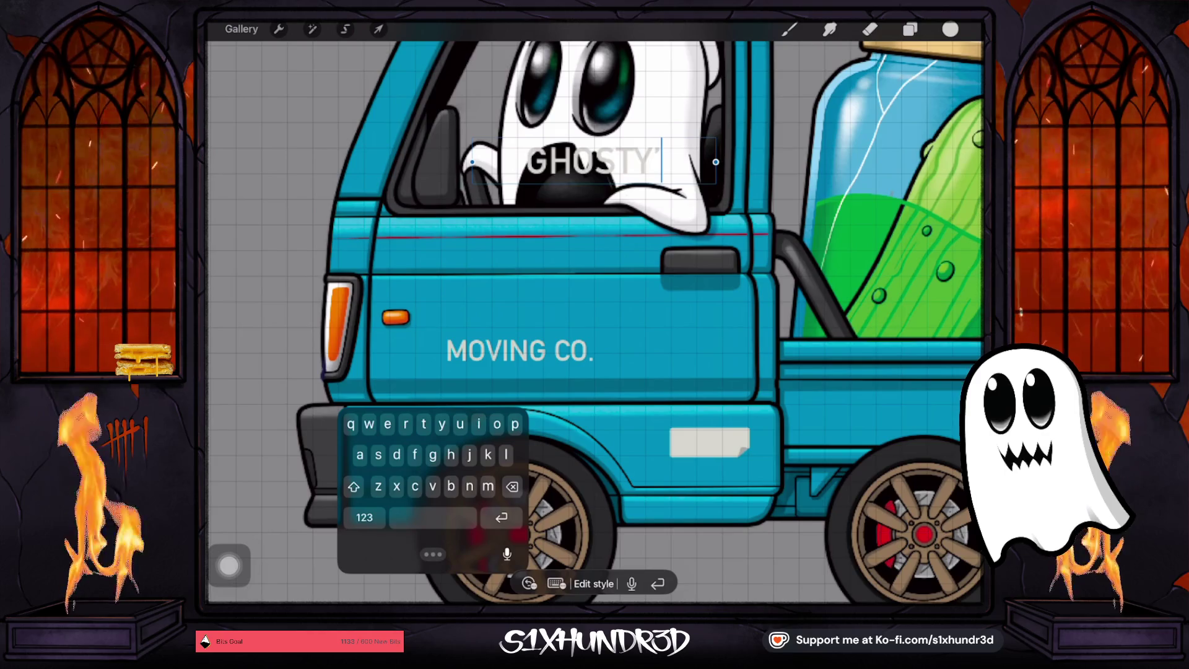
{"action": "key", "text": "BackSpace"}
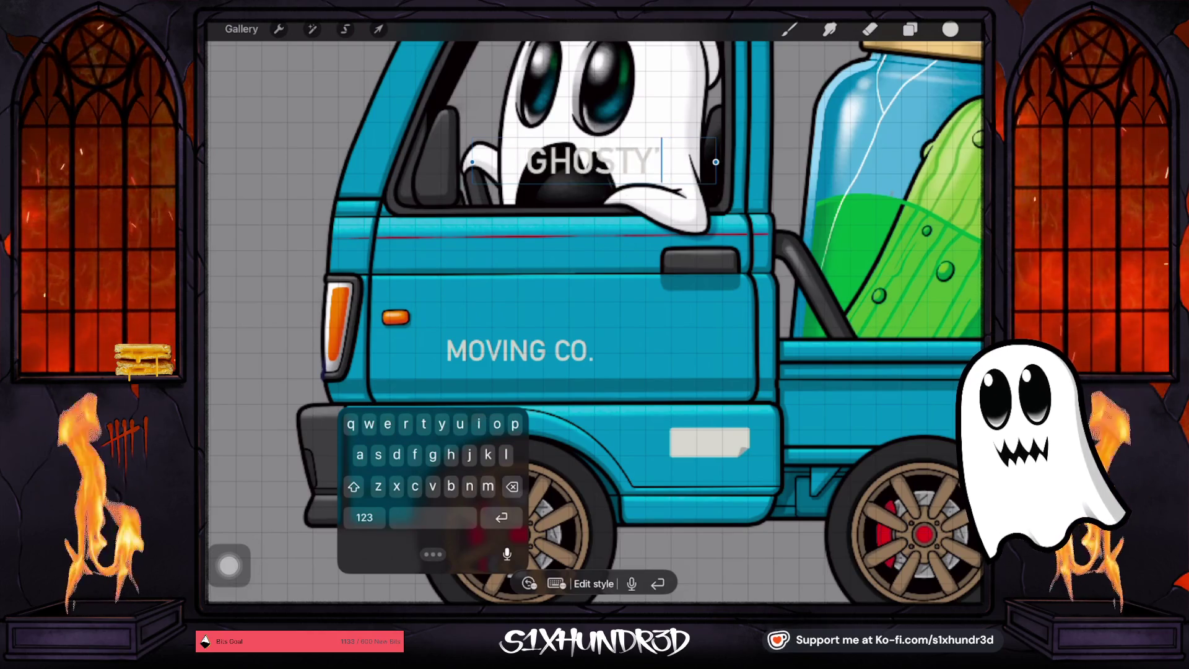
{"action": "type", "text": "S"}
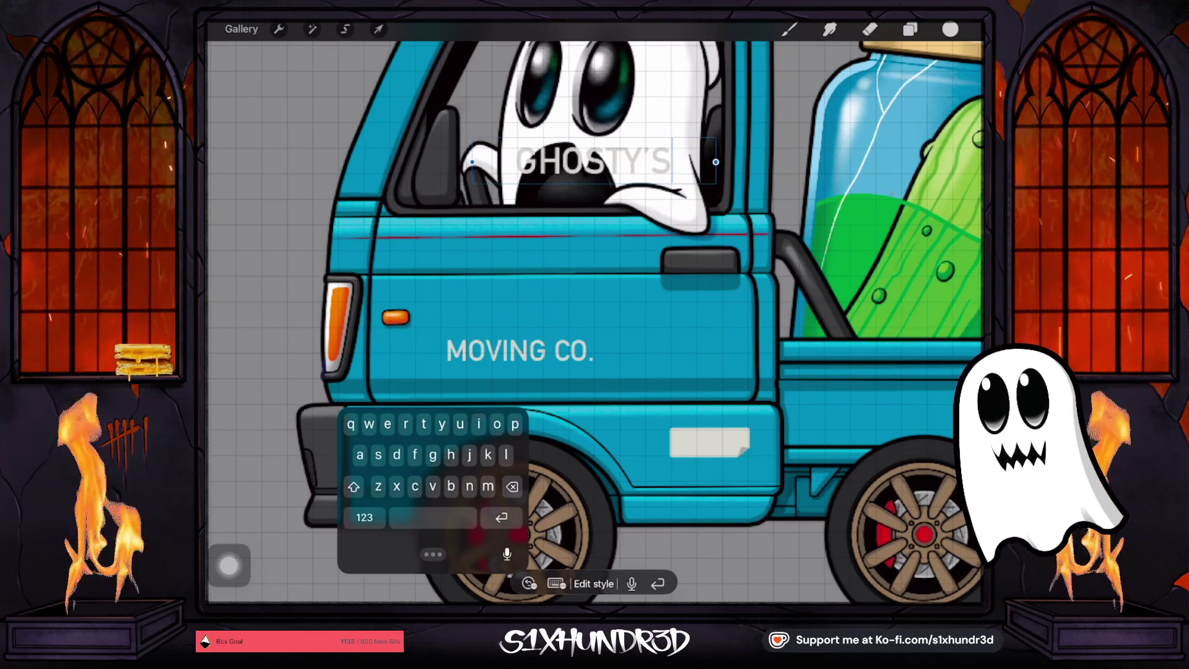
{"action": "key", "text": "BackSpace"}
{"action": "key", "text": "BackSpace"}
{"action": "key", "text": "BackSpace"}
{"action": "key", "text": "BackSpace"}
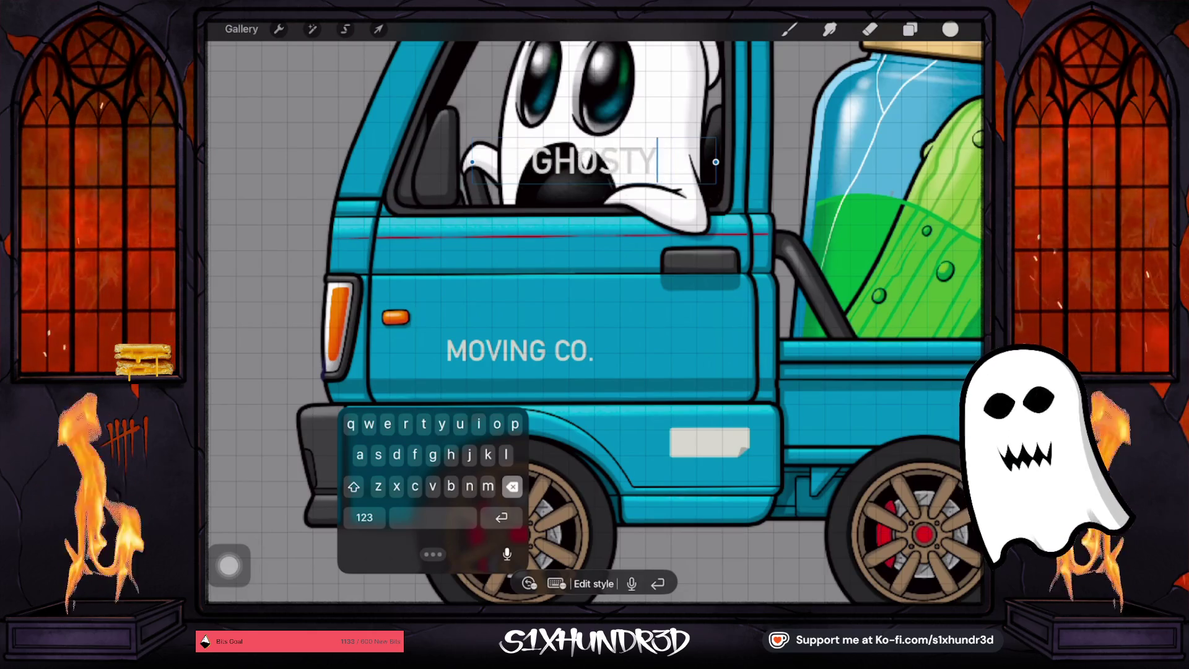
{"action": "type", "text": "Pic"}
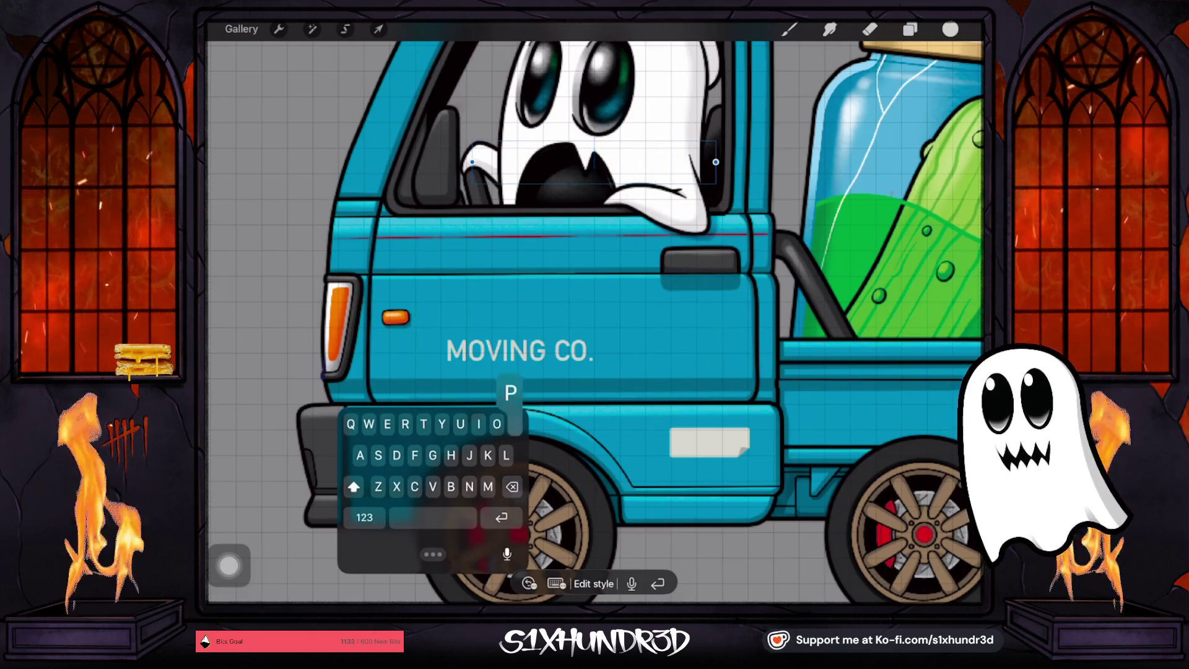
{"action": "key", "text": "BackSpace"}
{"action": "key", "text": "BackSpace"}
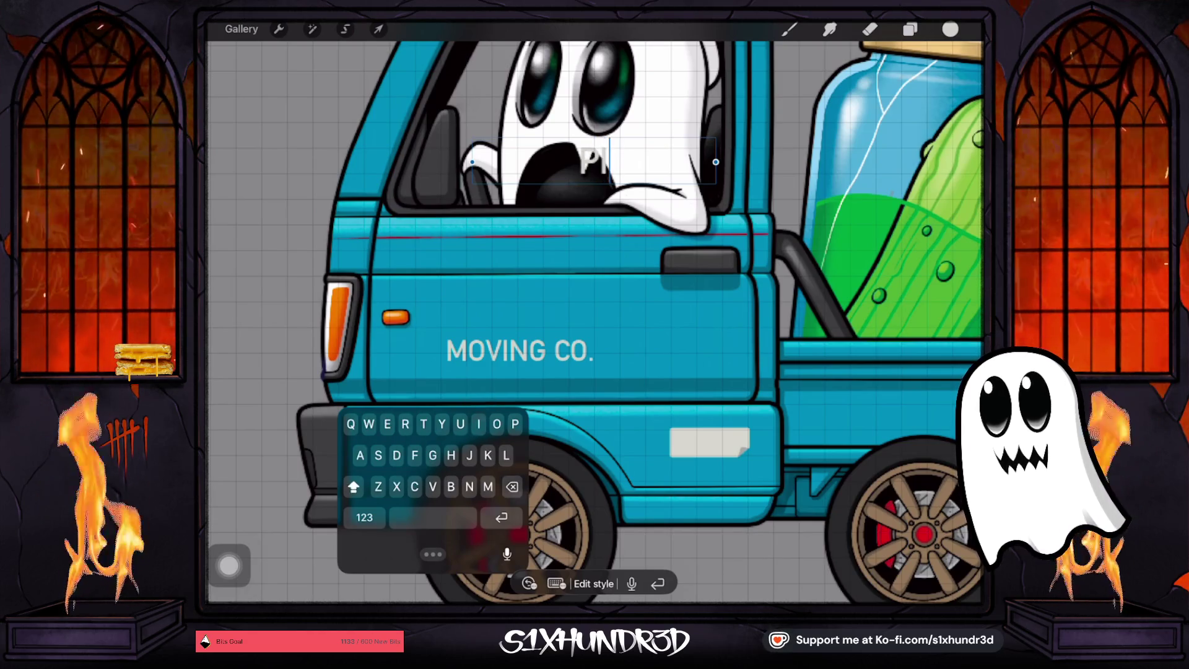
{"action": "type", "text": "IC"}
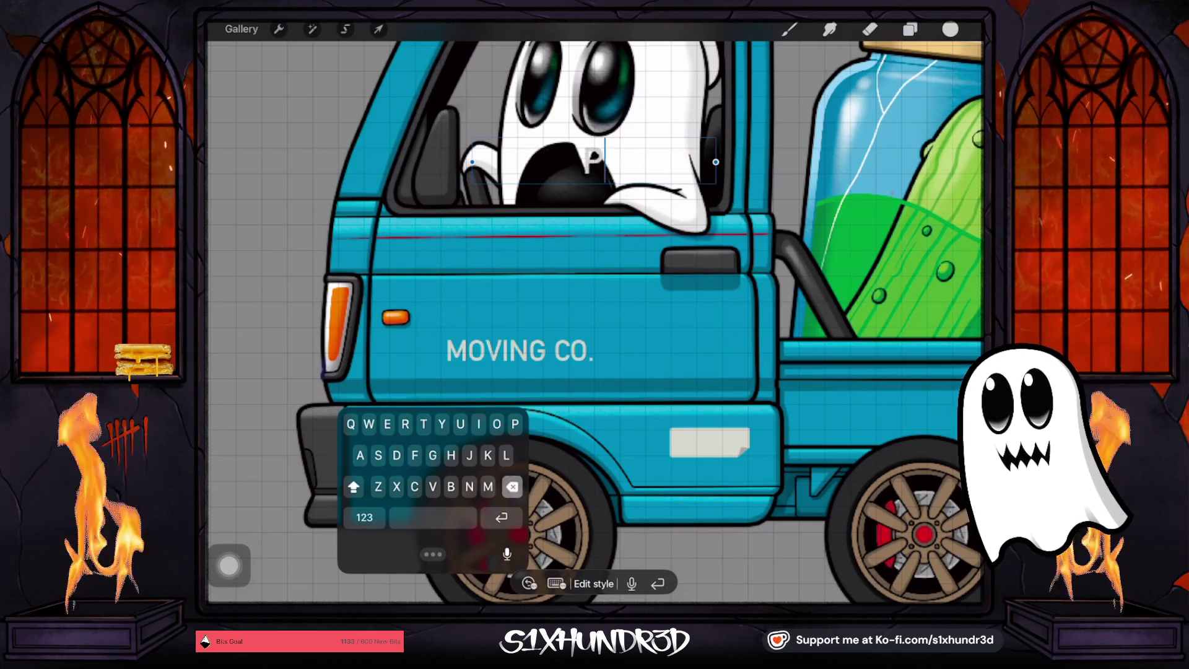
{"action": "key", "text": "BackSpace"}
{"action": "type", "text": "KOL"}
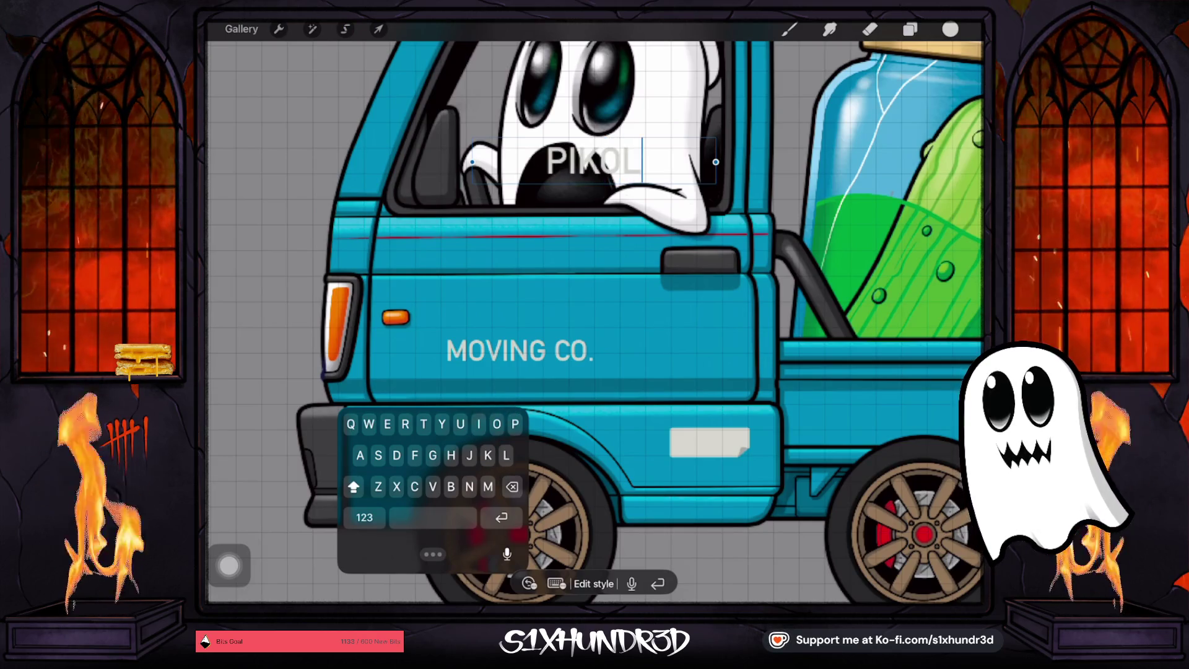
{"action": "left_click", "coordinate": [364, 517]}
{"action": "type", "text": "!"}
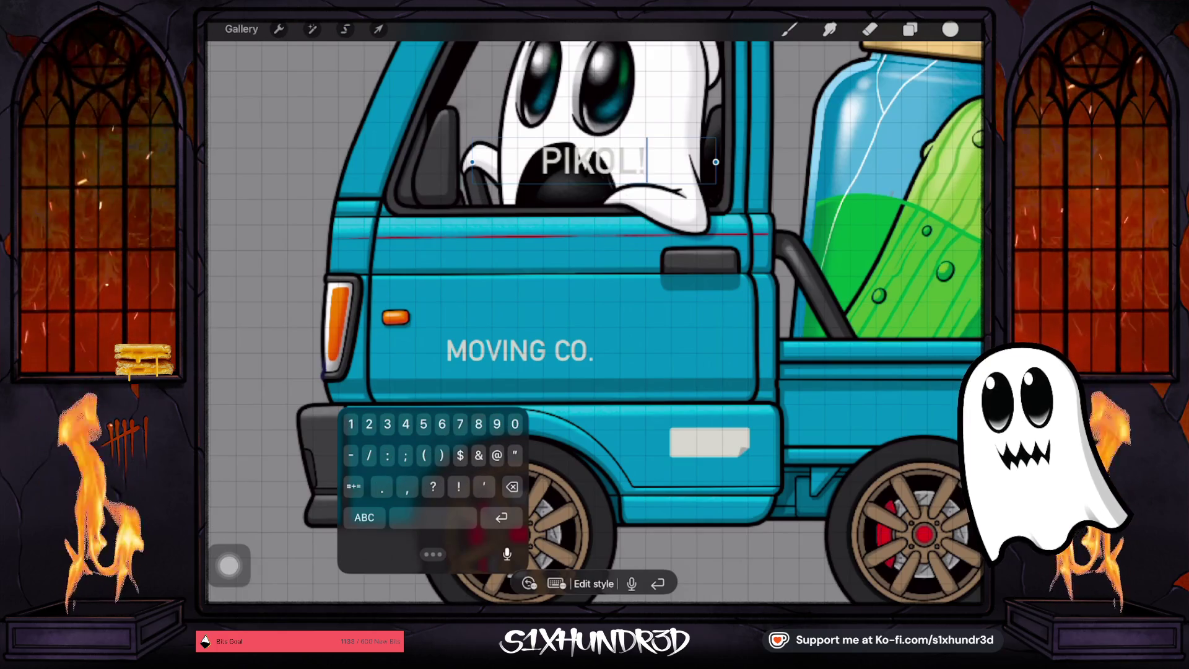
Move PIKOL! onto the door just above MOVING CO. and enlarge it
{"action": "left_click", "coordinate": [378, 29]}
{"action": "left_click_drag", "start_coordinate": [593, 161], "coordinate": [505, 316]}
{"action": "left_click_drag", "start_coordinate": [569, 343], "coordinate": [596, 347]}
{"action": "left_click_drag", "start_coordinate": [519, 313], "coordinate": [518, 313]}
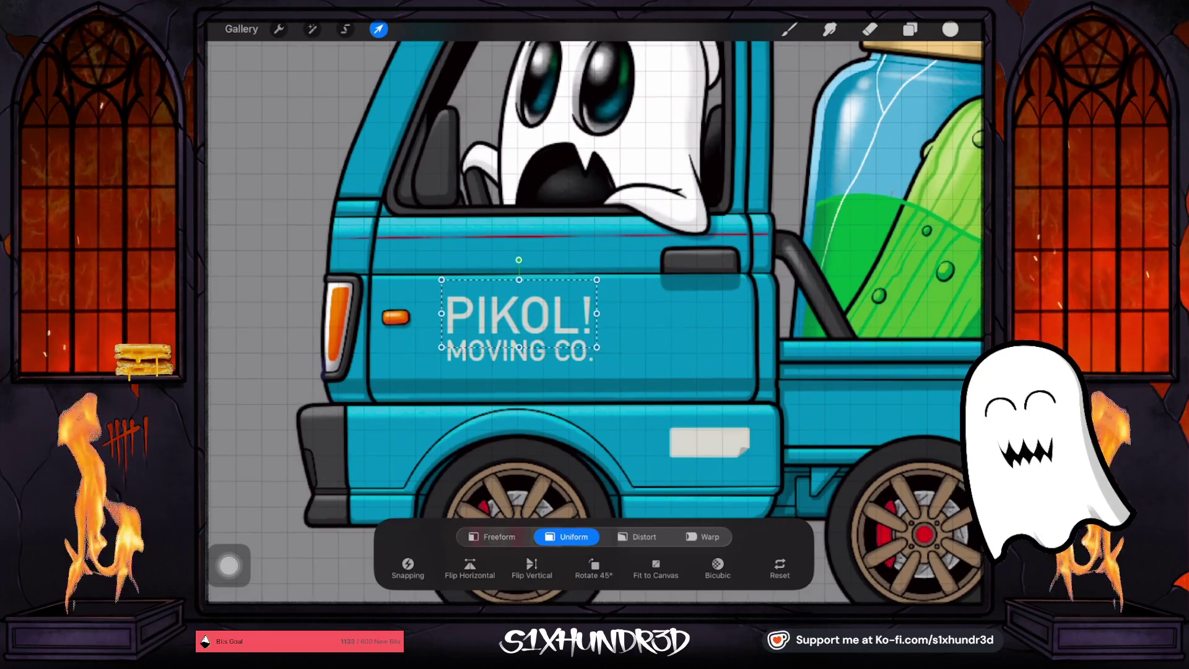
Commit PIKOL!'s placement and open its layer text for editing
{"action": "key", "text": "e"}
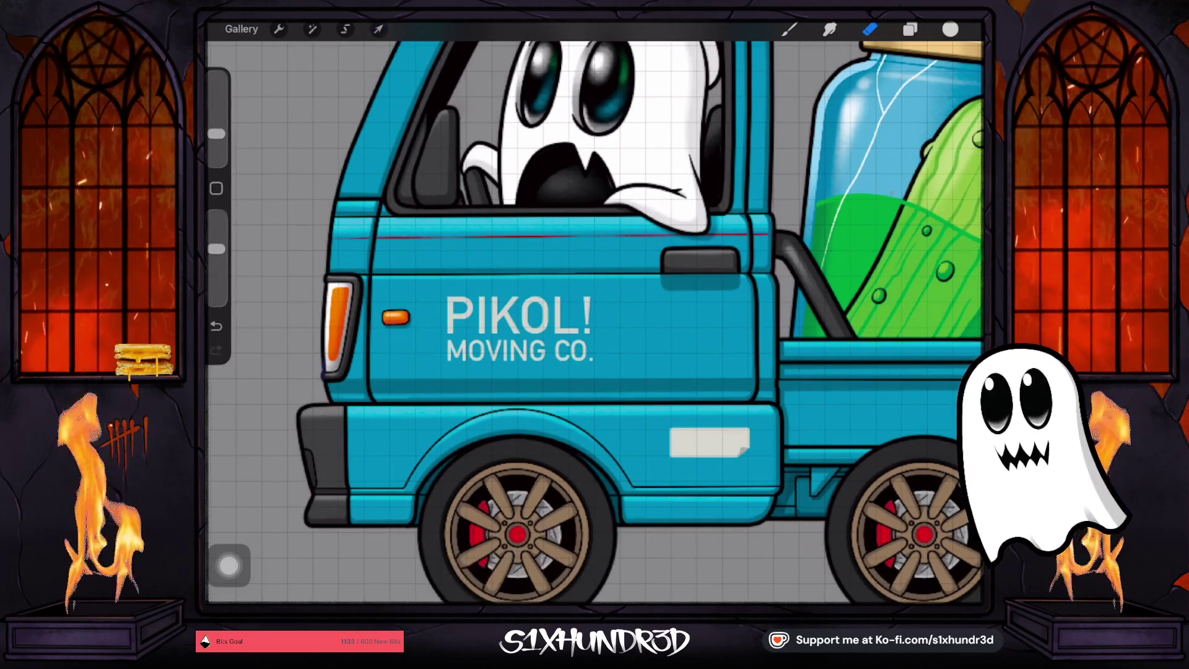
{"action": "scroll", "coordinate": [594, 322], "scroll_direction": "down", "scroll_amount": 5}
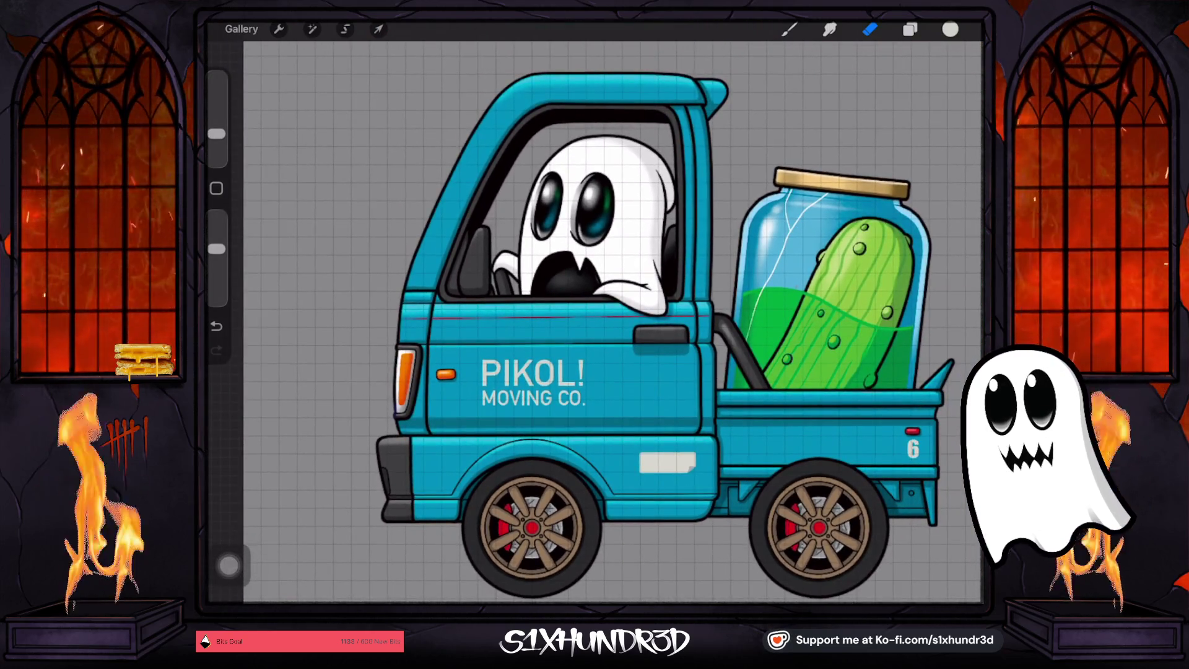
{"action": "scroll", "coordinate": [594, 321], "scroll_direction": "up", "scroll_amount": 5}
{"action": "left_click", "coordinate": [910, 29]}
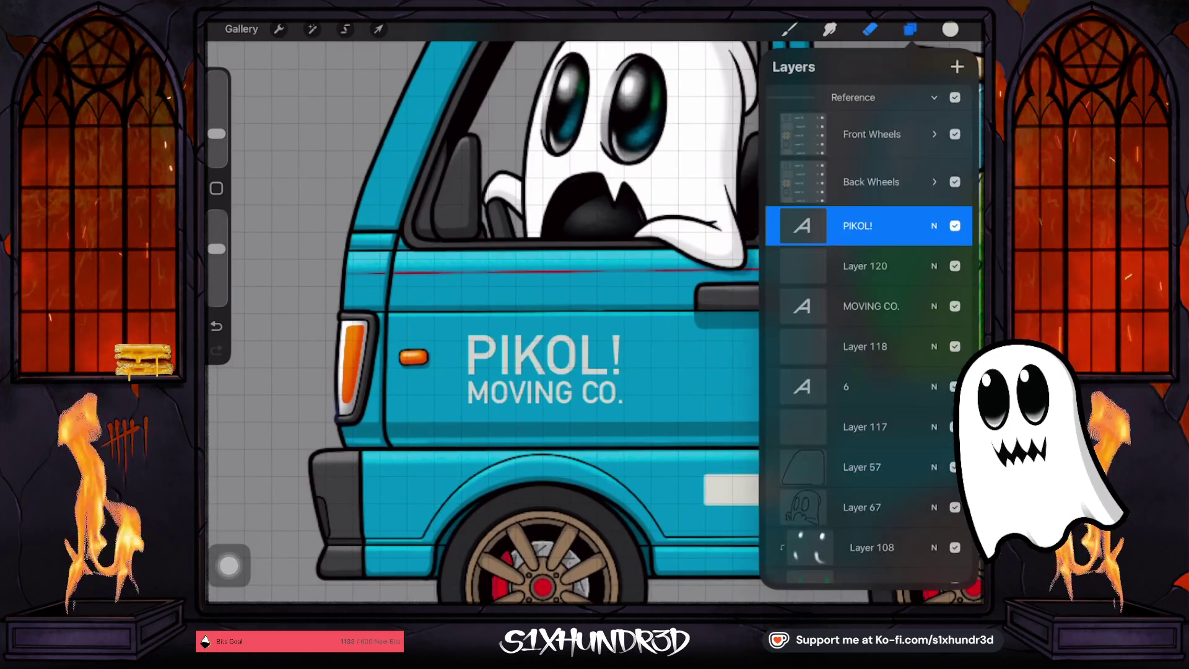
{"action": "left_click", "coordinate": [802, 226]}
{"action": "left_click", "coordinate": [700, 212]}
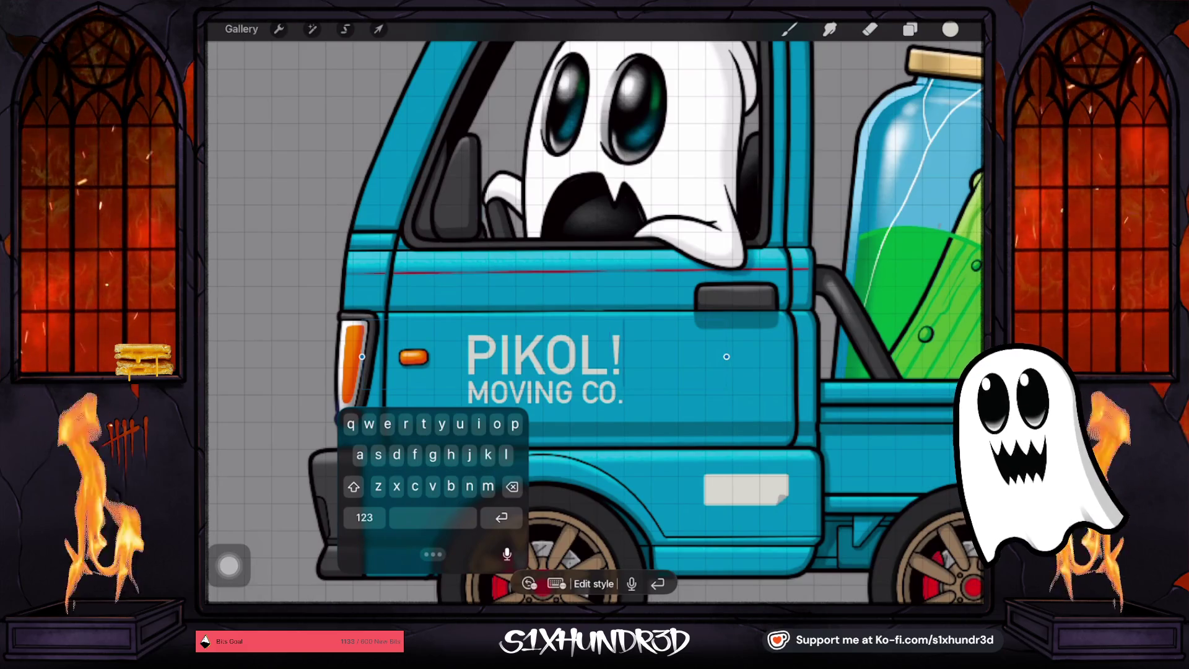
Retype the door lettering as 'PICKLE'
{"action": "key", "text": "BackSpace"}
{"action": "key", "text": "BackSpace"}
{"action": "key", "text": "BackSpace"}
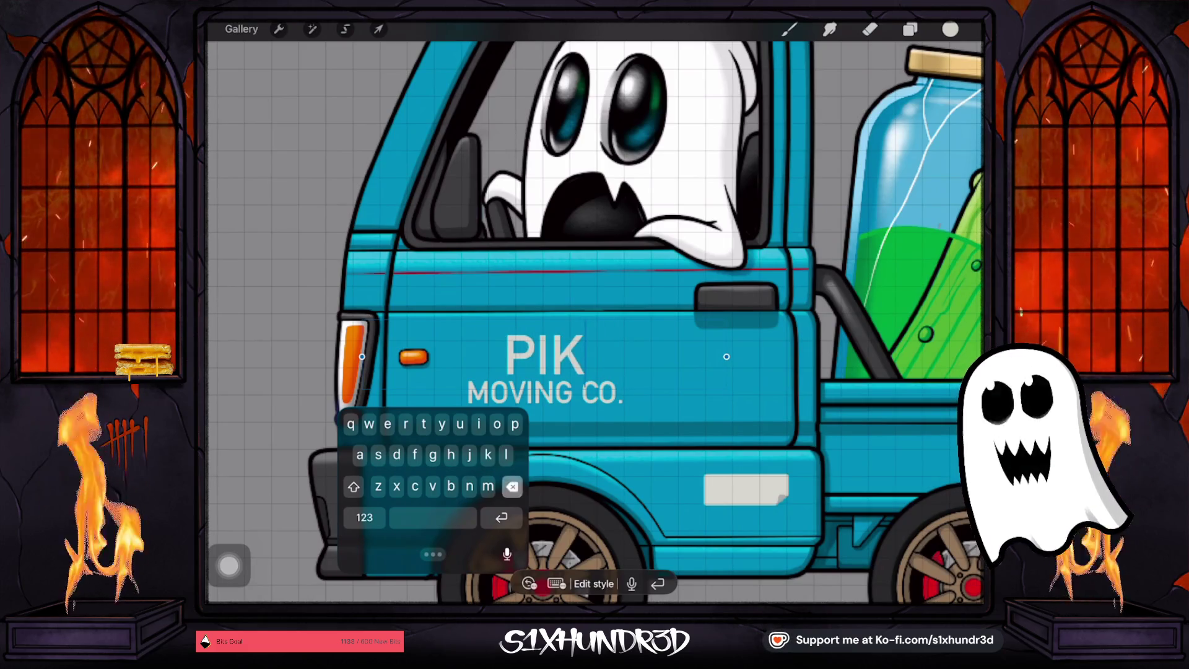
{"action": "type", "text": "ck"}
{"action": "key", "text": "BackSpace"}
{"action": "key", "text": "BackSpace"}
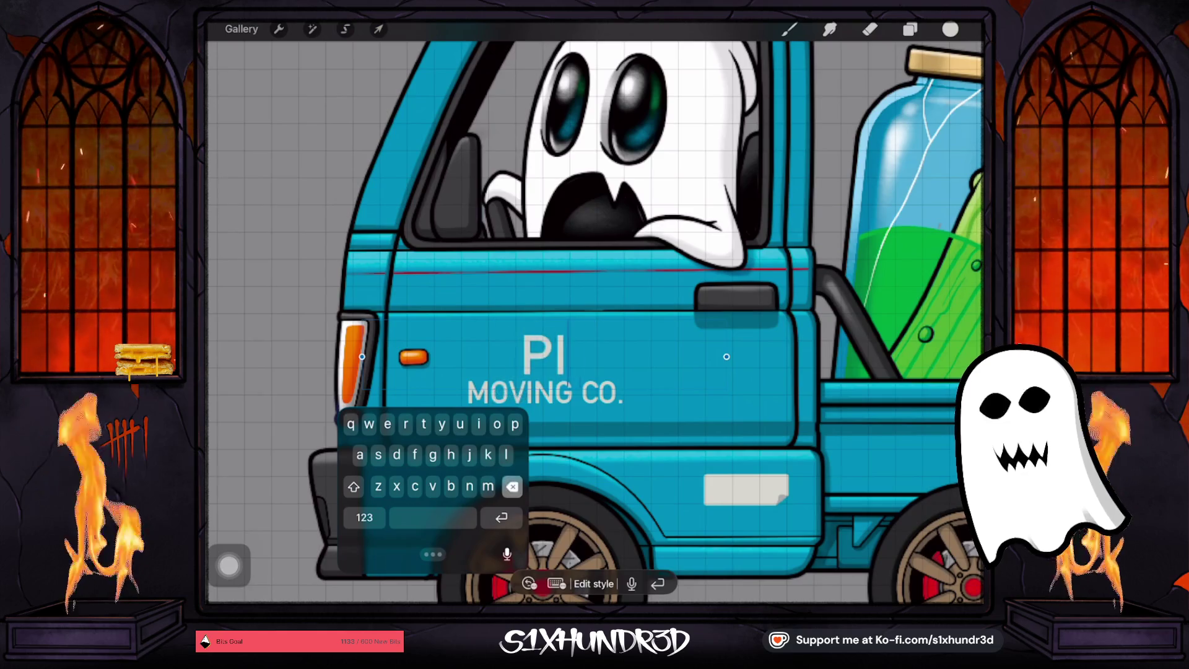
{"action": "type", "text": "CKL"}
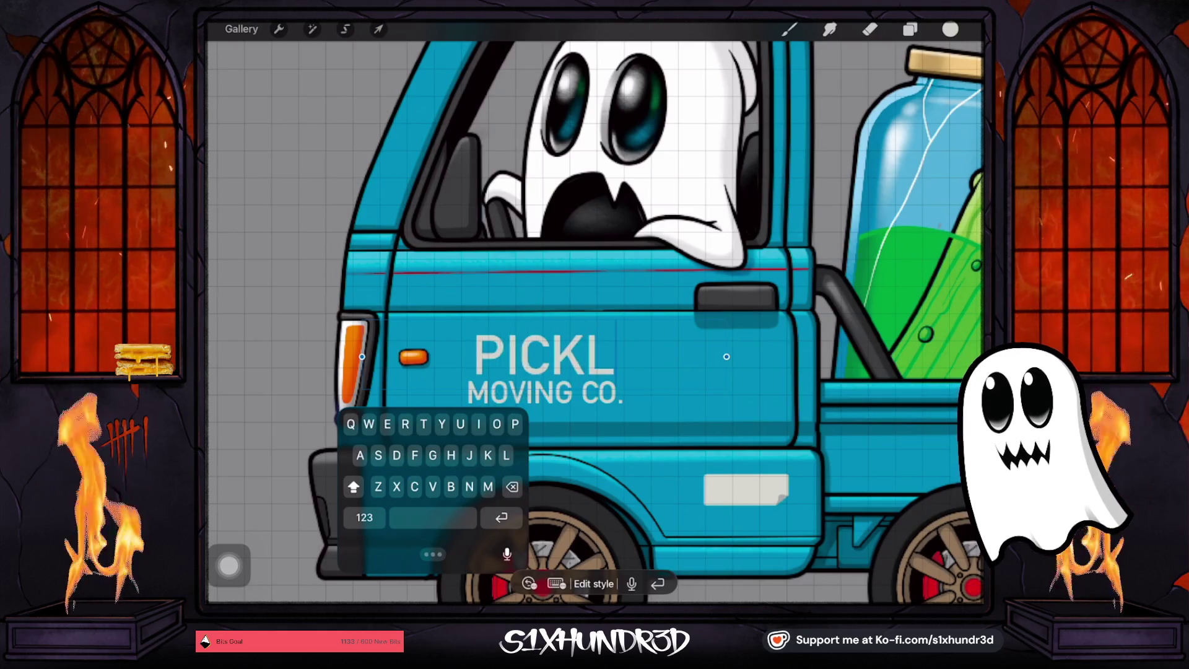
{"action": "type", "text": "E"}
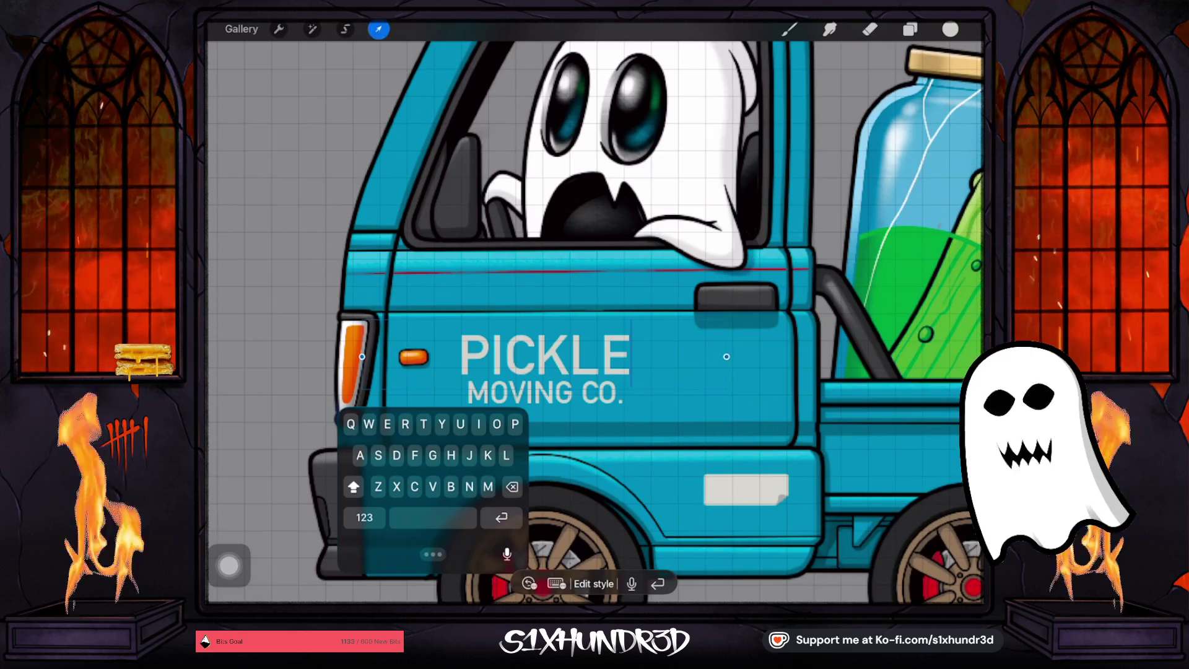
{"action": "left_click", "coordinate": [279, 248]}
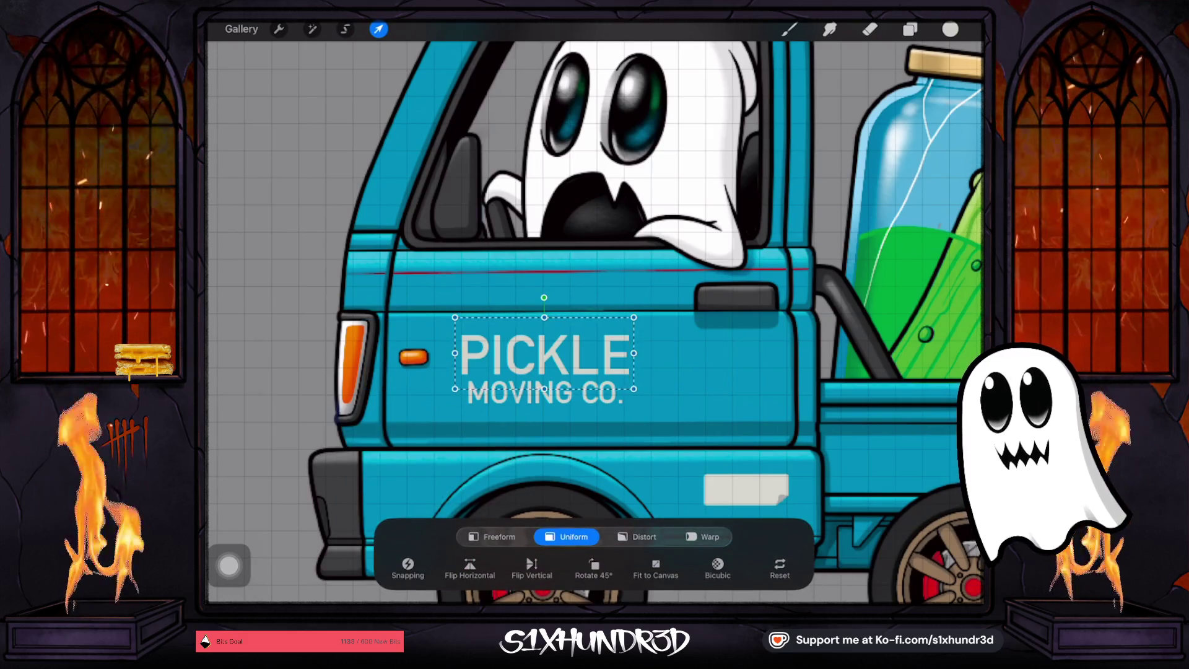
{"action": "left_click", "coordinate": [909, 29]}
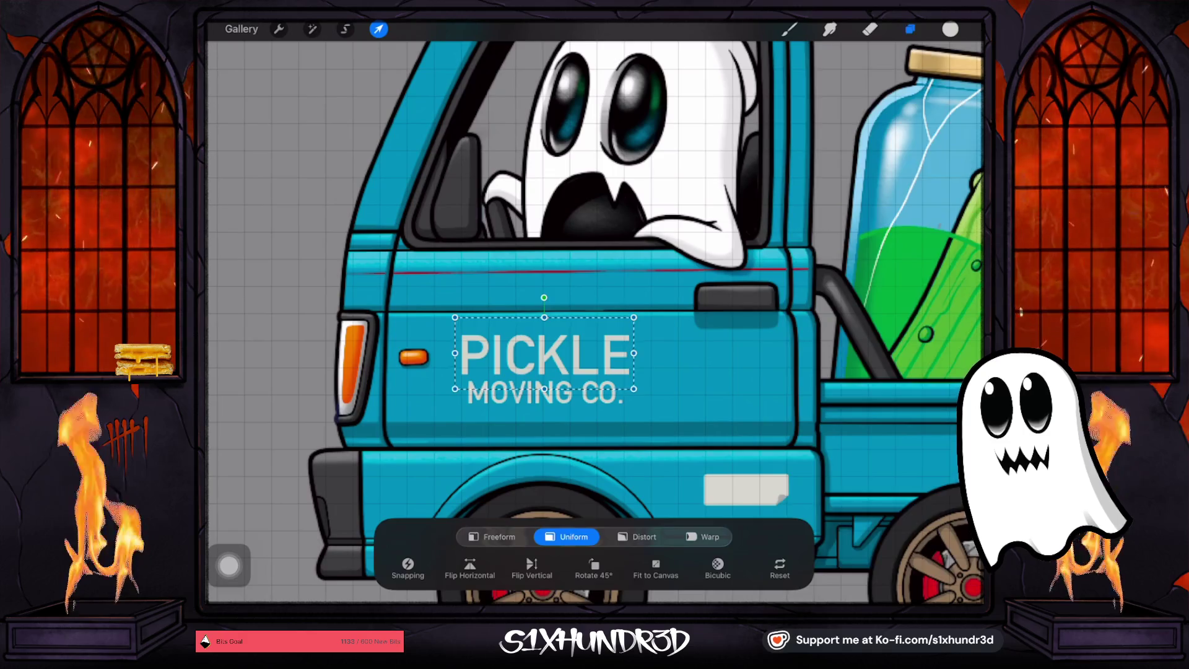
{"action": "left_click", "coordinate": [802, 225]}
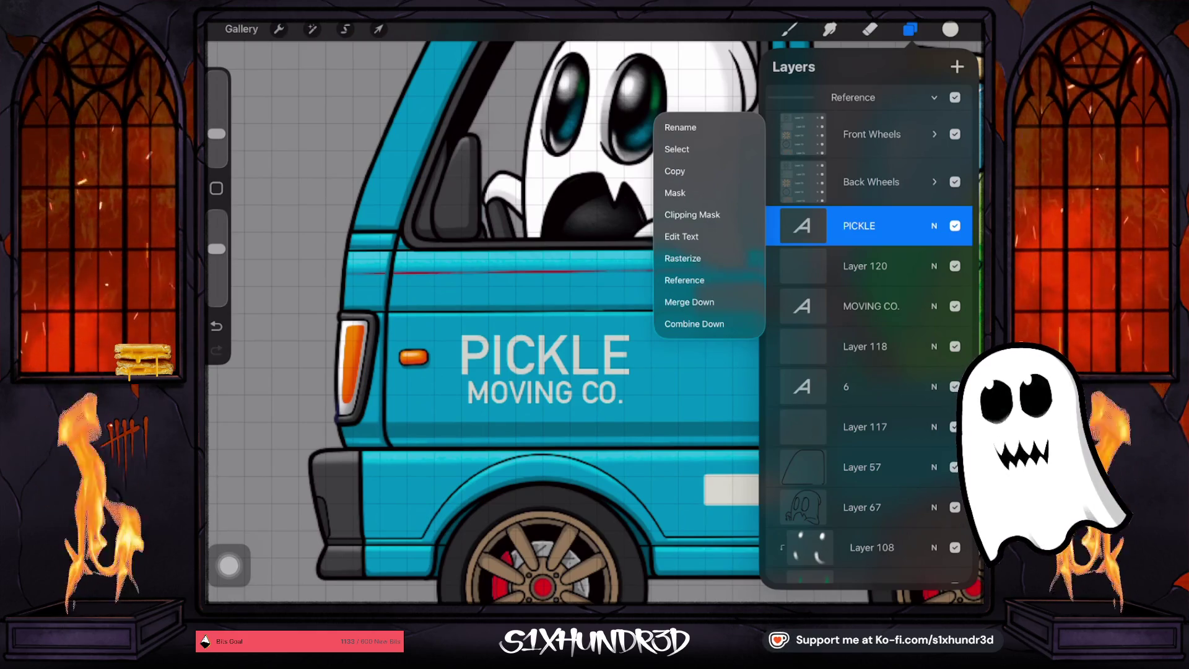
Set the PICKLE lettering in the Impact font
{"action": "left_click", "coordinate": [681, 236]}
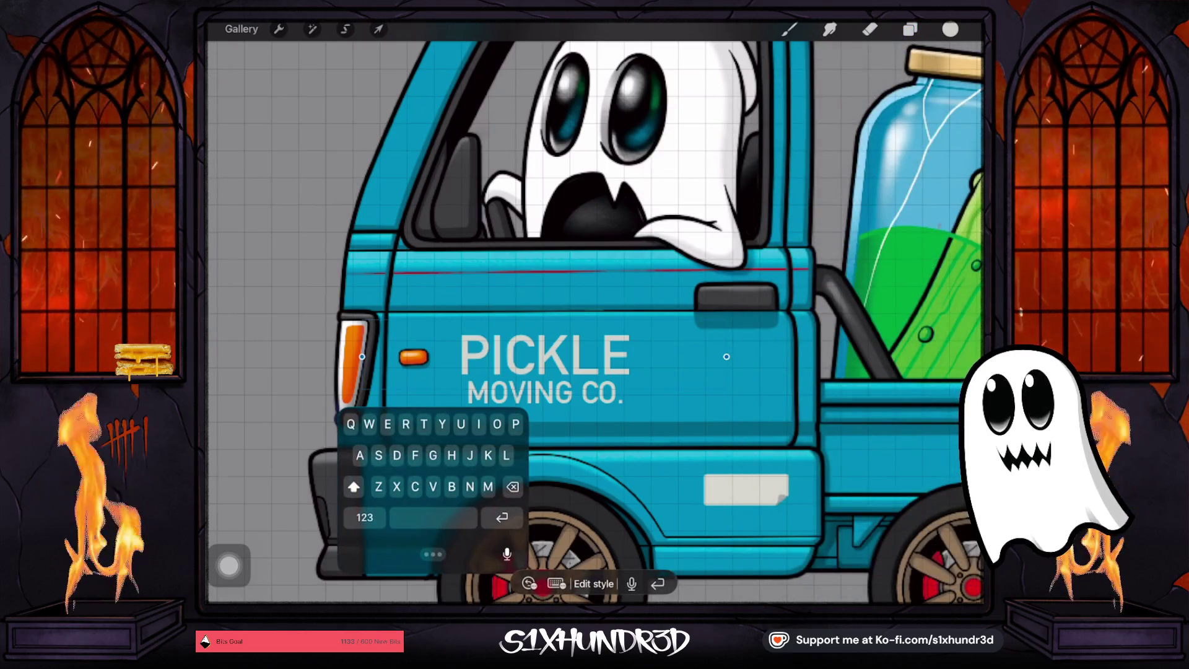
{"action": "left_click", "coordinate": [593, 583]}
{"action": "scroll", "coordinate": [282, 471], "scroll_direction": "down", "scroll_amount": 2}
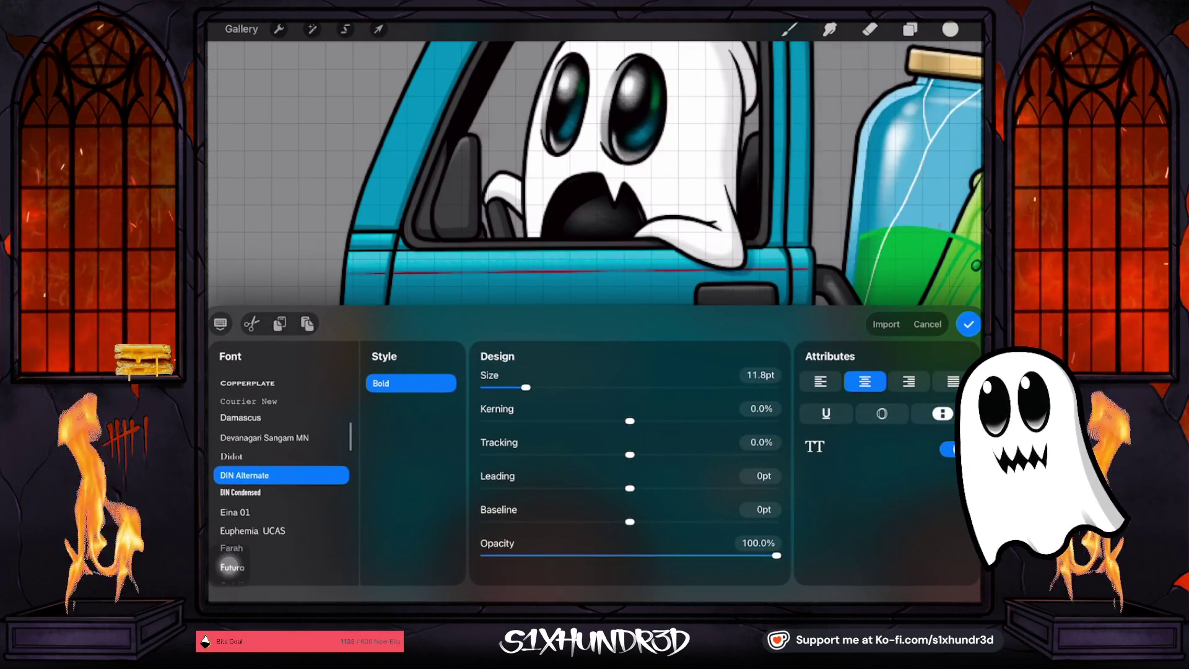
{"action": "scroll", "coordinate": [229, 564], "scroll_direction": "down", "scroll_amount": 8}
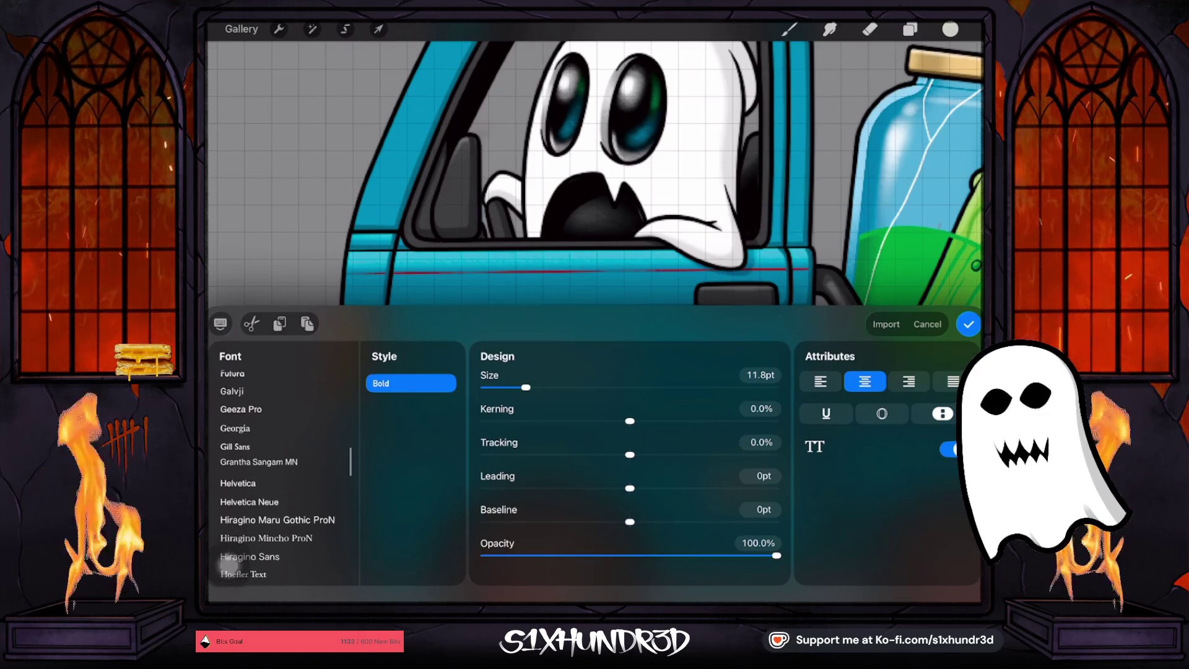
{"action": "scroll", "coordinate": [229, 565], "scroll_direction": "down", "scroll_amount": 1}
{"action": "left_click", "coordinate": [248, 477]}
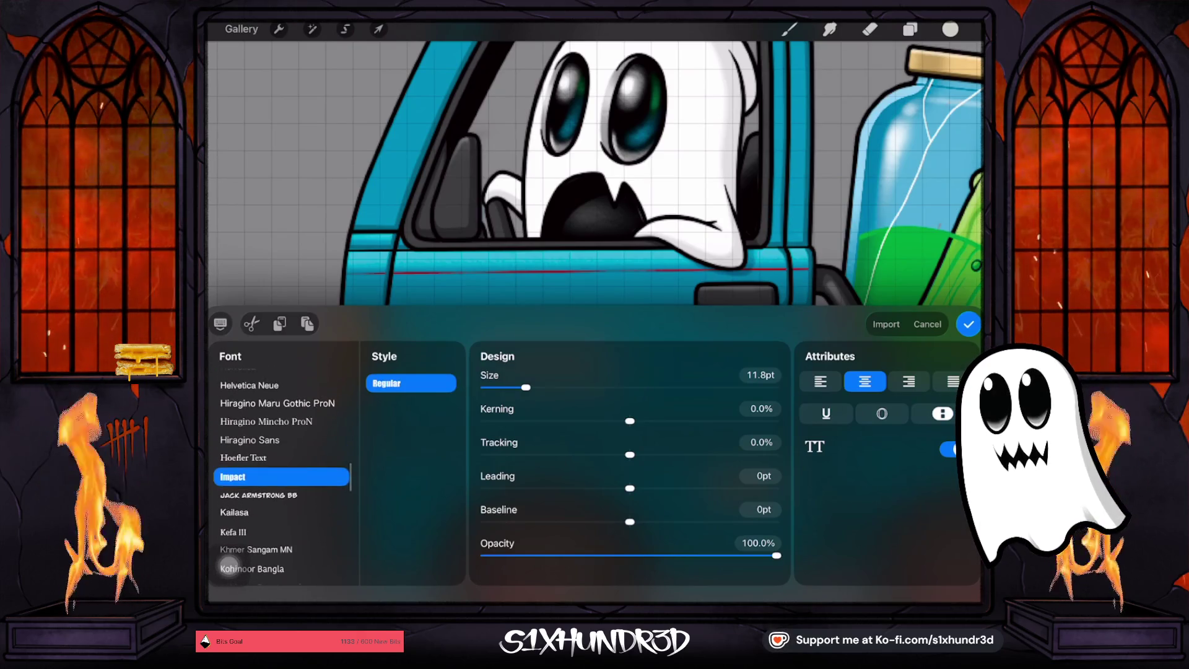
{"action": "left_click", "coordinate": [377, 29]}
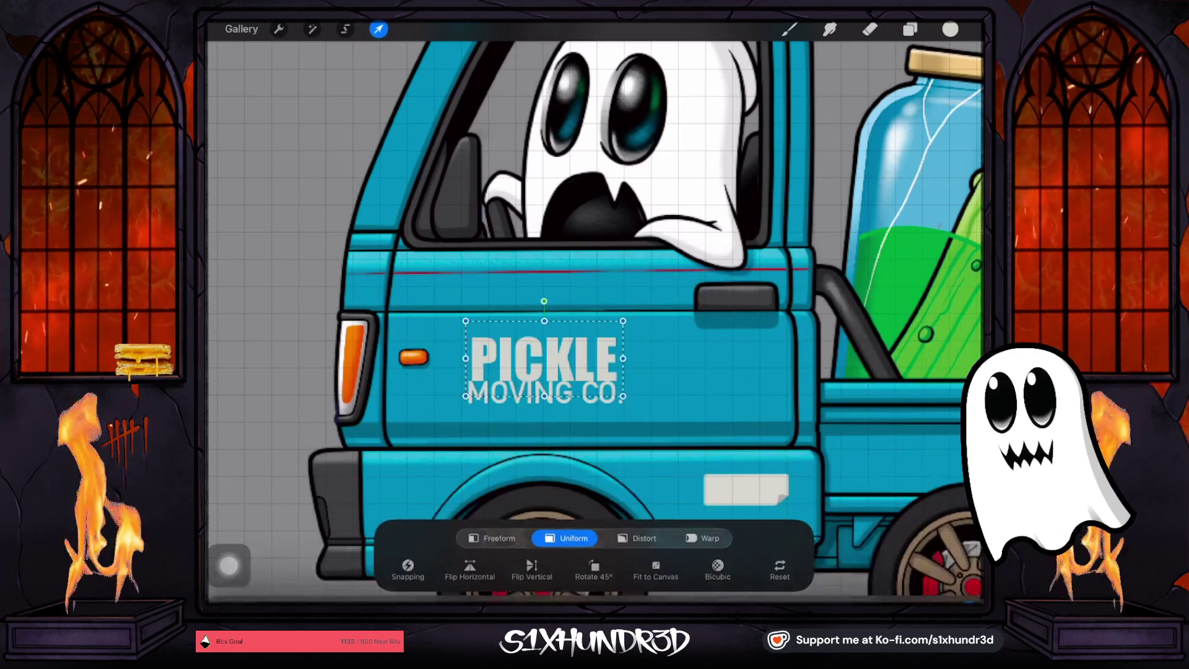
Enlarge PICKLE slightly and nudge it up and left on the door
{"action": "left_click_drag", "start_coordinate": [544, 358], "coordinate": [540, 354]}
{"action": "left_click_drag", "start_coordinate": [620, 316], "coordinate": [627, 312]}
{"action": "left_click_drag", "start_coordinate": [544, 356], "coordinate": [542, 355]}
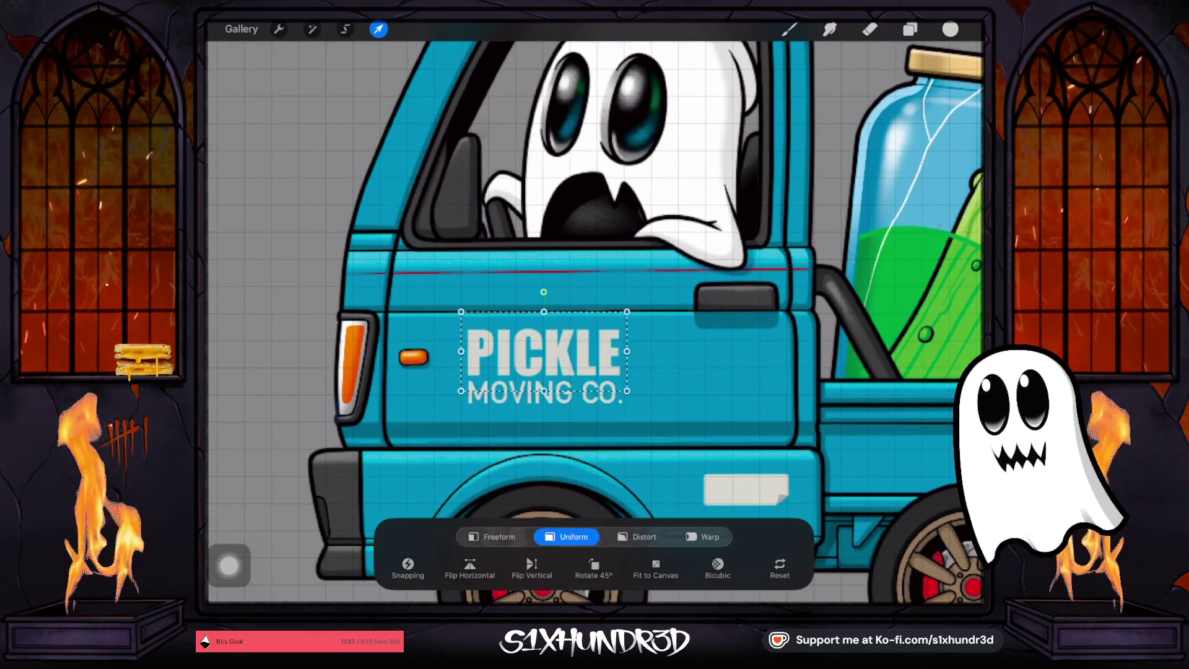
Commit the lettering and delete the empty Layer 120
{"action": "key", "text": "e"}
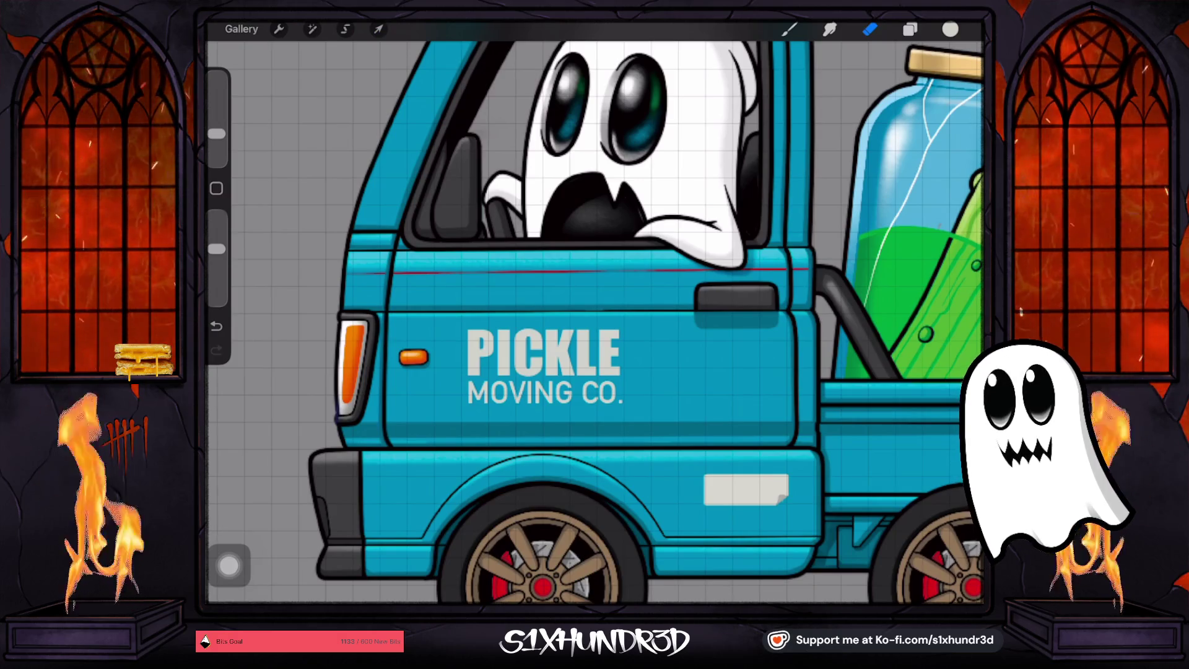
{"action": "scroll", "coordinate": [644, 322], "scroll_direction": "down", "scroll_amount": 5}
{"action": "left_click", "coordinate": [910, 29]}
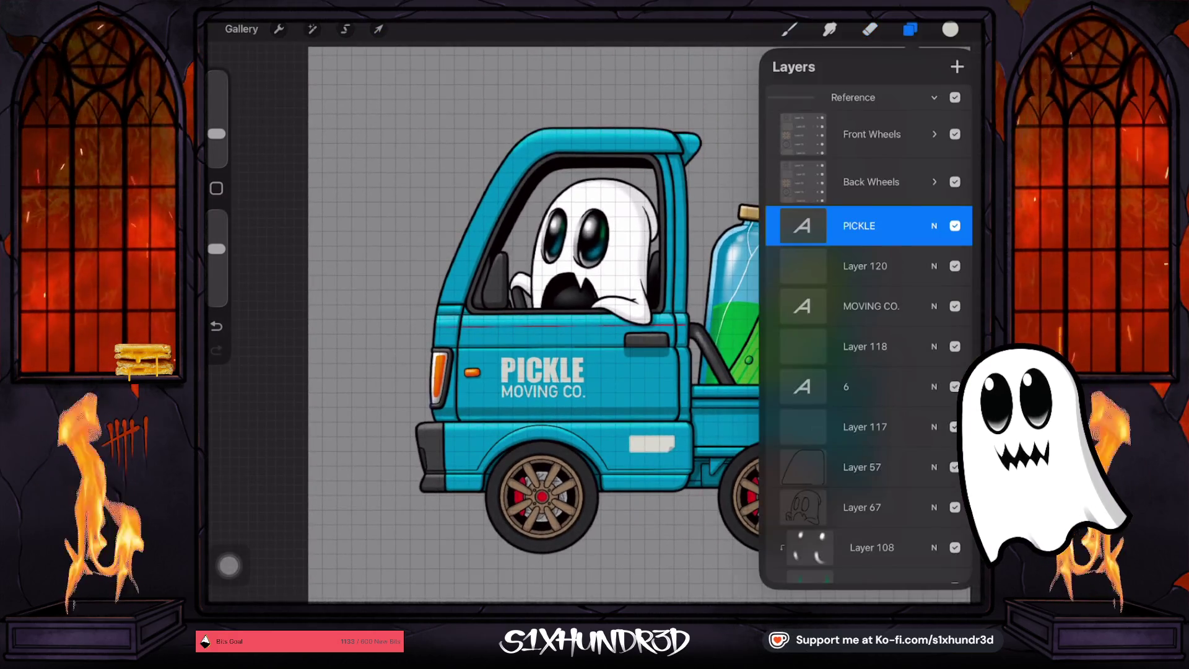
{"action": "left_click", "coordinate": [865, 265]}
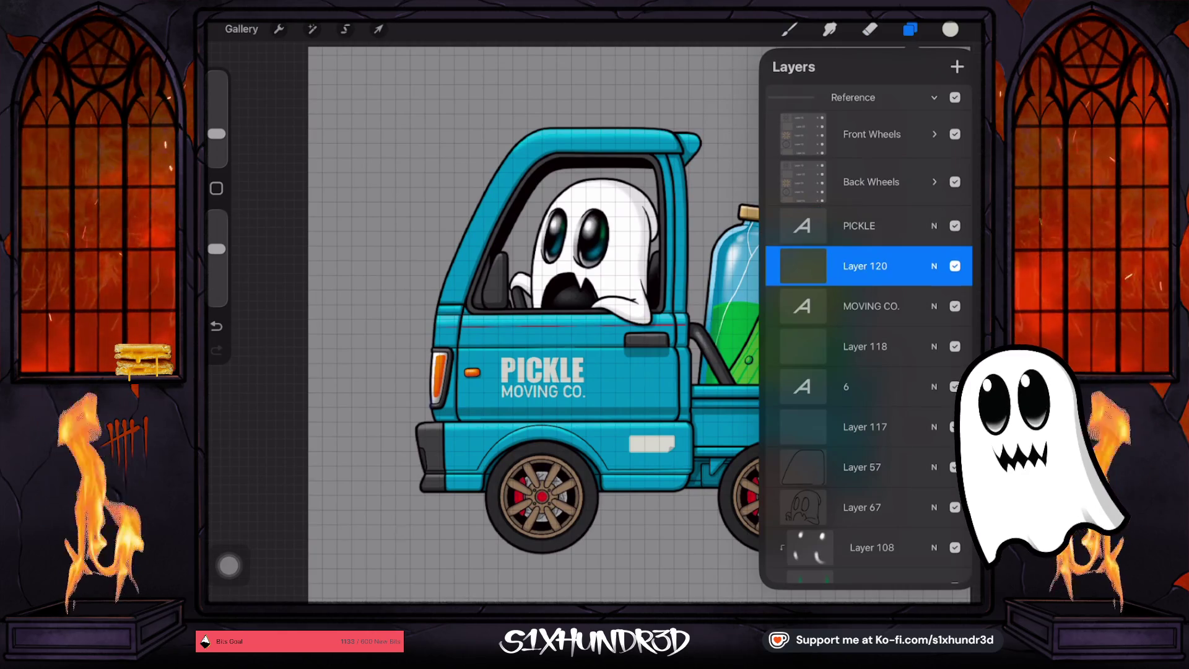
{"action": "left_click_drag", "start_coordinate": [916, 265], "coordinate": [805, 266]}
{"action": "left_click", "coordinate": [948, 265]}
Group the PICKLE and MOVING CO. layers together
{"action": "left_click_drag", "start_coordinate": [804, 226], "coordinate": [897, 226]}
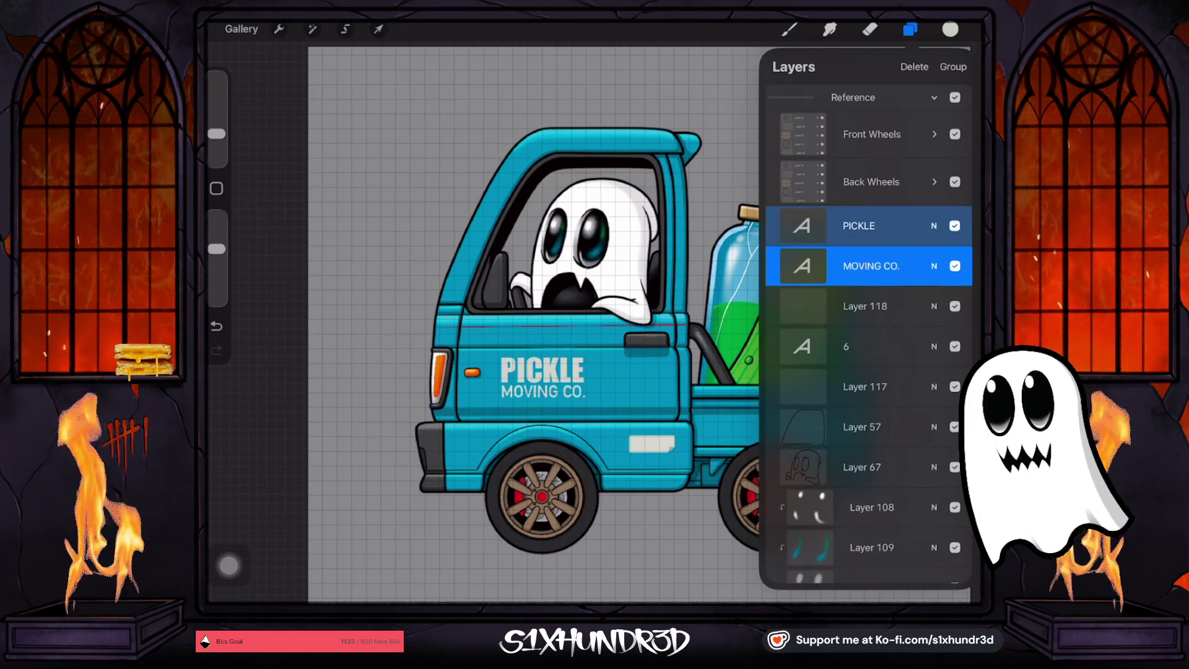
{"action": "left_click", "coordinate": [953, 66]}
{"action": "left_click", "coordinate": [378, 30]}
{"action": "left_click", "coordinate": [909, 29]}
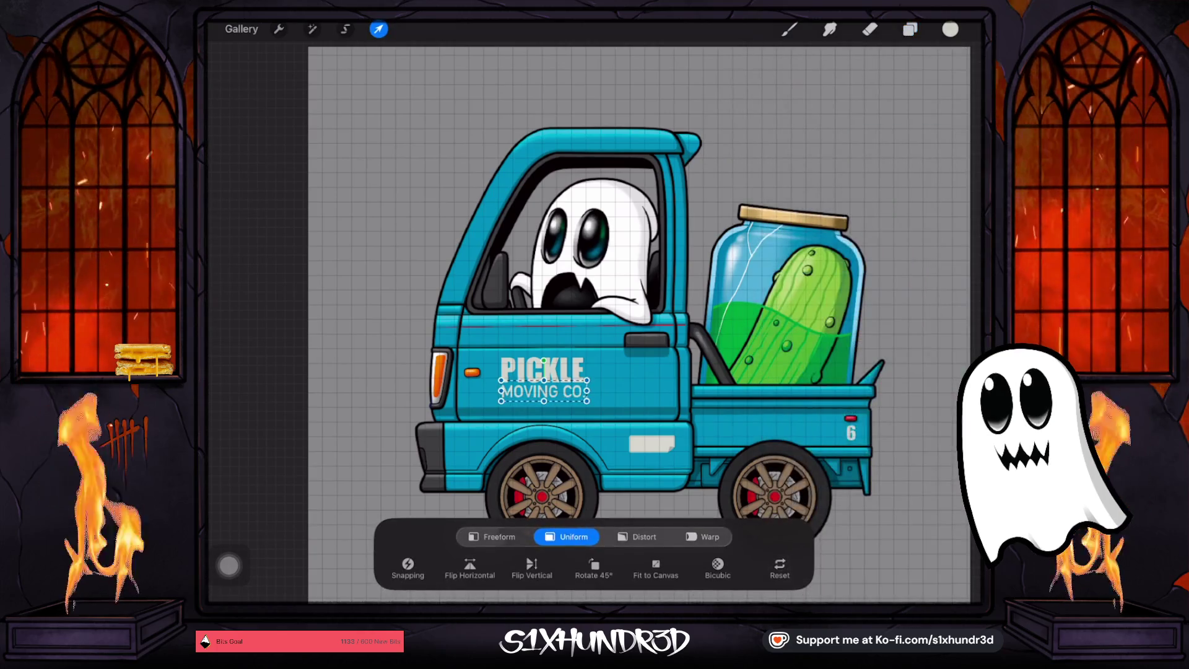
{"action": "left_click", "coordinate": [869, 29]}
{"action": "left_click", "coordinate": [909, 29]}
{"action": "left_click", "coordinate": [867, 219]}
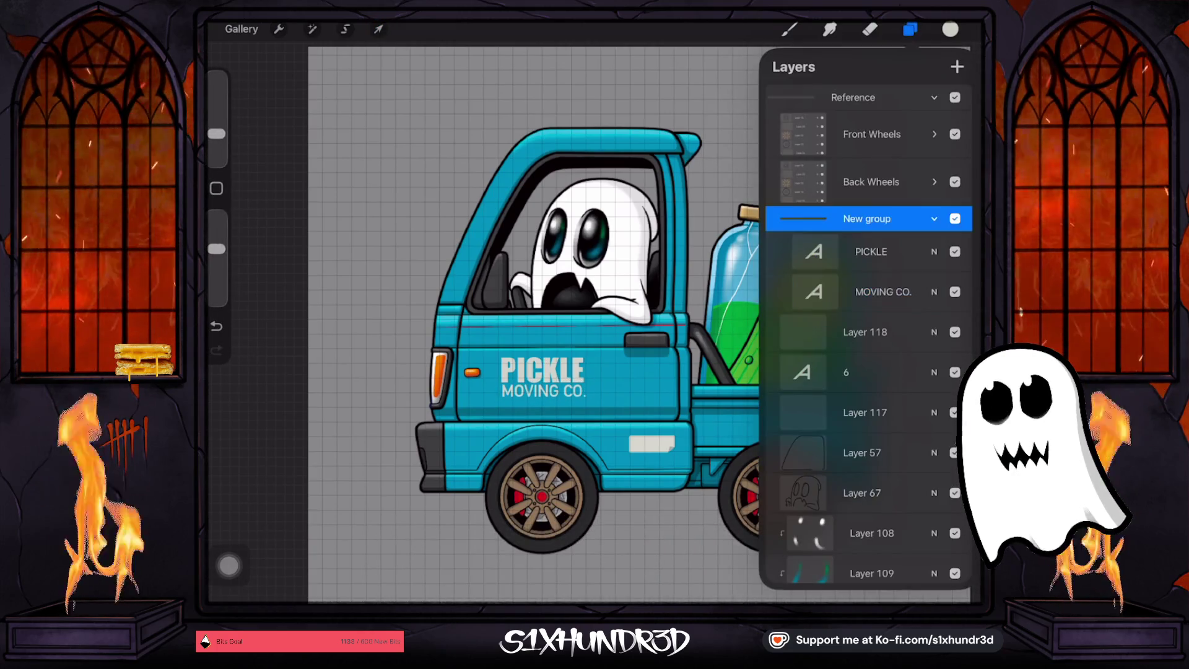
Nudge the grouped lettering slightly right and down
{"action": "left_click", "coordinate": [378, 29]}
{"action": "left_click_drag", "start_coordinate": [533, 374], "coordinate": [534, 375]}
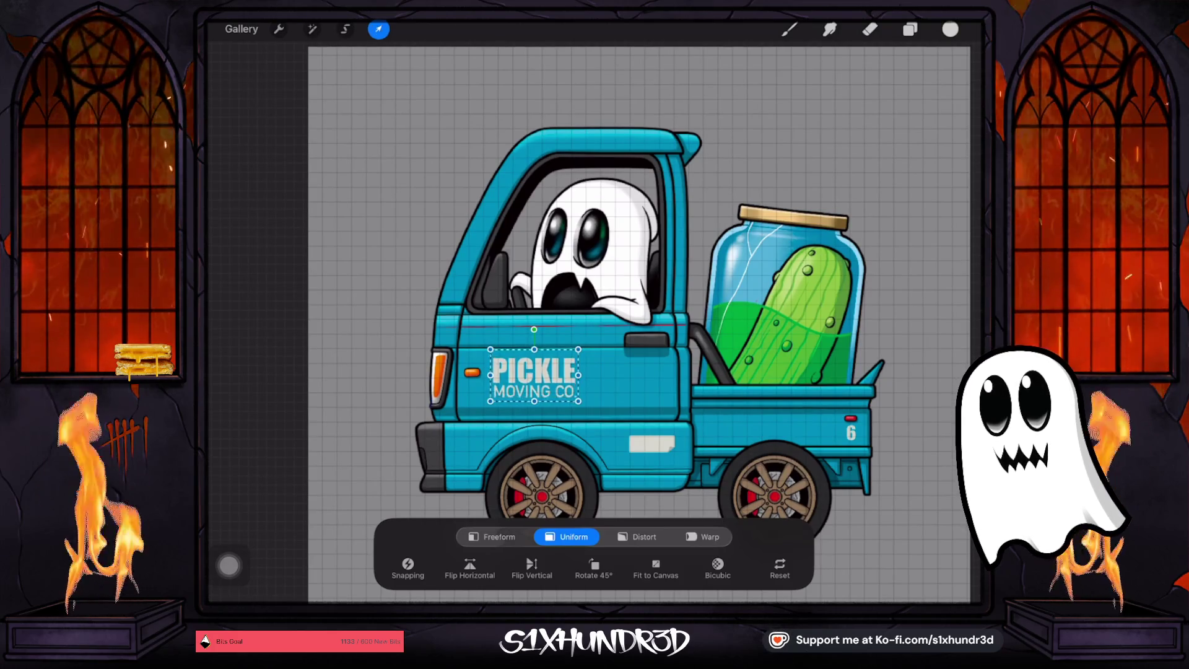
{"action": "left_click", "coordinate": [869, 29]}
{"action": "scroll", "coordinate": [638, 322], "scroll_direction": "up", "scroll_amount": 1}
{"action": "scroll", "coordinate": [592, 414], "scroll_direction": "up", "scroll_amount": 3}
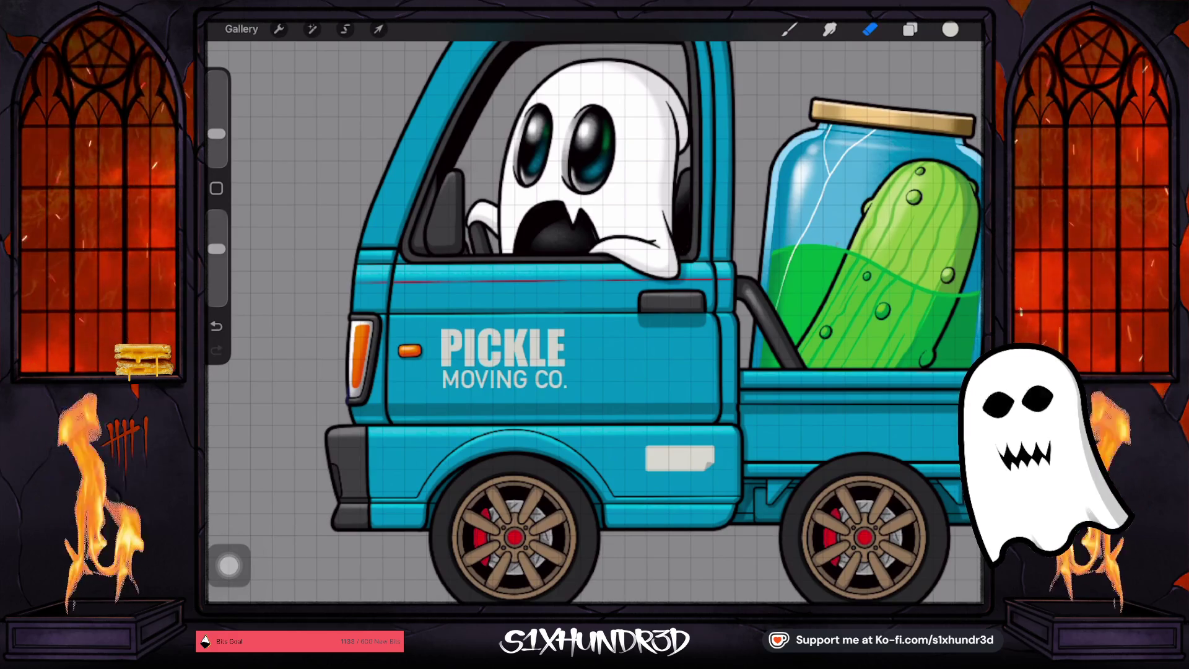
Shift the PICKLE MOVING CO. group further right on the door in two moves
{"action": "left_click", "coordinate": [909, 29]}
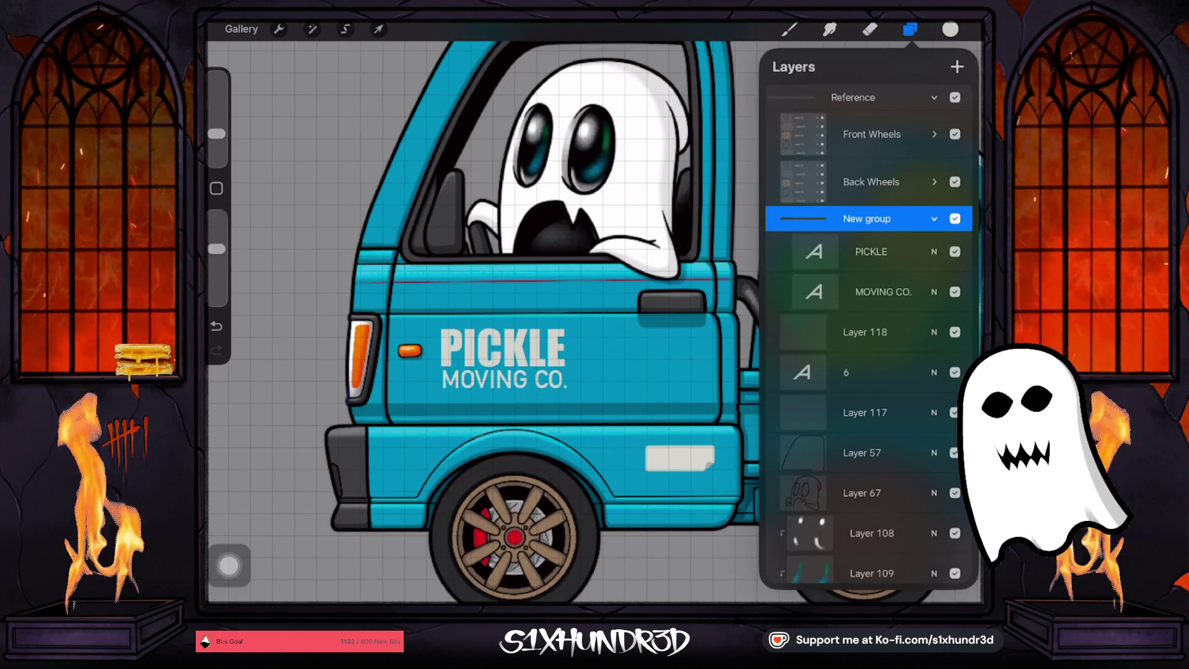
{"action": "left_click", "coordinate": [378, 30]}
{"action": "mouse_move", "coordinate": [525, 354]}
{"action": "left_mouse_down"}
{"action": "mouse_move", "coordinate": [558, 354]}
{"action": "mouse_move", "coordinate": [541, 354]}
{"action": "left_mouse_up"}
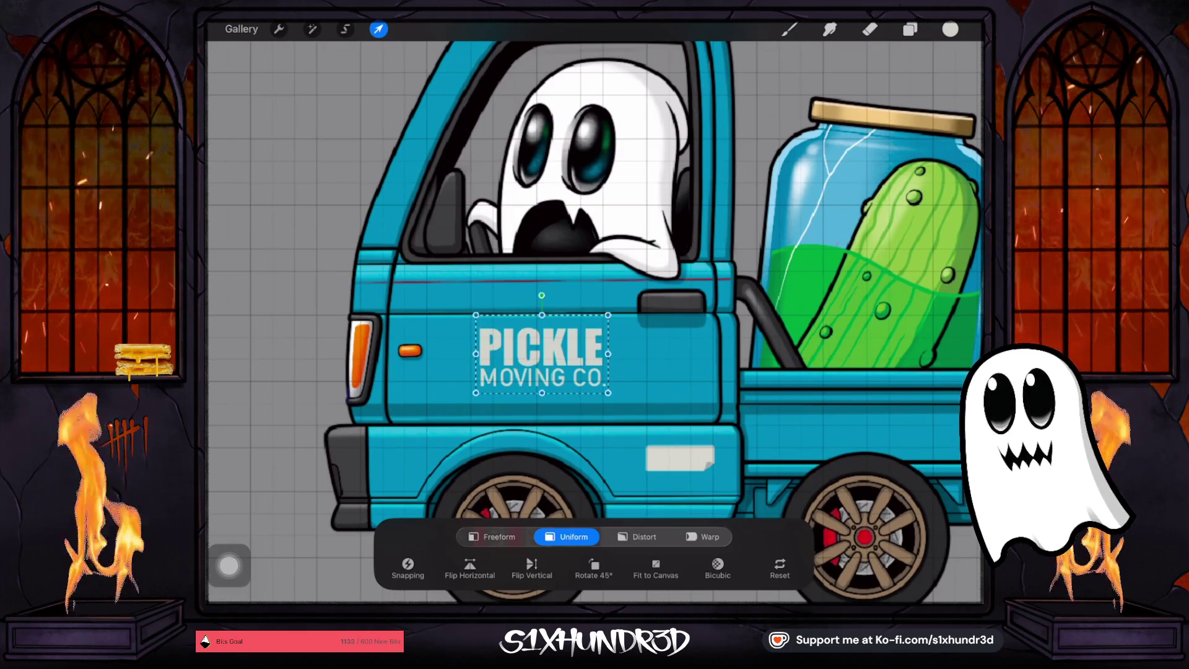
{"action": "left_click", "coordinate": [869, 29]}
{"action": "left_click", "coordinate": [379, 29]}
{"action": "left_click_drag", "start_coordinate": [542, 354], "coordinate": [565, 354]}
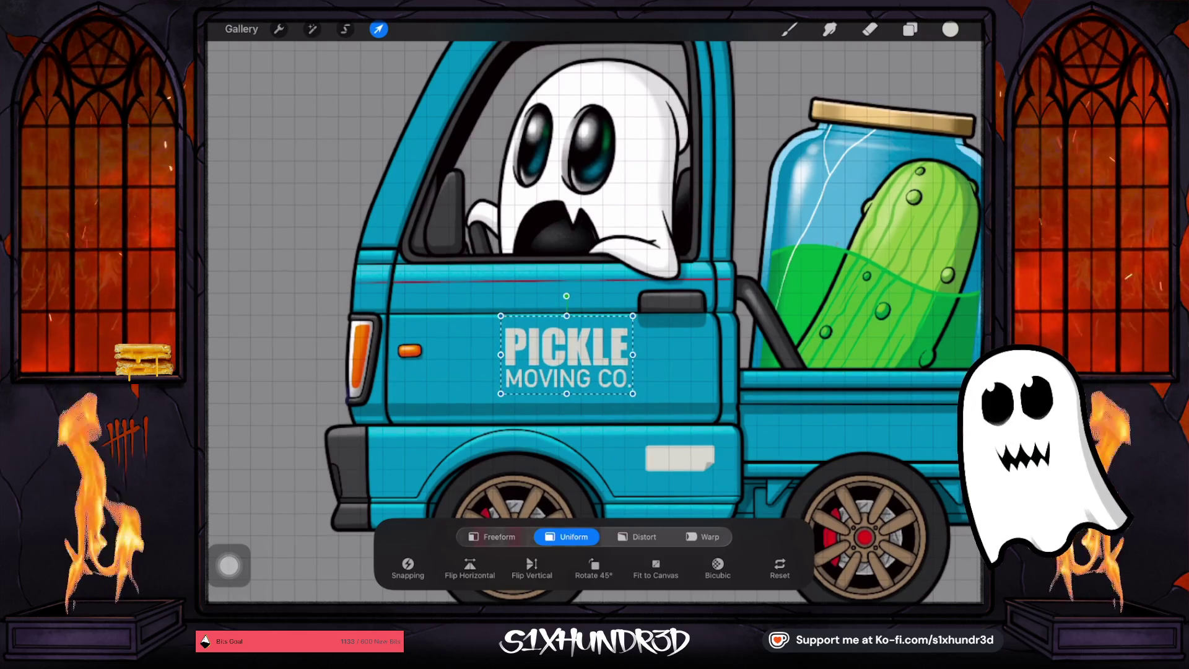
{"action": "left_click", "coordinate": [870, 29]}
{"action": "scroll", "coordinate": [594, 322], "scroll_direction": "down", "scroll_amount": 3}
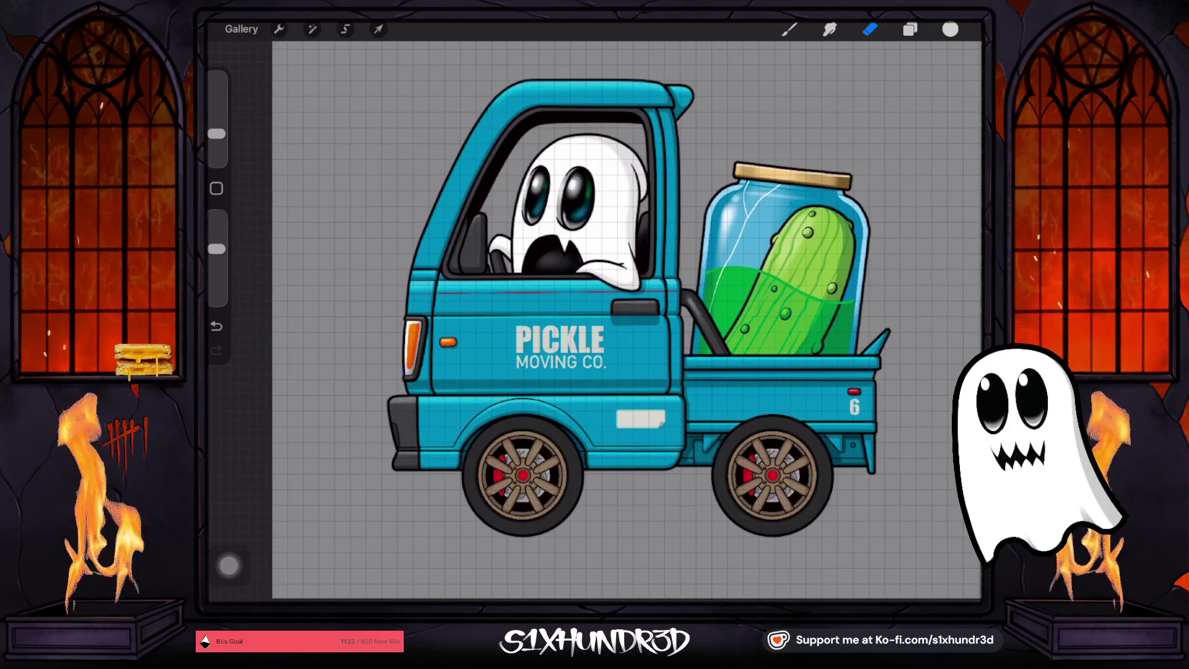
{"action": "left_click", "coordinate": [379, 29]}
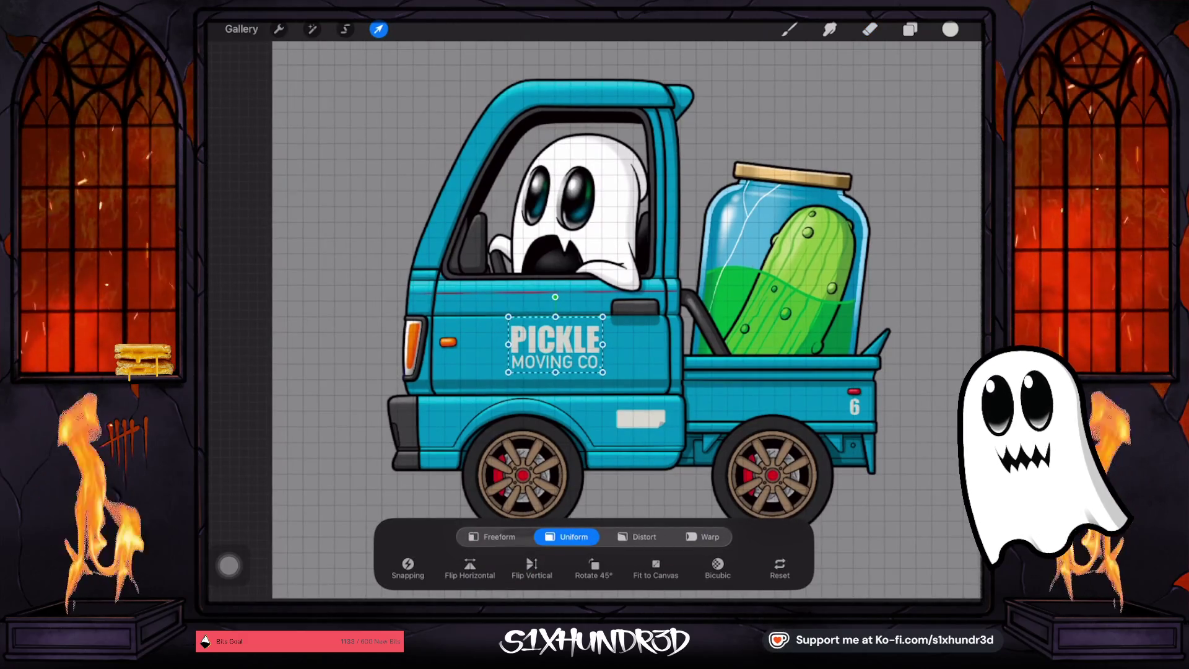
{"action": "left_click", "coordinate": [379, 29]}
Move the '6' numeral onto the cab front beside the orange marker light
{"action": "left_click", "coordinate": [909, 29]}
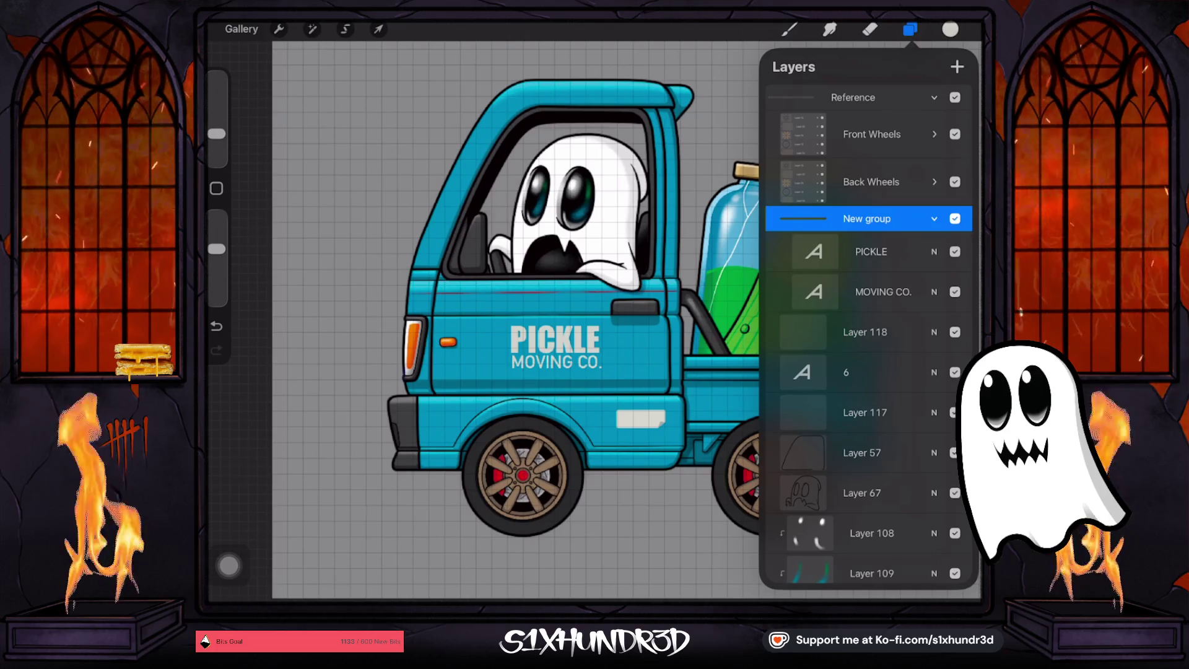
{"action": "left_click", "coordinate": [867, 371]}
{"action": "mouse_move", "coordinate": [904, 371]}
{"action": "left_mouse_down"}
{"action": "mouse_move", "coordinate": [805, 371]}
{"action": "mouse_move", "coordinate": [904, 371]}
{"action": "left_mouse_up"}
{"action": "left_click", "coordinate": [379, 30]}
{"action": "mouse_move", "coordinate": [855, 406]}
{"action": "left_mouse_down"}
{"action": "mouse_move", "coordinate": [529, 372]}
{"action": "mouse_move", "coordinate": [477, 360]}
{"action": "mouse_move", "coordinate": [469, 335]}
{"action": "left_mouse_up"}
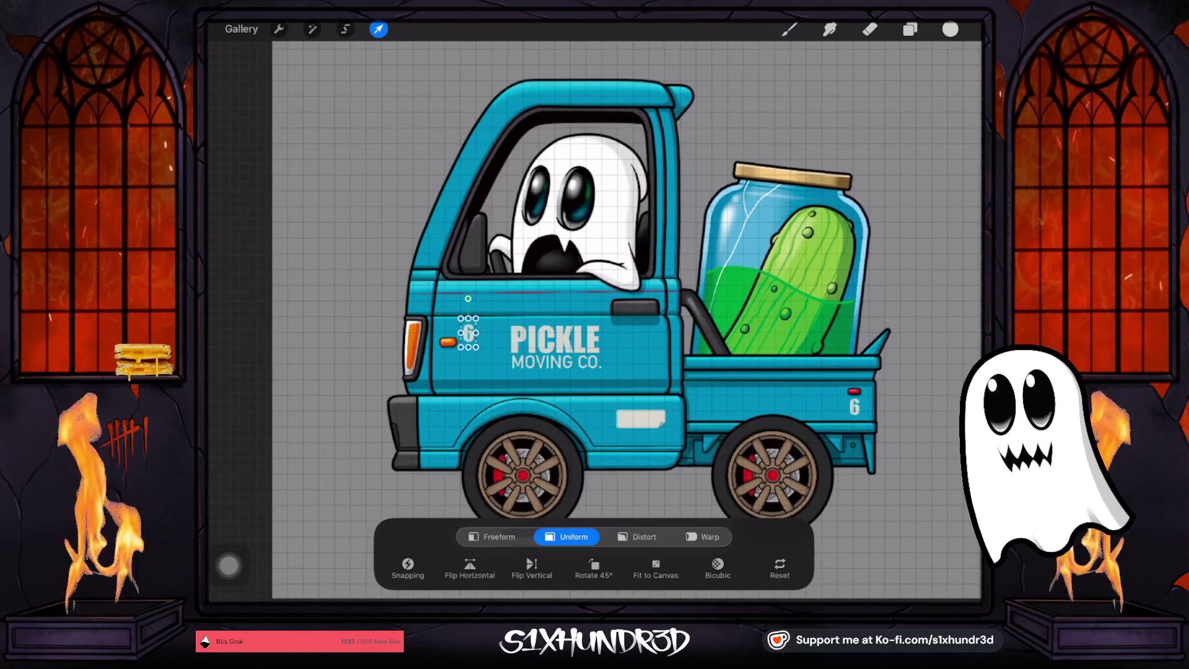
Move the '6' onto the cab door, try enlarging it, then undo the enlargement
{"action": "key", "text": "e"}
{"action": "left_click", "coordinate": [216, 325]}
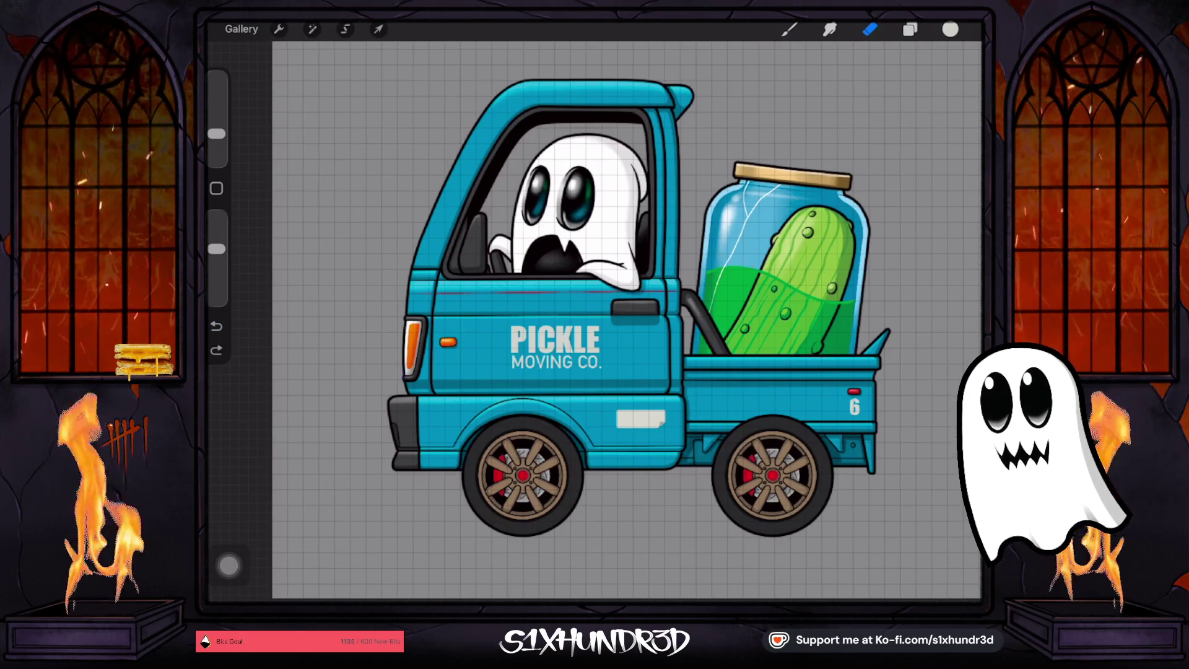
{"action": "left_click", "coordinate": [377, 30]}
{"action": "mouse_move", "coordinate": [849, 402]}
{"action": "left_mouse_down"}
{"action": "mouse_move", "coordinate": [483, 351]}
{"action": "mouse_move", "coordinate": [467, 332]}
{"action": "left_mouse_up"}
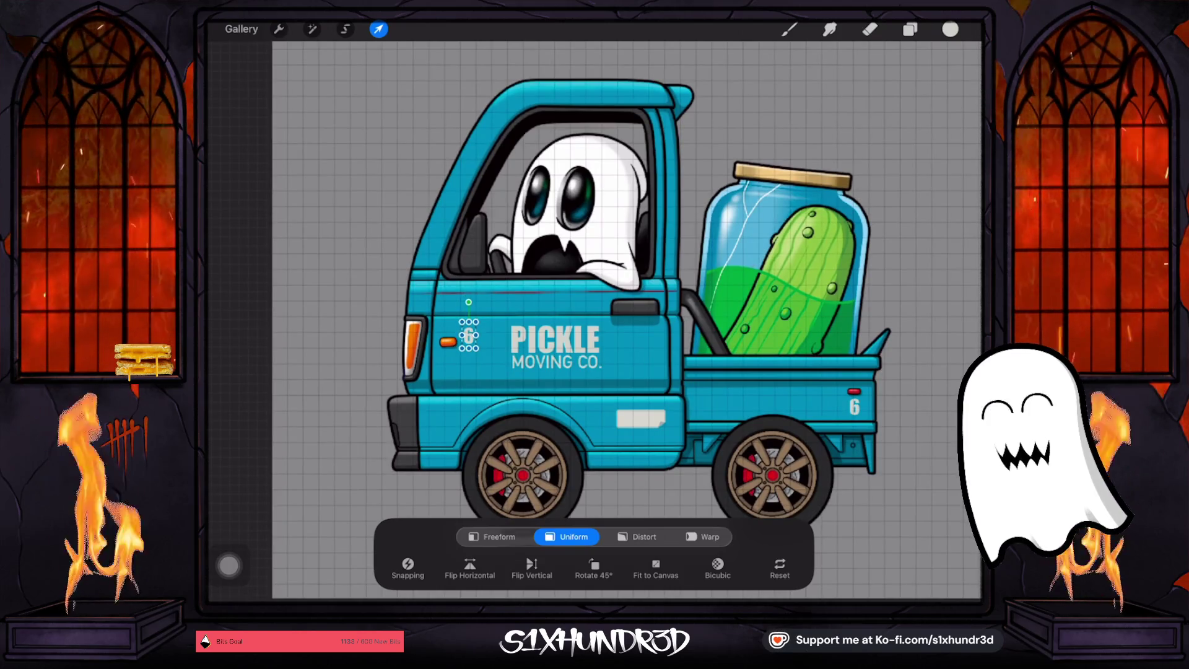
{"action": "scroll", "coordinate": [465, 384], "scroll_direction": "up", "scroll_amount": 5}
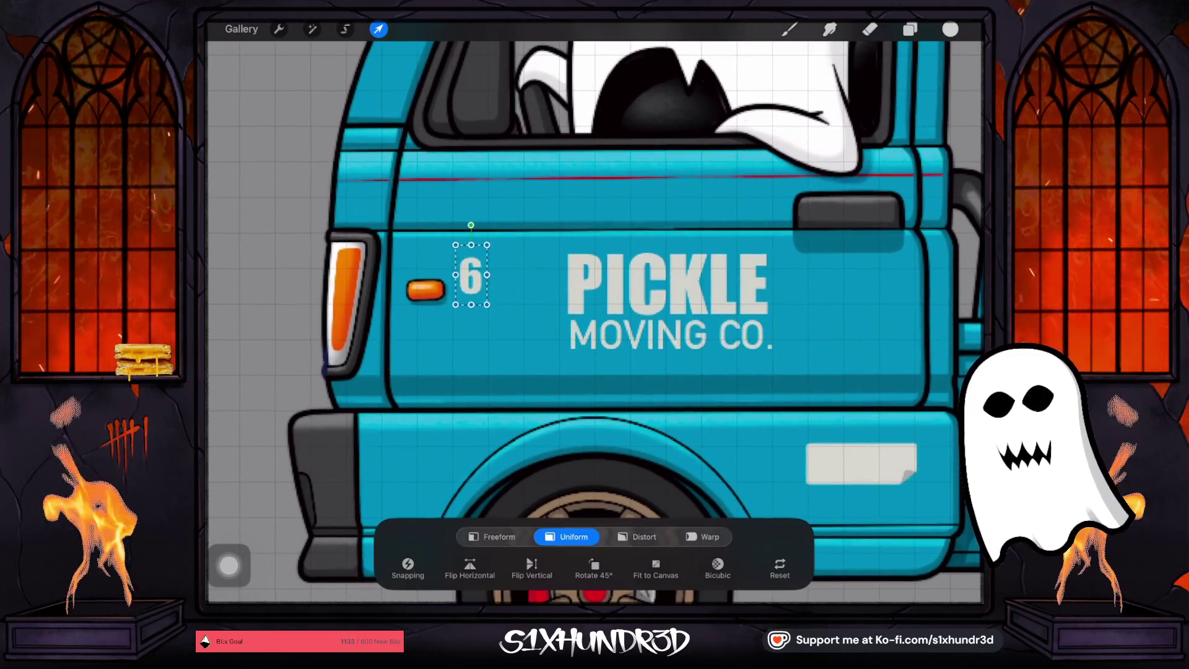
{"action": "left_click_drag", "start_coordinate": [486, 276], "coordinate": [545, 274]}
{"action": "left_click", "coordinate": [870, 29]}
{"action": "key", "text": "ctrl+z"}
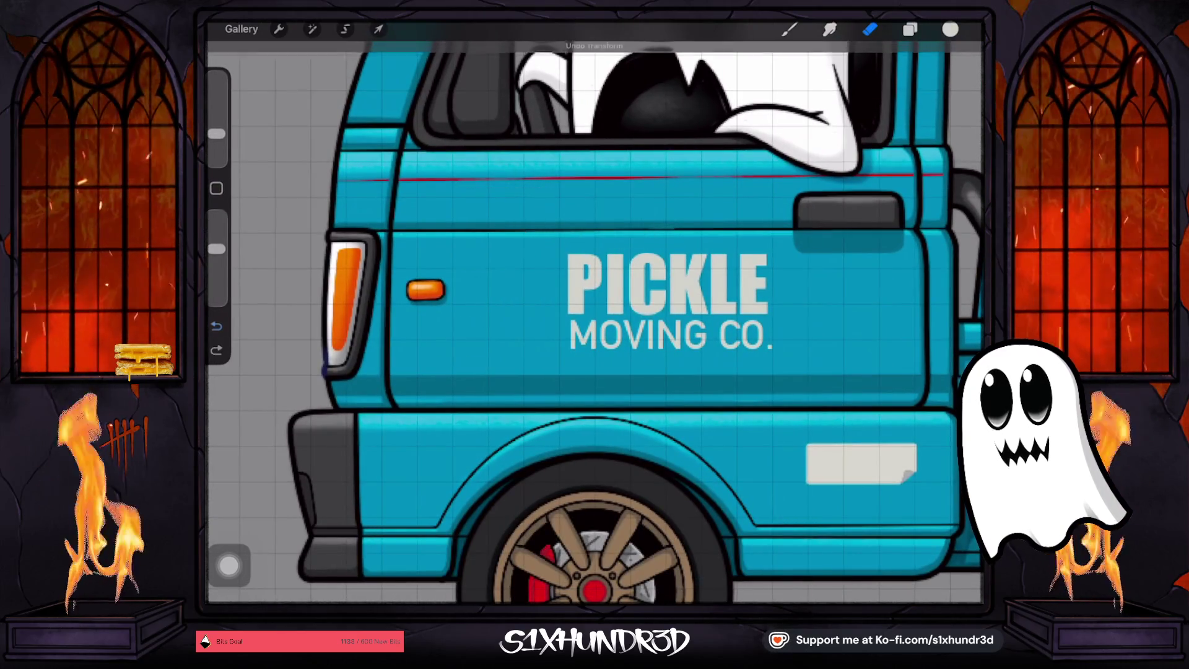
Move the small '6' from the truck bed to the door beside PICKLE
{"action": "scroll", "coordinate": [595, 297], "scroll_direction": "down", "scroll_amount": 5}
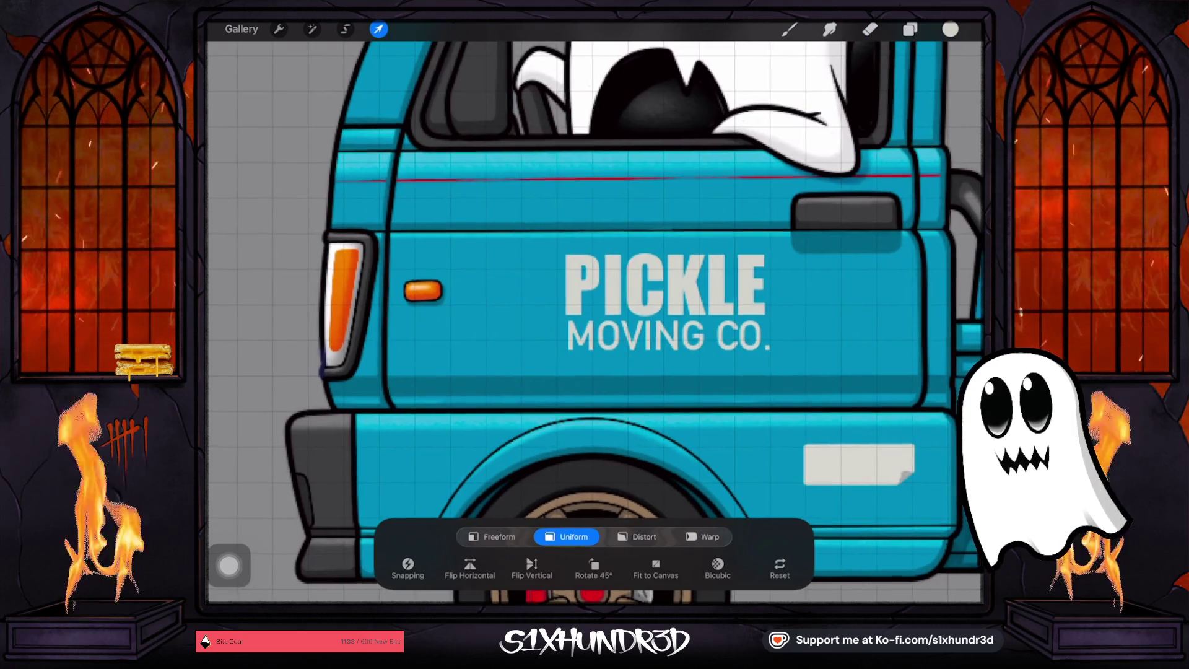
{"action": "mouse_move", "coordinate": [681, 347]}
{"action": "left_mouse_down"}
{"action": "mouse_move", "coordinate": [515, 280]}
{"action": "mouse_move", "coordinate": [457, 291]}
{"action": "mouse_move", "coordinate": [695, 285]}
{"action": "left_mouse_up"}
{"action": "scroll", "coordinate": [585, 335], "scroll_direction": "up", "scroll_amount": 5}
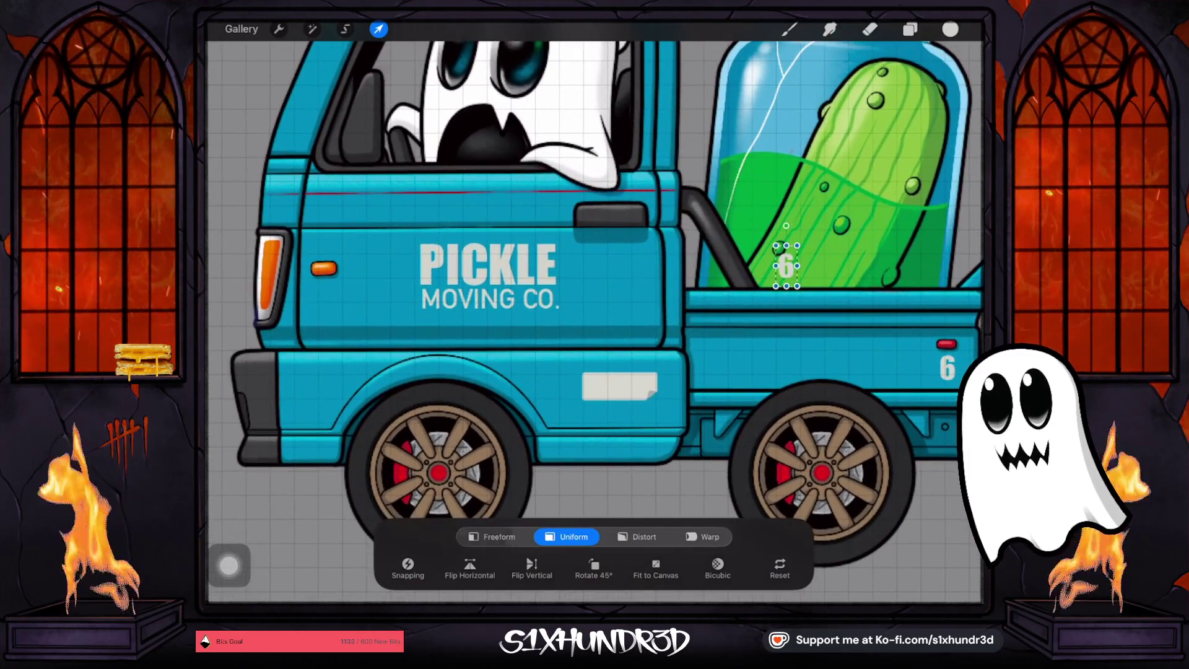
{"action": "mouse_move", "coordinate": [786, 266]}
{"action": "left_mouse_down"}
{"action": "mouse_move", "coordinate": [637, 273]}
{"action": "mouse_move", "coordinate": [355, 257]}
{"action": "left_mouse_up"}
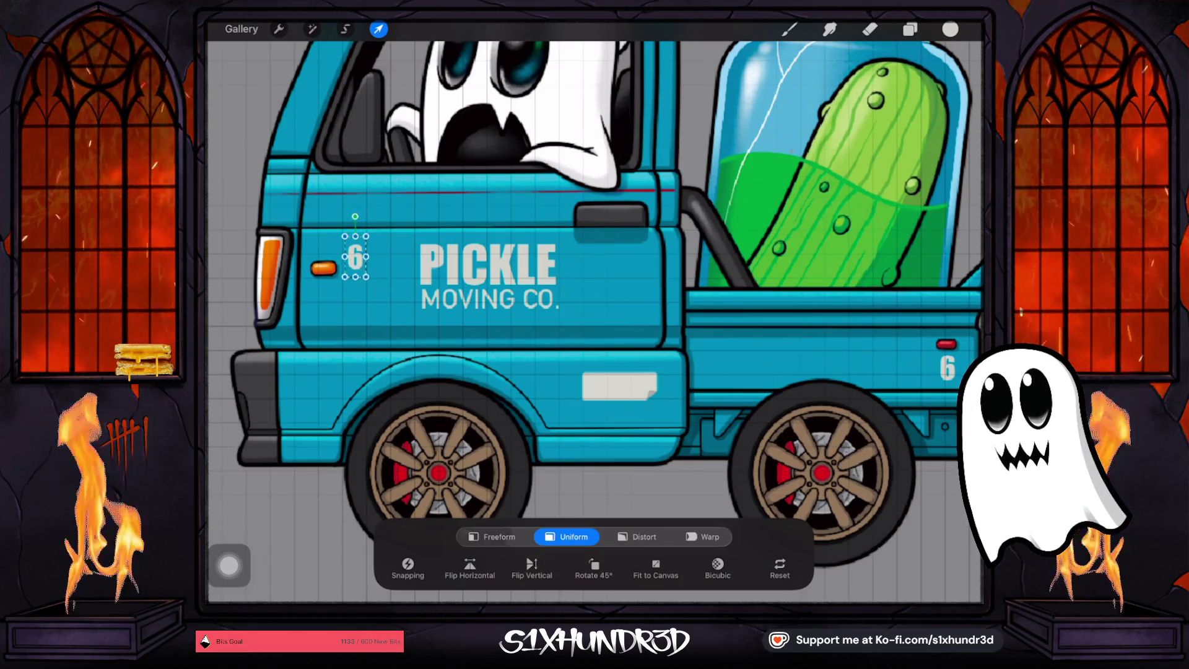
{"action": "left_click", "coordinate": [869, 29]}
{"action": "scroll", "coordinate": [594, 309], "scroll_direction": "down", "scroll_amount": 5}
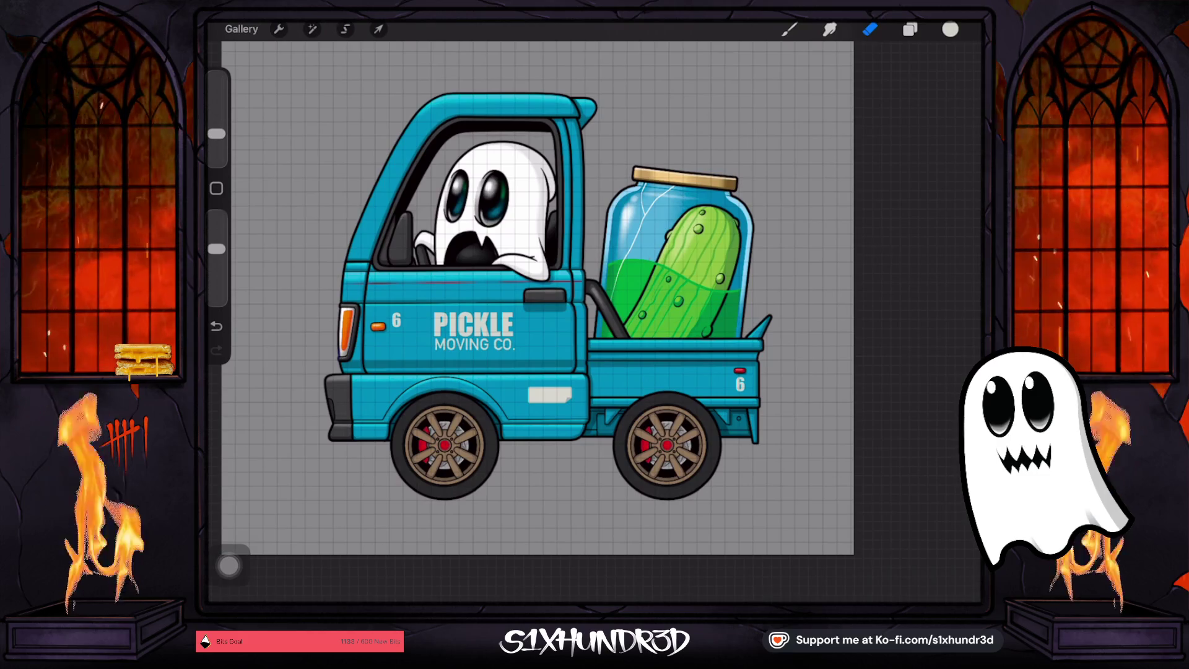
Identify the truck-bed '6' text layer and open its layer options
{"action": "left_click", "coordinate": [909, 30]}
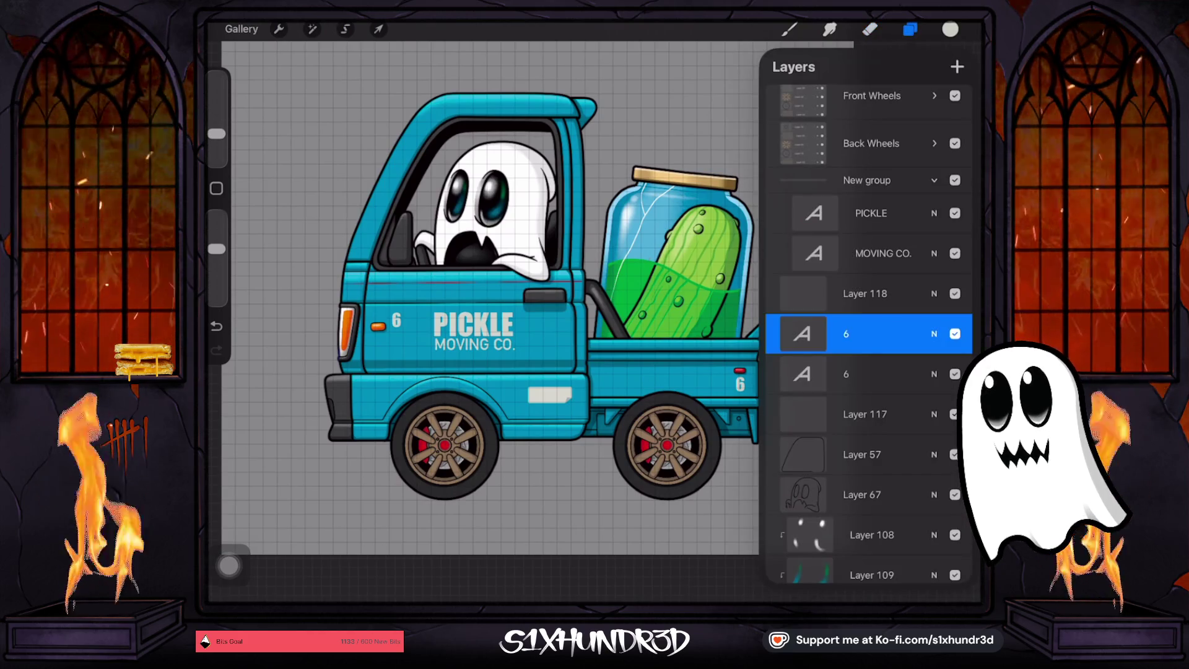
{"action": "left_click", "coordinate": [954, 374]}
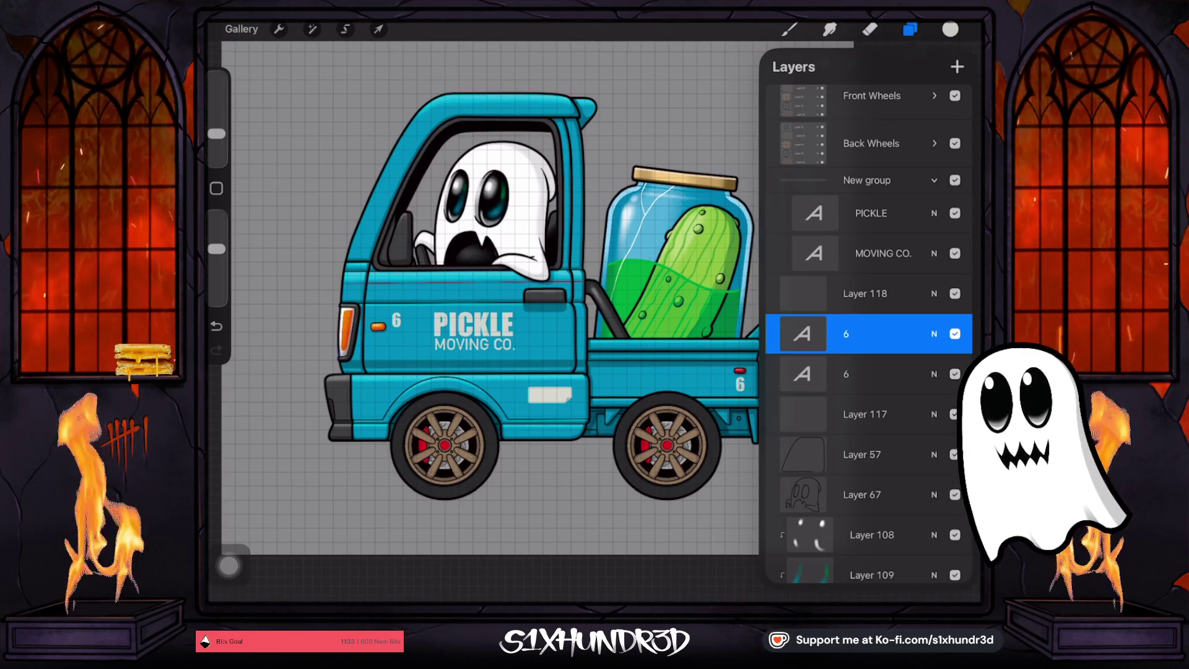
{"action": "left_click", "coordinate": [867, 374]}
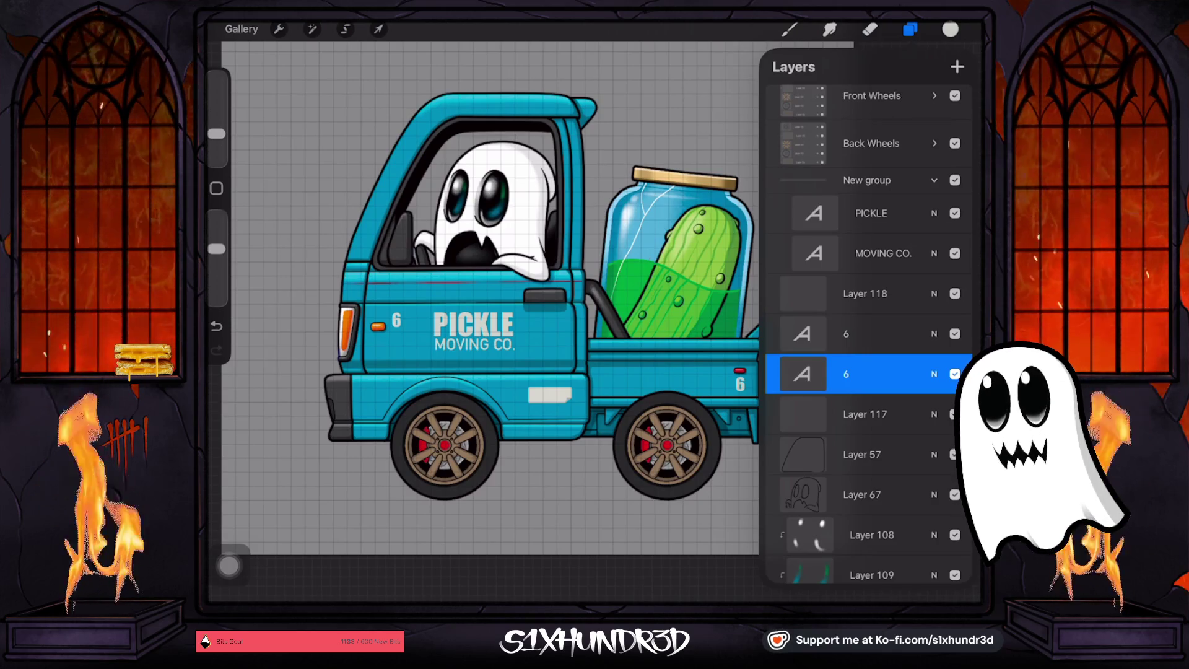
{"action": "double_click", "coordinate": [740, 384]}
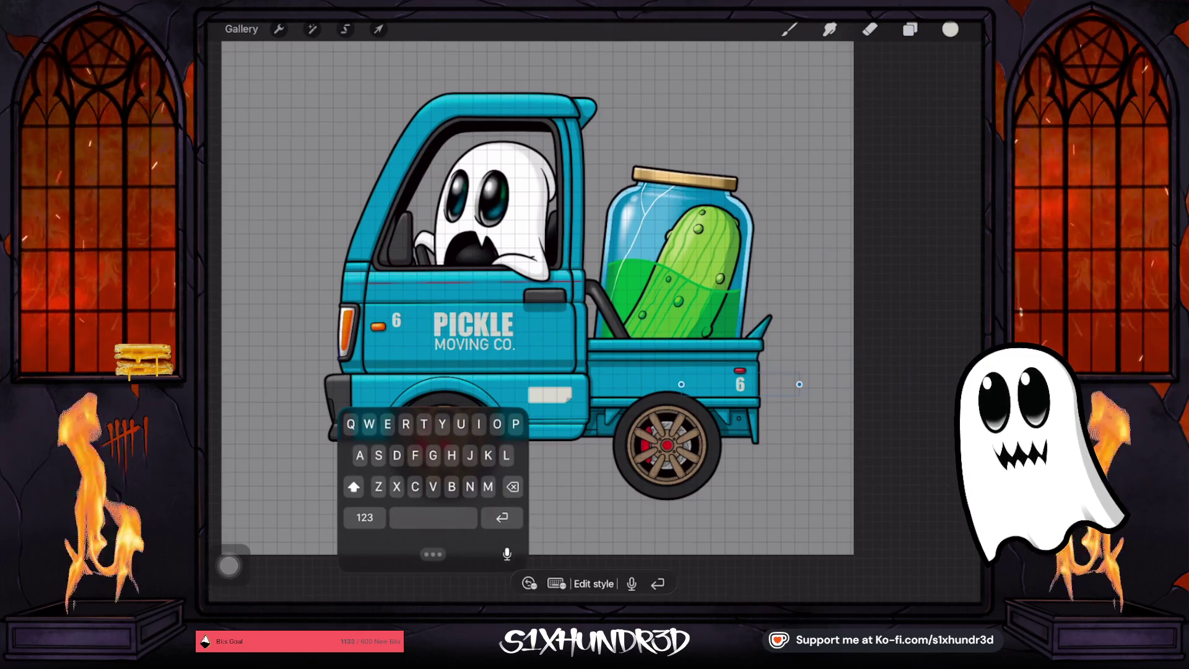
{"action": "left_click", "coordinate": [377, 30]}
{"action": "scroll", "coordinate": [681, 372], "scroll_direction": "up", "scroll_amount": 5}
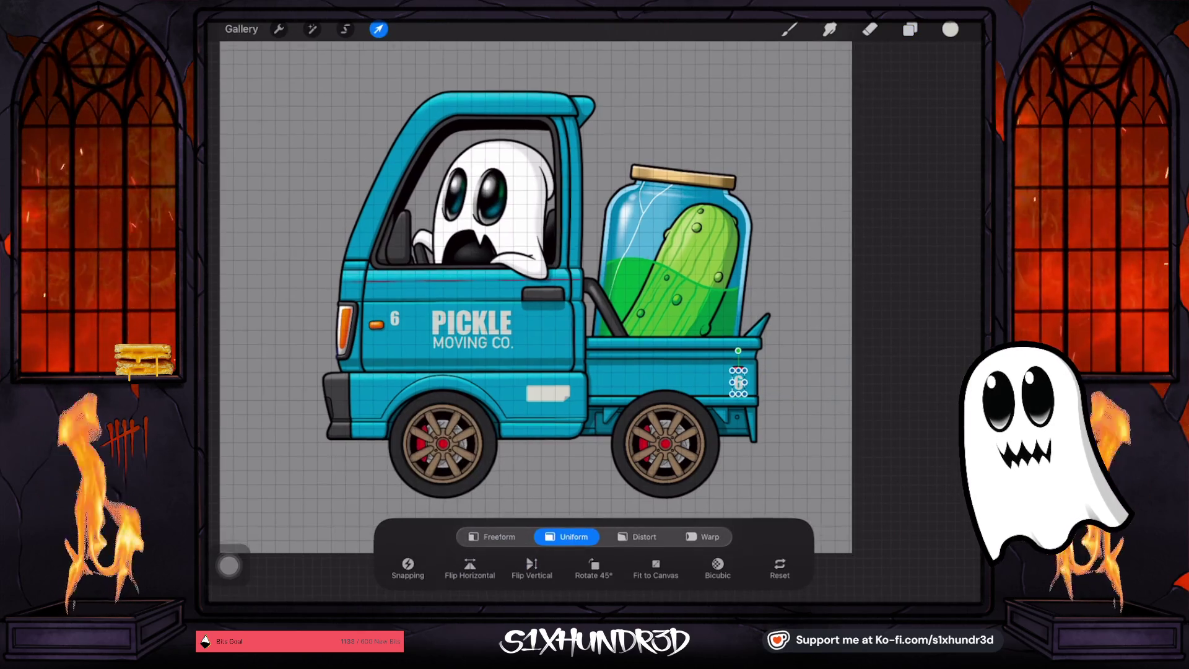
{"action": "scroll", "coordinate": [557, 371], "scroll_direction": "up", "scroll_amount": 3}
{"action": "left_click", "coordinate": [910, 29]}
{"action": "left_click", "coordinate": [803, 334]}
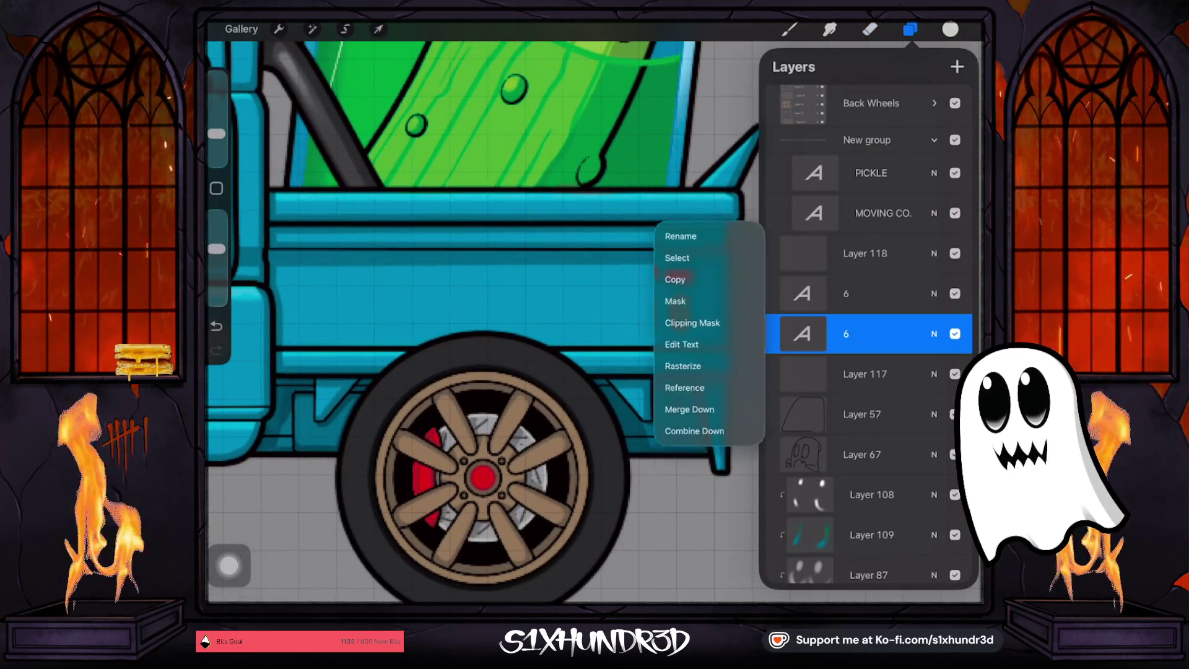
Edit the '6' text and retype it as '1-600-'
{"action": "left_click", "coordinate": [681, 344]}
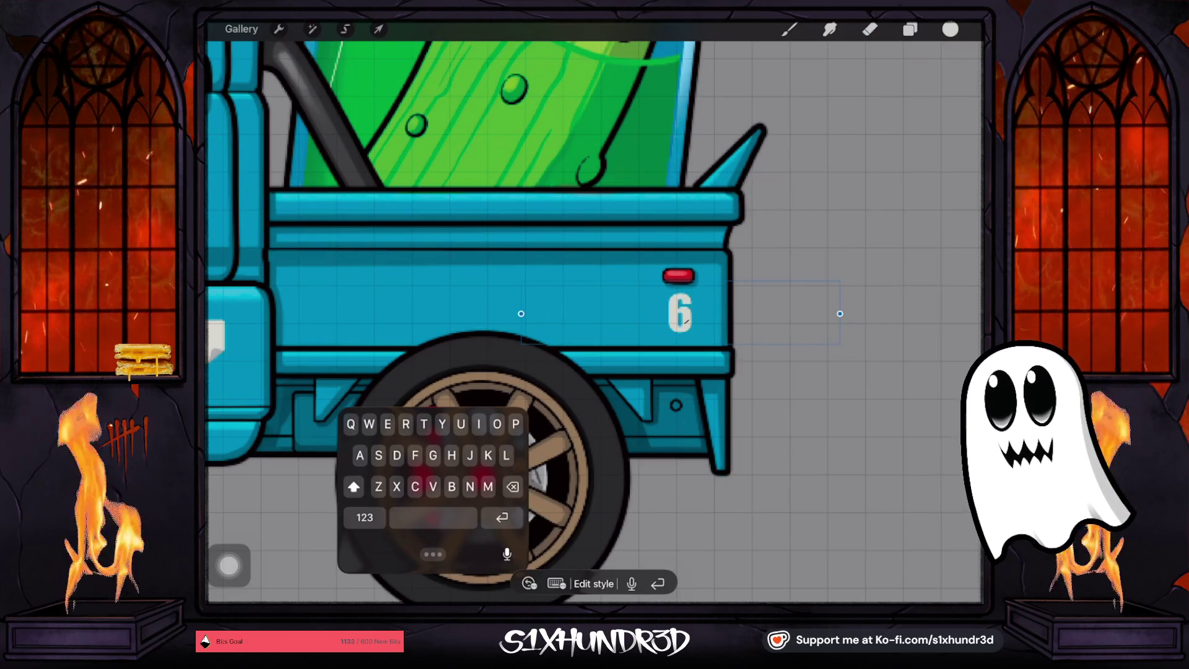
{"action": "left_click", "coordinate": [594, 583]}
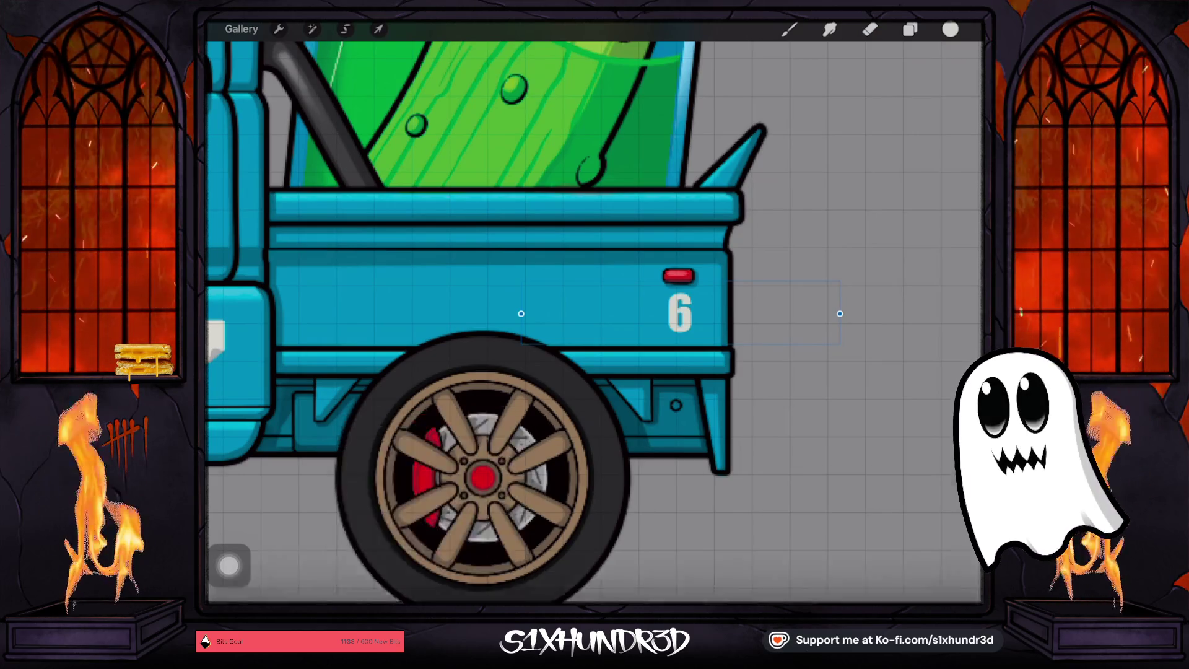
{"action": "left_click", "coordinate": [910, 29]}
{"action": "left_click", "coordinate": [803, 334]}
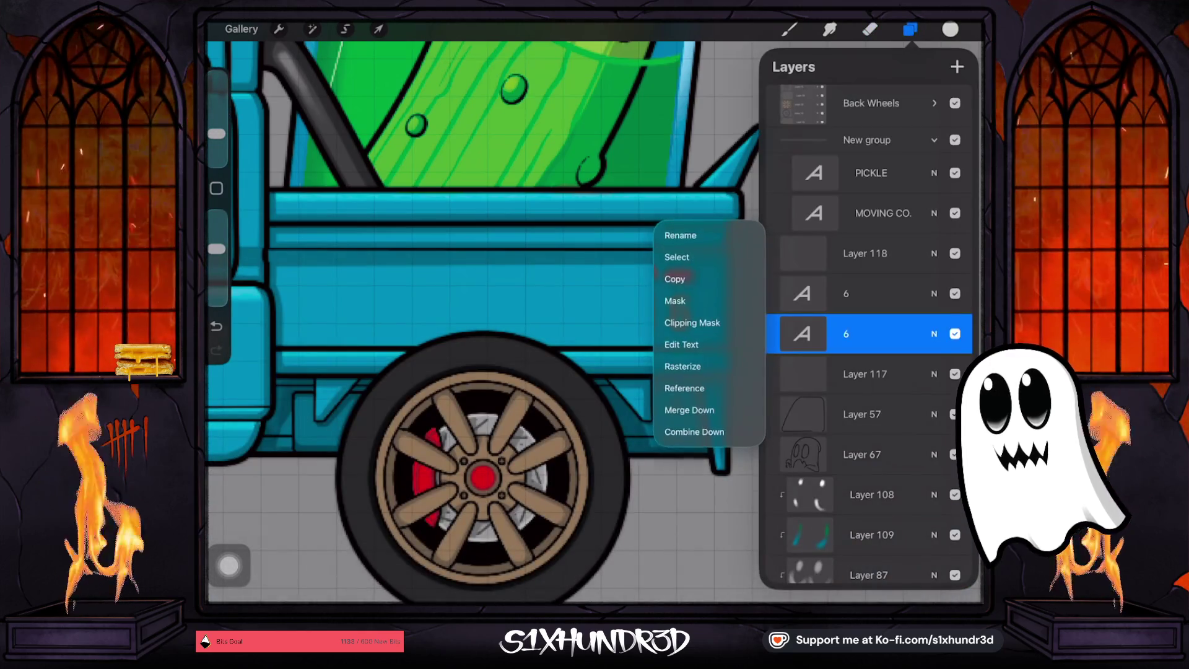
{"action": "left_click", "coordinate": [681, 344]}
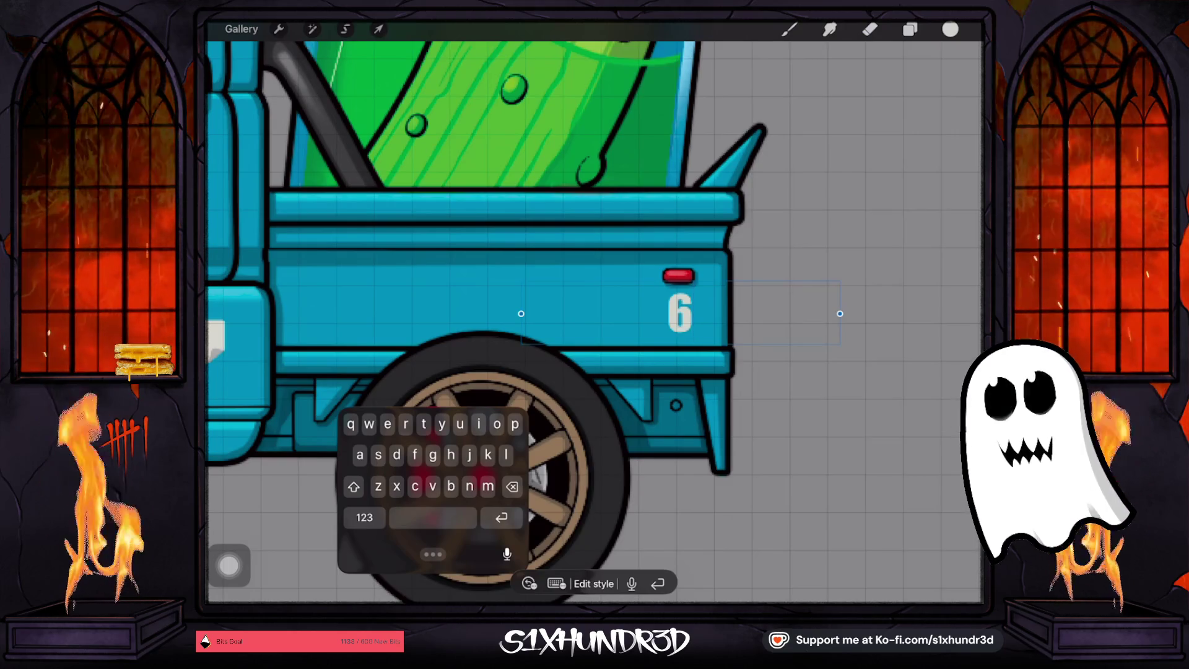
{"action": "left_click", "coordinate": [364, 517]}
{"action": "type", "text": "00"}
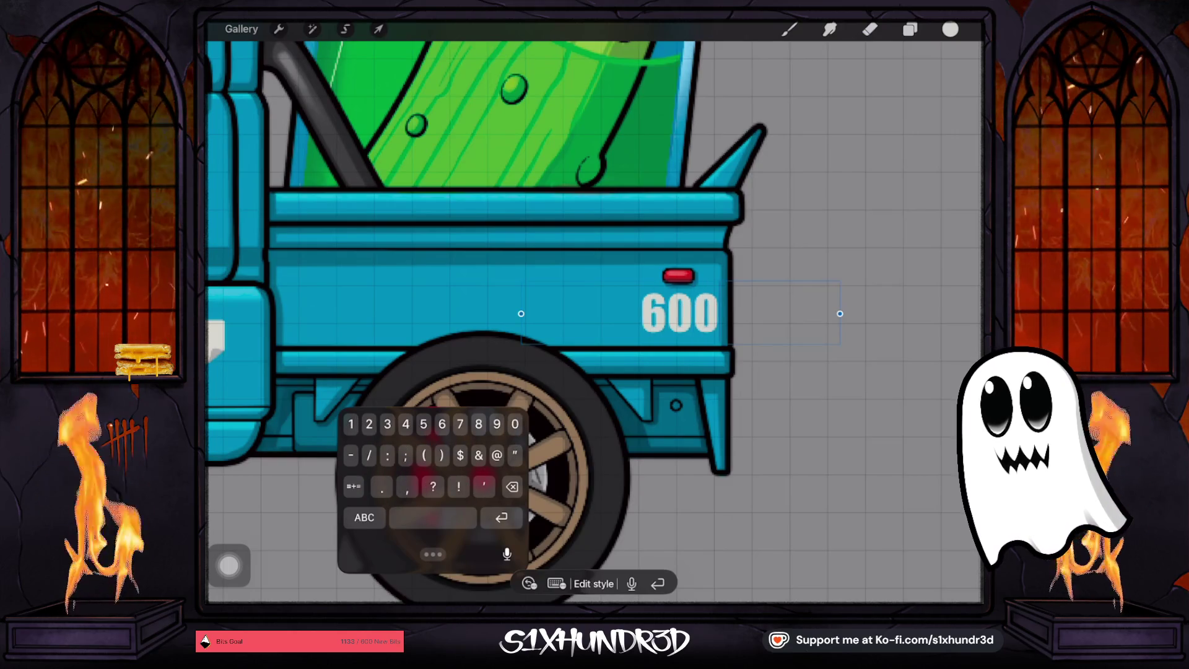
{"action": "type", "text": "-"}
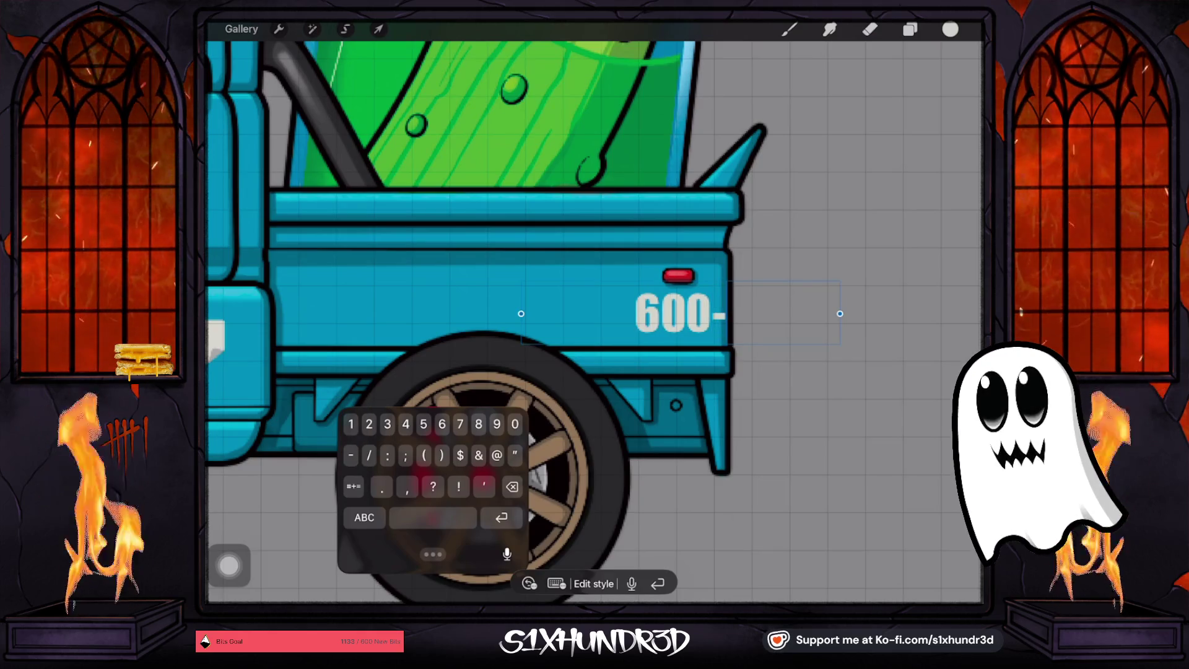
{"action": "left_click", "coordinate": [364, 517]}
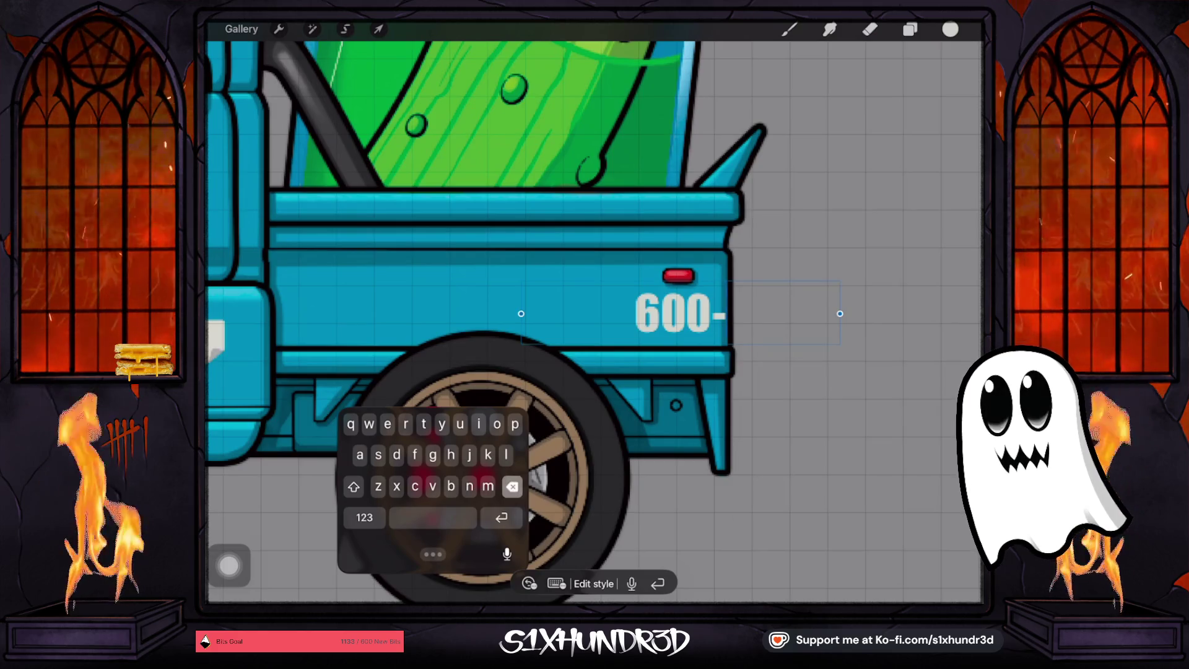
{"action": "key", "text": "BackSpace"}
{"action": "key", "text": "BackSpace"}
{"action": "key", "text": "BackSpace"}
{"action": "left_click", "coordinate": [364, 517]}
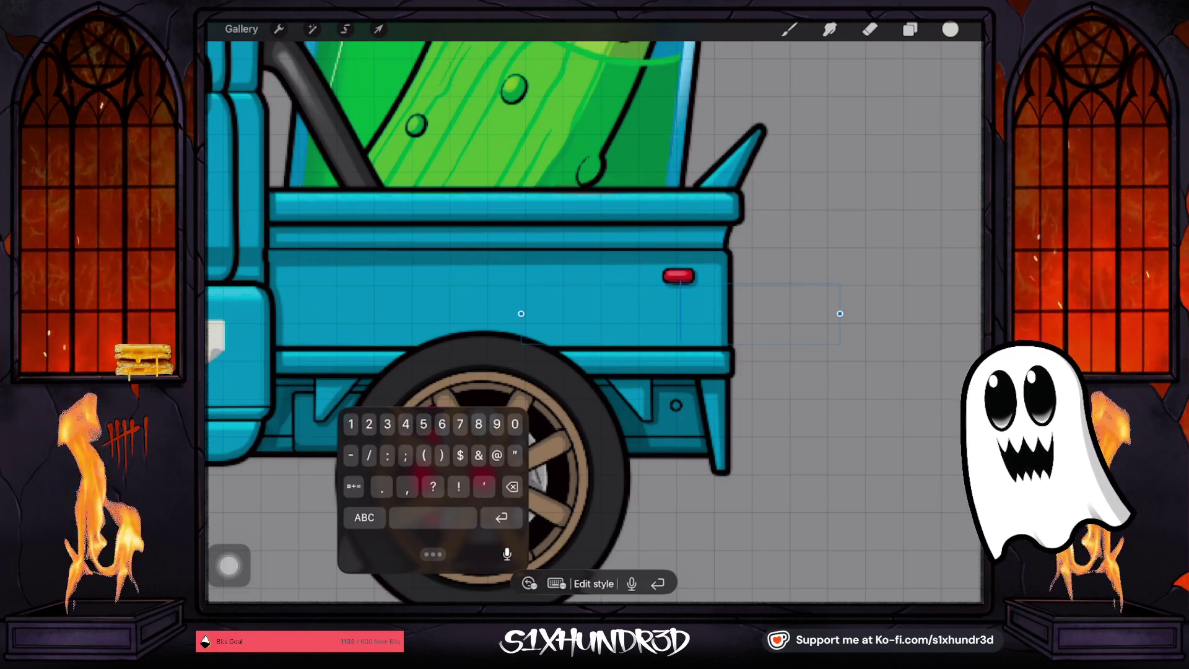
{"action": "type", "text": "1-600"}
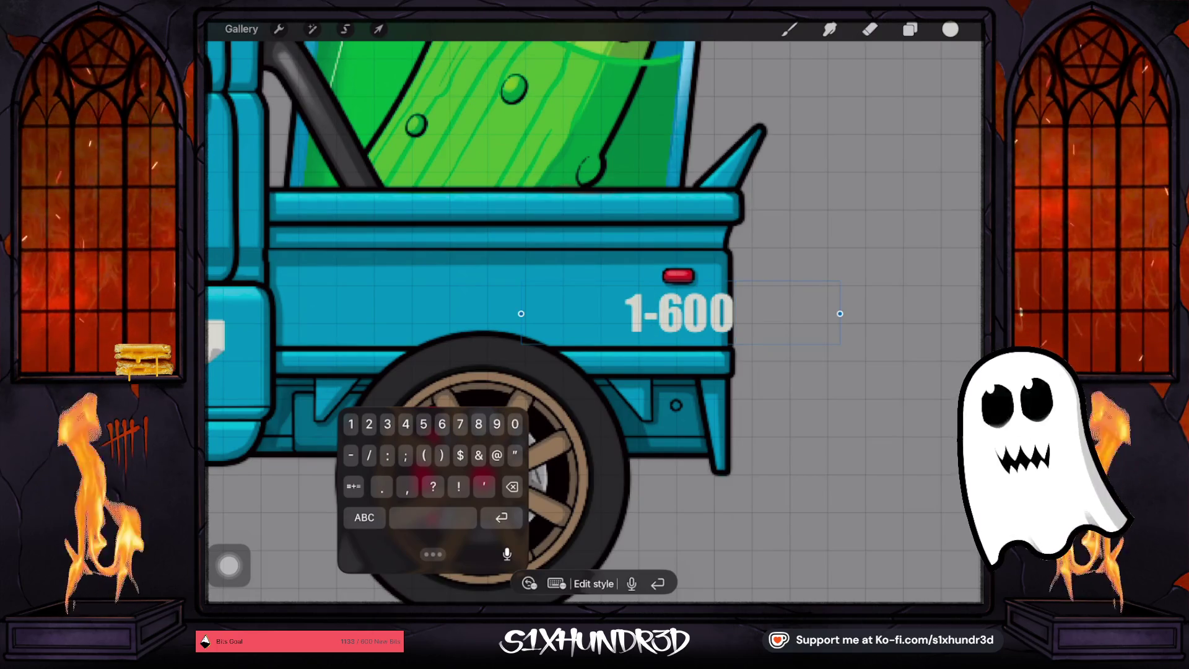
{"action": "type", "text": "-"}
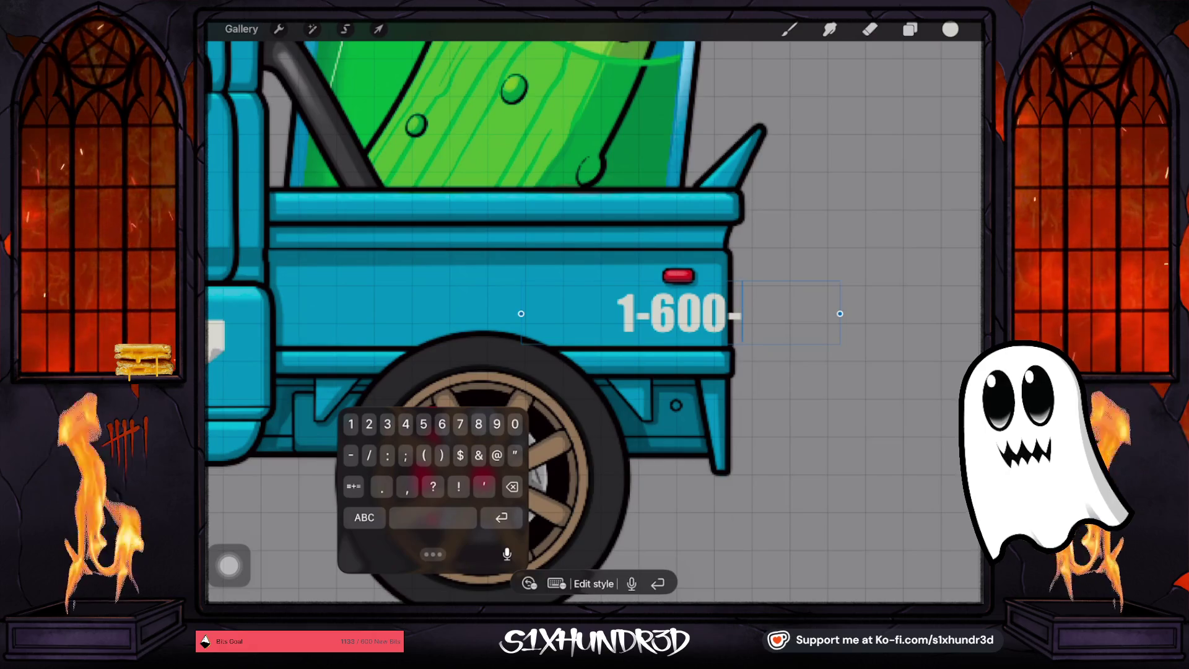
Shrink the '1-600-' text, move it left, and append 'PIKOLGUY'
{"action": "left_click", "coordinate": [378, 29]}
{"action": "left_click_drag", "start_coordinate": [747, 344], "coordinate": [577, 311]}
{"action": "key", "text": "e"}
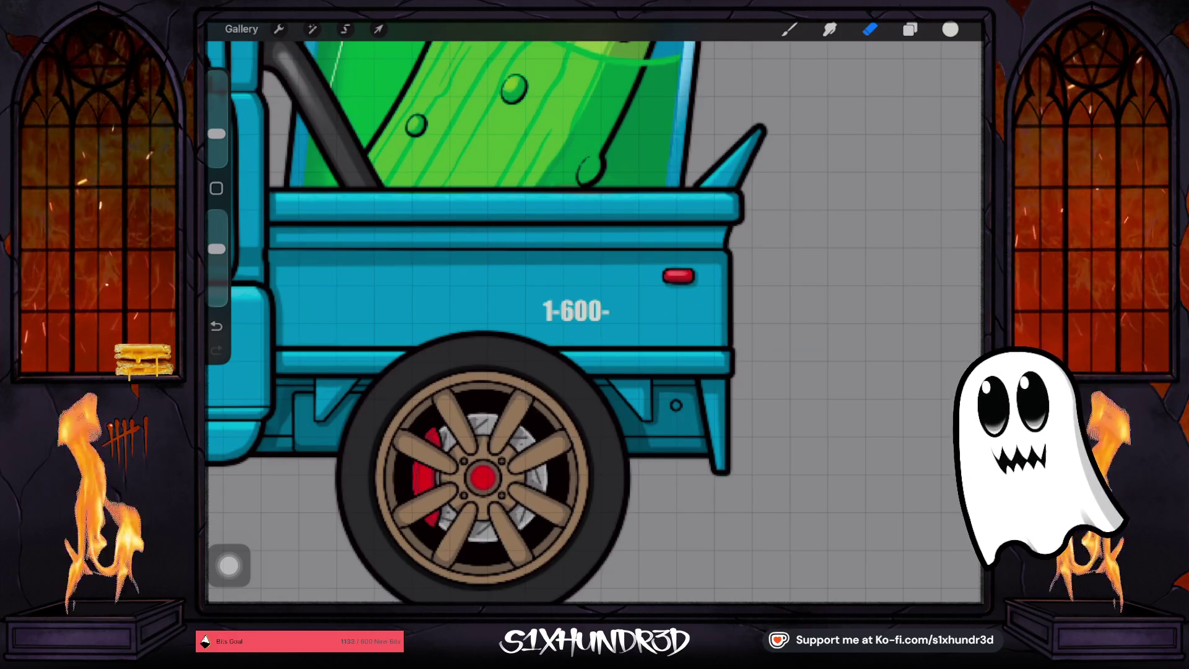
{"action": "left_click", "coordinate": [610, 312]}
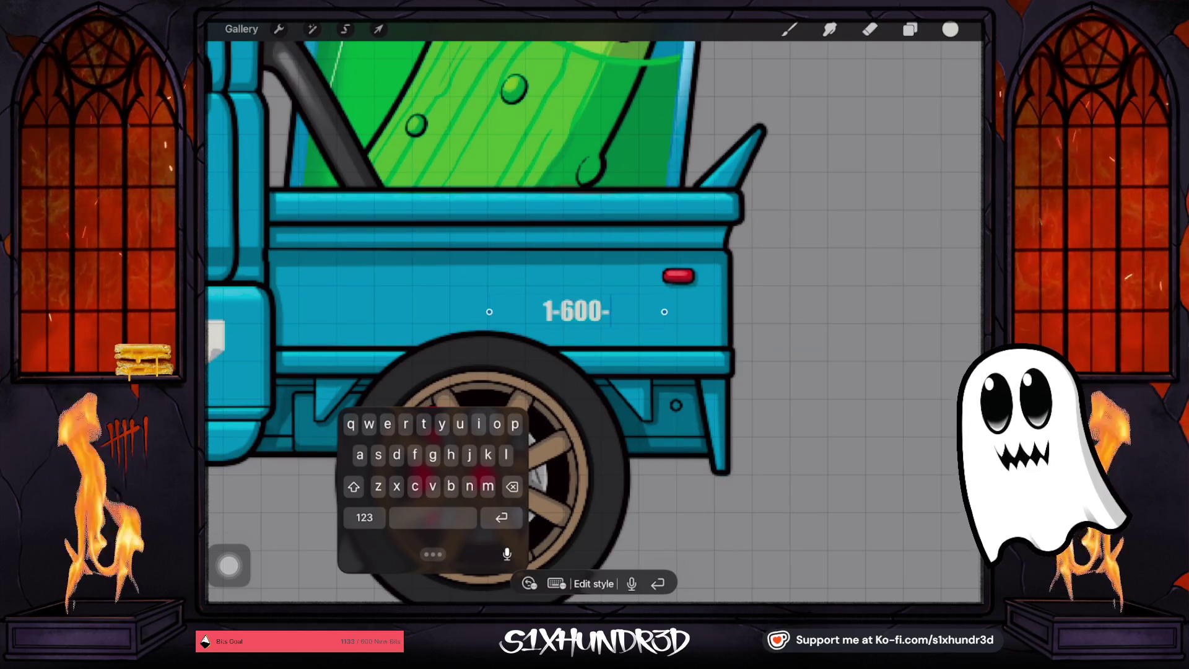
{"action": "type", "text": "PI"}
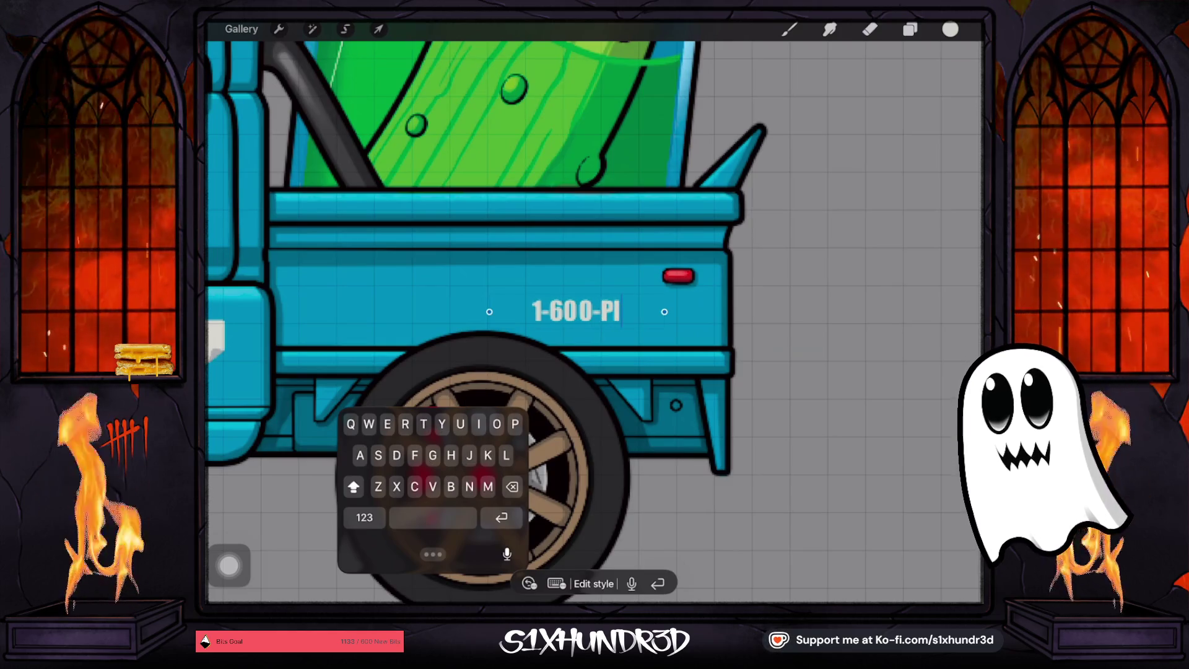
{"action": "type", "text": "K"}
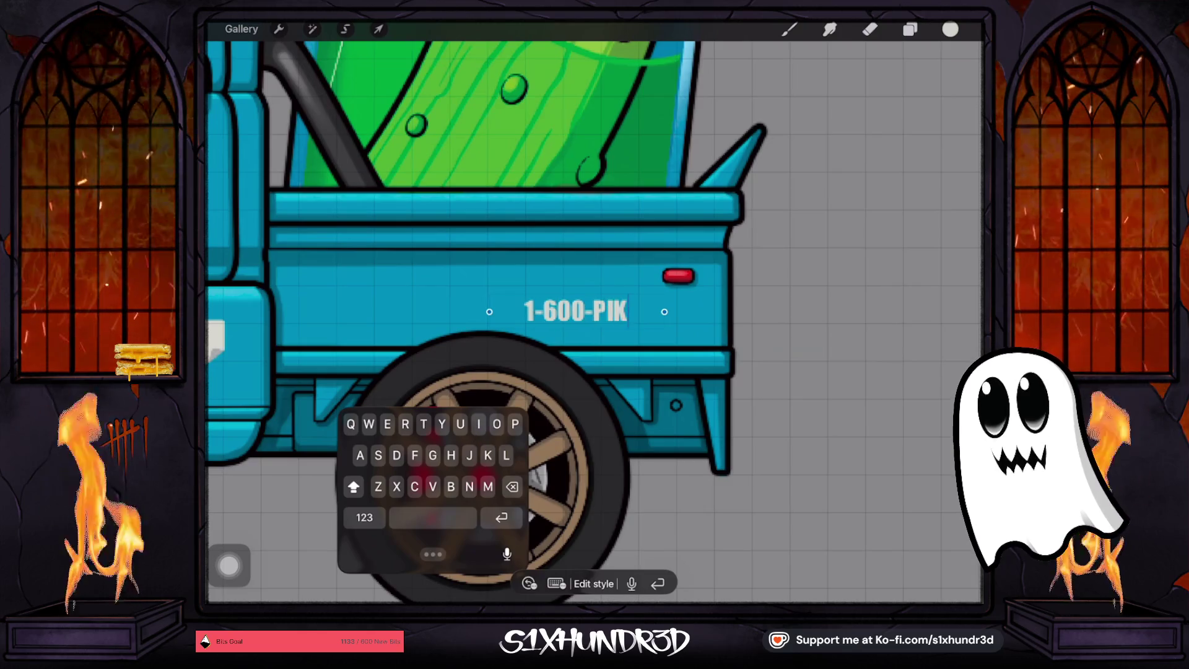
{"action": "type", "text": "OLGUY"}
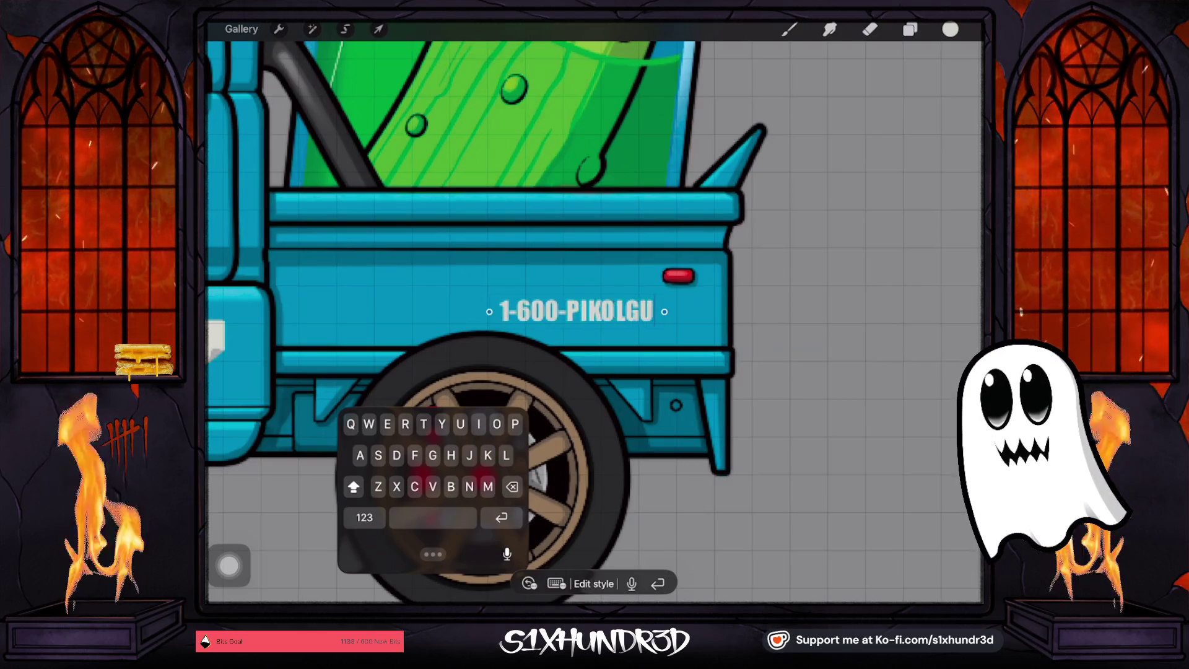
{"action": "left_click", "coordinate": [377, 29]}
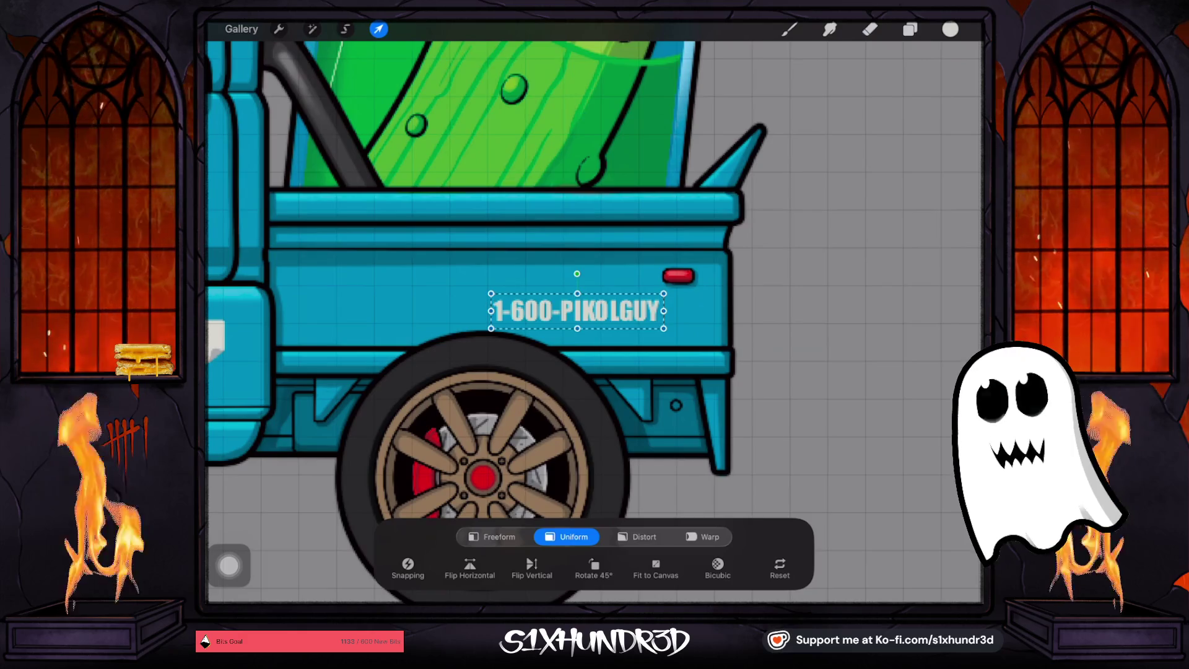
Nudge '1-600-PIKOLGUY' up and right toward the taillight, then open its layer options
{"action": "left_click_drag", "start_coordinate": [578, 311], "coordinate": [604, 308]}
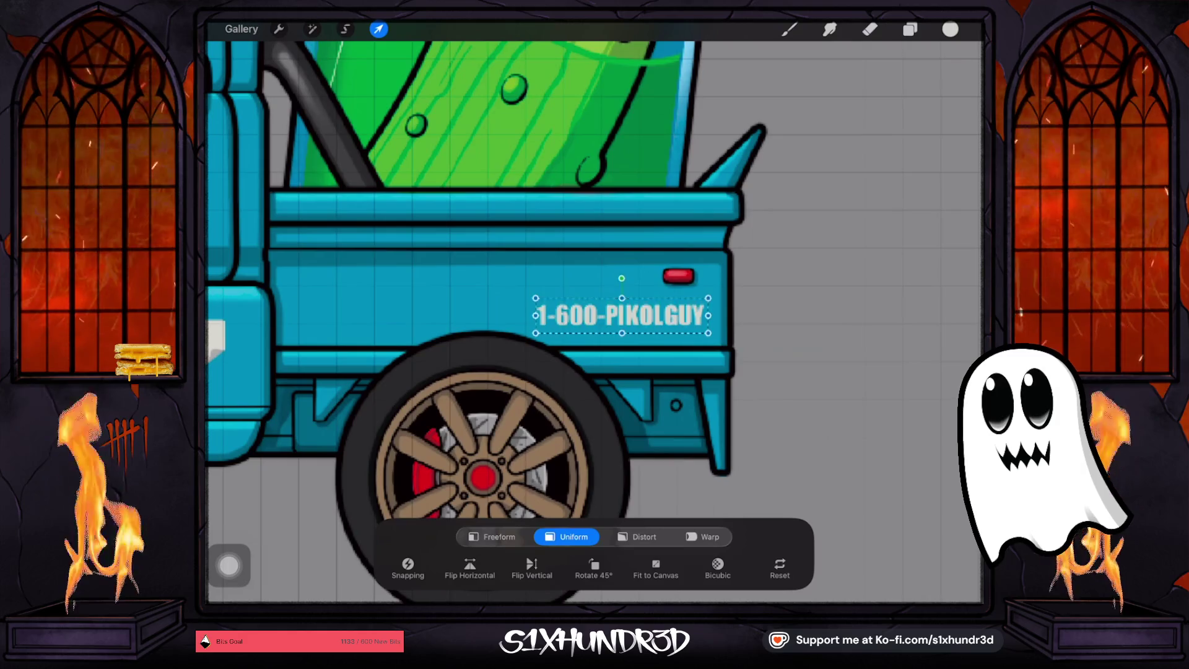
{"action": "left_click_drag", "start_coordinate": [604, 308], "coordinate": [622, 279]}
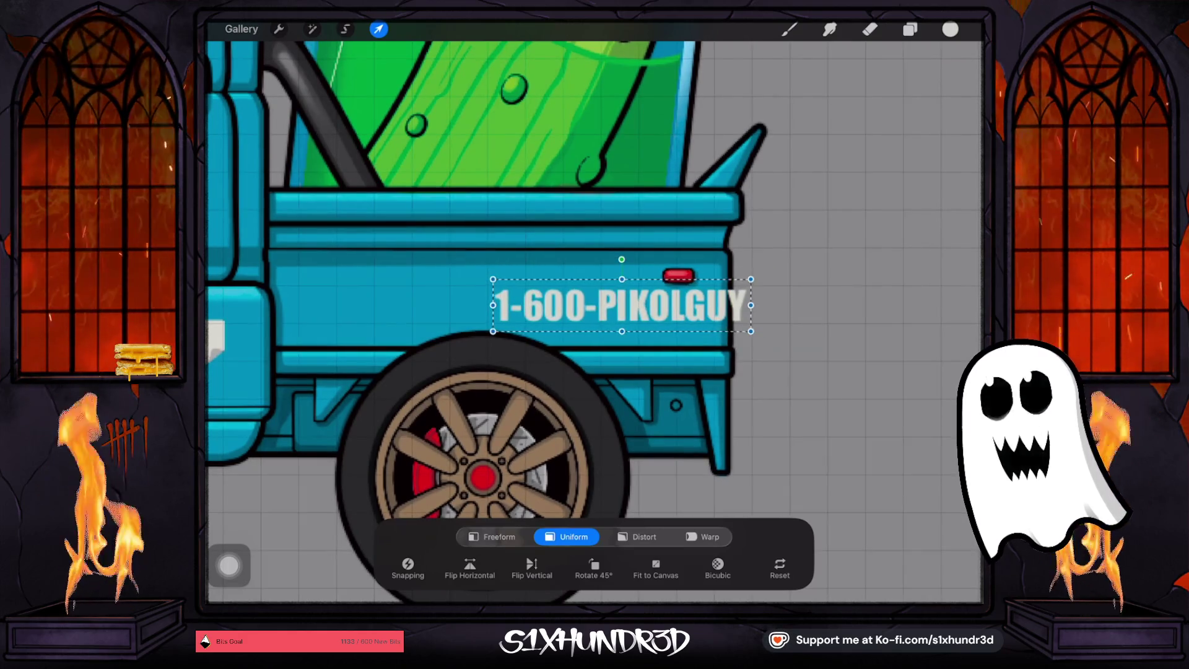
{"action": "left_click", "coordinate": [754, 305]}
{"action": "left_click", "coordinate": [754, 331]}
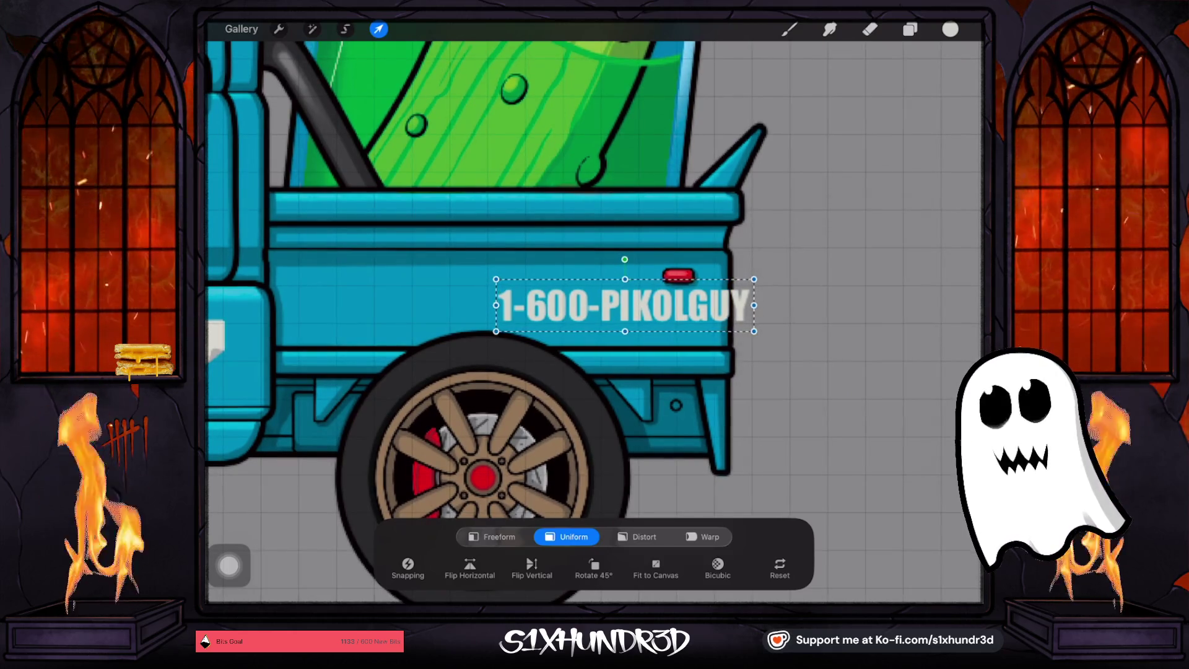
{"action": "left_click", "coordinate": [754, 304]}
{"action": "left_click", "coordinate": [754, 332]}
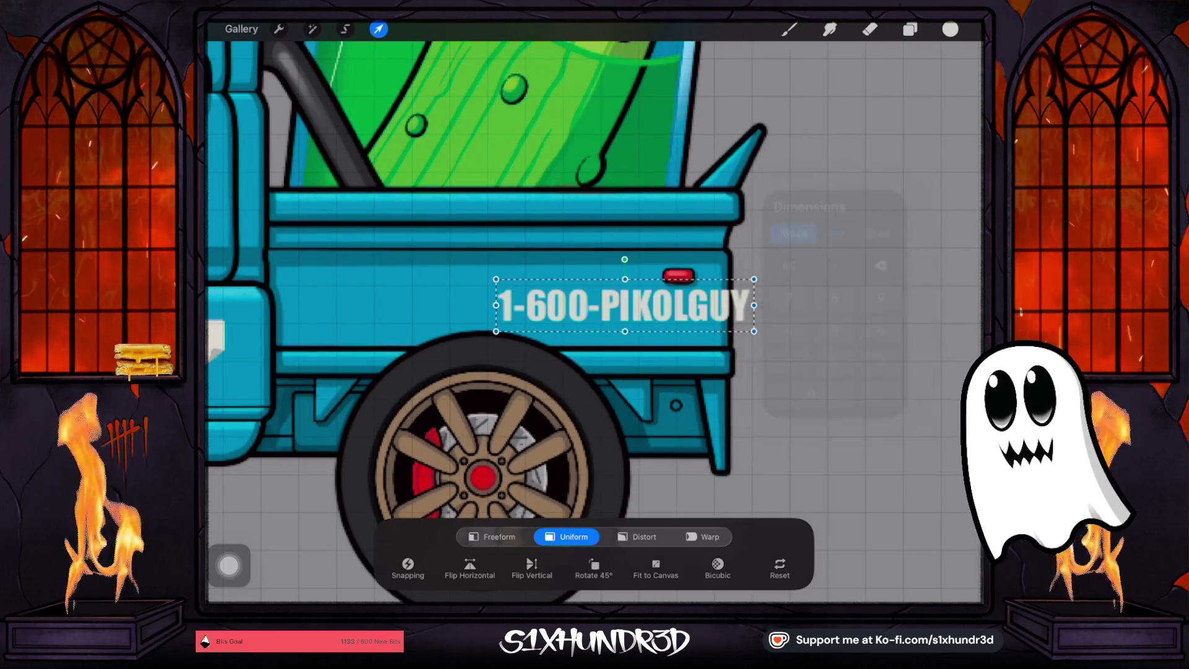
{"action": "left_click", "coordinate": [754, 332]}
{"action": "left_click", "coordinate": [870, 29]}
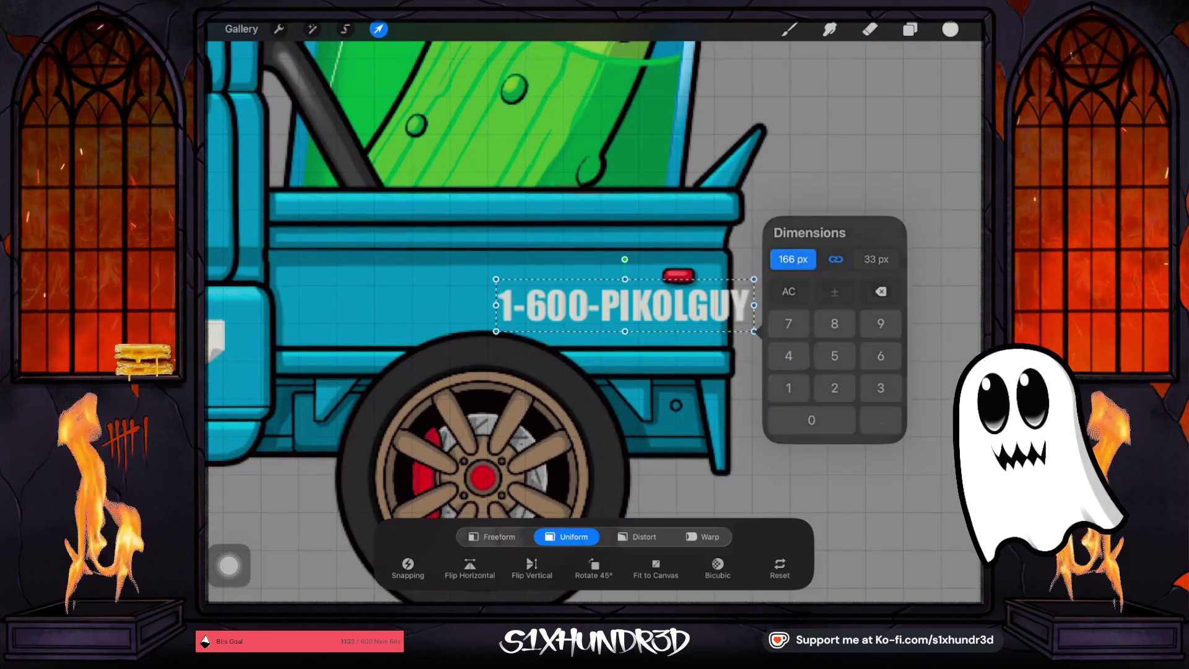
{"action": "left_click", "coordinate": [870, 29]}
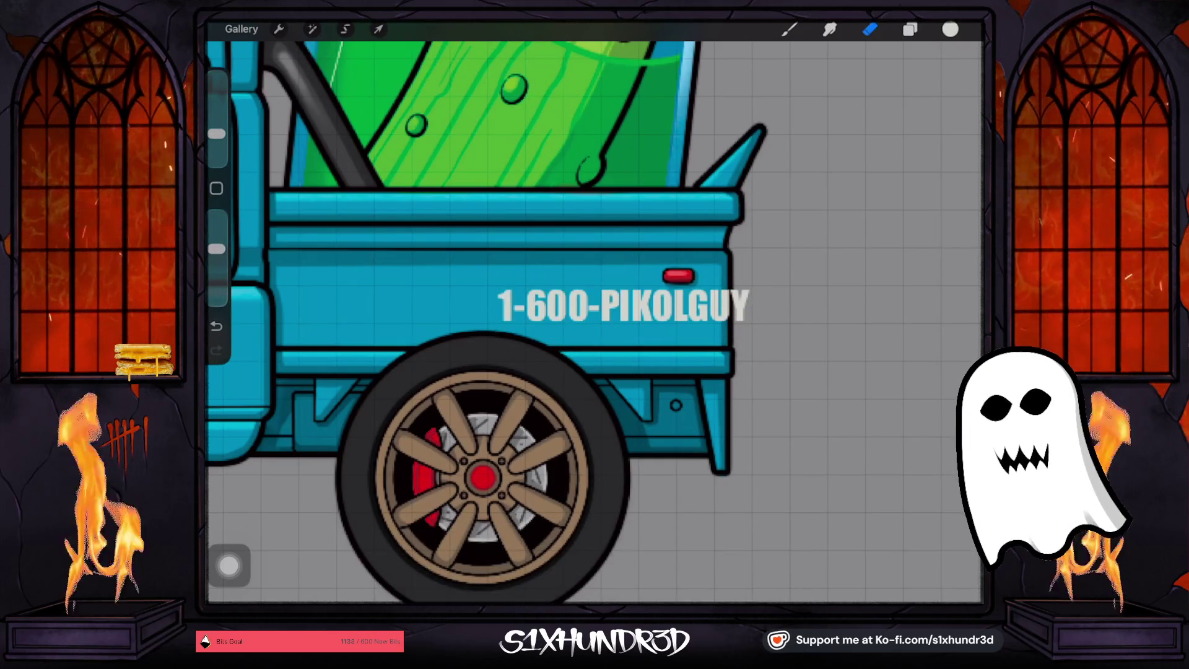
{"action": "left_click", "coordinate": [910, 29]}
{"action": "left_click", "coordinate": [879, 333]}
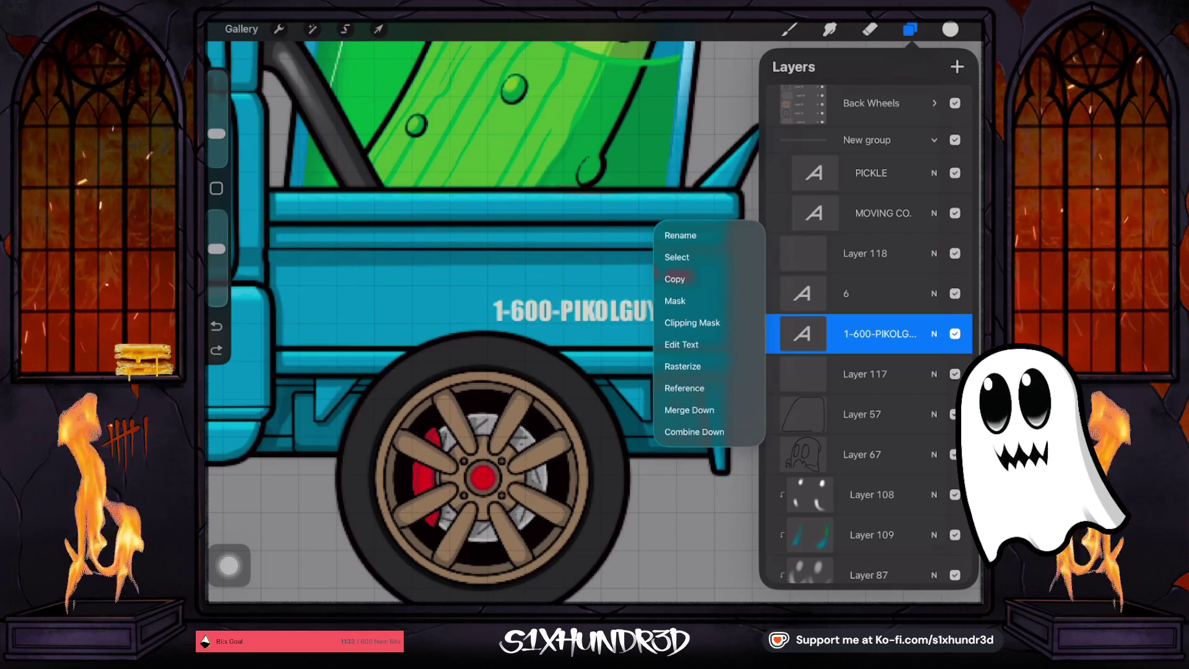
Delete every '1-600-PIKOLGUY' character, leaving an empty text box
{"action": "left_click", "coordinate": [681, 344]}
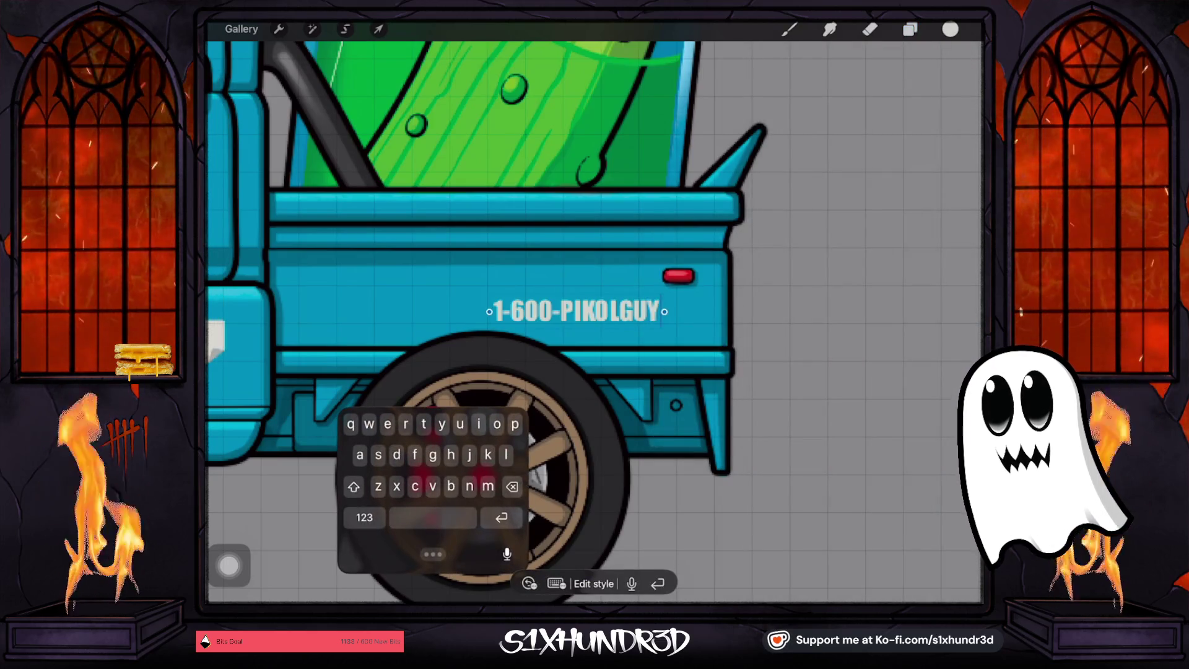
{"action": "key", "text": "BackSpace"}
{"action": "key", "text": "BackSpace"}
{"action": "key", "text": "BackSpace"}
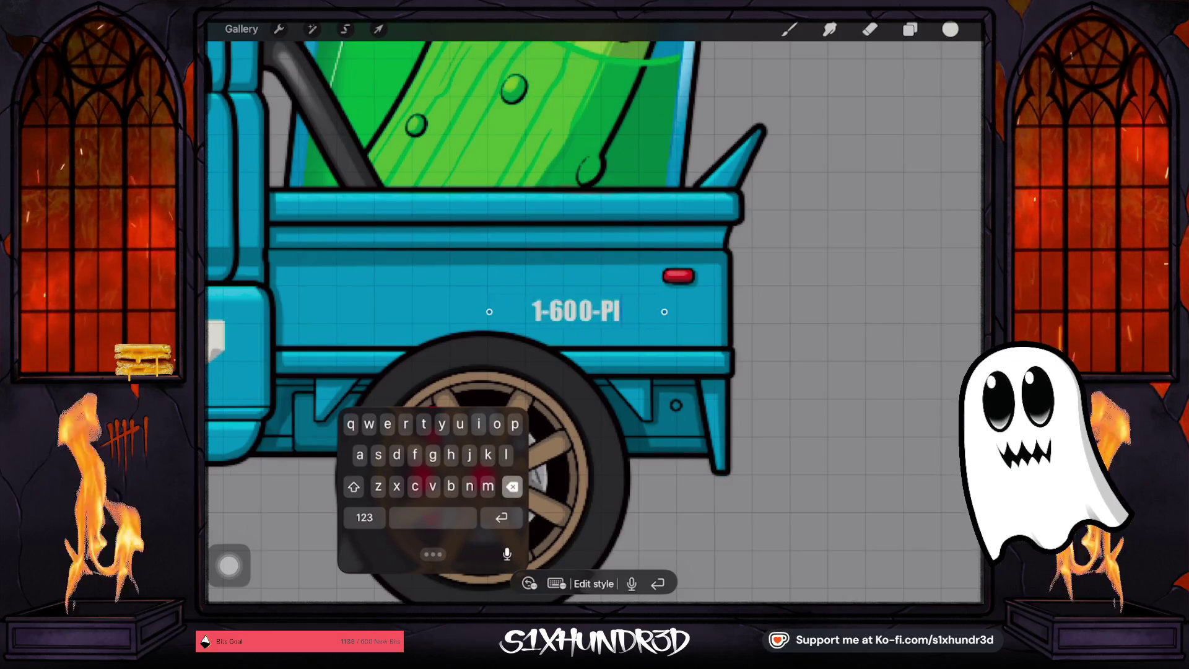
{"action": "key", "text": "BackSpace"}
{"action": "key", "text": "BackSpace"}
{"action": "key", "text": "BackSpace"}
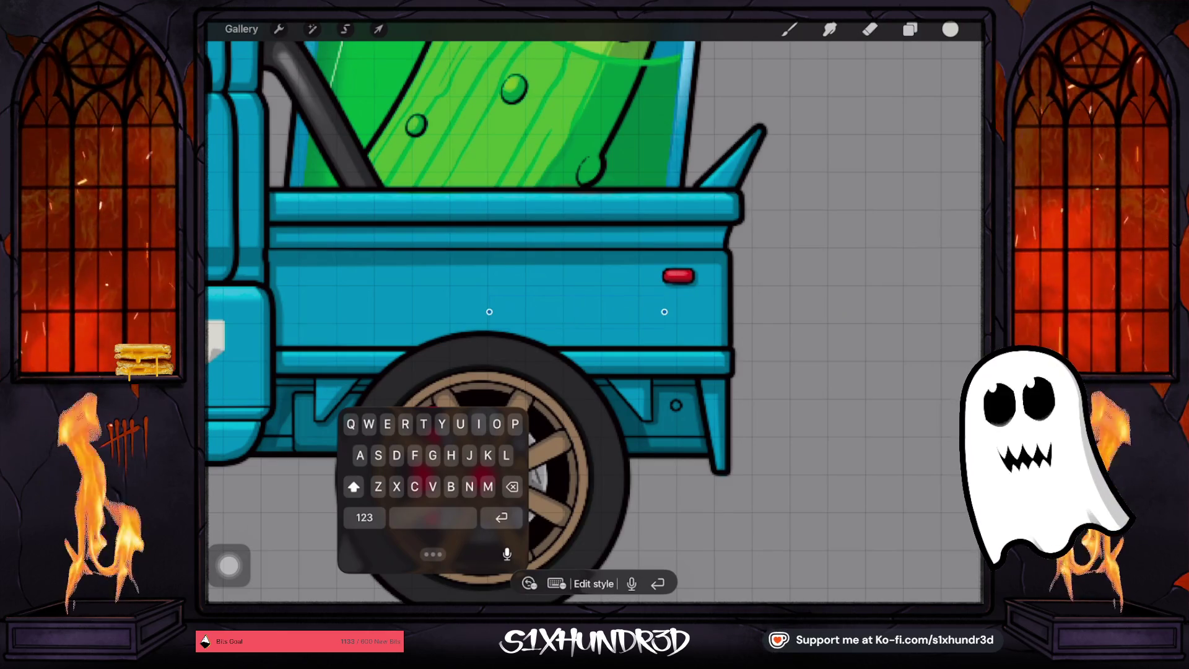
{"action": "scroll", "coordinate": [489, 310], "scroll_direction": "down", "scroll_amount": 3}
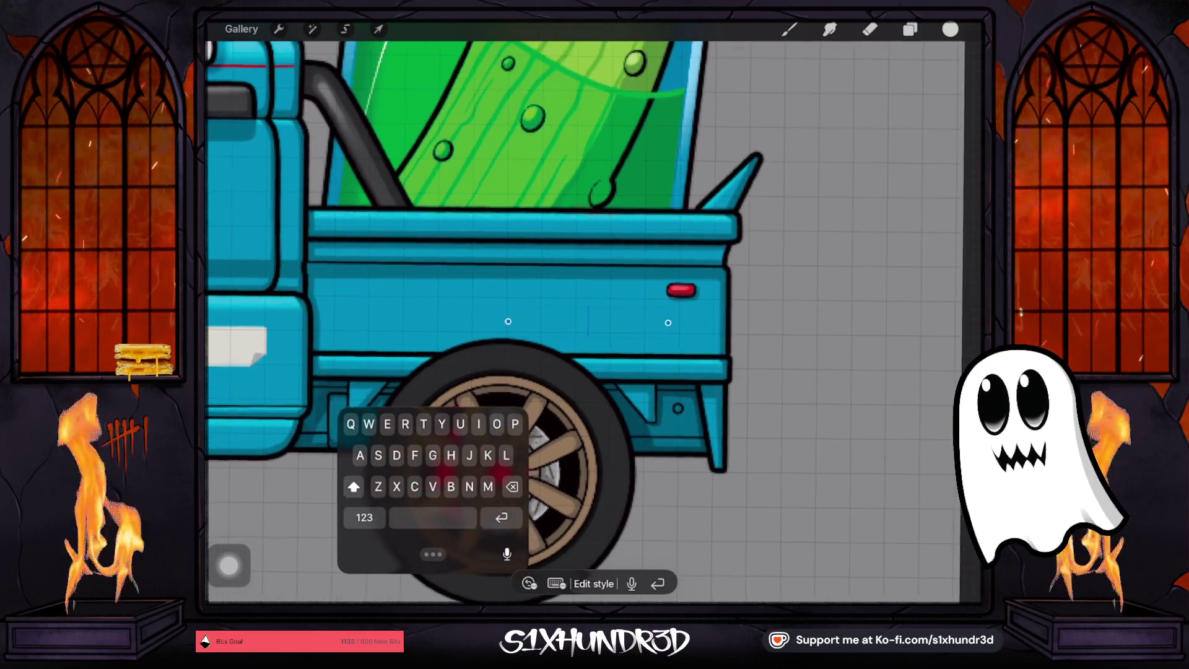
{"action": "scroll", "coordinate": [532, 303], "scroll_direction": "down", "scroll_amount": 5}
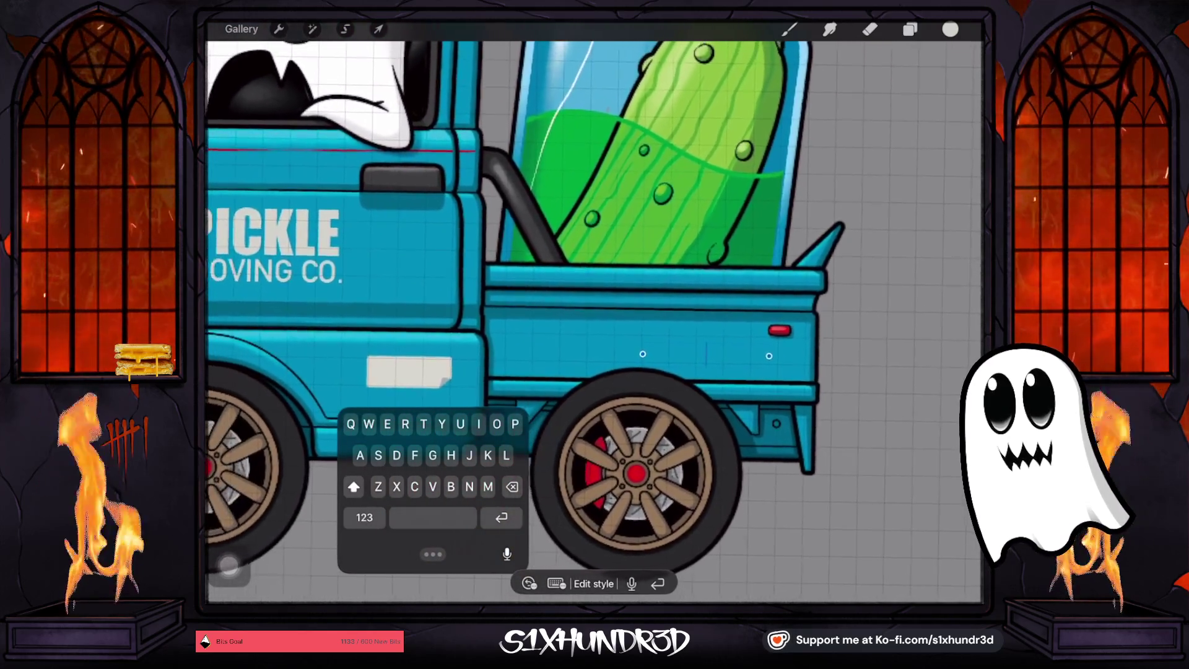
{"action": "scroll", "coordinate": [532, 310], "scroll_direction": "up", "scroll_amount": 1}
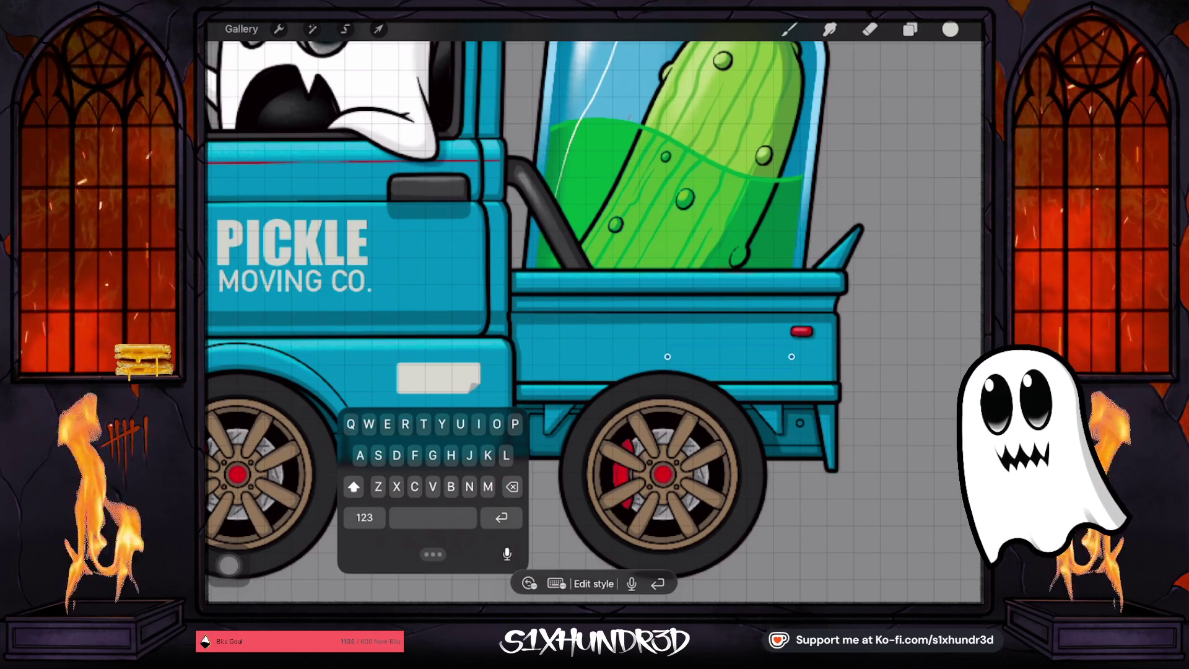
Finish the pending text edit and commit its transform
{"action": "scroll", "coordinate": [594, 298], "scroll_direction": "down", "scroll_amount": 5}
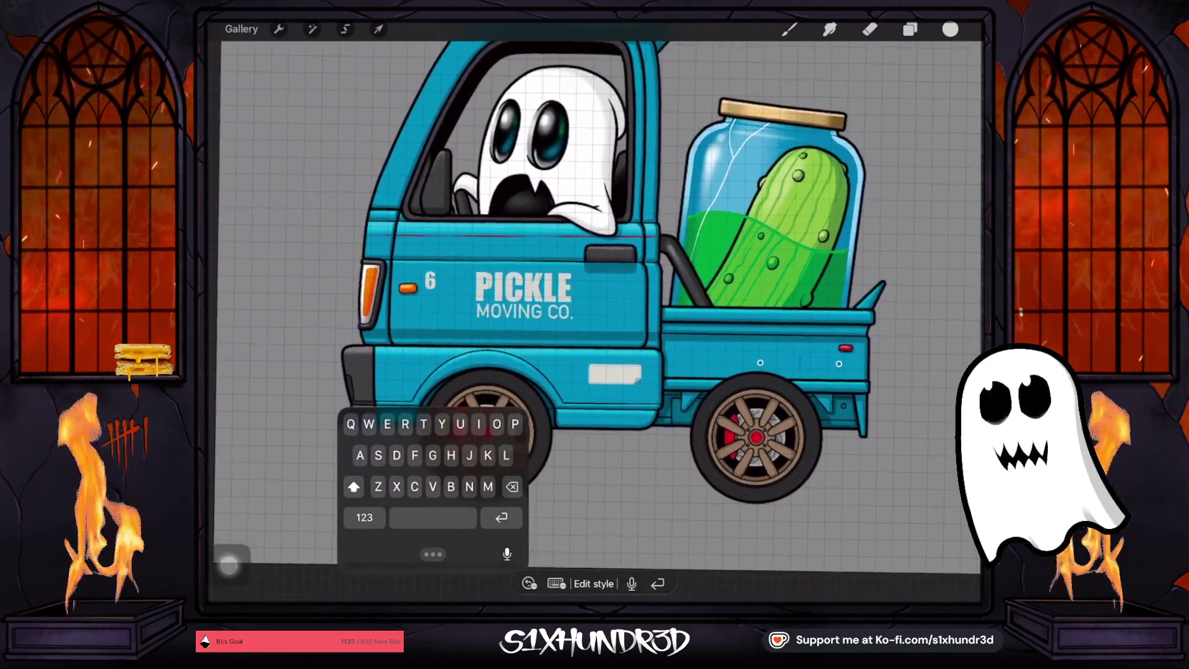
{"action": "scroll", "coordinate": [594, 297], "scroll_direction": "left", "scroll_amount": 1}
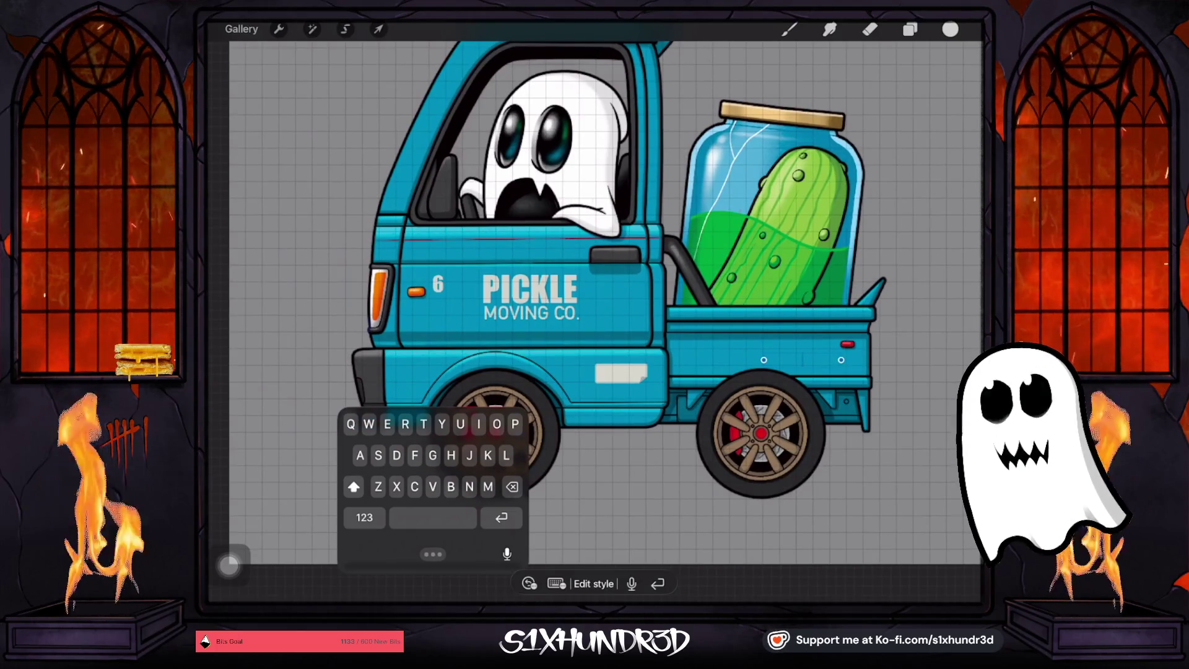
{"action": "left_click", "coordinate": [378, 29]}
{"action": "scroll", "coordinate": [423, 271], "scroll_direction": "up", "scroll_amount": 5}
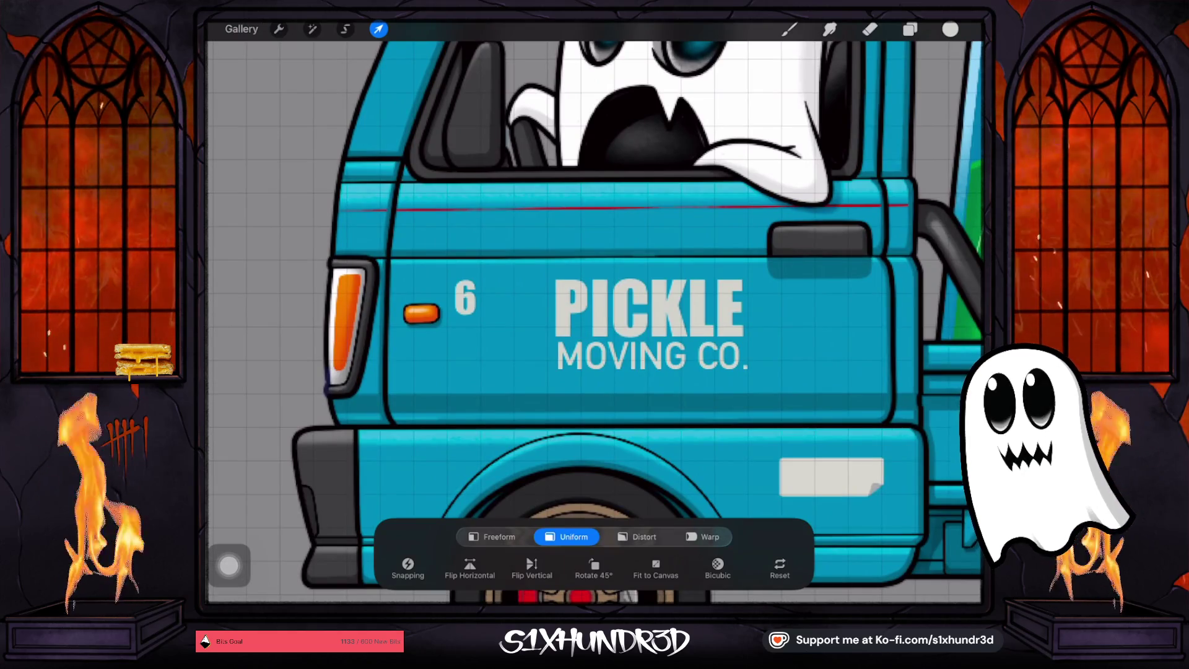
{"action": "left_click", "coordinate": [377, 30]}
Edit the cab-door '6' text so it reads '600'
{"action": "left_click", "coordinate": [910, 29]}
{"action": "left_click", "coordinate": [854, 293]}
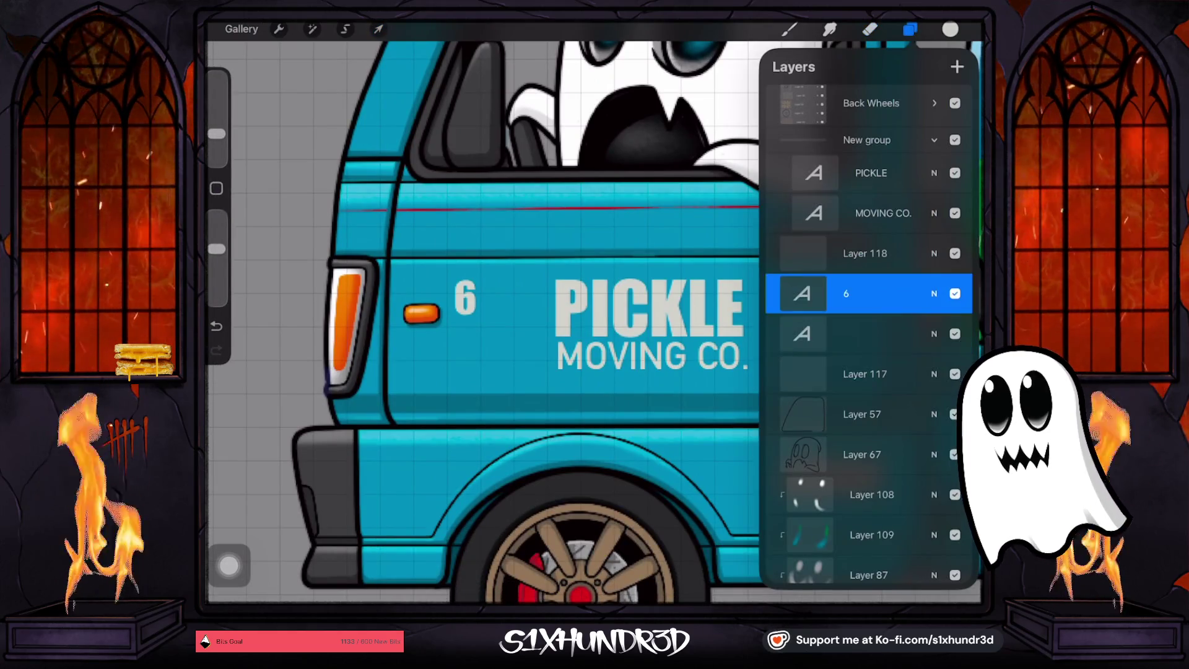
{"action": "left_click", "coordinate": [854, 293]}
{"action": "left_click", "coordinate": [681, 304]}
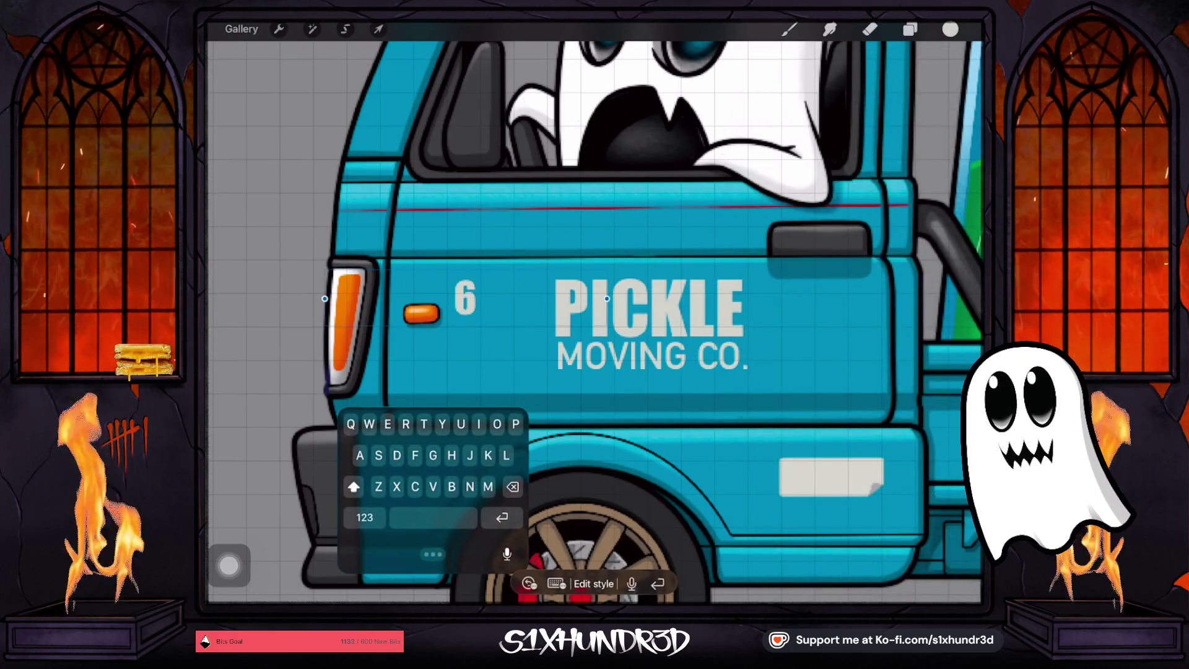
{"action": "left_click", "coordinate": [477, 298]}
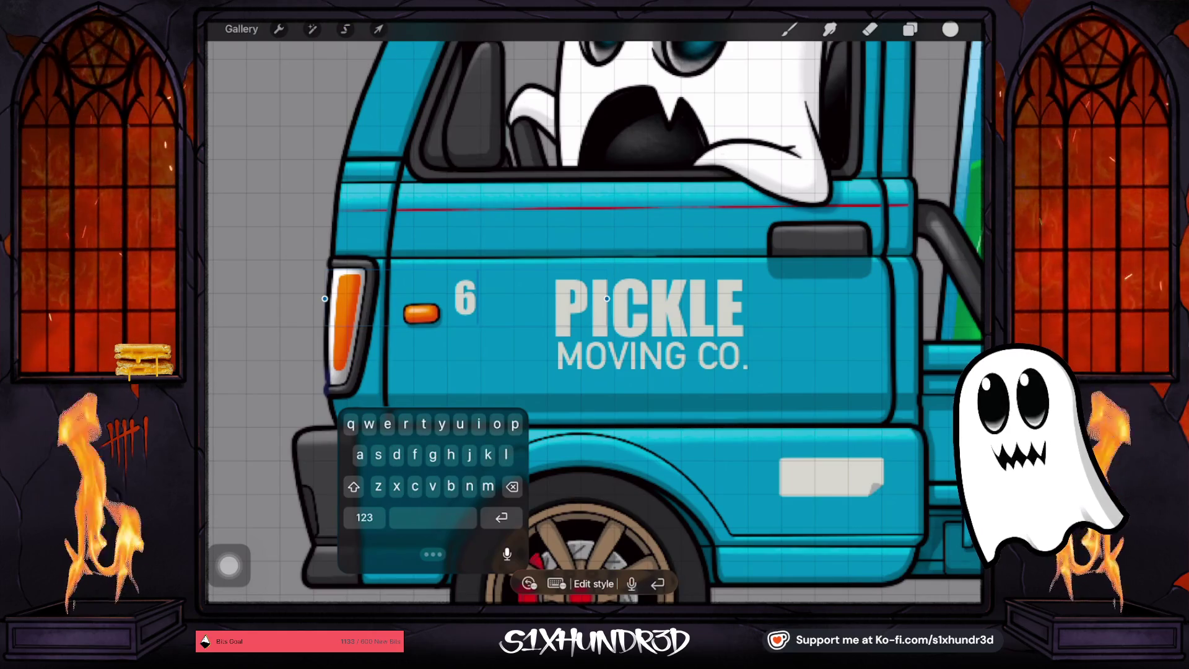
{"action": "left_click", "coordinate": [364, 516]}
{"action": "type", "text": "00"}
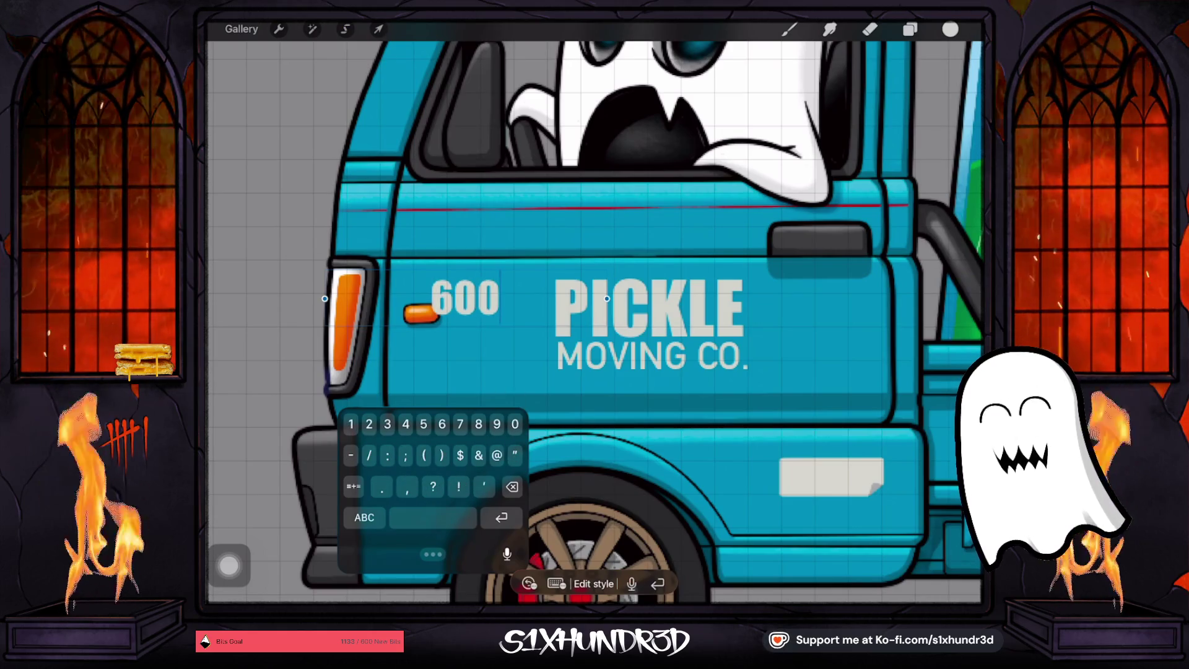
Shrink the '600' down beside the orange marker light, then undo the last change
{"action": "left_click", "coordinate": [378, 29]}
{"action": "mouse_move", "coordinate": [499, 325]}
{"action": "left_mouse_down"}
{"action": "mouse_move", "coordinate": [483, 325]}
{"action": "mouse_move", "coordinate": [470, 294]}
{"action": "left_mouse_up"}
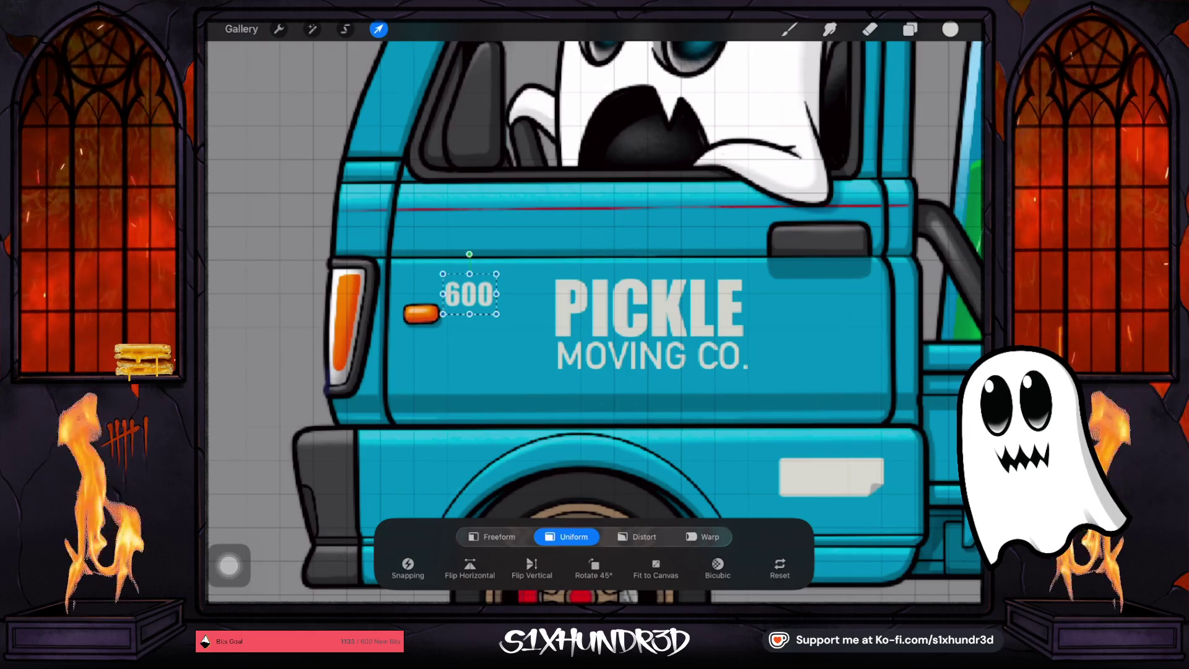
{"action": "left_click", "coordinate": [869, 29]}
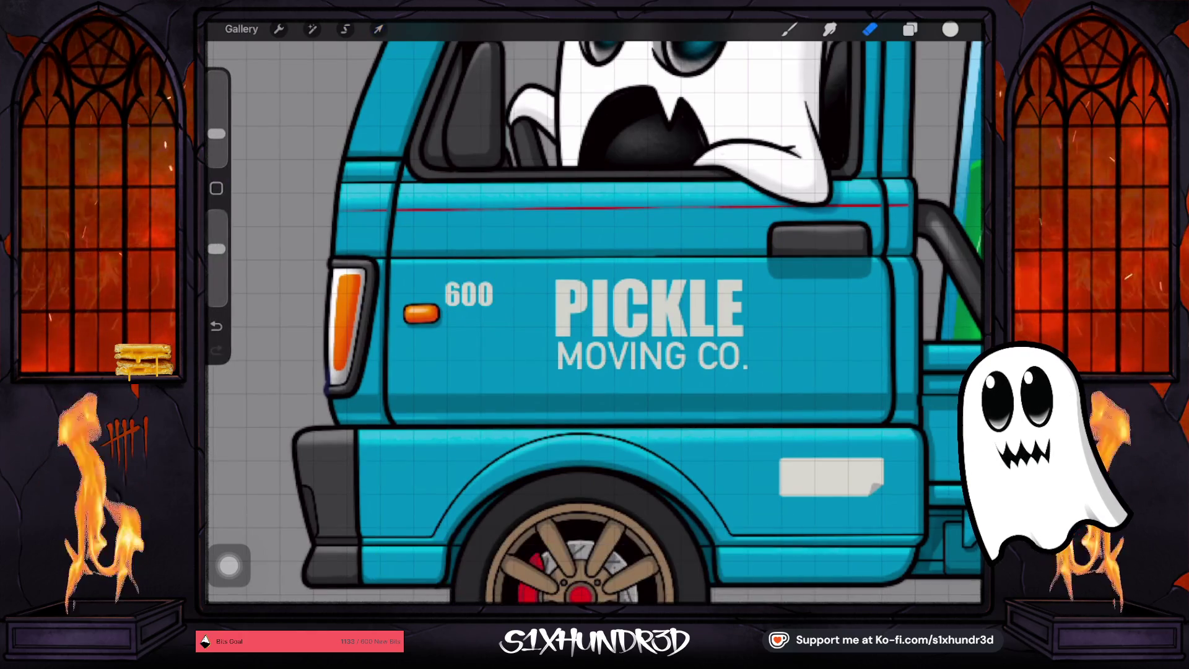
{"action": "scroll", "coordinate": [594, 309], "scroll_direction": "down", "scroll_amount": 2}
{"action": "scroll", "coordinate": [595, 310], "scroll_direction": "down", "scroll_amount": 5}
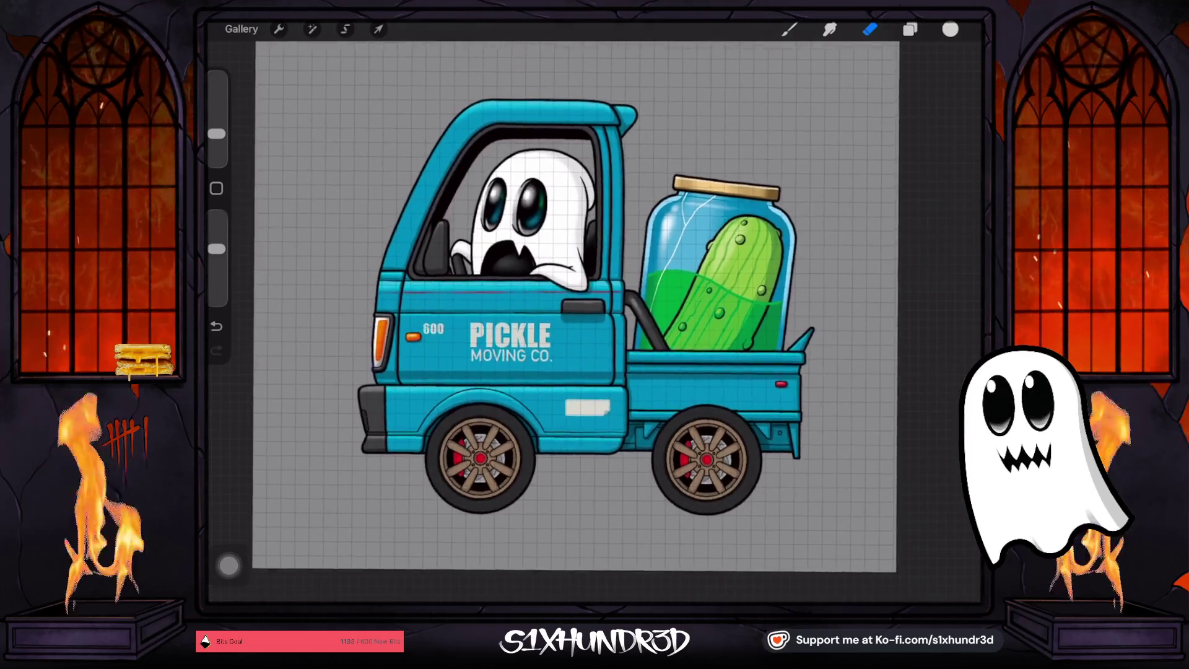
{"action": "key", "text": "ctrl+z"}
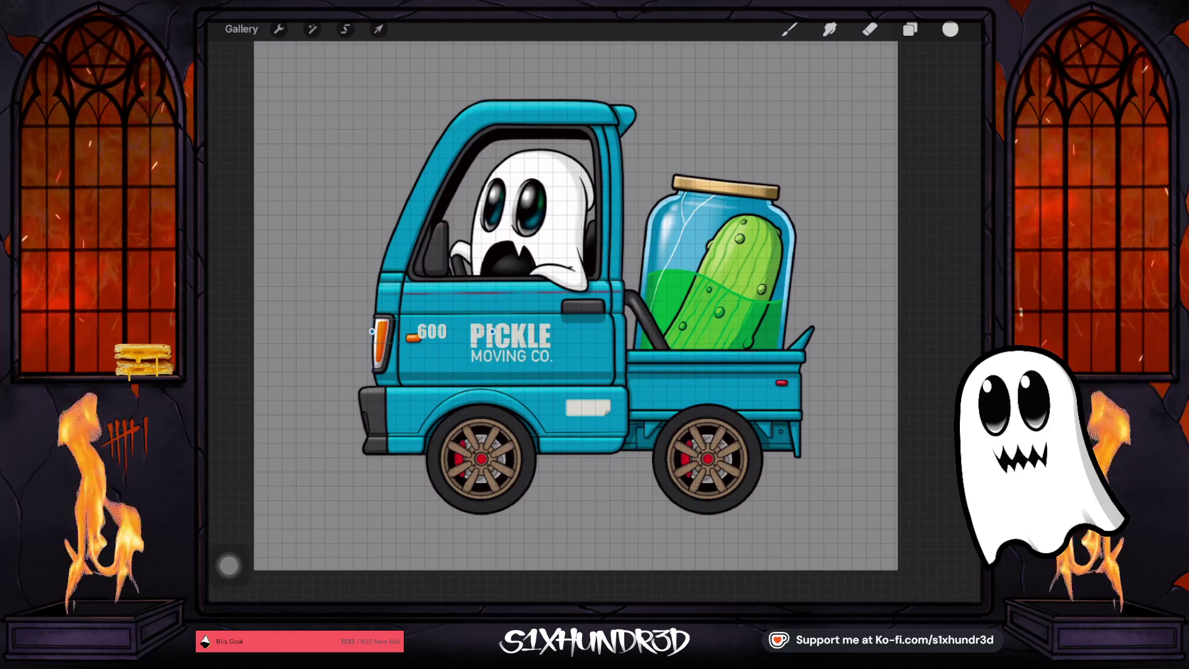
Delete the two zeros so the door number reads '6' again, and commit
{"action": "double_click", "coordinate": [432, 331]}
{"action": "key", "text": "BackSpace"}
{"action": "key", "text": "BackSpace"}
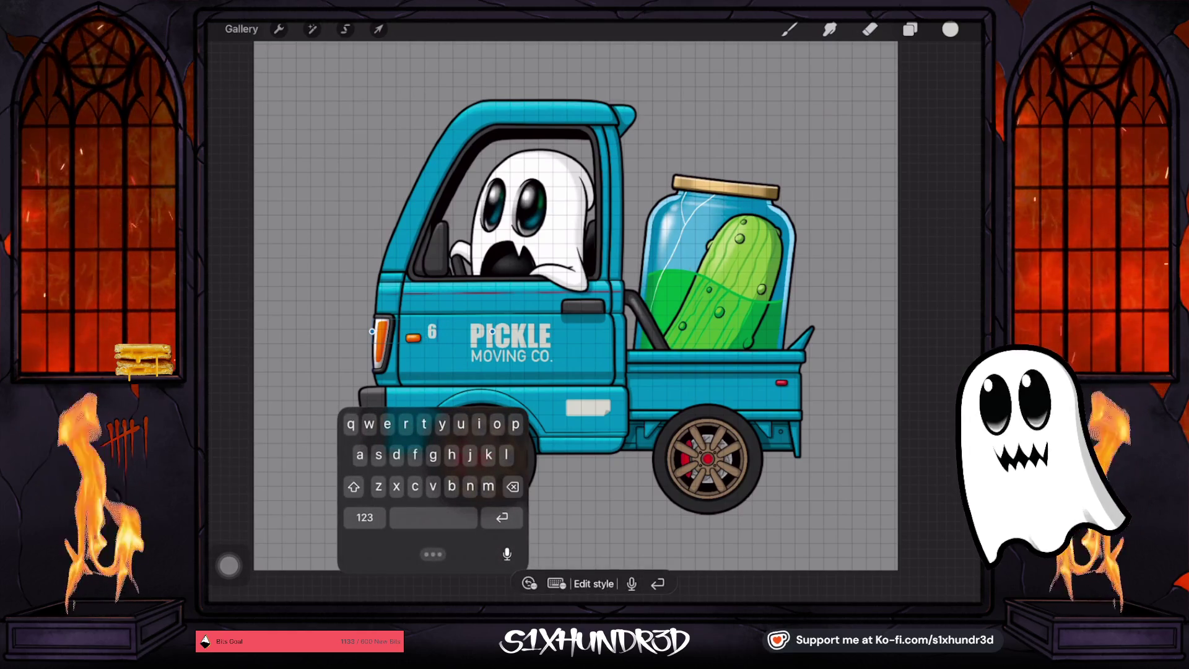
{"action": "left_click", "coordinate": [378, 29]}
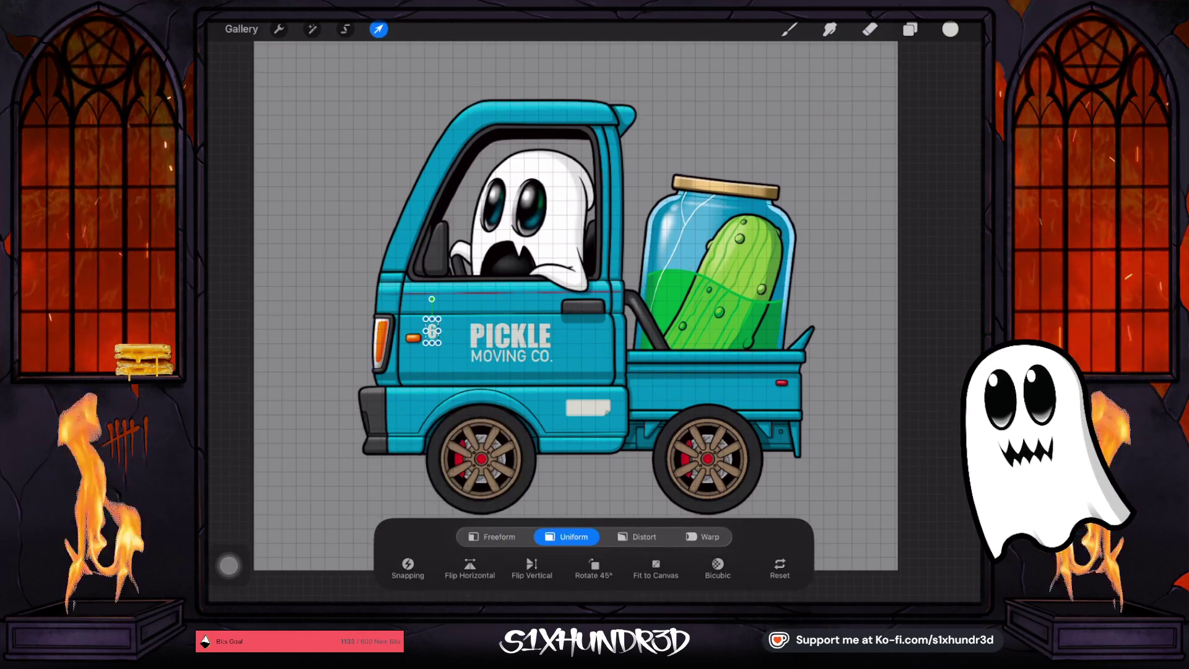
{"action": "left_click", "coordinate": [869, 29]}
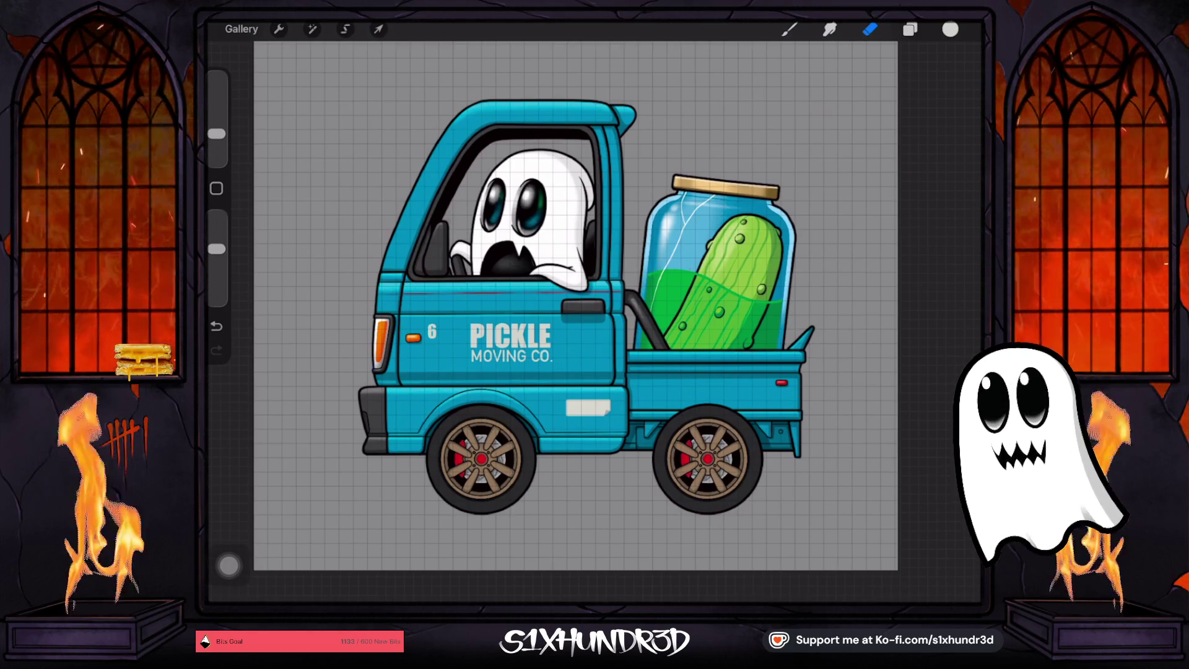
{"action": "scroll", "coordinate": [582, 412], "scroll_direction": "up", "scroll_amount": 5}
{"action": "scroll", "coordinate": [594, 313], "scroll_direction": "down", "scroll_amount": 5}
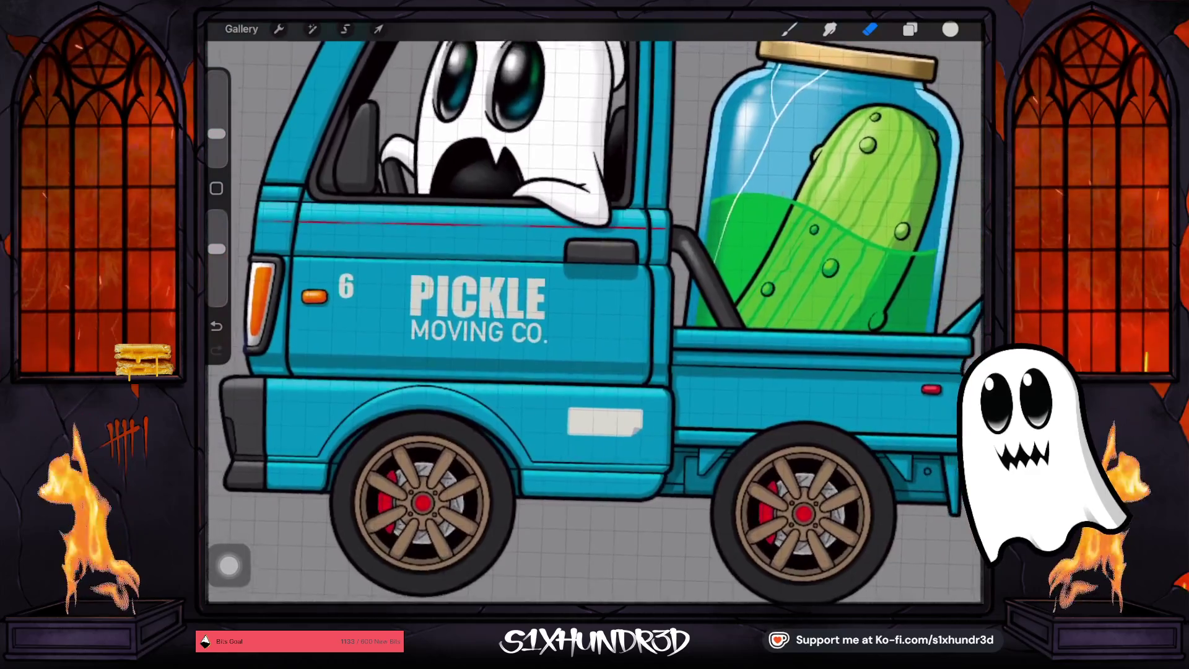
Select Layer 113, the side plate layer
{"action": "scroll", "coordinate": [594, 312], "scroll_direction": "up", "scroll_amount": 3}
{"action": "left_click", "coordinate": [910, 29]}
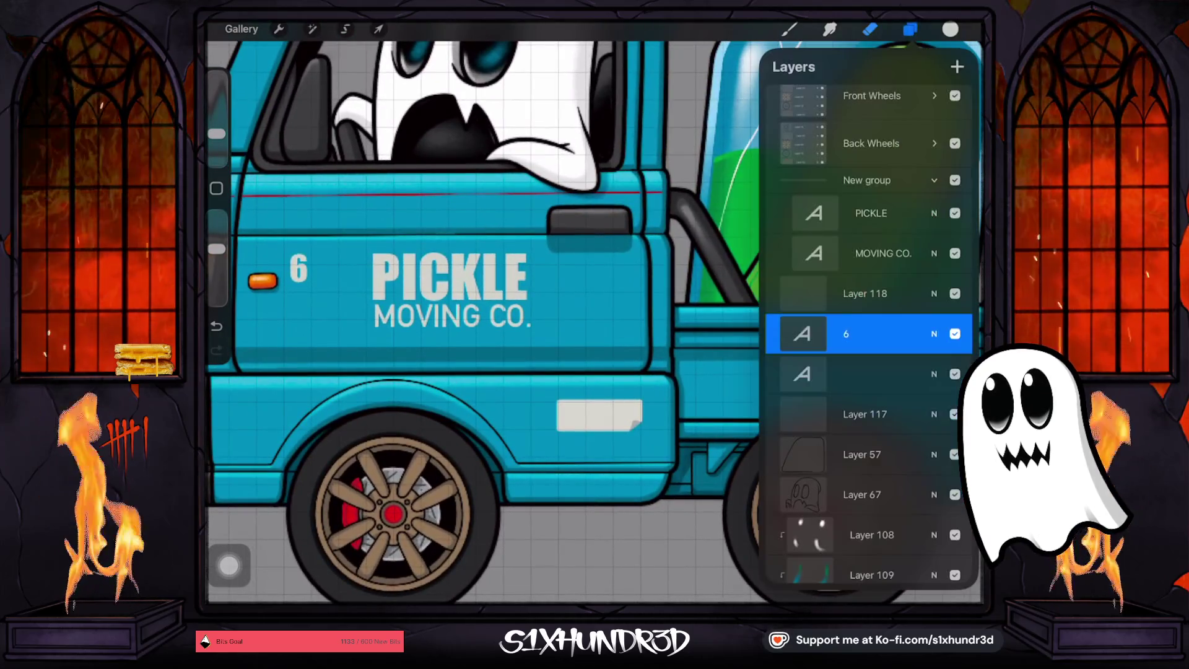
{"action": "scroll", "coordinate": [866, 335], "scroll_direction": "down", "scroll_amount": 10}
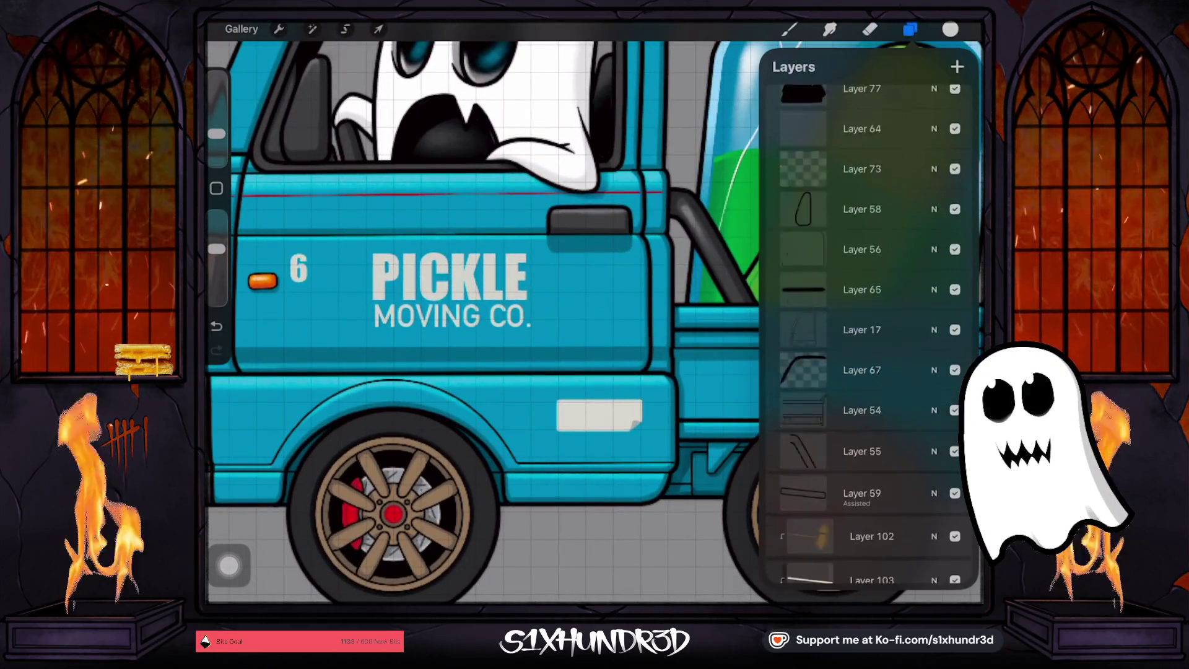
{"action": "scroll", "coordinate": [866, 334], "scroll_direction": "down", "scroll_amount": 5}
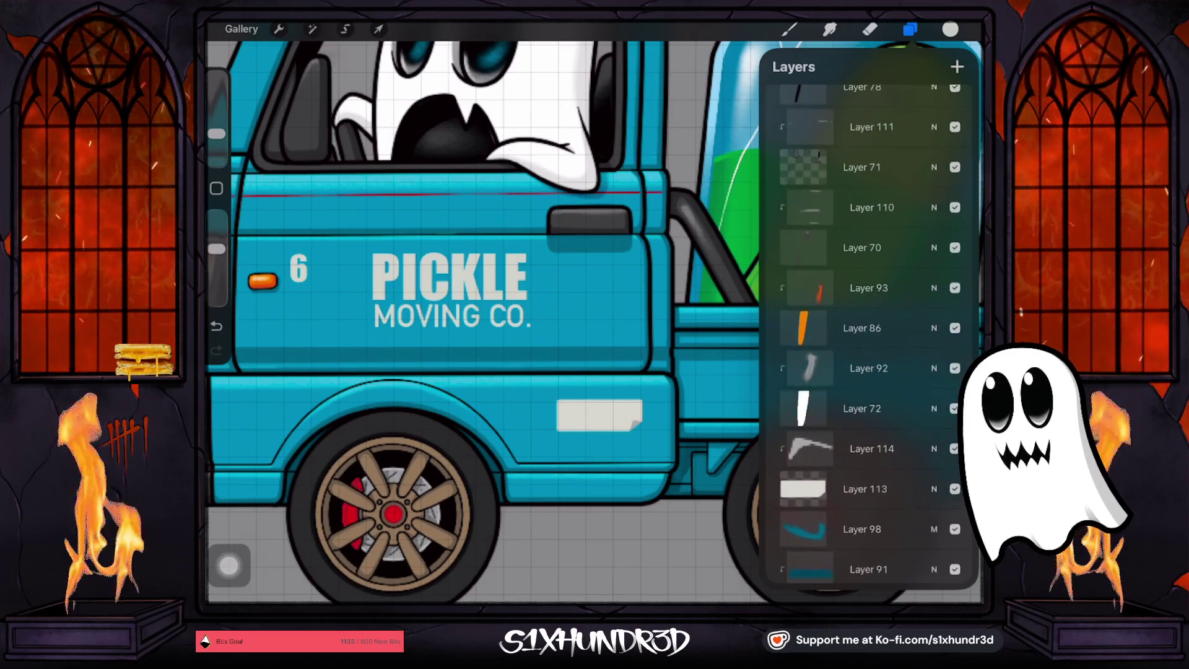
{"action": "left_click", "coordinate": [865, 470]}
{"action": "left_click", "coordinate": [865, 469]}
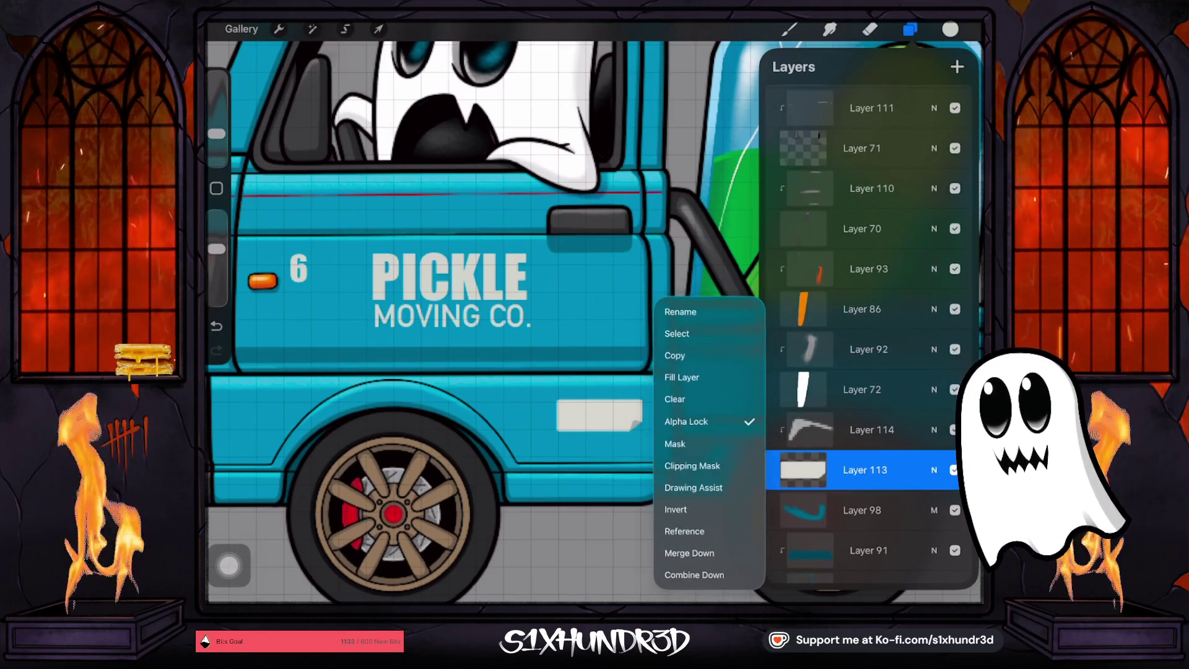
{"action": "left_click", "coordinate": [950, 30]}
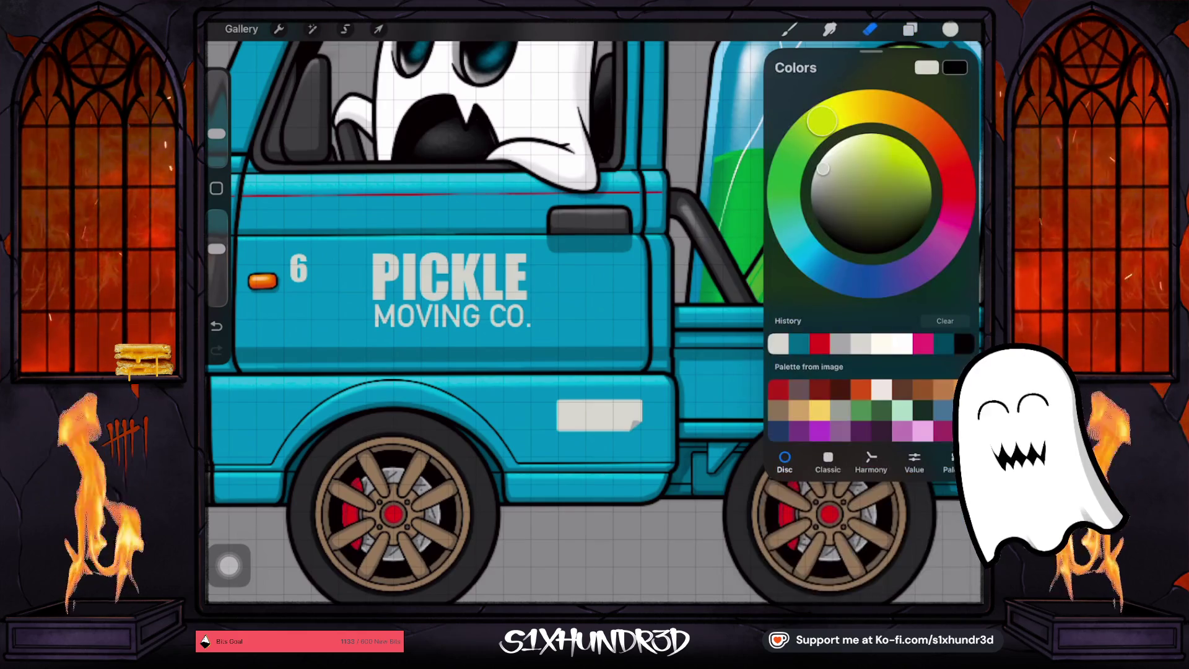
Fill the side plate with yellow and push it to a more saturated yellow
{"action": "left_click", "coordinate": [864, 106]}
{"action": "left_click", "coordinate": [788, 29]}
{"action": "left_click_drag", "start_coordinate": [216, 150], "coordinate": [216, 109]}
{"action": "left_click_drag", "start_coordinate": [950, 29], "coordinate": [600, 415]}
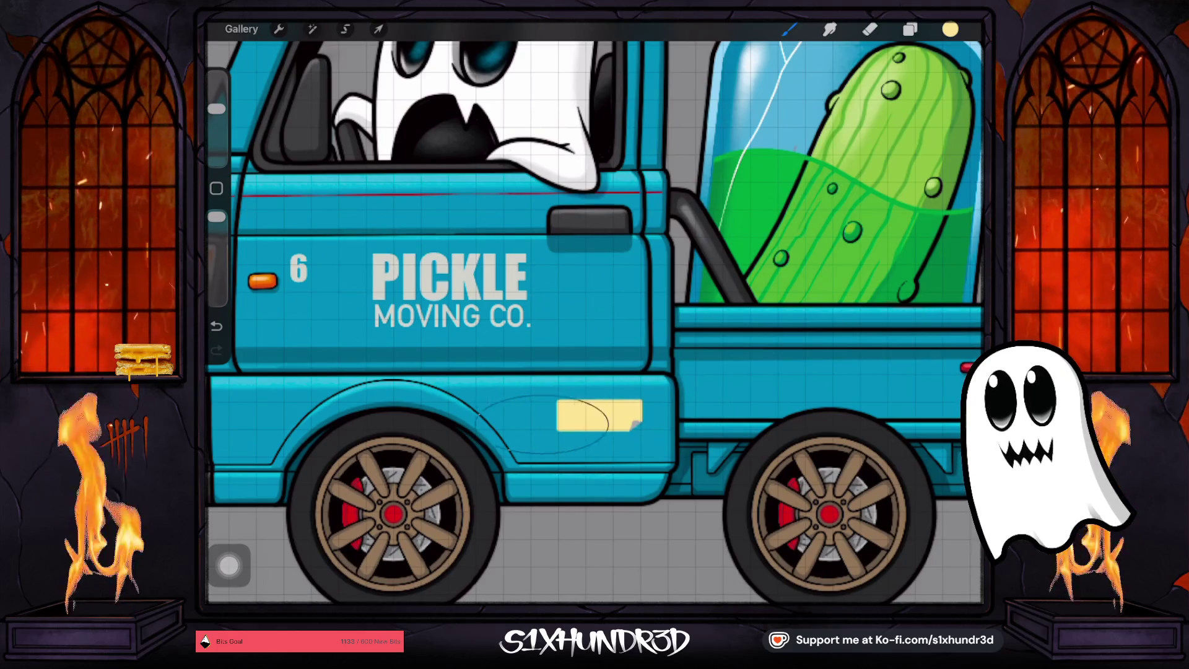
{"action": "left_click", "coordinate": [950, 29]}
{"action": "mouse_move", "coordinate": [864, 133]}
{"action": "left_mouse_down"}
{"action": "mouse_move", "coordinate": [870, 155]}
{"action": "mouse_move", "coordinate": [893, 141]}
{"action": "left_mouse_up"}
{"action": "left_click", "coordinate": [788, 29]}
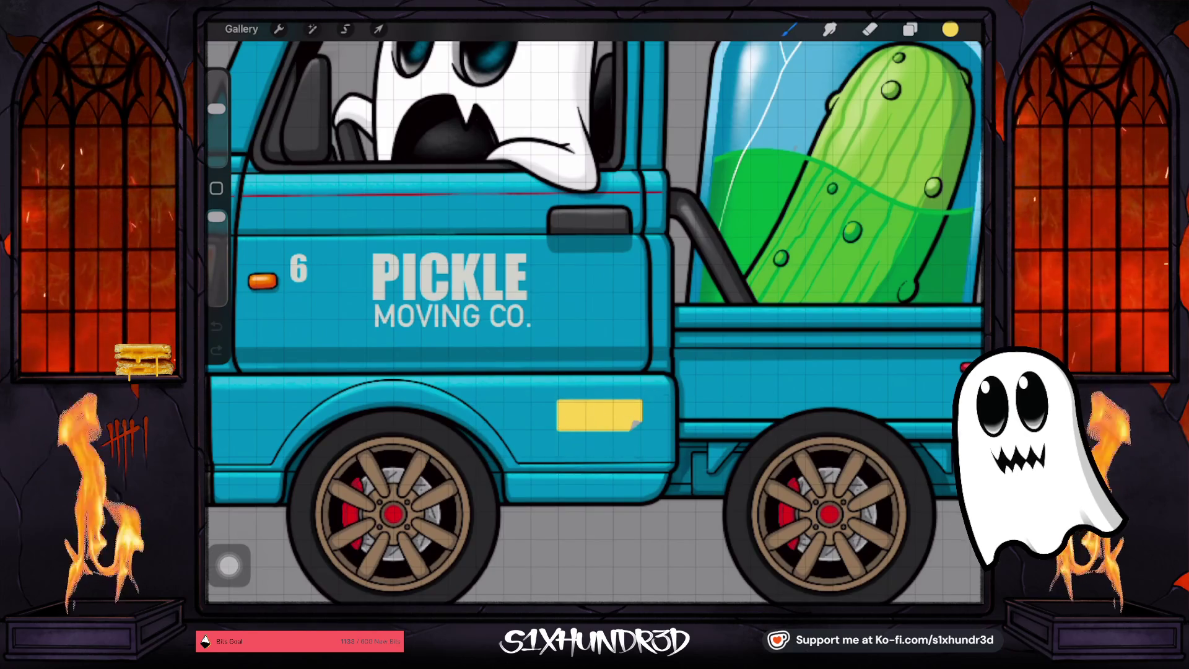
{"action": "scroll", "coordinate": [635, 425], "scroll_direction": "down", "scroll_amount": 5}
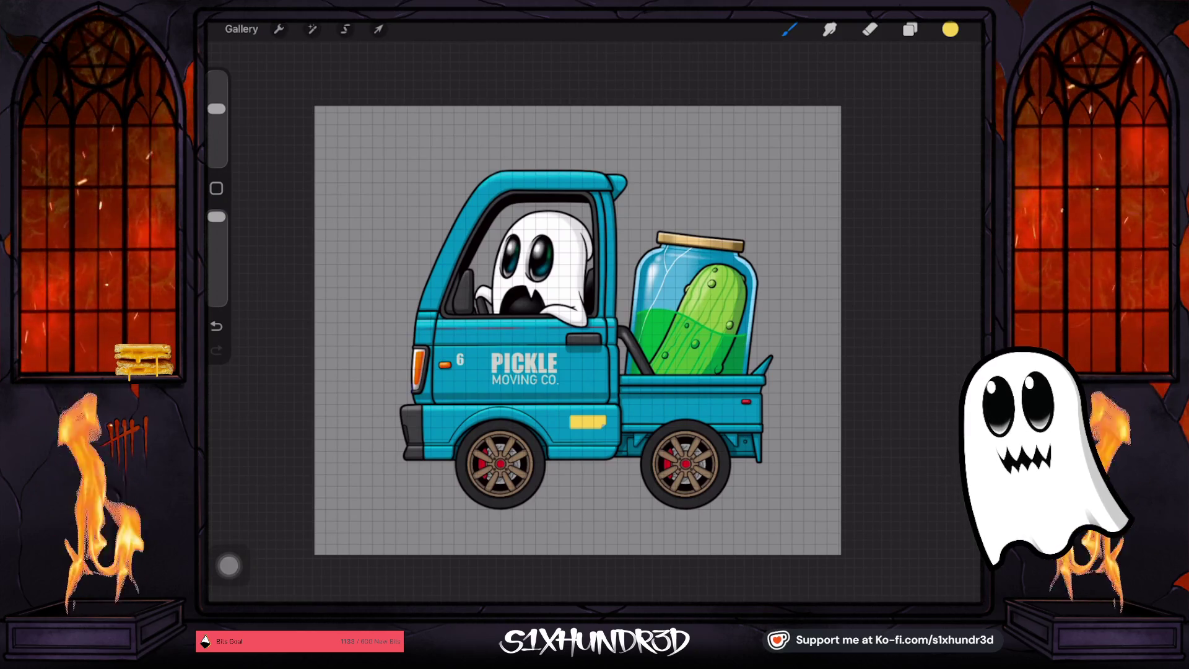
Sample the brake caliper's red and add a clipping-mask layer above Layer 113
{"action": "left_click_drag", "start_coordinate": [500, 440], "coordinate": [500, 439]}
{"action": "left_click", "coordinate": [951, 29]}
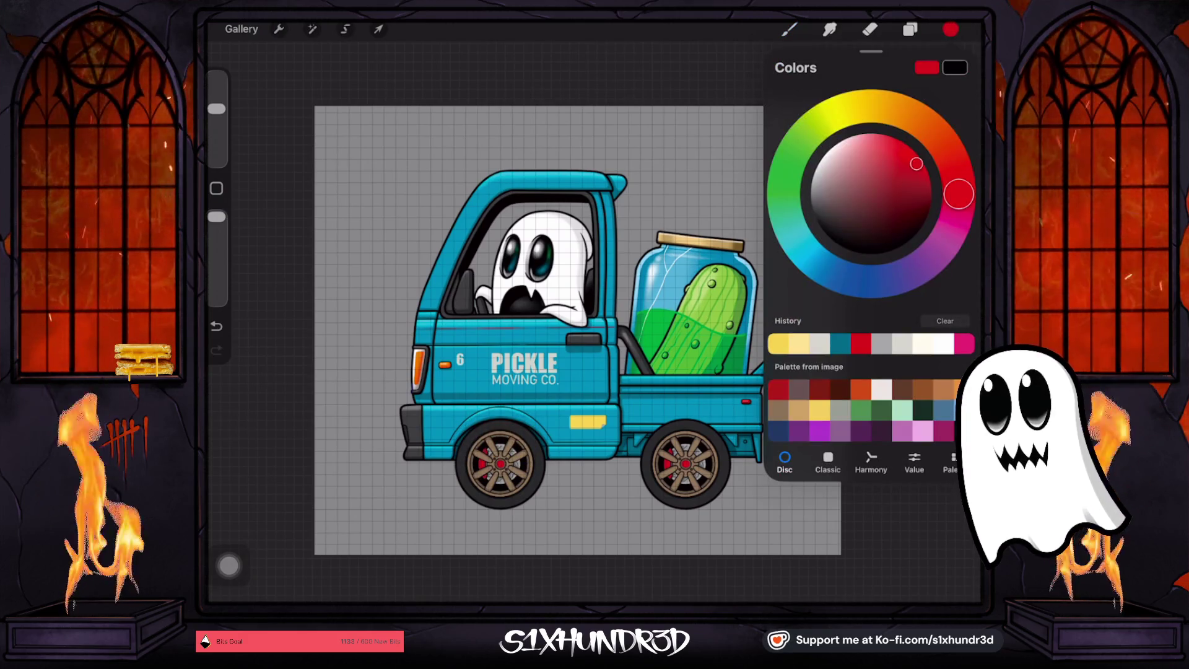
{"action": "left_click", "coordinate": [909, 29]}
{"action": "left_click", "coordinate": [809, 333]}
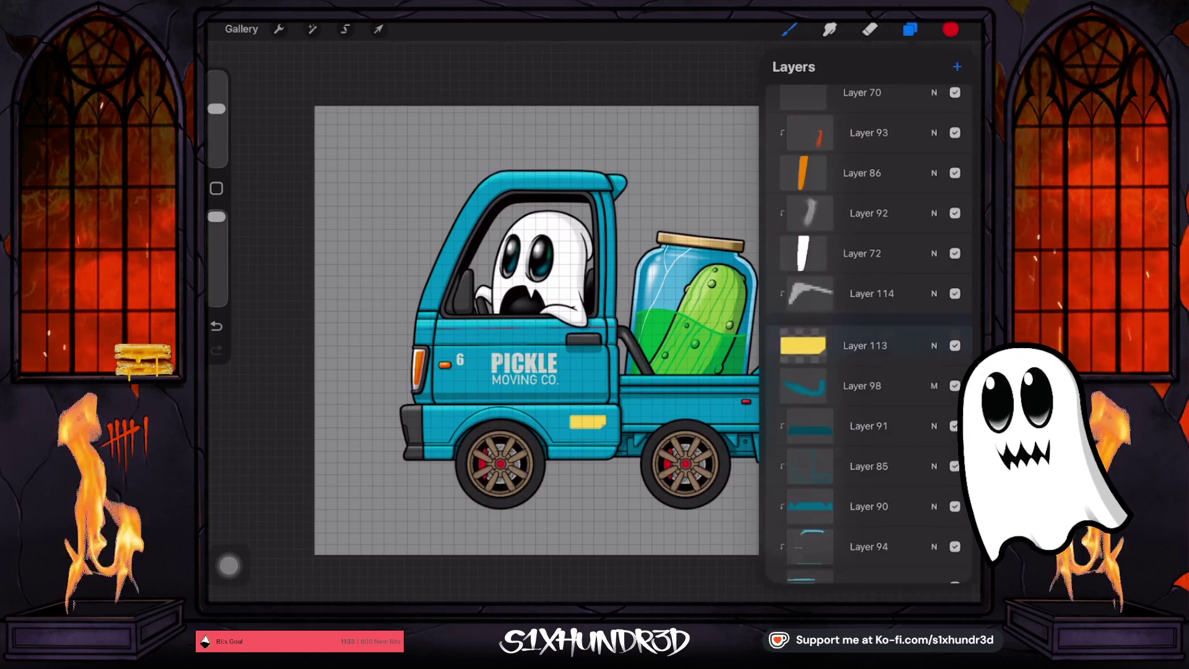
{"action": "left_click", "coordinate": [698, 346]}
{"action": "left_click", "coordinate": [809, 333]}
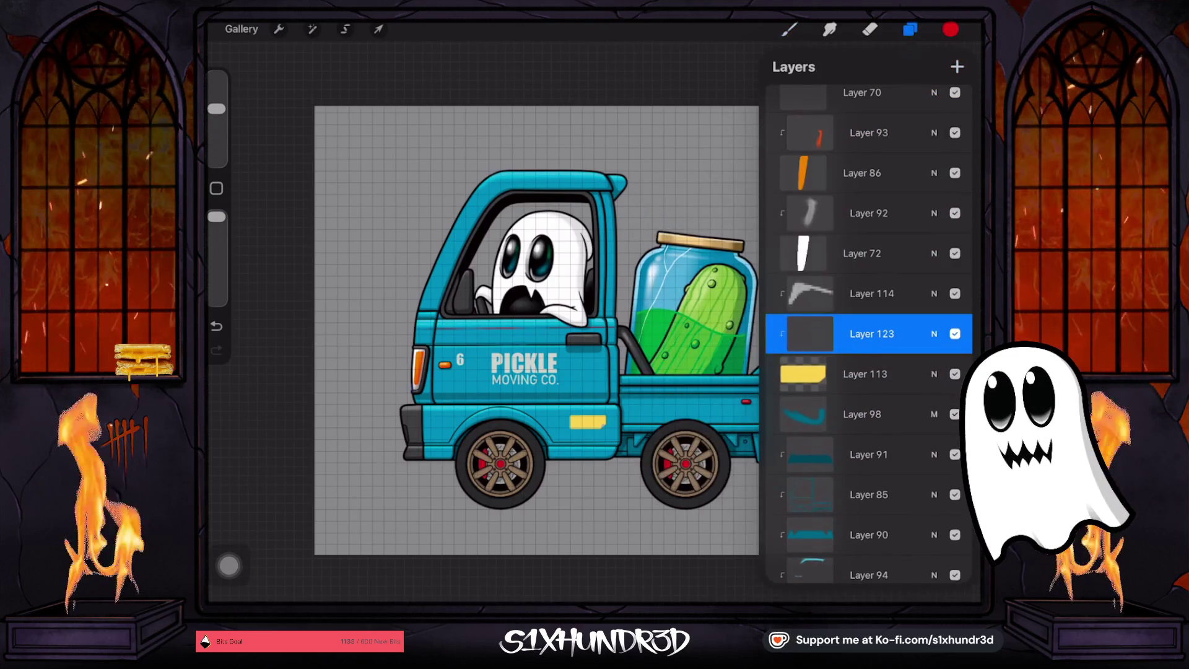
Choose the Ghosty Tech Pen 2 brush
{"action": "left_click", "coordinate": [788, 30]}
{"action": "left_click", "coordinate": [837, 155]}
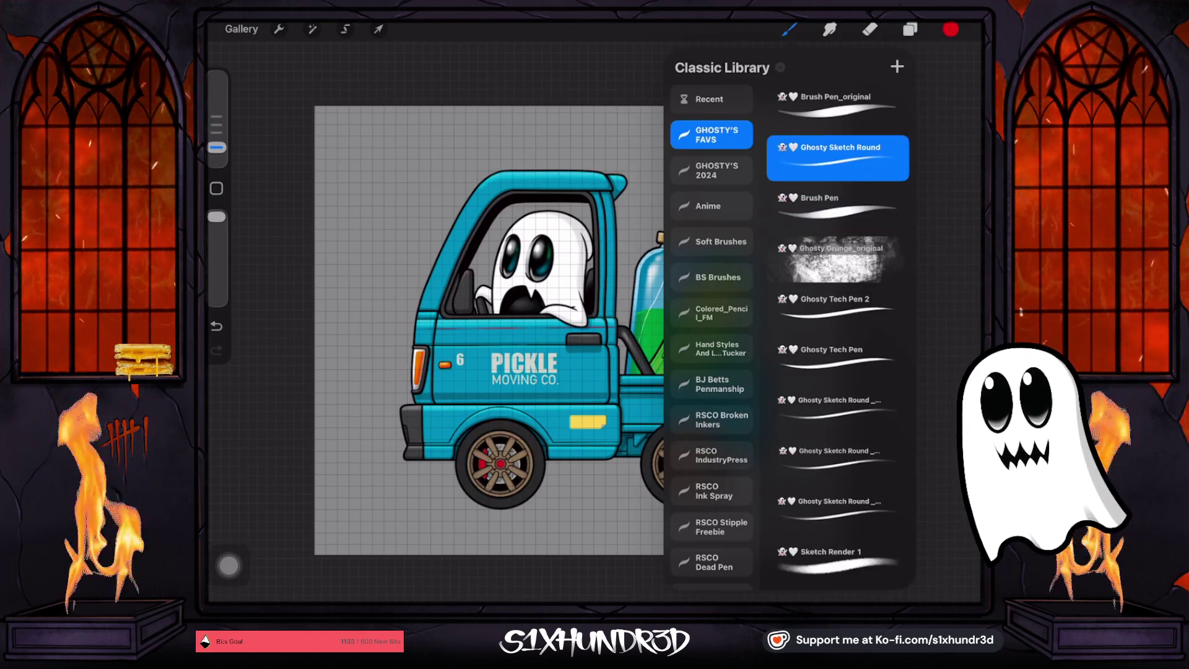
{"action": "left_click", "coordinate": [837, 307]}
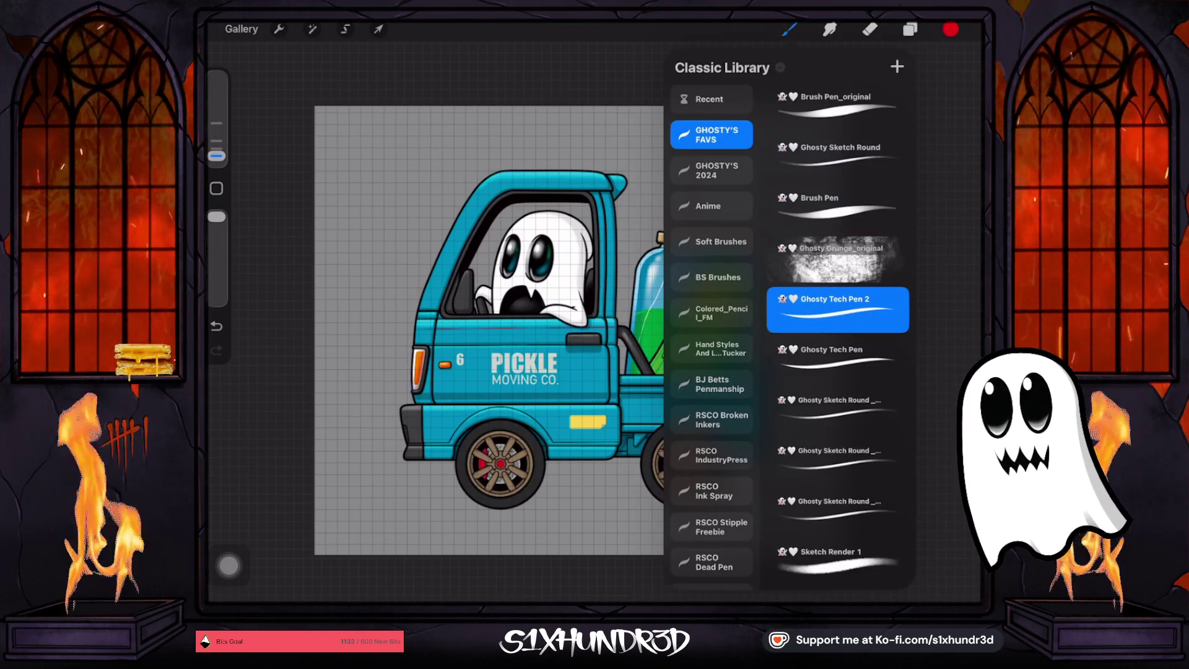
{"action": "left_click", "coordinate": [216, 156]}
{"action": "scroll", "coordinate": [595, 310], "scroll_direction": "up", "scroll_amount": 5}
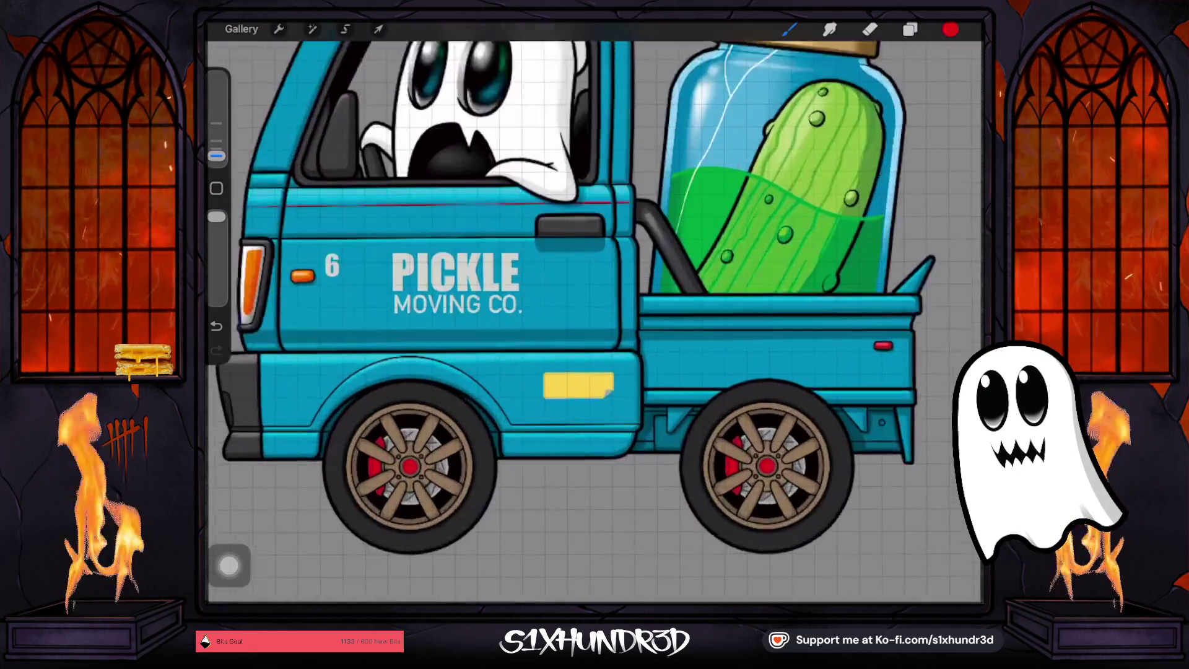
Try a red stroke down the plate's left edge, then undo the attempts
{"action": "scroll", "coordinate": [551, 408], "scroll_direction": "up", "scroll_amount": 5}
{"action": "left_click_drag", "start_coordinate": [535, 317], "coordinate": [534, 371]}
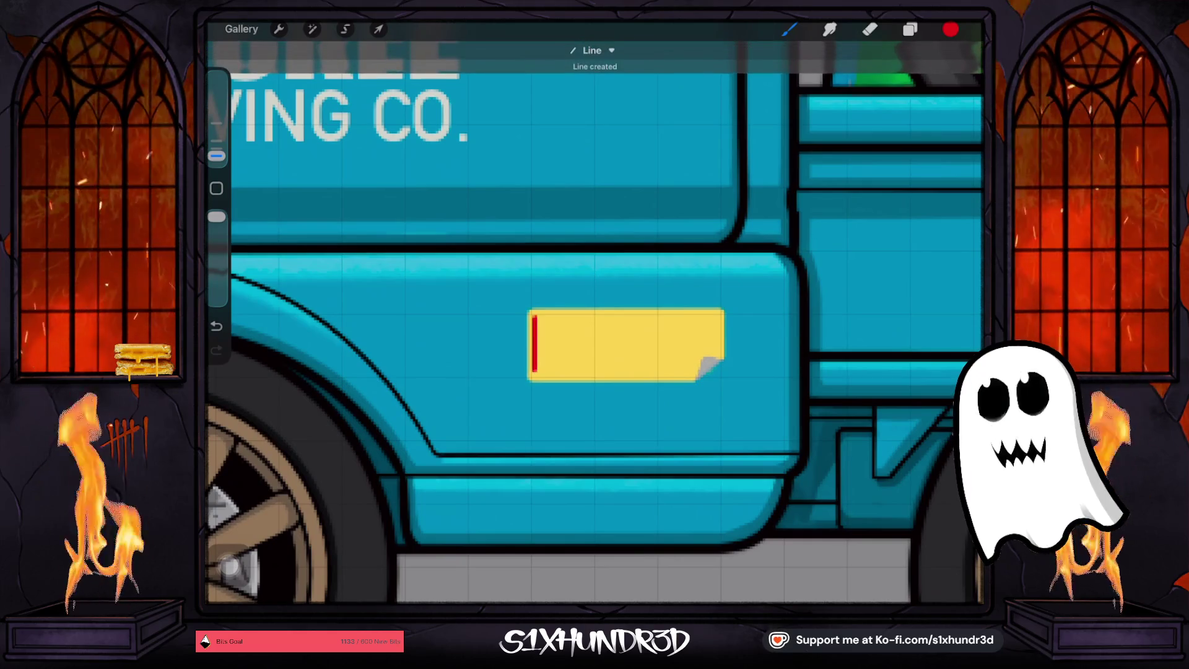
{"action": "left_click", "coordinate": [216, 325]}
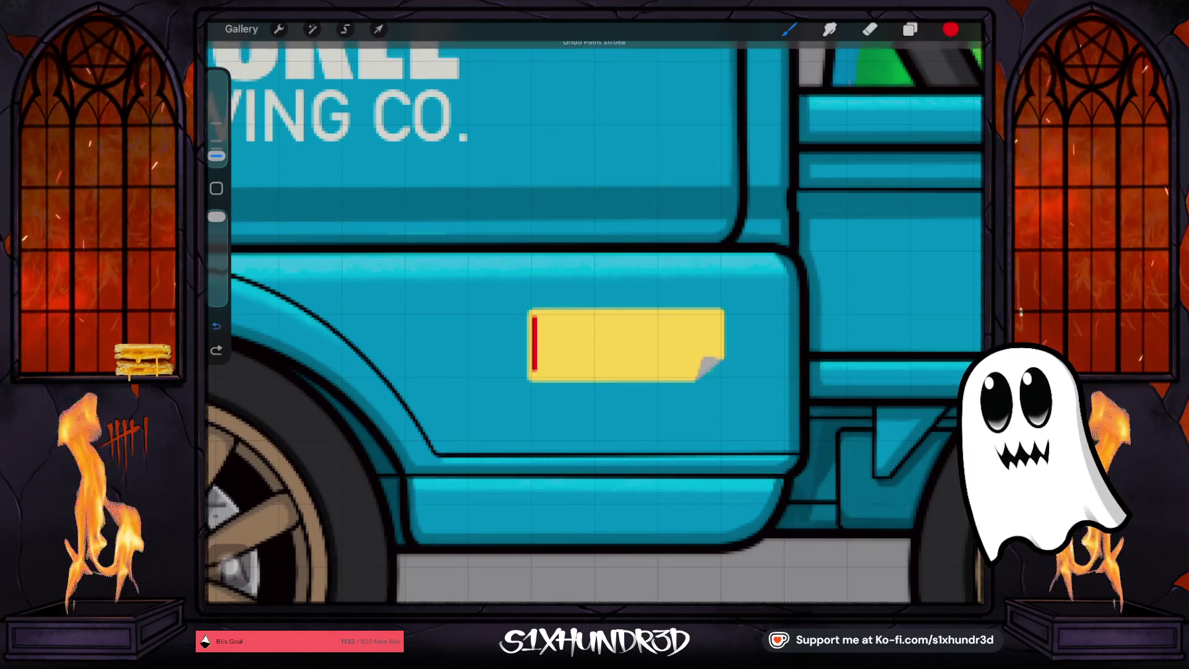
{"action": "left_click", "coordinate": [216, 325]}
{"action": "left_click_drag", "start_coordinate": [535, 315], "coordinate": [534, 372]}
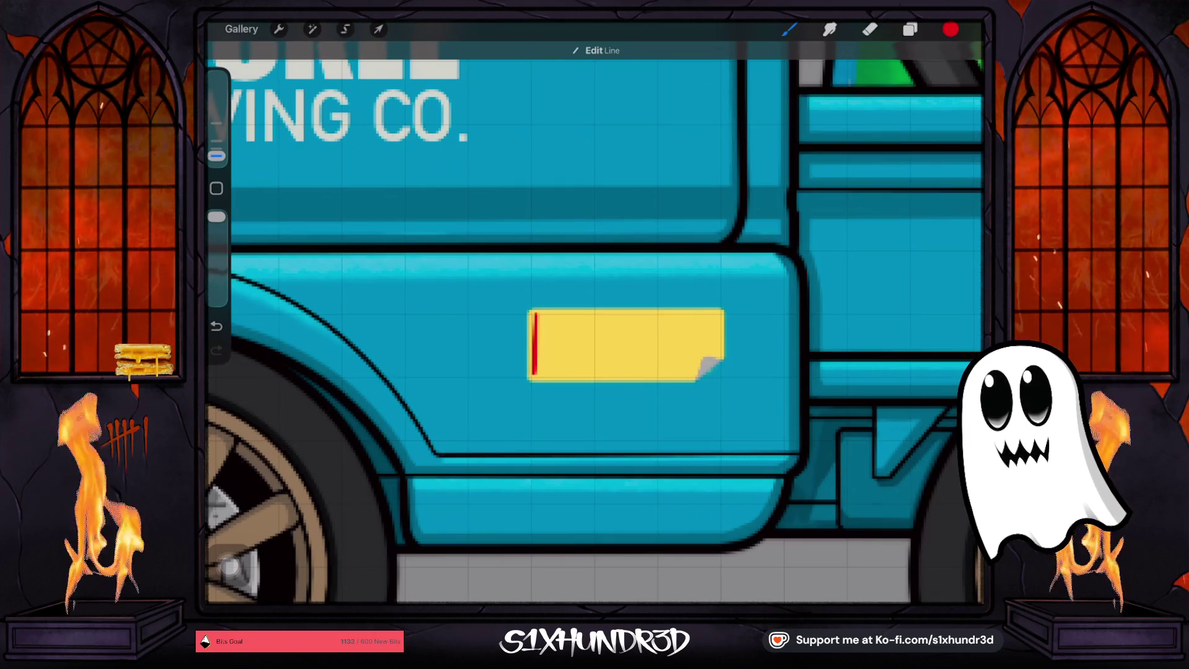
{"action": "left_click", "coordinate": [216, 325]}
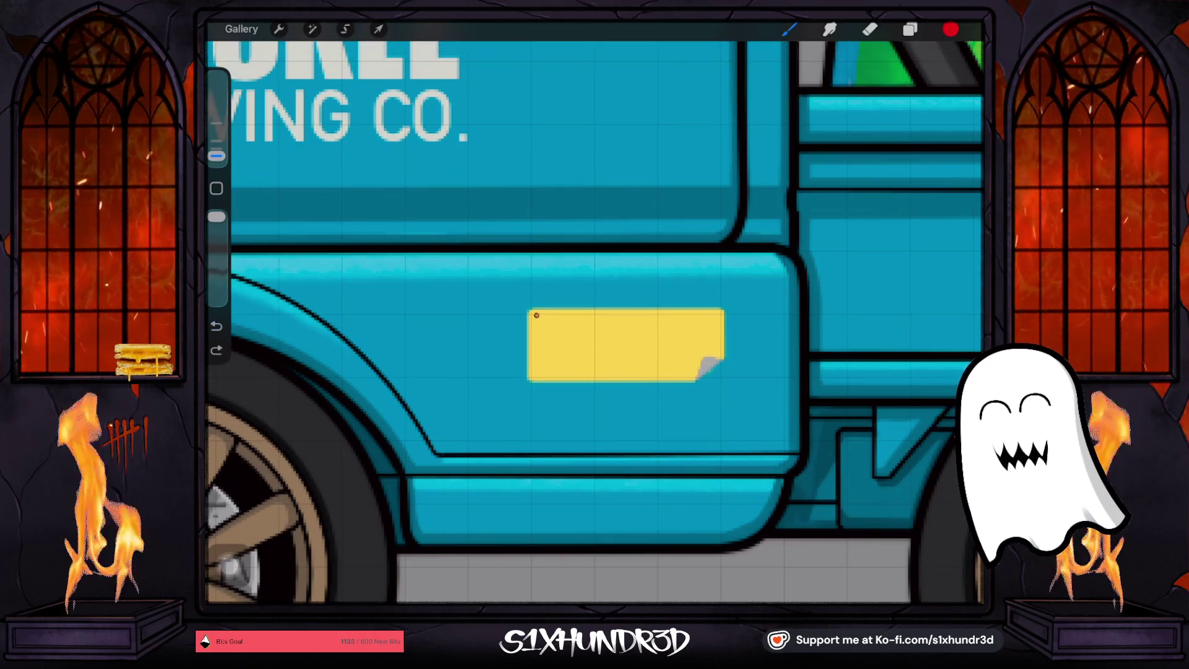
{"action": "key", "text": "ctrl+z"}
Draw red lines along the plate's top, right, left and bottom edges
{"action": "left_click_drag", "start_coordinate": [535, 316], "coordinate": [714, 315]}
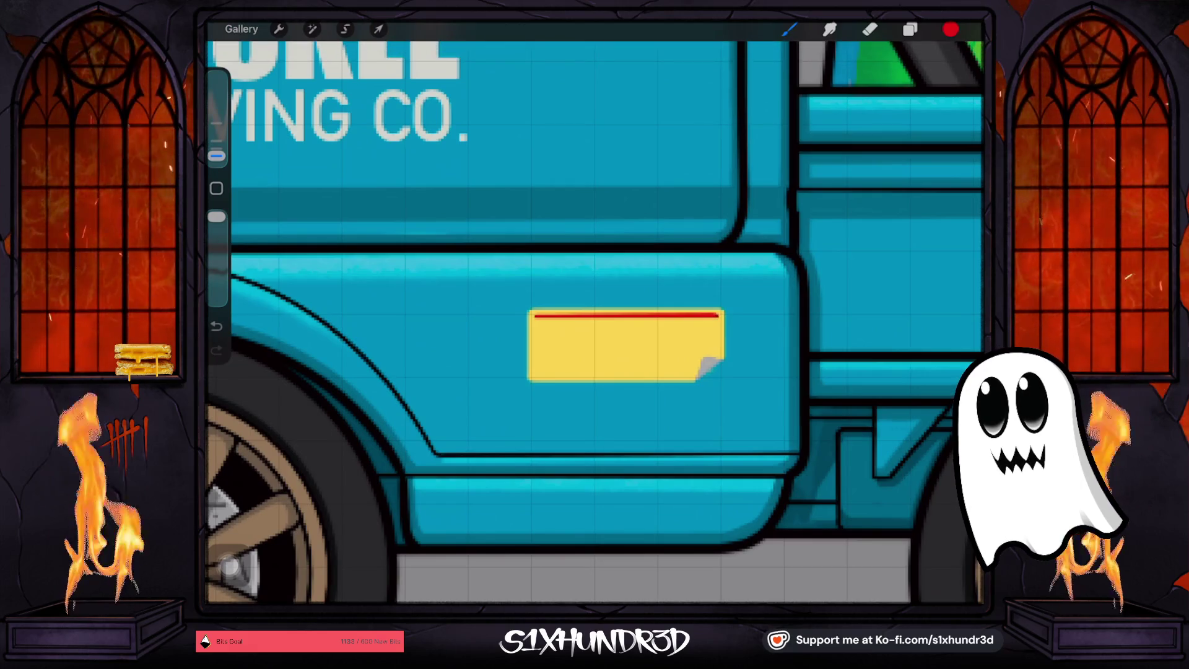
{"action": "left_click_drag", "start_coordinate": [718, 316], "coordinate": [719, 358]}
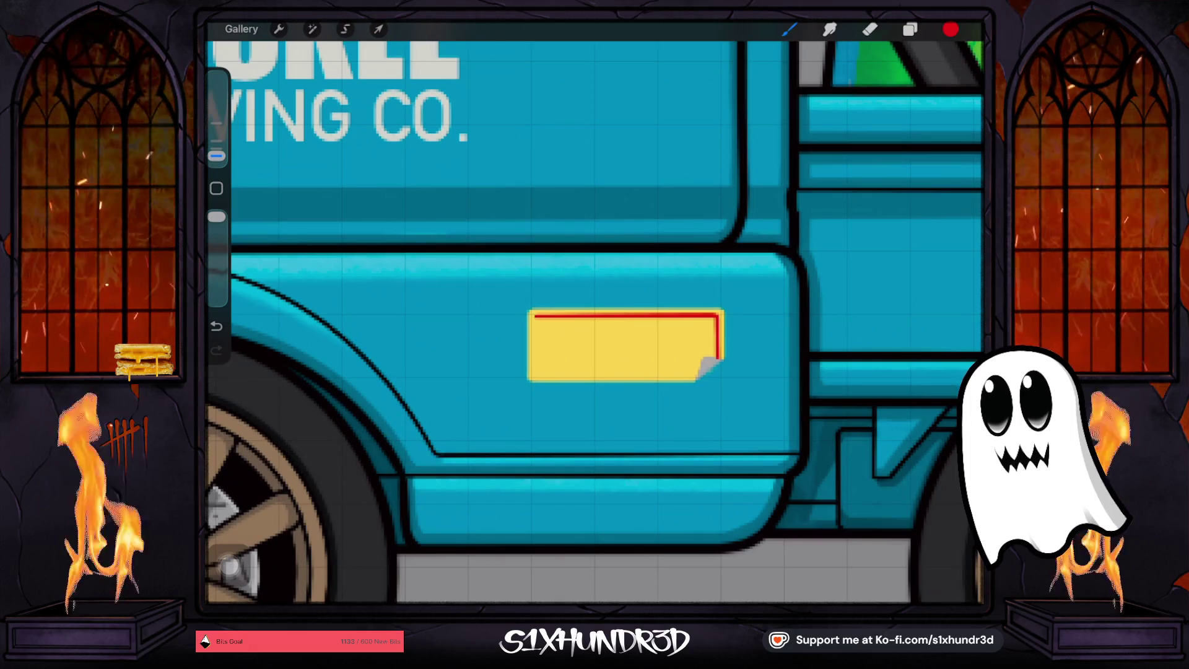
{"action": "left_click_drag", "start_coordinate": [536, 316], "coordinate": [536, 370]}
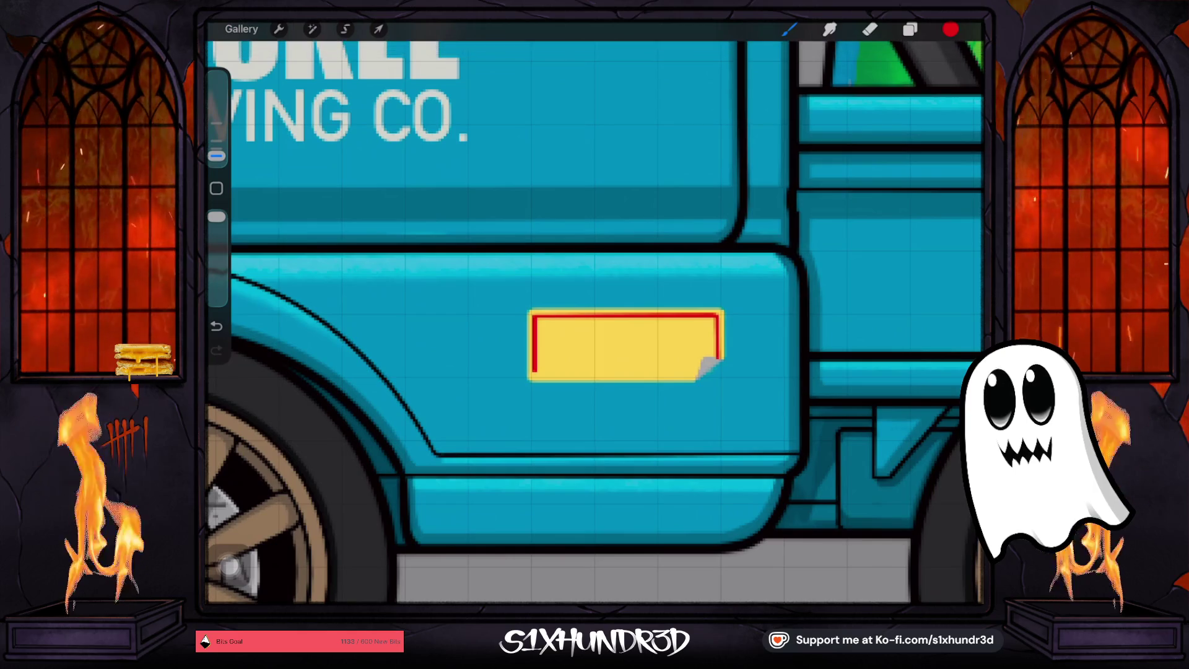
{"action": "left_click_drag", "start_coordinate": [536, 370], "coordinate": [718, 370]}
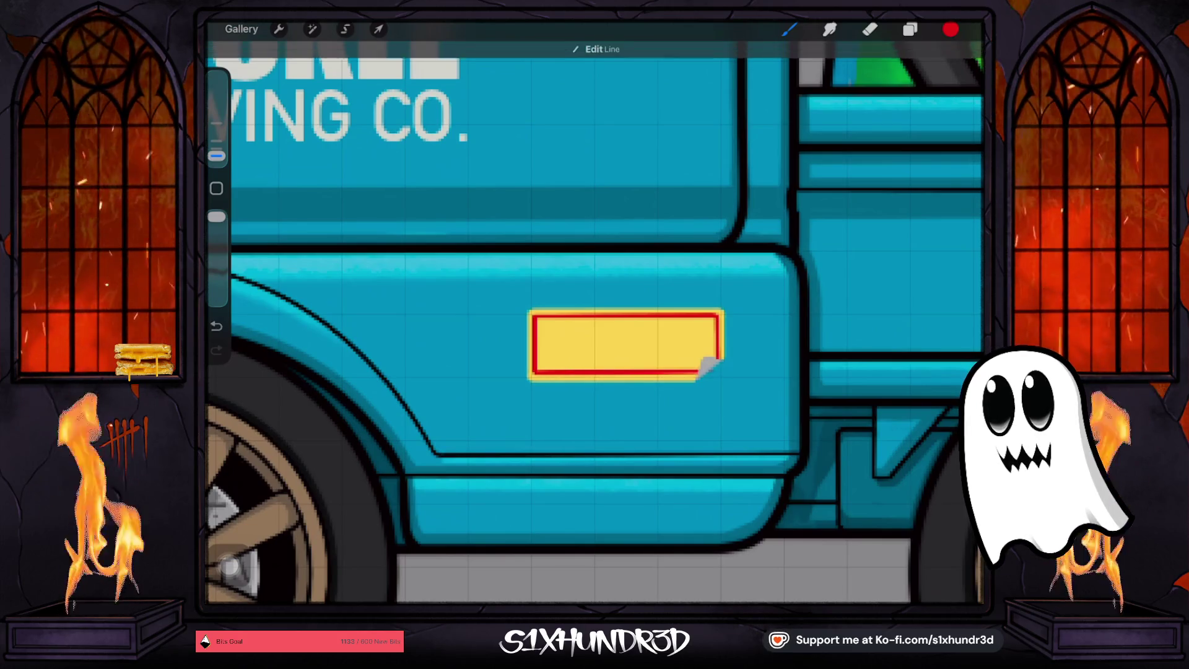
{"action": "scroll", "coordinate": [594, 313], "scroll_direction": "down", "scroll_amount": 10}
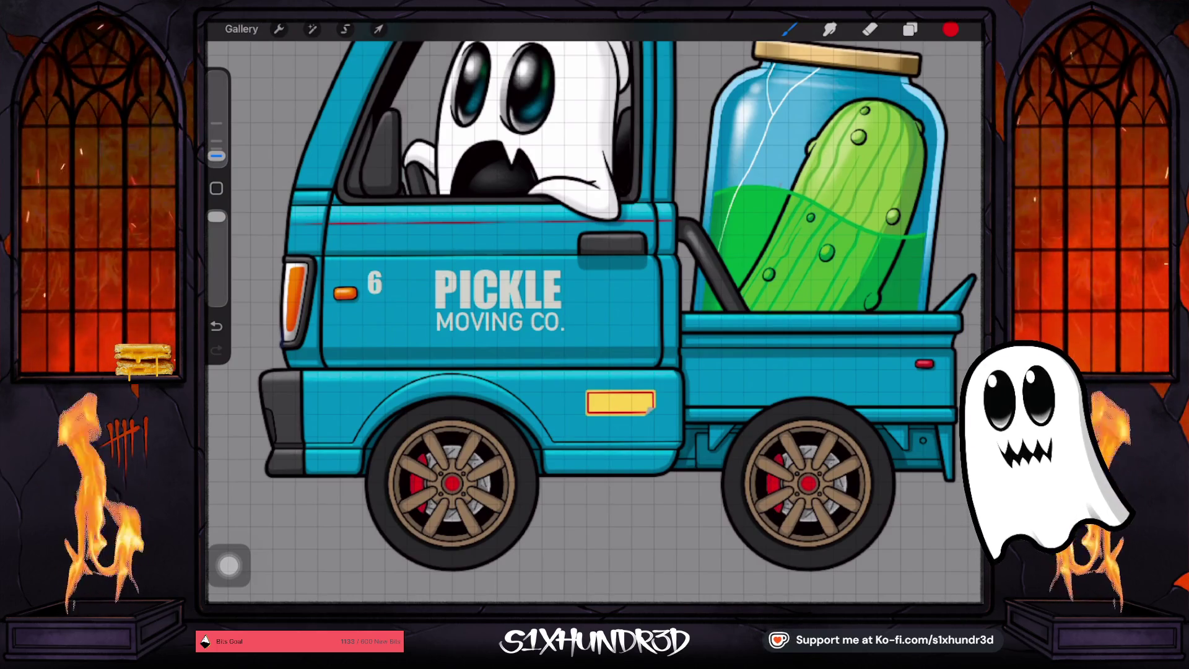
Inspect the red-bordered plate, then select Layer 113 in the Layers list
{"action": "scroll", "coordinate": [669, 431], "scroll_direction": "up", "scroll_amount": 5}
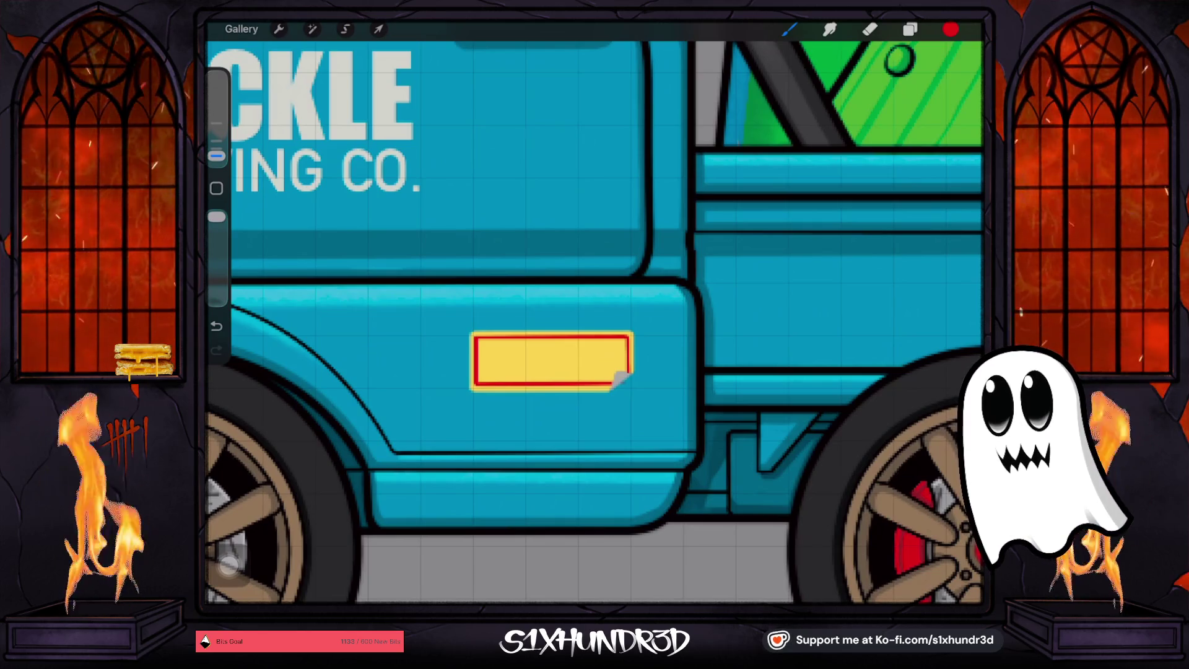
{"action": "scroll", "coordinate": [594, 321], "scroll_direction": "down", "scroll_amount": 5}
{"action": "scroll", "coordinate": [642, 415], "scroll_direction": "up", "scroll_amount": 5}
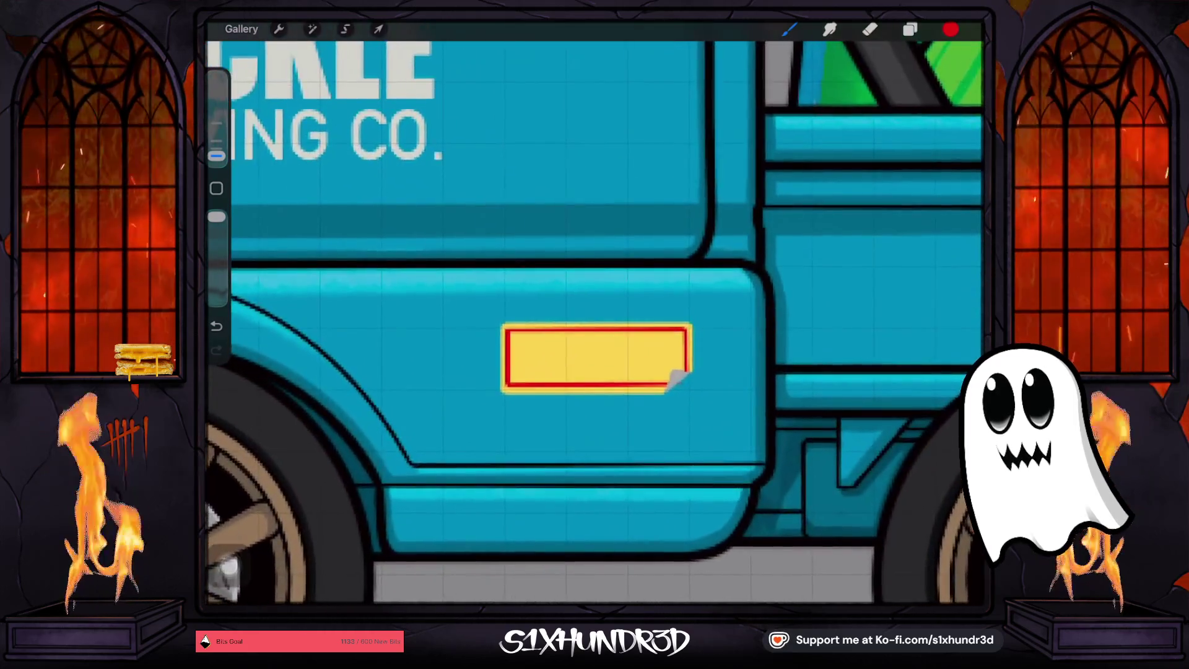
{"action": "scroll", "coordinate": [595, 322], "scroll_direction": "down", "scroll_amount": 5}
{"action": "scroll", "coordinate": [594, 322], "scroll_direction": "up", "scroll_amount": 5}
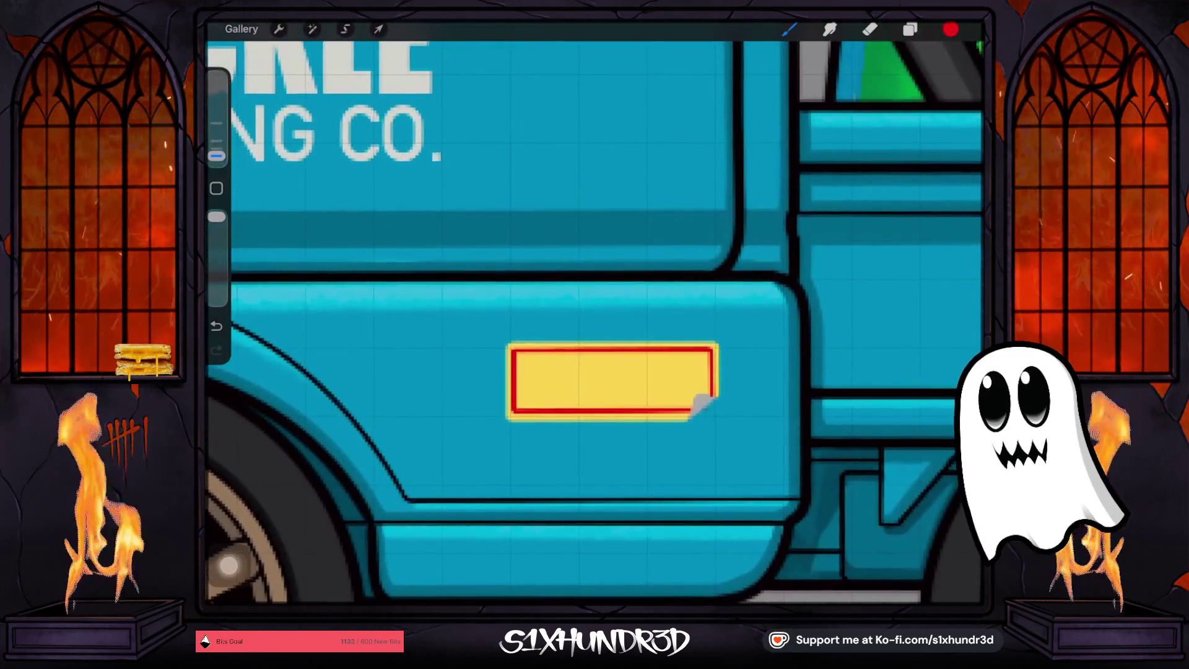
{"action": "left_click", "coordinate": [793, 288]}
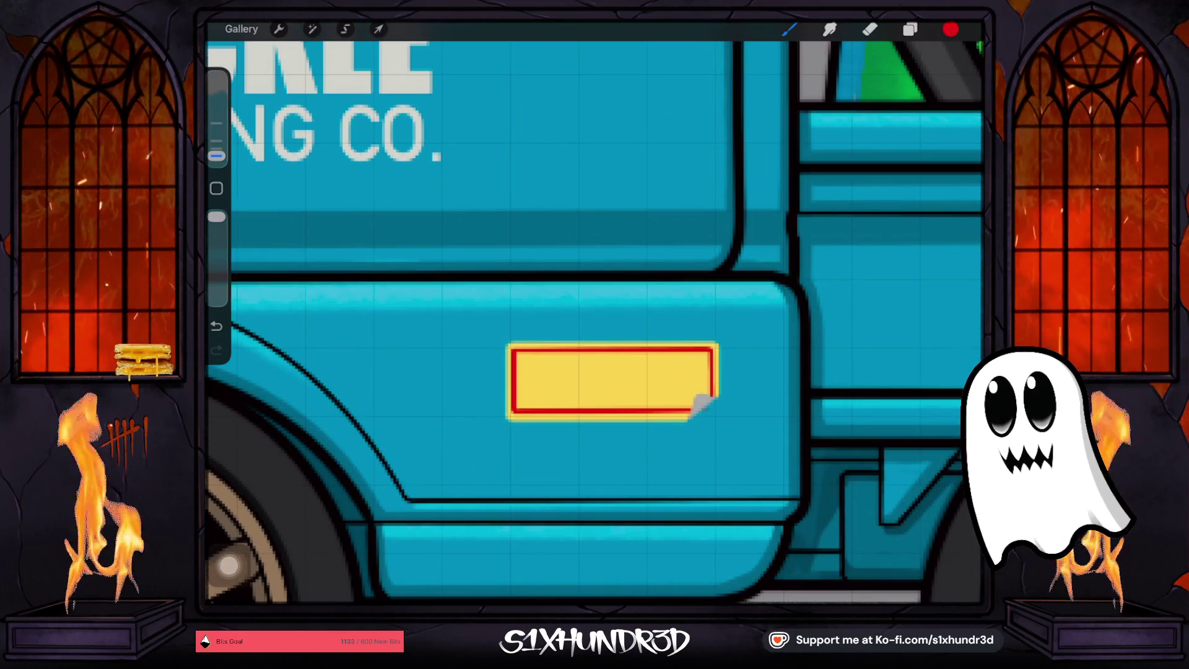
{"action": "left_click", "coordinate": [909, 29]}
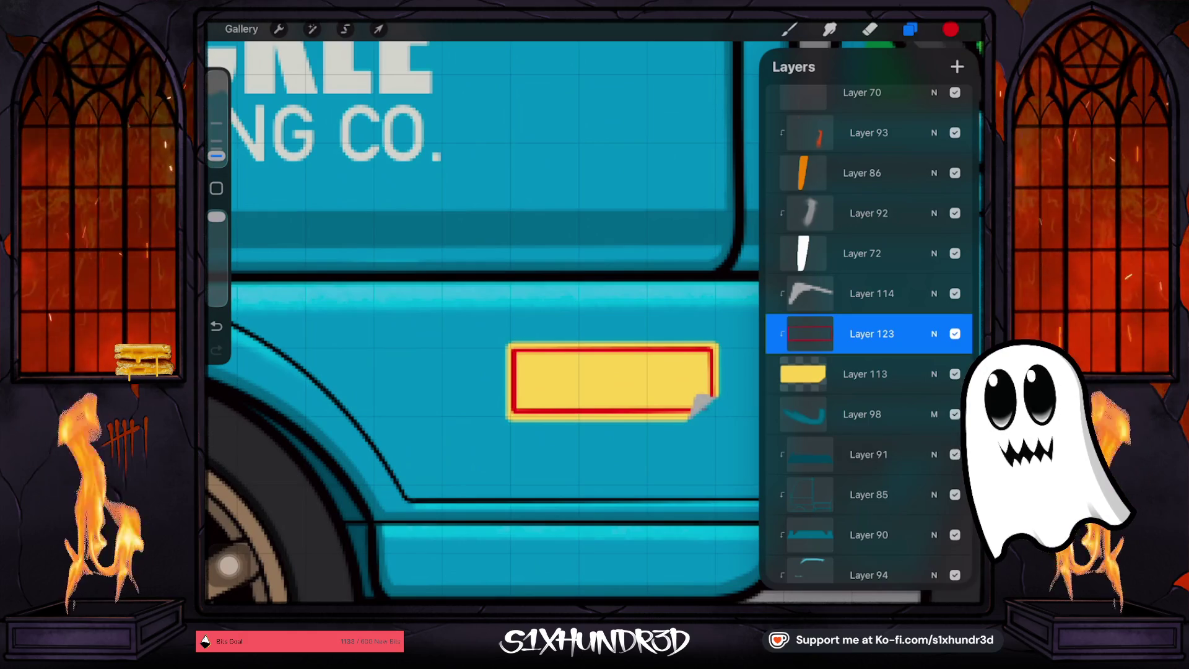
{"action": "scroll", "coordinate": [557, 371], "scroll_direction": "down", "scroll_amount": 5}
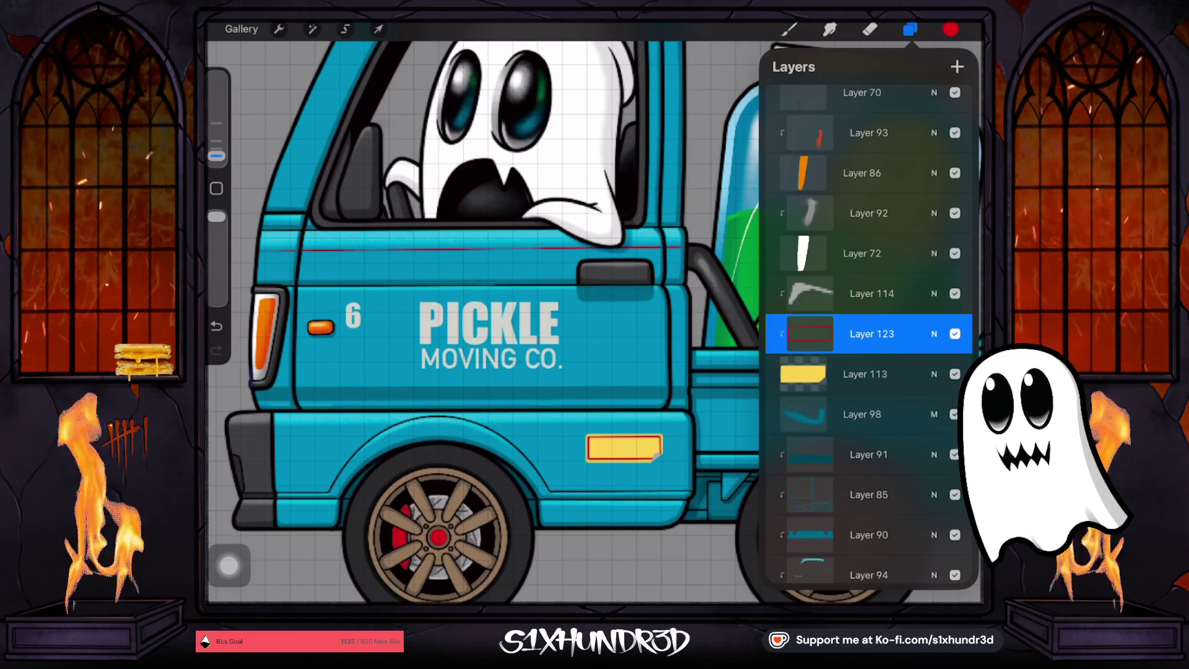
{"action": "left_click", "coordinate": [866, 374]}
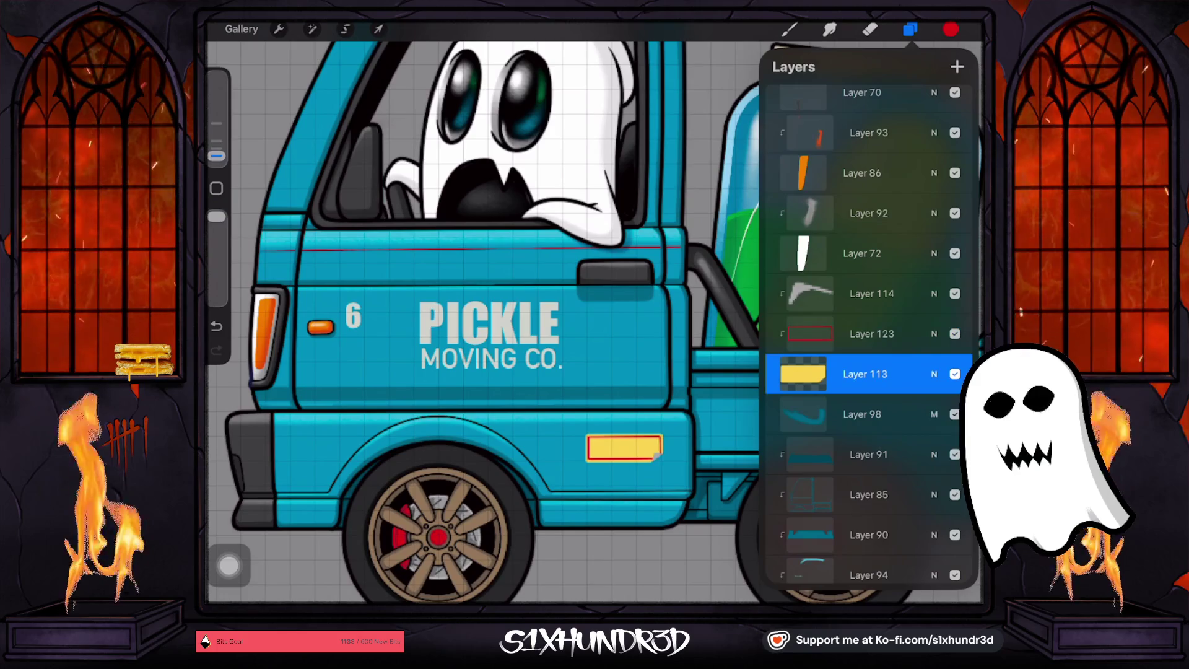
Select Layers 114 and 123 together and narrow the yellow plate to about 66 px wide
{"action": "left_click_drag", "start_coordinate": [842, 293], "coordinate": [917, 293]}
{"action": "left_click_drag", "start_coordinate": [842, 334], "coordinate": [916, 334]}
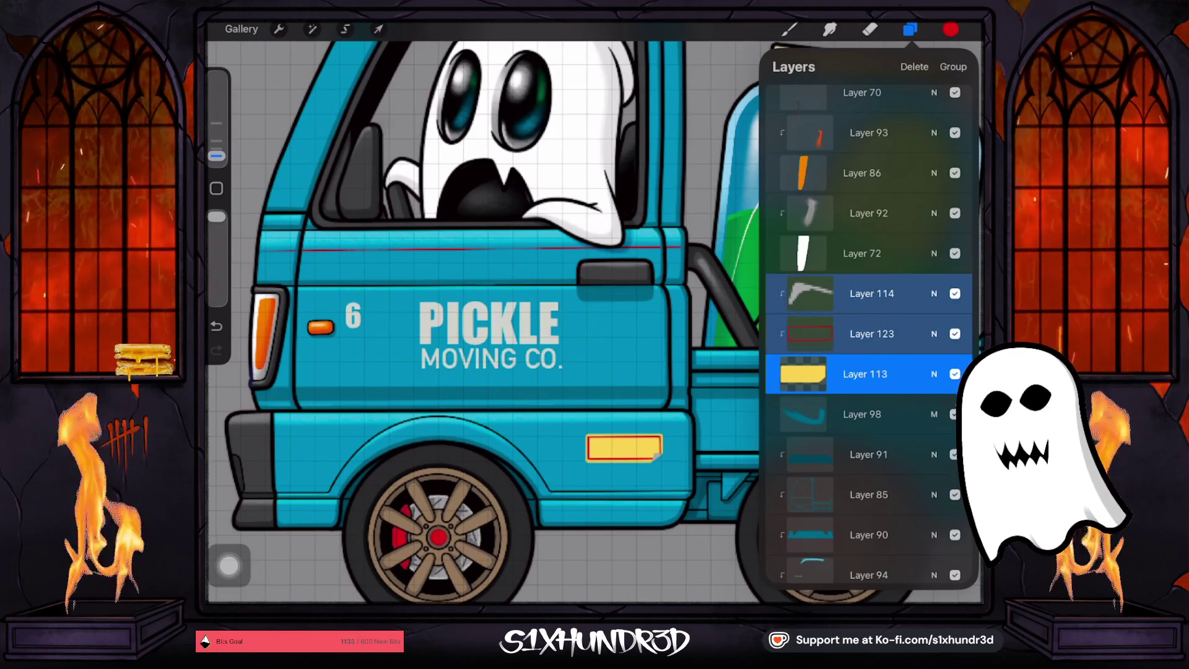
{"action": "left_click", "coordinate": [378, 29]}
{"action": "left_click_drag", "start_coordinate": [675, 448], "coordinate": [655, 448]}
{"action": "key", "text": "b"}
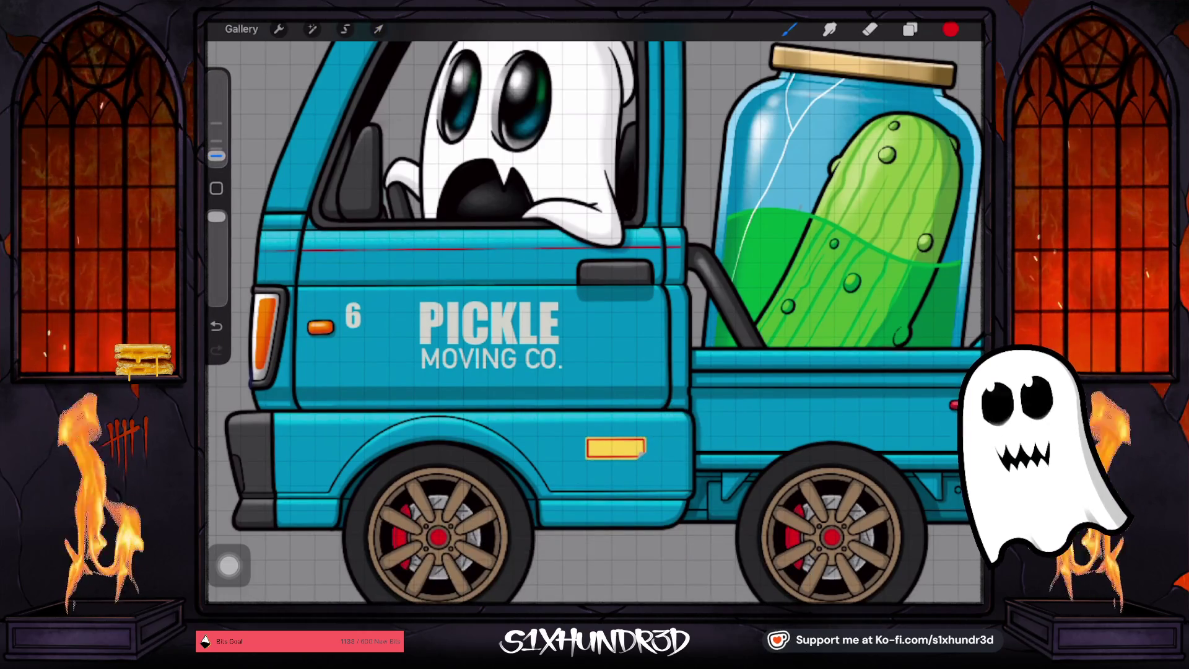
{"action": "left_click", "coordinate": [378, 29]}
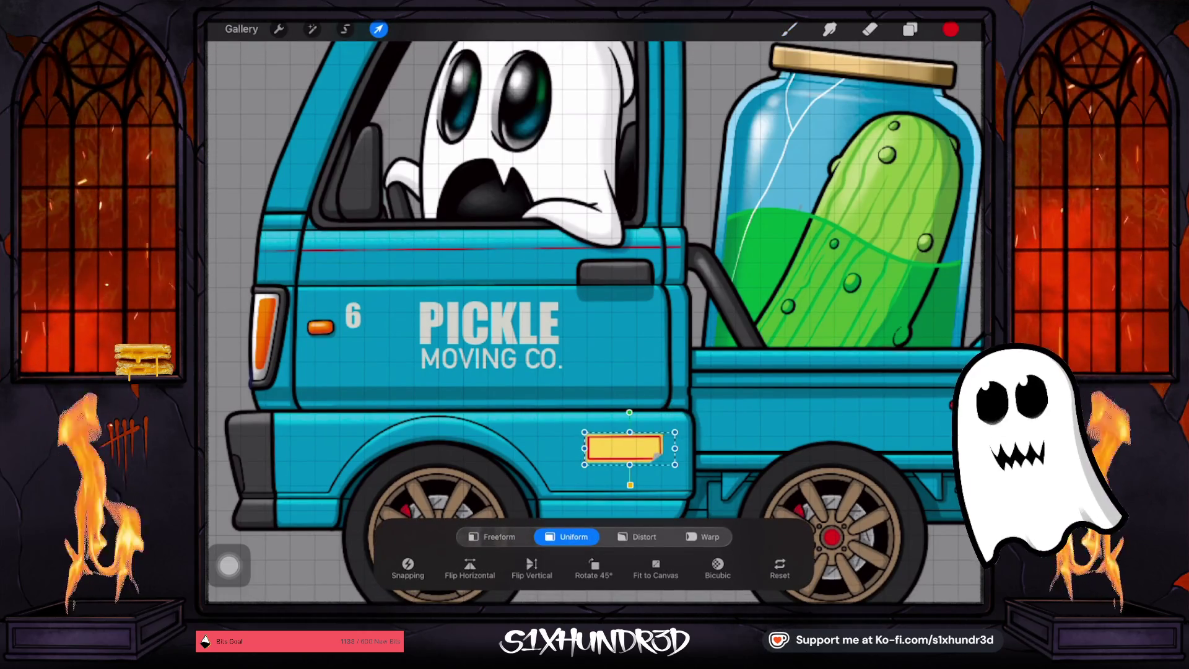
{"action": "left_click_drag", "start_coordinate": [675, 448], "coordinate": [651, 448]}
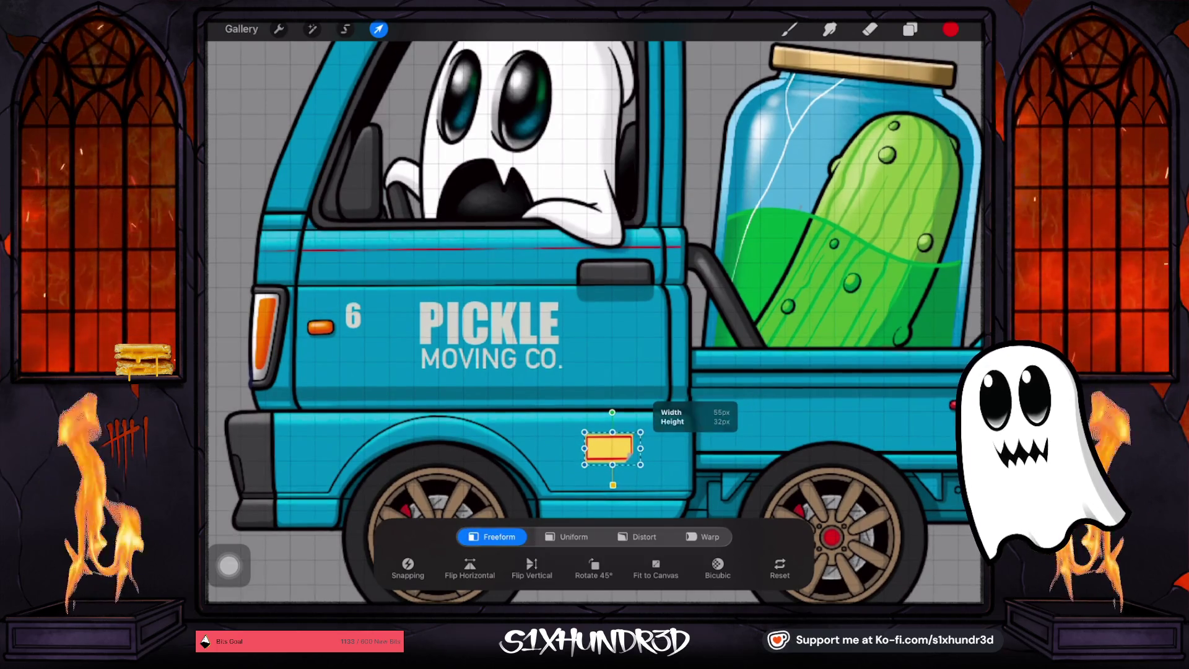
Undo an accidental rotation, then narrow the plate to about 57 px and shift it right
{"action": "mouse_move", "coordinate": [610, 448]}
{"action": "left_mouse_down"}
{"action": "mouse_move", "coordinate": [629, 447]}
{"action": "mouse_move", "coordinate": [635, 413]}
{"action": "left_mouse_up"}
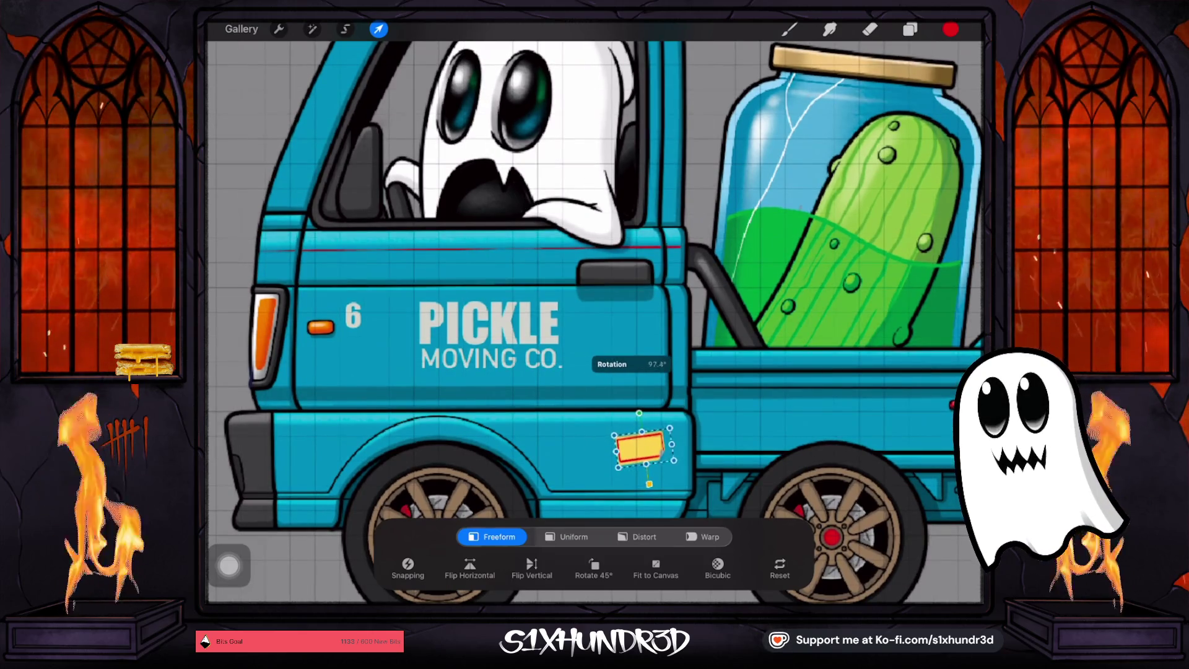
{"action": "key", "text": "b"}
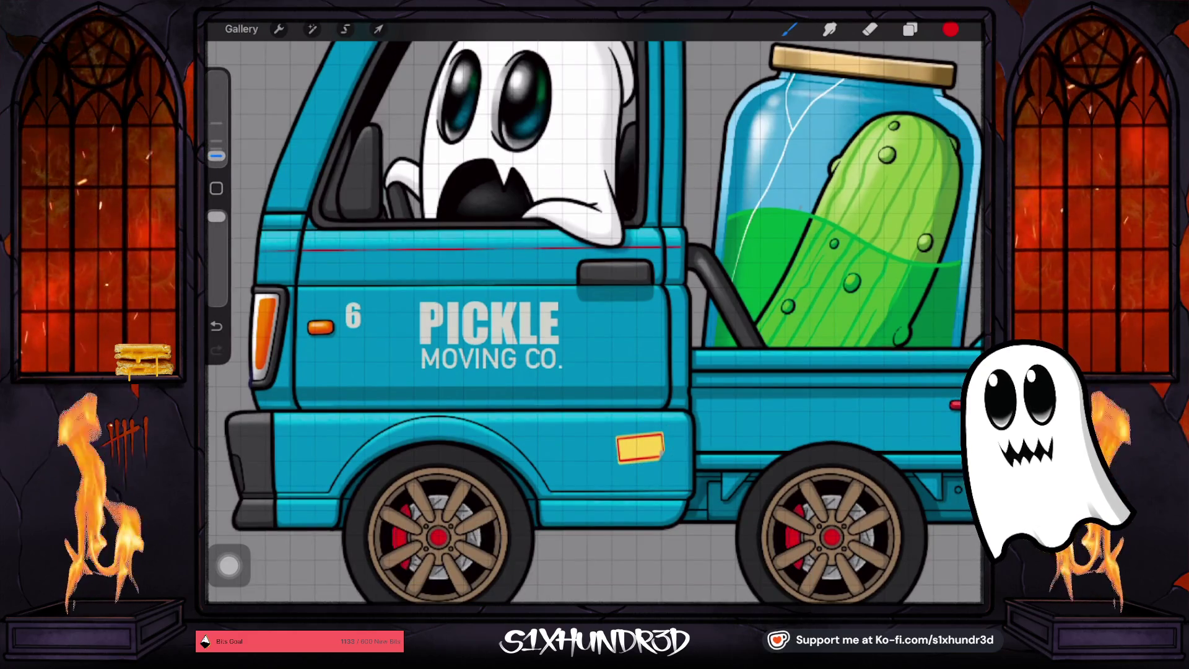
{"action": "key", "text": "ctrl+z"}
{"action": "key", "text": "v"}
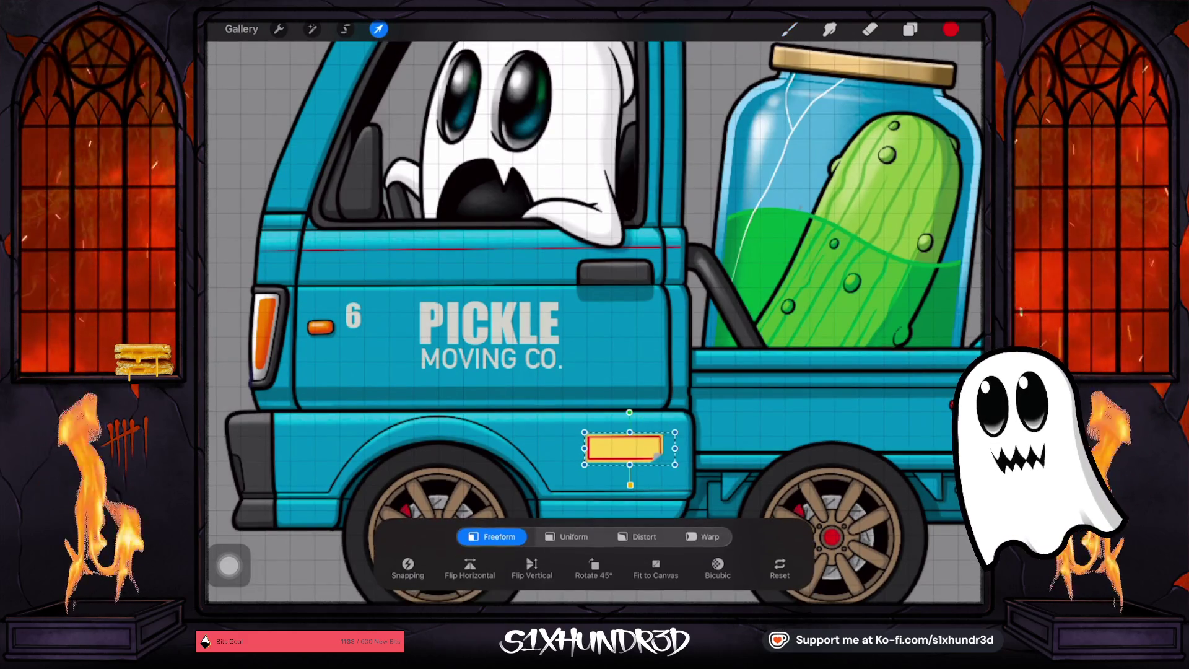
{"action": "mouse_move", "coordinate": [675, 448]}
{"action": "left_mouse_down"}
{"action": "mouse_move", "coordinate": [639, 448]}
{"action": "mouse_move", "coordinate": [676, 447]}
{"action": "left_mouse_up"}
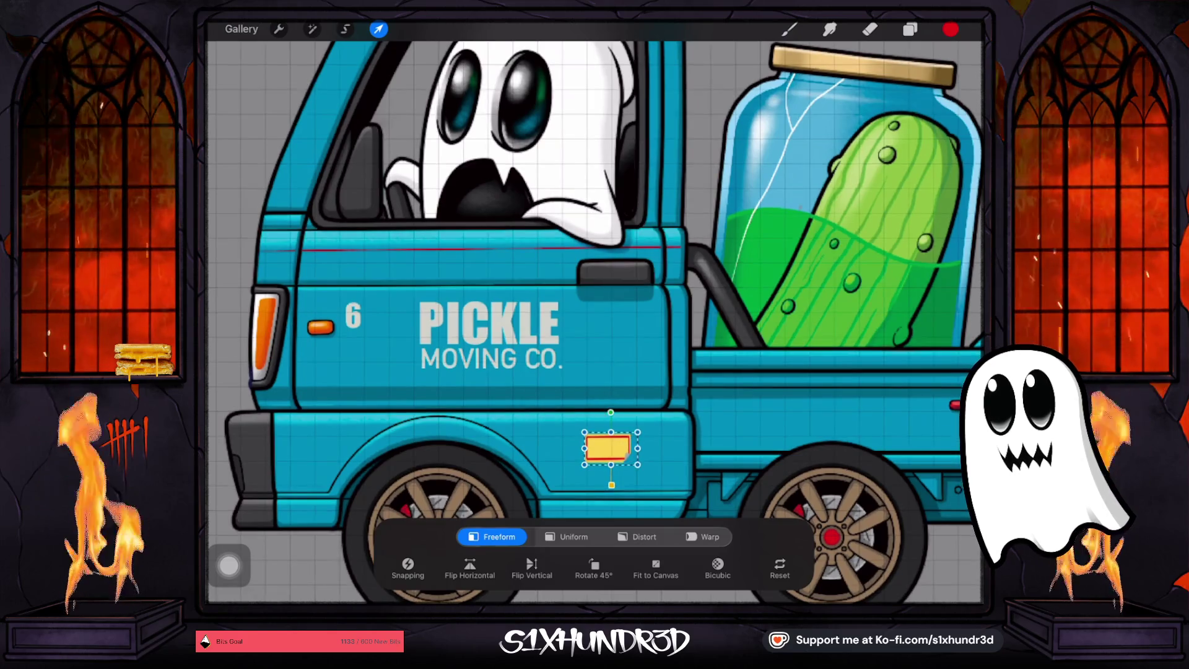
{"action": "left_click_drag", "start_coordinate": [607, 447], "coordinate": [640, 447]}
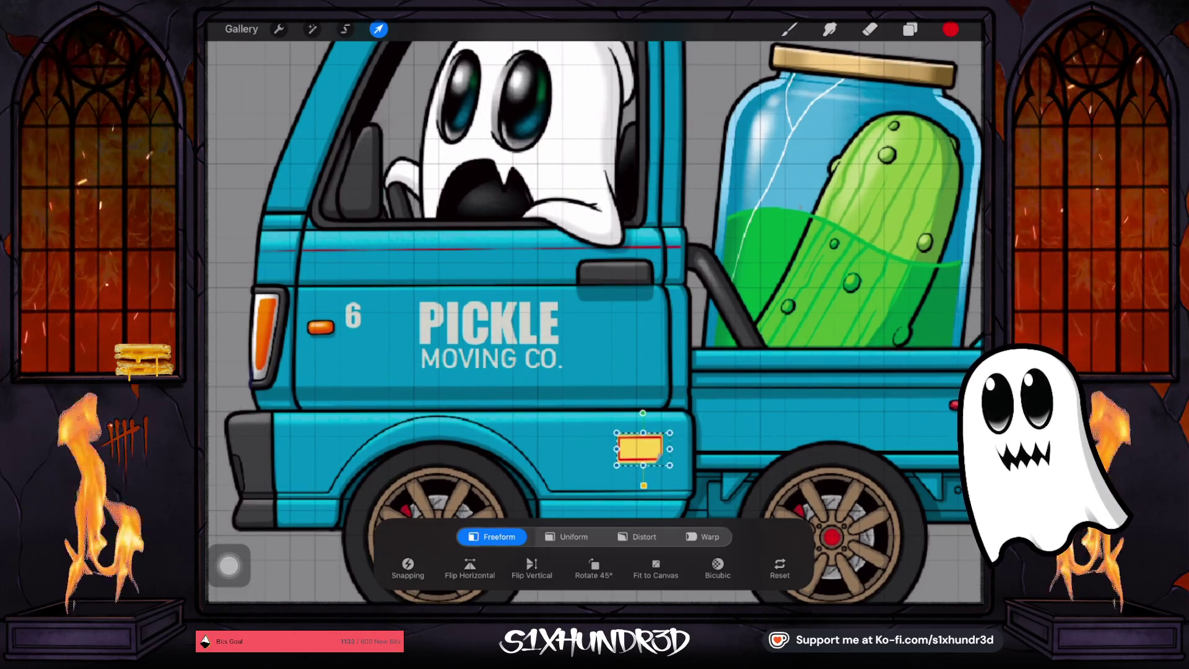
{"action": "left_click", "coordinate": [789, 29]}
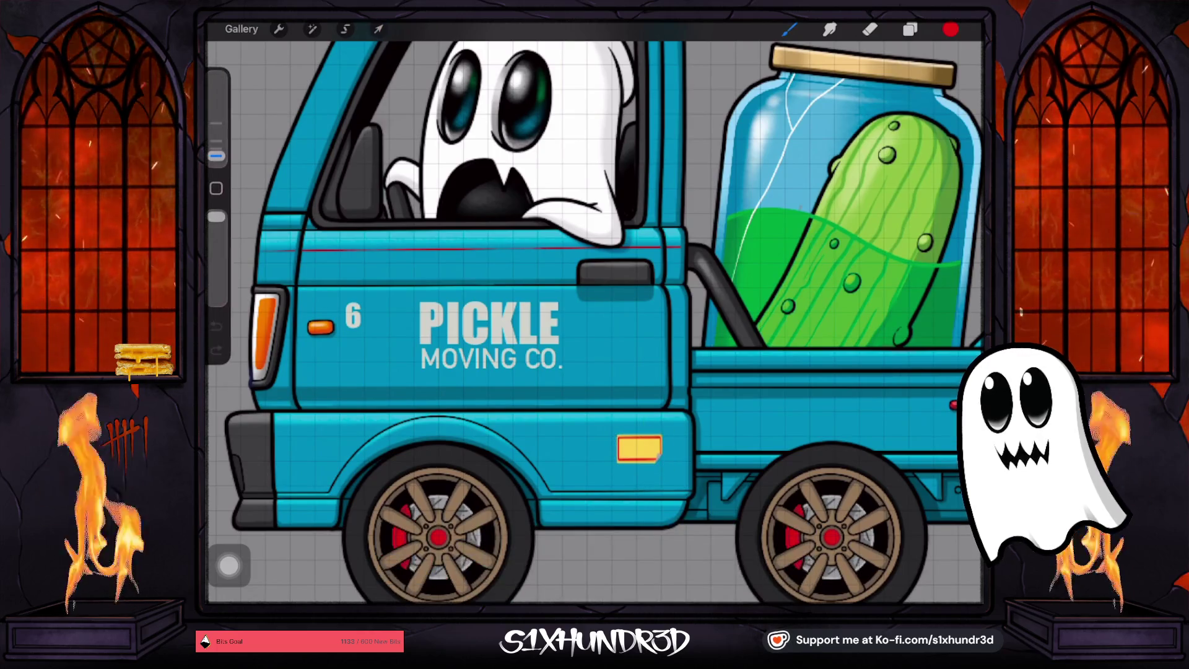
Pick the plate's yellow as the paint colour and drop Layers 114 and 123 from the selection
{"action": "scroll", "coordinate": [658, 455], "scroll_direction": "up", "scroll_amount": 5}
{"action": "scroll", "coordinate": [593, 322], "scroll_direction": "up", "scroll_amount": 2}
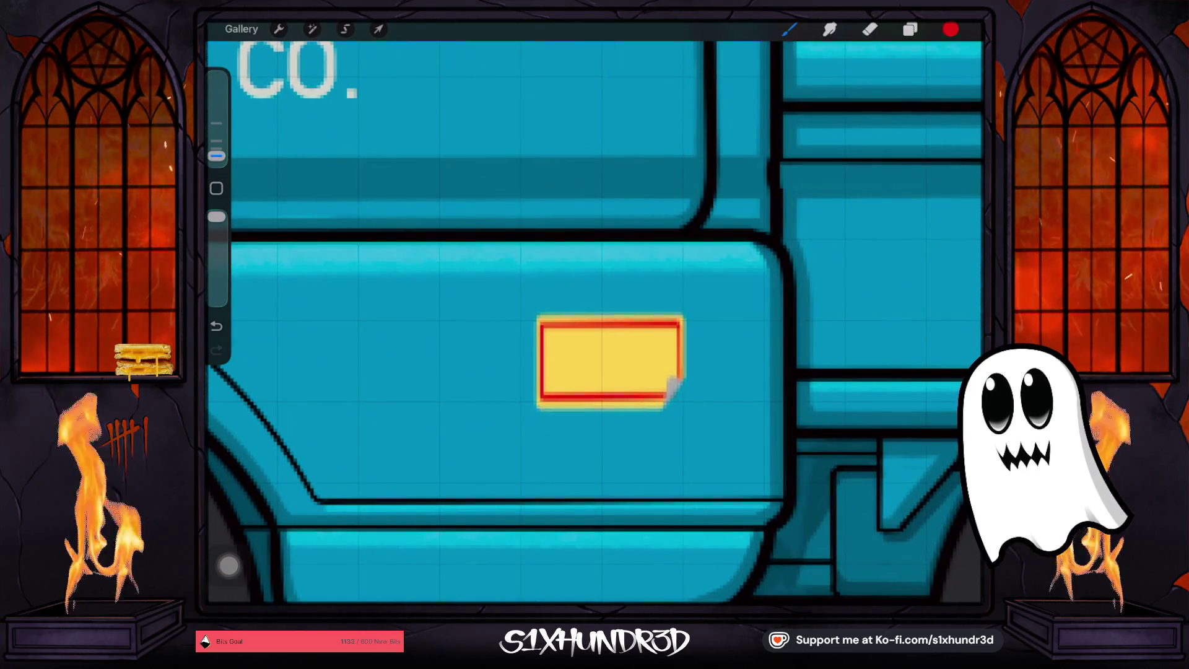
{"action": "left_click", "coordinate": [576, 356]}
{"action": "left_click", "coordinate": [909, 29]}
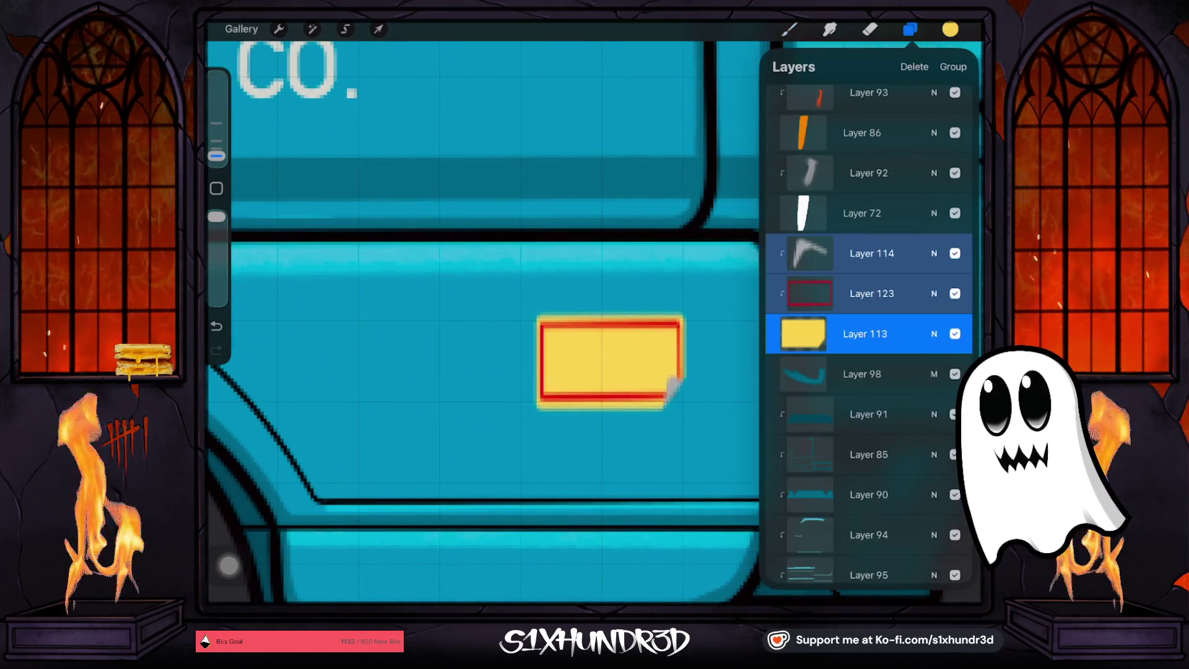
{"action": "left_click", "coordinate": [865, 333]}
{"action": "left_click", "coordinate": [789, 29]}
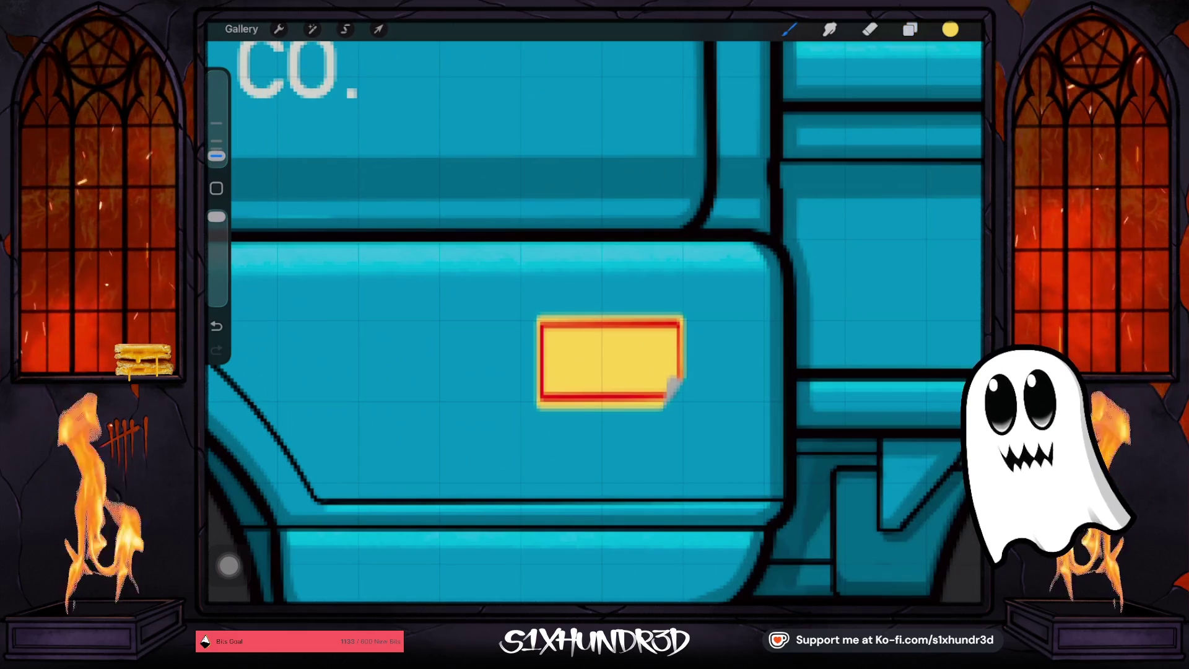